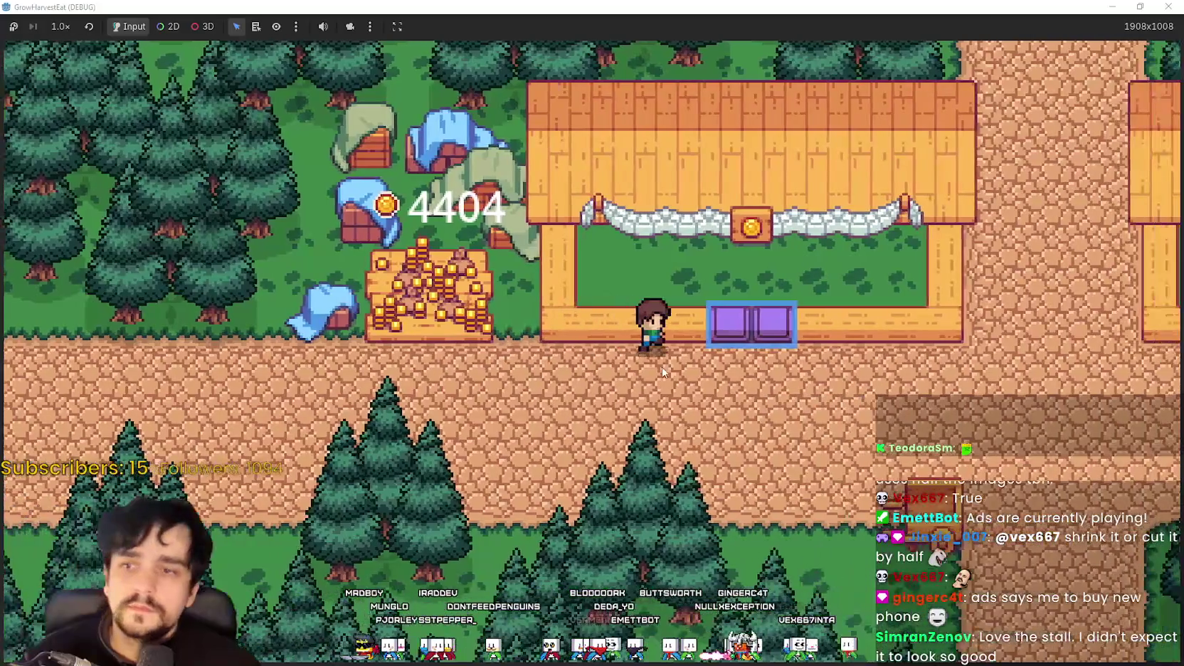
{"action": "key", "text": "d"}
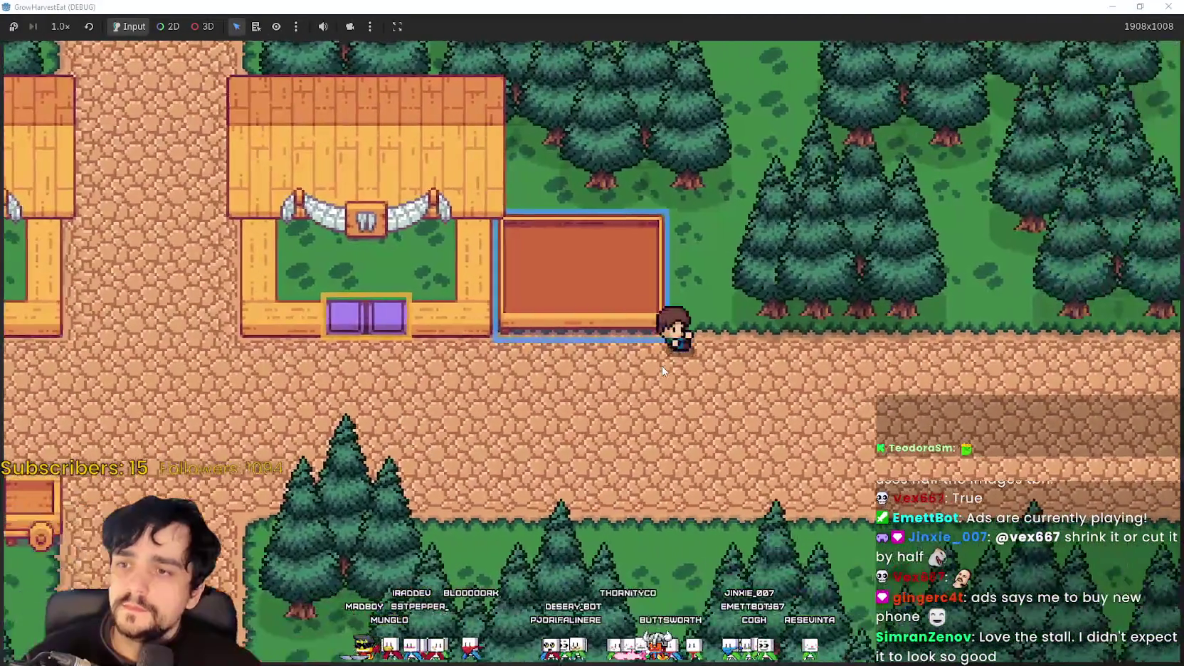
Step: Walk the character right past the coin stall, up, back down, and left toward the crossroads
{"action": "key", "text": "w"}
{"action": "key", "text": "s"}
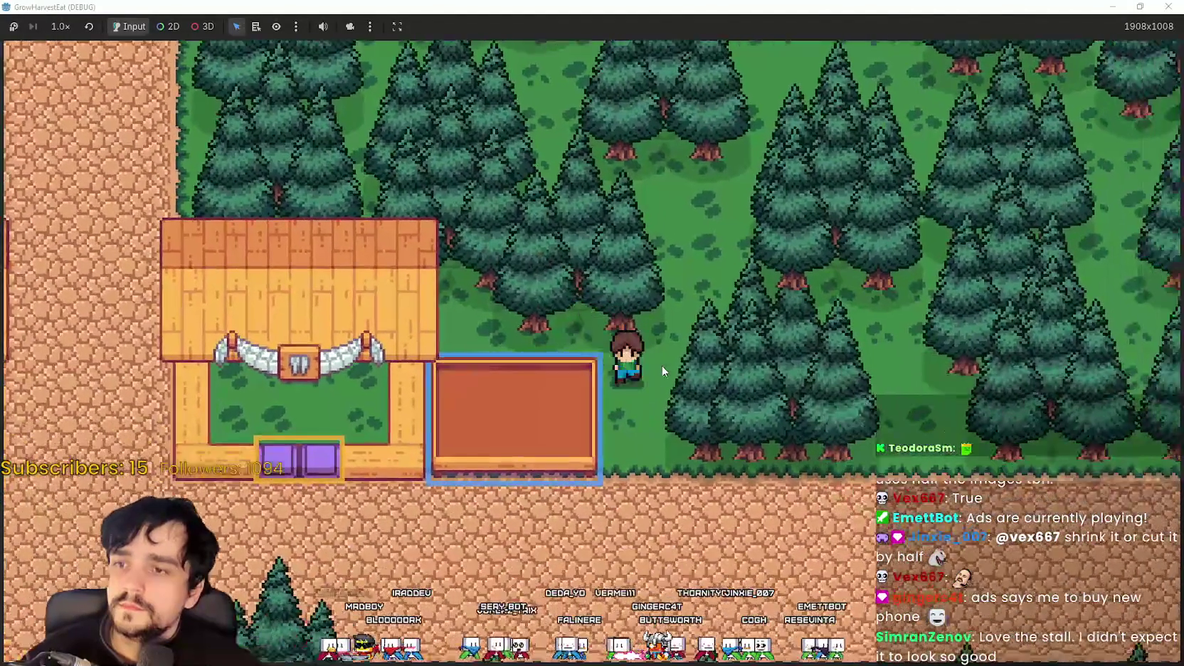
{"action": "key", "text": "a"}
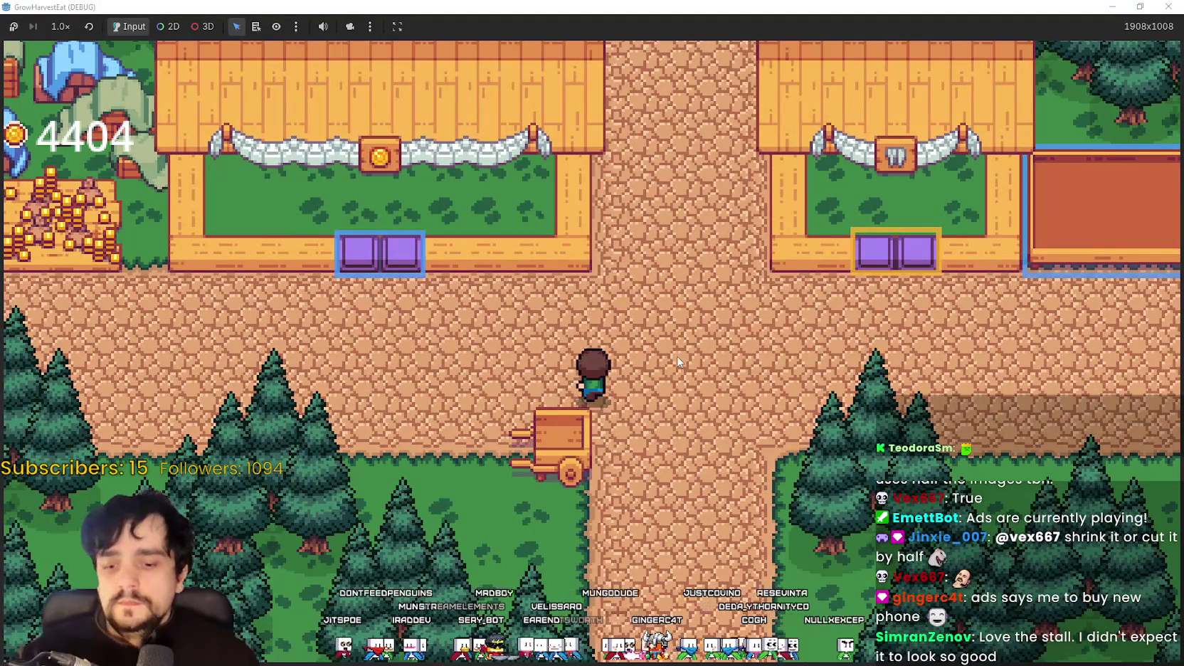
Step: Walk up the road into The Forest and right across the clearing to the crops
{"action": "key", "text": "w"}
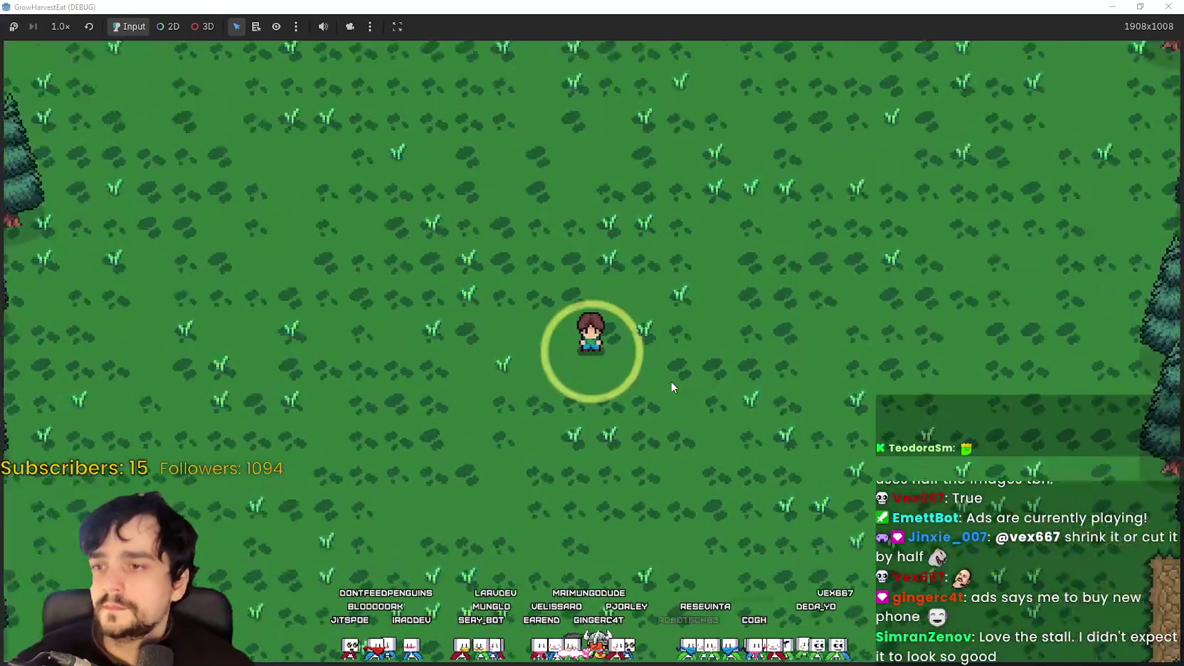
{"action": "key", "text": "d"}
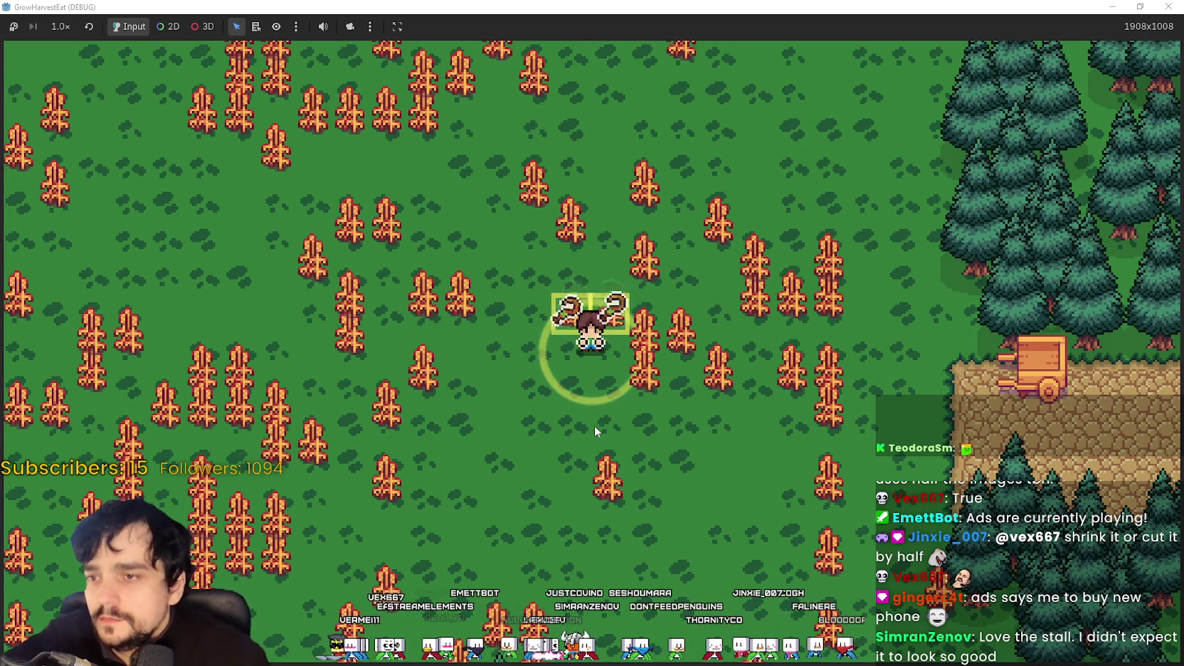
Step: Walk right and down through the ripe crops, area-harvesting them into a carried stack
{"action": "key", "text": "d"}
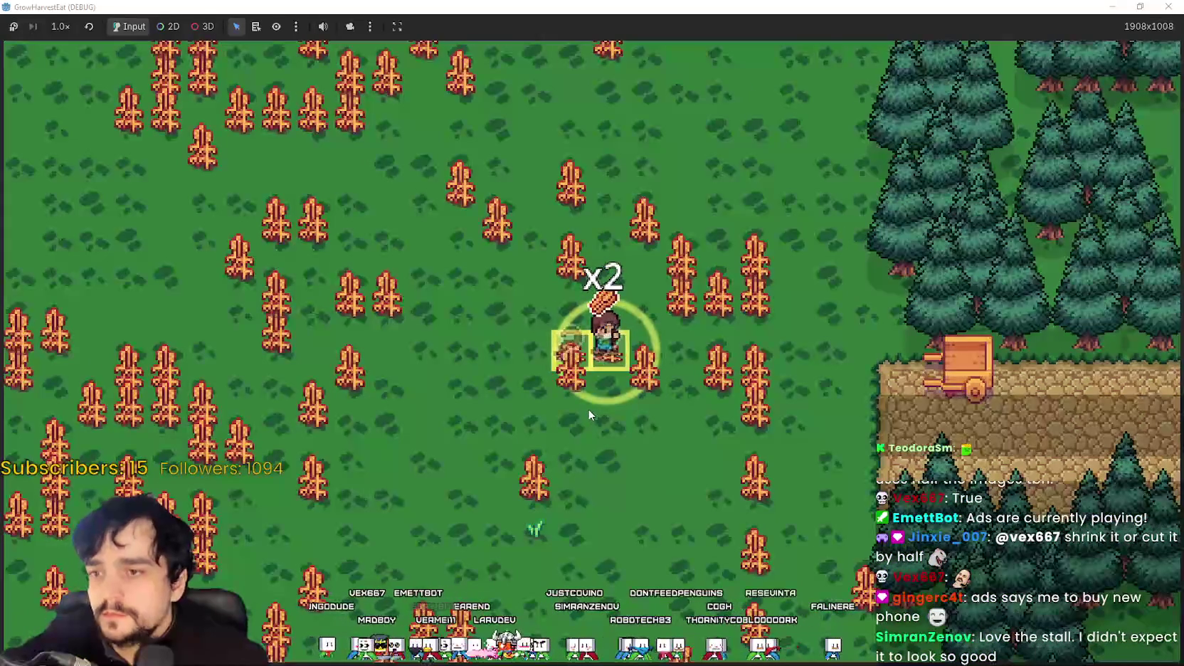
{"action": "key", "text": "d"}
{"action": "key", "text": "s"}
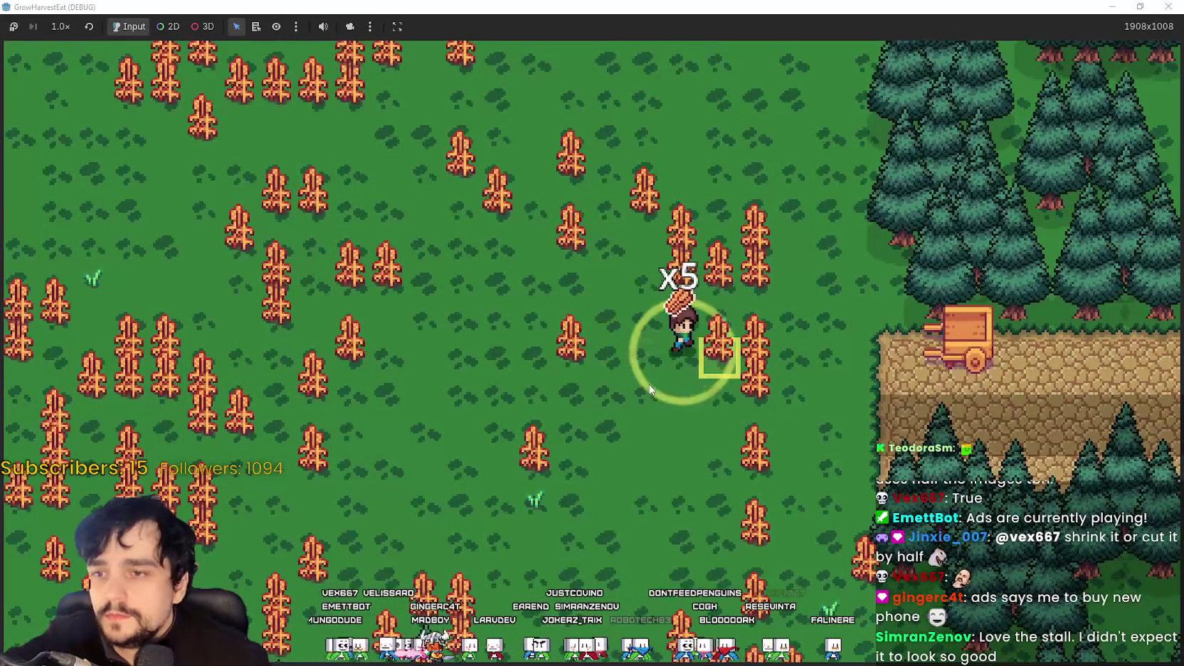
{"action": "key", "text": "d"}
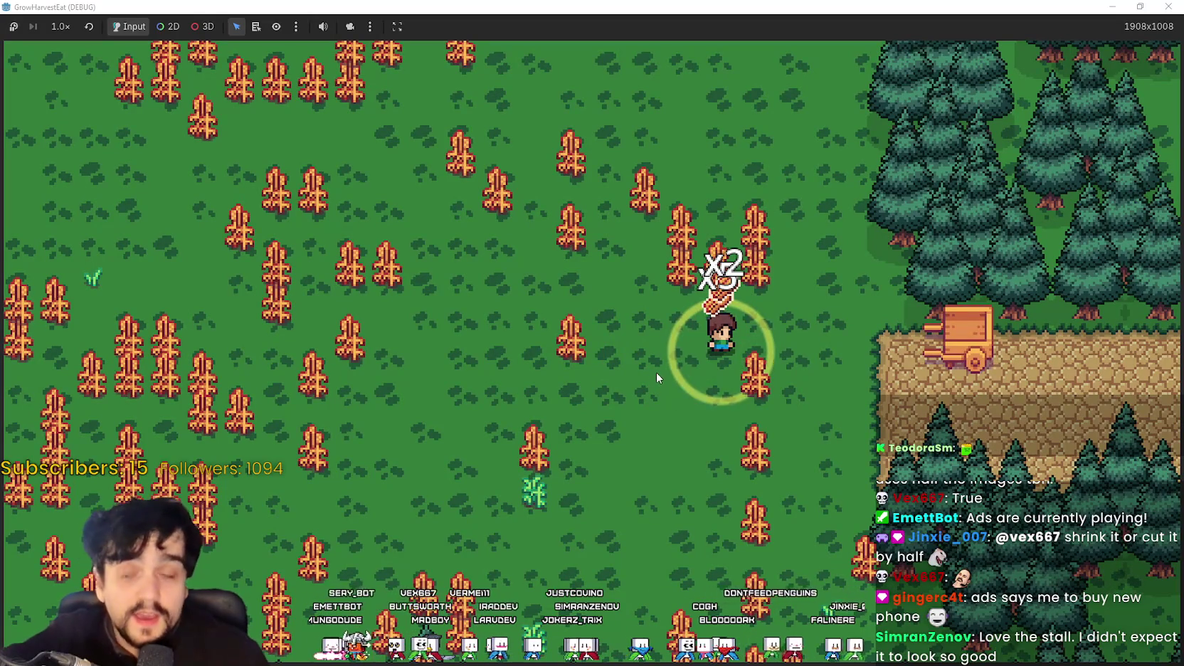
{"action": "key", "text": "a"}
{"action": "key", "text": "d"}
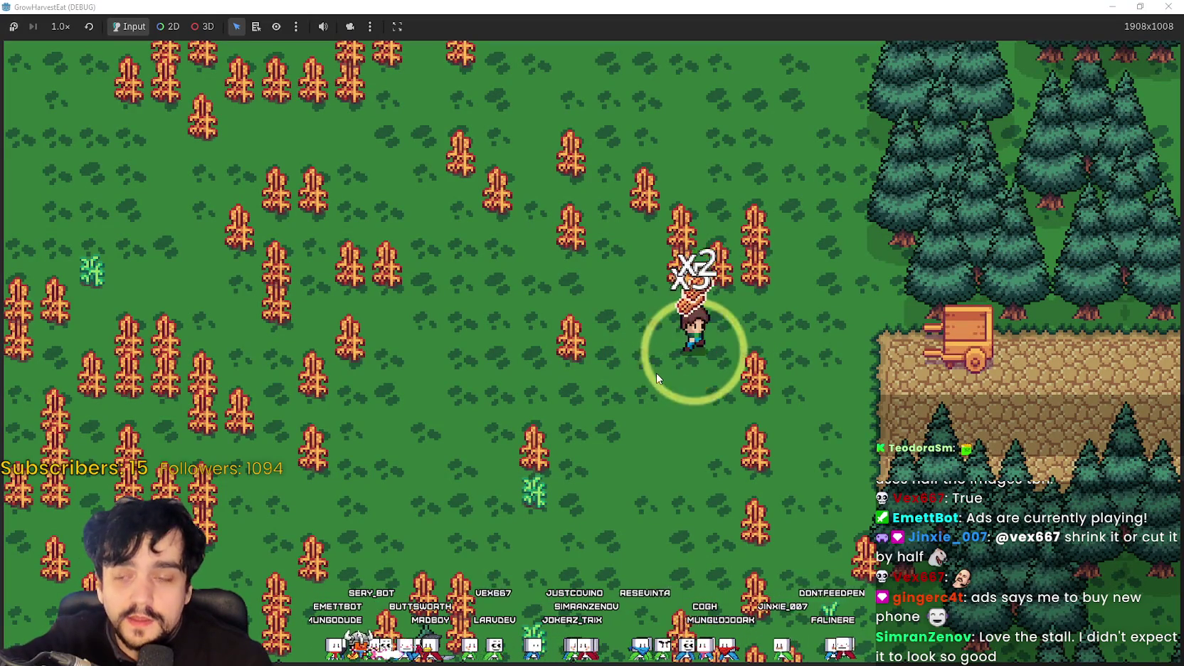
{"action": "key", "text": "s"}
{"action": "key", "text": "d"}
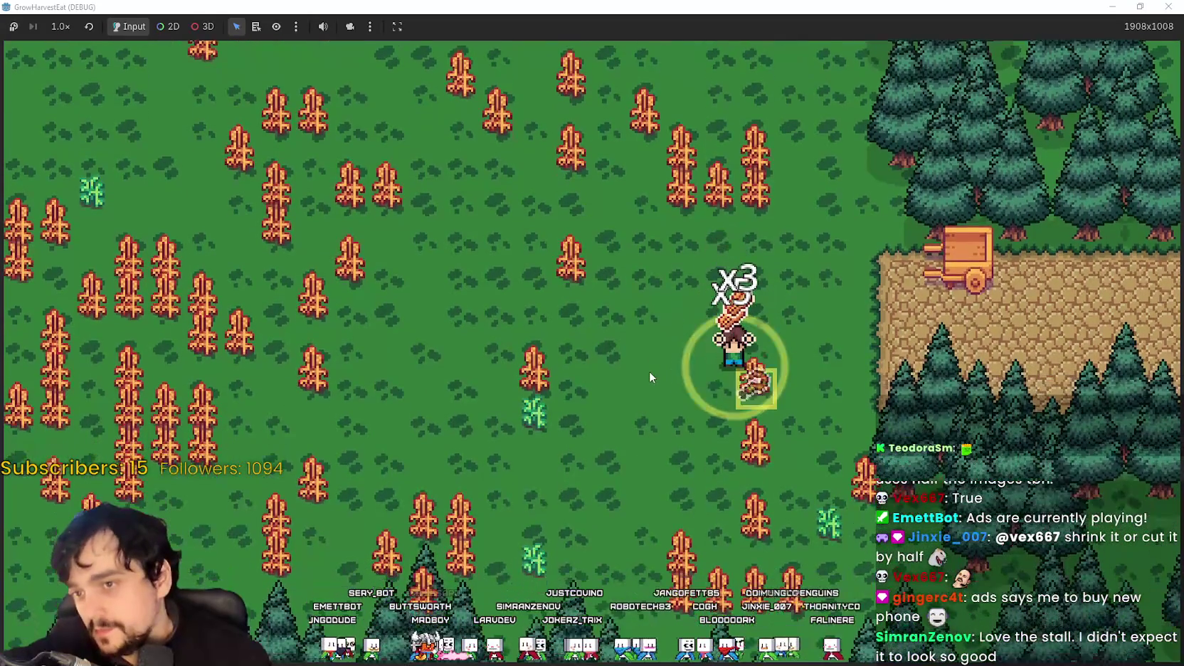
Step: Harvest more crops down the field to reach a stack of five, including those by the trees
{"action": "key", "text": "s"}
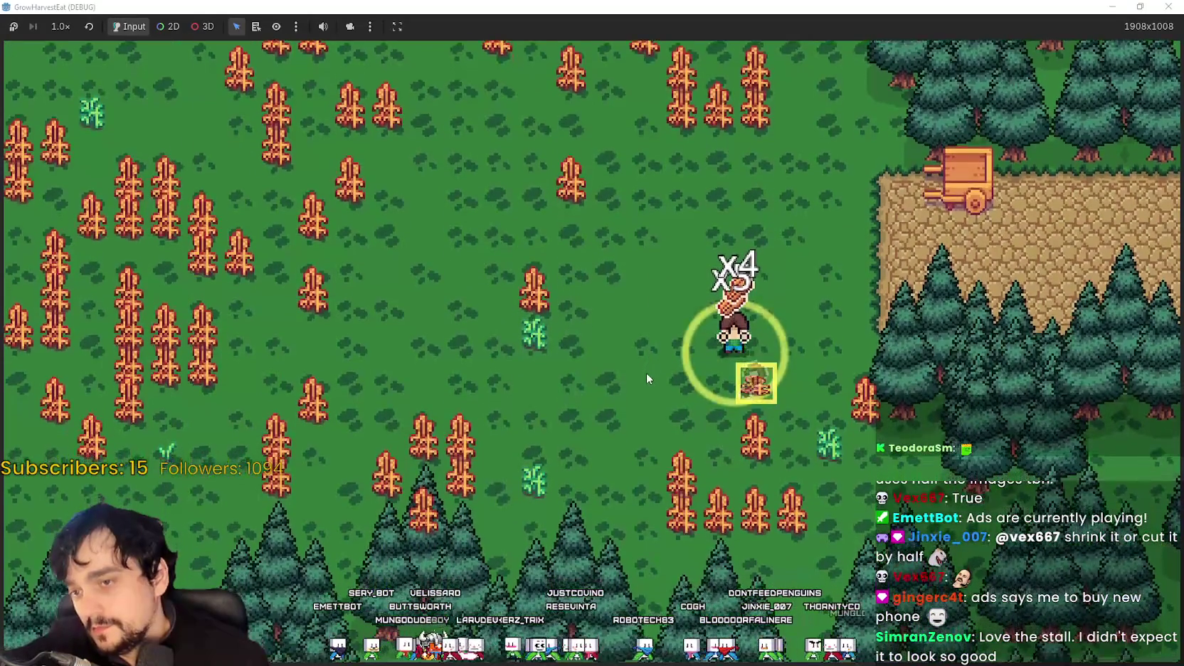
{"action": "key", "text": "s"}
{"action": "key", "text": "d"}
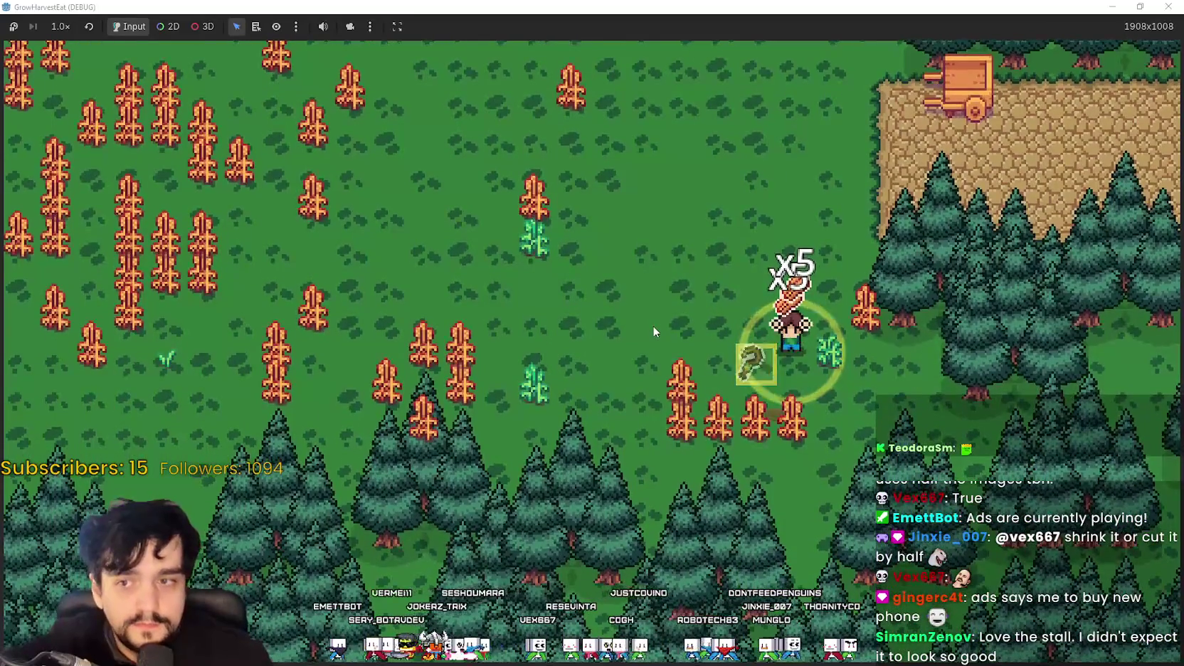
{"action": "key", "text": "s"}
{"action": "key", "text": "a"}
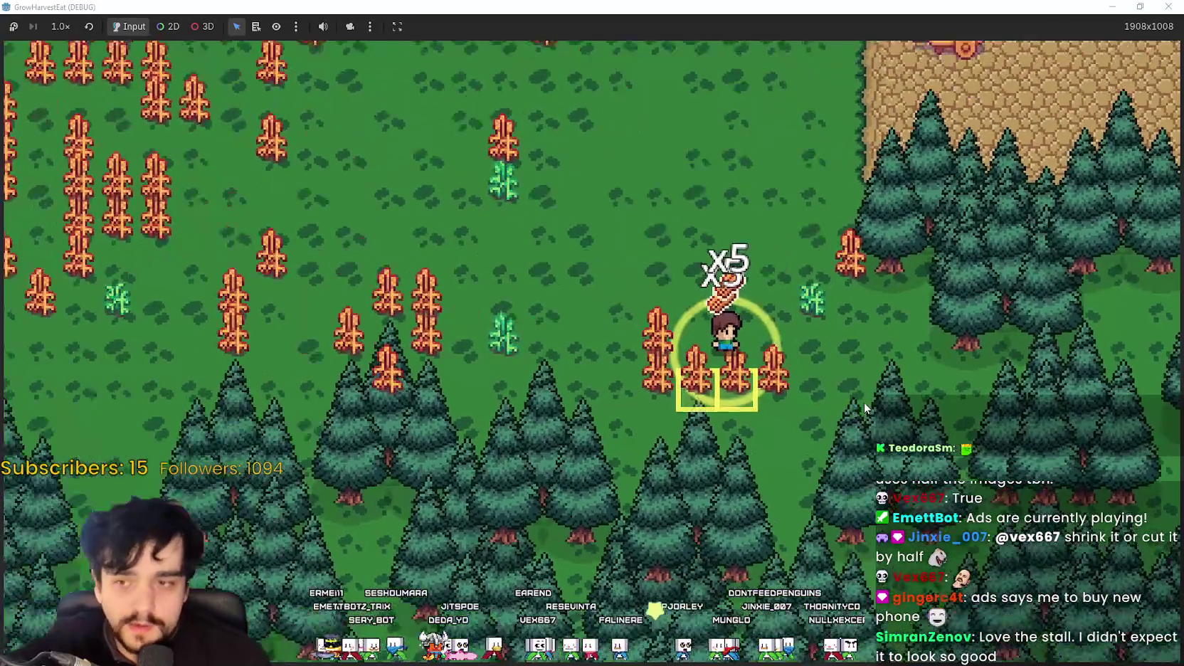
{"action": "key", "text": "a"}
{"action": "key", "text": "a"}
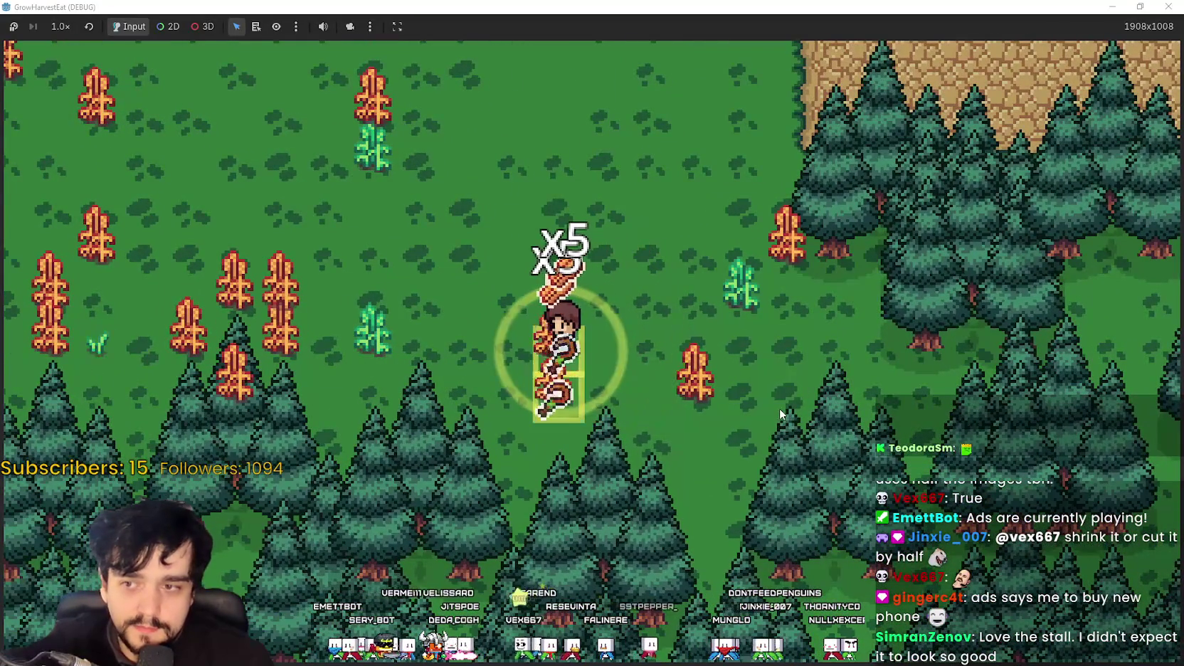
{"action": "key", "text": "d"}
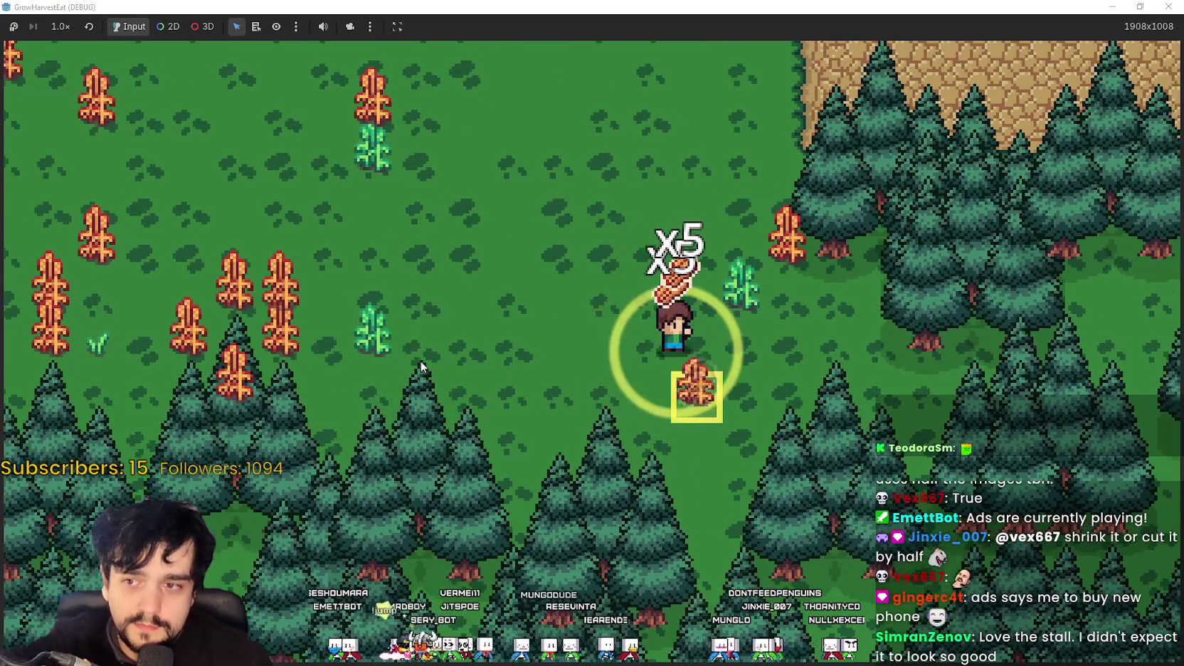
Step: Walk back across the field to the cart at its edge
{"action": "key", "text": "d"}
{"action": "key", "text": "w"}
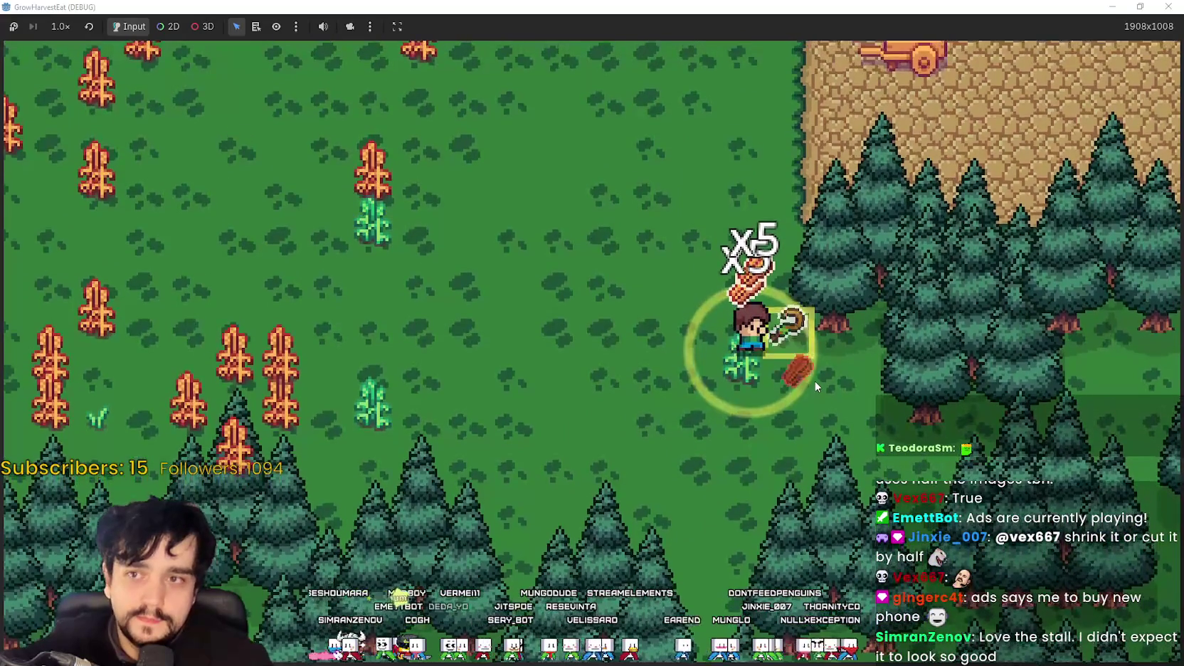
{"action": "key", "text": "a"}
{"action": "key", "text": "w"}
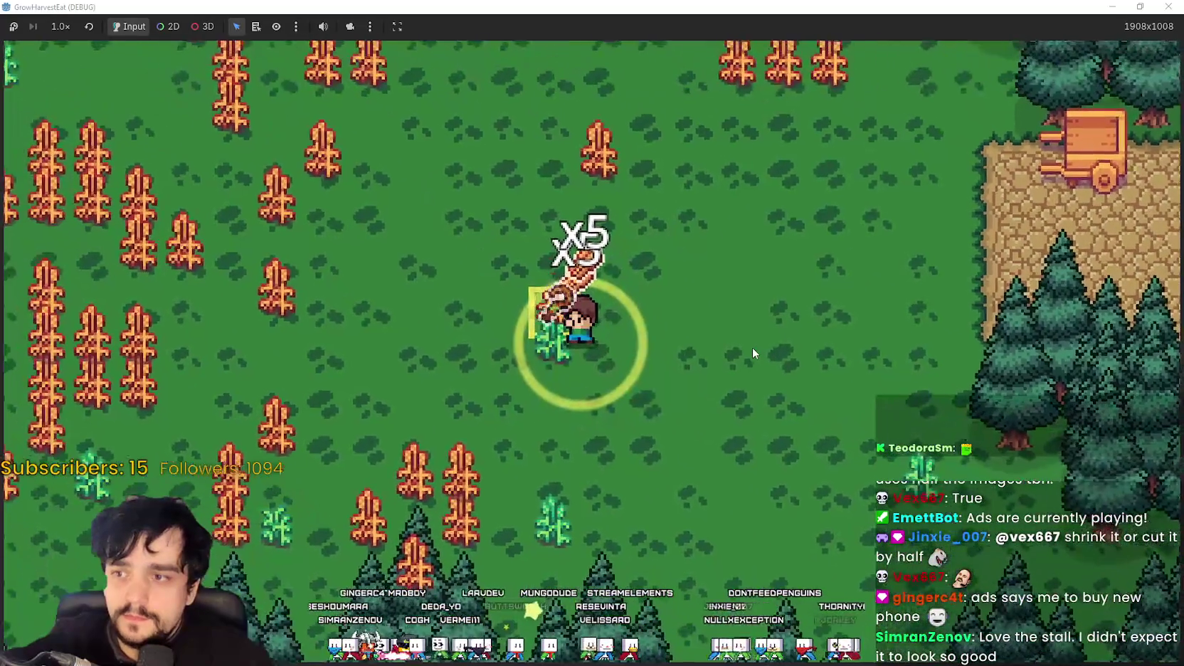
{"action": "key", "text": "d"}
{"action": "key", "text": "a"}
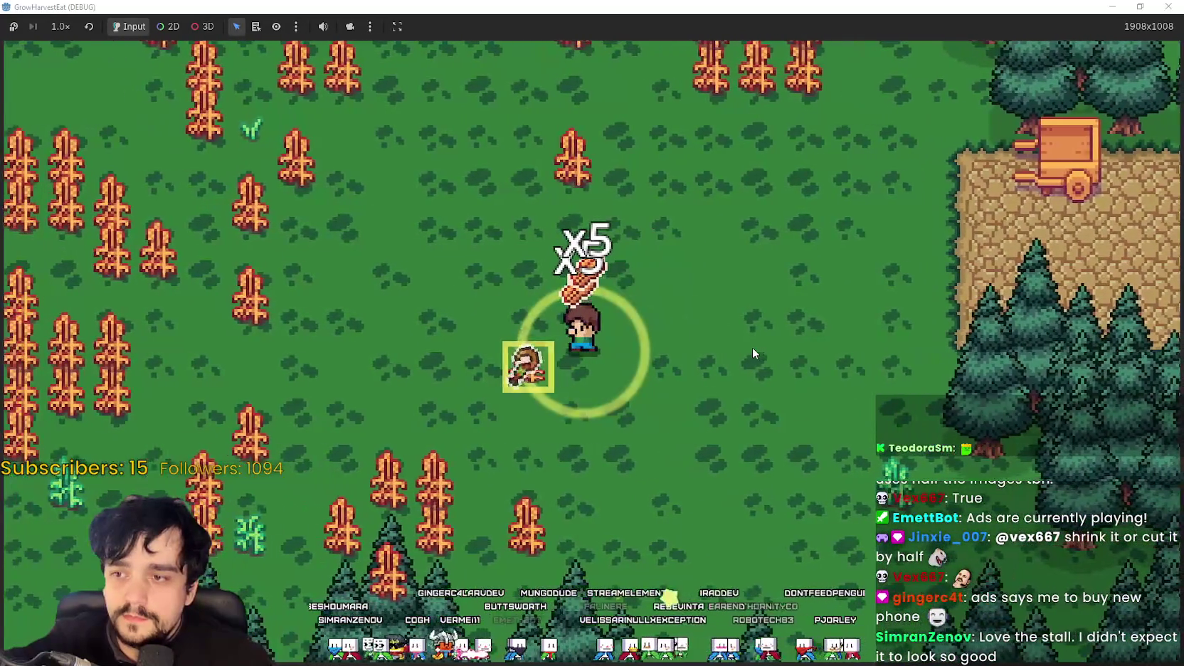
{"action": "key", "text": "d"}
{"action": "key", "text": "w"}
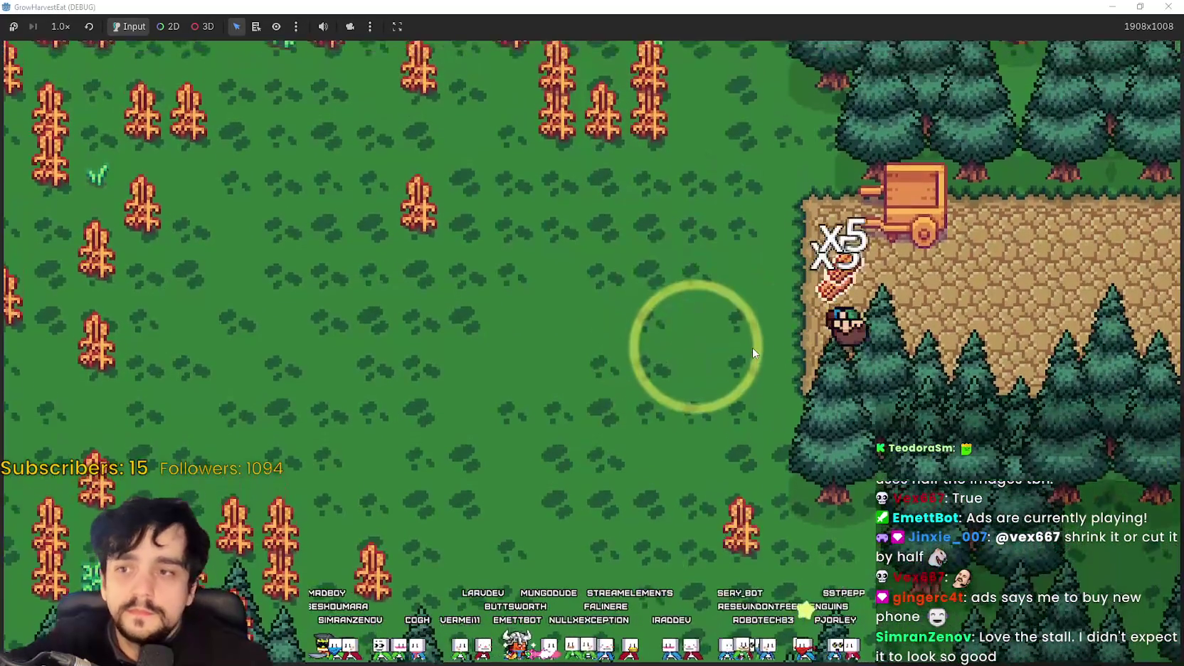
Step: Travel from the farm back into town and walk left toward the market stalls
{"action": "key", "text": "w"}
{"action": "key", "text": "s"}
{"action": "key", "text": "d"}
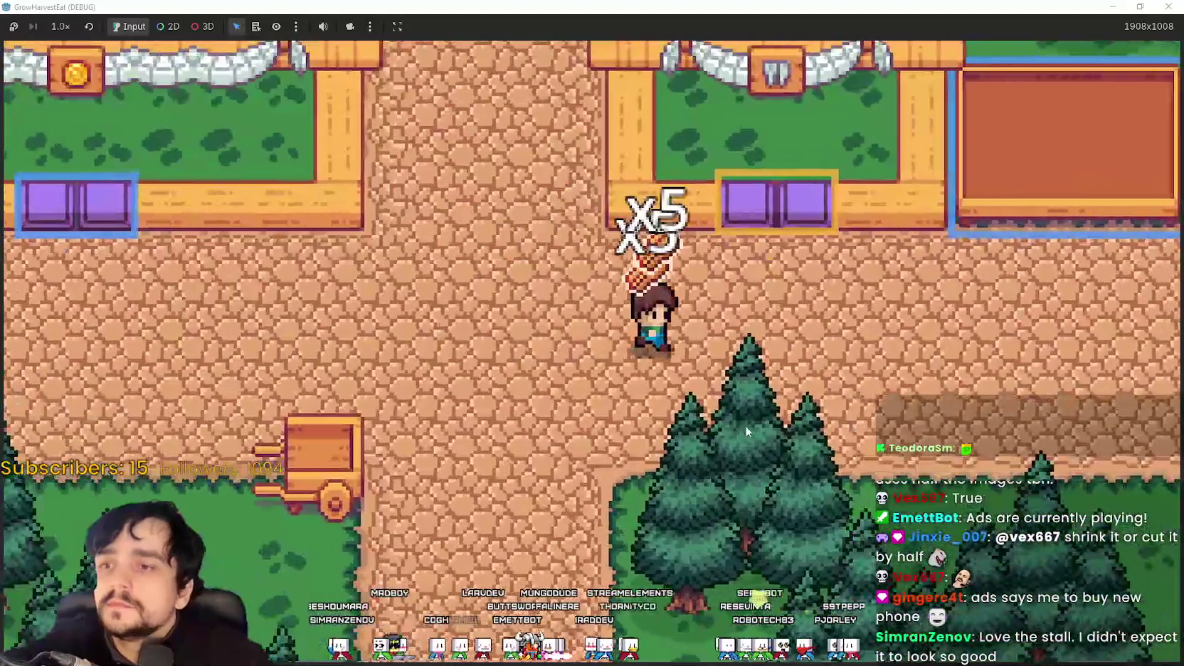
{"action": "key", "text": "w"}
{"action": "key", "text": "a"}
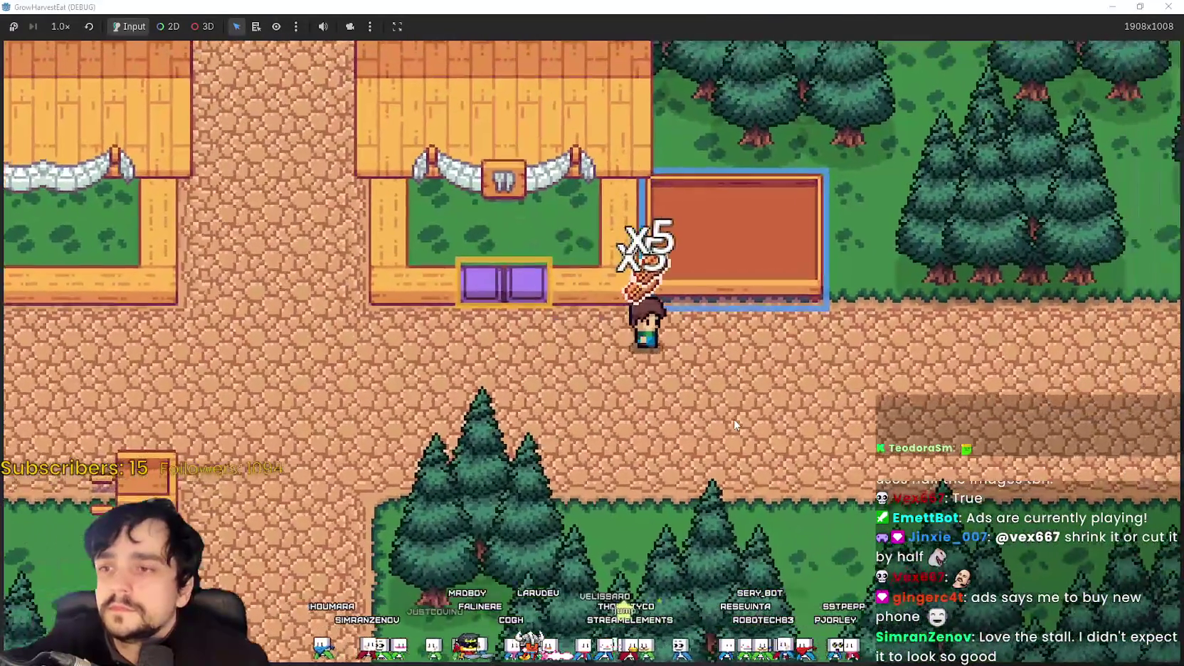
{"action": "key", "text": "a"}
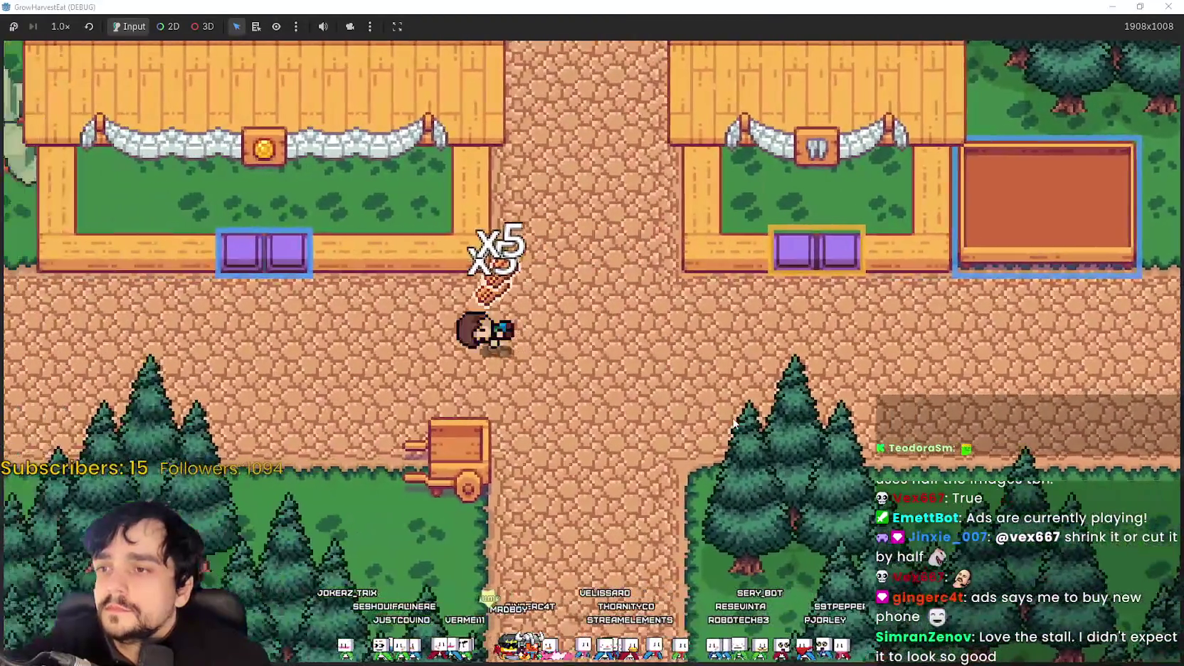
Step: Stock the coin stall slot and step back out onto the road
{"action": "key", "text": "w"}
{"action": "key", "text": "e"}
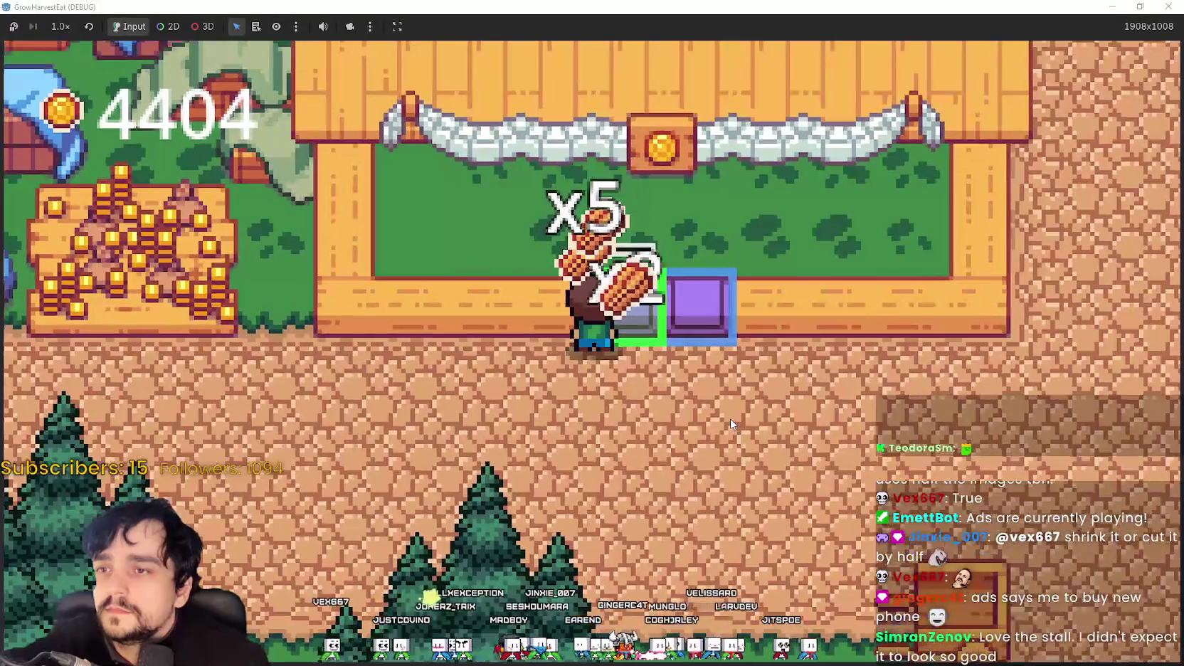
{"action": "key", "text": "s"}
{"action": "key", "text": "d"}
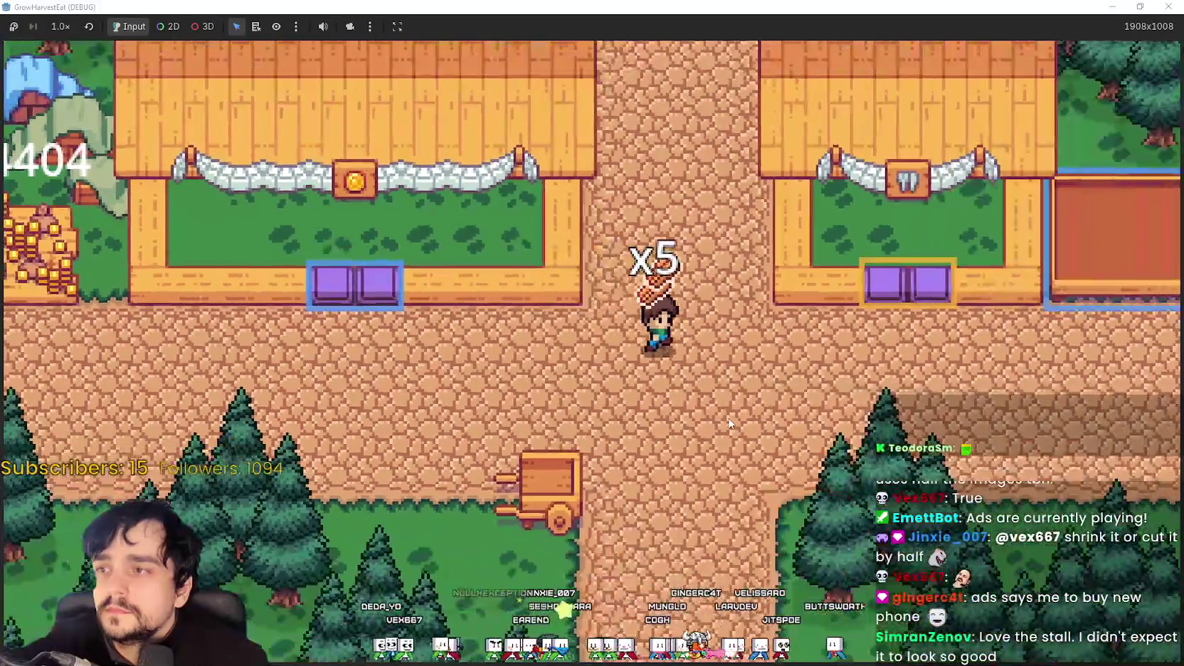
Step: Stock another stall slot, then drop the carried crops into the empty stall lot
{"action": "key", "text": "d"}
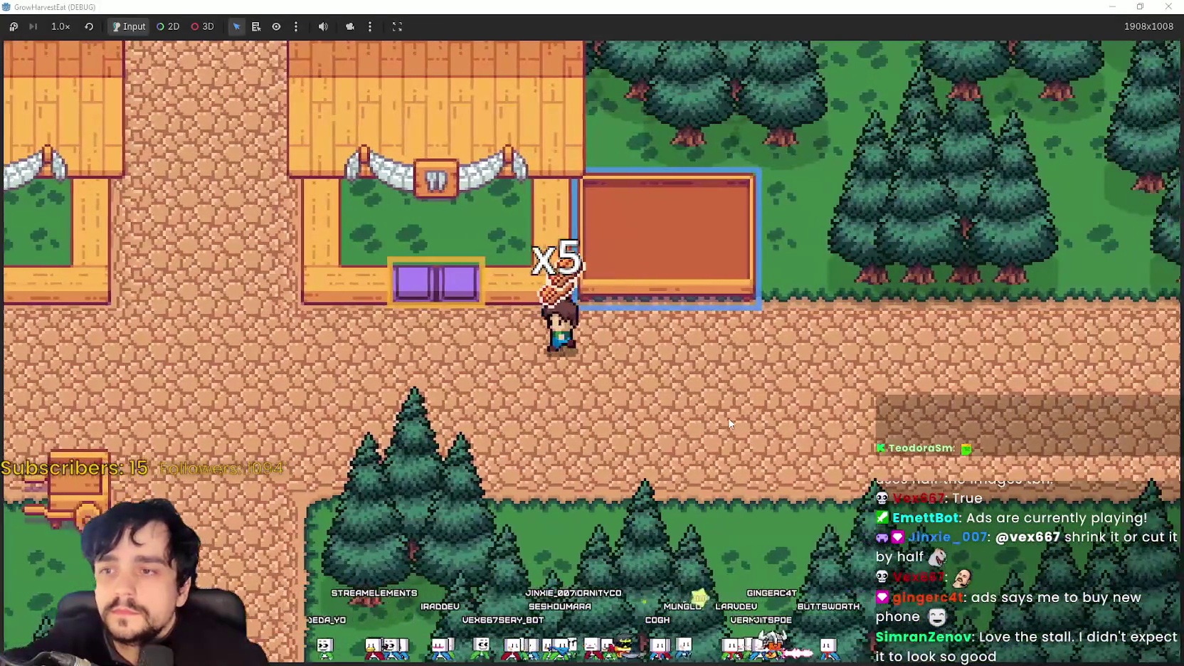
{"action": "key", "text": "a"}
{"action": "key", "text": "w"}
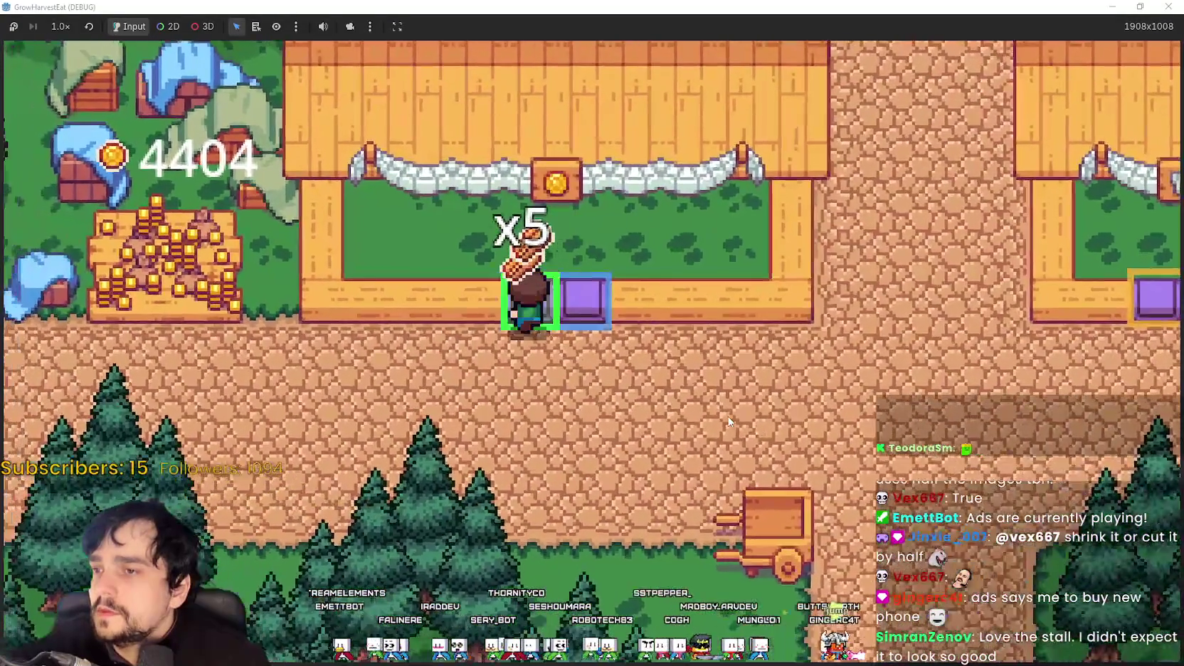
{"action": "key", "text": "d"}
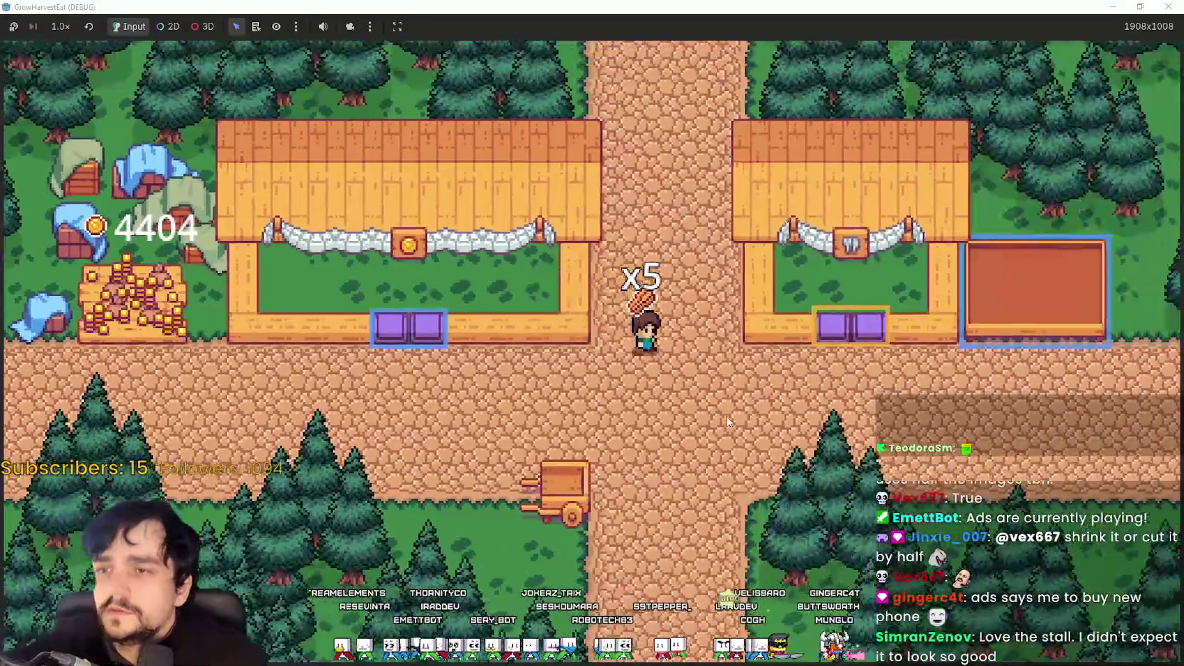
{"action": "key", "text": "d"}
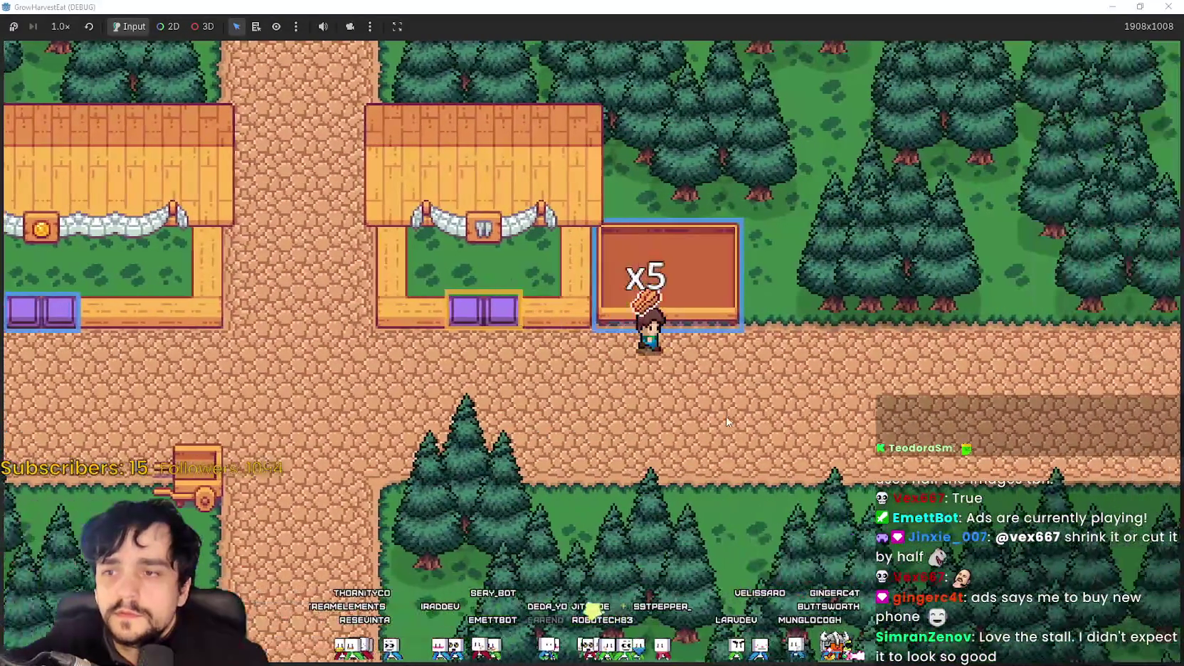
{"action": "key", "text": "w"}
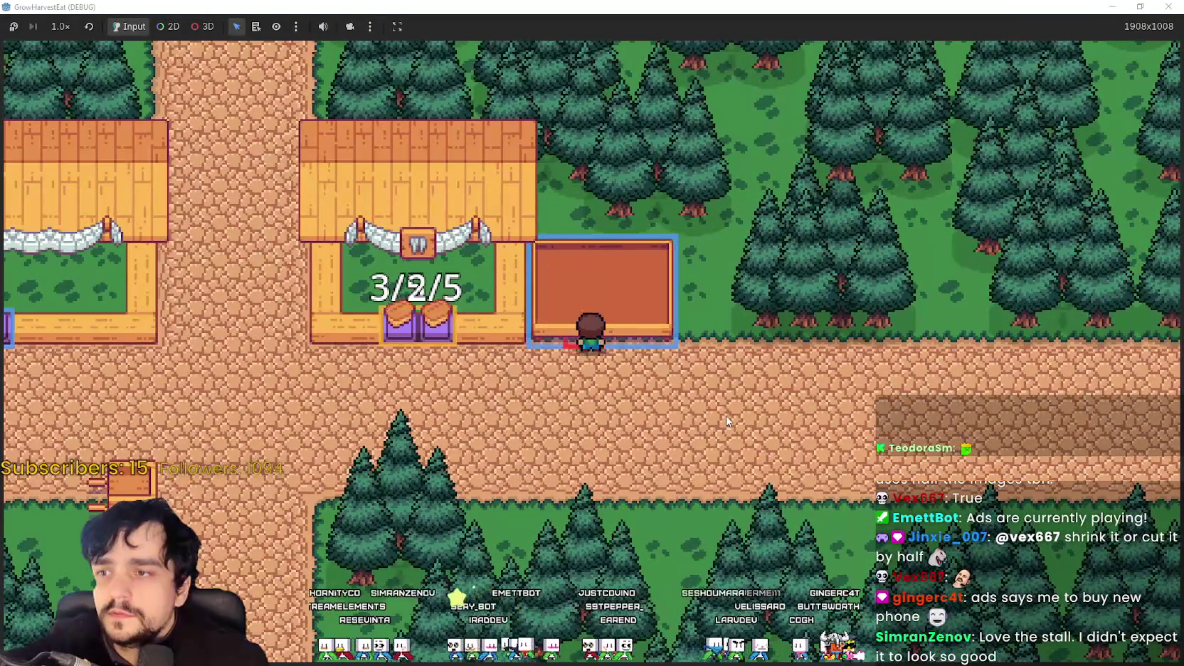
Step: Re-enter the 3/2/5 stall, walk out onto the road, and shrink the game window
{"action": "key", "text": "a"}
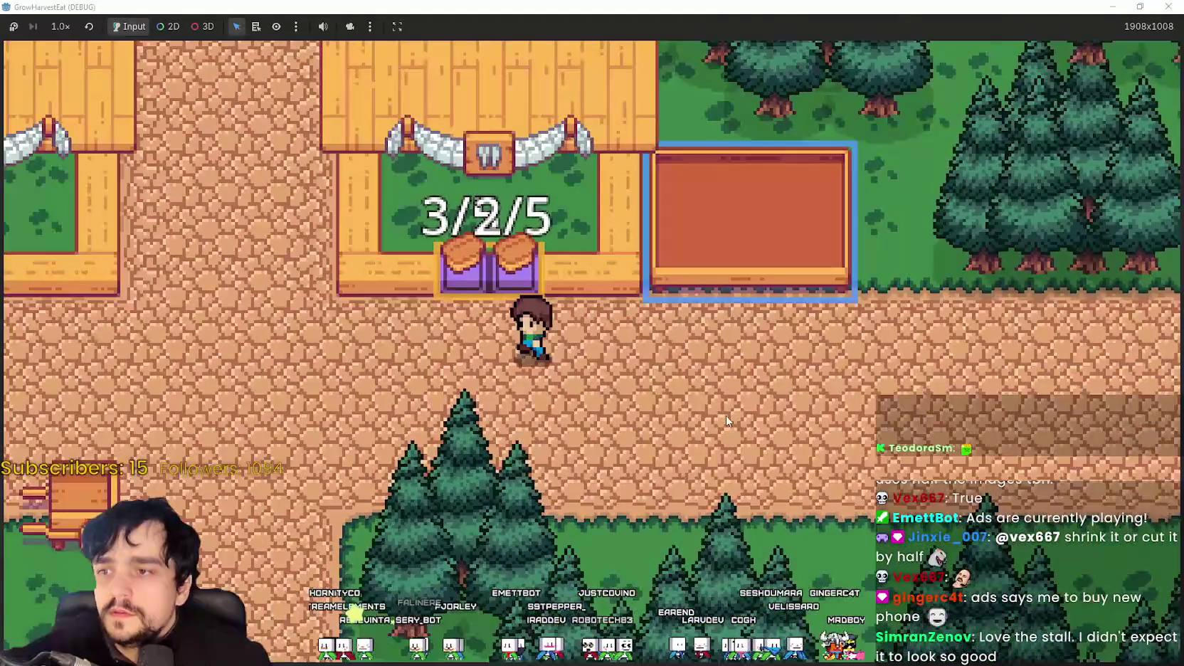
{"action": "key", "text": "w"}
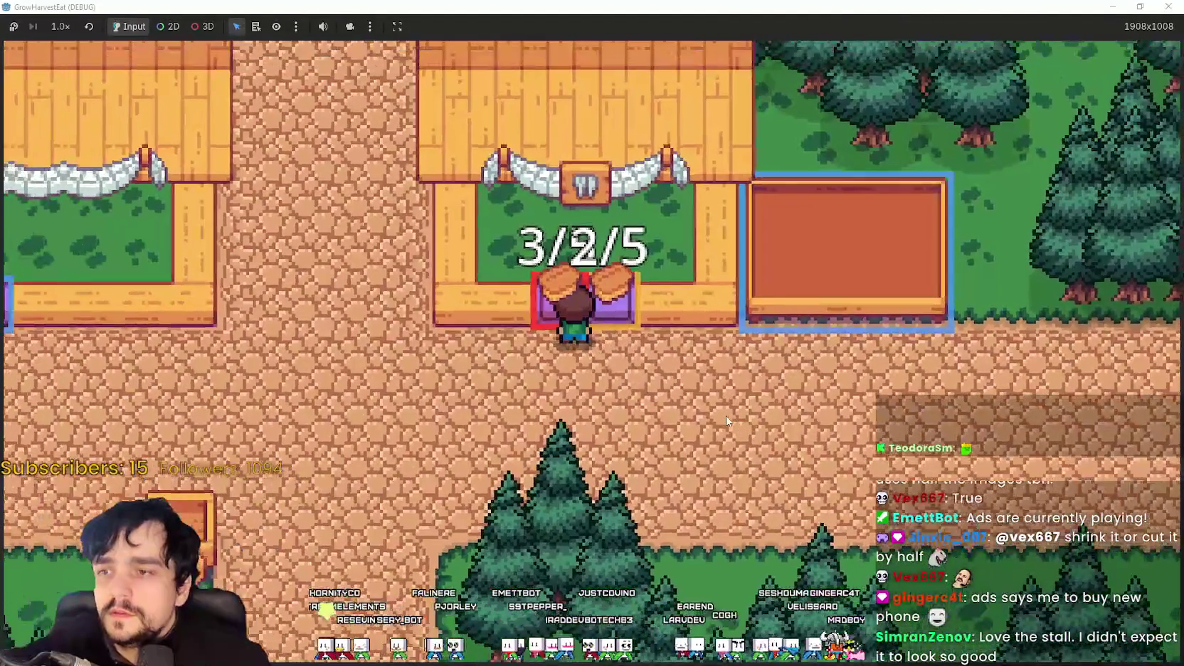
{"action": "key", "text": "s"}
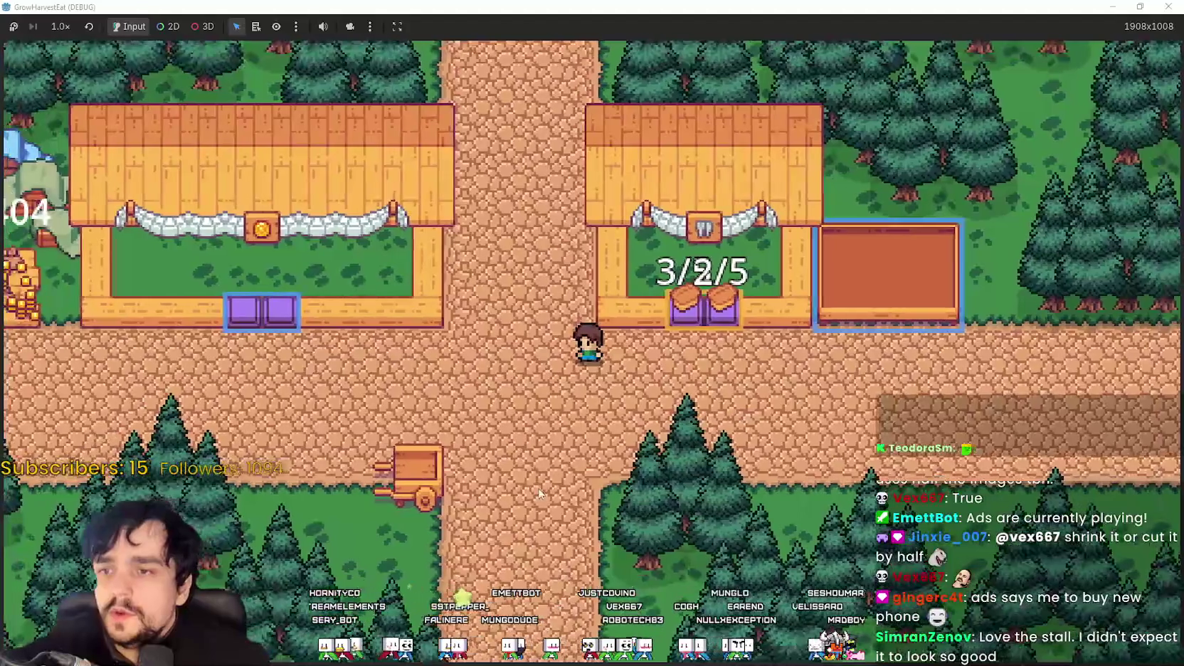
{"action": "left_click_drag", "start_coordinate": [758, 6], "coordinate": [888, 84]}
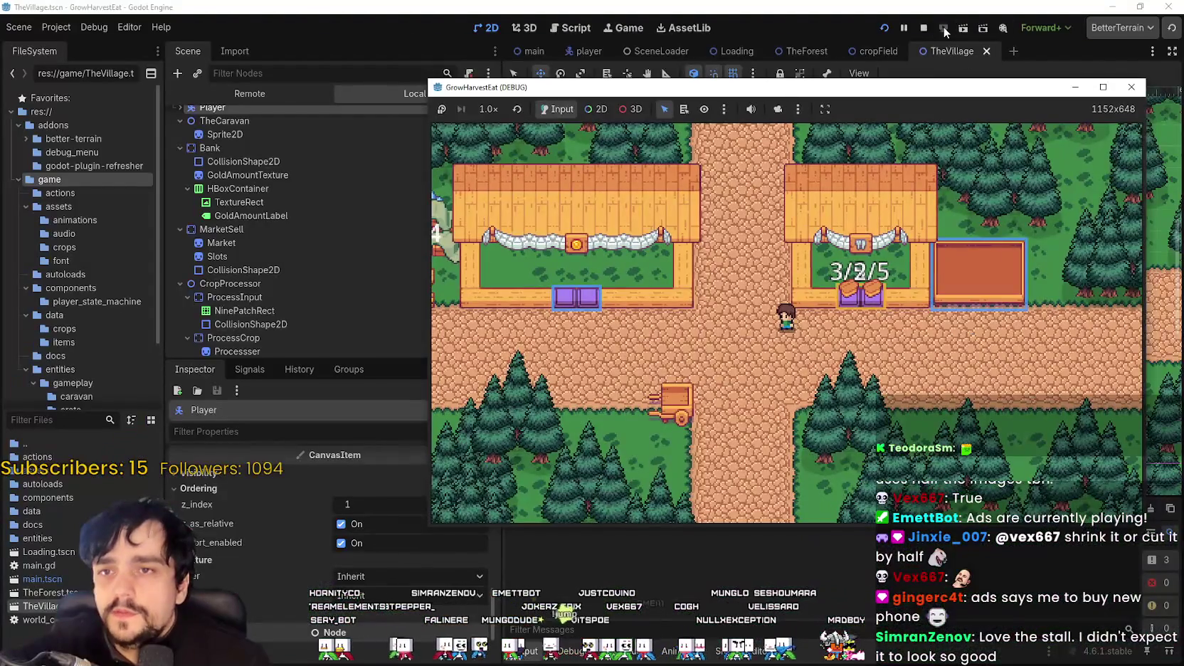
Step: Stop the game, set ProcessCrop's max_simultaneous_processing_slots to 1, and save TheVillage
{"action": "left_click", "coordinate": [923, 27]}
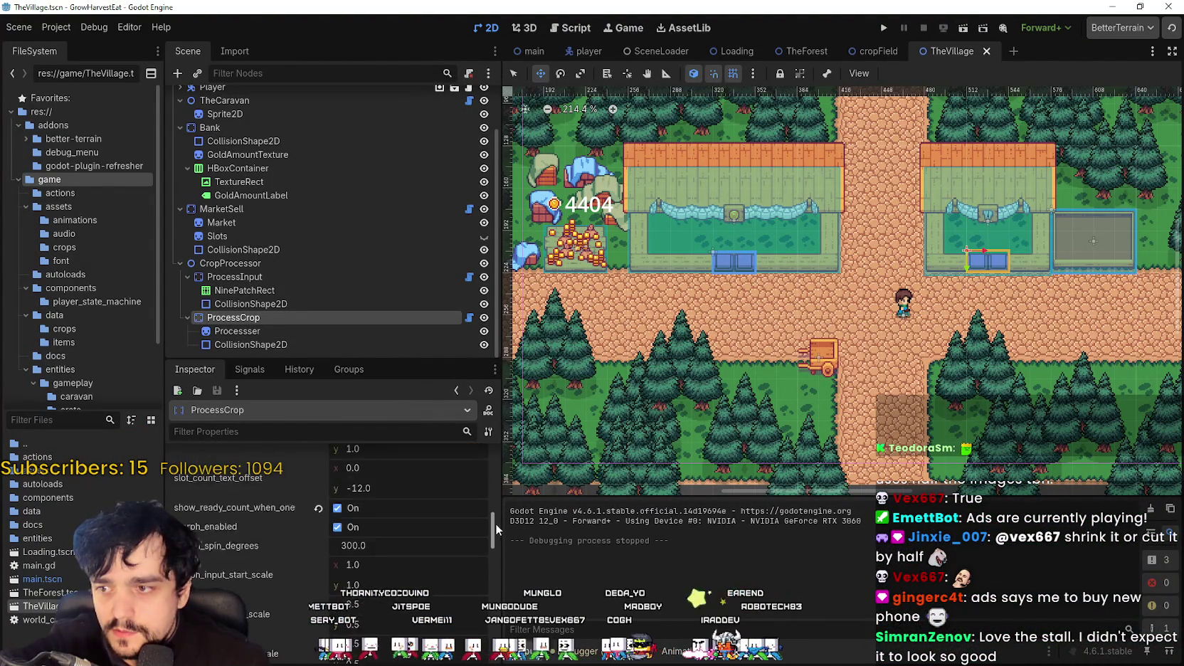
{"action": "left_click_drag", "start_coordinate": [490, 584], "coordinate": [496, 491]}
{"action": "scroll", "coordinate": [496, 491], "scroll_direction": "up", "scroll_amount": 3}
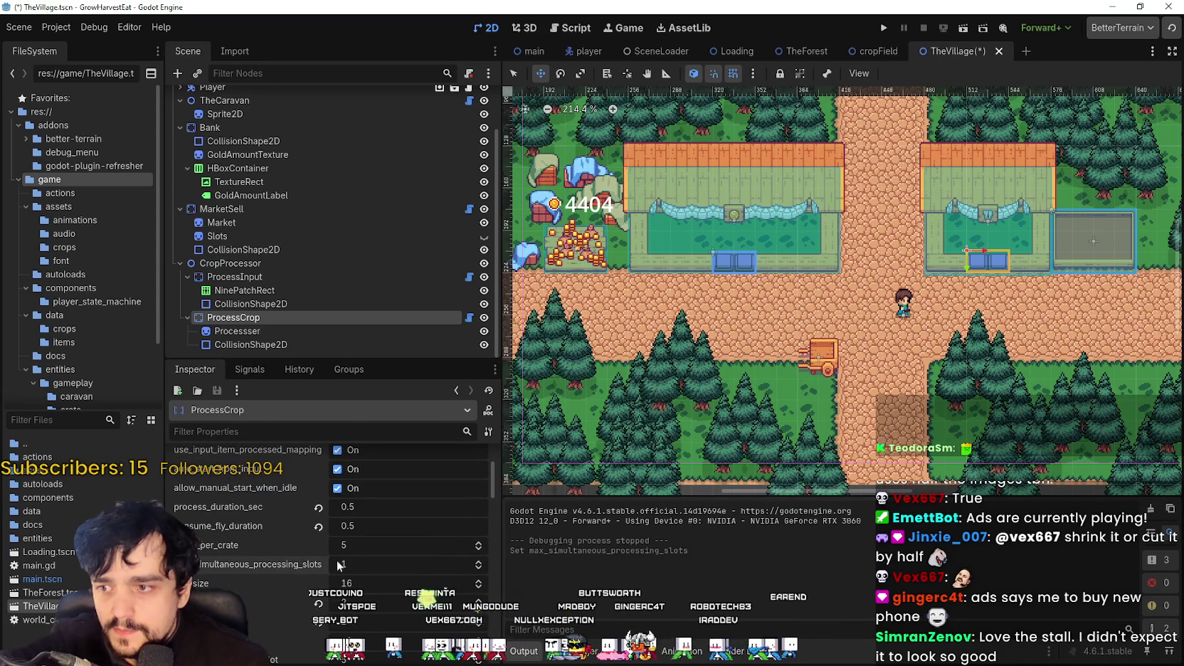
{"action": "key", "text": "ctrl+s"}
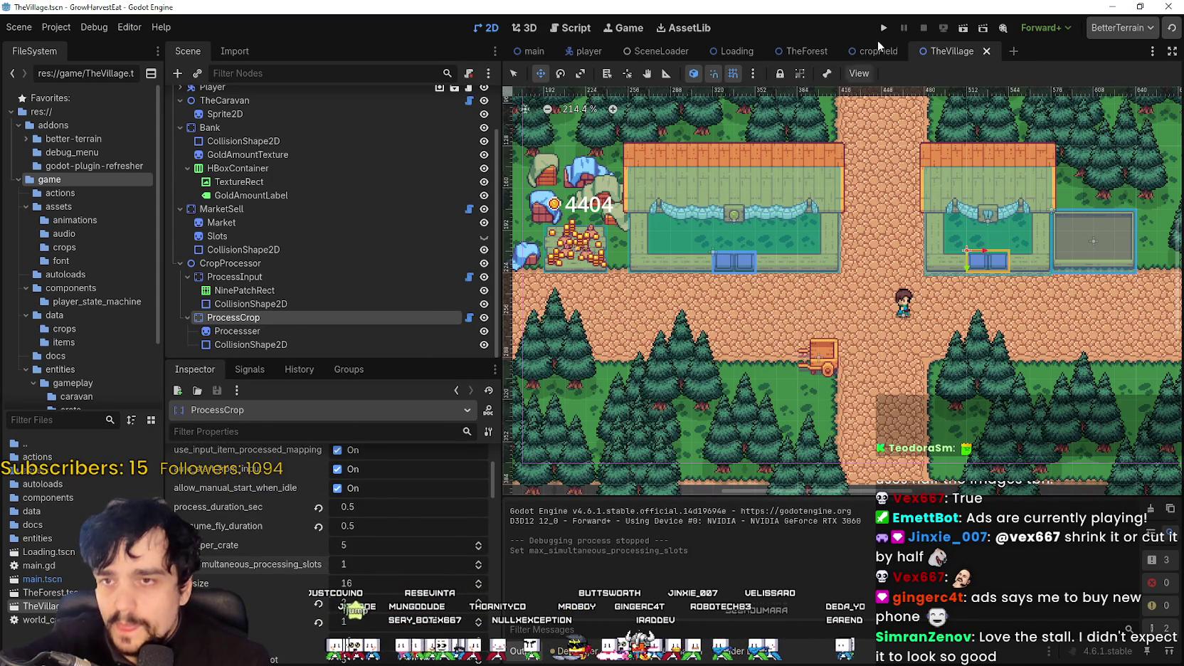
Step: Launch the game full screen, start it, and run at 16× speed to grow the crops
{"action": "key", "text": "F5"}
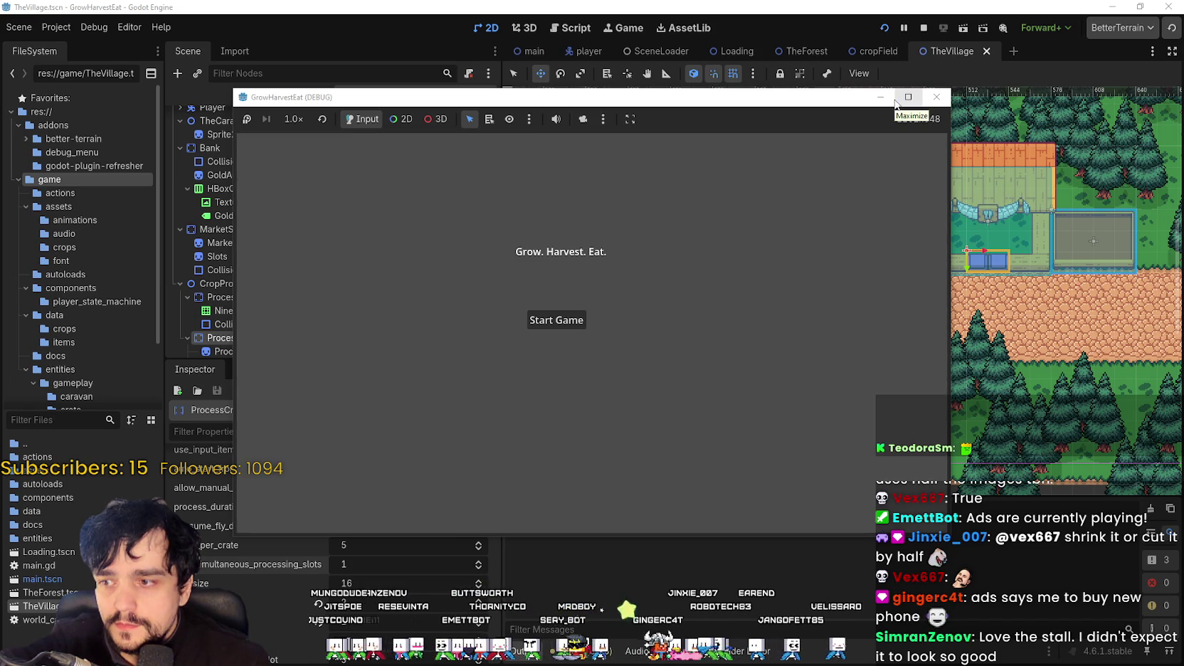
{"action": "left_click", "coordinate": [907, 96]}
{"action": "left_click", "coordinate": [515, 334]}
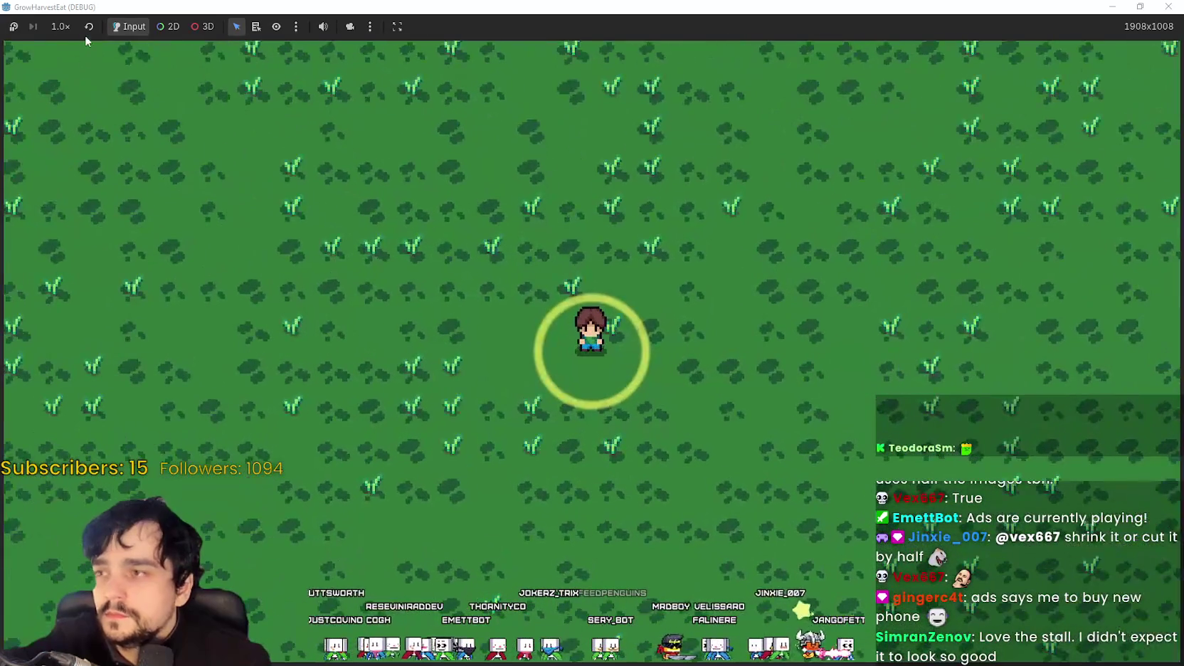
{"action": "left_click", "coordinate": [61, 26]}
{"action": "left_click", "coordinate": [72, 218]}
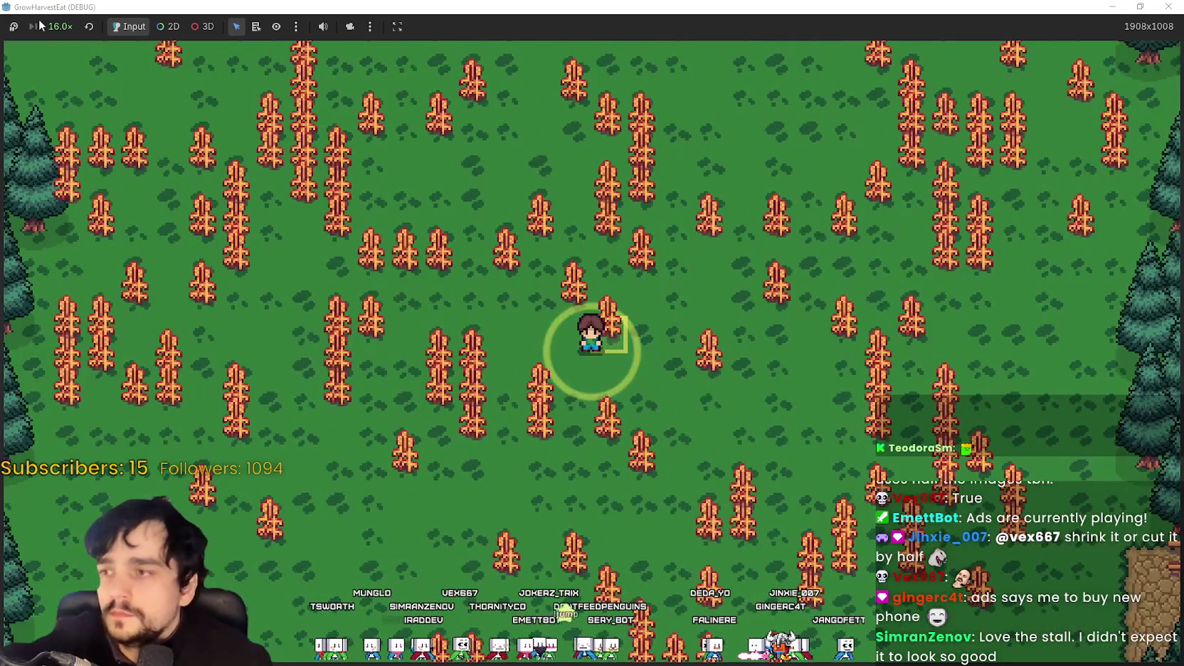
Step: Return to 1× speed to harvest, then restore the window and stop the playtest at 4404 gold
{"action": "left_click", "coordinate": [60, 26]}
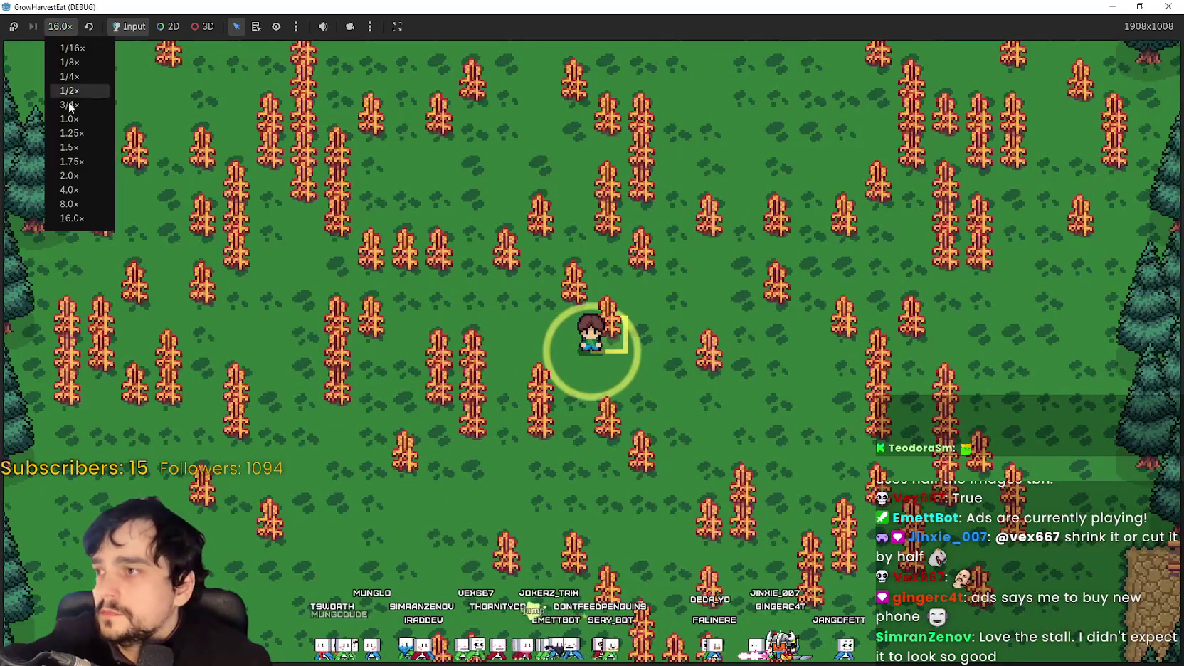
{"action": "left_click", "coordinate": [81, 119]}
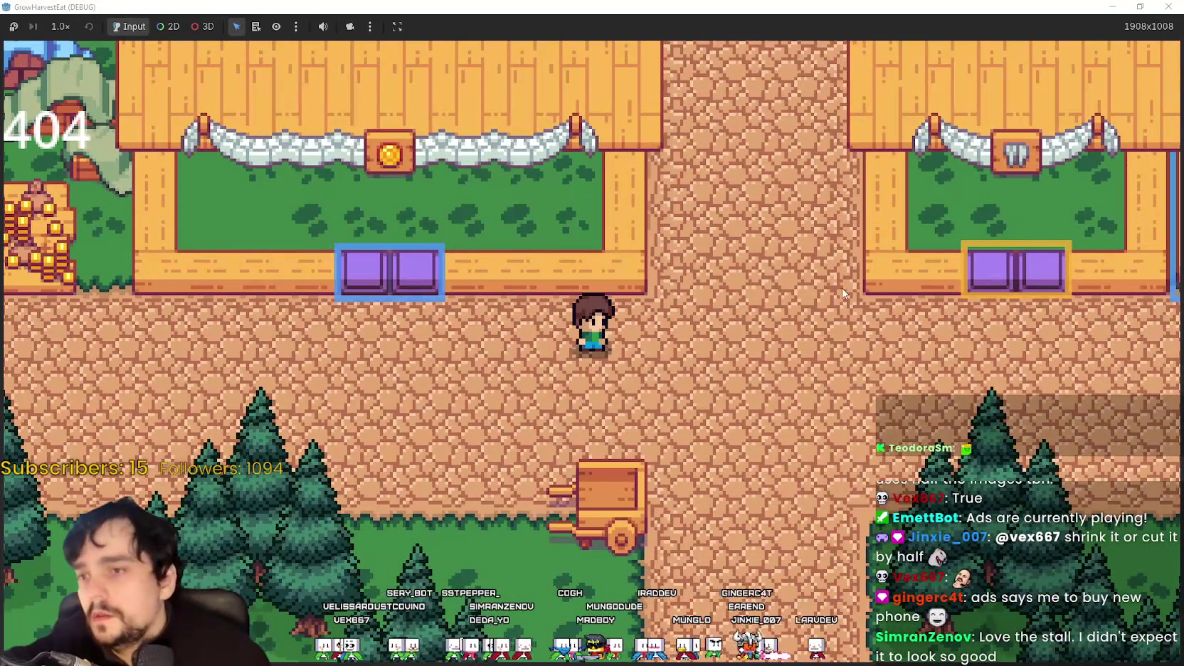
{"action": "double_click", "coordinate": [773, 13]}
{"action": "left_click", "coordinate": [923, 27]}
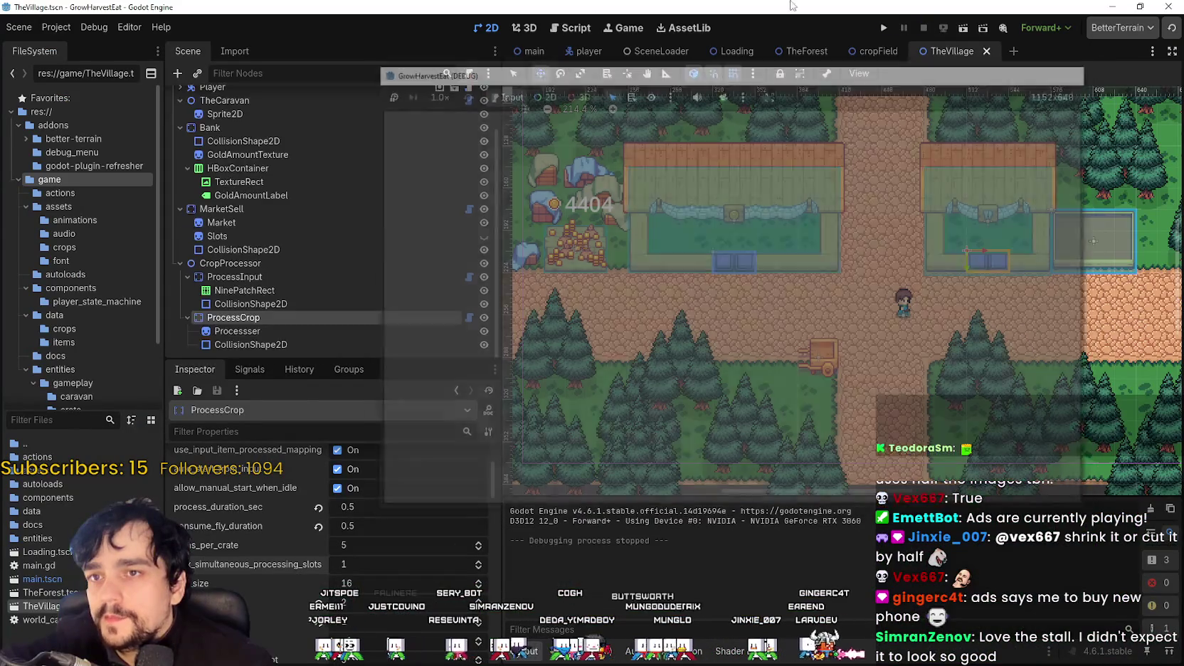
{"action": "left_click", "coordinate": [282, 133]}
Step: Raise the Player node's carry_slot_item_cap to 11 and run the project again
{"action": "left_click", "coordinate": [282, 120]}
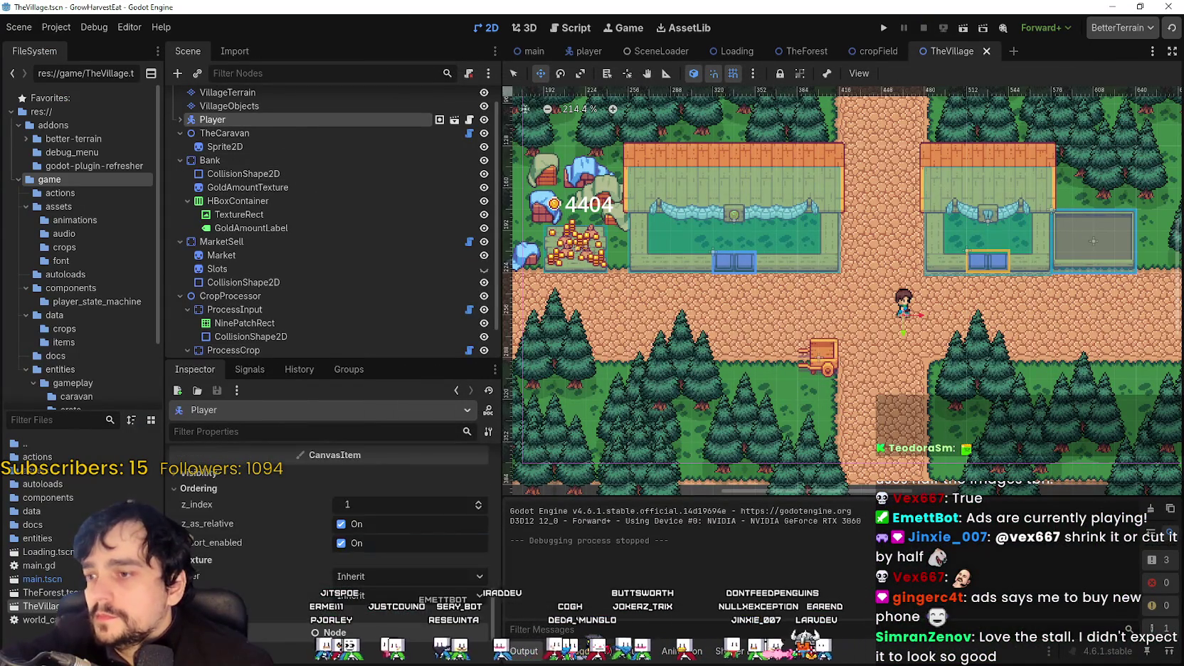
{"action": "scroll", "coordinate": [335, 540], "scroll_direction": "down", "scroll_amount": 10}
{"action": "scroll", "coordinate": [349, 626], "scroll_direction": "up", "scroll_amount": 5}
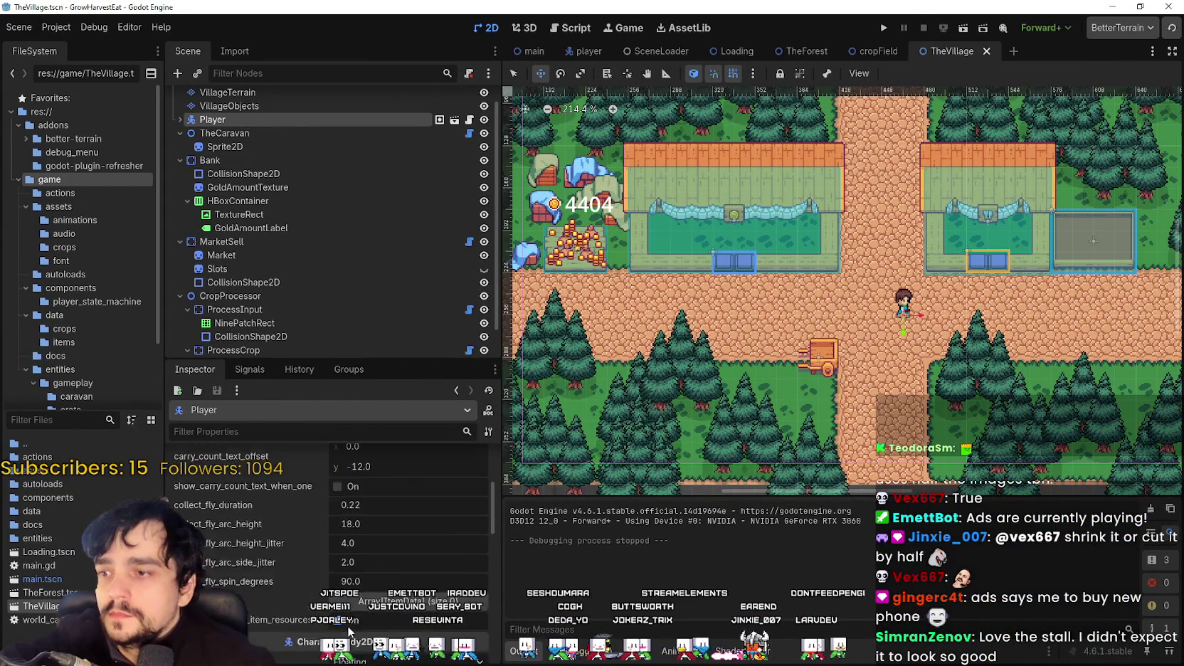
{"action": "scroll", "coordinate": [346, 630], "scroll_direction": "up", "scroll_amount": 5}
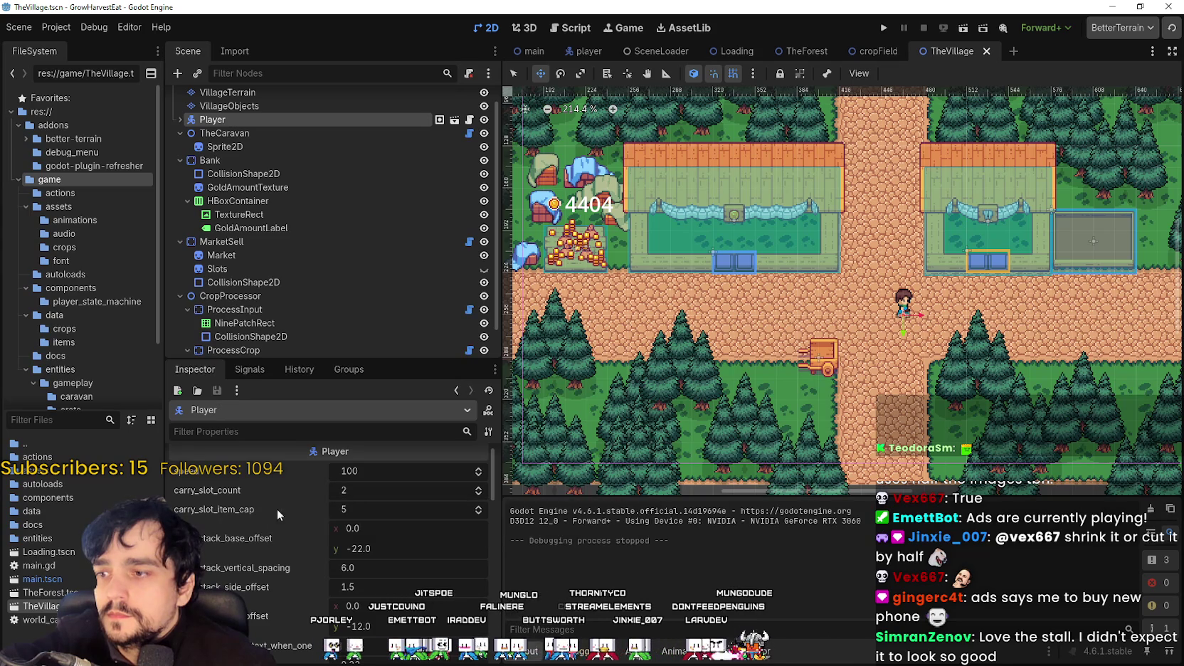
{"action": "left_click", "coordinate": [476, 506]}
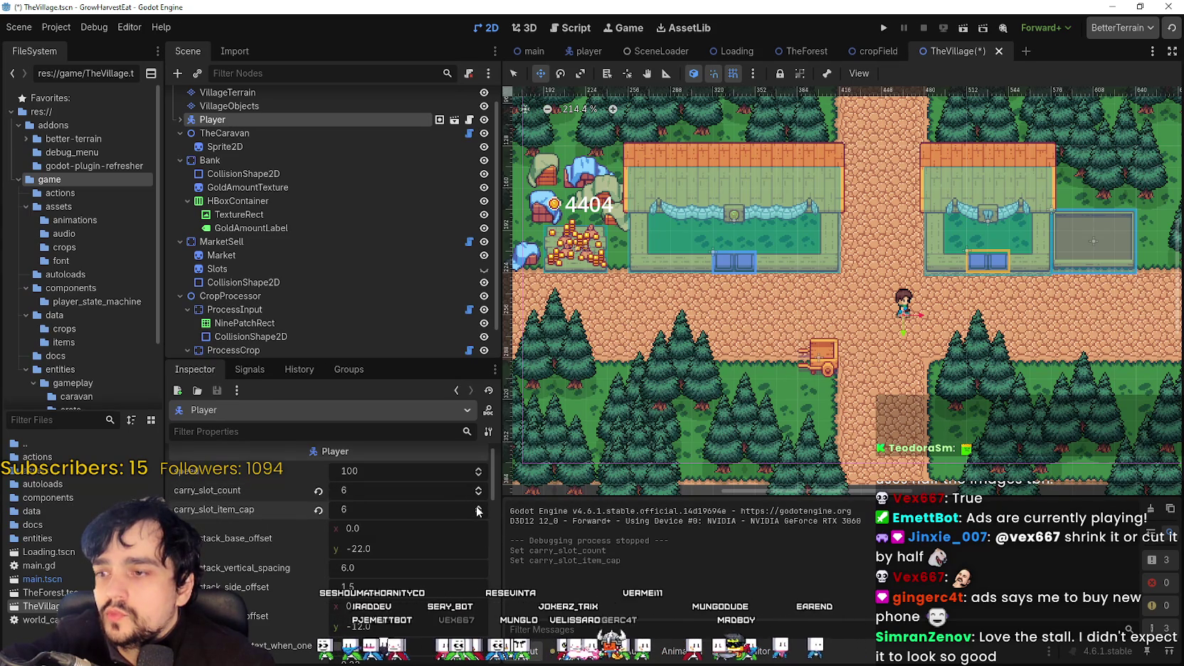
{"action": "left_click", "coordinate": [477, 507]}
{"action": "left_click", "coordinate": [477, 506]}
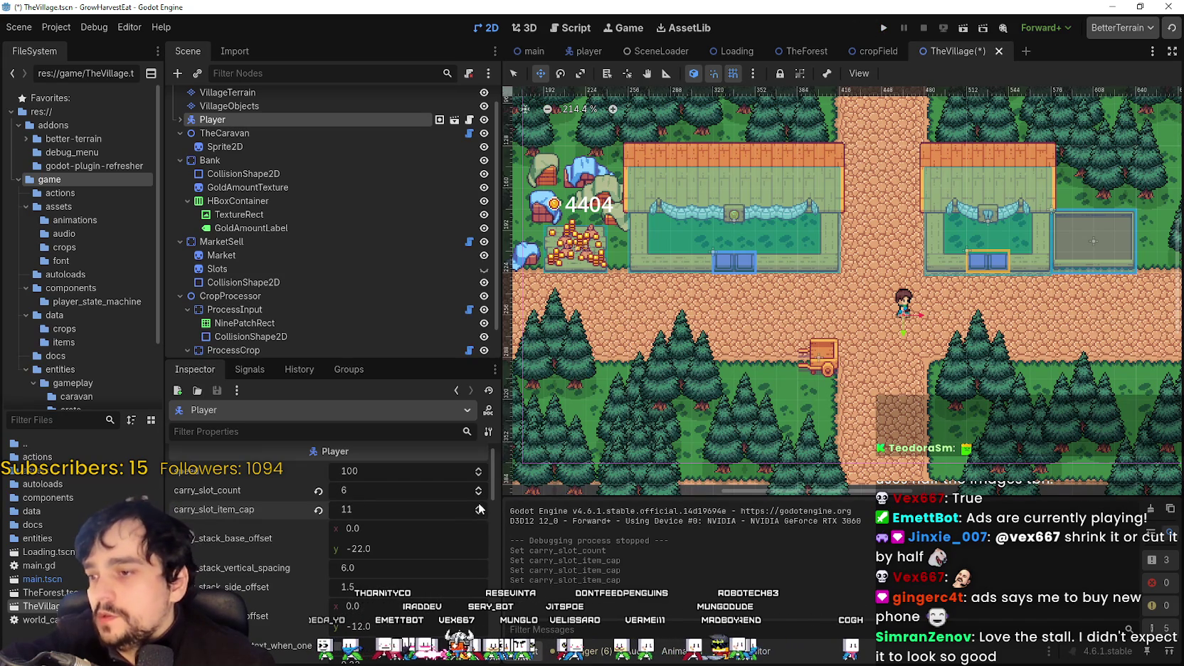
{"action": "left_click", "coordinate": [885, 28]}
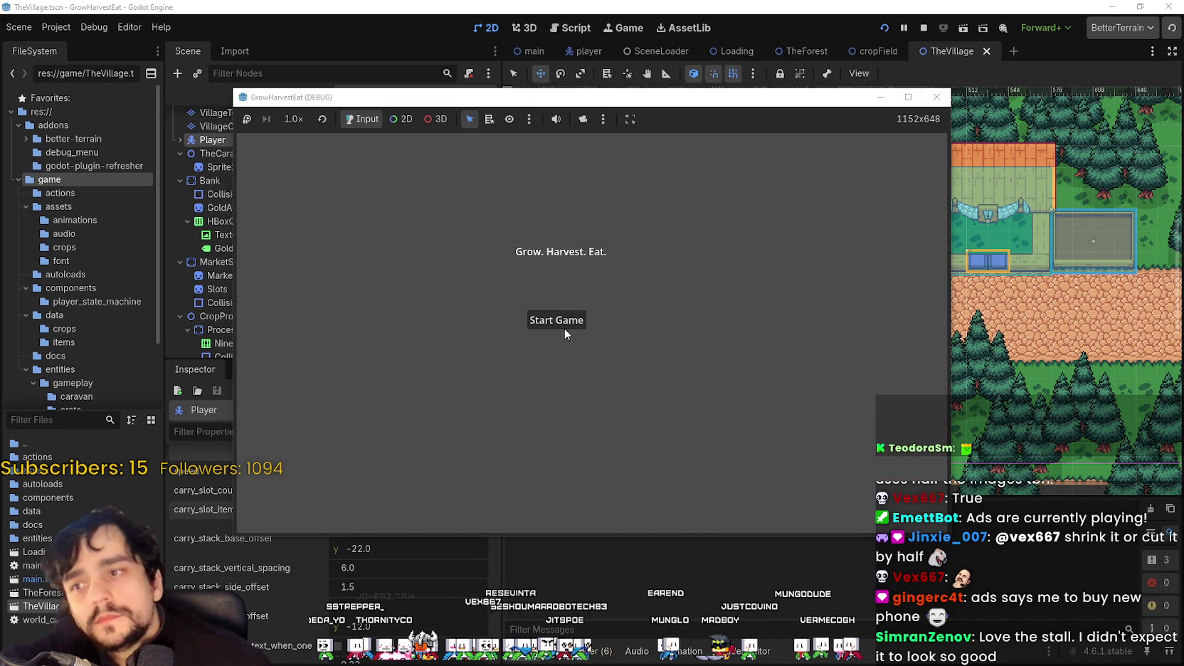
Step: Start the game full screen, ripen the crops at 8× speed, then return to 1.0×
{"action": "left_click", "coordinate": [565, 329]}
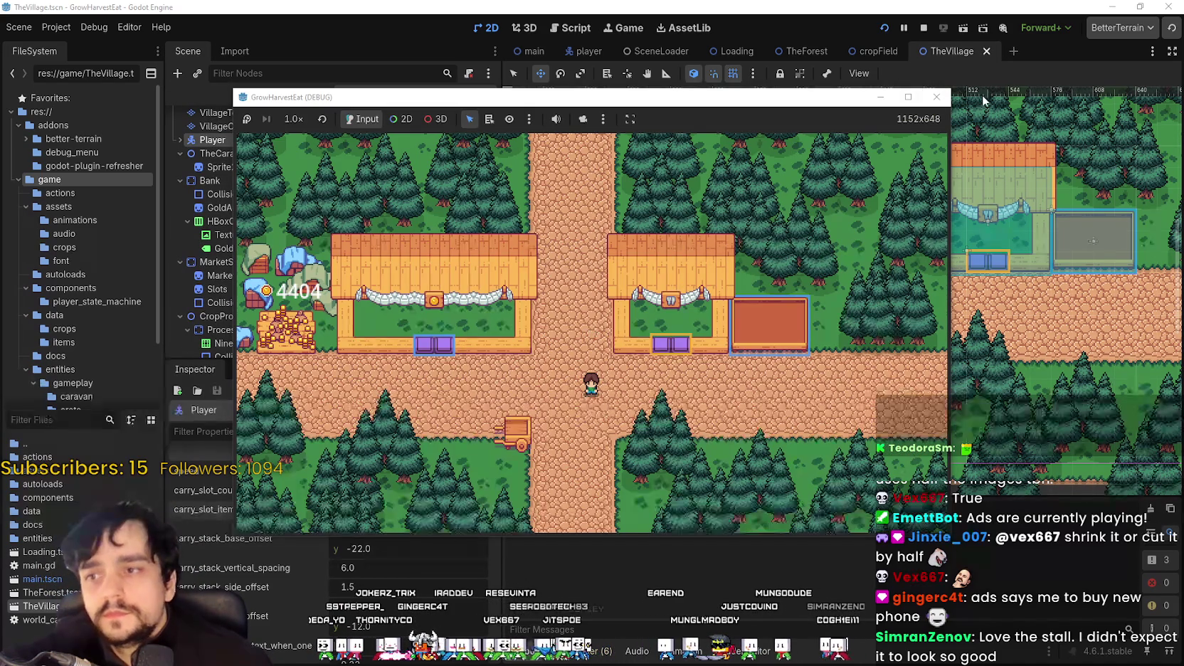
{"action": "left_click", "coordinate": [917, 98]}
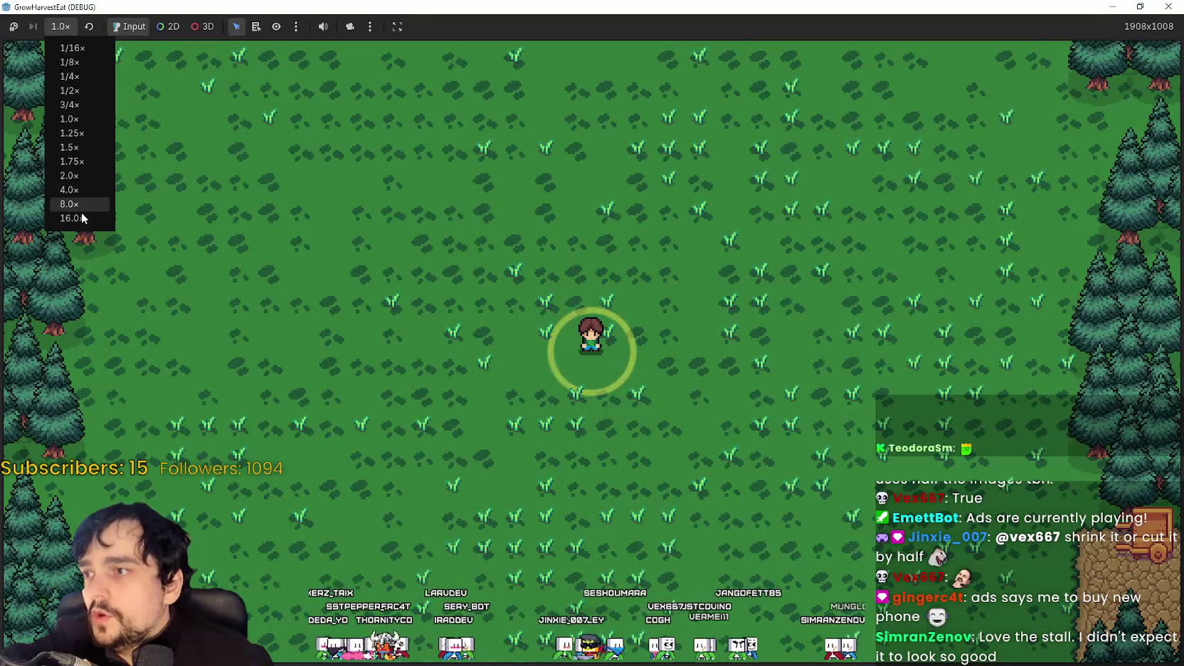
{"action": "left_click", "coordinate": [78, 206]}
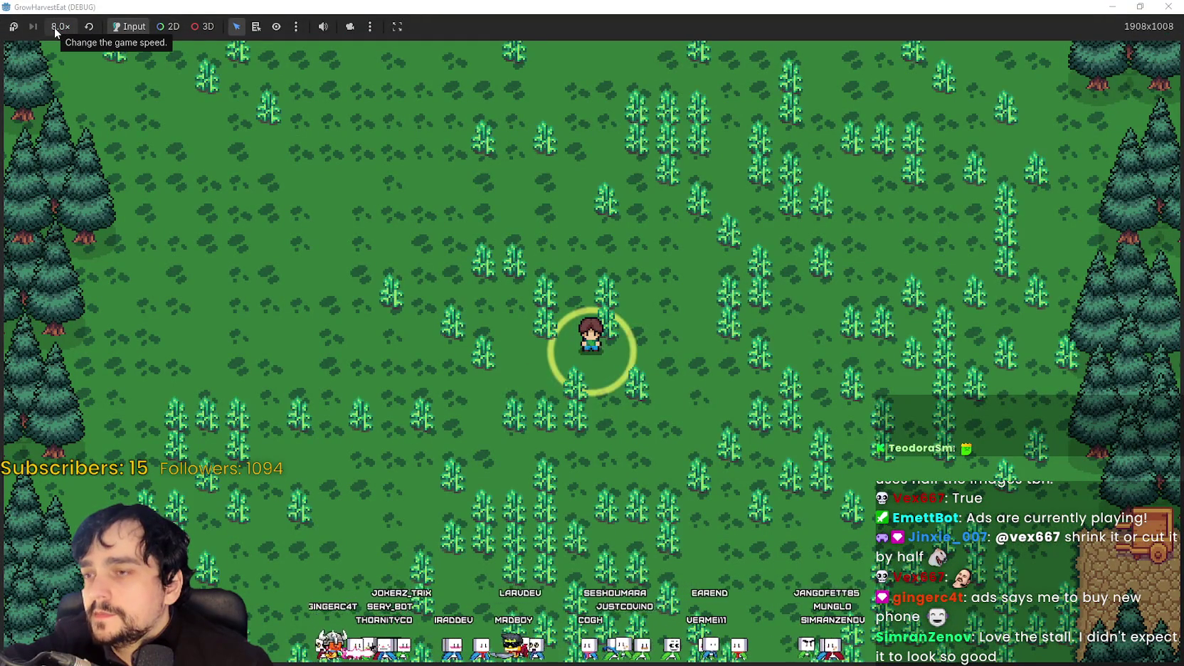
{"action": "left_click", "coordinate": [57, 28]}
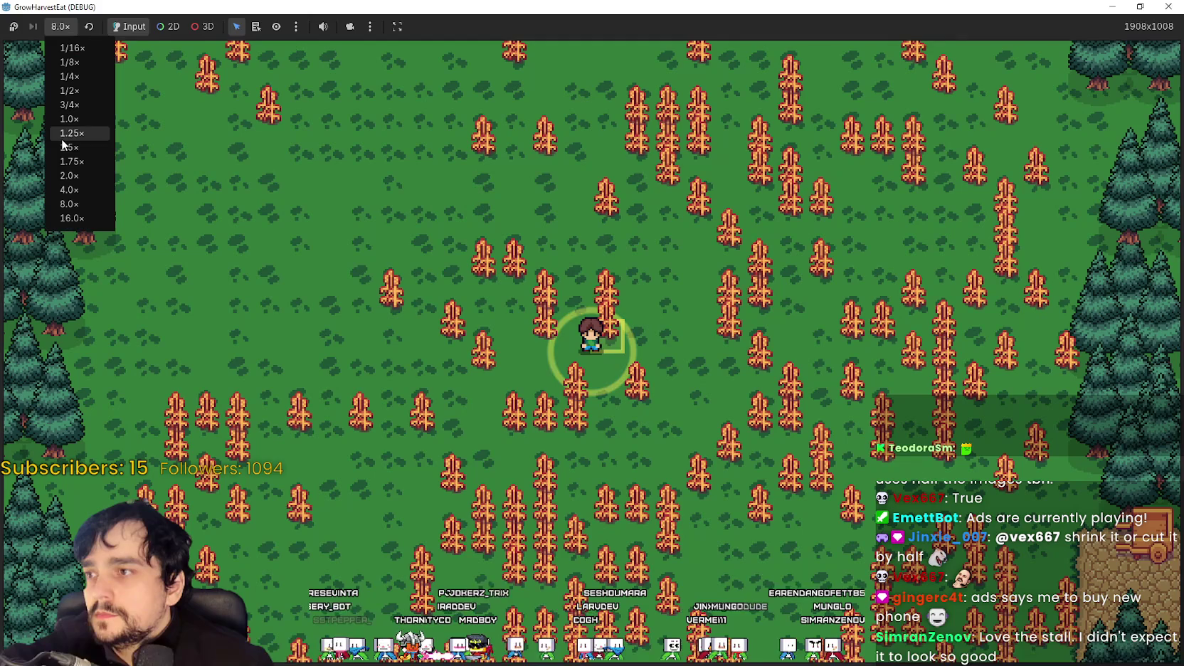
{"action": "left_click", "coordinate": [67, 120]}
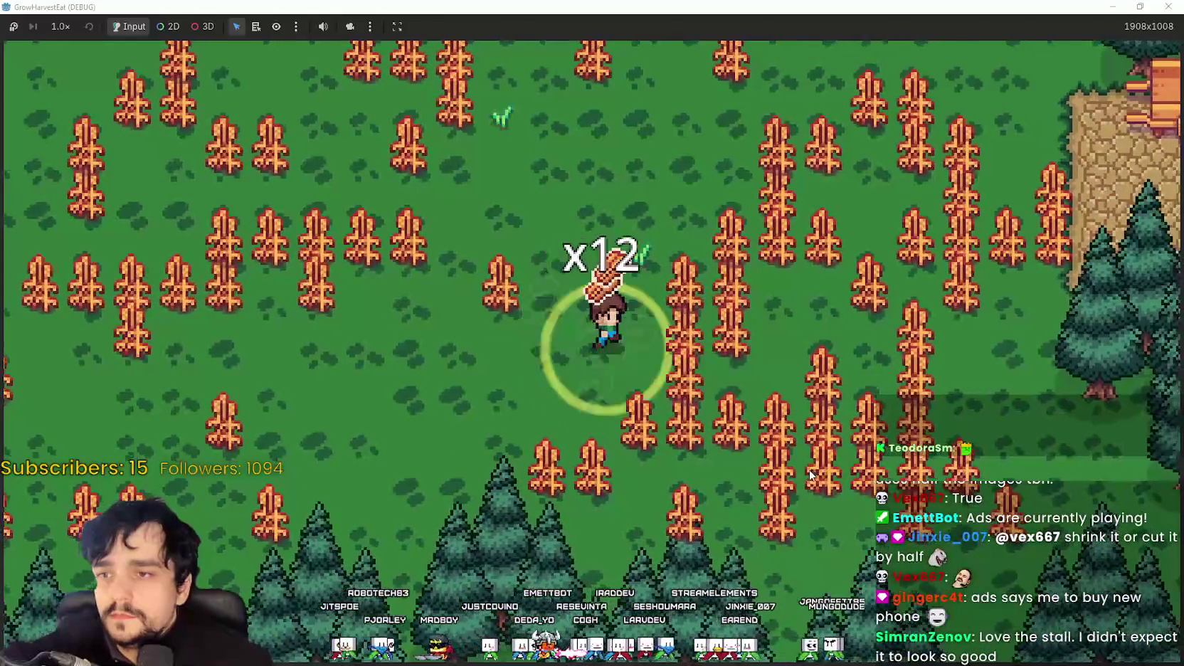
Step: Walk the farmer right, down and left through the ripe field, harvesting crops into x12 stacks
{"action": "key", "text": "d"}
{"action": "key", "text": "w"}
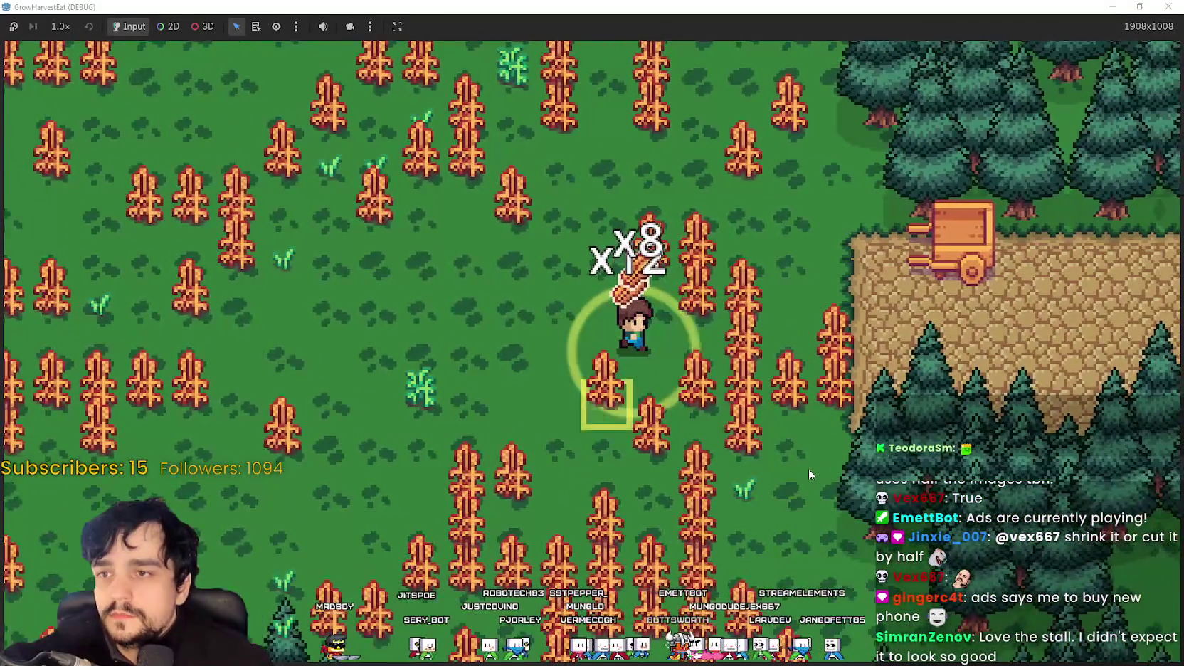
{"action": "key", "text": "d"}
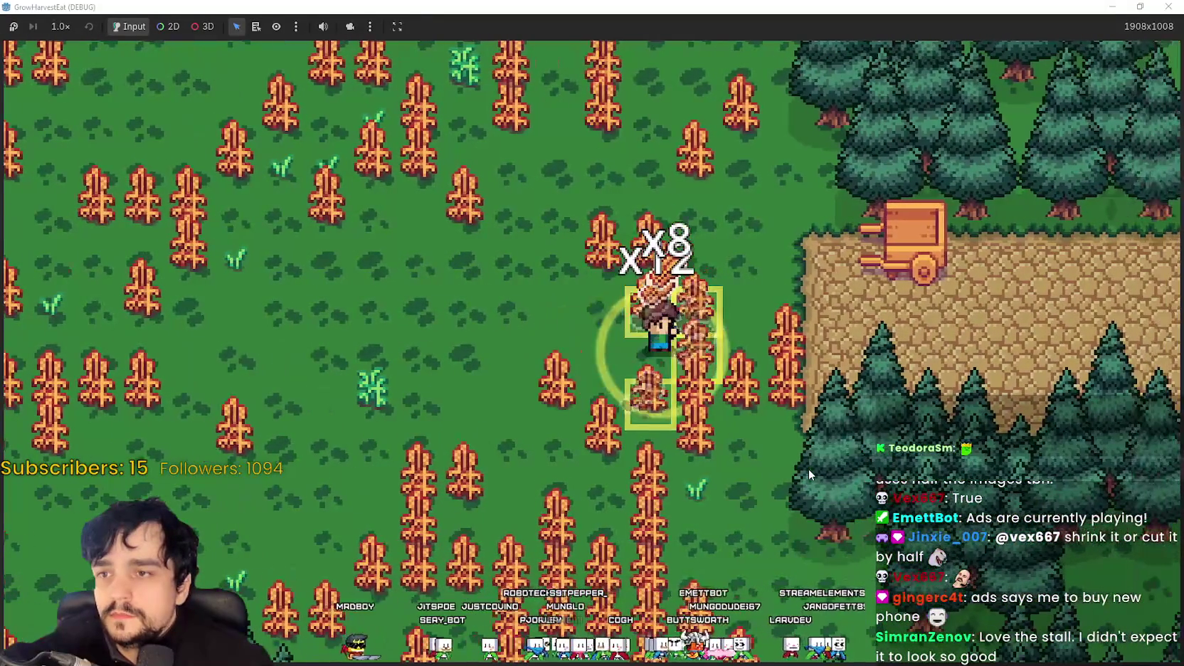
{"action": "key", "text": "s"}
{"action": "key", "text": "a"}
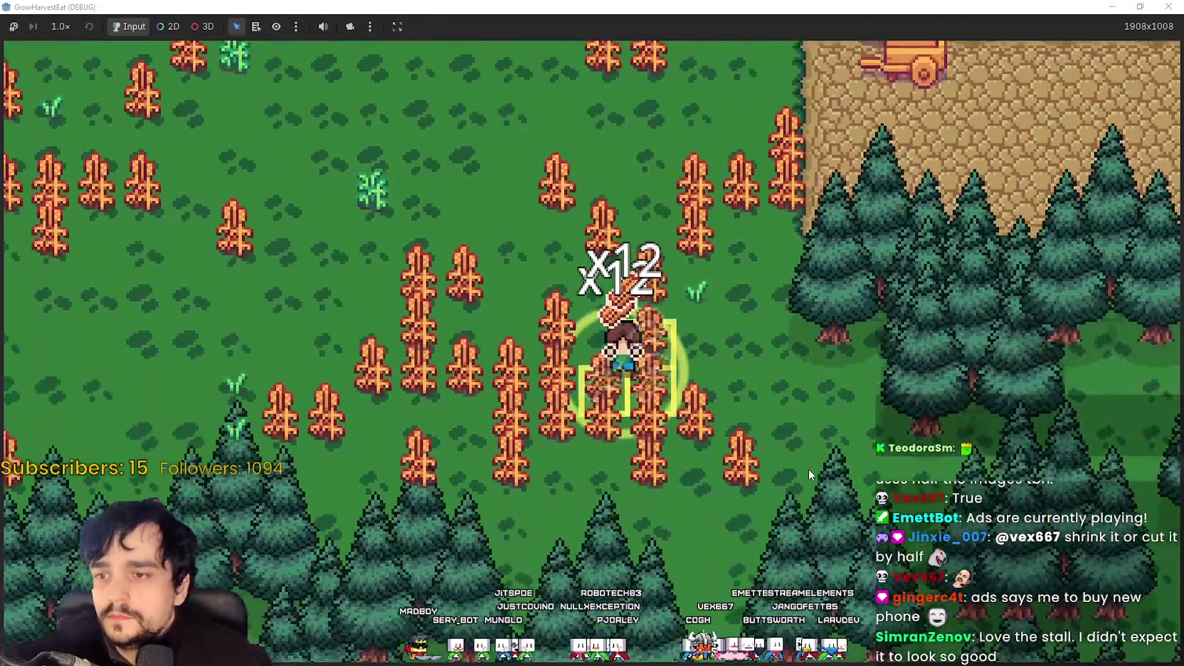
{"action": "key", "text": "a"}
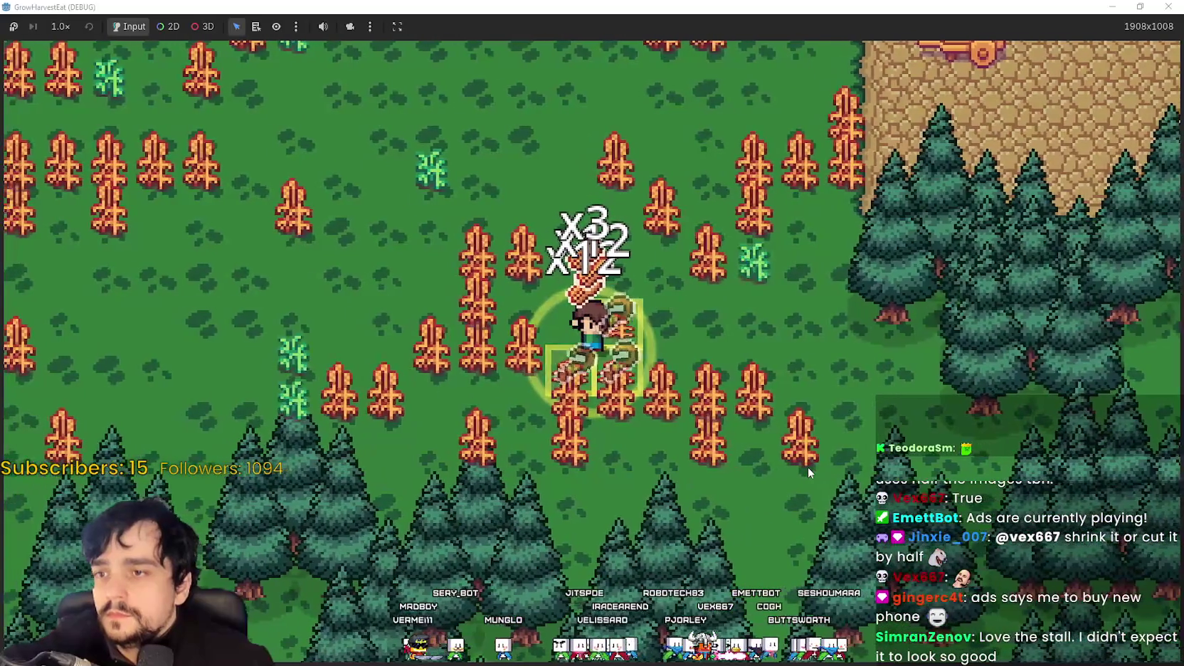
{"action": "key", "text": "a"}
{"action": "key", "text": "w"}
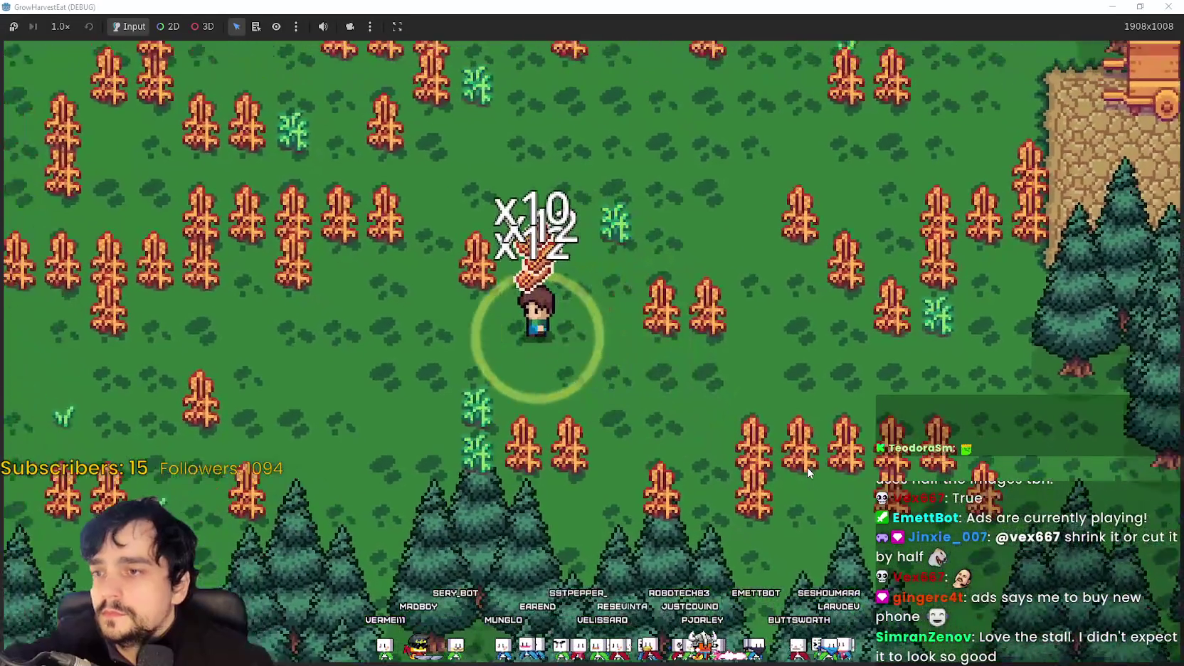
{"action": "key", "text": "d"}
{"action": "key", "text": "w"}
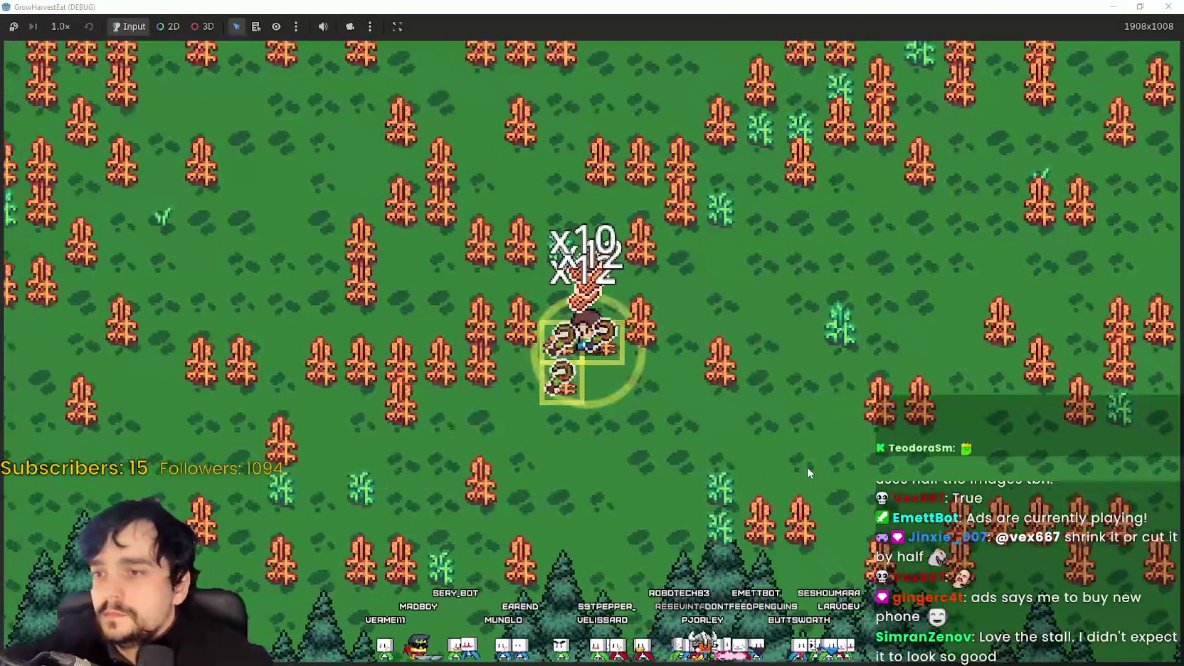
{"action": "key", "text": "a"}
{"action": "key", "text": "w"}
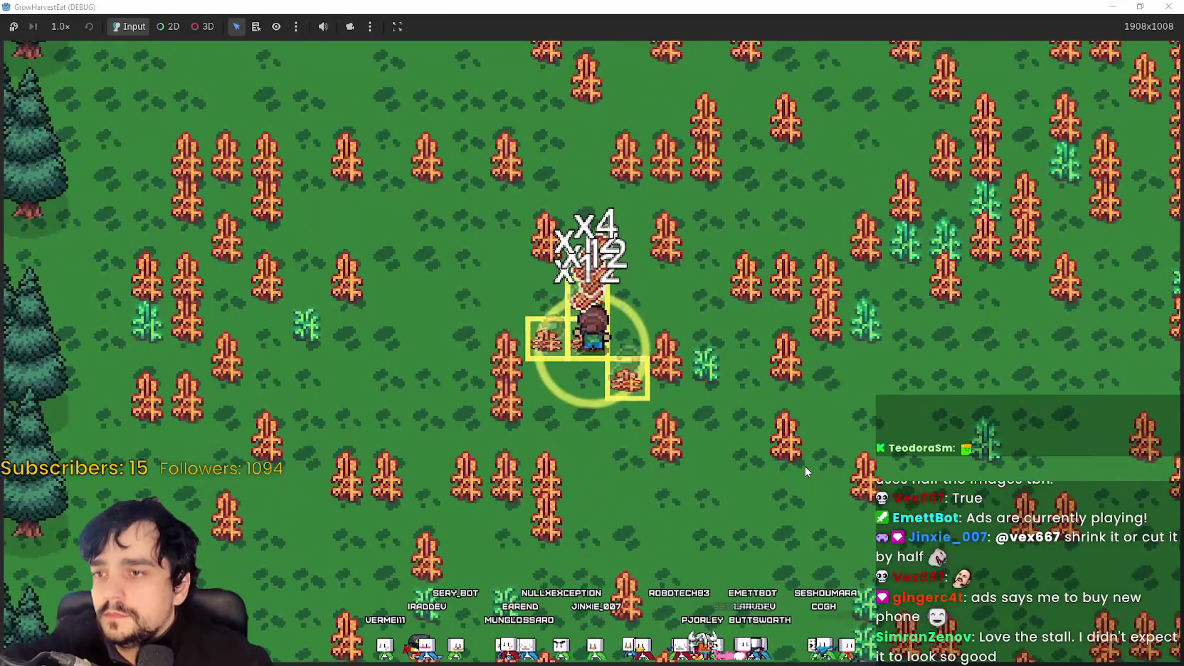
{"action": "key", "text": "d"}
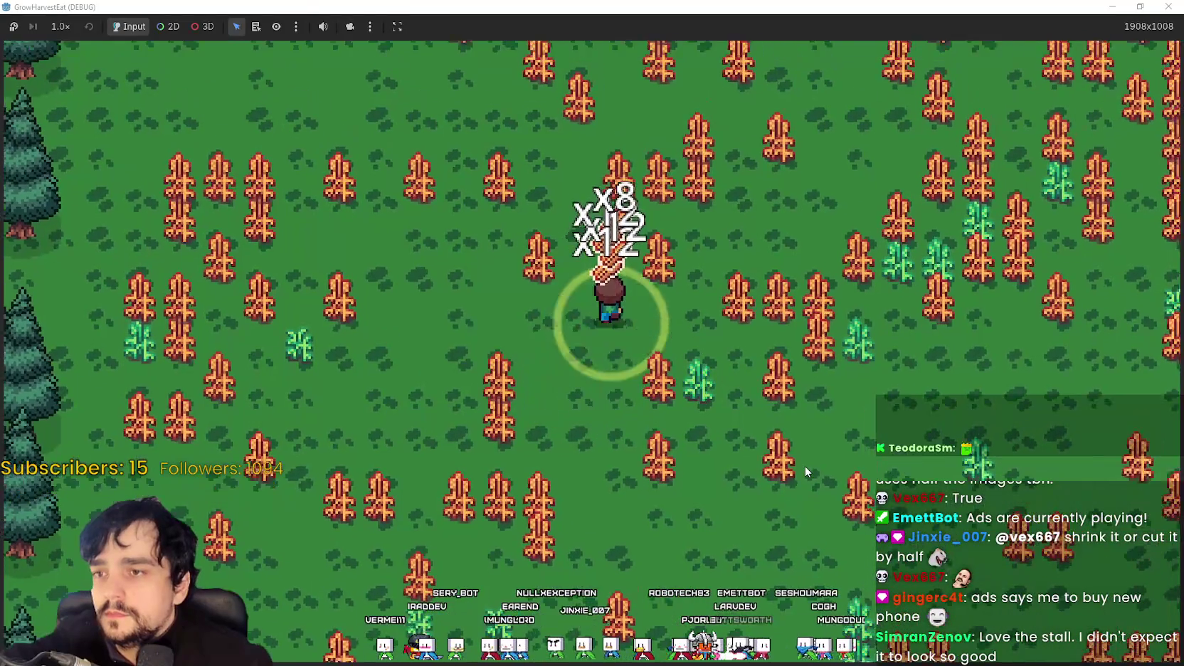
{"action": "key", "text": "w"}
Step: Keep sweeping up, left and right across the field toward the stall, harvesting more crops
{"action": "key", "text": "d"}
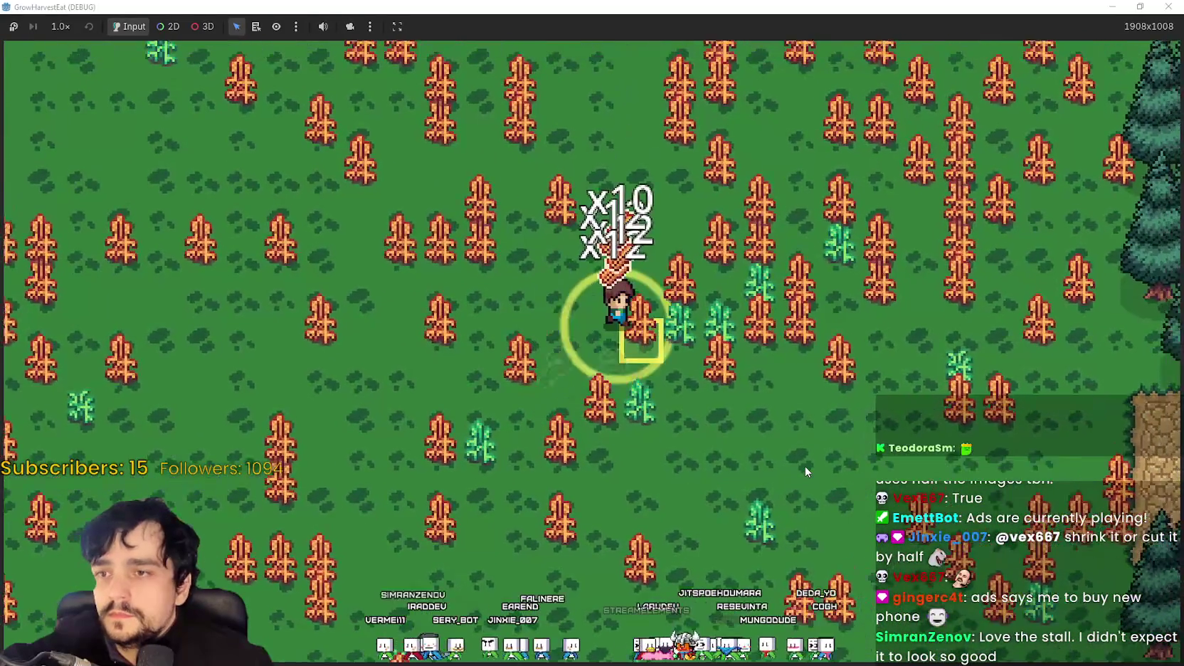
{"action": "key", "text": "d"}
{"action": "key", "text": "w"}
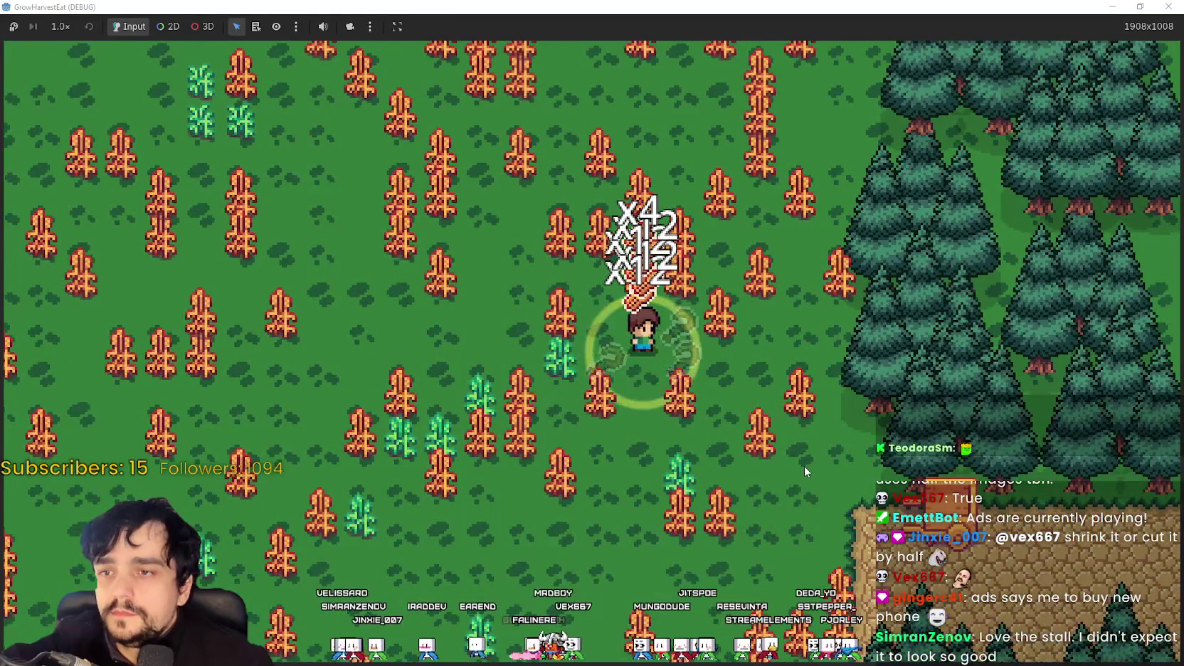
{"action": "key", "text": "w"}
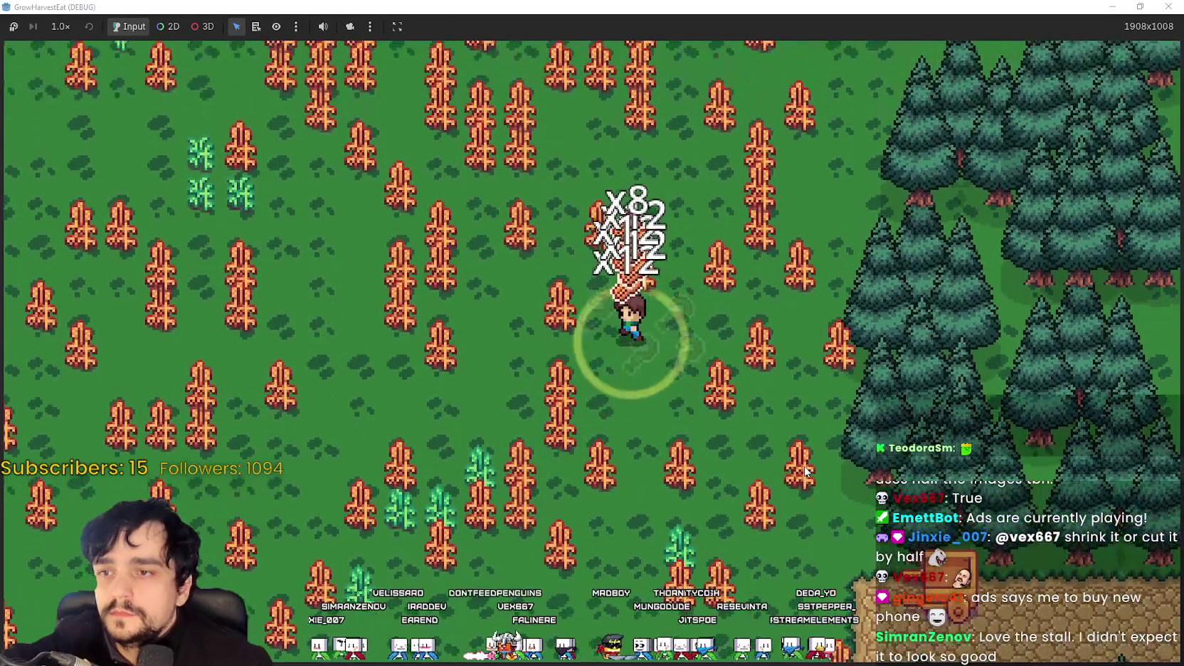
{"action": "key", "text": "w"}
{"action": "key", "text": "a"}
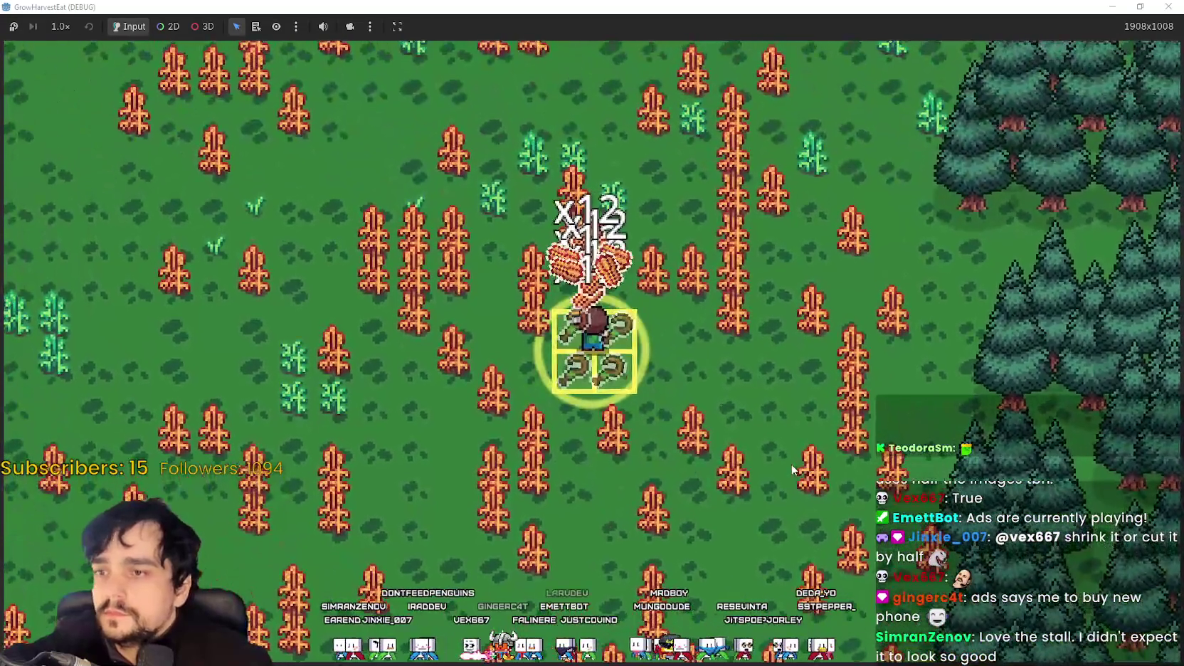
{"action": "key", "text": "a"}
{"action": "key", "text": "w"}
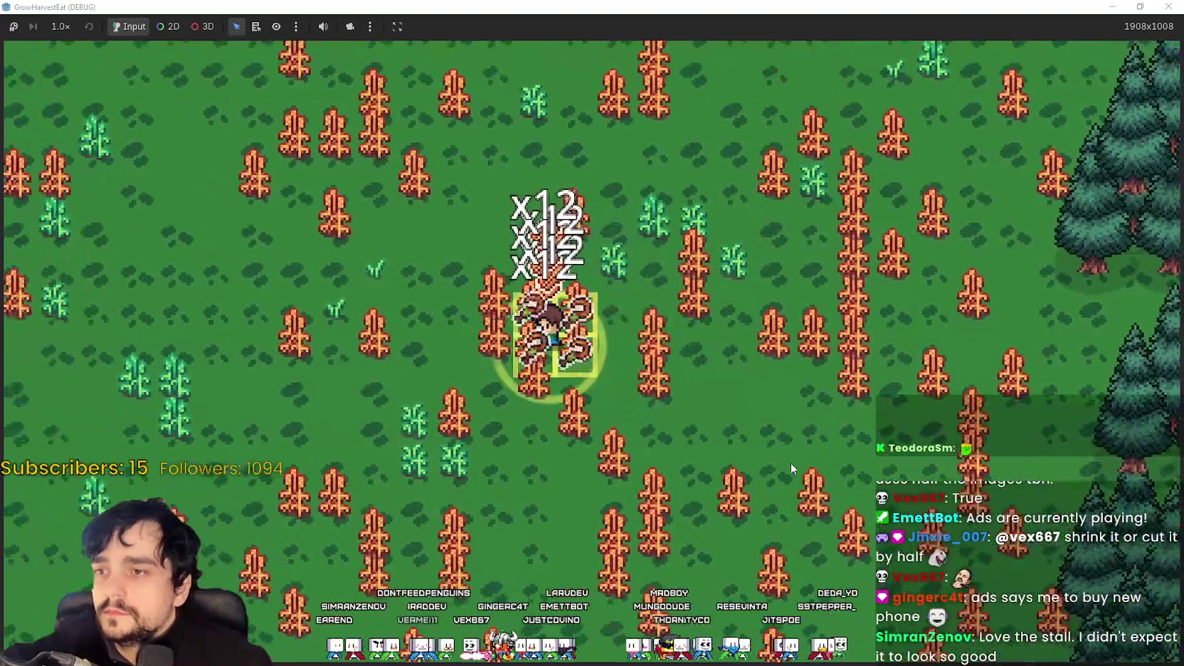
{"action": "key", "text": "d"}
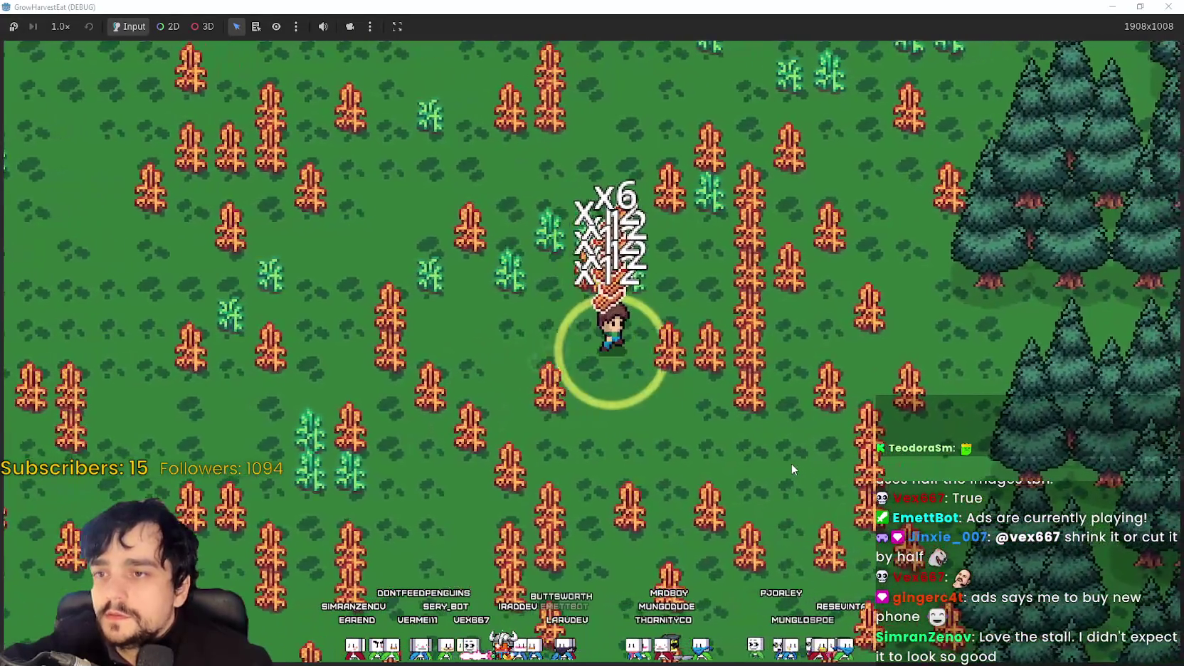
{"action": "key", "text": "d"}
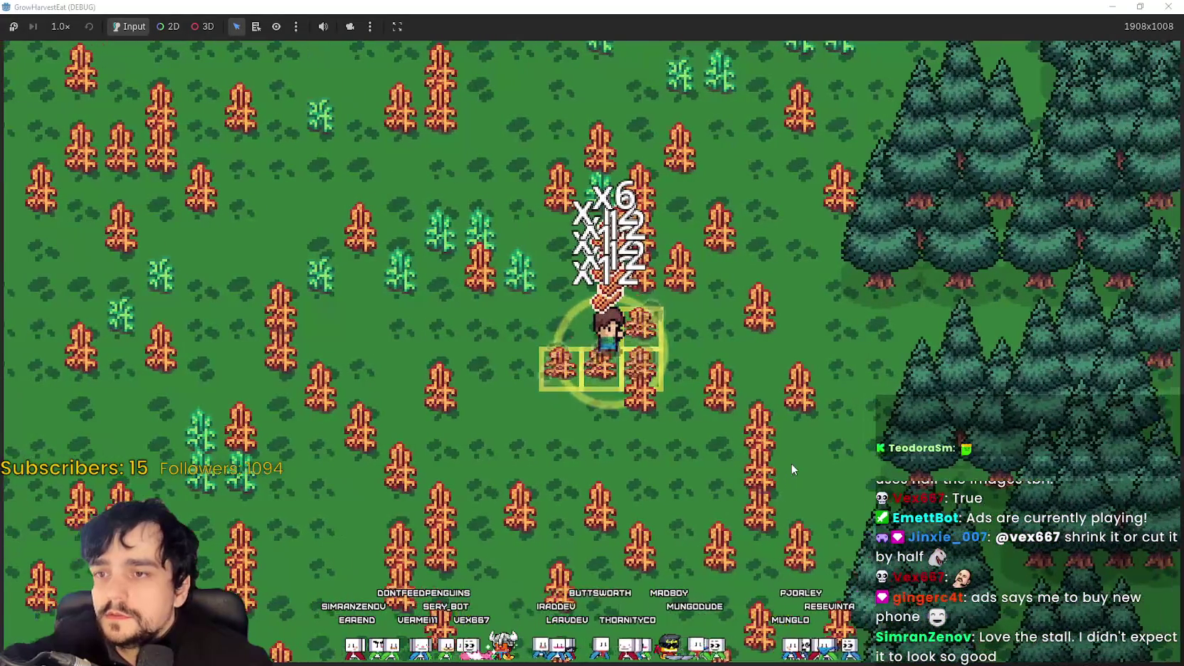
{"action": "key", "text": "w"}
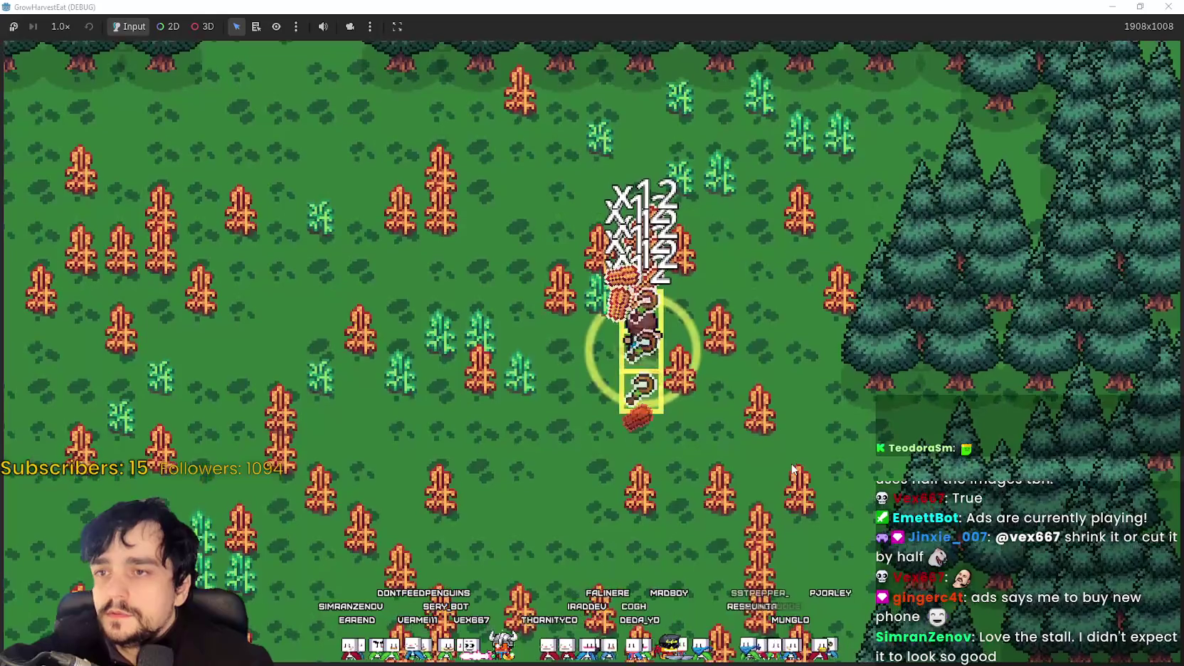
{"action": "key", "text": "s"}
{"action": "key", "text": "a"}
{"action": "key", "text": "a"}
{"action": "key", "text": "s"}
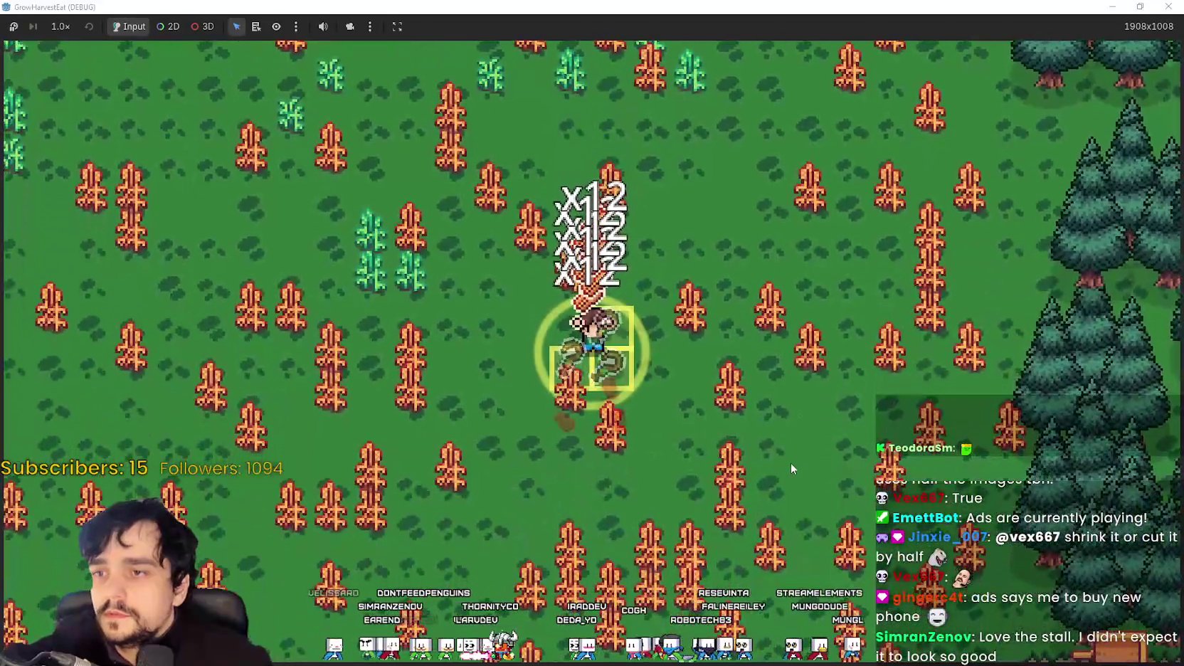
{"action": "key", "text": "a"}
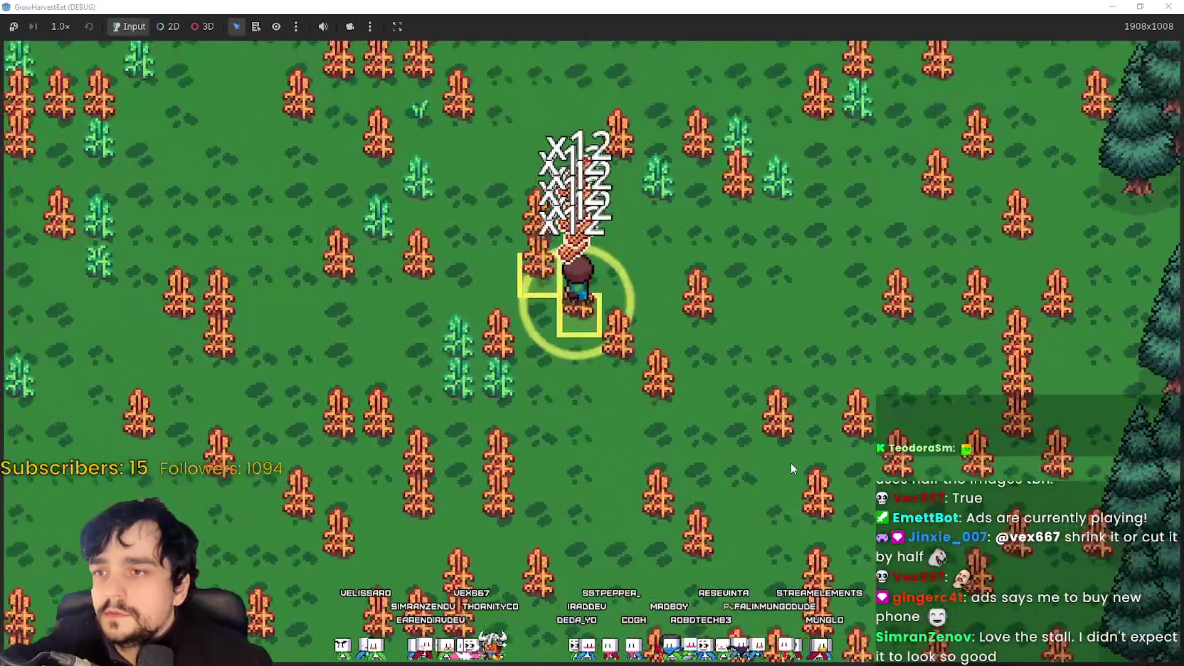
Step: Harvest the last crops on the way and ride the cart to the village
{"action": "key", "text": "w"}
{"action": "key", "text": "d"}
{"action": "key", "text": "s"}
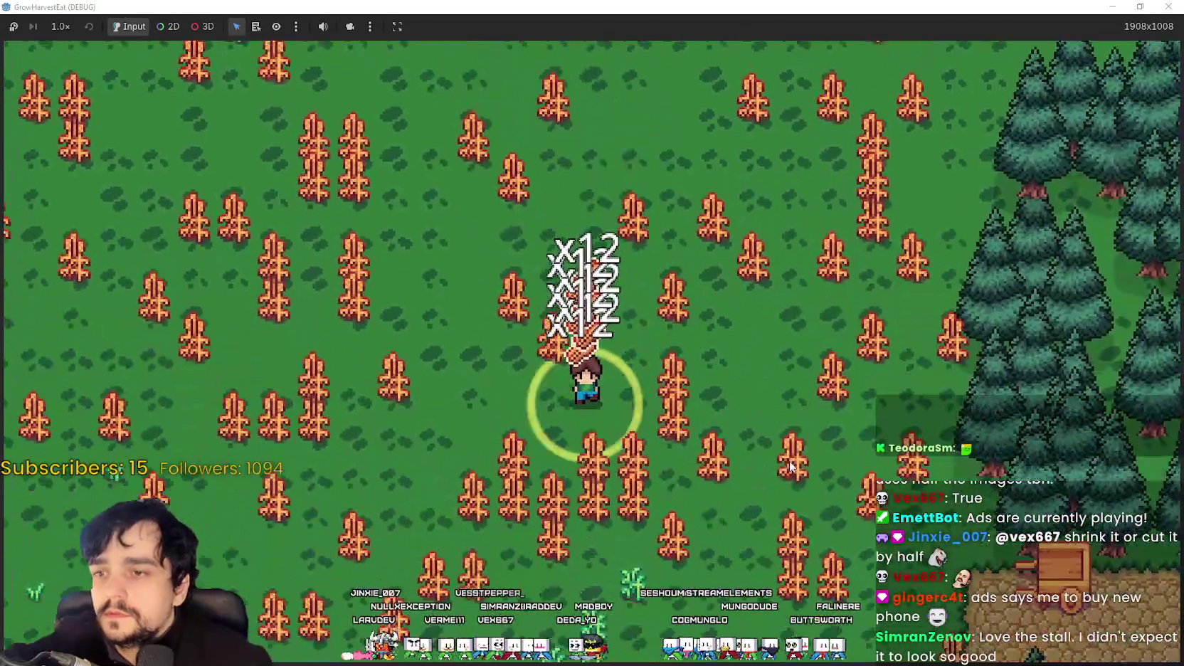
{"action": "key", "text": "s"}
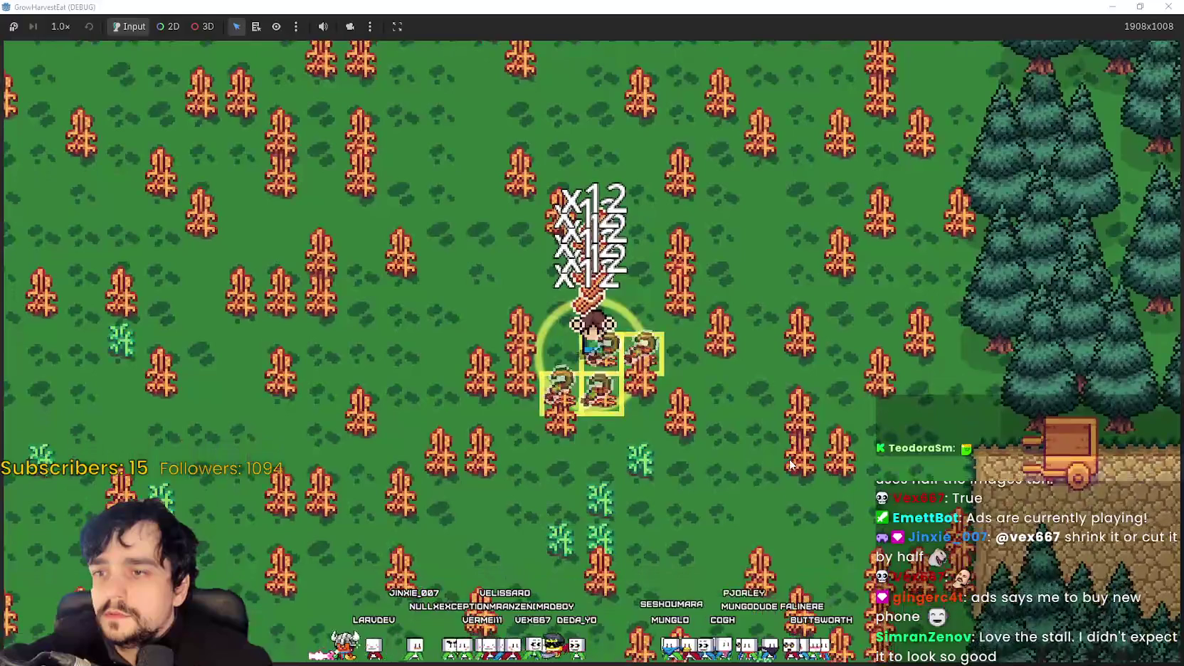
{"action": "key", "text": "d"}
{"action": "key", "text": "s"}
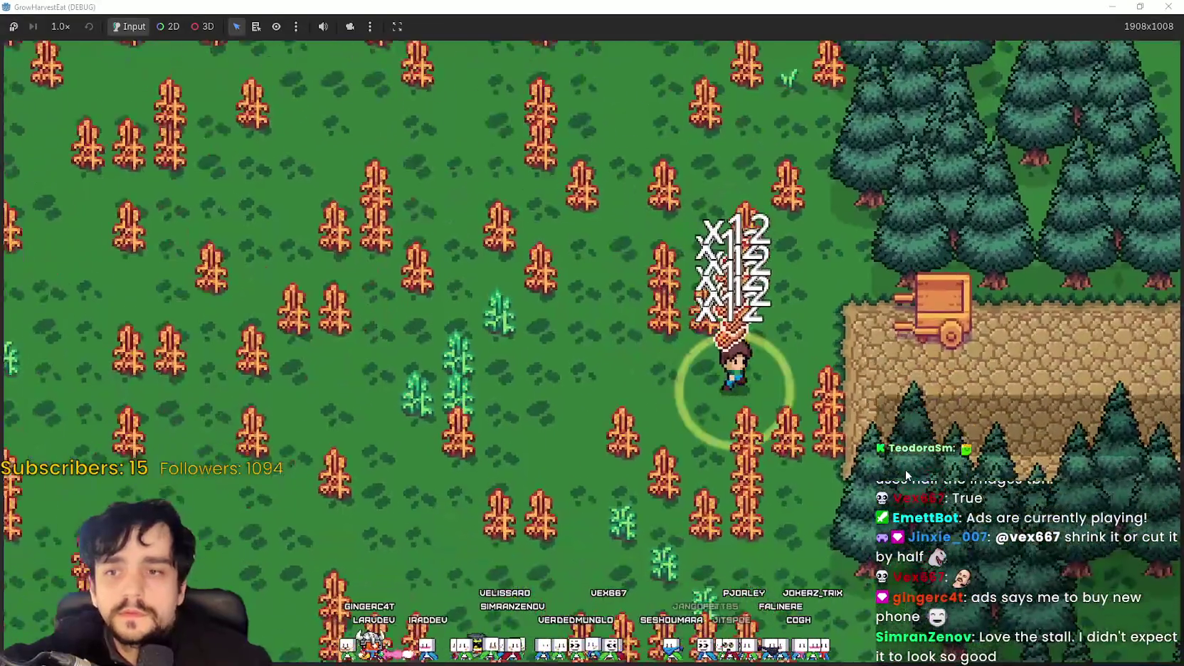
{"action": "key", "text": "w"}
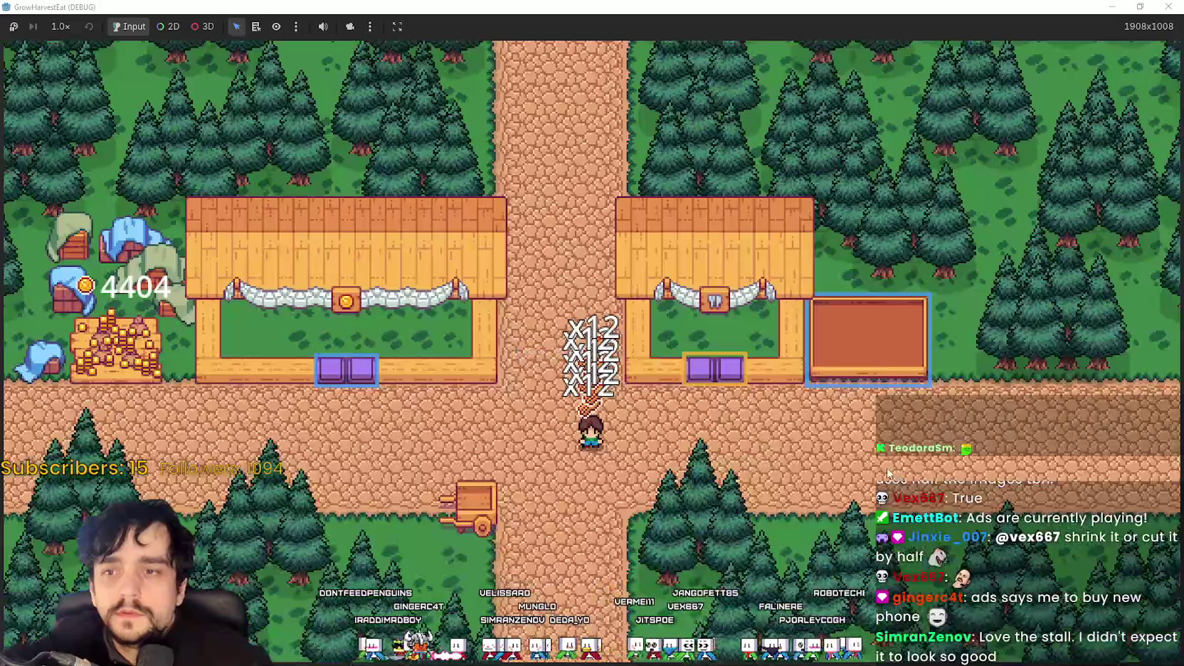
Step: Unload the carried crop stacks into the empty bin plot and step away
{"action": "key", "text": "d"}
{"action": "key", "text": "w"}
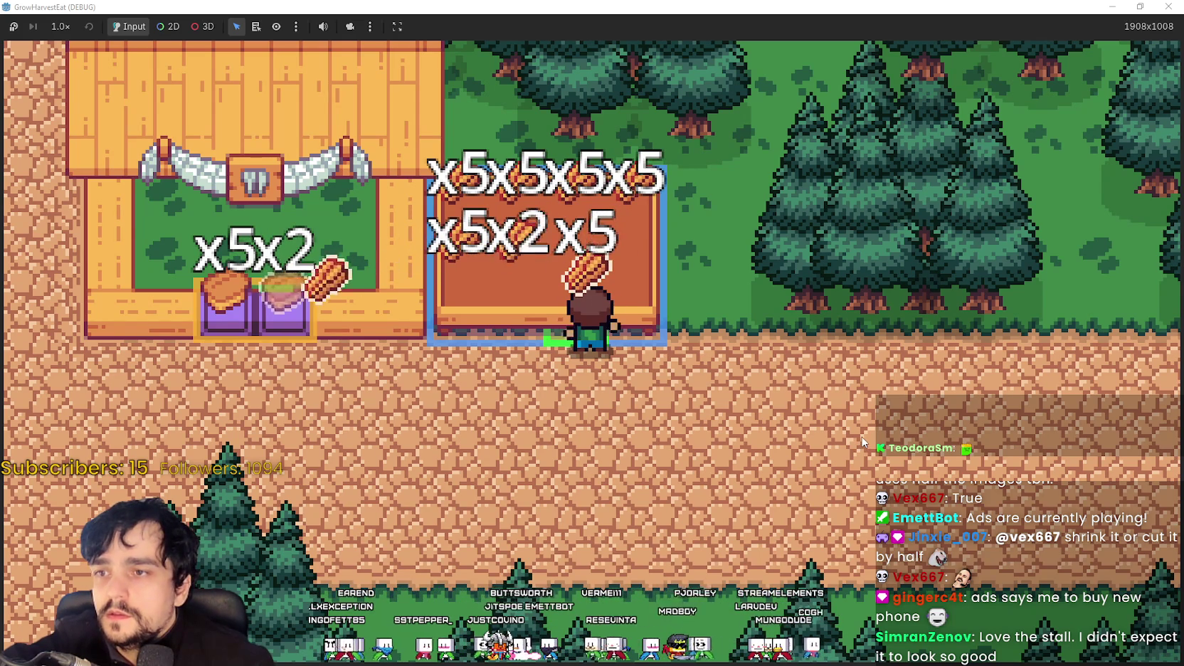
{"action": "key", "text": "a"}
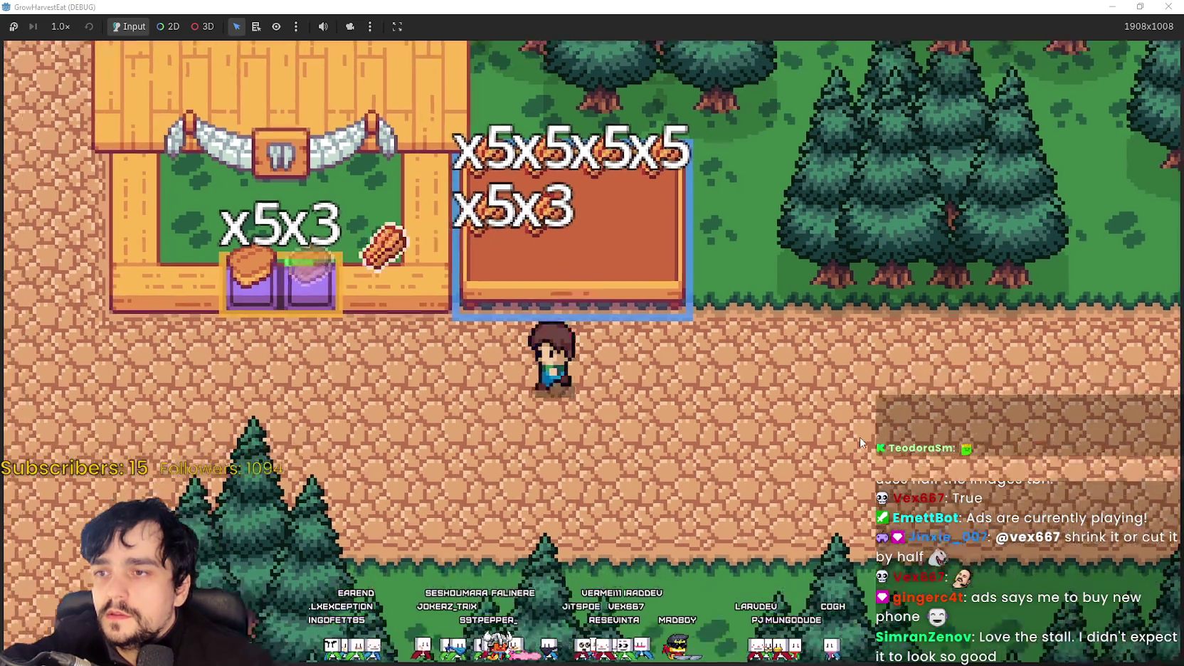
{"action": "key", "text": "s"}
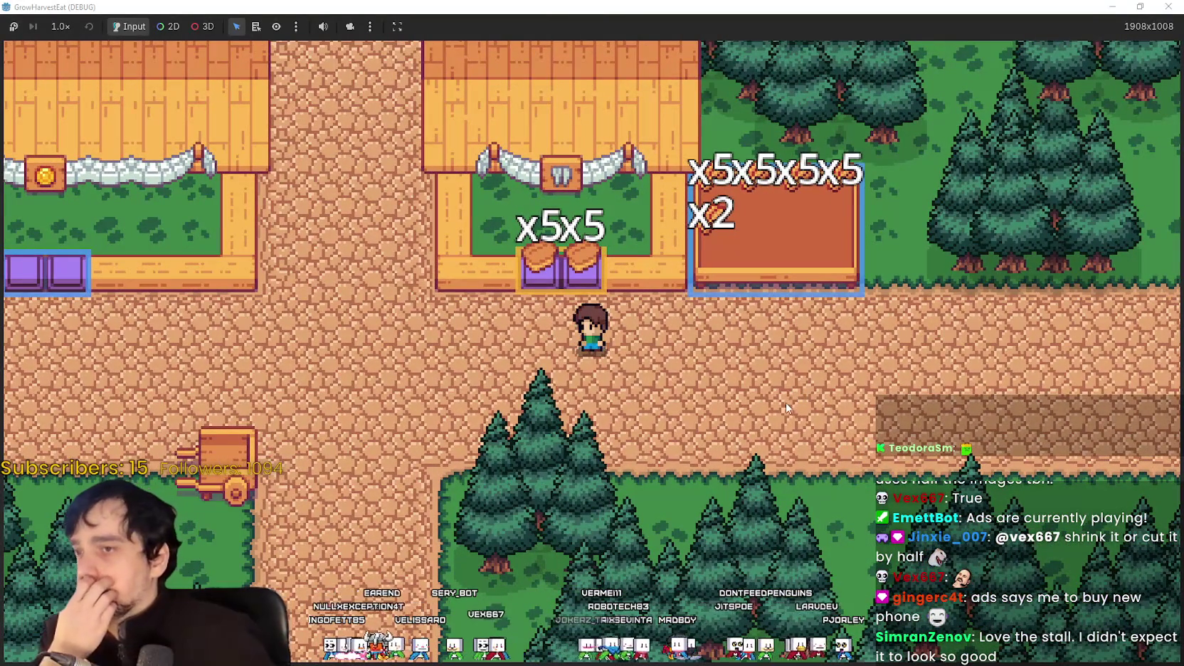
{"action": "scroll", "coordinate": [781, 413], "scroll_direction": "up", "scroll_amount": 2}
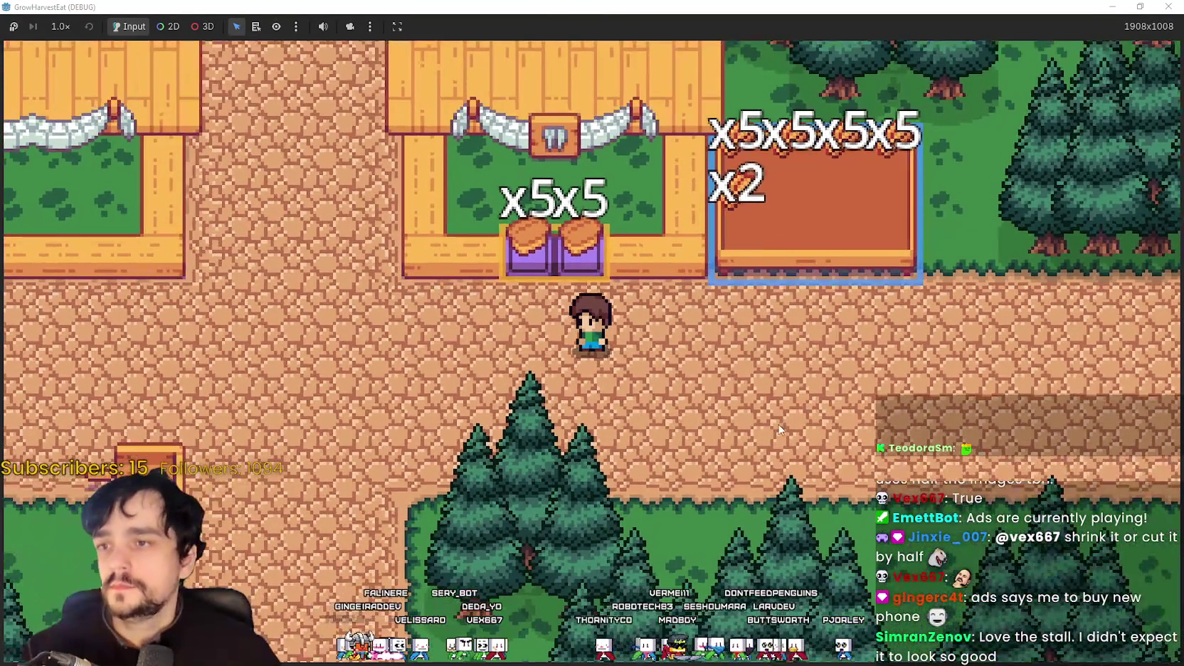
Step: Take goods from the stall and place the carried stack onto the right-hand stall
{"action": "key", "text": "w"}
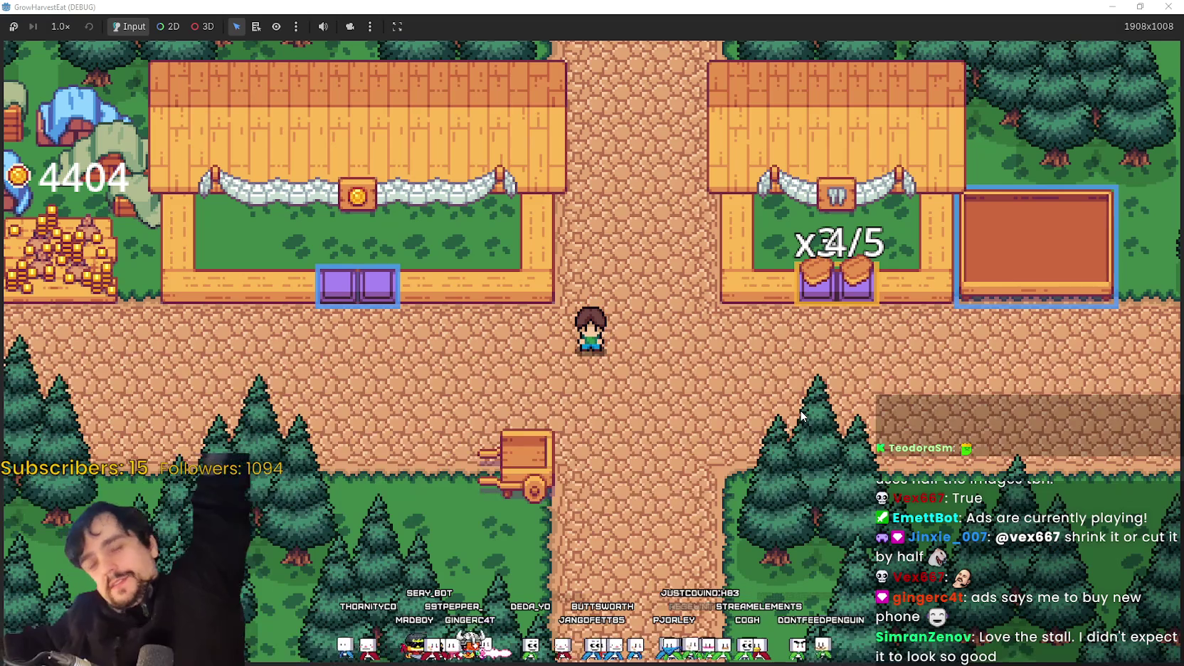
{"action": "key", "text": "d"}
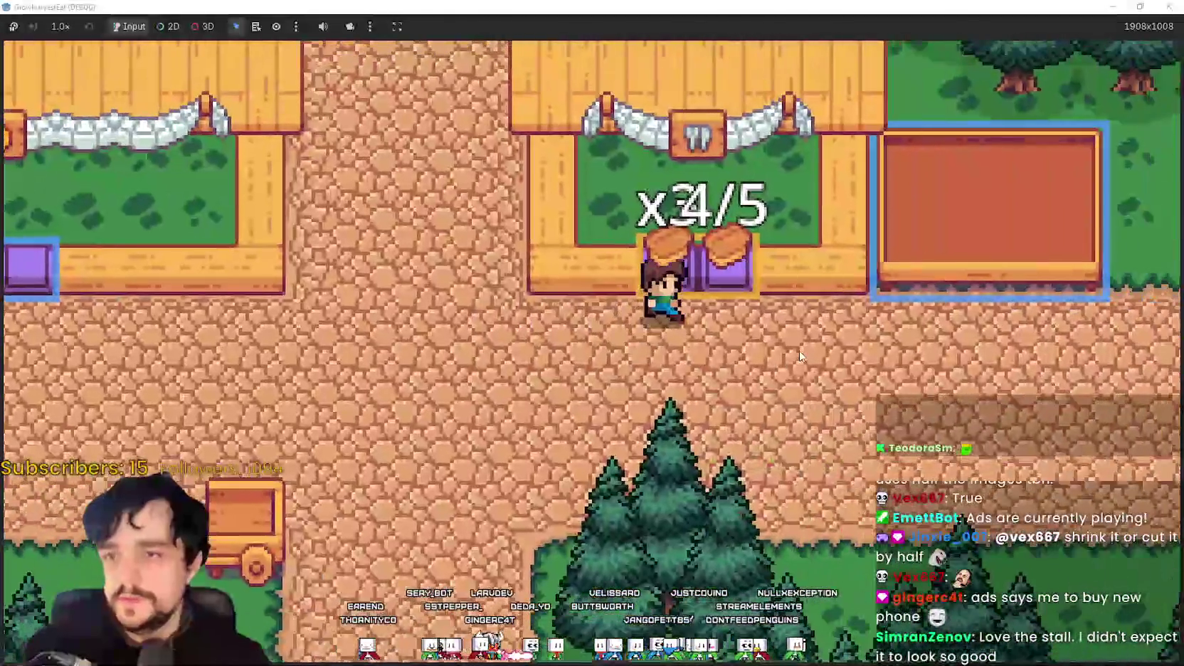
{"action": "key", "text": "w"}
{"action": "key", "text": "a"}
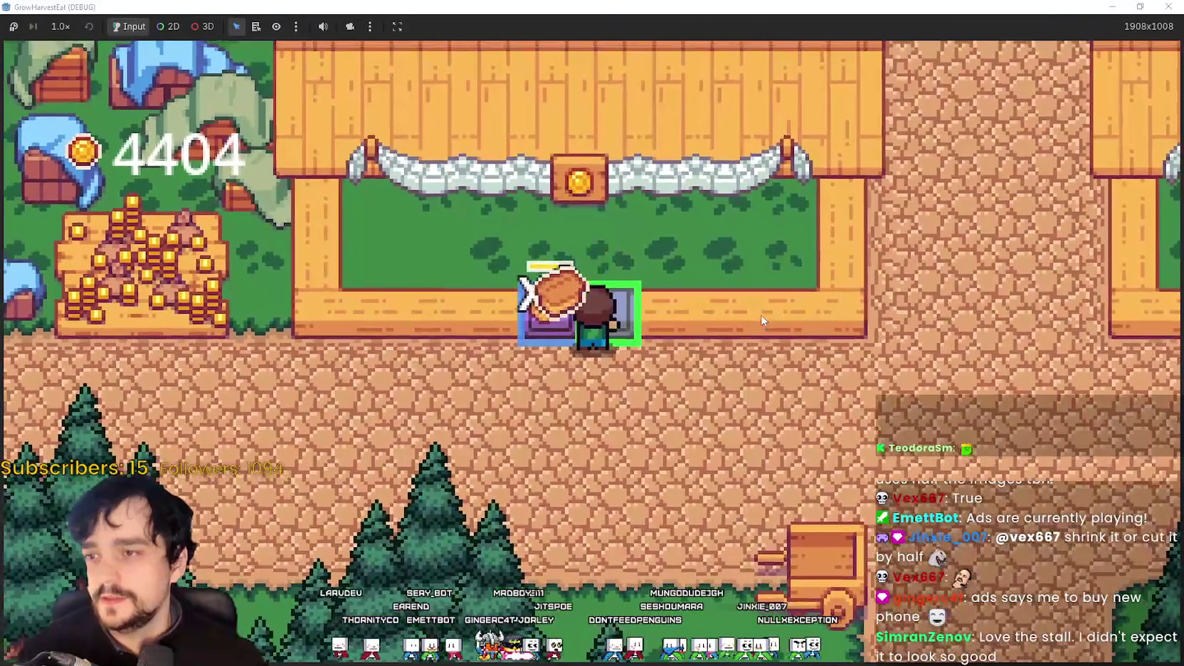
{"action": "key", "text": "d"}
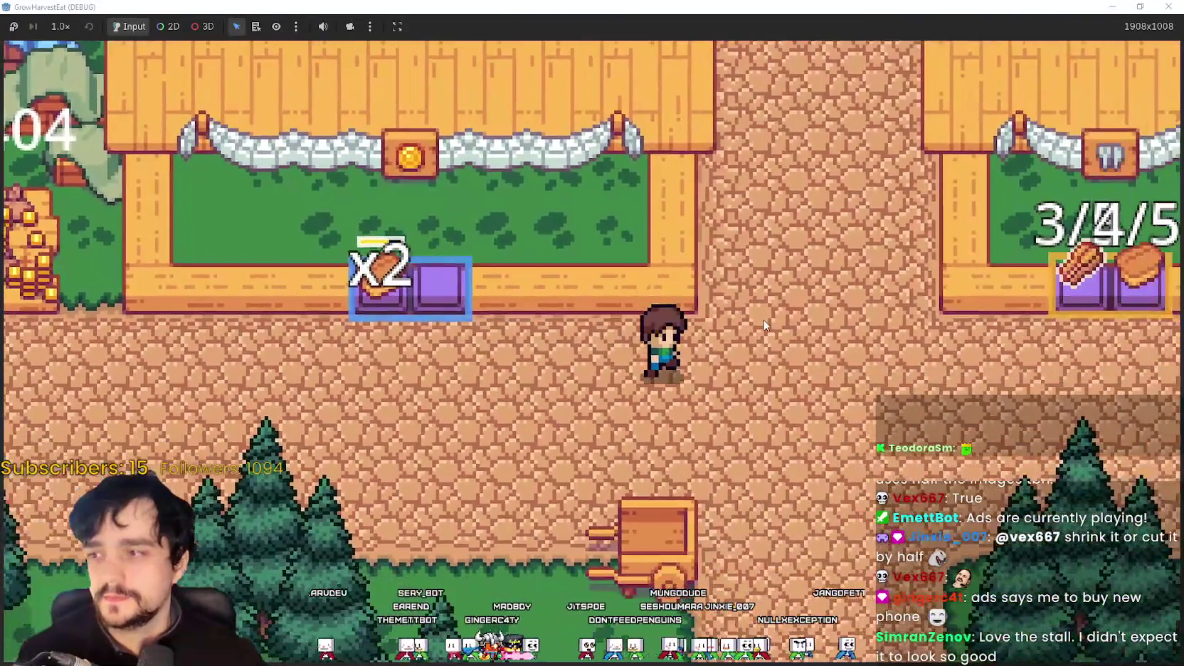
{"action": "key", "text": "d"}
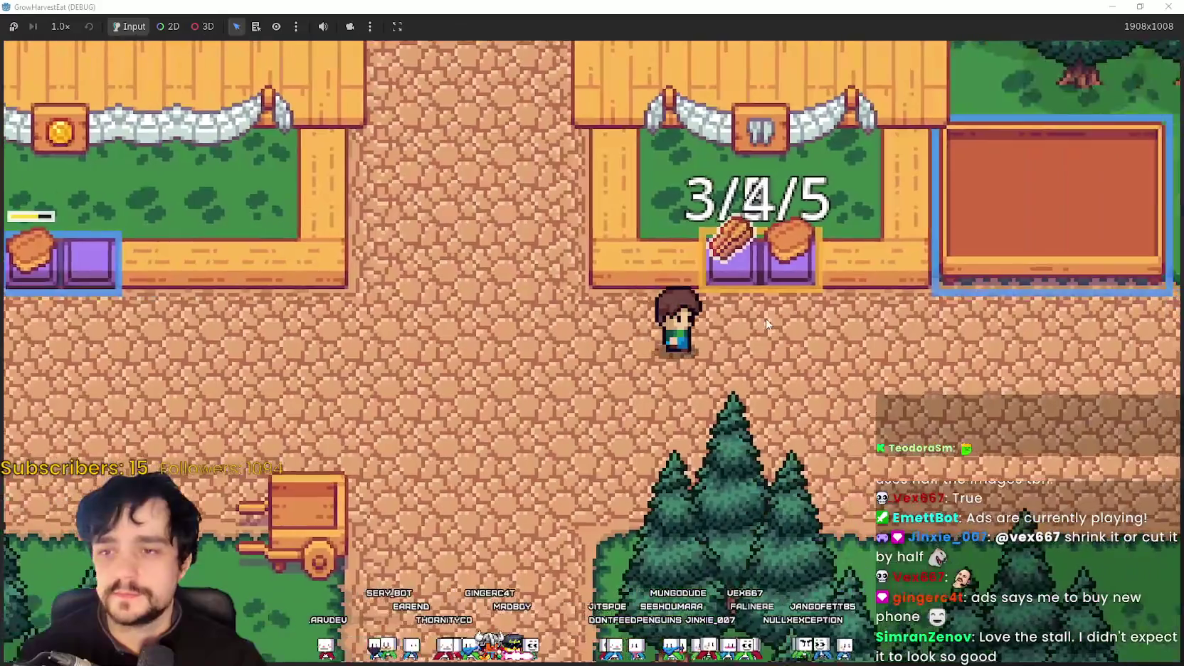
{"action": "key", "text": "w"}
{"action": "key", "text": "s"}
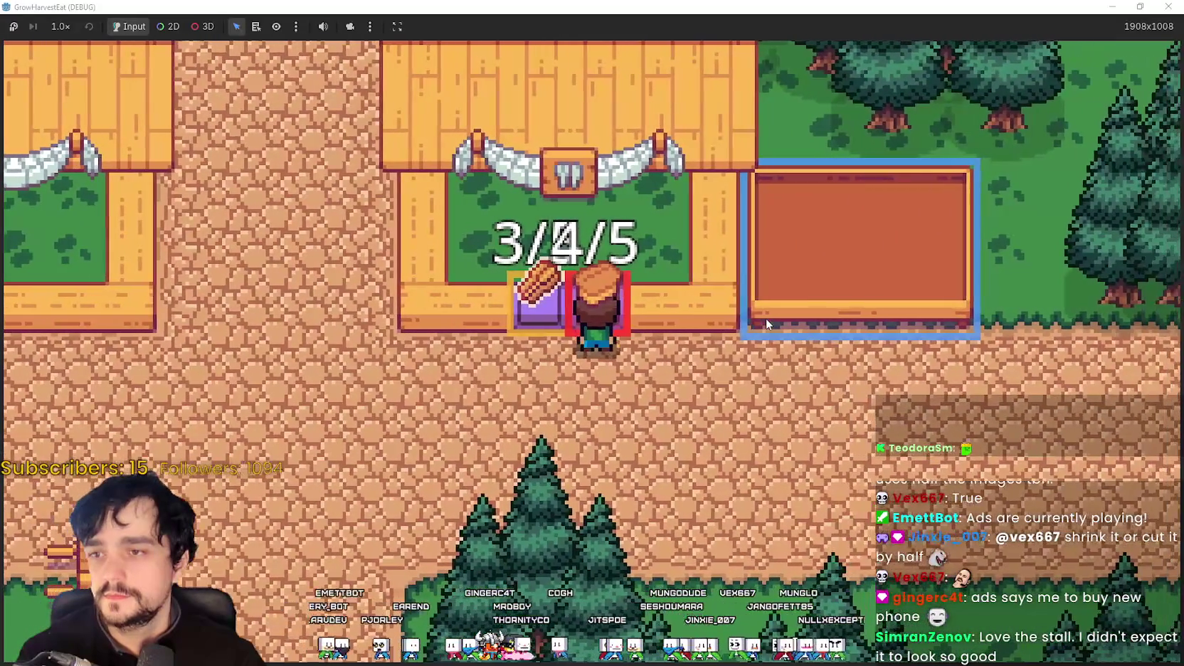
Step: Walk past the coin and bread stalls and board the cart back to the grass field
{"action": "key", "text": "a"}
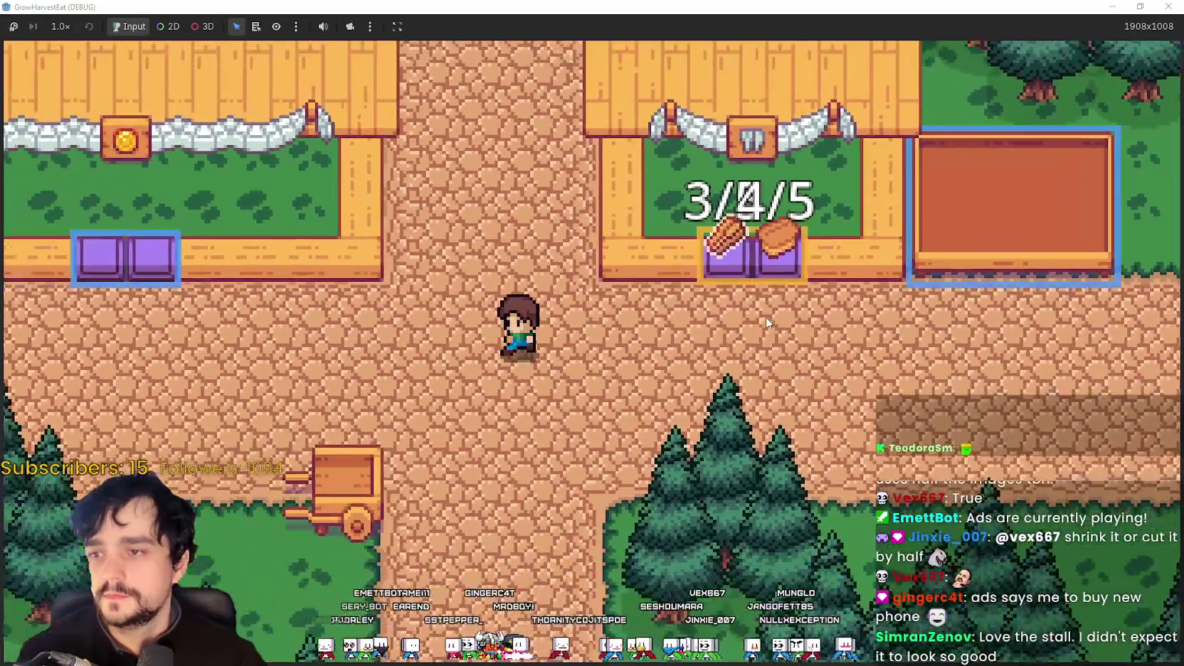
{"action": "key", "text": "a"}
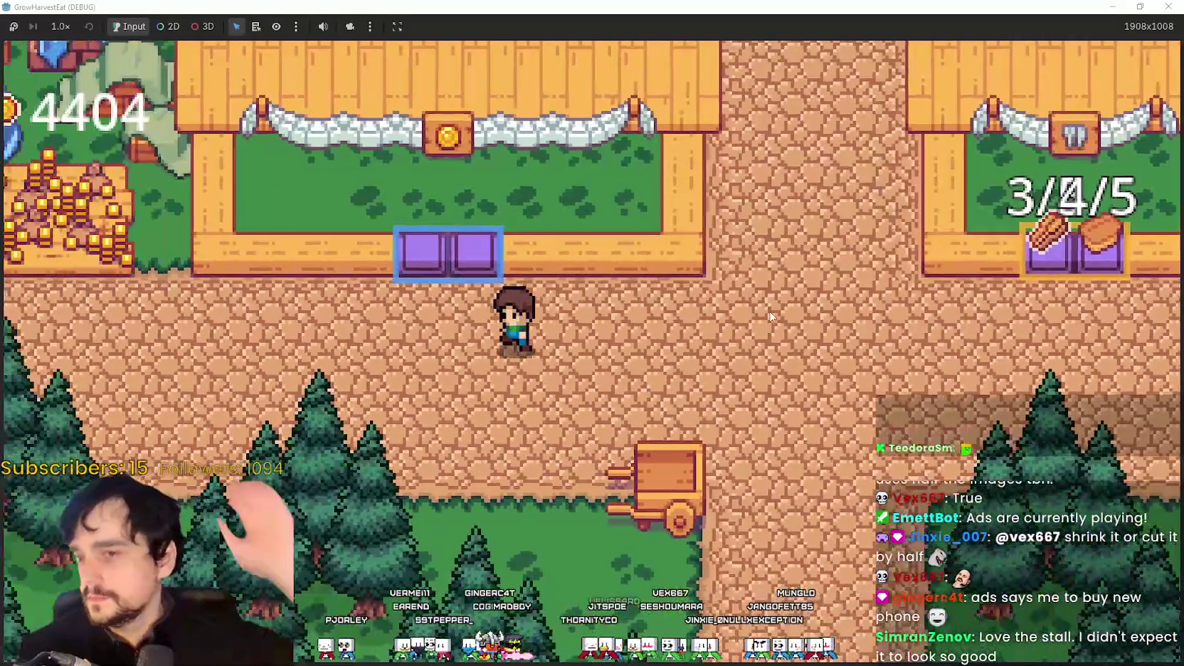
{"action": "key", "text": "d"}
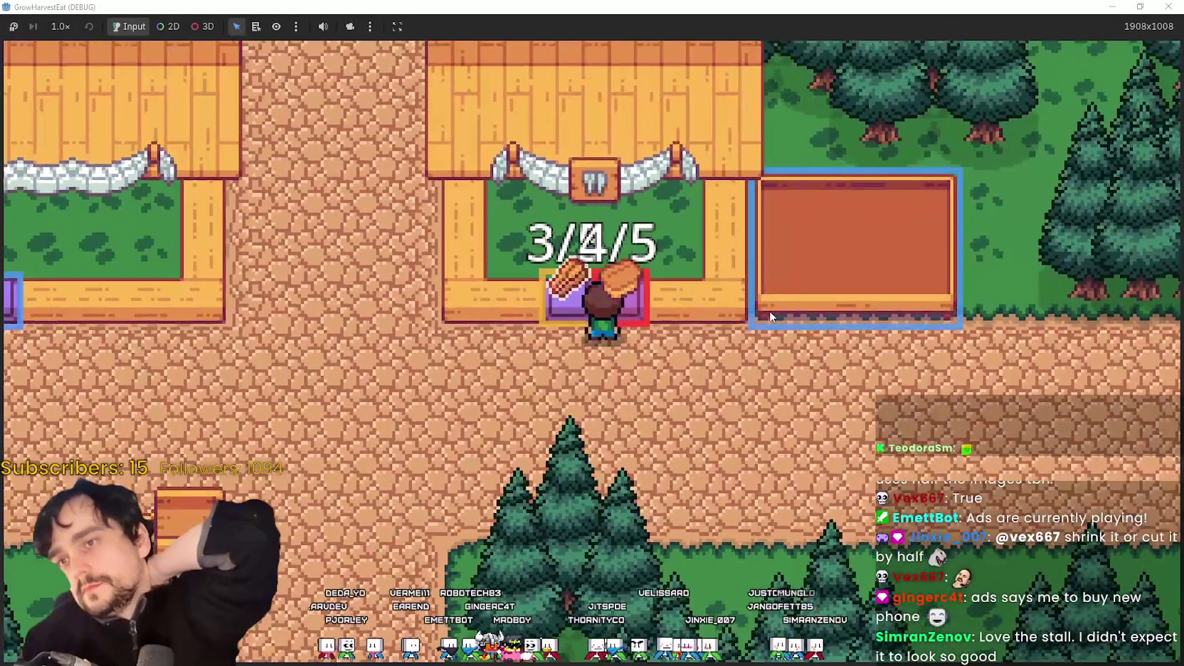
{"action": "key", "text": "a"}
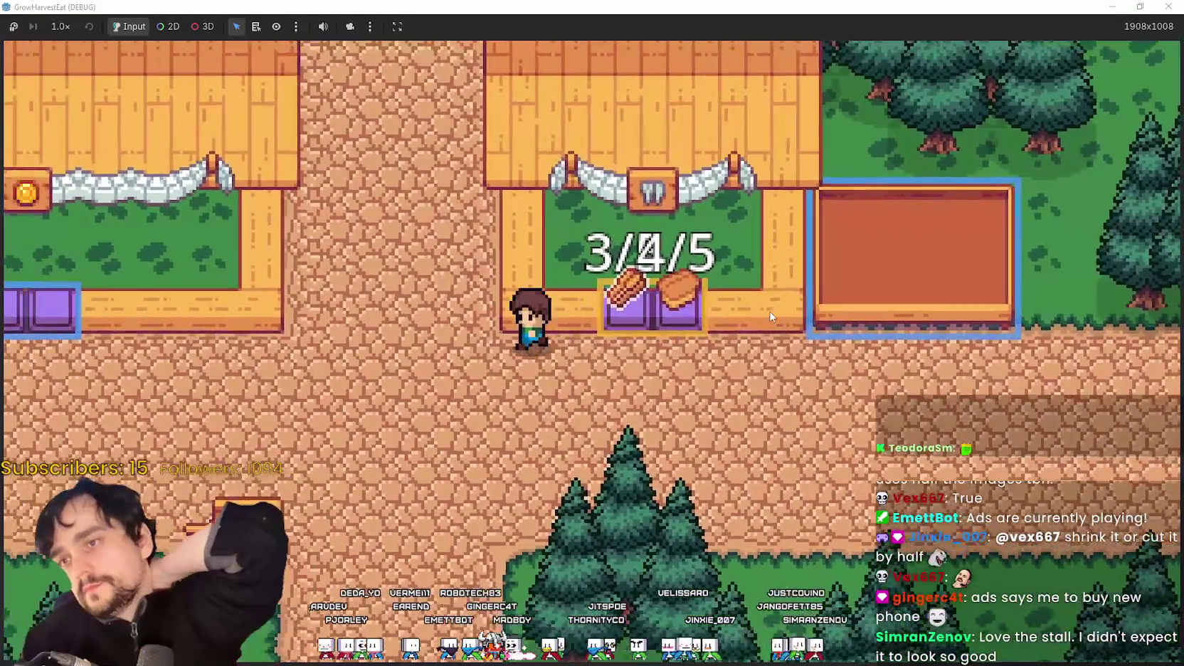
{"action": "key", "text": "s"}
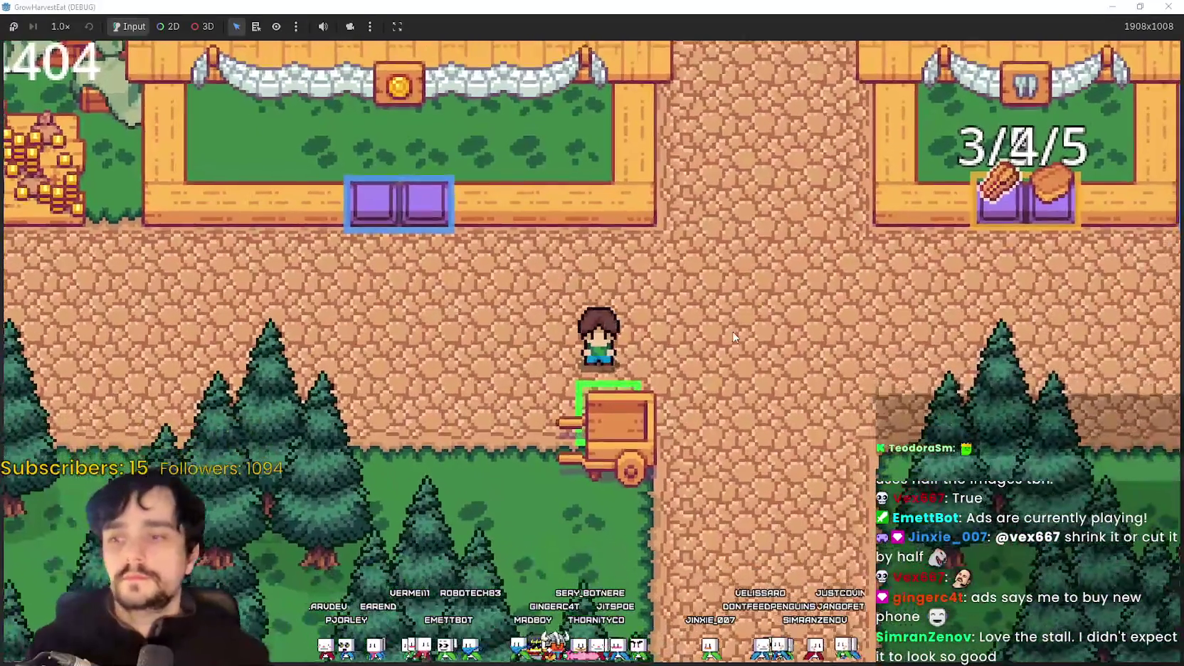
{"action": "key", "text": "e"}
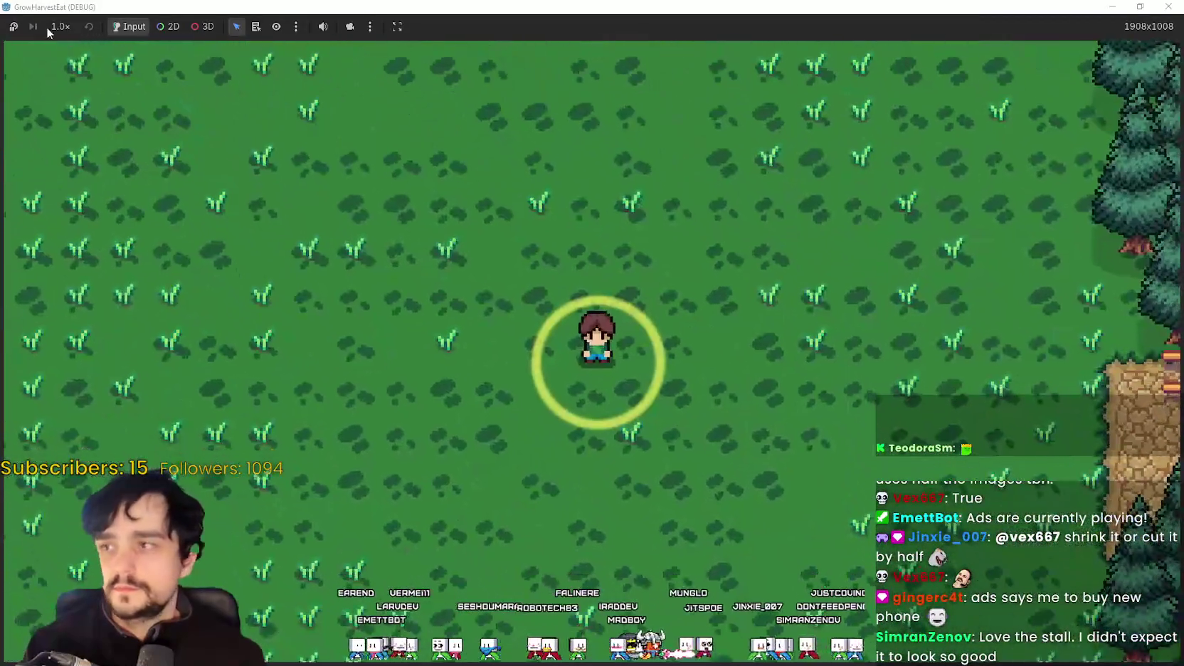
Step: At 2.0× game speed, walk the farmer through the wheat field harvesting crops, then restore the editor view
{"action": "left_click", "coordinate": [55, 26]}
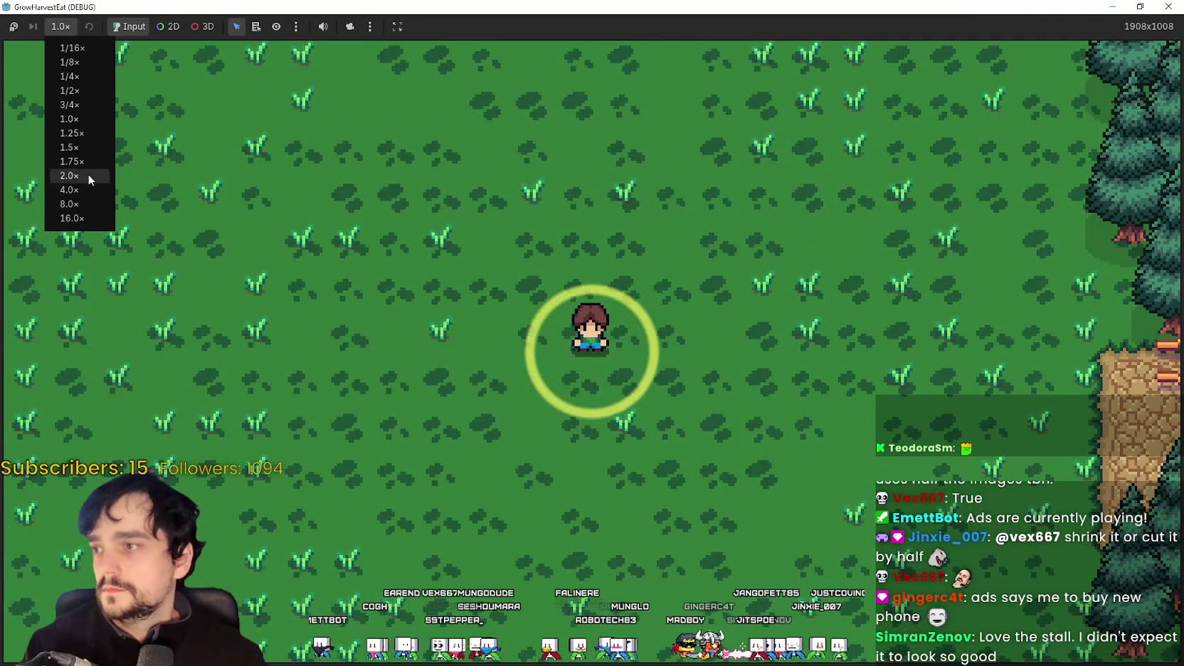
{"action": "left_click", "coordinate": [70, 176]}
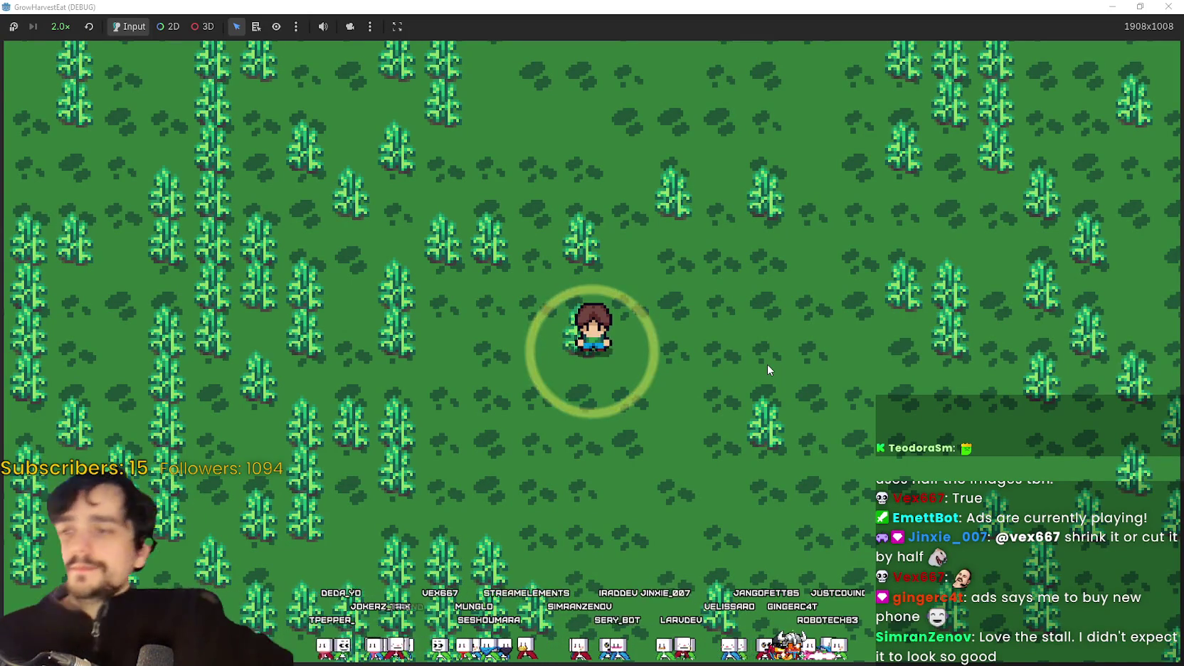
{"action": "key", "text": "s"}
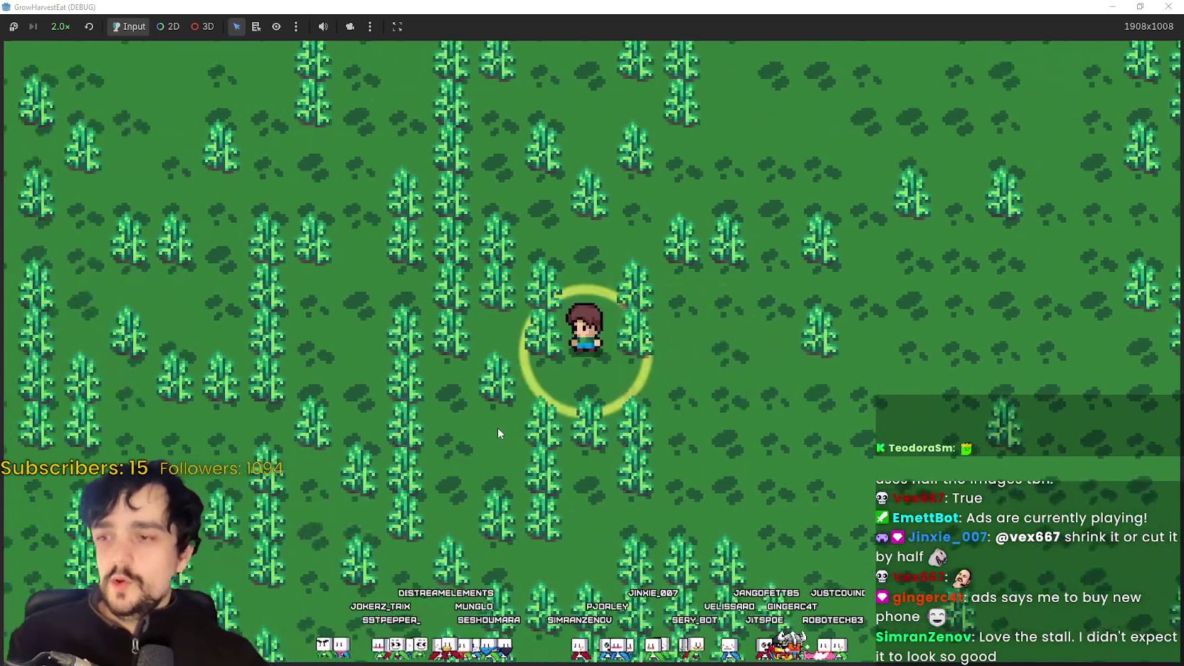
{"action": "key", "text": "a"}
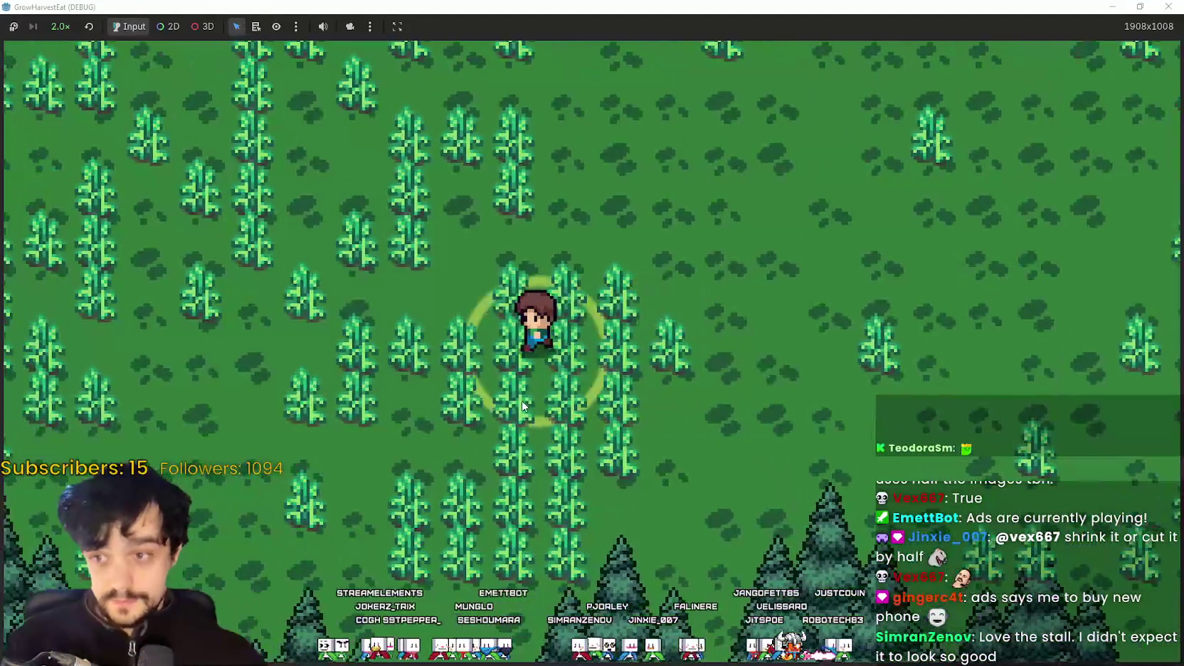
{"action": "key", "text": "w"}
{"action": "key", "text": "w"}
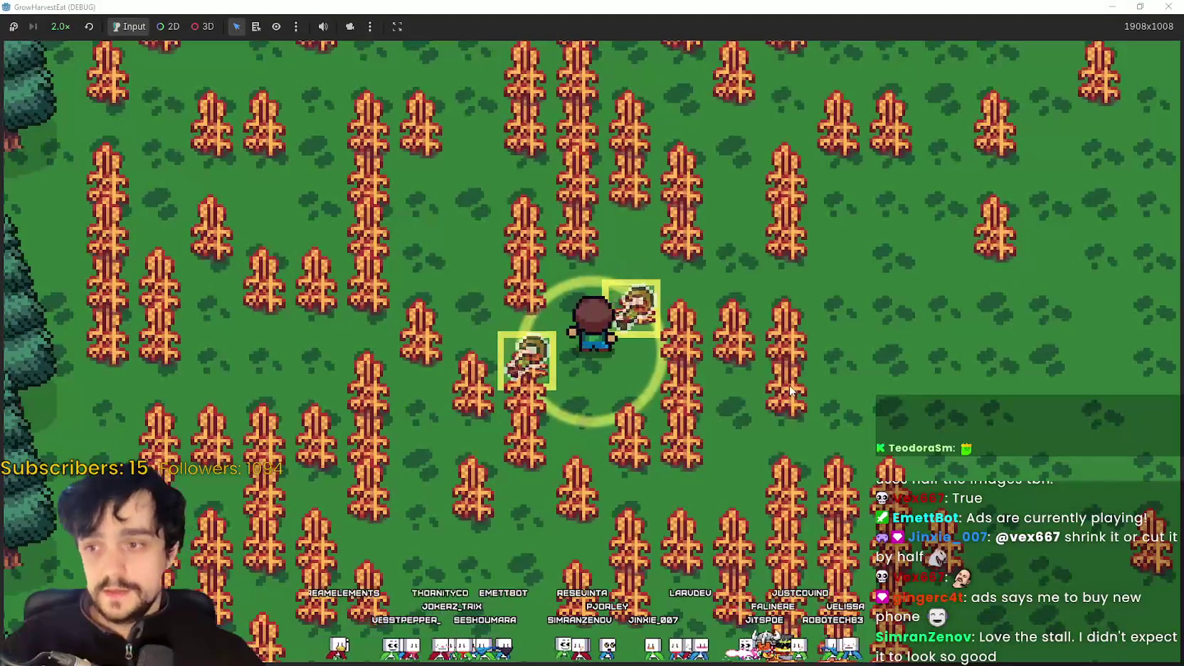
{"action": "key", "text": "d"}
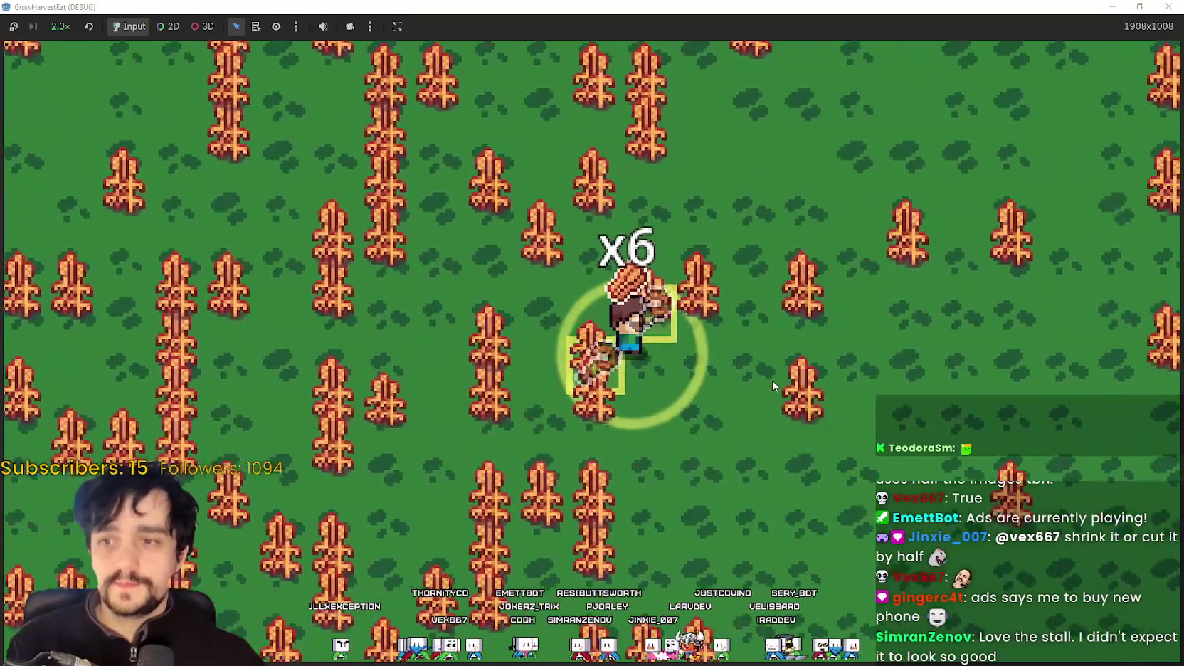
{"action": "key", "text": "s"}
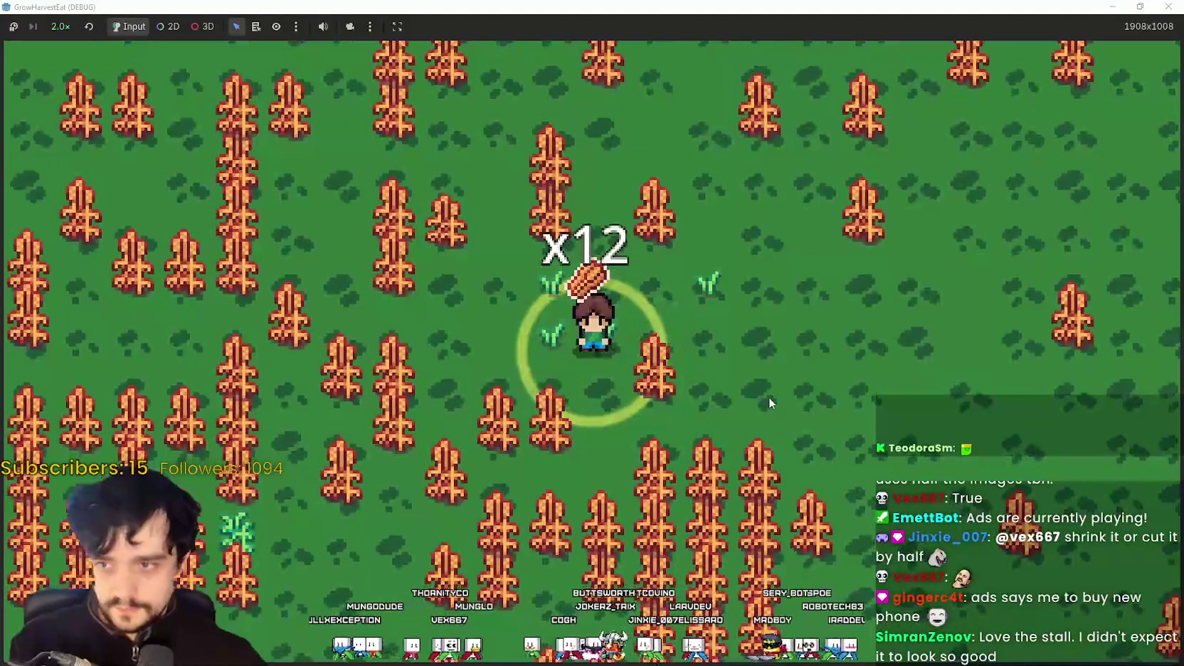
{"action": "key", "text": "a"}
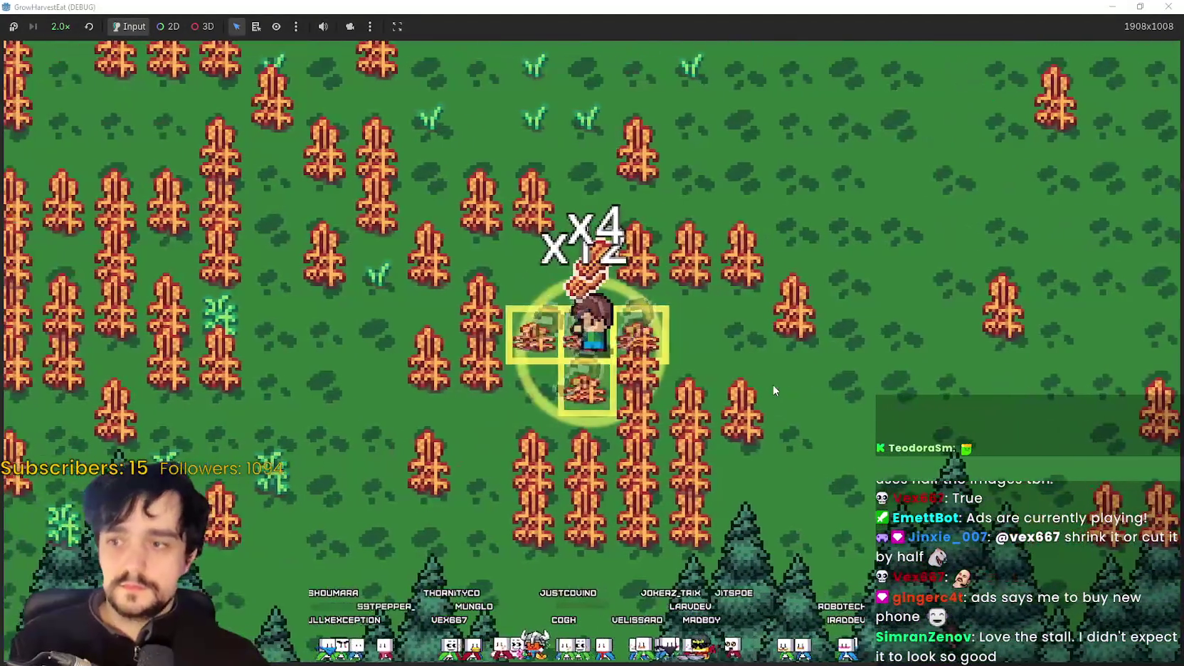
{"action": "key", "text": "s"}
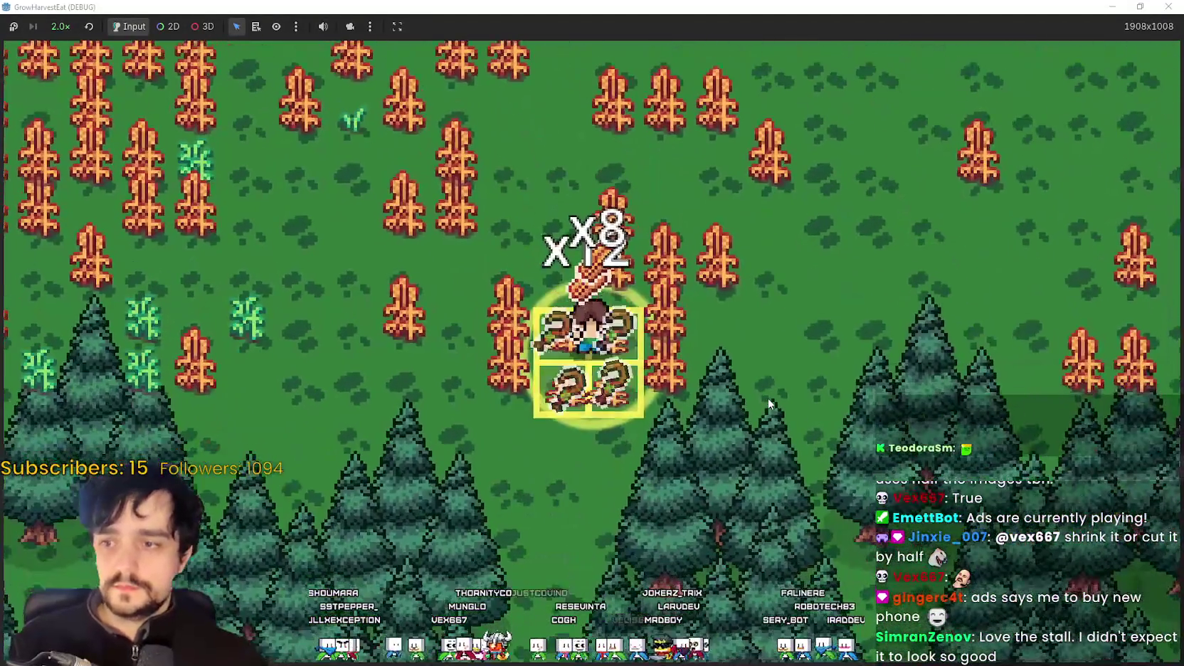
{"action": "key", "text": "w"}
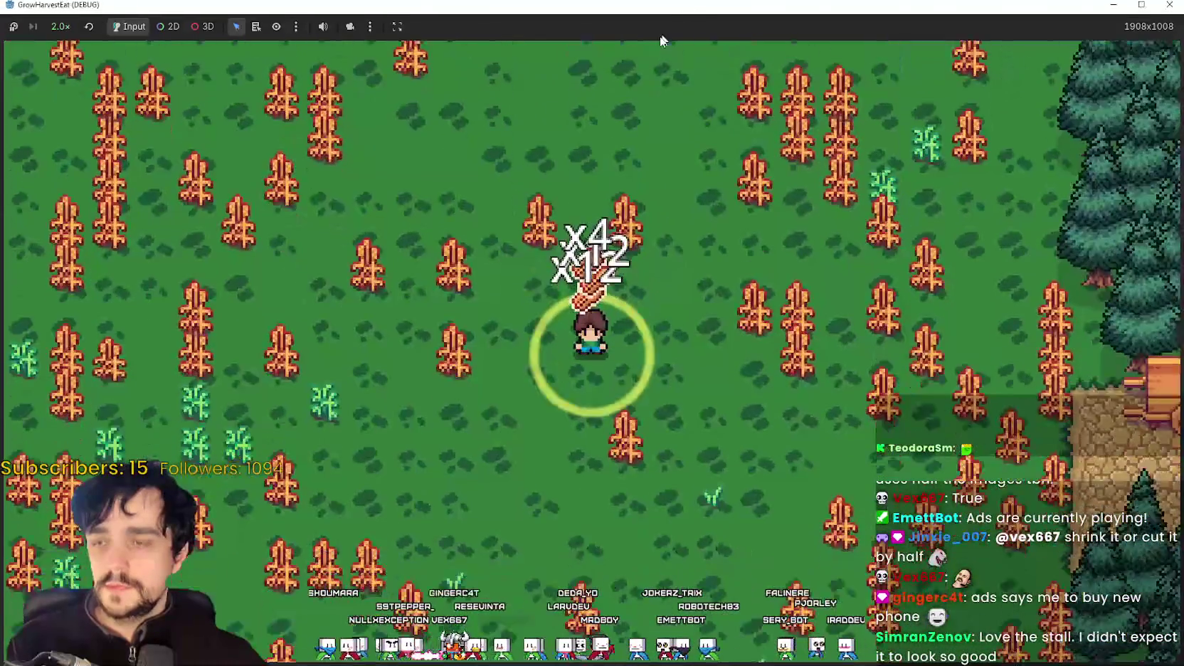
{"action": "double_click", "coordinate": [924, 8]}
Step: Stop the running game and set the Player's speed to 200 in TheVillage
{"action": "left_click", "coordinate": [923, 29]}
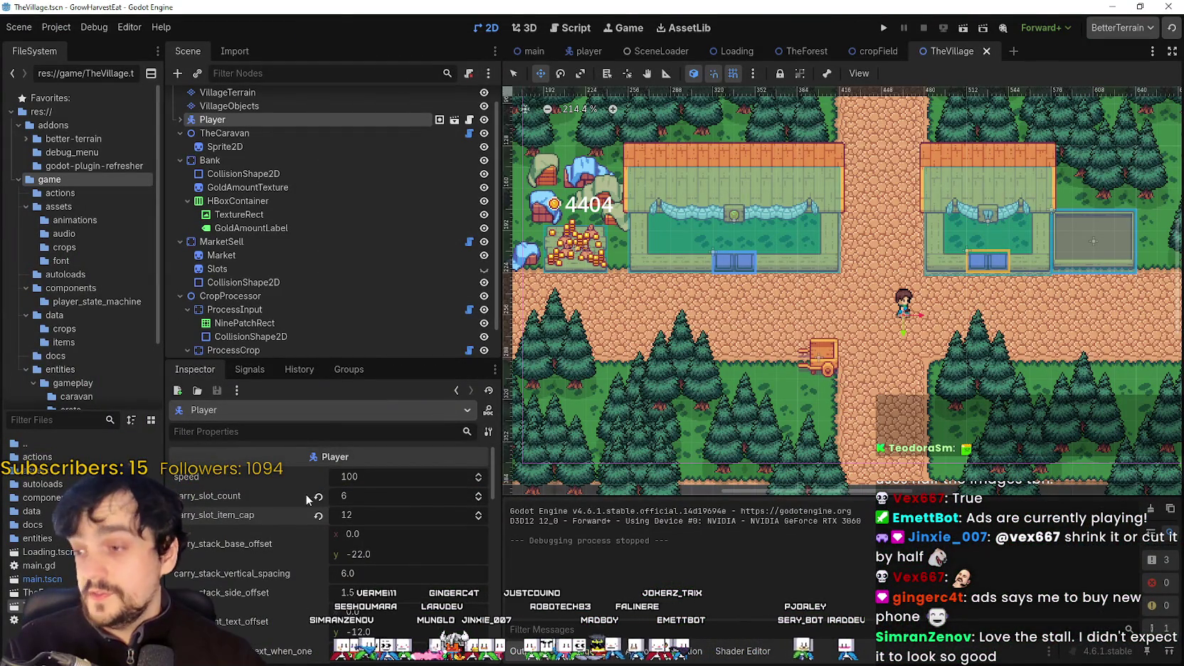
{"action": "type", "text": "200"}
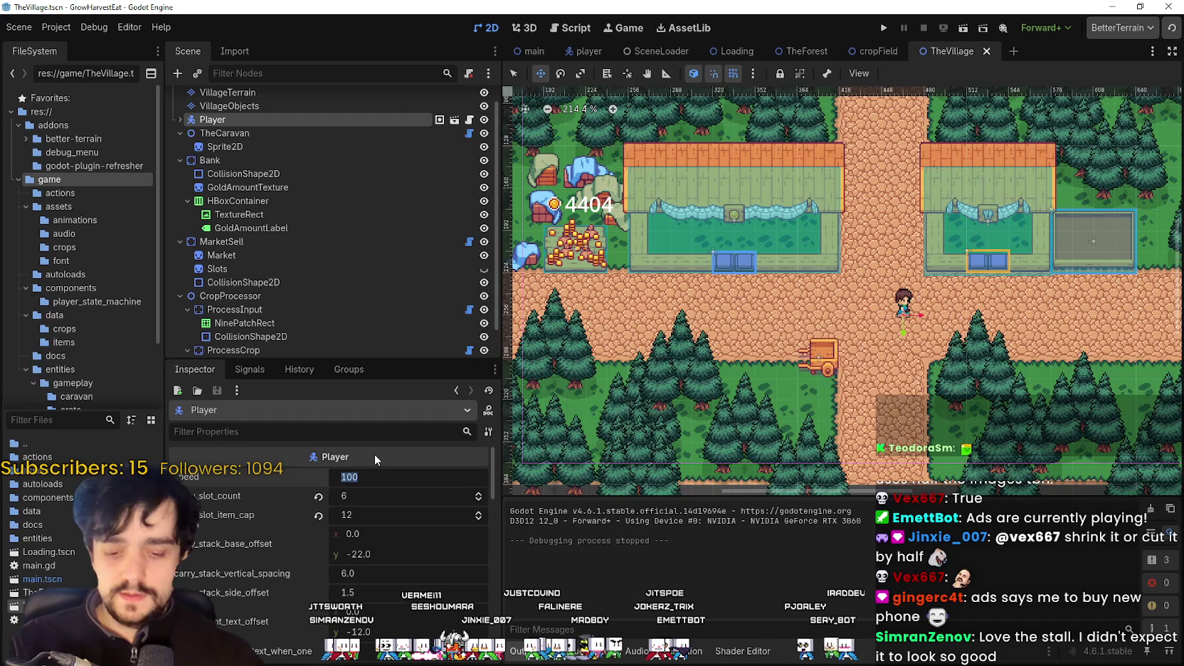
{"action": "key", "text": "Return"}
Step: Scroll through the Inspector and switch to the TheForest scene
{"action": "scroll", "coordinate": [271, 585], "scroll_direction": "down", "scroll_amount": 1}
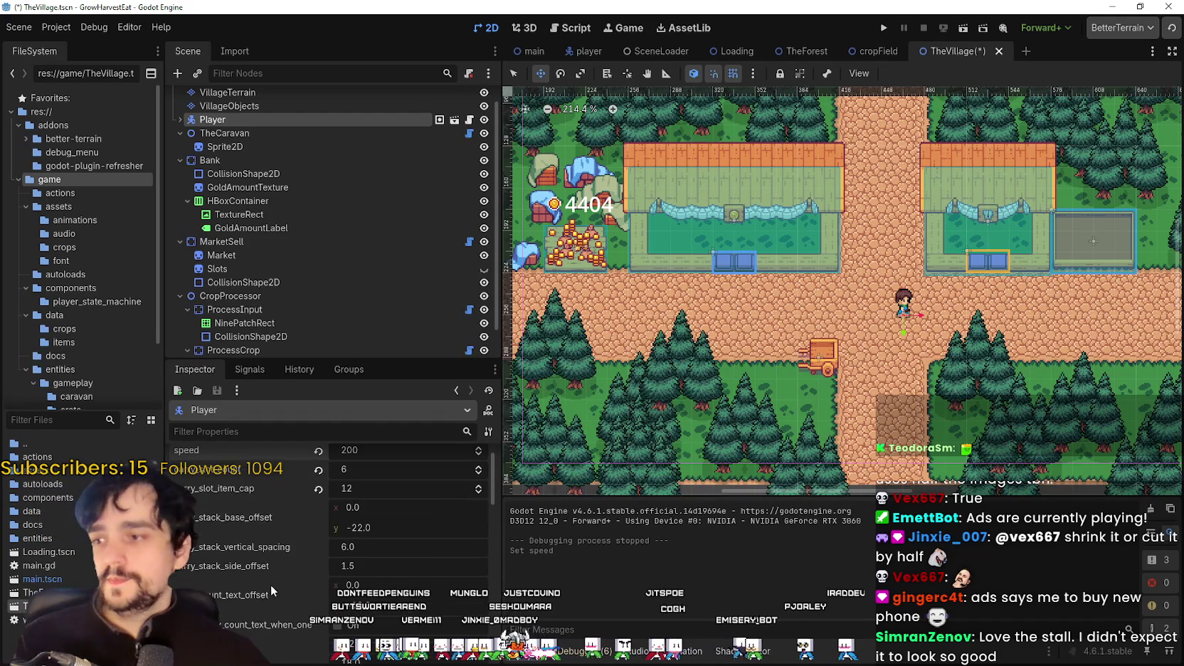
{"action": "scroll", "coordinate": [222, 580], "scroll_direction": "down", "scroll_amount": 1}
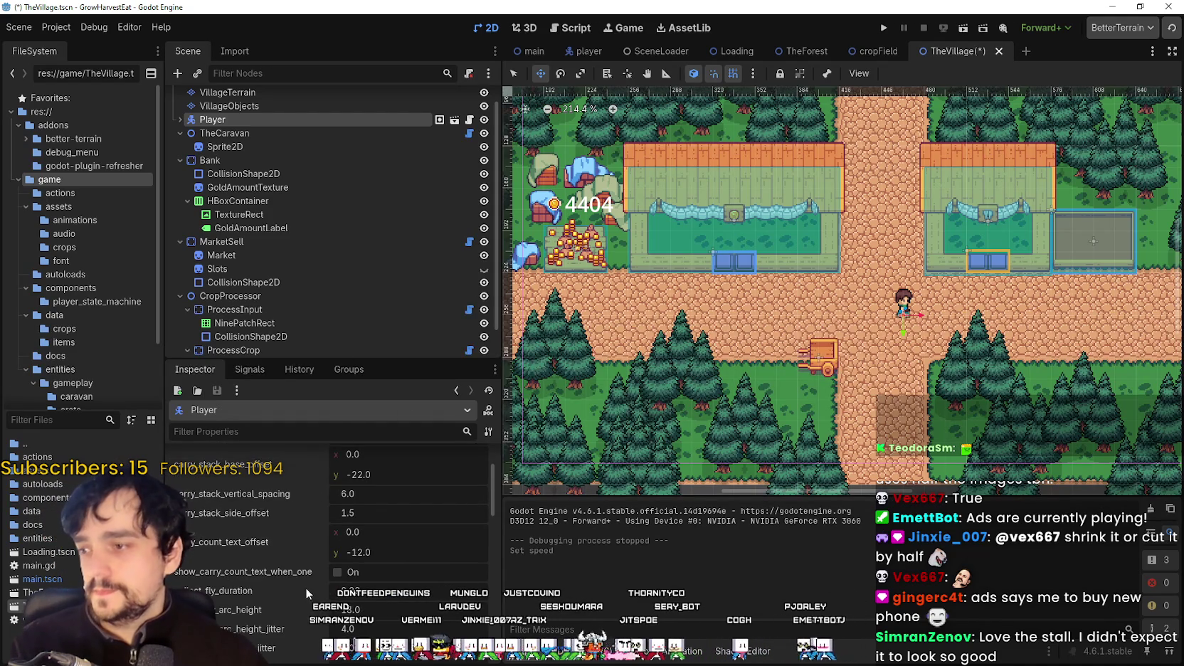
{"action": "scroll", "coordinate": [292, 596], "scroll_direction": "down", "scroll_amount": 1}
{"action": "scroll", "coordinate": [255, 595], "scroll_direction": "down", "scroll_amount": 1}
{"action": "scroll", "coordinate": [256, 591], "scroll_direction": "down", "scroll_amount": 1}
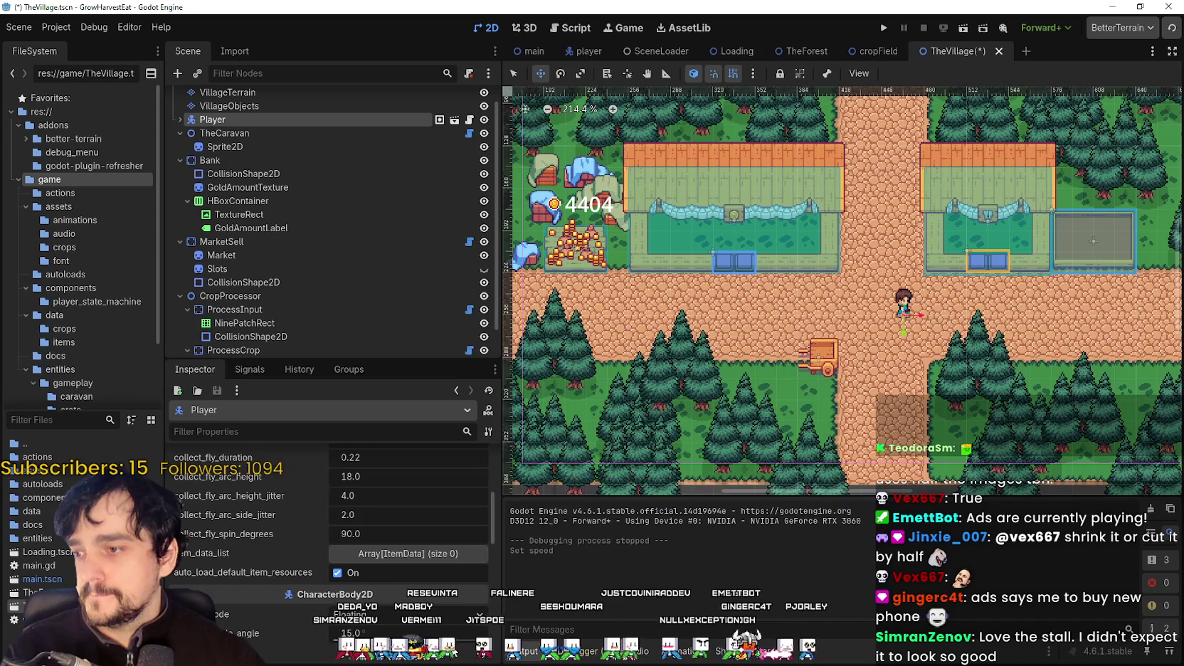
{"action": "scroll", "coordinate": [306, 206], "scroll_direction": "down", "scroll_amount": 1}
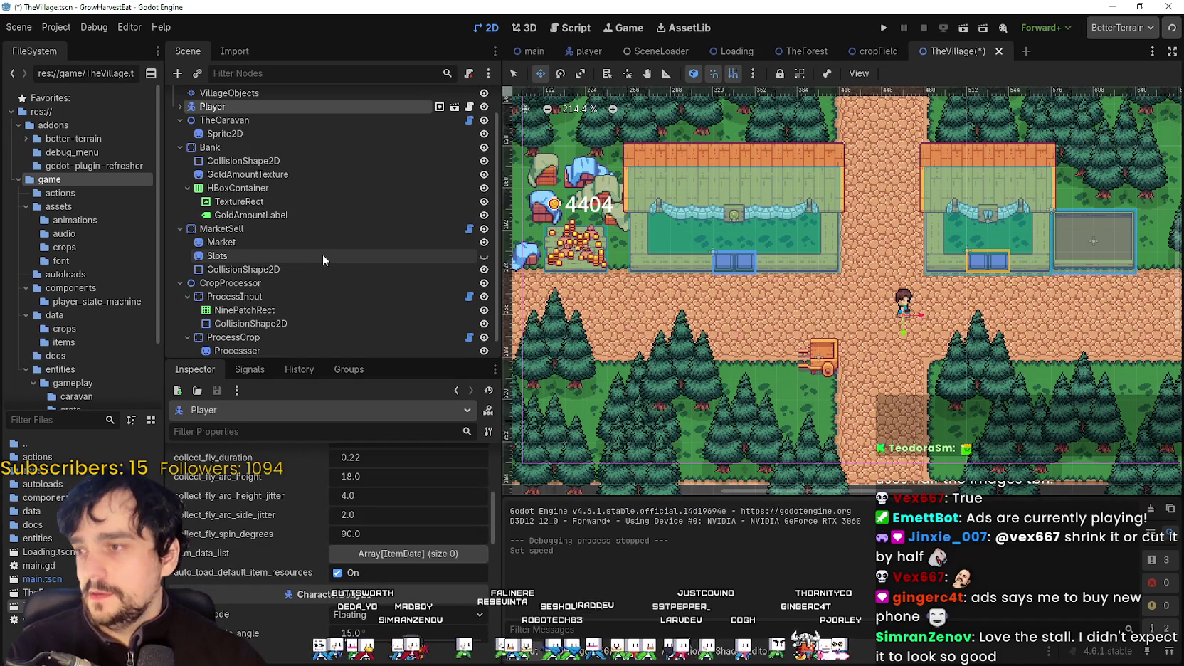
{"action": "left_click", "coordinate": [803, 51]}
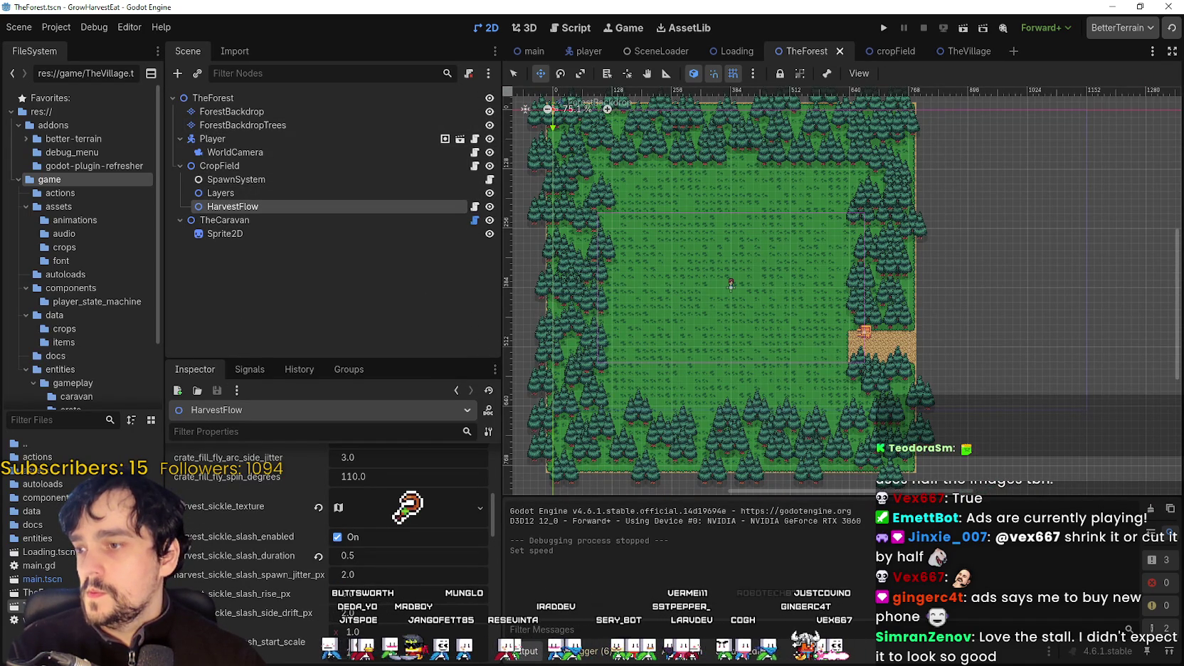
Step: Review the HarvestFlow node's sickle and overflow properties in the Inspector
{"action": "scroll", "coordinate": [246, 601], "scroll_direction": "up", "scroll_amount": 3}
{"action": "scroll", "coordinate": [245, 601], "scroll_direction": "up", "scroll_amount": 3}
{"action": "scroll", "coordinate": [242, 605], "scroll_direction": "up", "scroll_amount": 3}
{"action": "scroll", "coordinate": [251, 596], "scroll_direction": "up", "scroll_amount": 3}
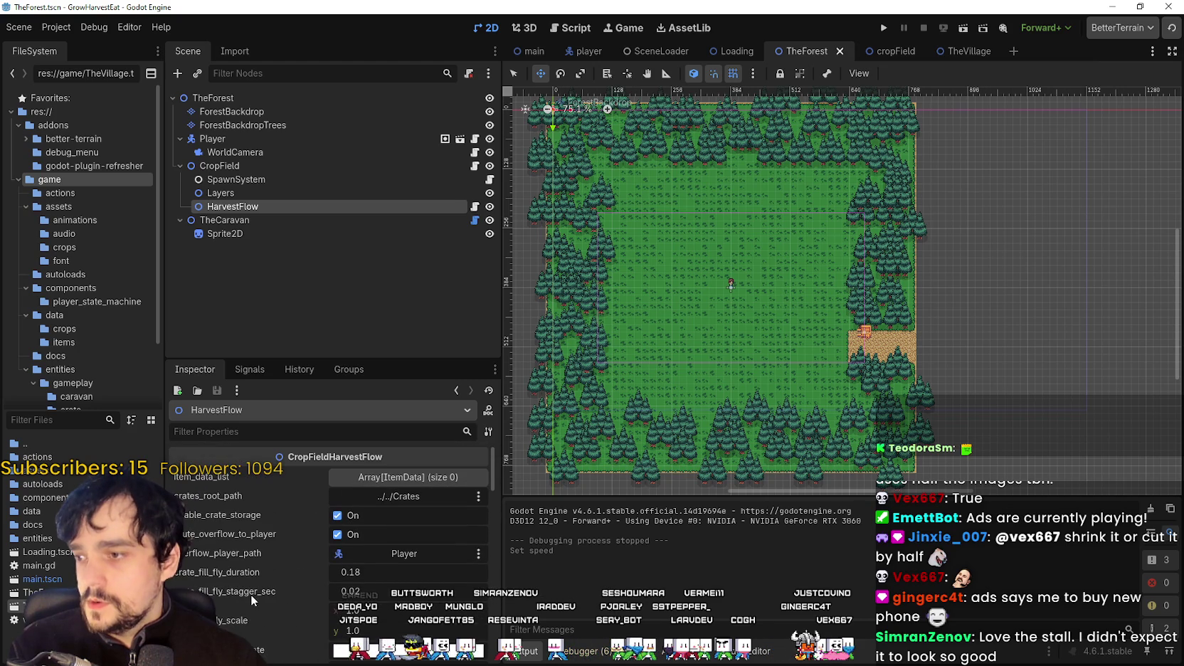
{"action": "scroll", "coordinate": [251, 592], "scroll_direction": "down", "scroll_amount": 2}
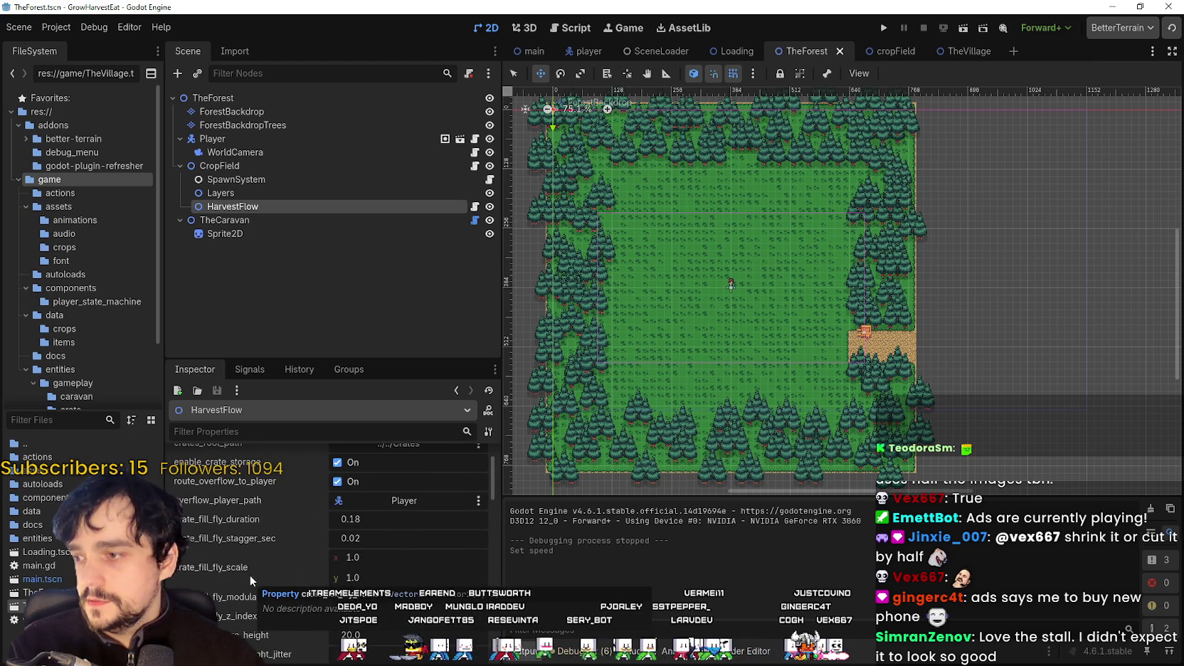
{"action": "scroll", "coordinate": [262, 590], "scroll_direction": "down", "scroll_amount": 4}
{"action": "scroll", "coordinate": [269, 579], "scroll_direction": "down", "scroll_amount": 4}
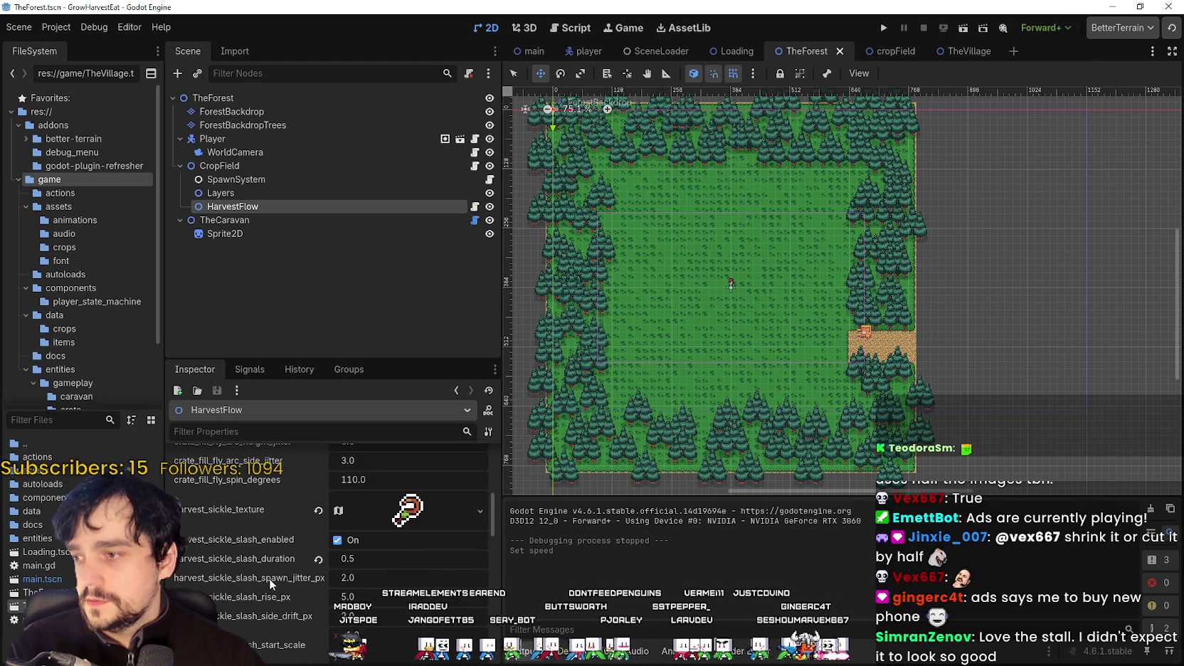
{"action": "scroll", "coordinate": [268, 579], "scroll_direction": "down", "scroll_amount": 2}
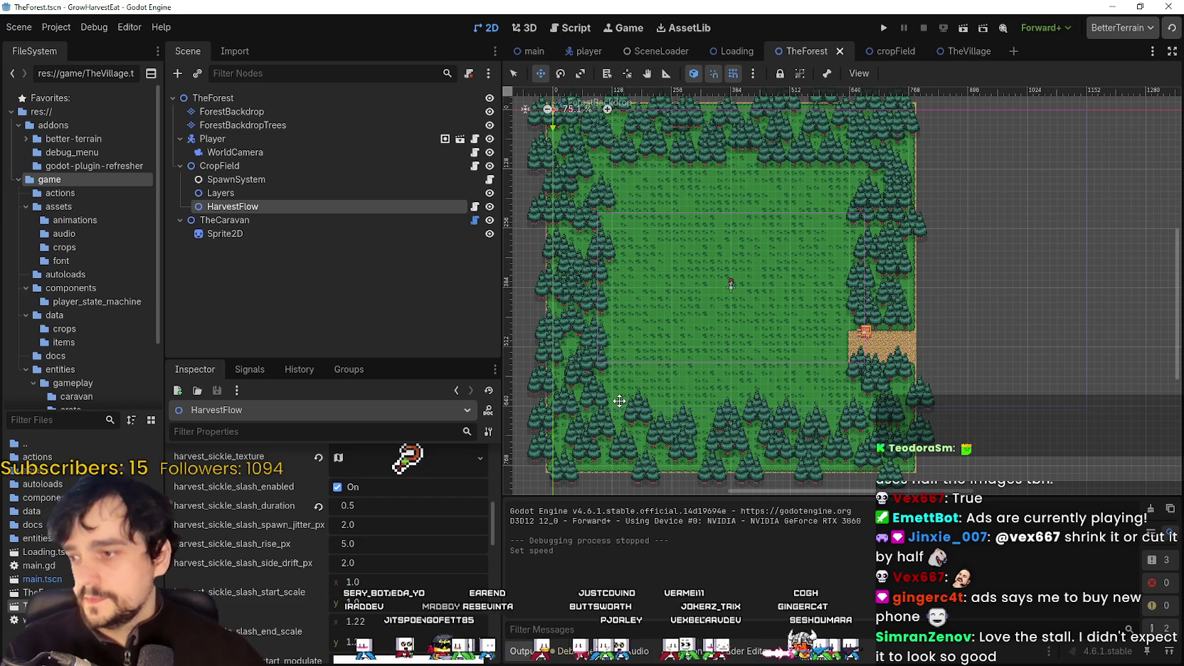
{"action": "scroll", "coordinate": [299, 612], "scroll_direction": "down", "scroll_amount": 2}
{"action": "scroll", "coordinate": [289, 608], "scroll_direction": "down", "scroll_amount": 2}
{"action": "scroll", "coordinate": [289, 608], "scroll_direction": "down", "scroll_amount": 2}
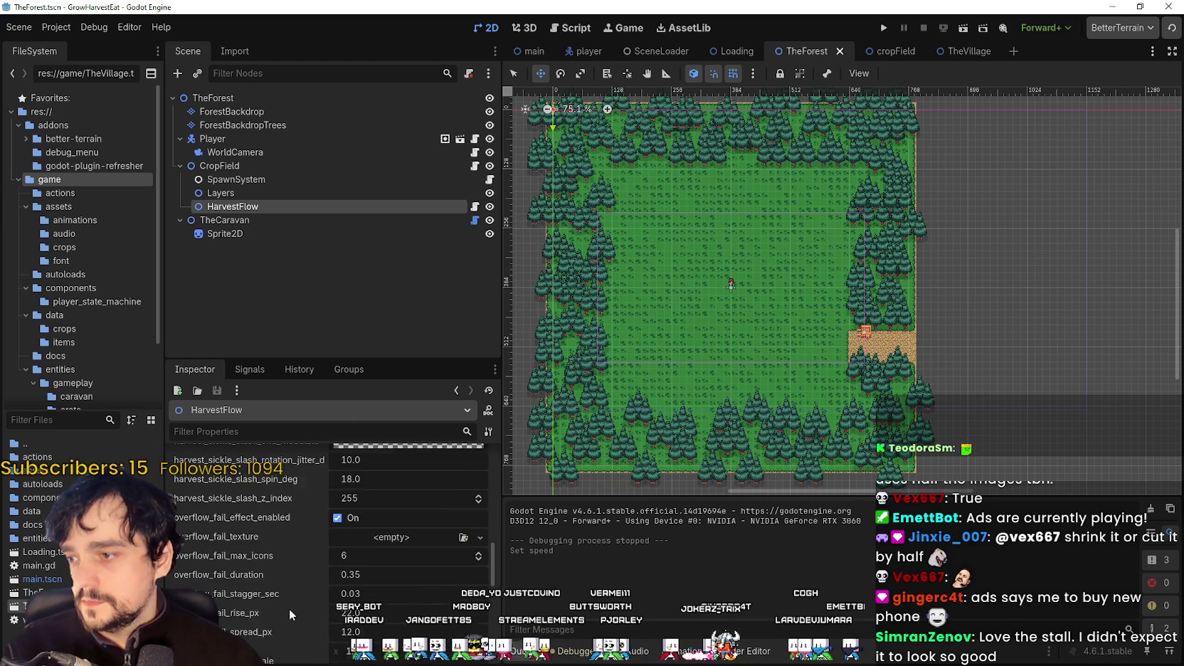
{"action": "scroll", "coordinate": [289, 609], "scroll_direction": "down", "scroll_amount": 3}
{"action": "scroll", "coordinate": [289, 608], "scroll_direction": "up", "scroll_amount": 2}
{"action": "scroll", "coordinate": [286, 607], "scroll_direction": "up", "scroll_amount": 2}
{"action": "scroll", "coordinate": [284, 603], "scroll_direction": "up", "scroll_amount": 1}
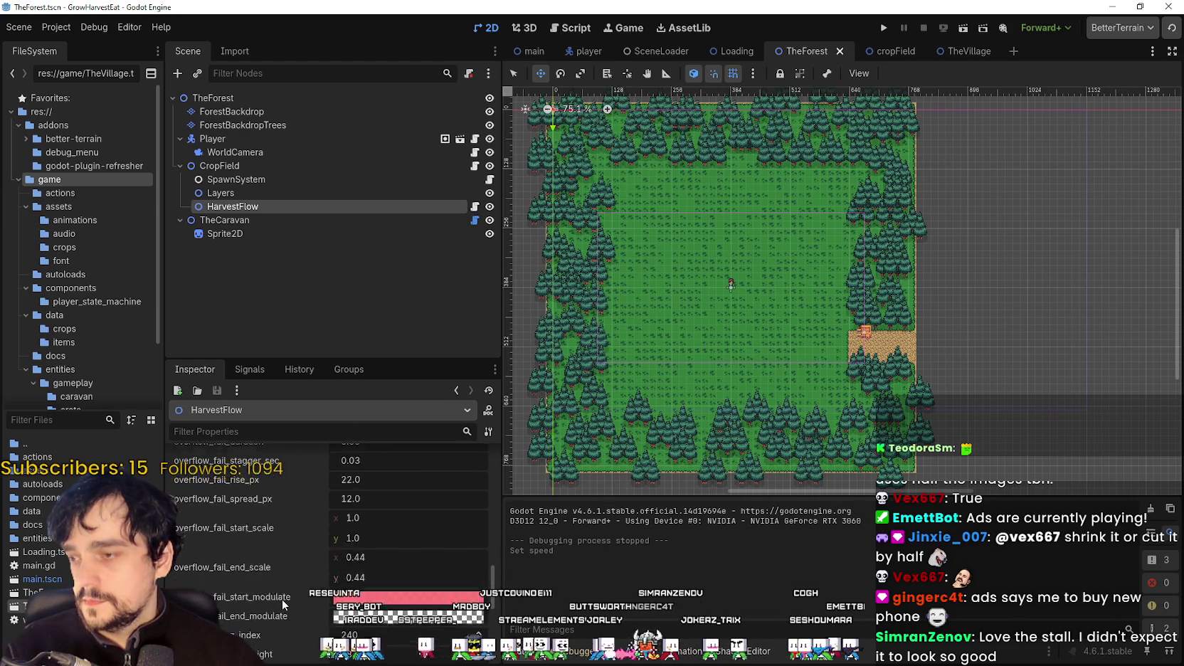
{"action": "scroll", "coordinate": [284, 595], "scroll_direction": "up", "scroll_amount": 3}
{"action": "scroll", "coordinate": [283, 592], "scroll_direction": "up", "scroll_amount": 2}
{"action": "scroll", "coordinate": [283, 592], "scroll_direction": "up", "scroll_amount": 2}
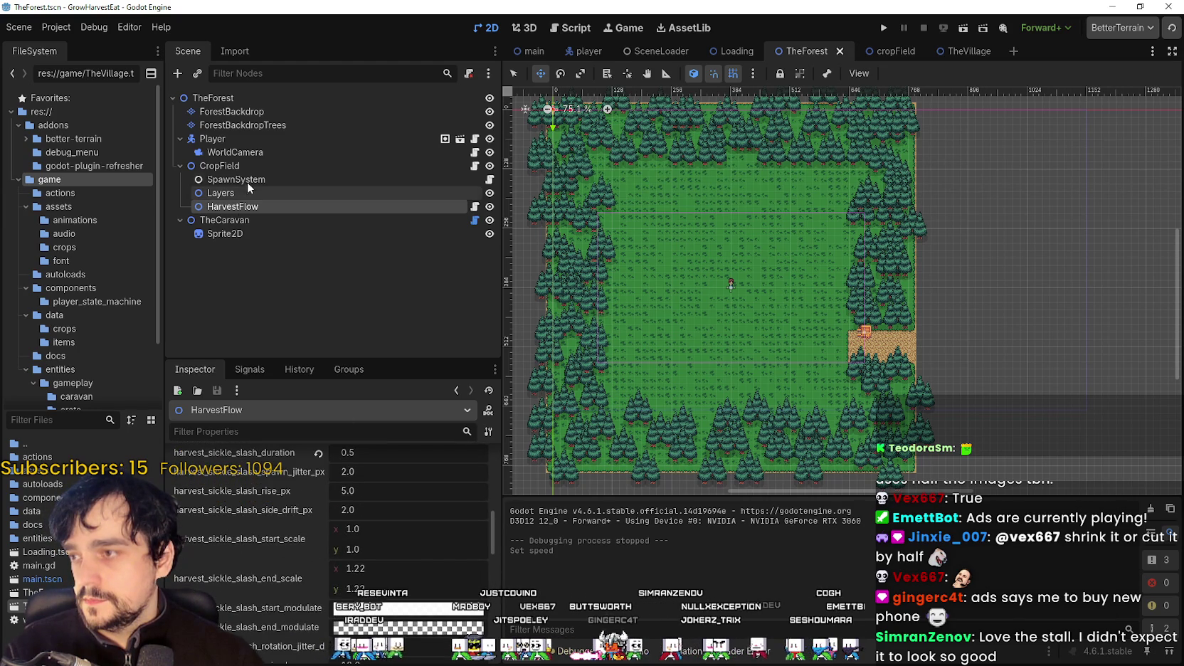
Step: Select SpawnSystem and review its patch_spawn_chance 0.78 and patch_fill_probability 0.74
{"action": "left_click", "coordinate": [241, 180]}
{"action": "scroll", "coordinate": [228, 569], "scroll_direction": "down", "scroll_amount": 2}
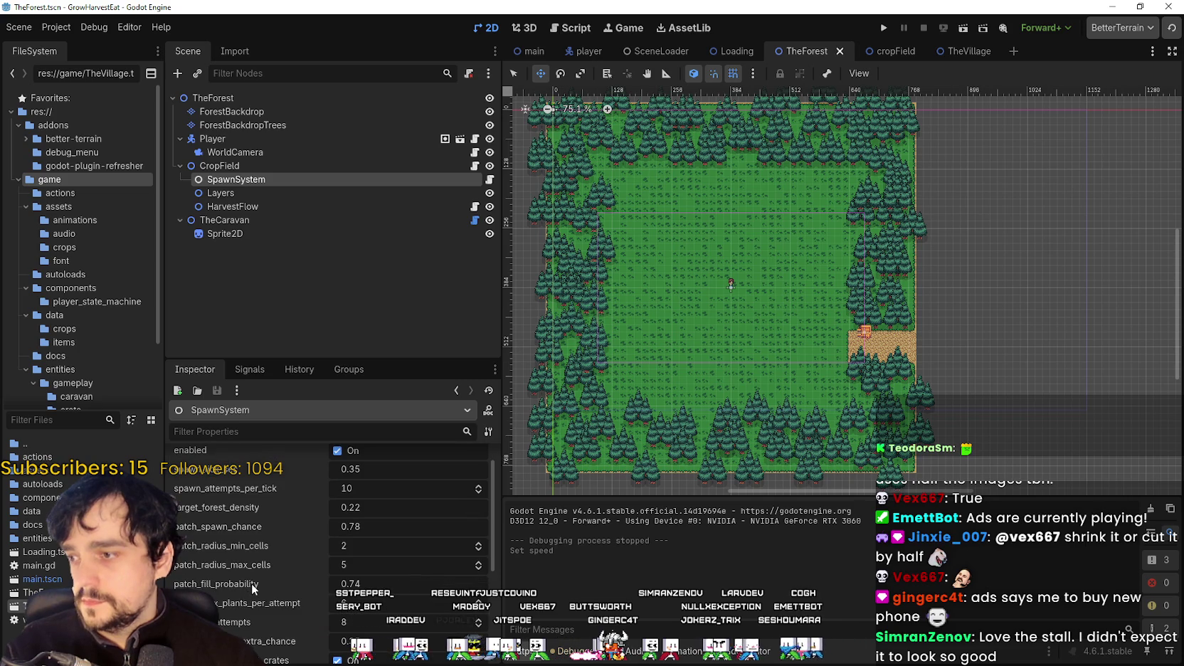
{"action": "scroll", "coordinate": [251, 585], "scroll_direction": "down", "scroll_amount": 2}
{"action": "scroll", "coordinate": [249, 588], "scroll_direction": "down", "scroll_amount": 1}
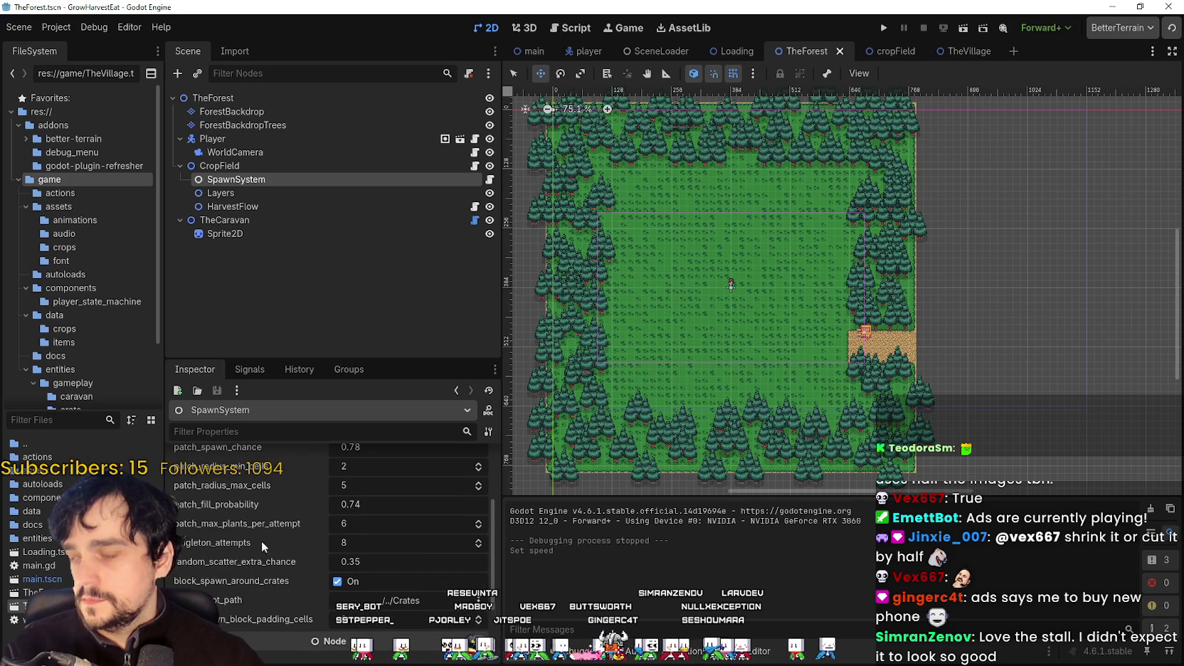
Step: Select TheForest's Player node and change its speed value to 200
{"action": "left_click", "coordinate": [221, 136]}
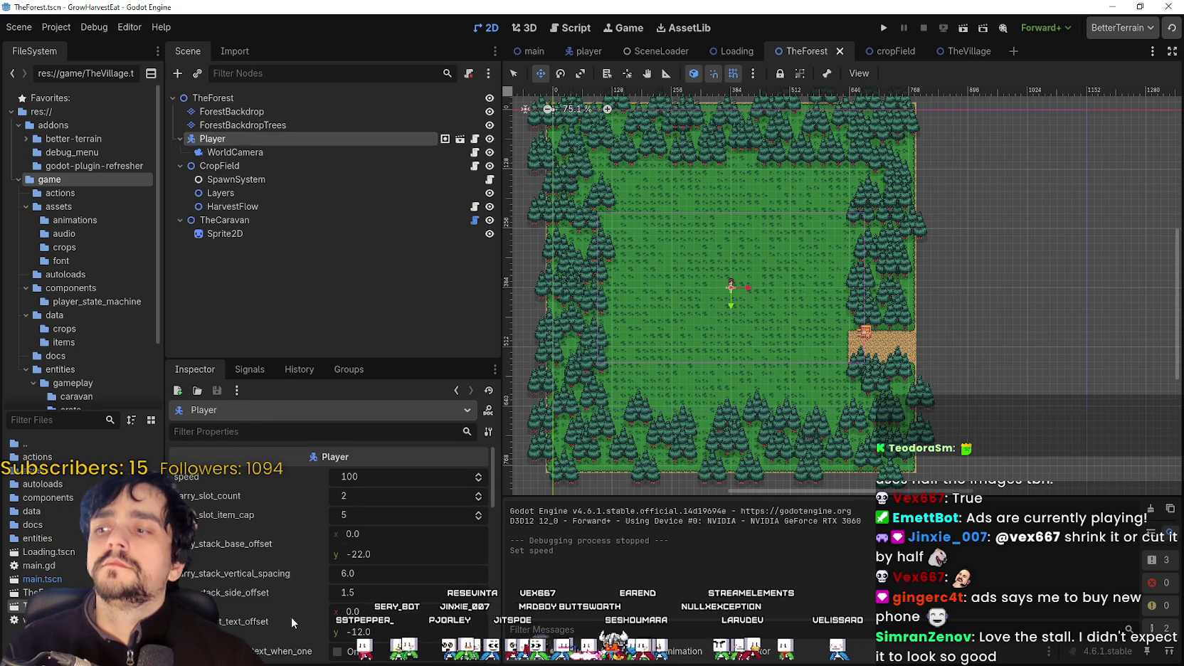
{"action": "scroll", "coordinate": [335, 502], "scroll_direction": "down", "scroll_amount": 3}
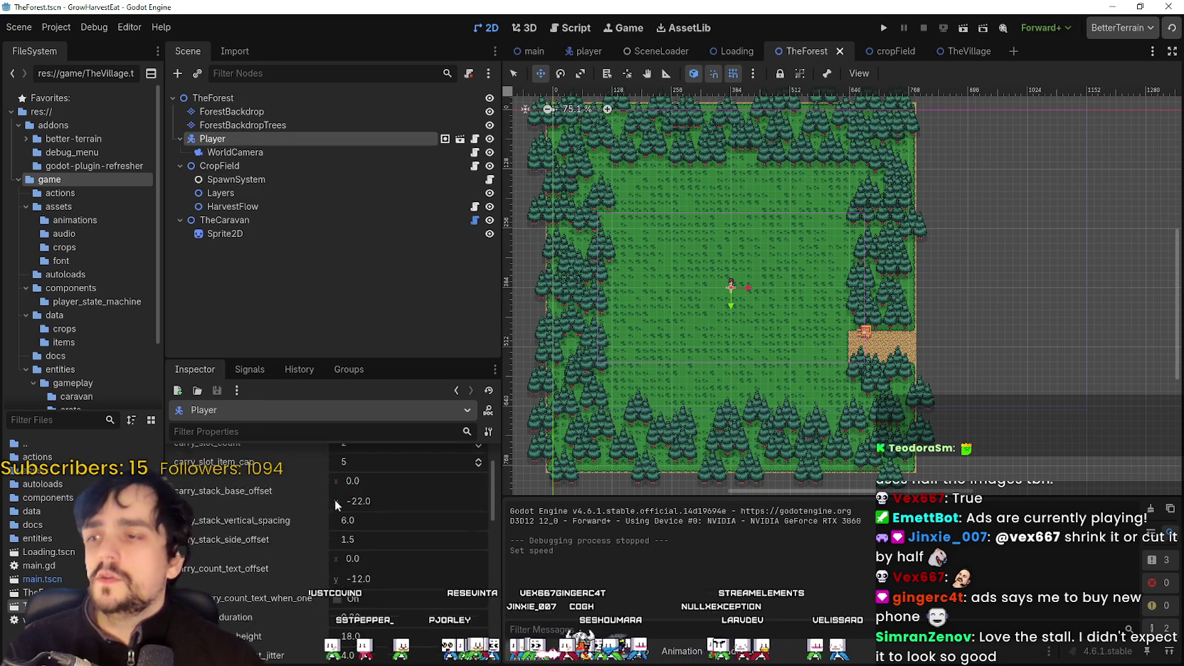
{"action": "scroll", "coordinate": [335, 500], "scroll_direction": "up", "scroll_amount": 3}
{"action": "double_click", "coordinate": [375, 451]}
{"action": "type", "text": "200"}
{"action": "key", "text": "Return"}
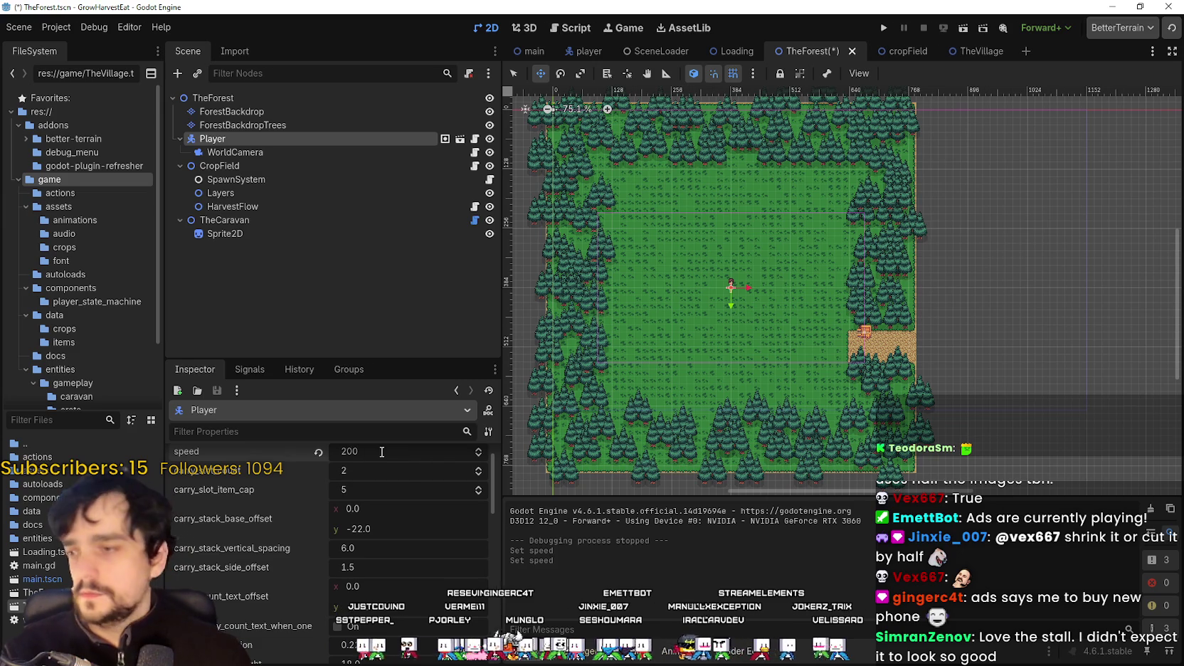
{"action": "scroll", "coordinate": [387, 498], "scroll_direction": "up", "scroll_amount": 1}
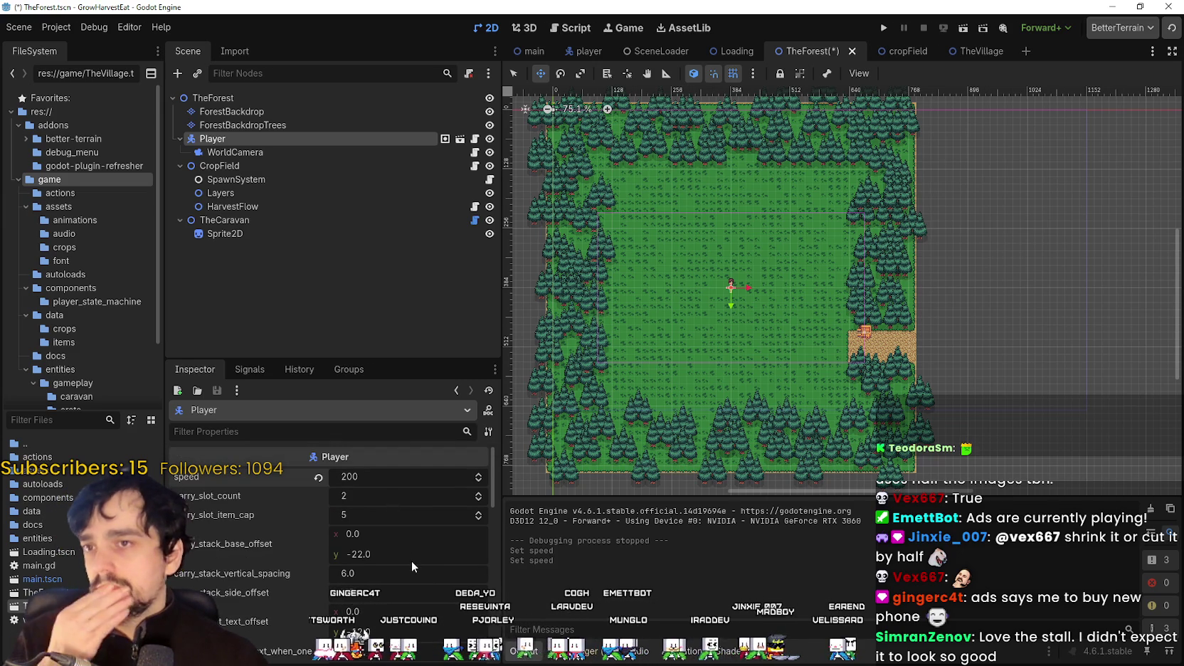
{"action": "scroll", "coordinate": [412, 561], "scroll_direction": "down", "scroll_amount": 3}
{"action": "scroll", "coordinate": [411, 560], "scroll_direction": "down", "scroll_amount": 2}
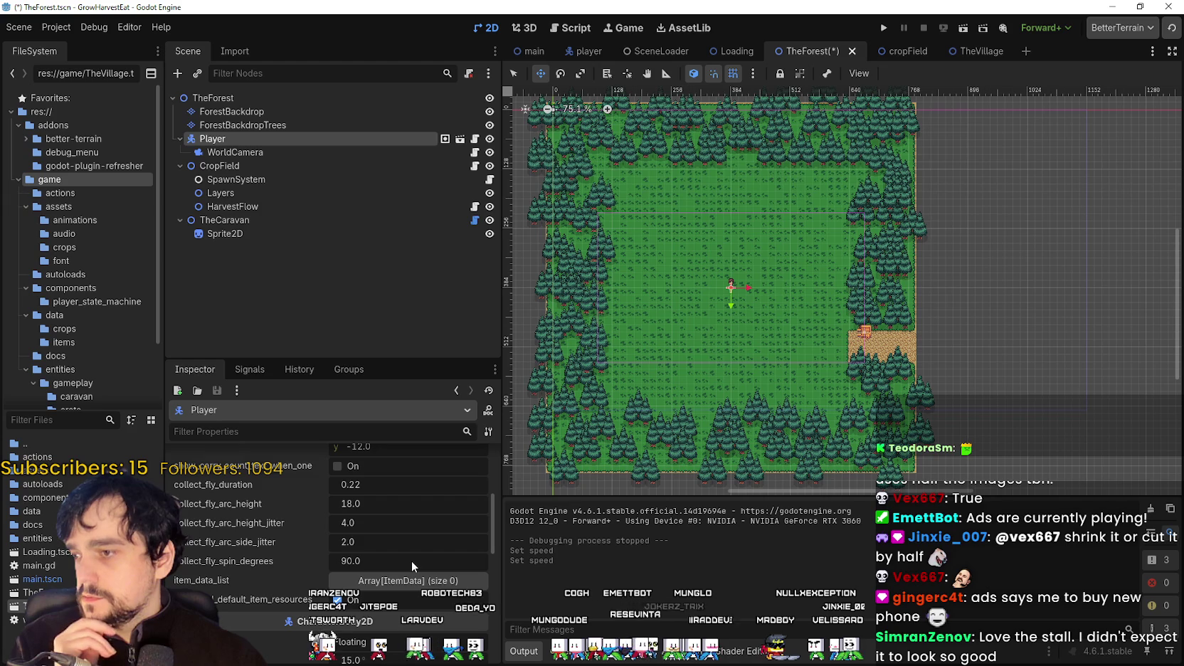
{"action": "scroll", "coordinate": [410, 553], "scroll_direction": "down", "scroll_amount": 3}
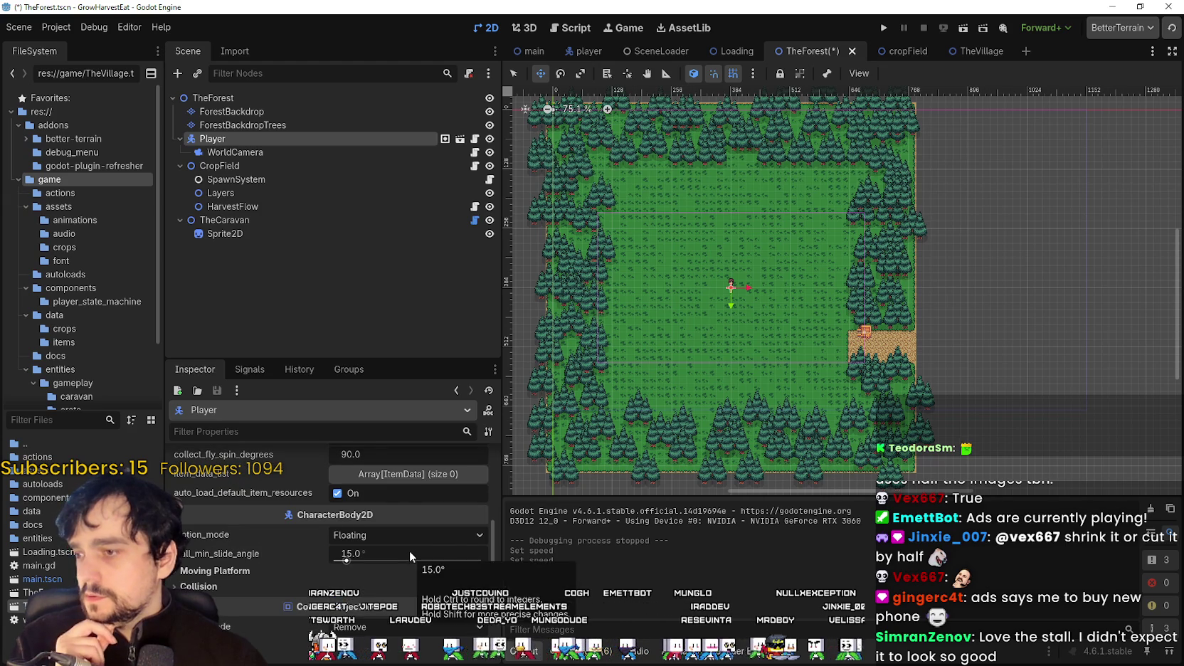
{"action": "scroll", "coordinate": [394, 501], "scroll_direction": "up", "scroll_amount": 4}
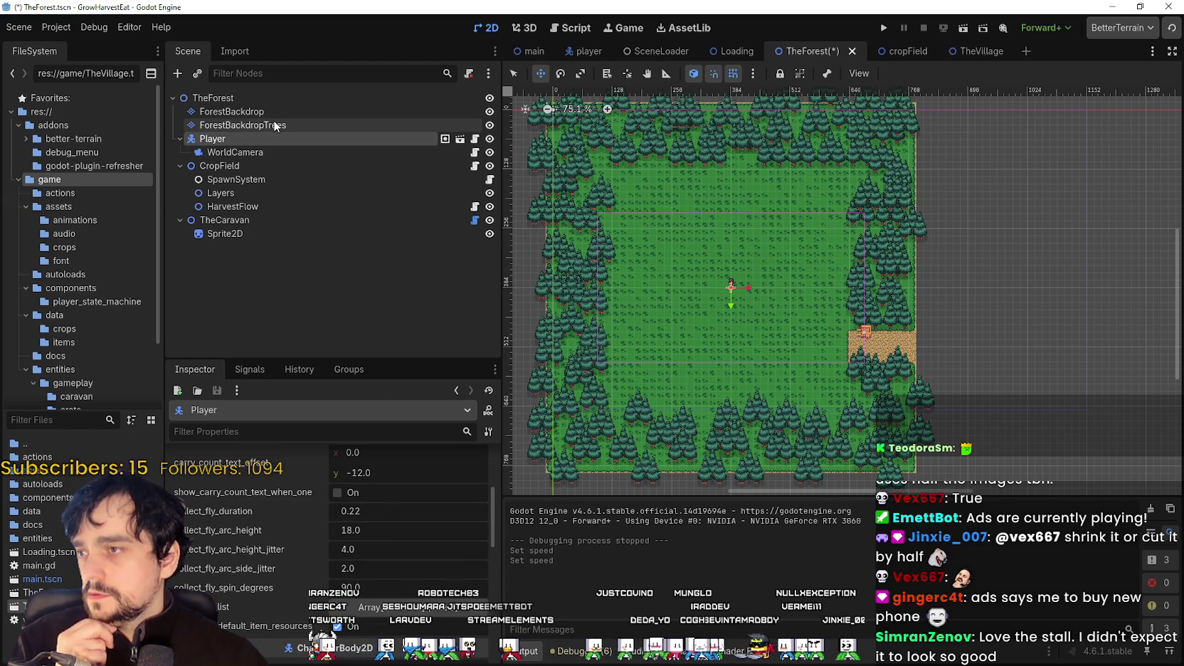
Step: Select the CropField node and scroll down to its harvest AoE properties
{"action": "left_click", "coordinate": [262, 167]}
{"action": "scroll", "coordinate": [262, 569], "scroll_direction": "down", "scroll_amount": 5}
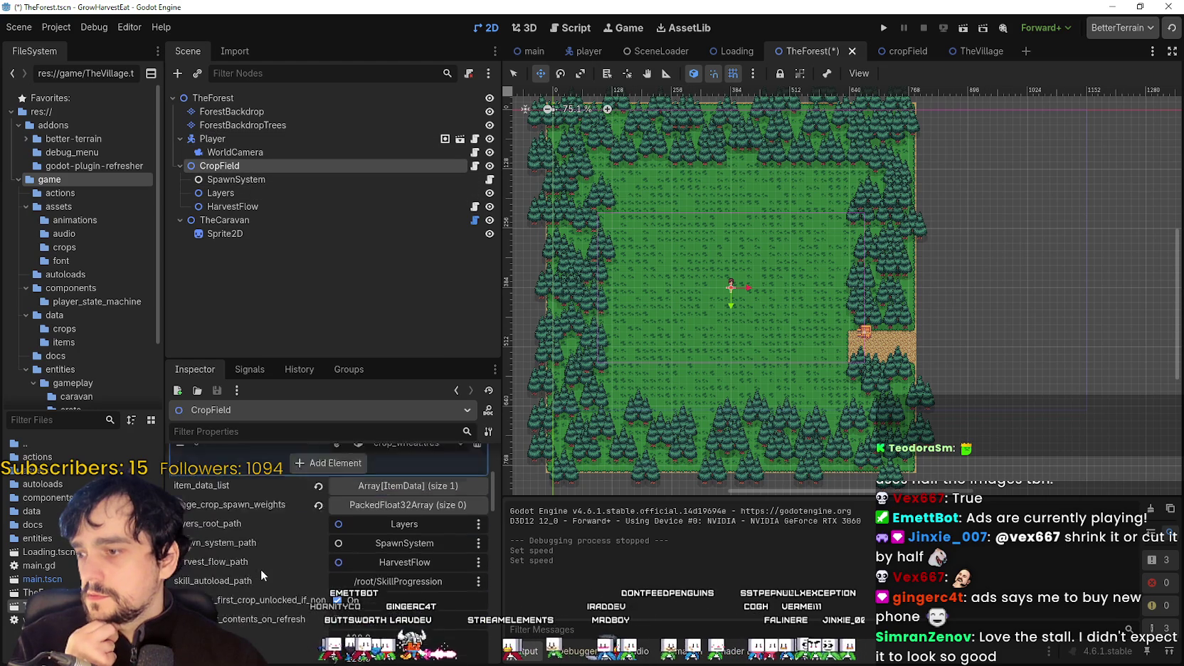
{"action": "scroll", "coordinate": [261, 570], "scroll_direction": "down", "scroll_amount": 5}
{"action": "scroll", "coordinate": [259, 564], "scroll_direction": "down", "scroll_amount": 5}
{"action": "scroll", "coordinate": [252, 568], "scroll_direction": "down", "scroll_amount": 3}
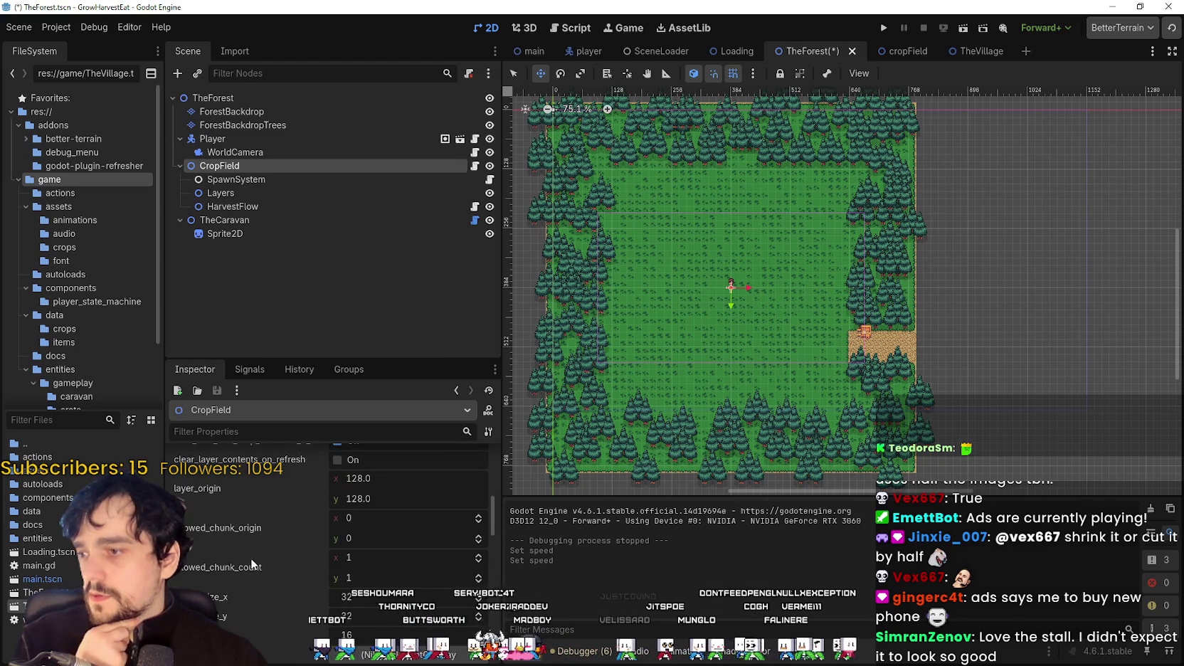
{"action": "scroll", "coordinate": [250, 556], "scroll_direction": "down", "scroll_amount": 2}
{"action": "scroll", "coordinate": [250, 556], "scroll_direction": "down", "scroll_amount": 2}
{"action": "scroll", "coordinate": [274, 606], "scroll_direction": "down", "scroll_amount": 3}
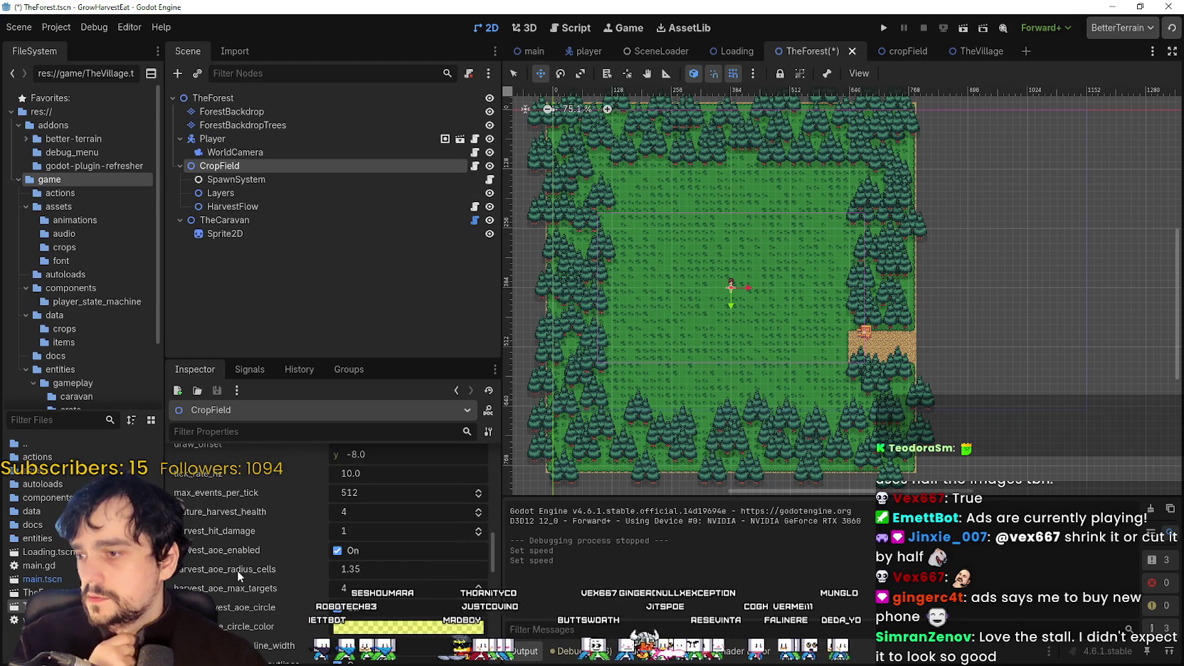
{"action": "scroll", "coordinate": [237, 569], "scroll_direction": "down", "scroll_amount": 2}
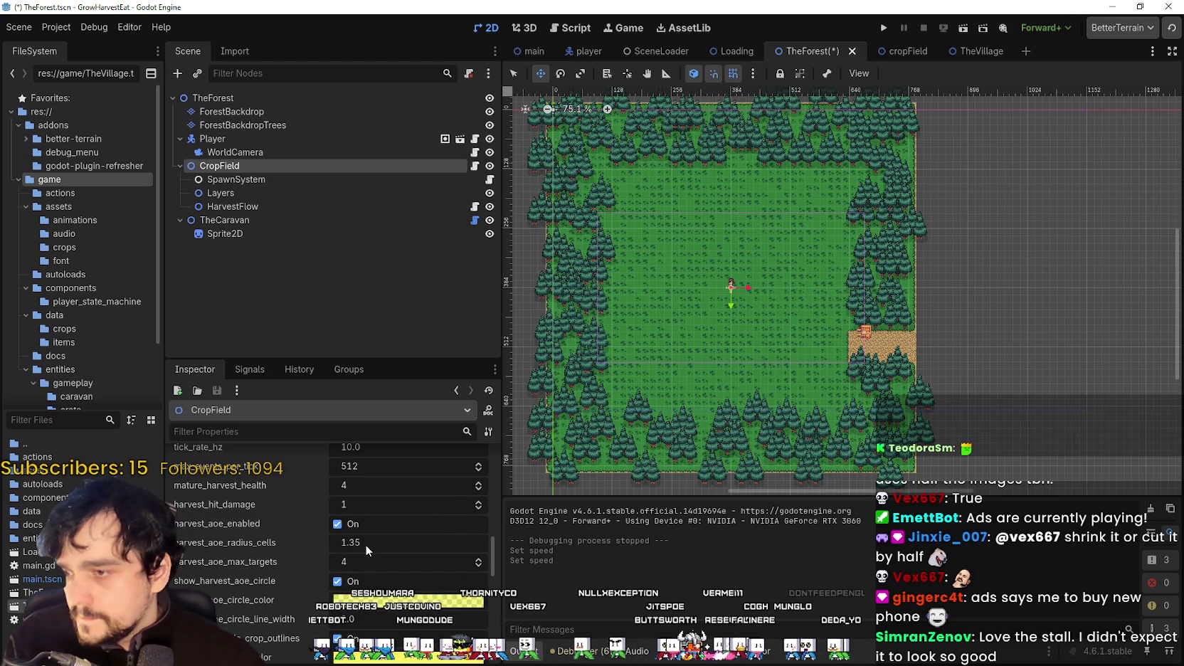
{"action": "scroll", "coordinate": [340, 540], "scroll_direction": "down", "scroll_amount": 1}
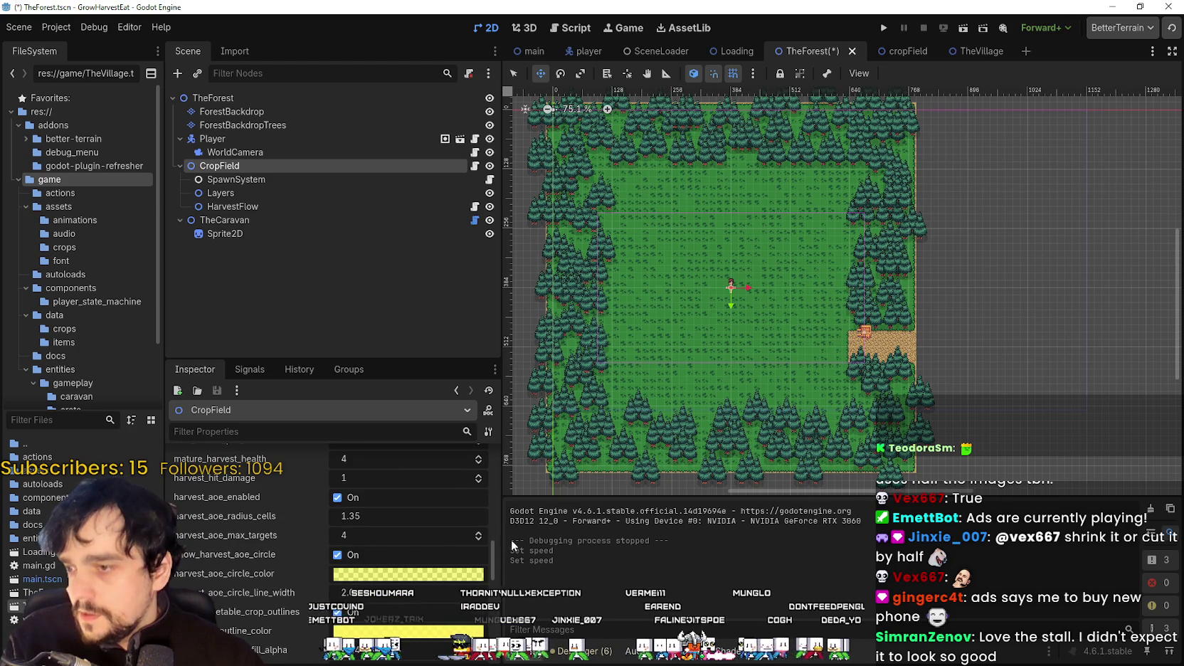
Step: Set harvest_aoe_max_targets to 67, after trying 20, 99 and 69
{"action": "left_click", "coordinate": [436, 538]}
{"action": "type", "text": "20"}
{"action": "key", "text": "Return"}
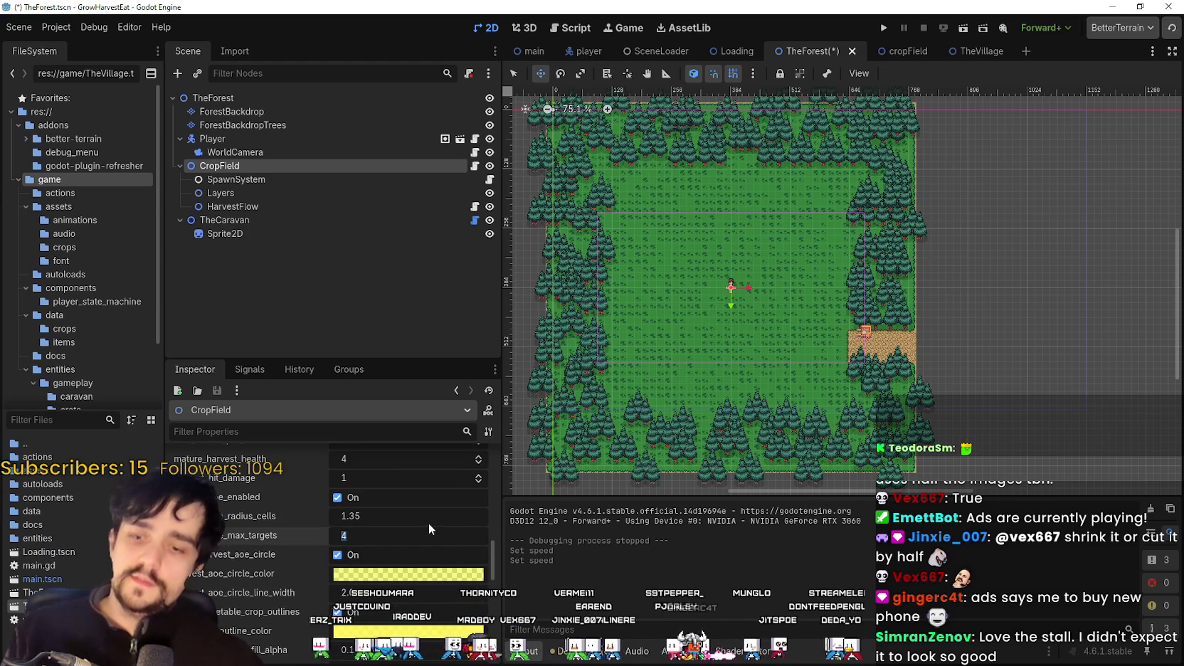
{"action": "left_click", "coordinate": [381, 534]}
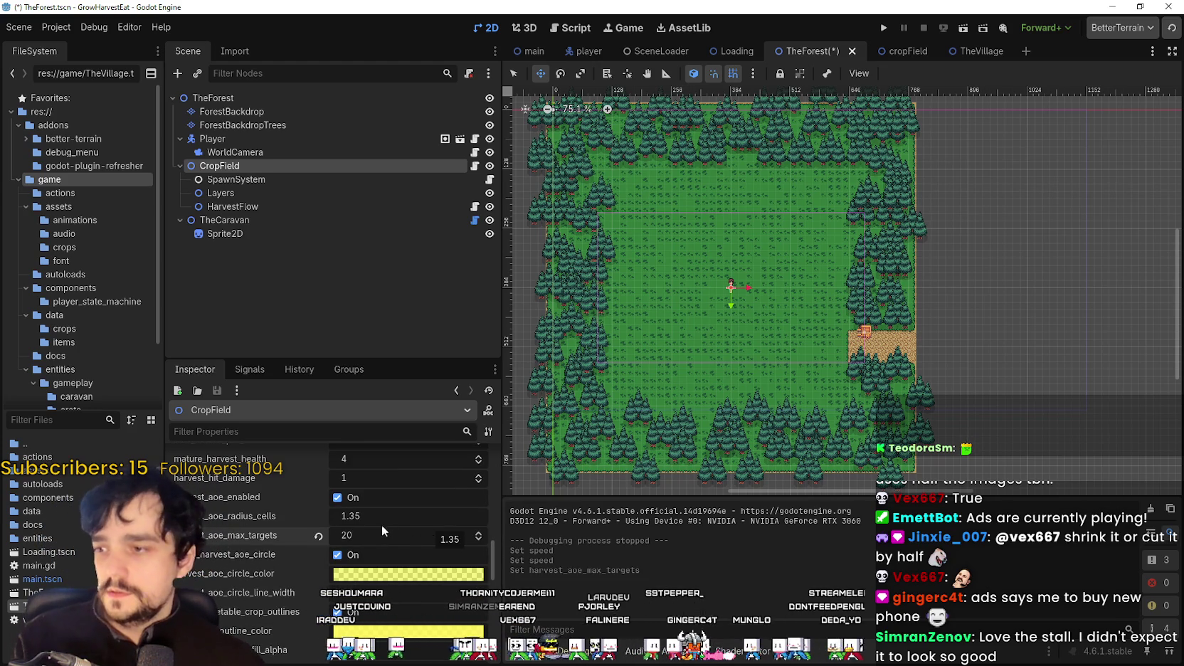
{"action": "type", "text": "99"}
{"action": "key", "text": "Return"}
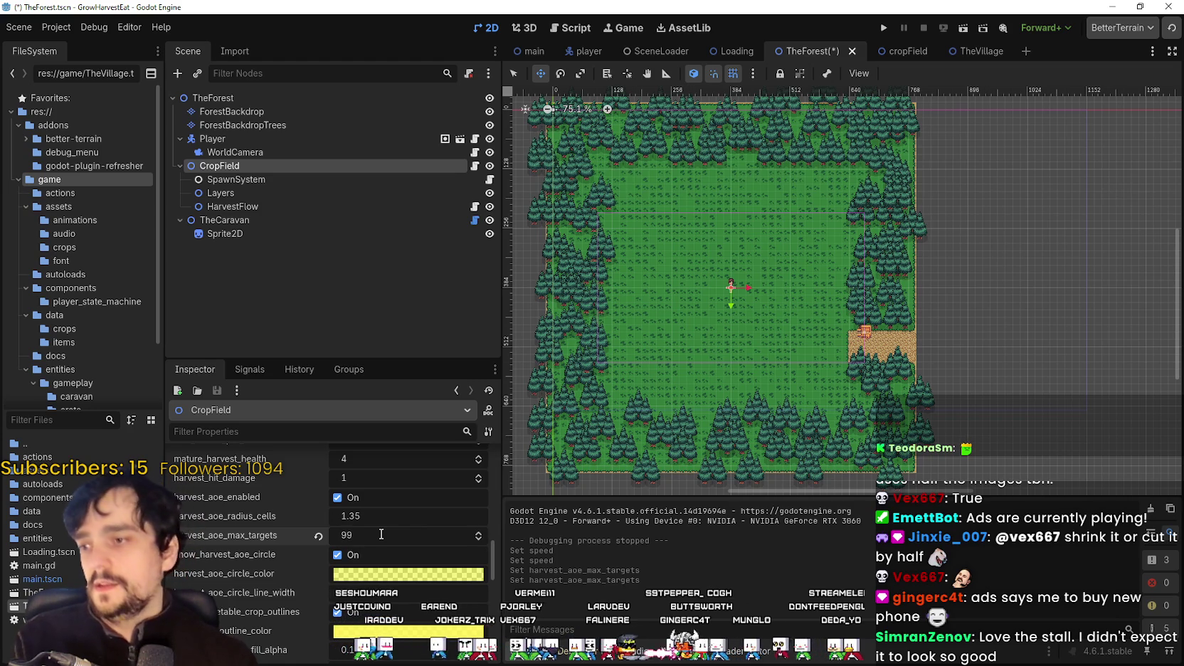
{"action": "left_click", "coordinate": [380, 530]}
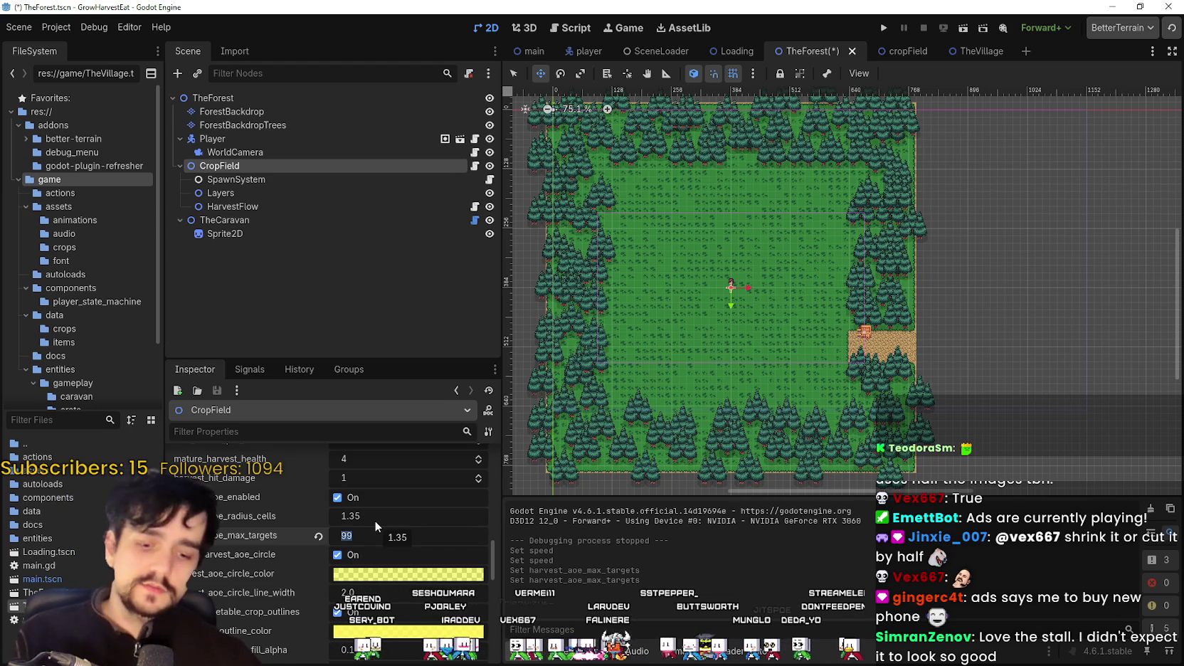
{"action": "type", "text": "69"}
{"action": "key", "text": "Return"}
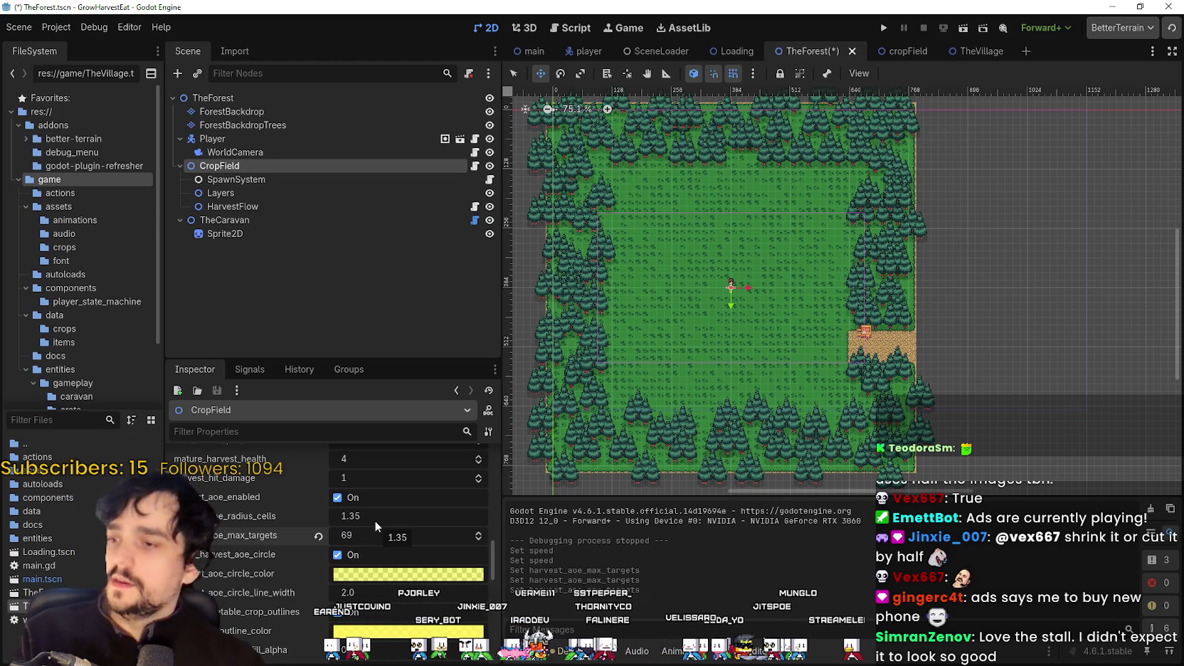
{"action": "left_click", "coordinate": [374, 536]}
{"action": "type", "text": "6"}
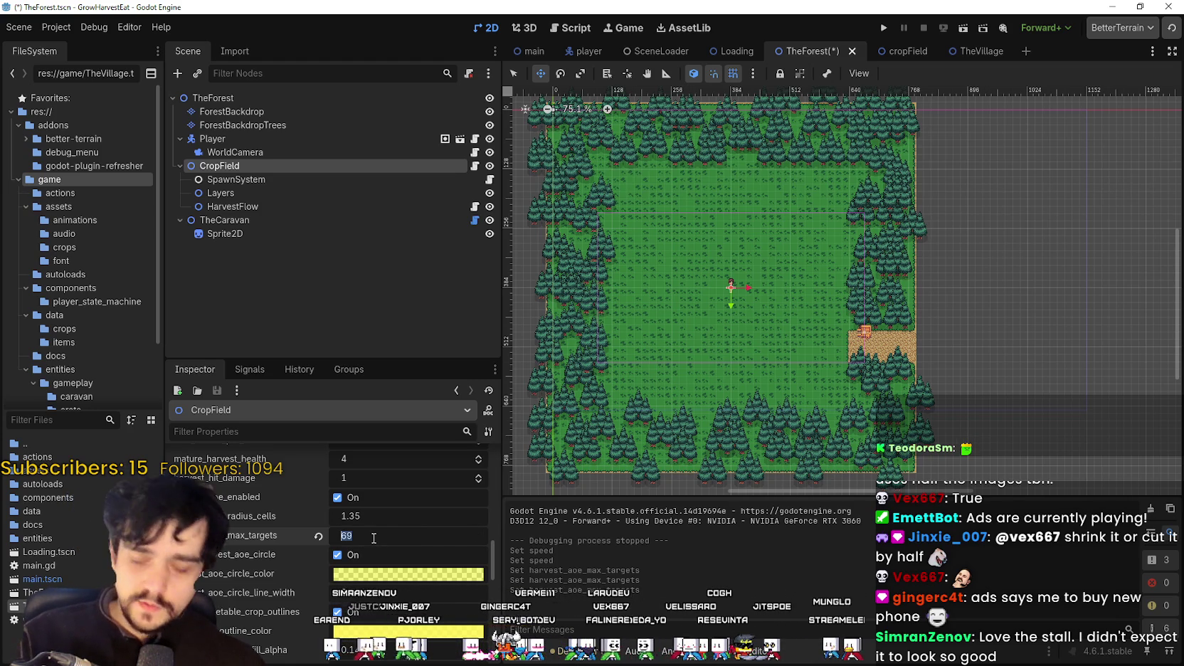
{"action": "type", "text": "7"}
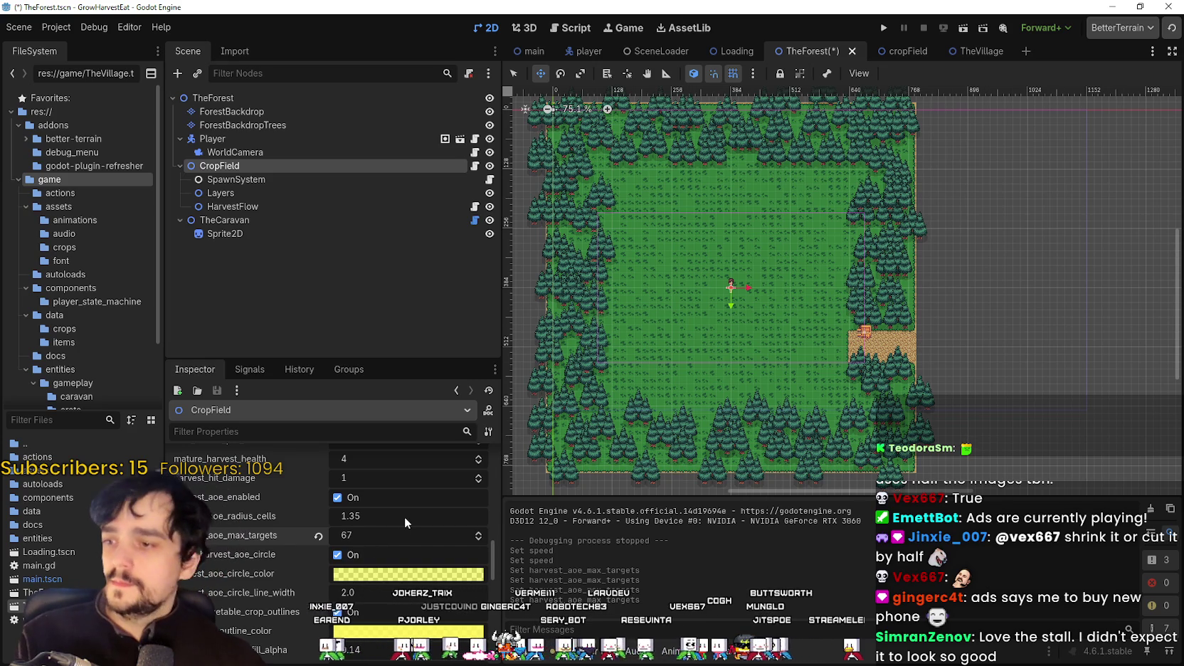
{"action": "left_click", "coordinate": [401, 516]}
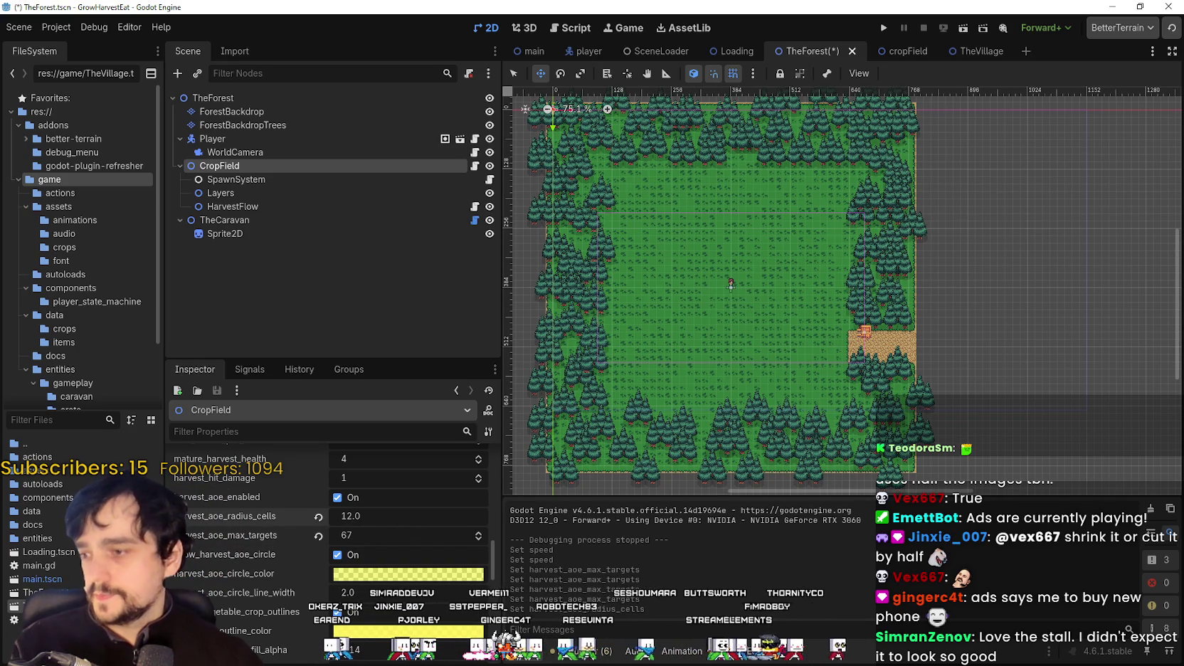
{"action": "scroll", "coordinate": [214, 613], "scroll_direction": "down", "scroll_amount": 1}
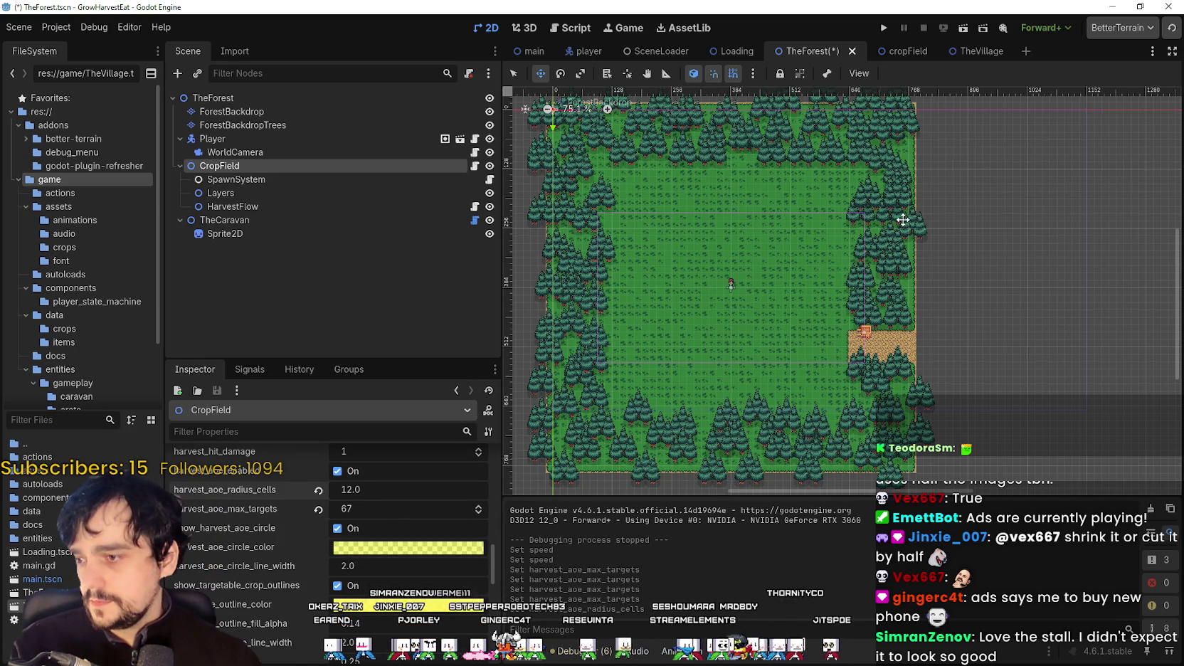
Step: Launch the game maximized, start from the title screen, and ride the cart to the forest
{"action": "left_click", "coordinate": [883, 27]}
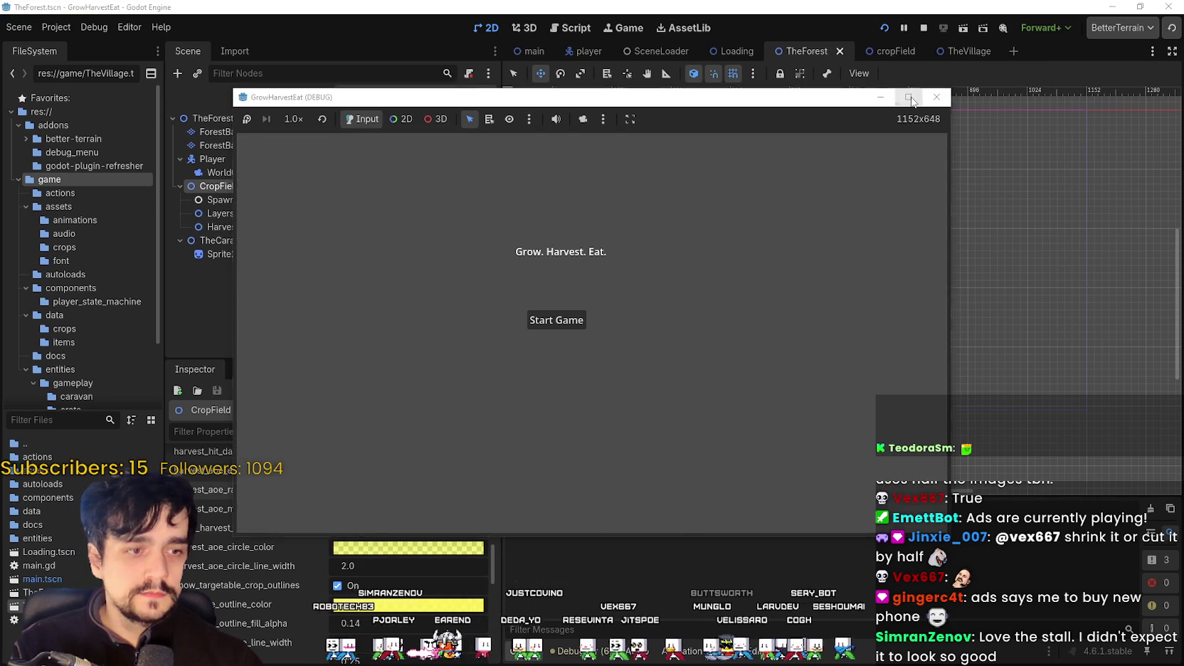
{"action": "left_click", "coordinate": [909, 98]}
{"action": "left_click", "coordinate": [502, 329]}
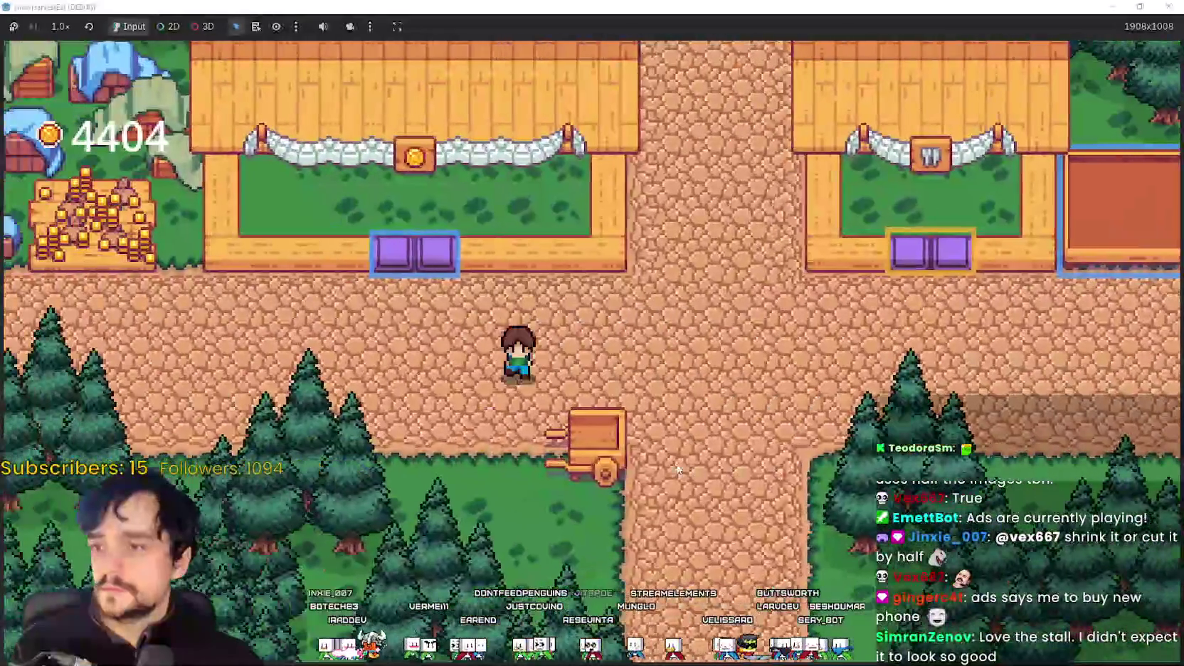
{"action": "key", "text": "d"}
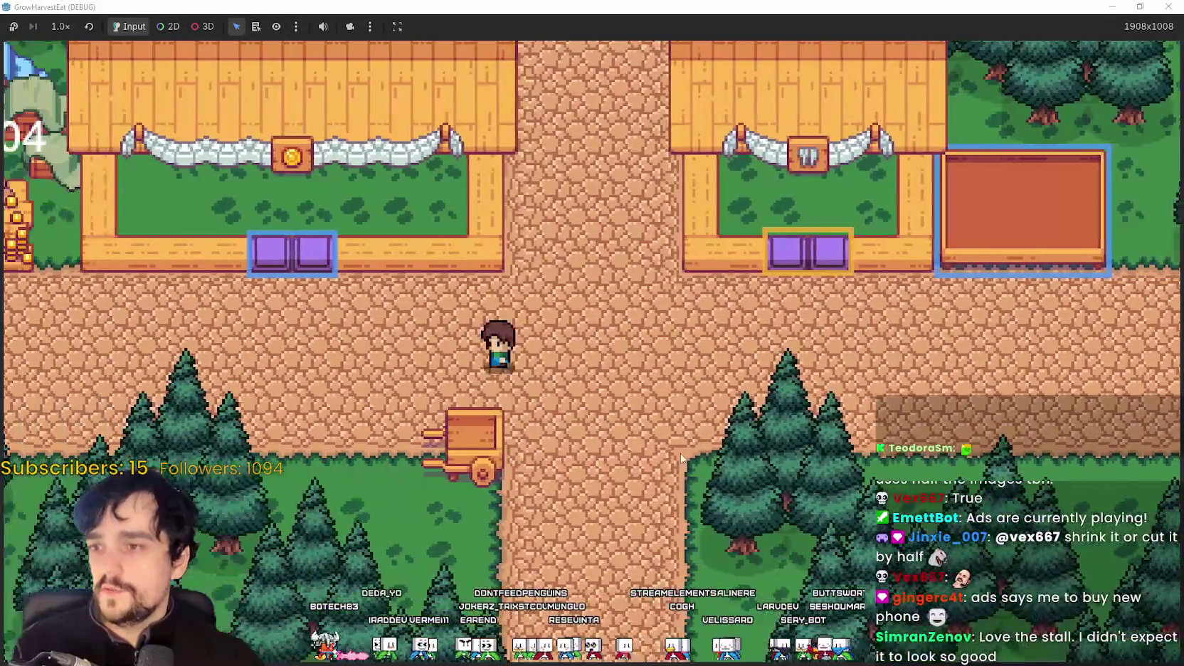
{"action": "key", "text": "a"}
{"action": "key", "text": "s"}
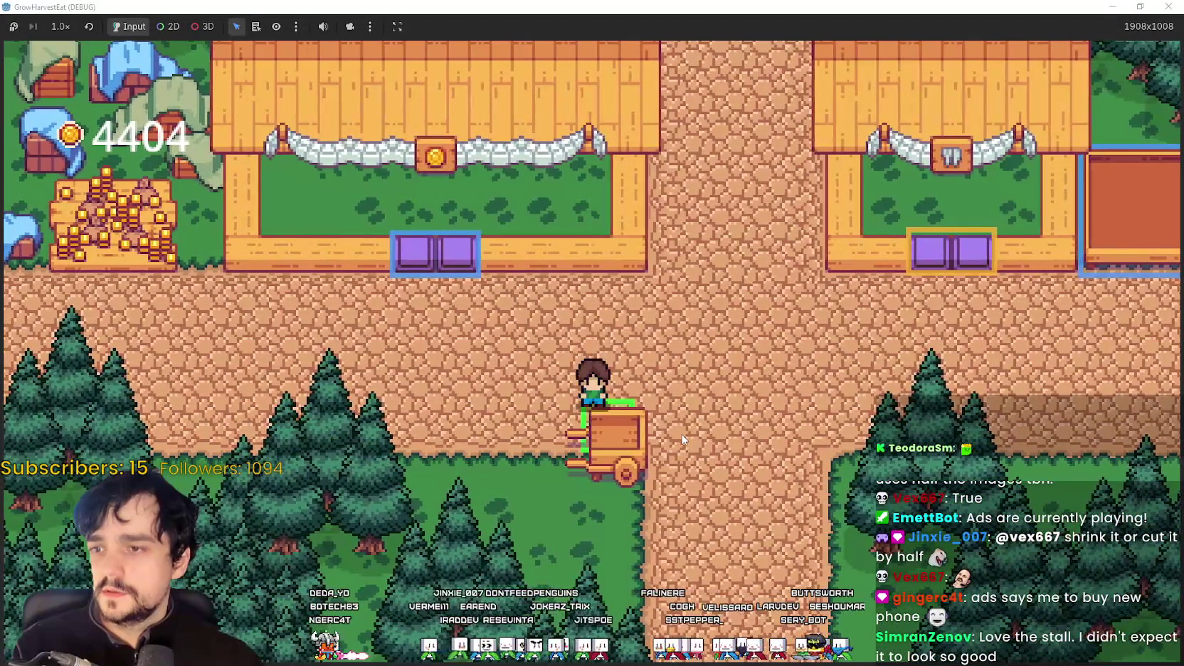
{"action": "key", "text": "e"}
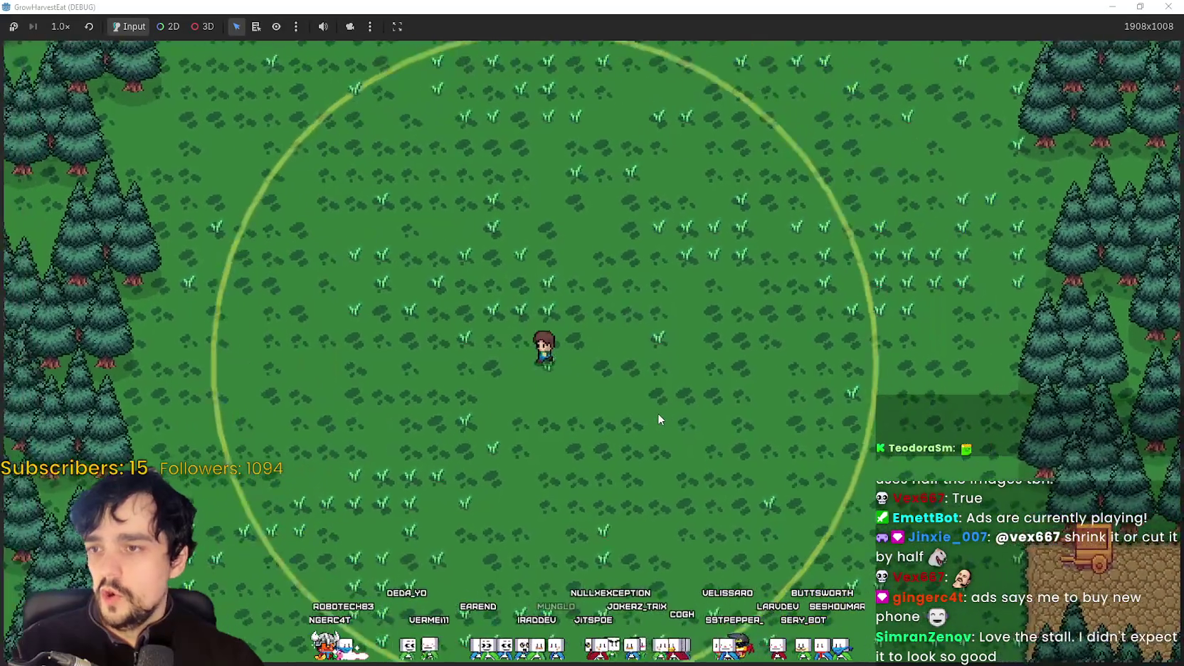
Step: Walk through the forest field, fast-forward at 16x speed, then slow to 2x
{"action": "key", "text": "d"}
{"action": "key", "text": "w"}
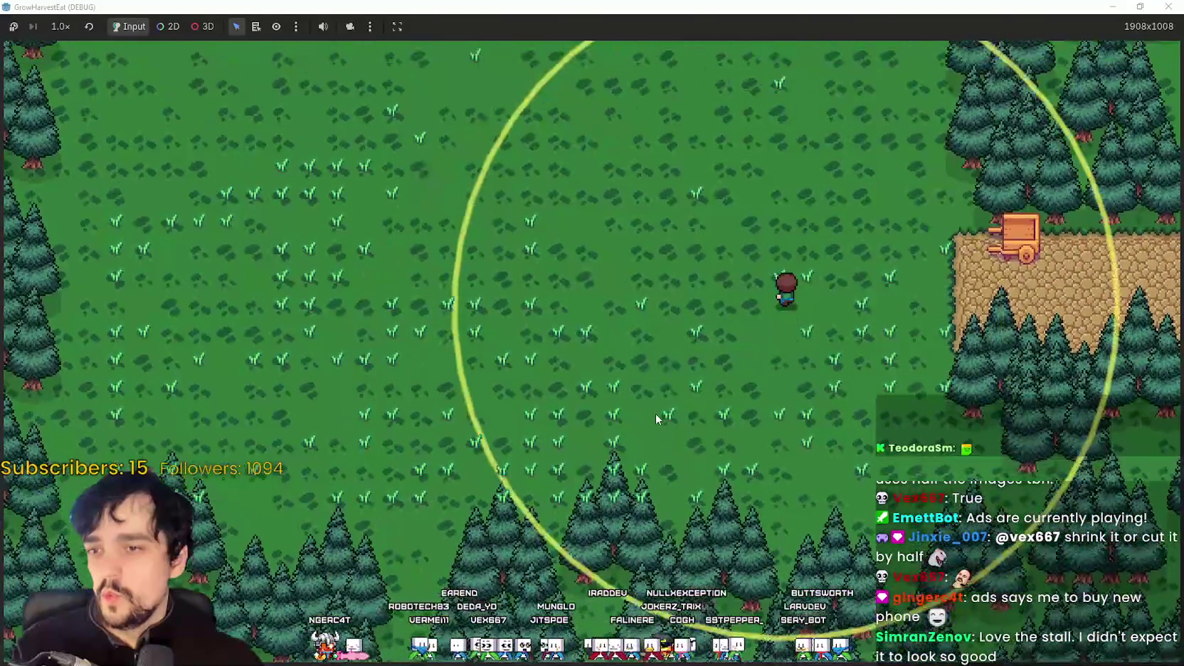
{"action": "key", "text": "w"}
{"action": "key", "text": "a"}
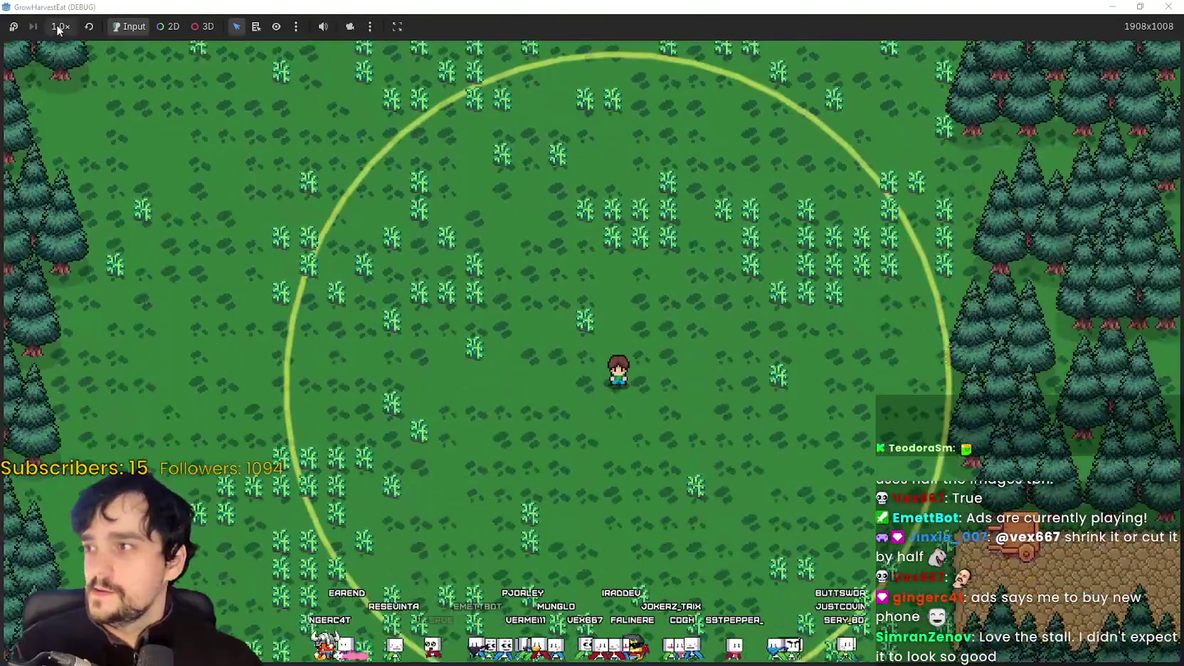
{"action": "left_click", "coordinate": [60, 27]}
{"action": "left_click", "coordinate": [32, 217]}
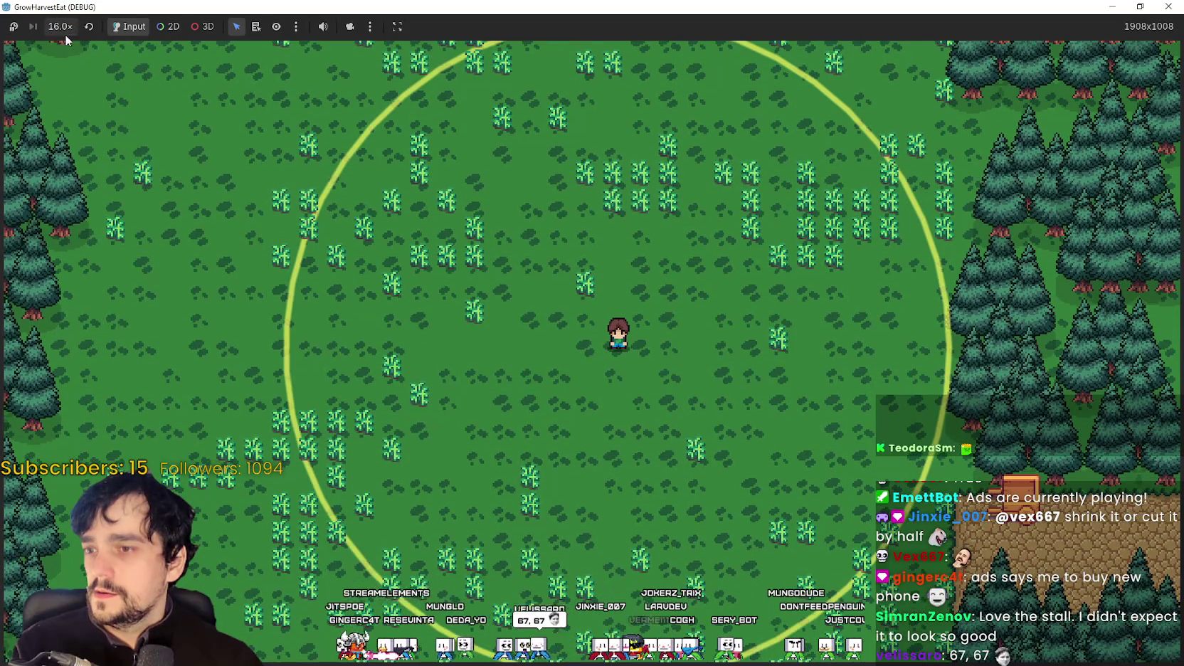
{"action": "left_click", "coordinate": [59, 26]}
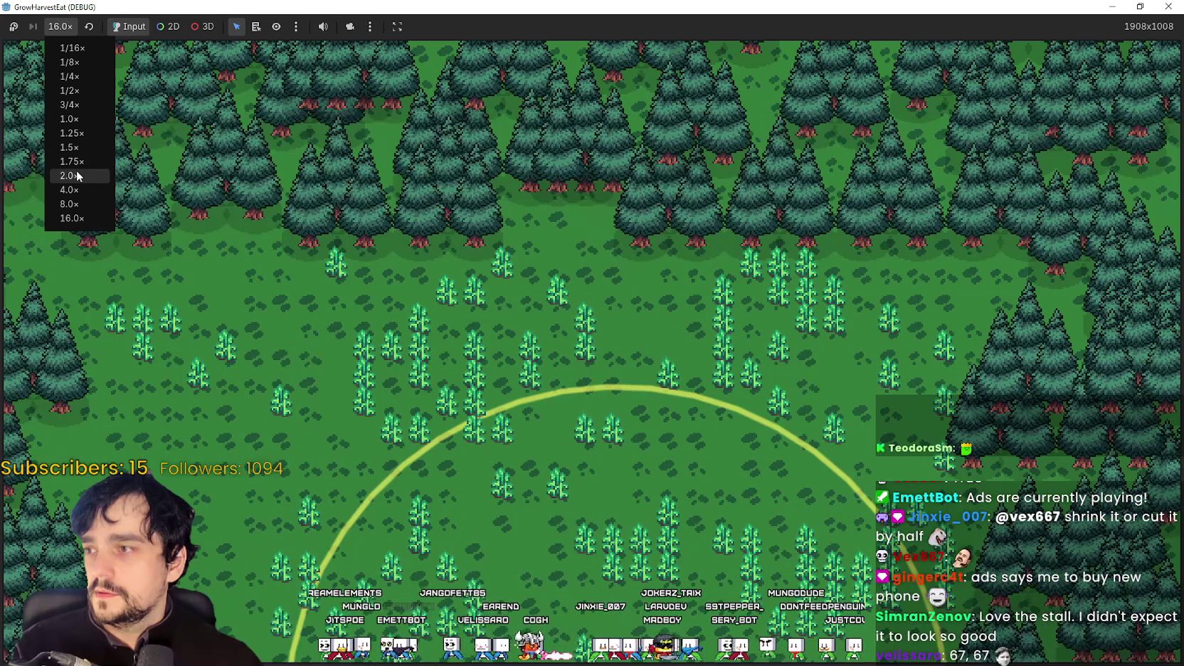
{"action": "left_click", "coordinate": [76, 174]}
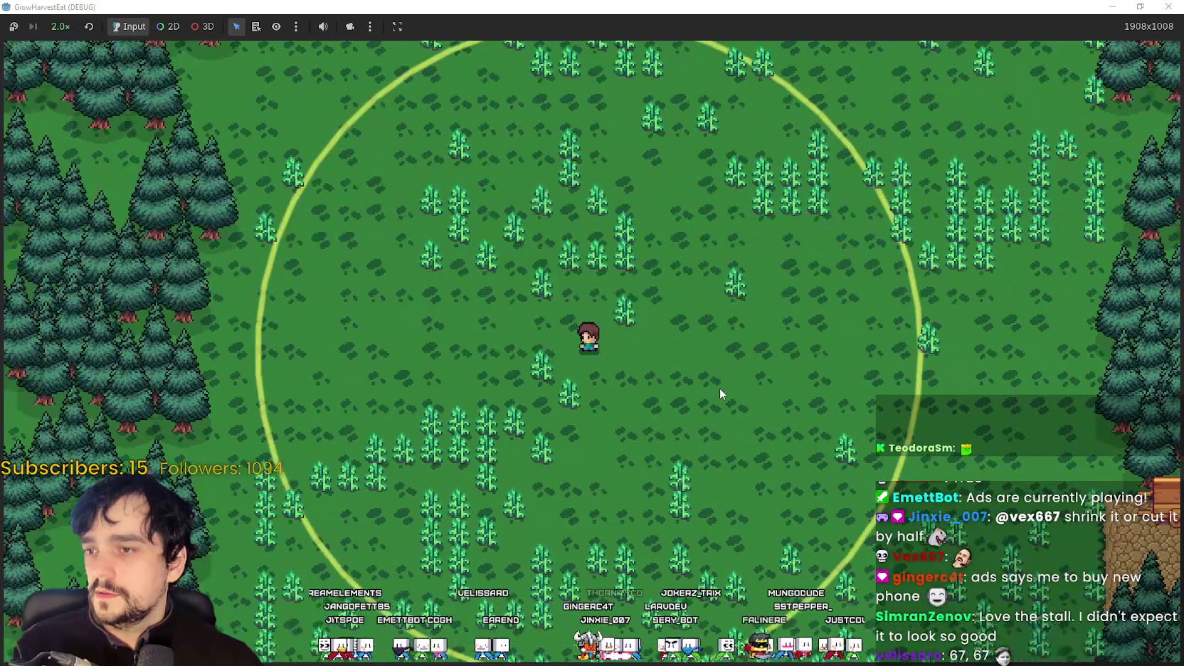
{"action": "left_click", "coordinate": [61, 26]}
Step: Set the game speed back to 1.0x
{"action": "left_click", "coordinate": [76, 118]}
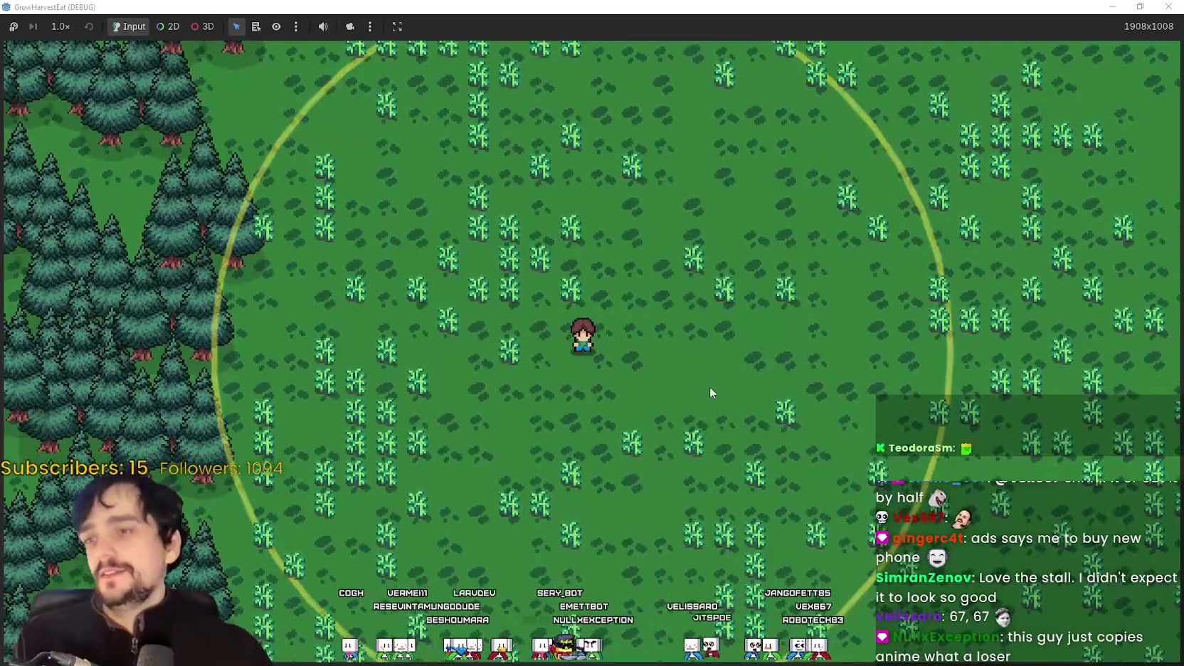
Step: Restore the game window and maximize it again to fill the screen
{"action": "key", "text": "super+Down"}
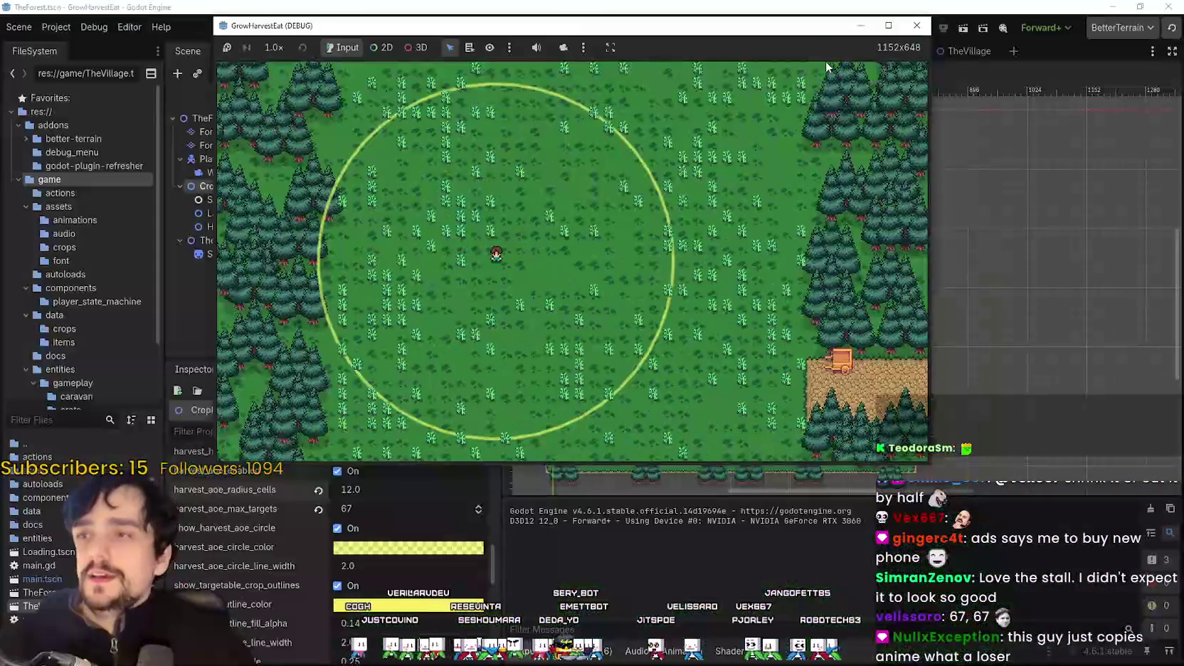
{"action": "left_click", "coordinate": [885, 25]}
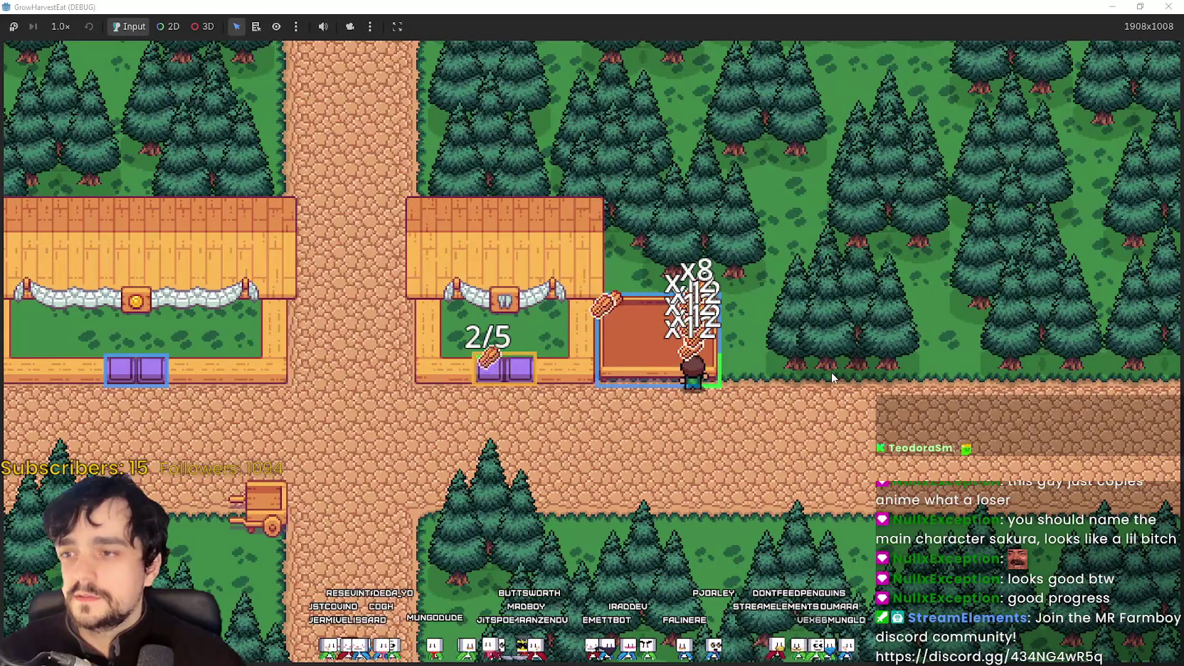
Step: Stop the game and set CropField's AoE max targets to 20 and radius to 10.0
{"action": "key", "text": "alt+Tab"}
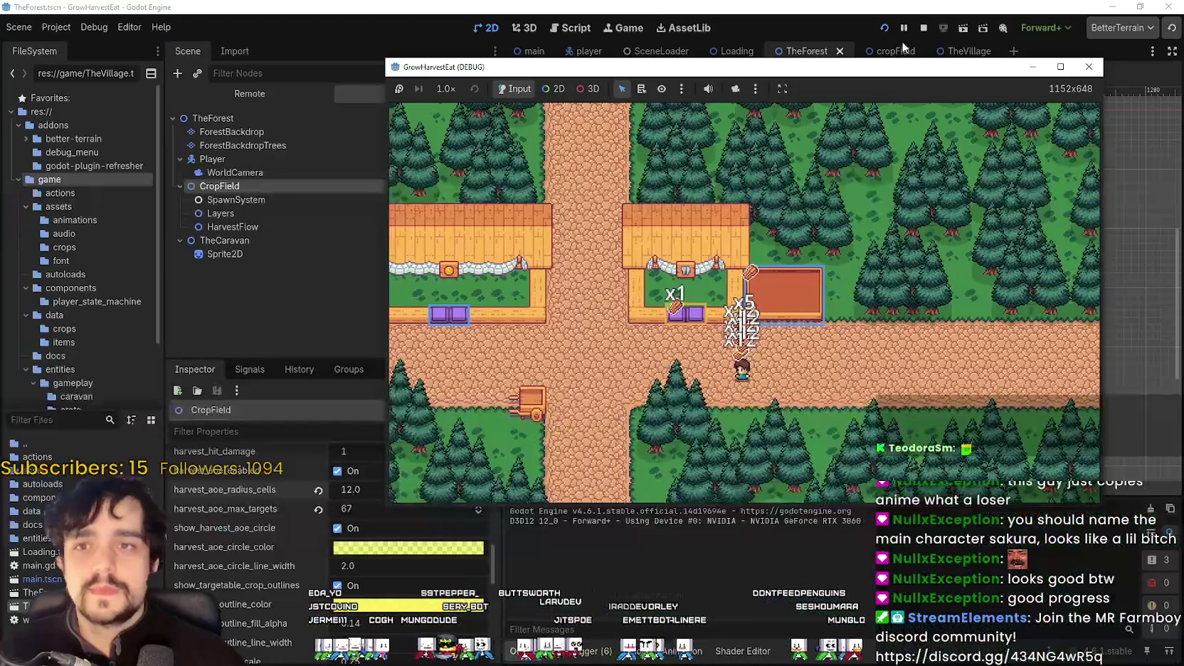
{"action": "left_click", "coordinate": [922, 28]}
{"action": "scroll", "coordinate": [680, 257], "scroll_direction": "up", "scroll_amount": 1}
{"action": "type", "text": "2"}
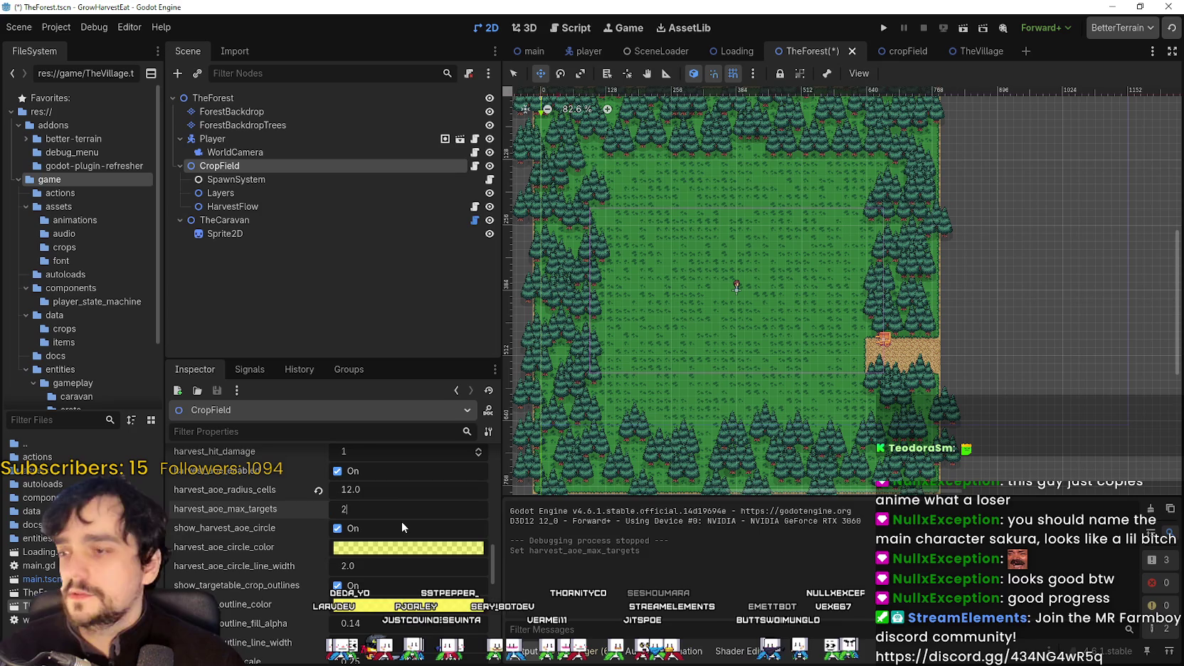
{"action": "type", "text": "0"}
{"action": "key", "text": "Return"}
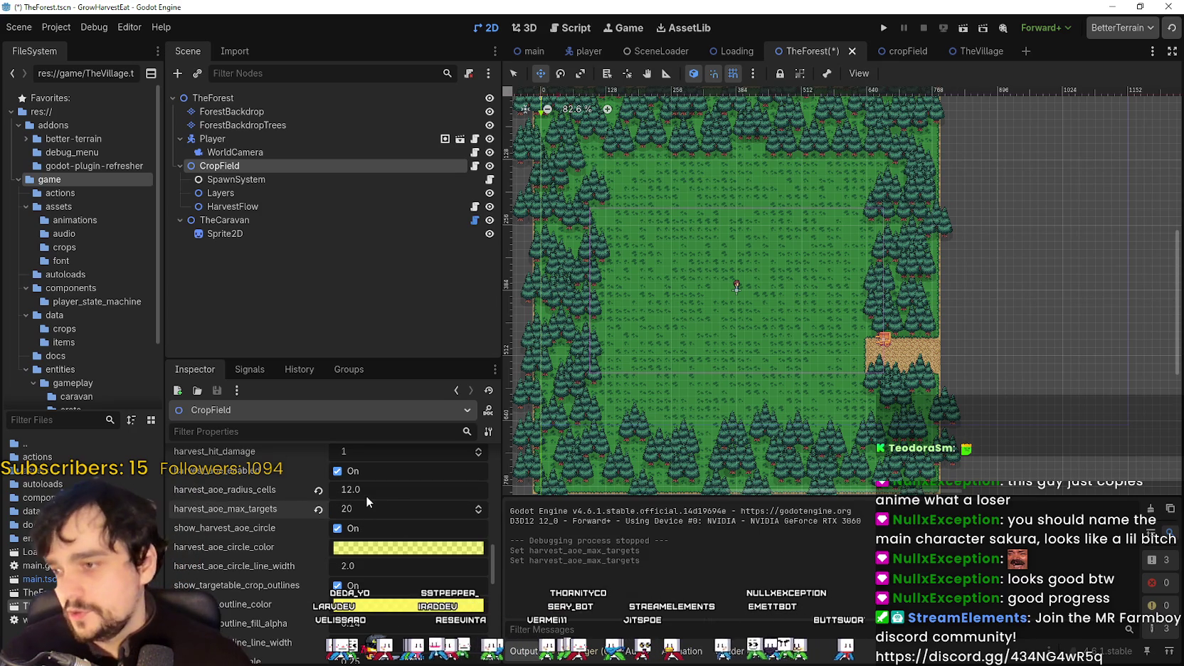
{"action": "type", "text": "10"}
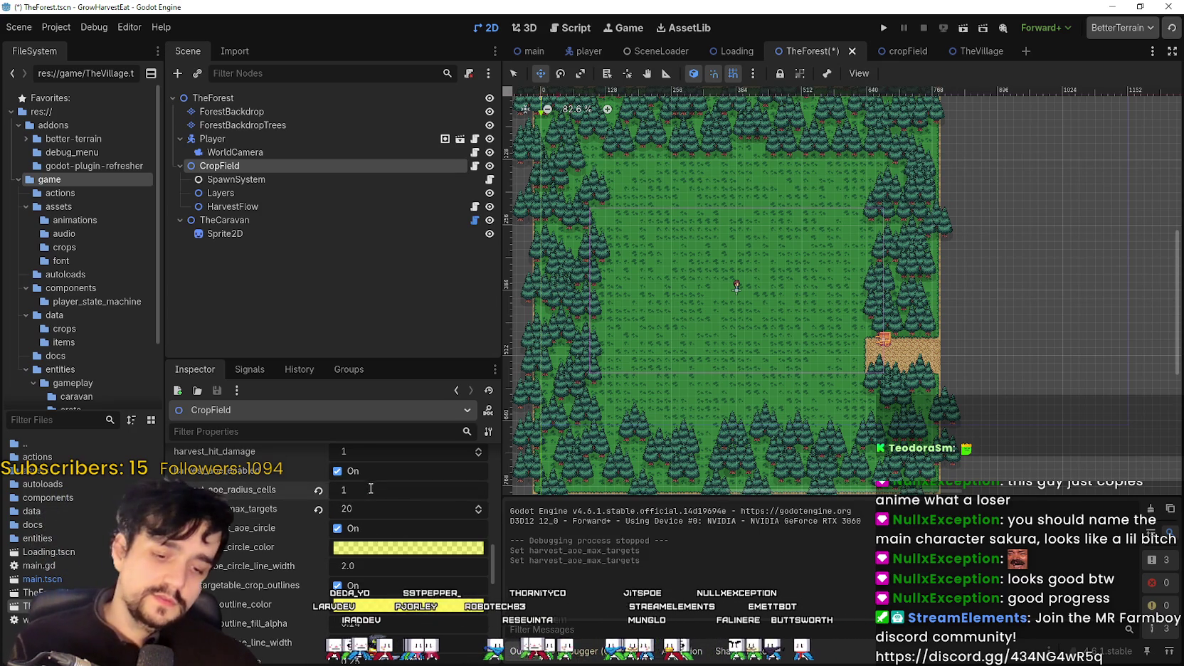
{"action": "key", "text": "Return"}
Step: Review the Inspector, save TheForest scene, and switch to TheVillage
{"action": "scroll", "coordinate": [403, 547], "scroll_direction": "up", "scroll_amount": 1}
{"action": "scroll", "coordinate": [407, 573], "scroll_direction": "up", "scroll_amount": 3}
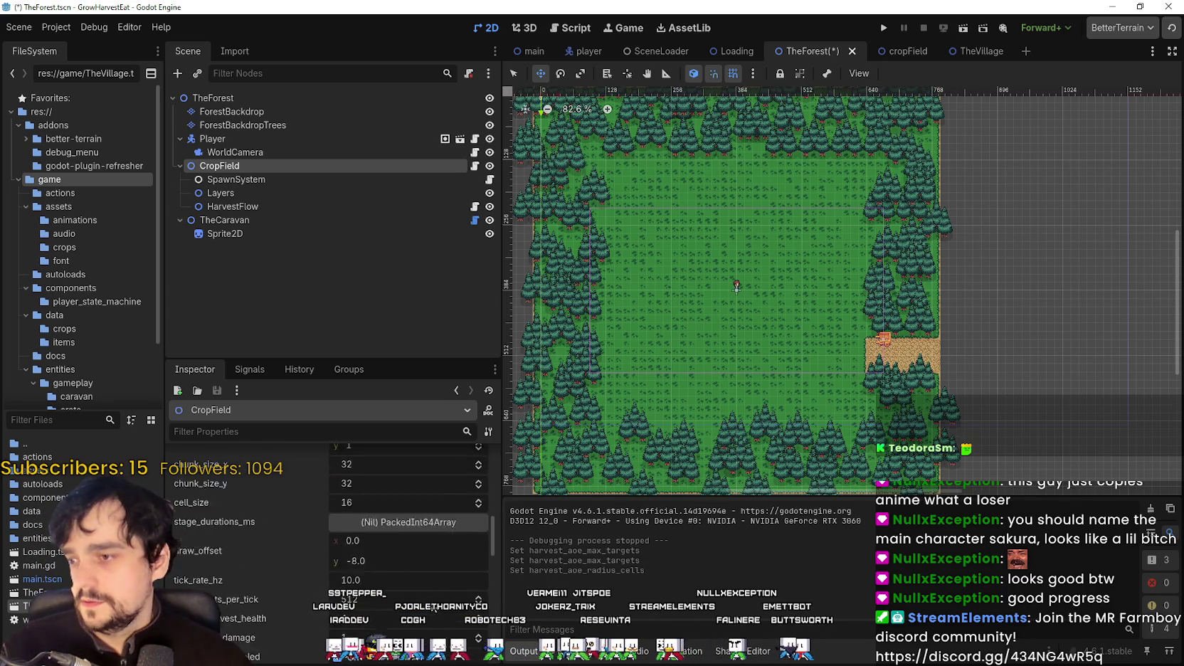
{"action": "scroll", "coordinate": [420, 576], "scroll_direction": "up", "scroll_amount": 2}
{"action": "scroll", "coordinate": [426, 580], "scroll_direction": "up", "scroll_amount": 2}
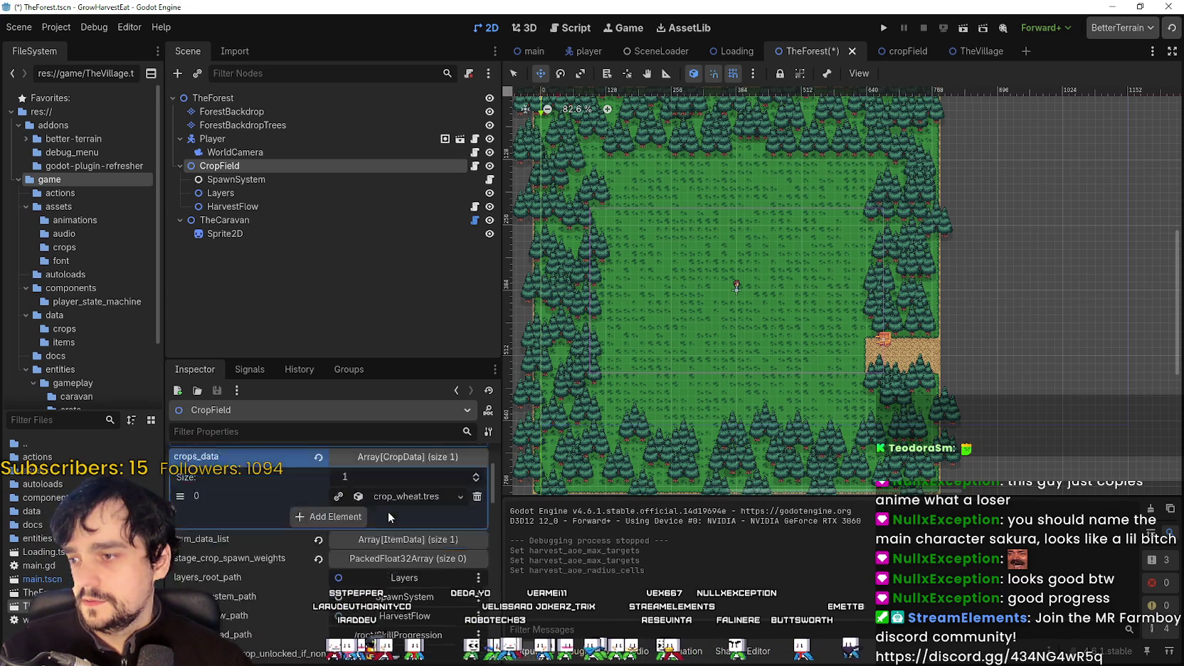
{"action": "scroll", "coordinate": [402, 540], "scroll_direction": "down", "scroll_amount": 1}
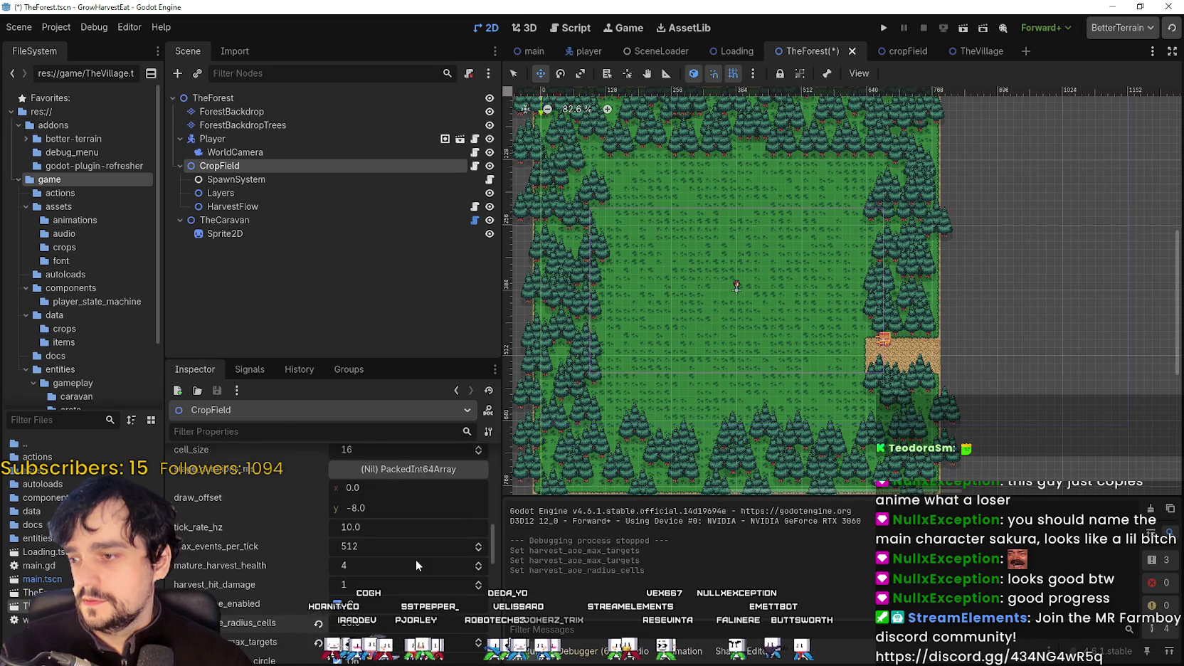
{"action": "scroll", "coordinate": [409, 565], "scroll_direction": "up", "scroll_amount": 2}
{"action": "scroll", "coordinate": [405, 558], "scroll_direction": "down", "scroll_amount": 3}
{"action": "scroll", "coordinate": [404, 555], "scroll_direction": "down", "scroll_amount": 3}
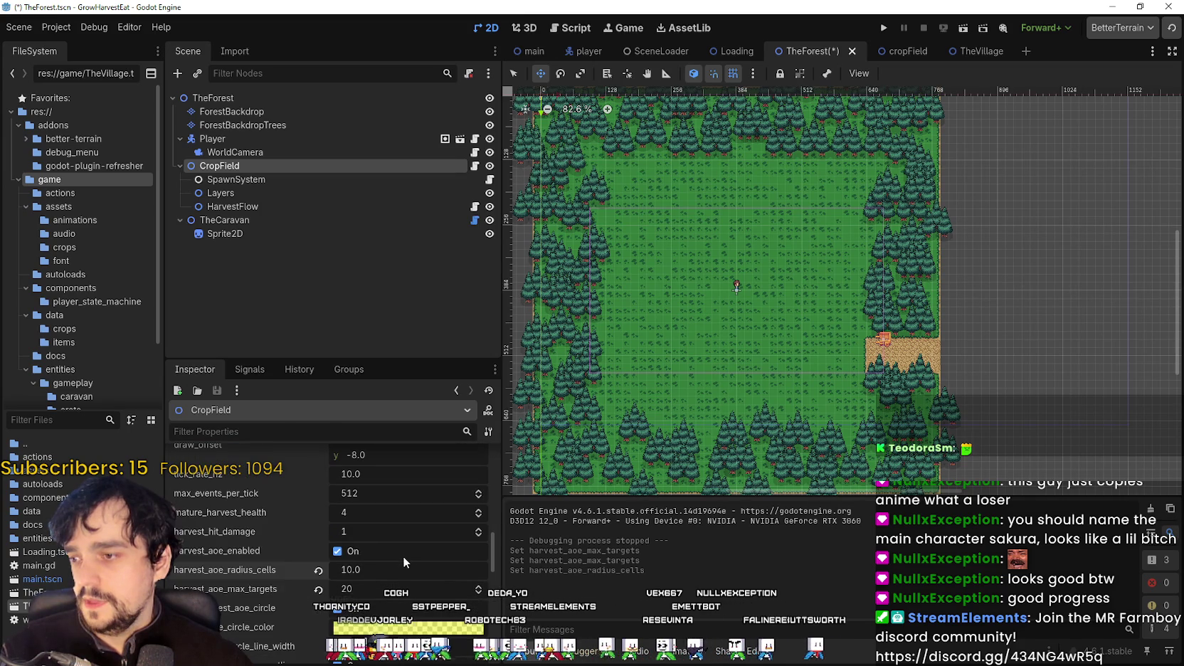
{"action": "key", "text": "ctrl+s"}
{"action": "left_click", "coordinate": [959, 57]}
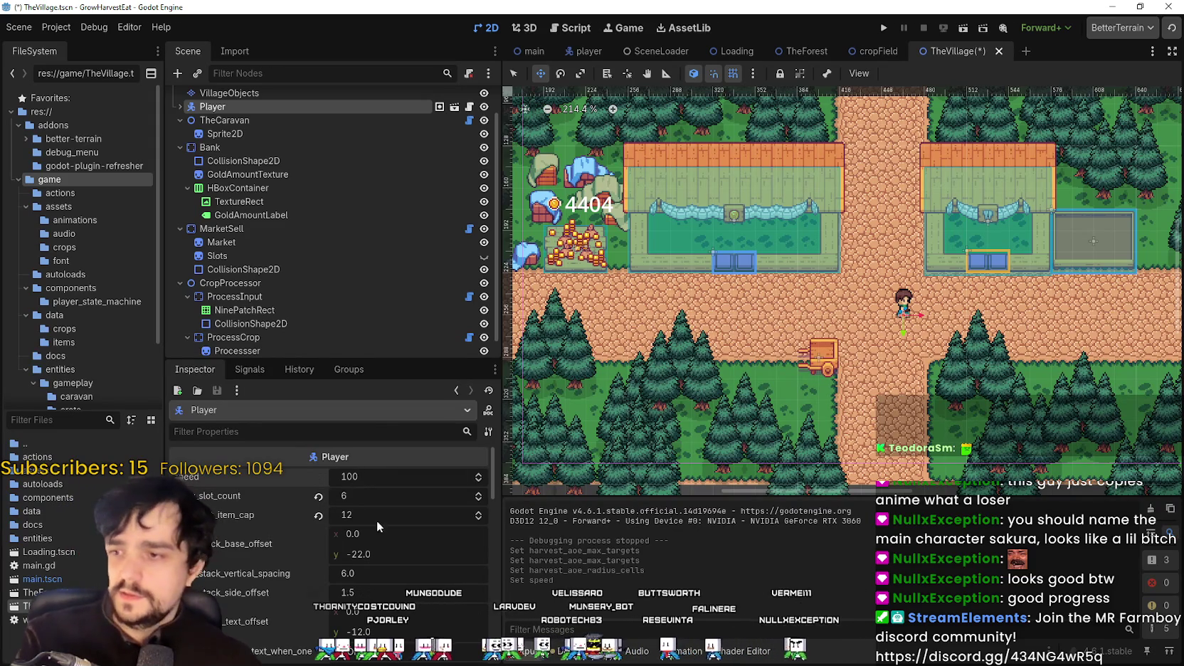
Step: Set the Player's carry_slot_count to 12 and carry_slot_item_cap to 24, and save
{"action": "key", "text": "ctrl+s"}
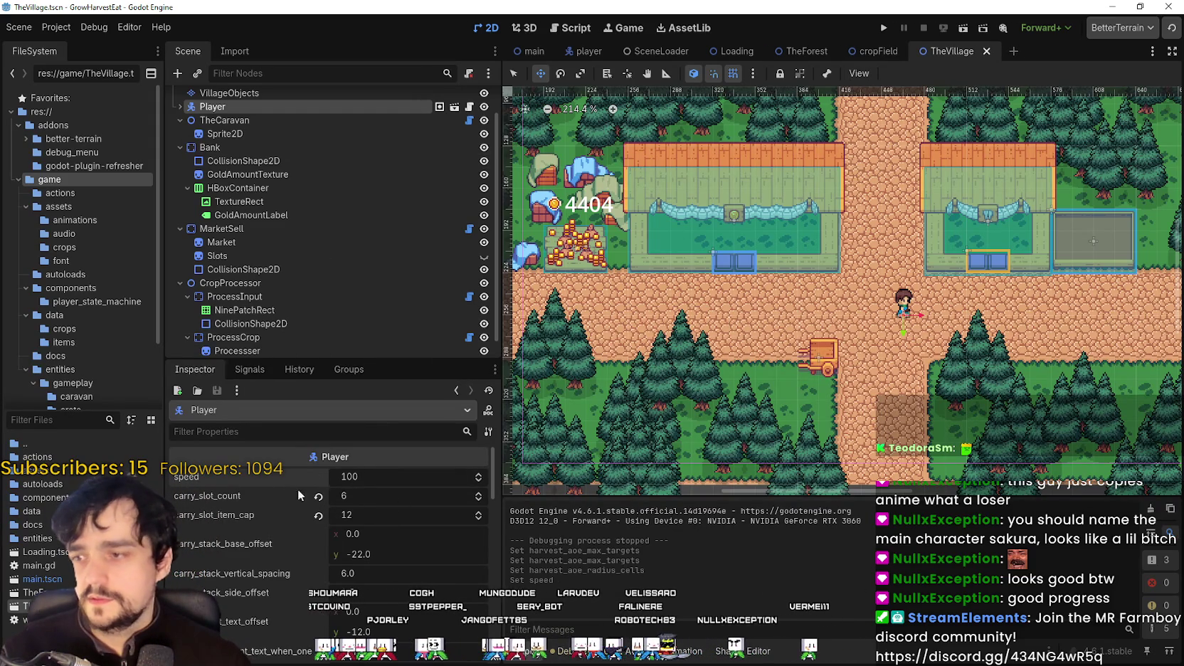
{"action": "left_click", "coordinate": [368, 501]}
{"action": "type", "text": "12"}
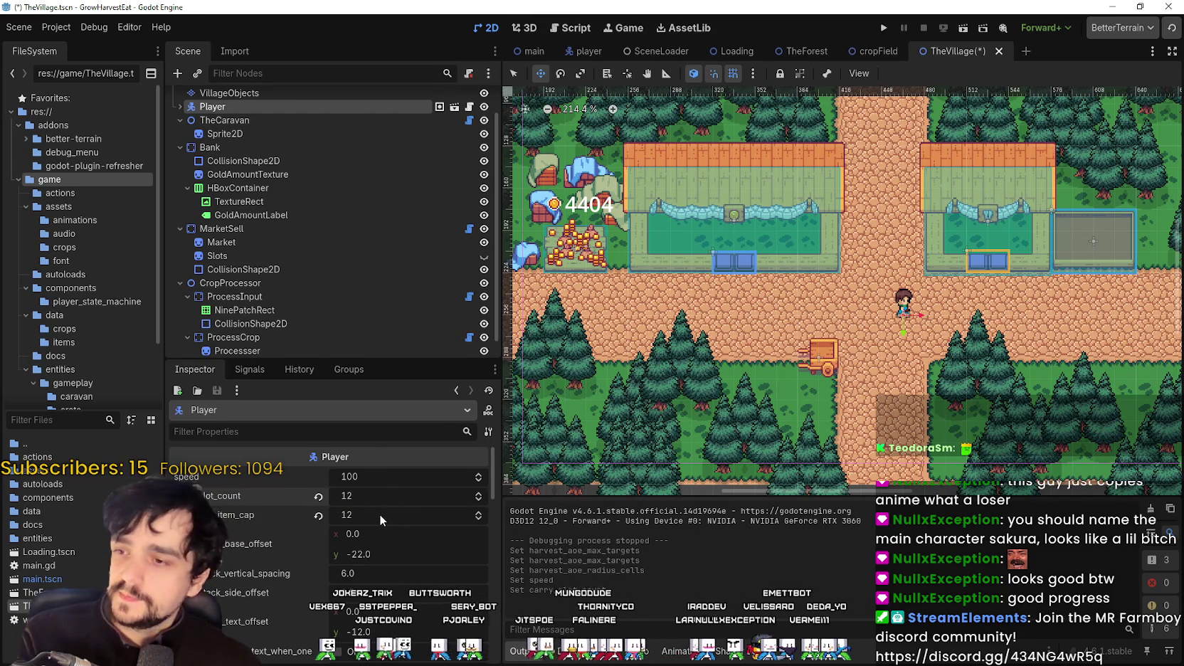
{"action": "left_click", "coordinate": [379, 513]}
{"action": "type", "text": "24"}
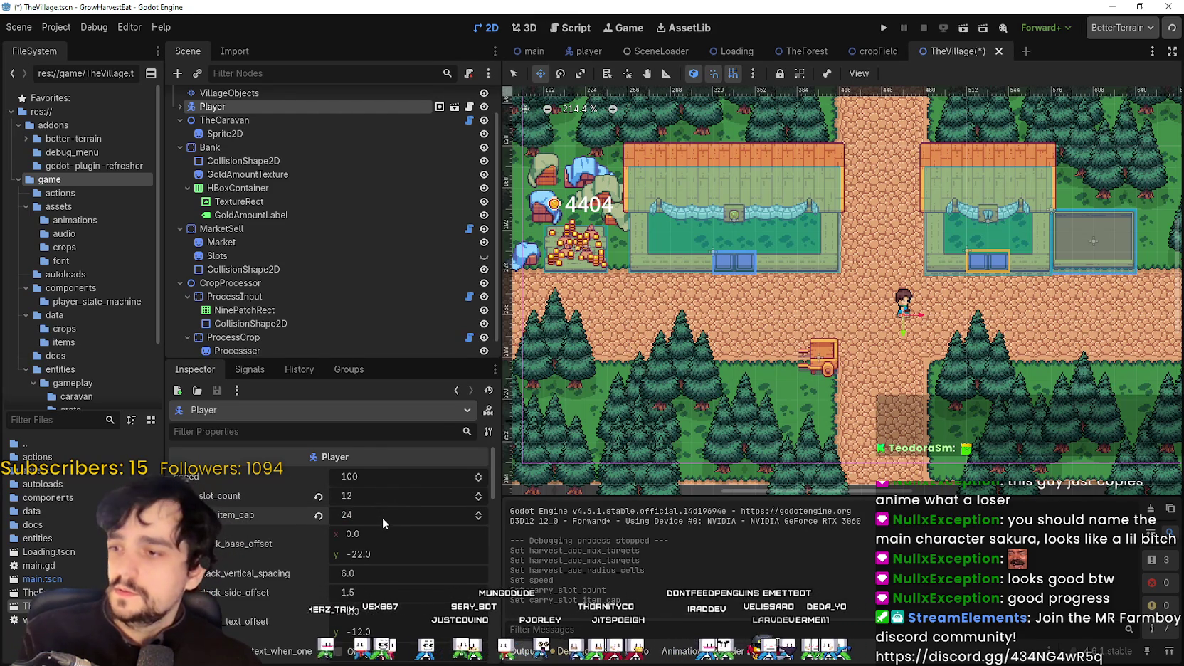
{"action": "scroll", "coordinate": [382, 515], "scroll_direction": "down", "scroll_amount": 2}
{"action": "key", "text": "ctrl+s"}
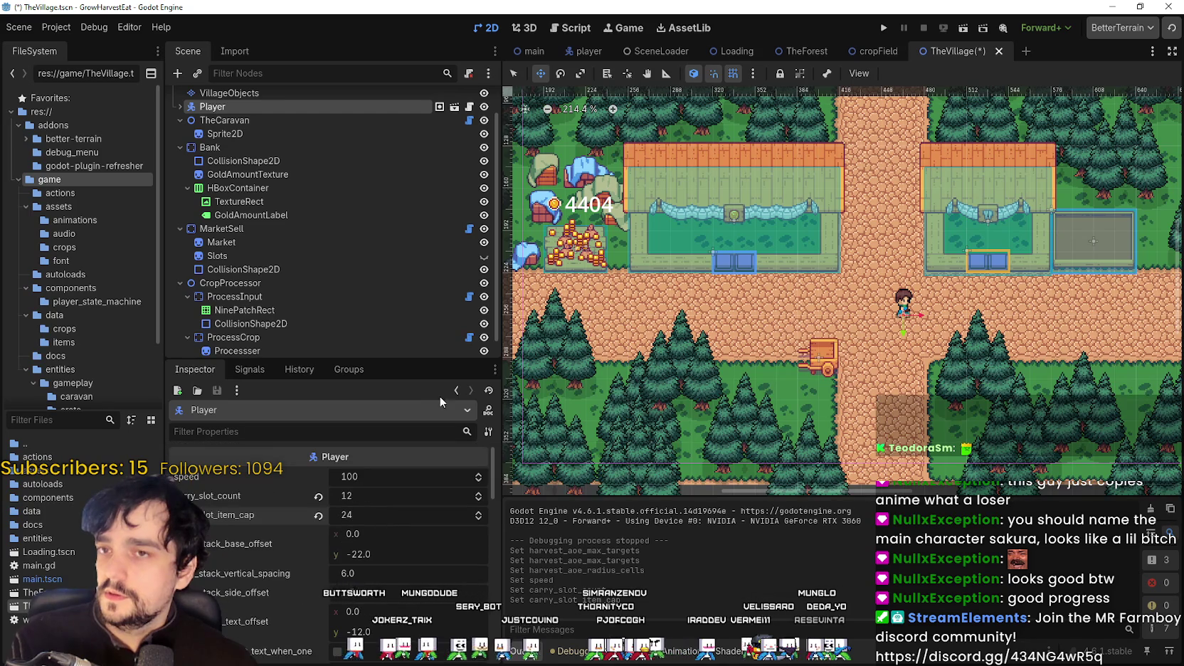
Step: Check the Loading and TheForest Player settings, then launch the game from TheVillage
{"action": "left_click", "coordinate": [736, 54]}
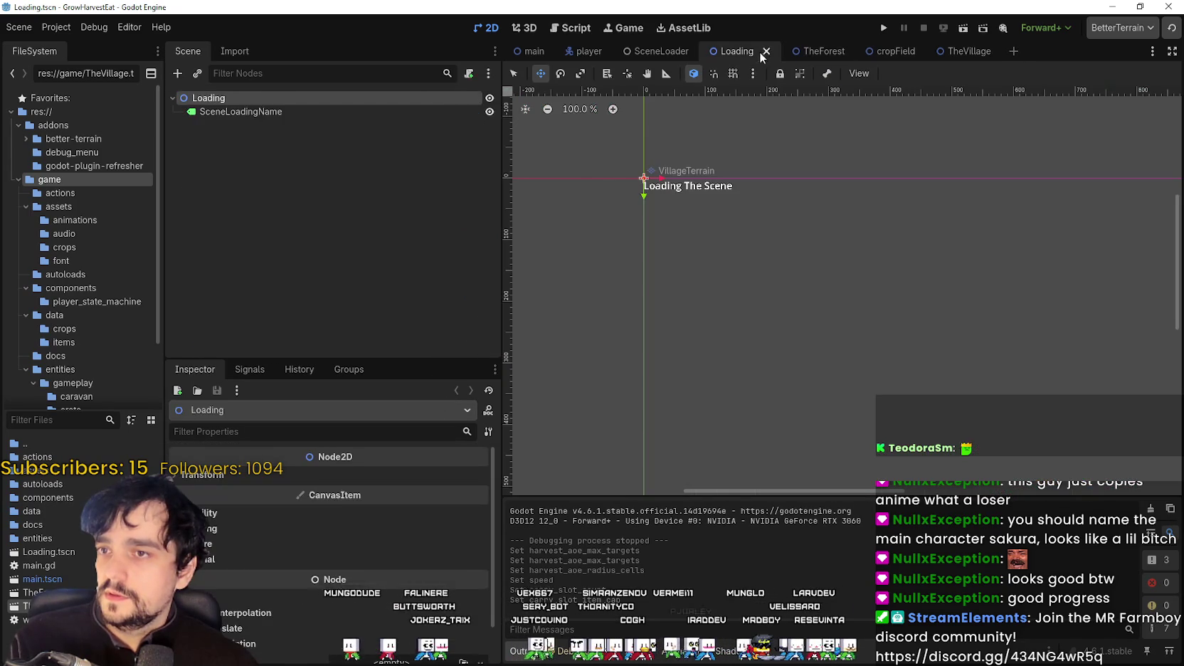
{"action": "left_click", "coordinate": [790, 51]}
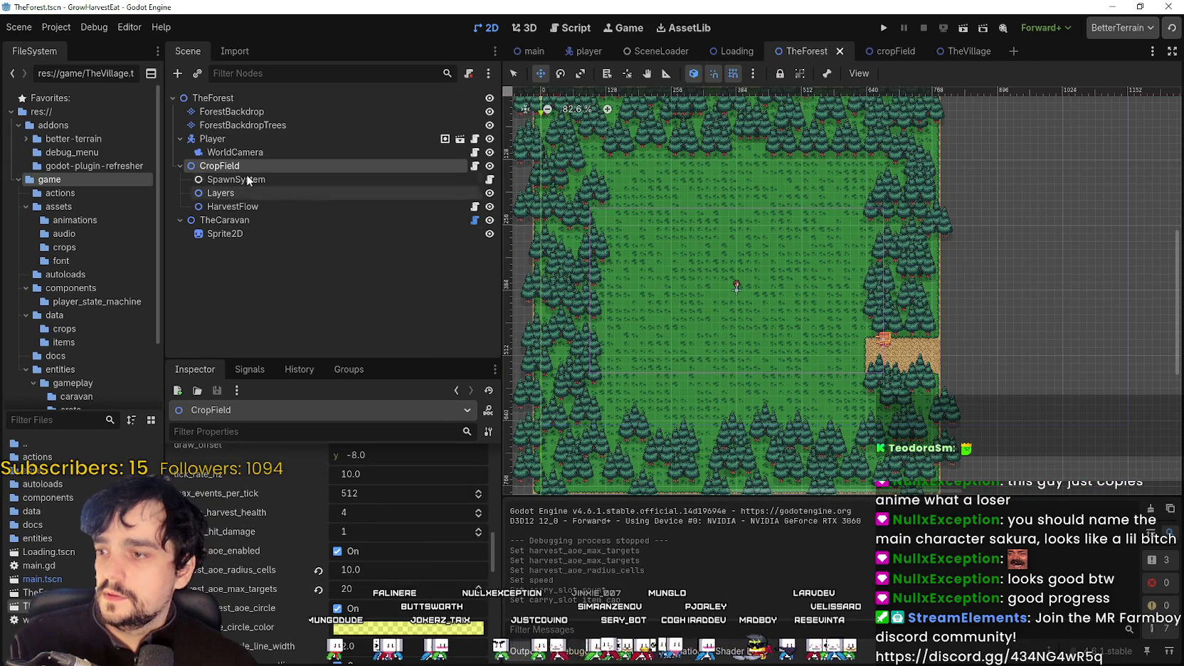
{"action": "left_click", "coordinate": [254, 138]}
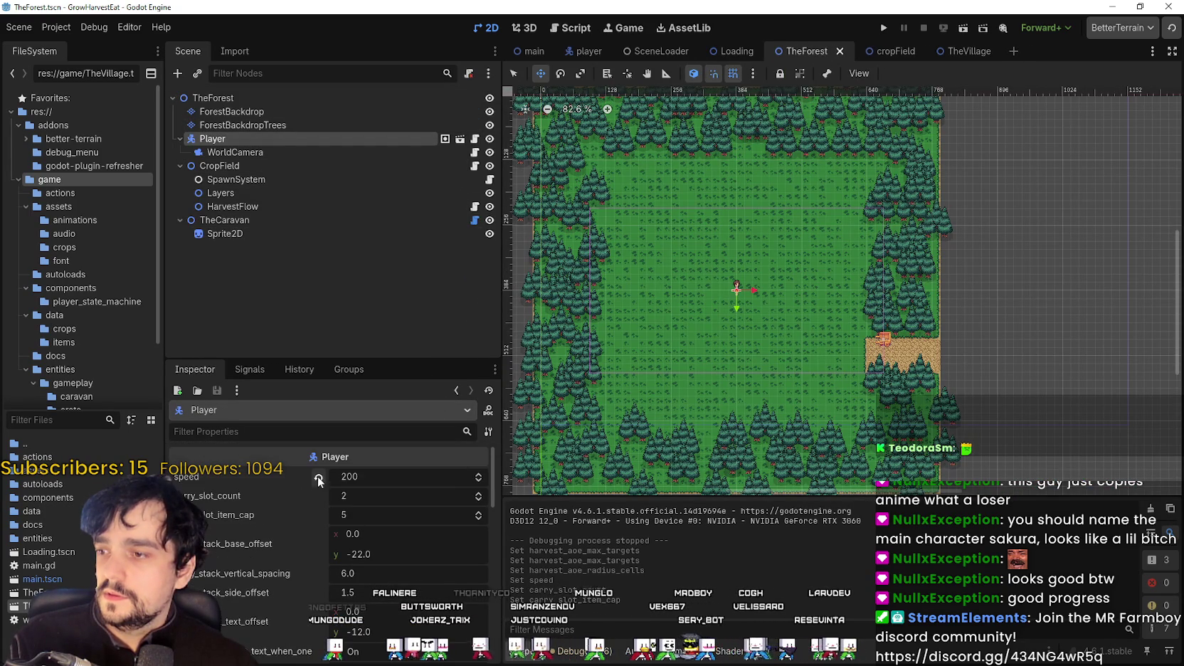
{"action": "left_click", "coordinate": [952, 51]}
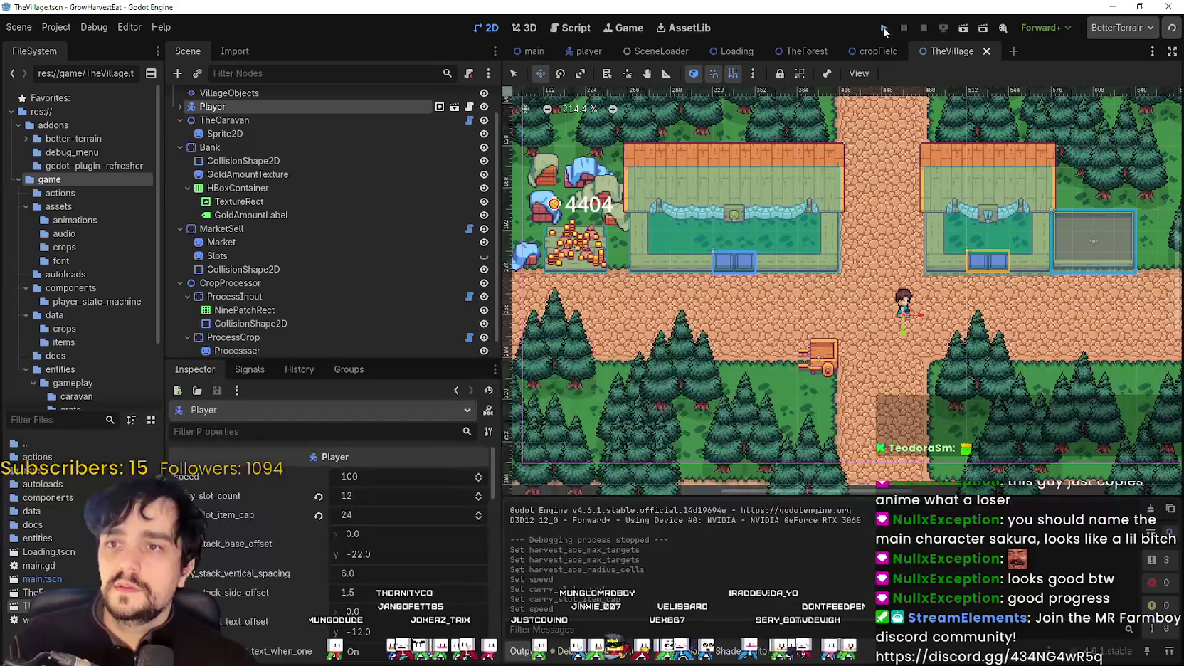
{"action": "left_click", "coordinate": [884, 29]}
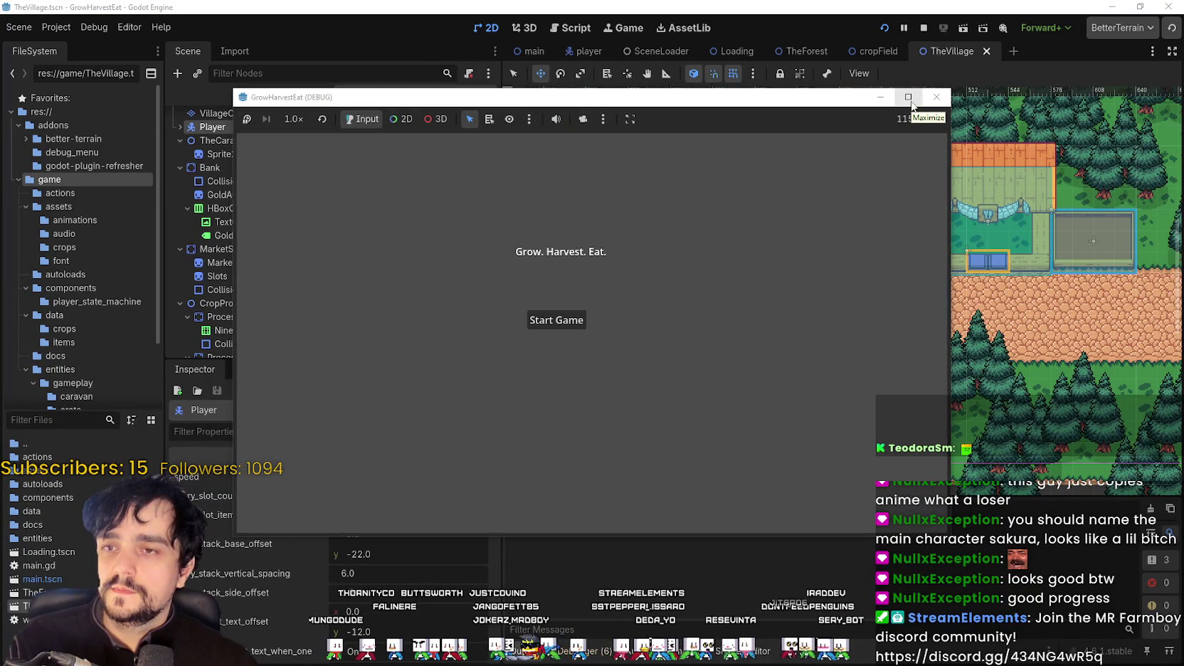
Step: Start a new game in a full-screen window and walk the farmer up-left into The Forest field
{"action": "left_click", "coordinate": [909, 97]}
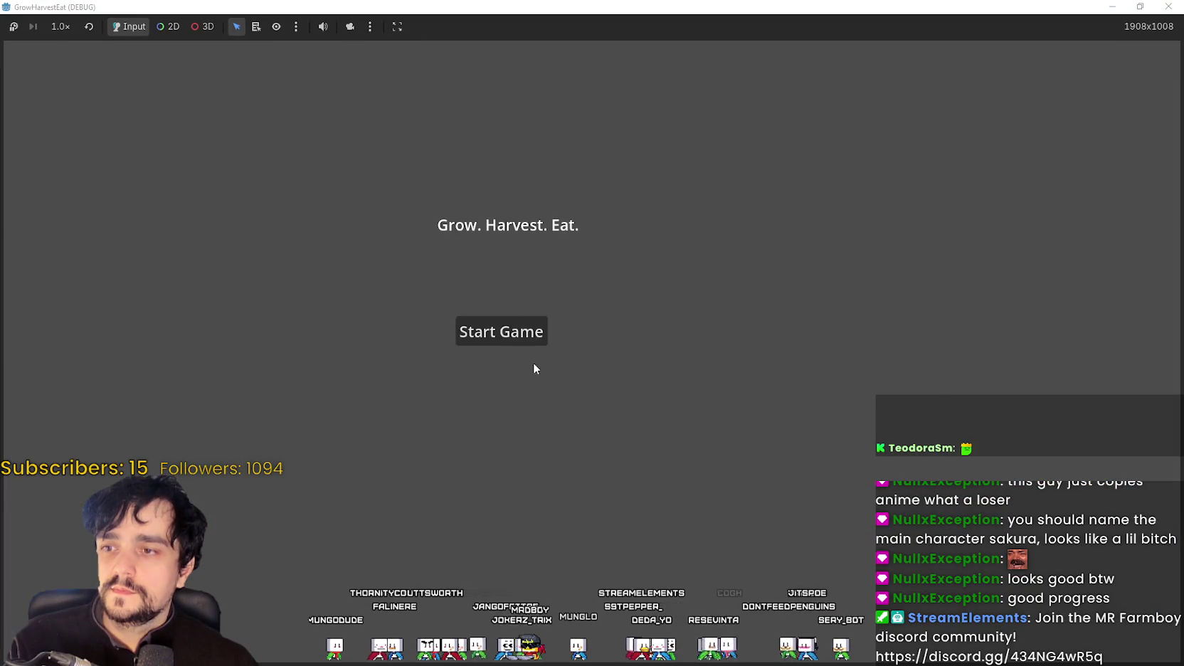
{"action": "left_click", "coordinate": [527, 333]}
{"action": "key", "text": "a"}
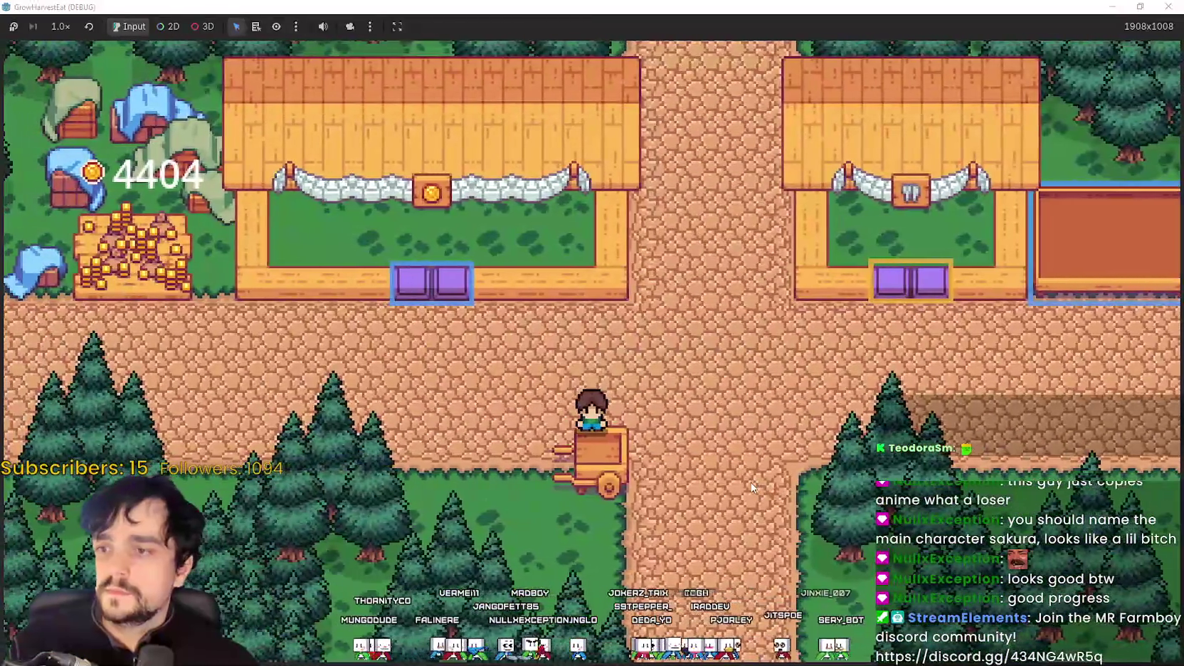
{"action": "key", "text": "w"}
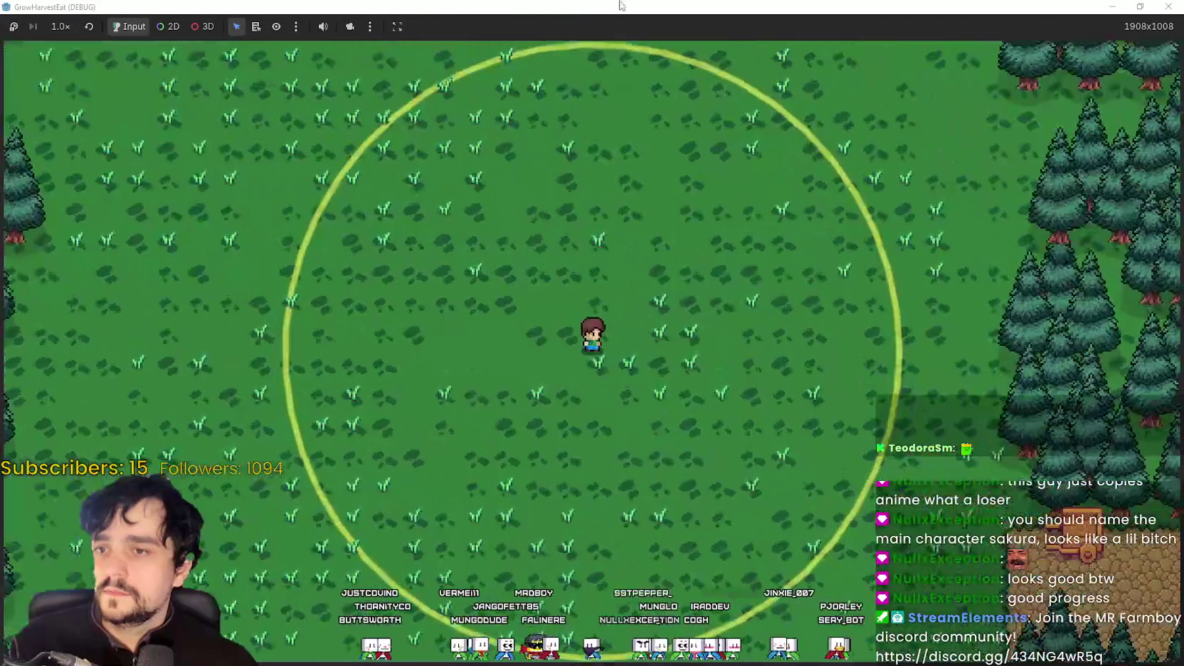
{"action": "left_click", "coordinate": [1140, 7]}
{"action": "left_click", "coordinate": [950, 71]}
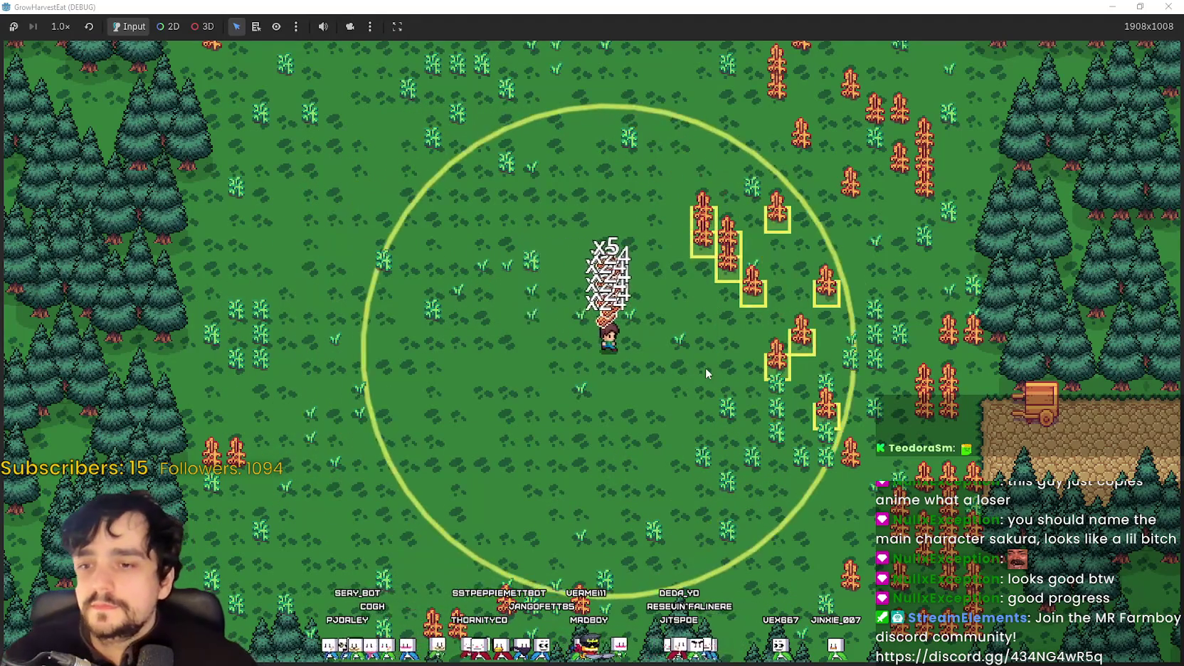
Step: Zoom the camera in and out as the farmer harvests forest crops and returns to the village bin
{"action": "scroll", "coordinate": [775, 377], "scroll_direction": "up", "scroll_amount": 2}
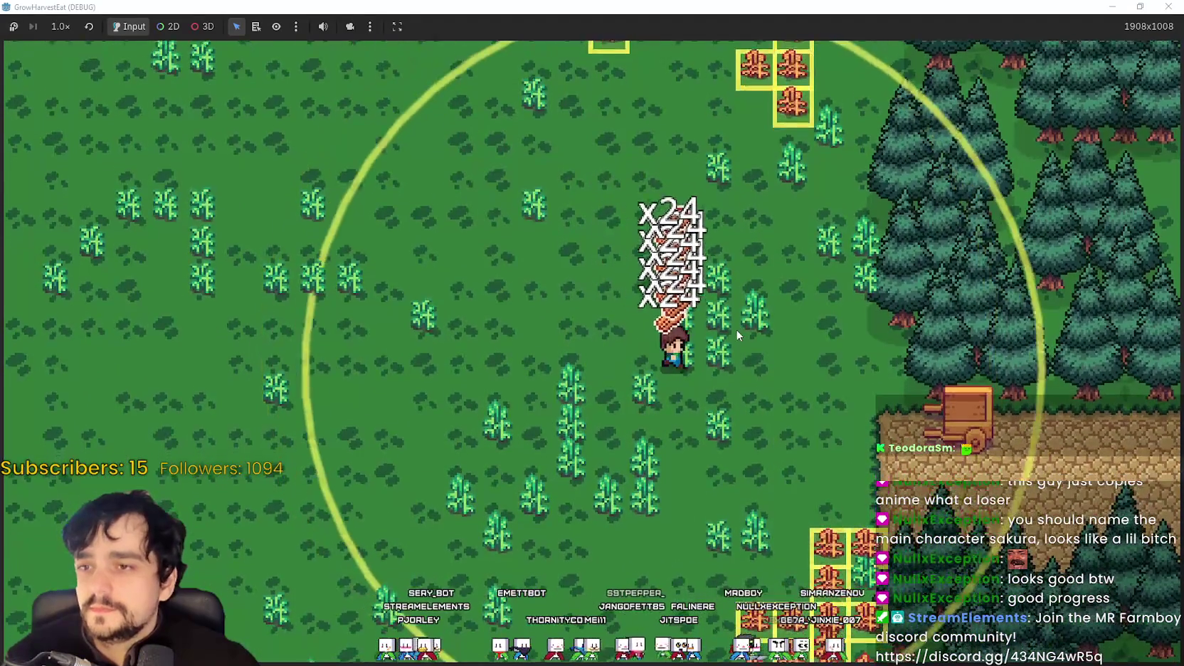
{"action": "scroll", "coordinate": [735, 329], "scroll_direction": "down", "scroll_amount": 2}
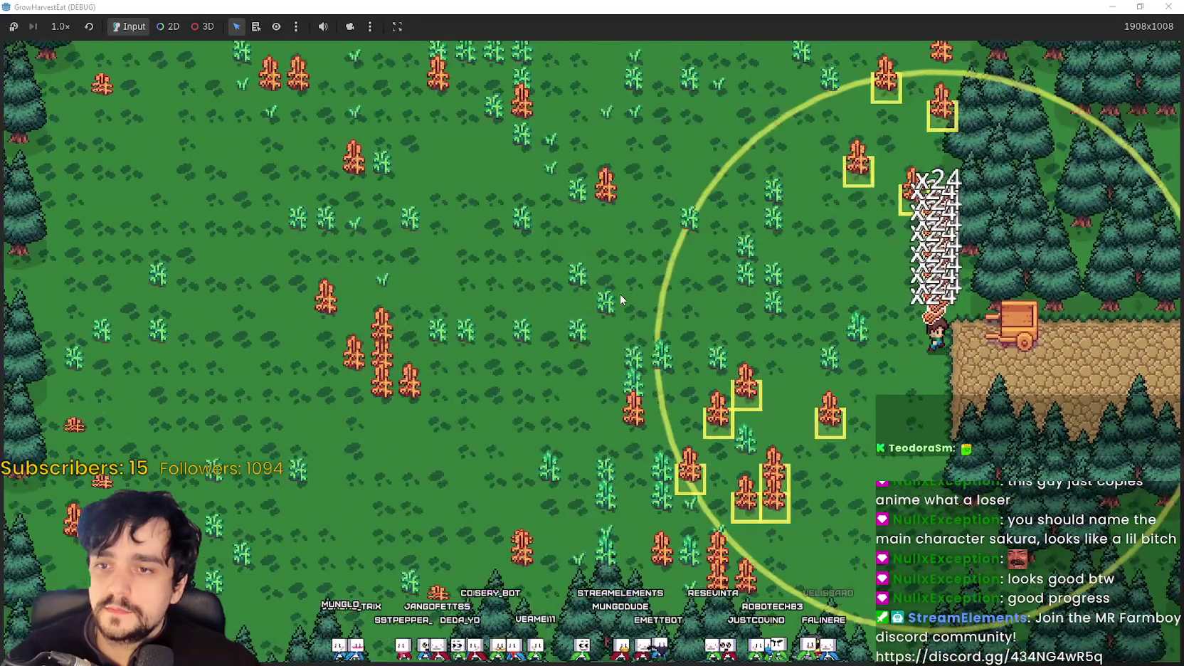
{"action": "scroll", "coordinate": [620, 294], "scroll_direction": "up", "scroll_amount": 3}
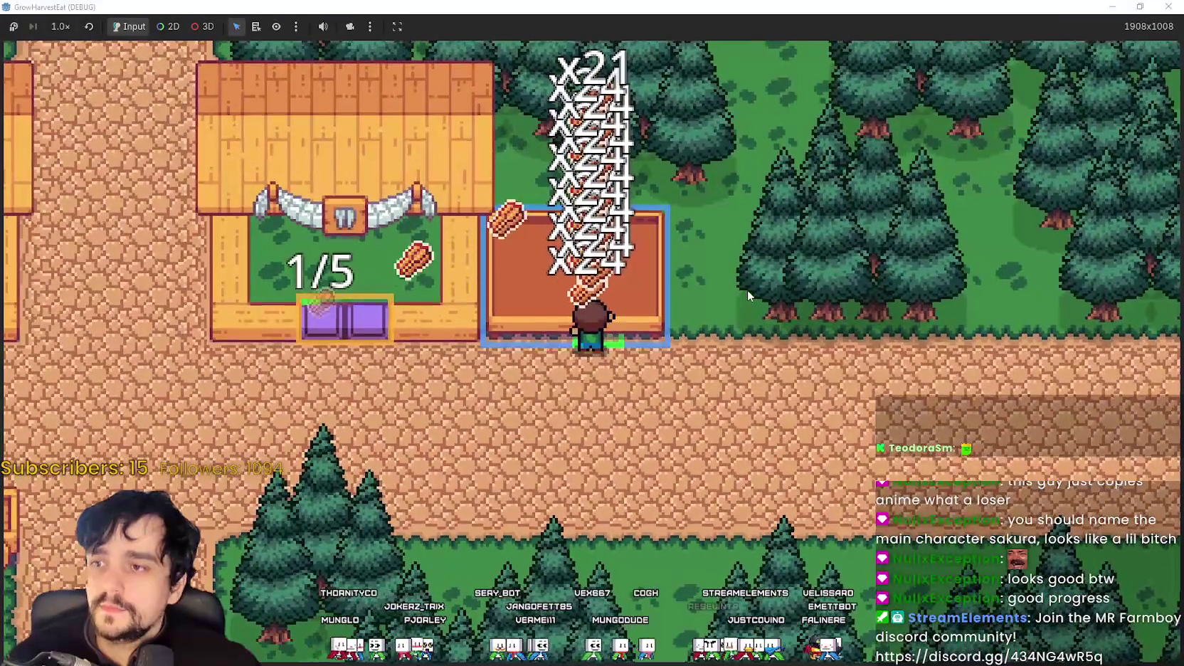
Step: Zoom the camera while unloading crops so the bin holds eight x5 stacks and the stall two
{"action": "scroll", "coordinate": [746, 365], "scroll_direction": "down", "scroll_amount": 3}
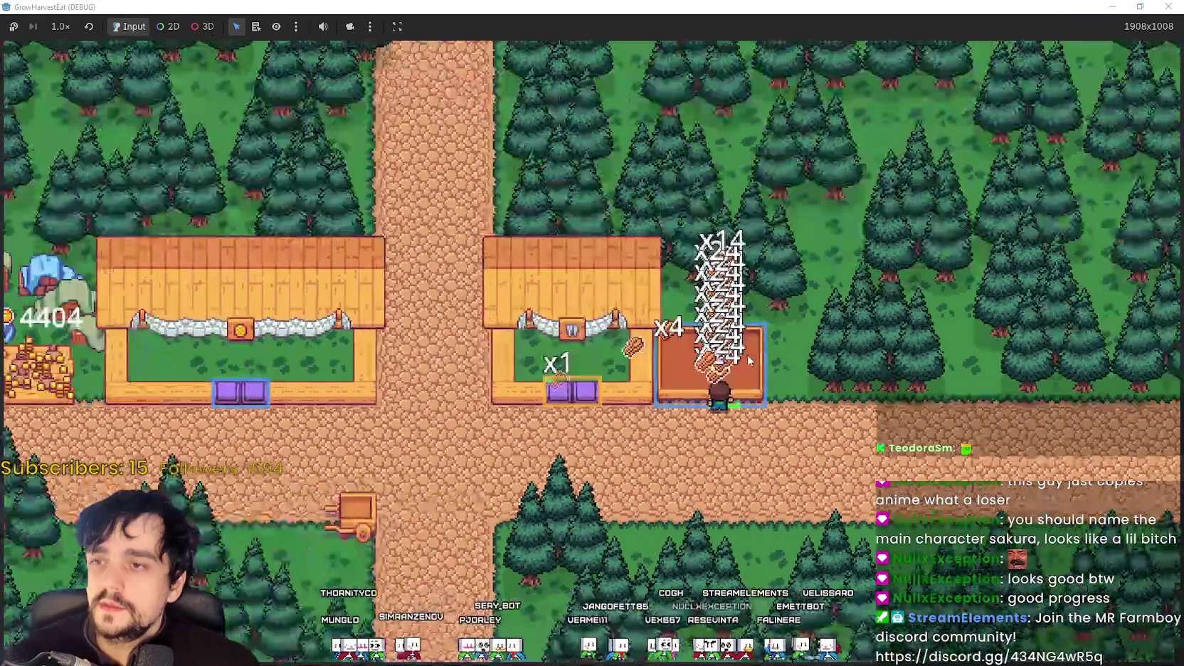
{"action": "scroll", "coordinate": [743, 349], "scroll_direction": "up", "scroll_amount": 3}
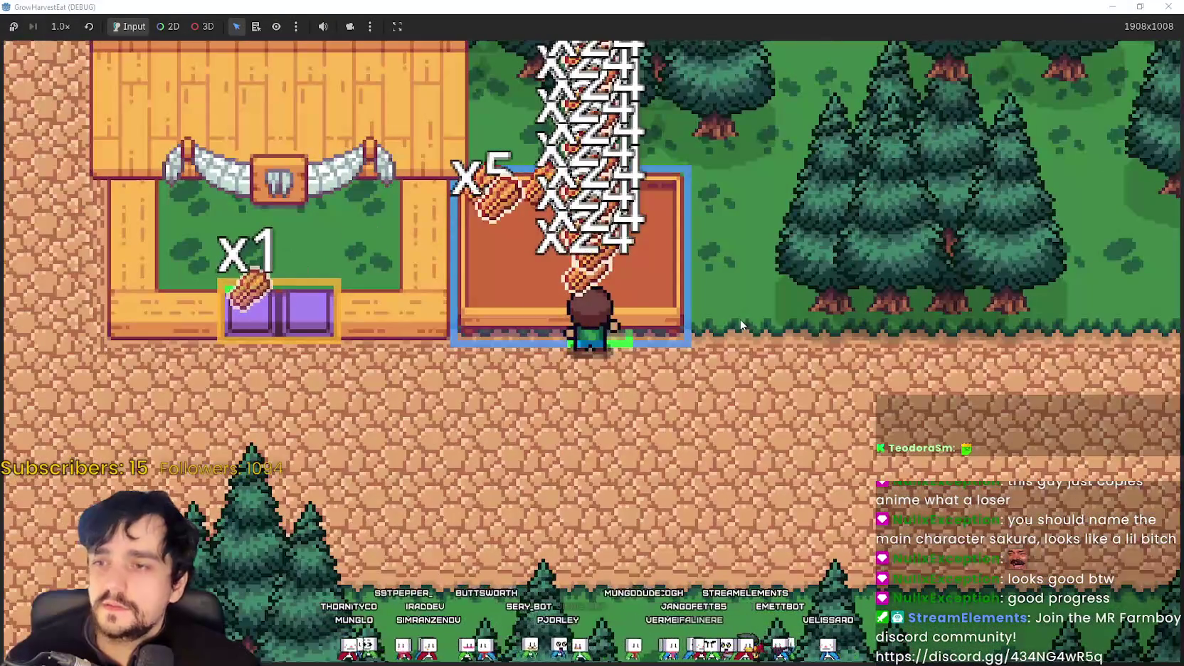
{"action": "scroll", "coordinate": [722, 329], "scroll_direction": "down", "scroll_amount": 1}
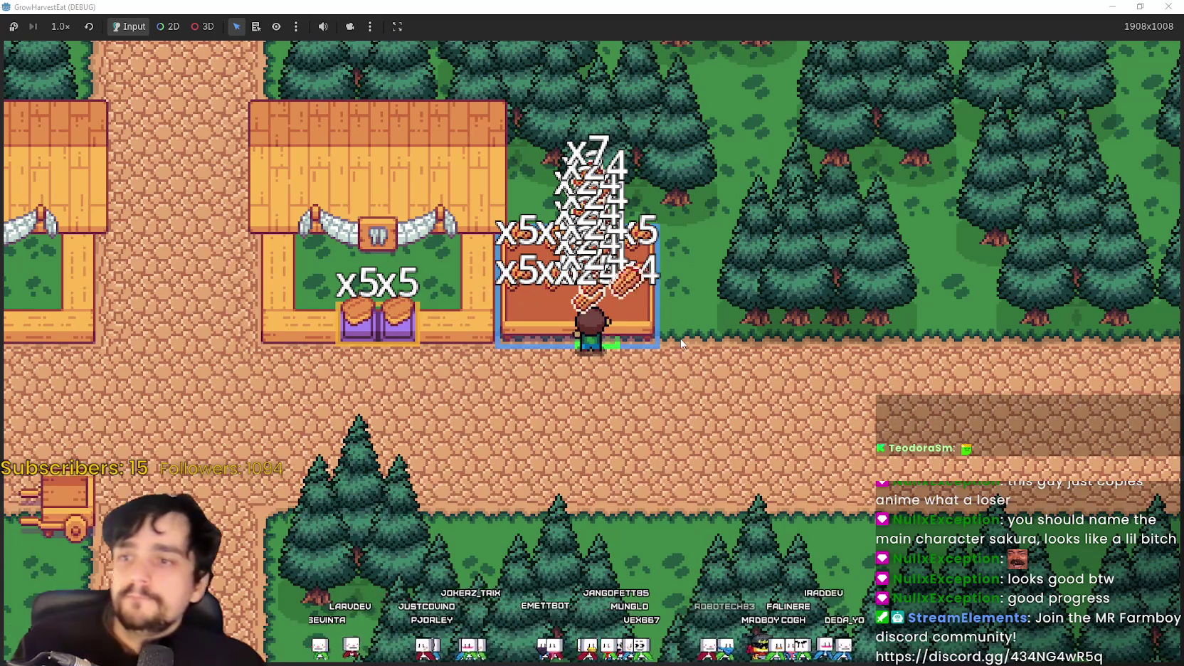
{"action": "scroll", "coordinate": [679, 334], "scroll_direction": "up", "scroll_amount": 2}
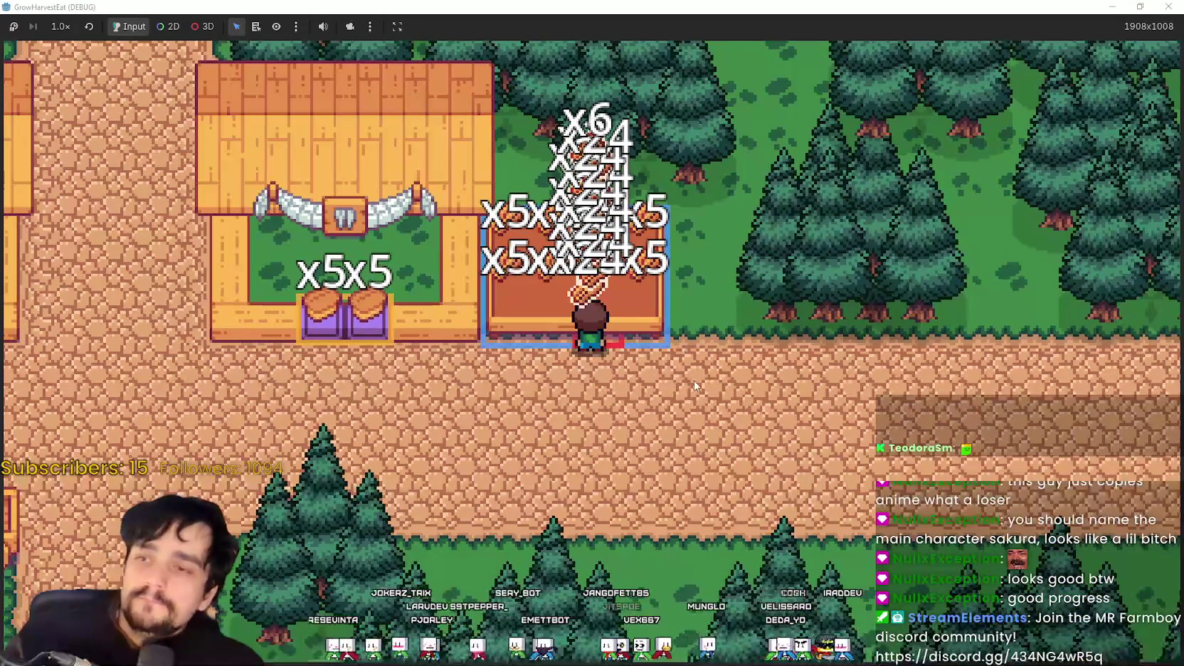
Step: Walk the farmer left off the bin and onto the stall's crate, dropping crops into it
{"action": "key", "text": "a"}
{"action": "key", "text": "s"}
{"action": "scroll", "coordinate": [701, 363], "scroll_direction": "down", "scroll_amount": 2}
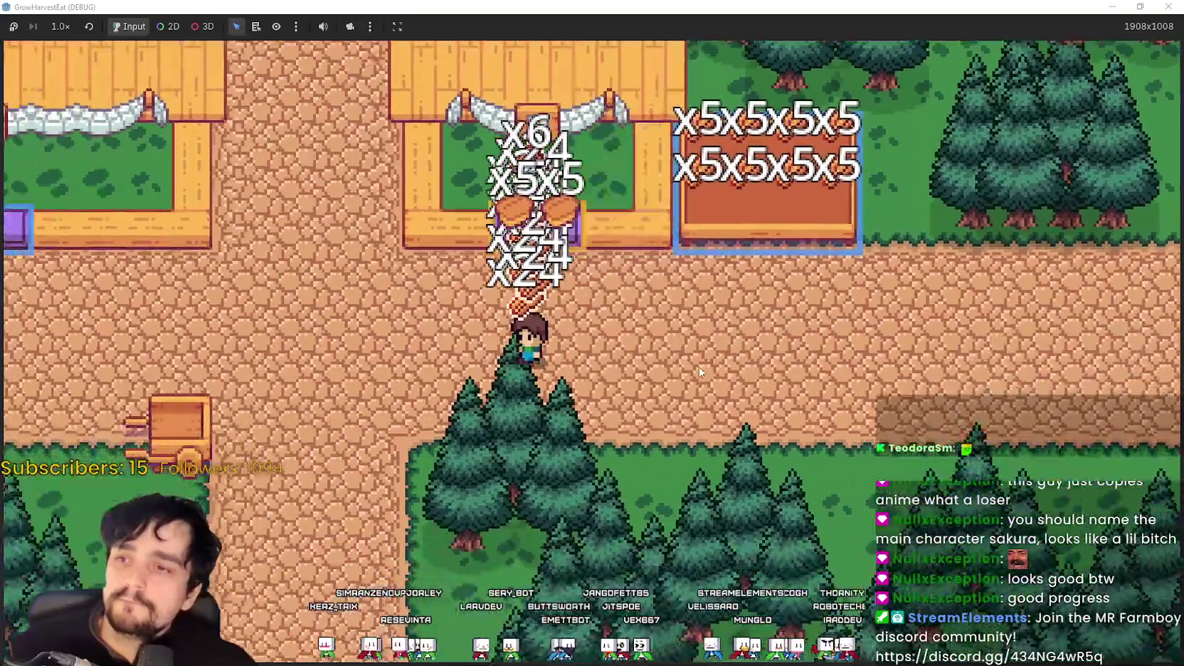
{"action": "key", "text": "a"}
{"action": "scroll", "coordinate": [701, 363], "scroll_direction": "up", "scroll_amount": 2}
{"action": "key", "text": "w"}
{"action": "key", "text": "a"}
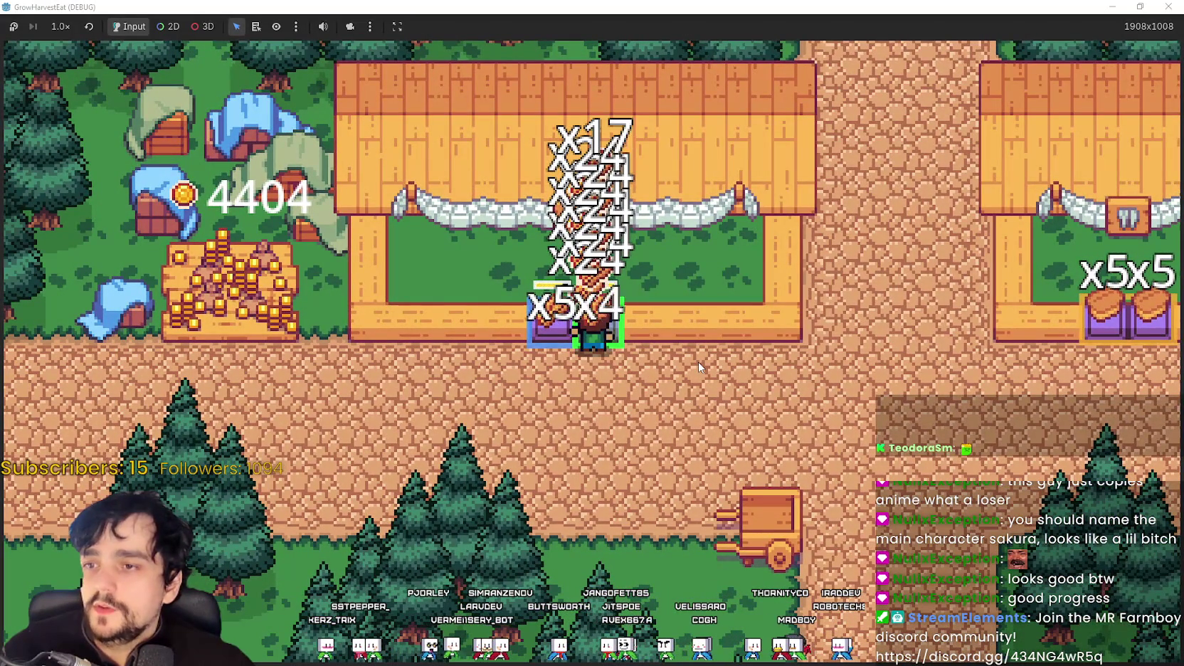
{"action": "key", "text": "a"}
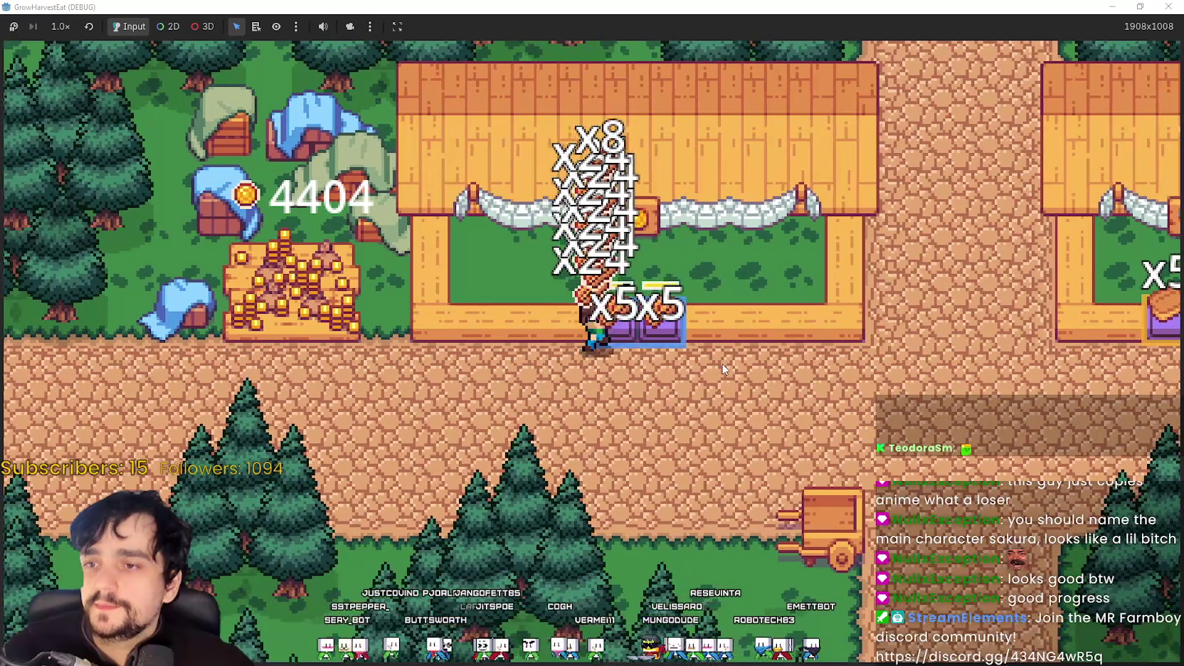
{"action": "key", "text": "a"}
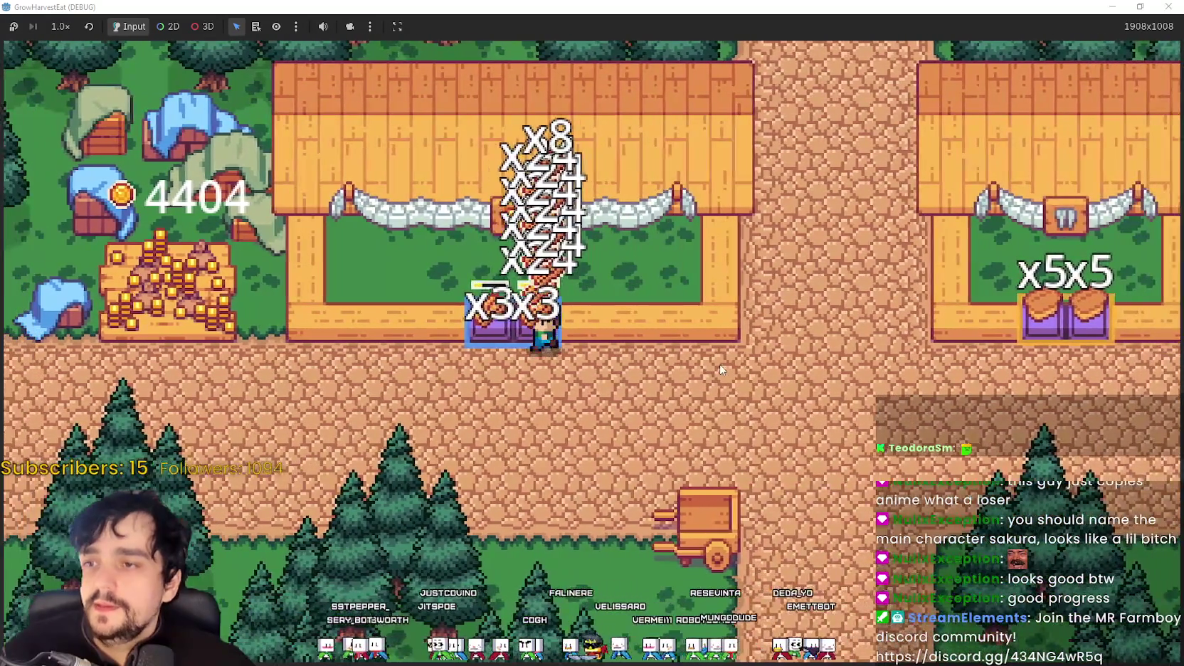
{"action": "key", "text": "a"}
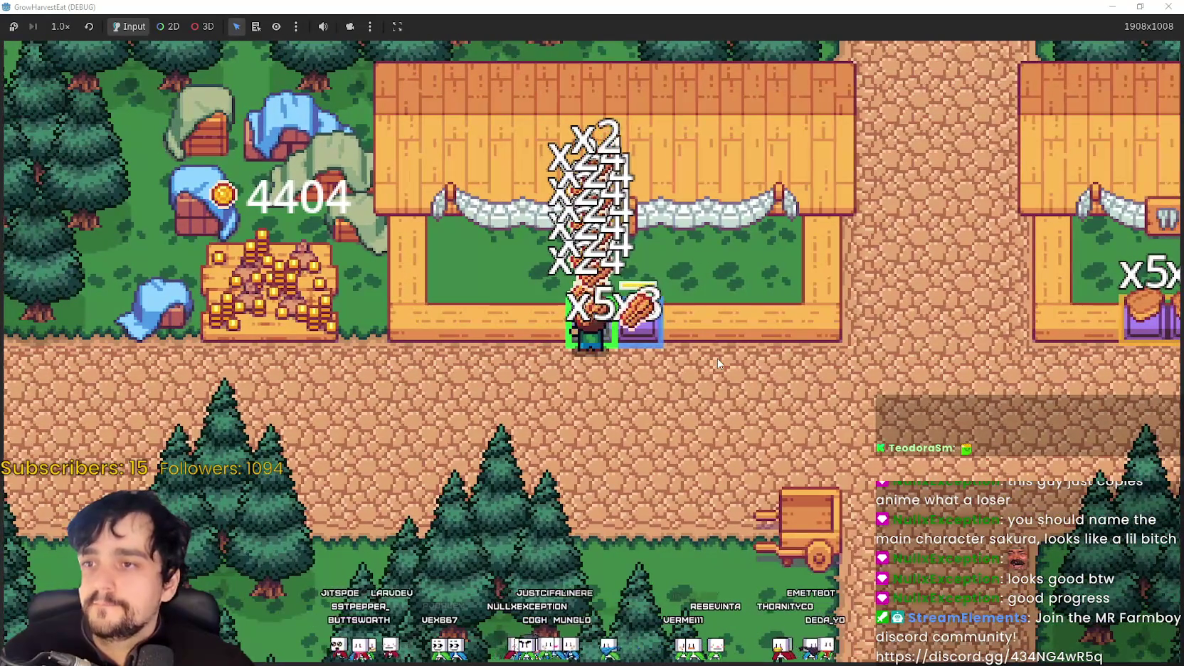
Step: Stock the market stalls' crates by walking back and forth along the village path
{"action": "key", "text": "d"}
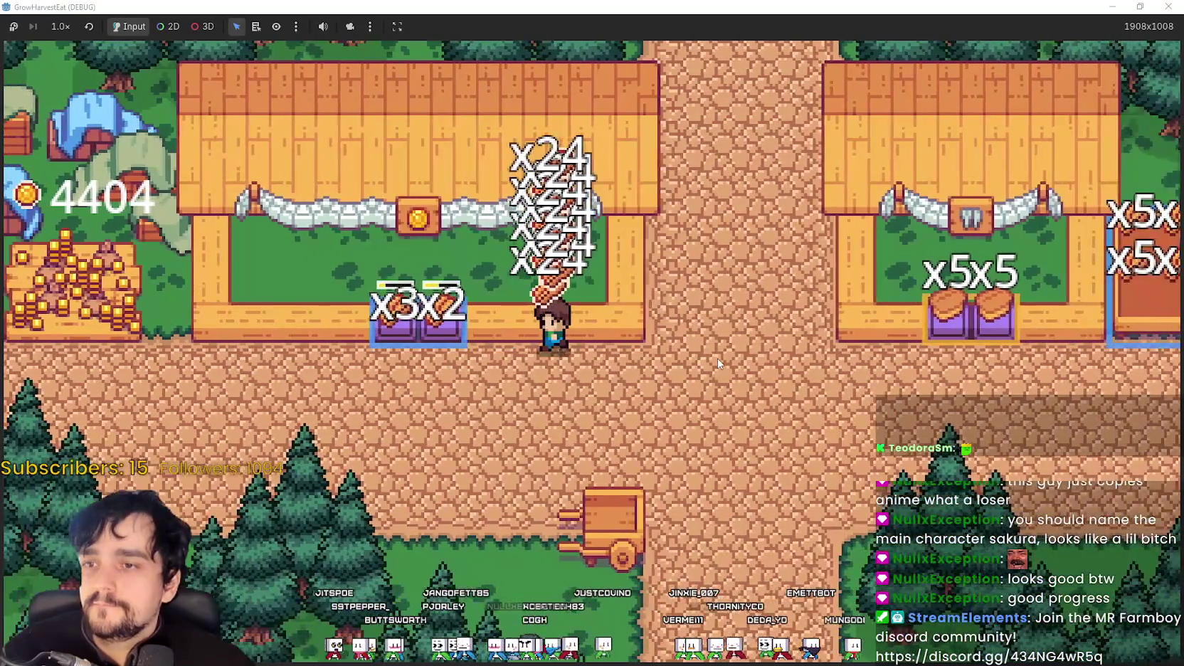
{"action": "key", "text": "a"}
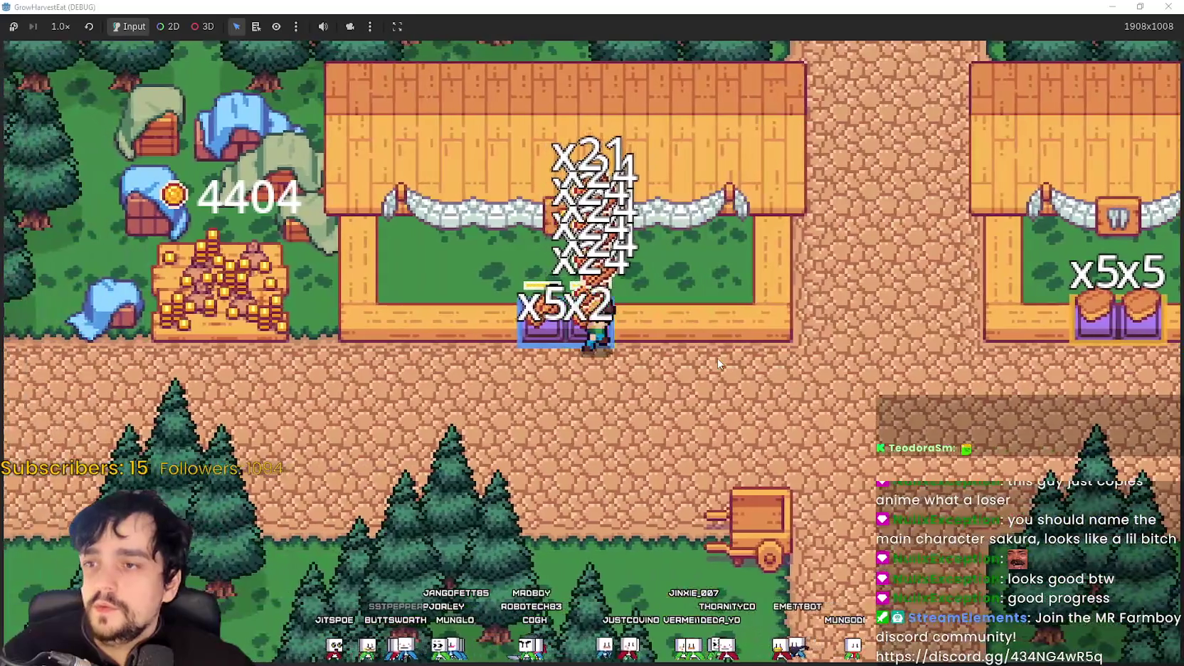
{"action": "key", "text": "d"}
{"action": "key", "text": "d"}
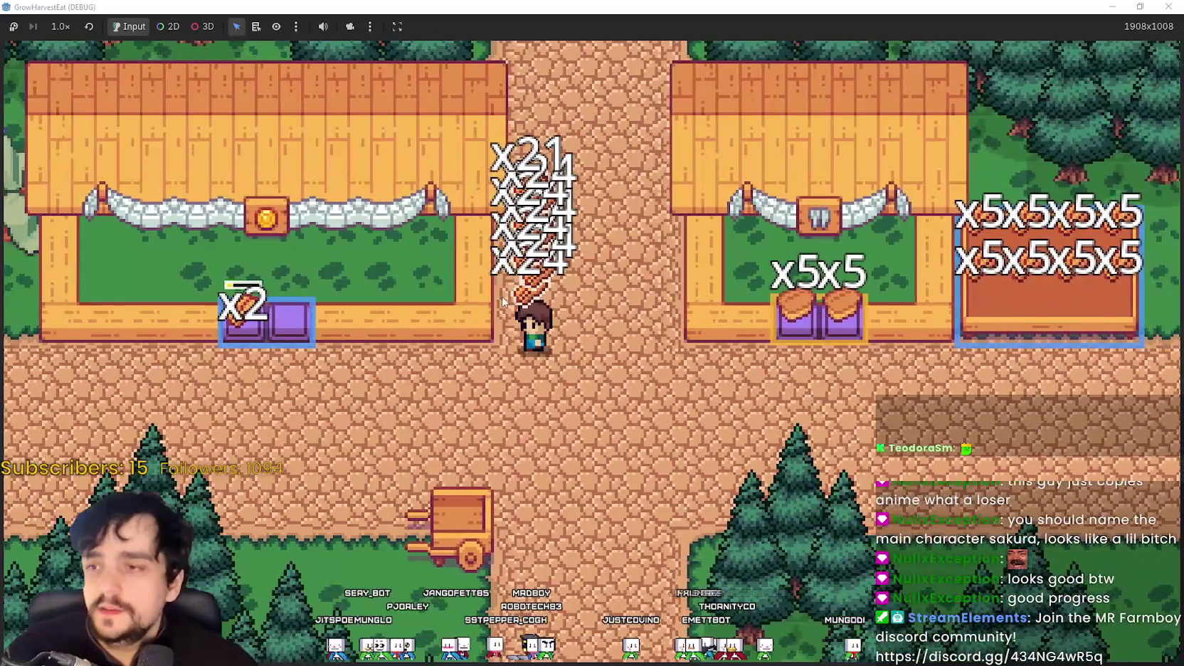
{"action": "key", "text": "a"}
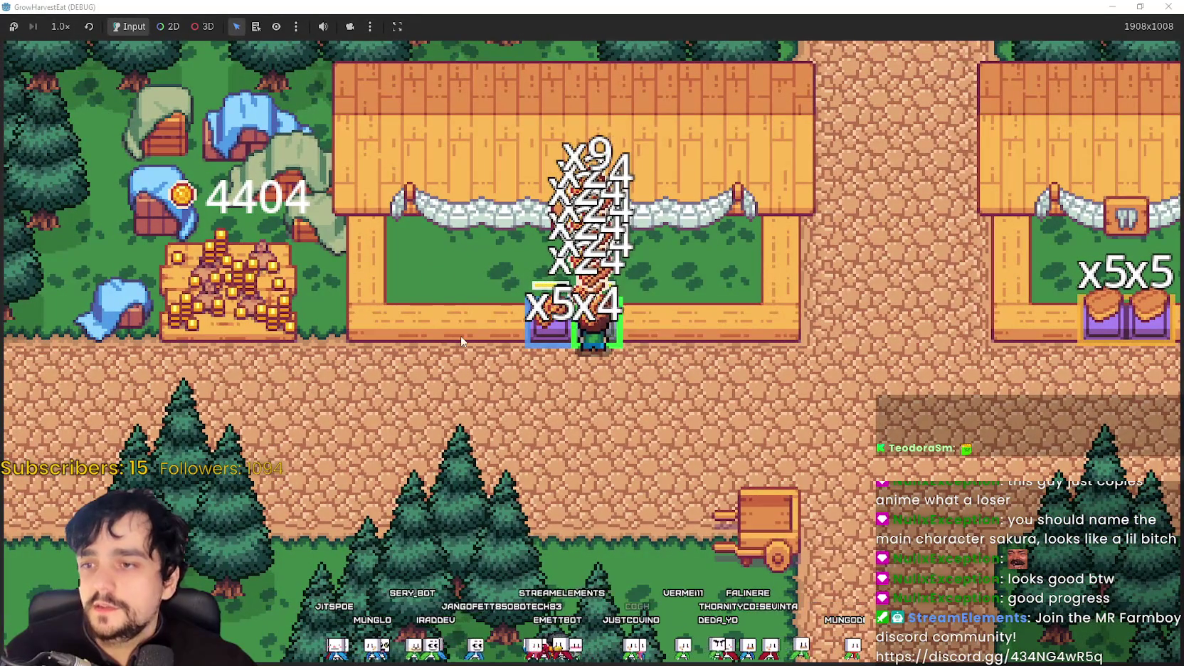
{"action": "key", "text": "d"}
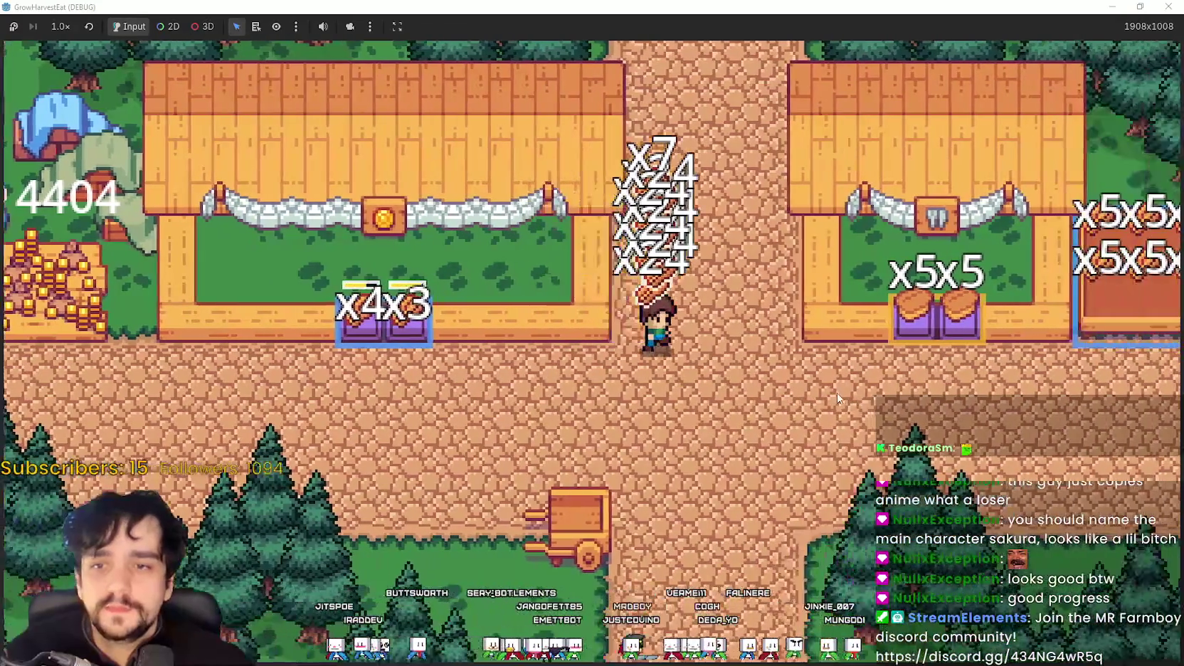
{"action": "key", "text": "d"}
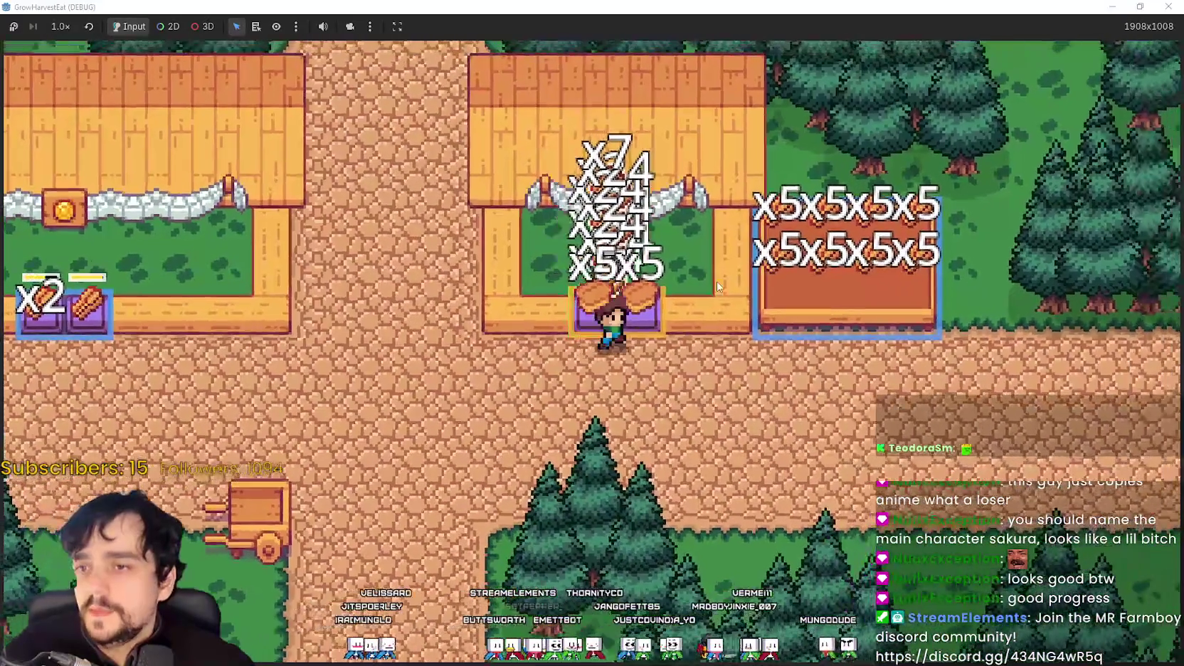
{"action": "key", "text": "d"}
{"action": "key", "text": "a"}
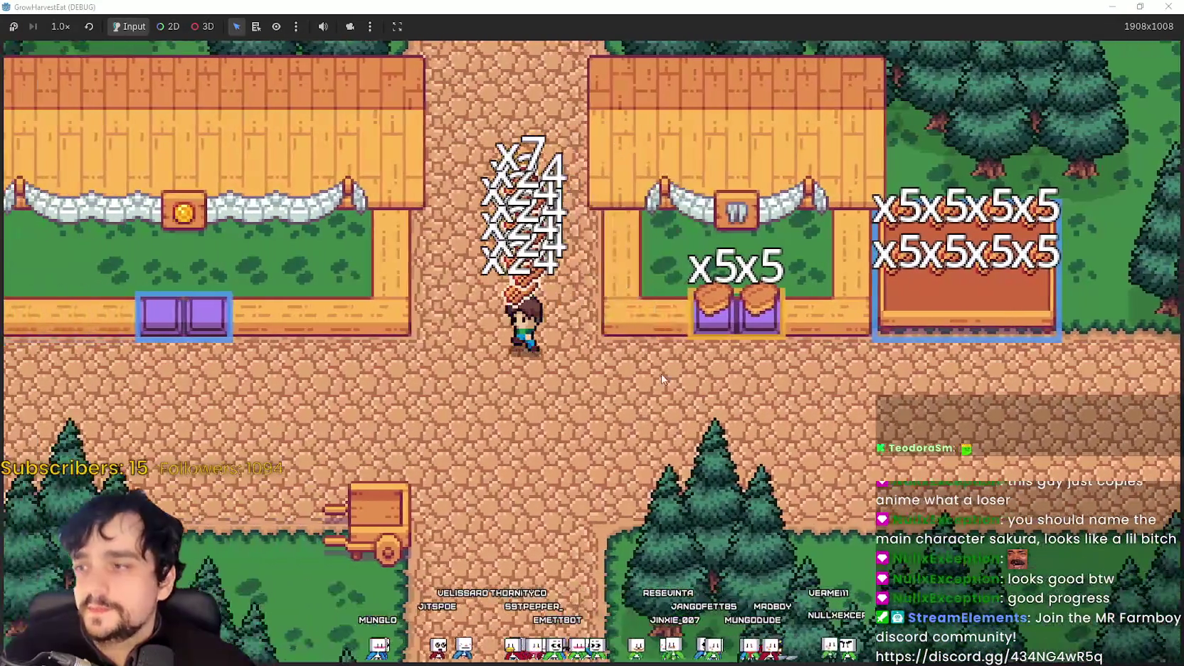
{"action": "key", "text": "a"}
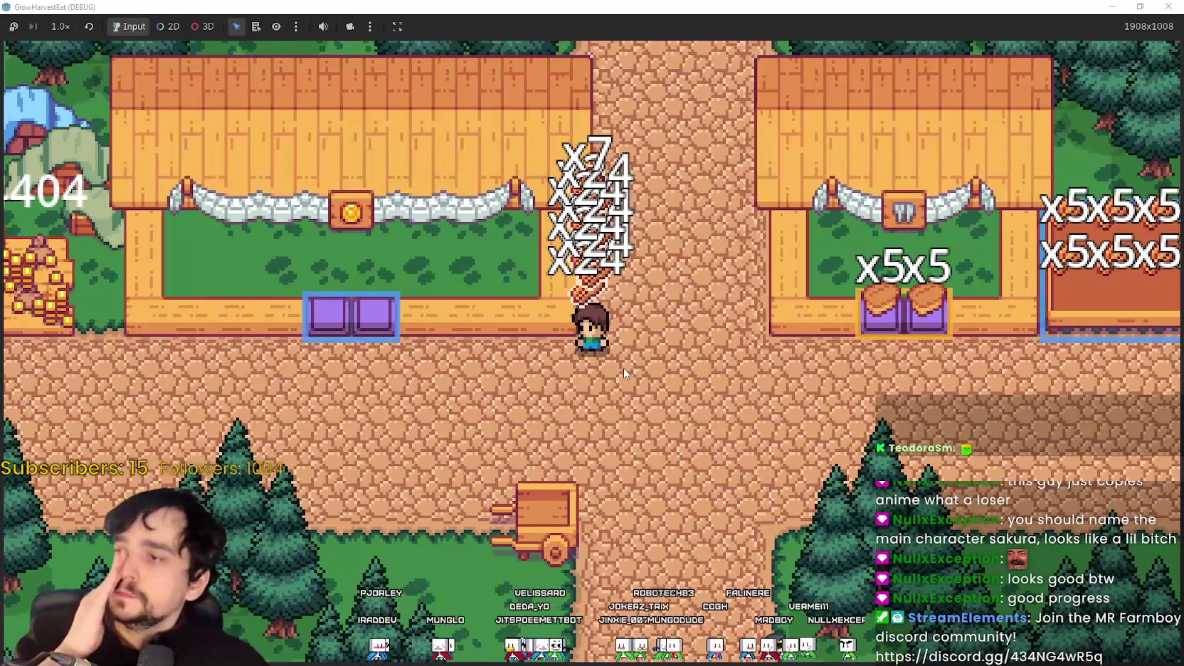
Step: Drop logs into the coin stall's purple bin, walk to the crossroads, and restore the window size
{"action": "key", "text": "a"}
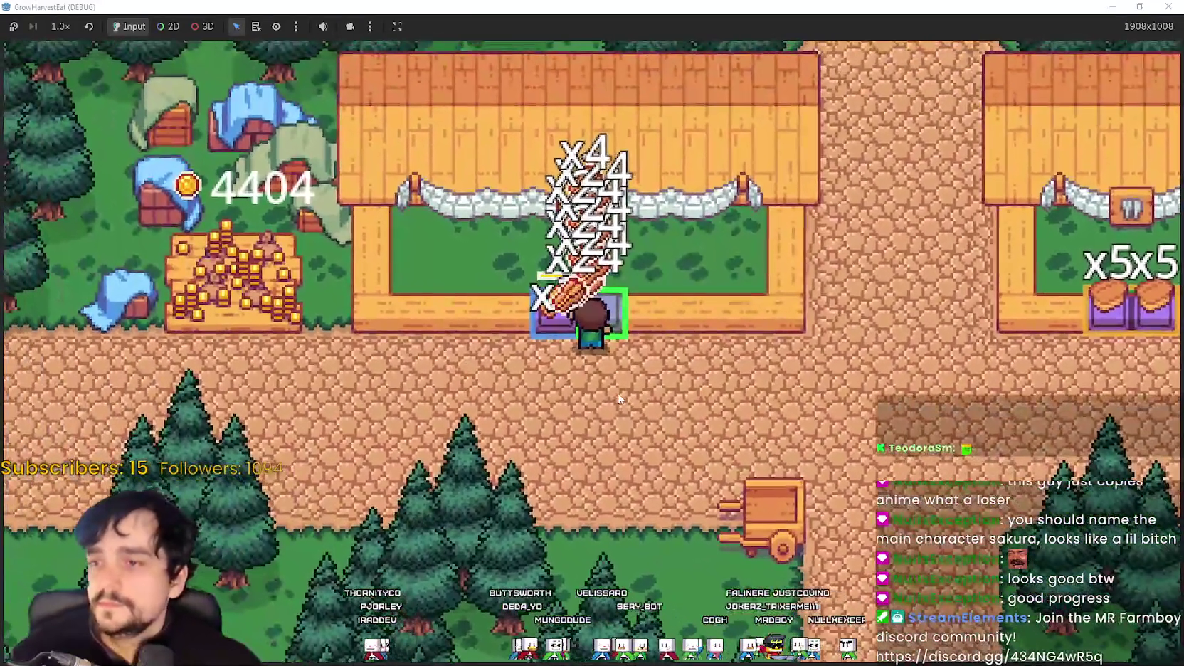
{"action": "key", "text": "d"}
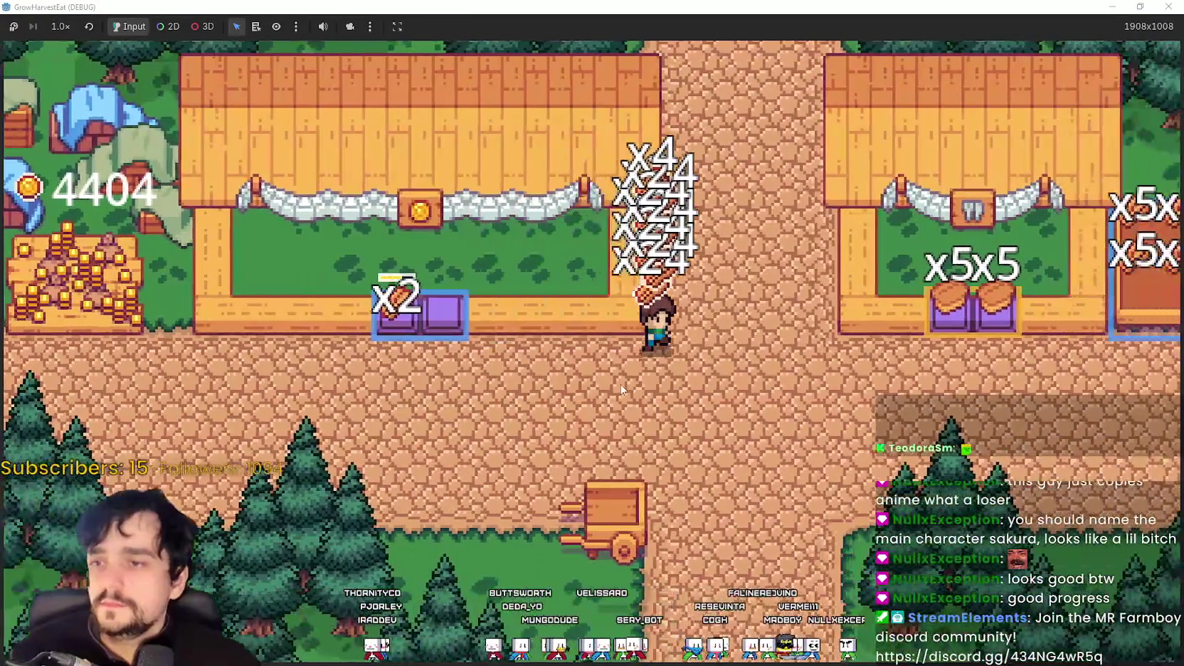
{"action": "key", "text": "a"}
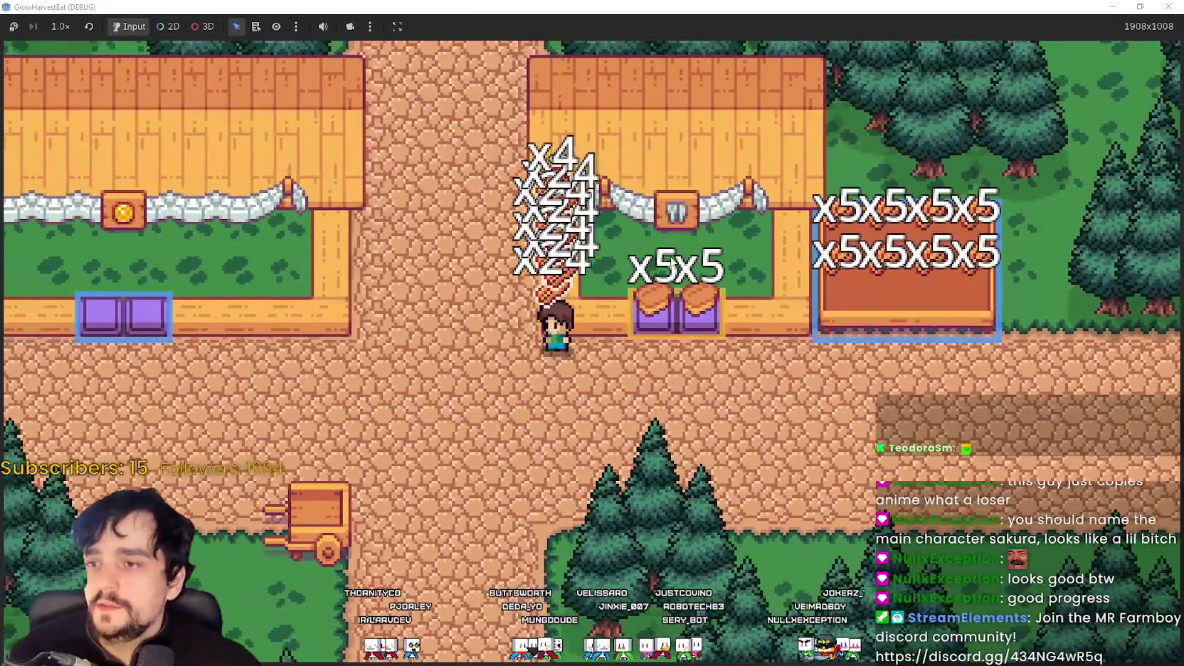
{"action": "key", "text": "a"}
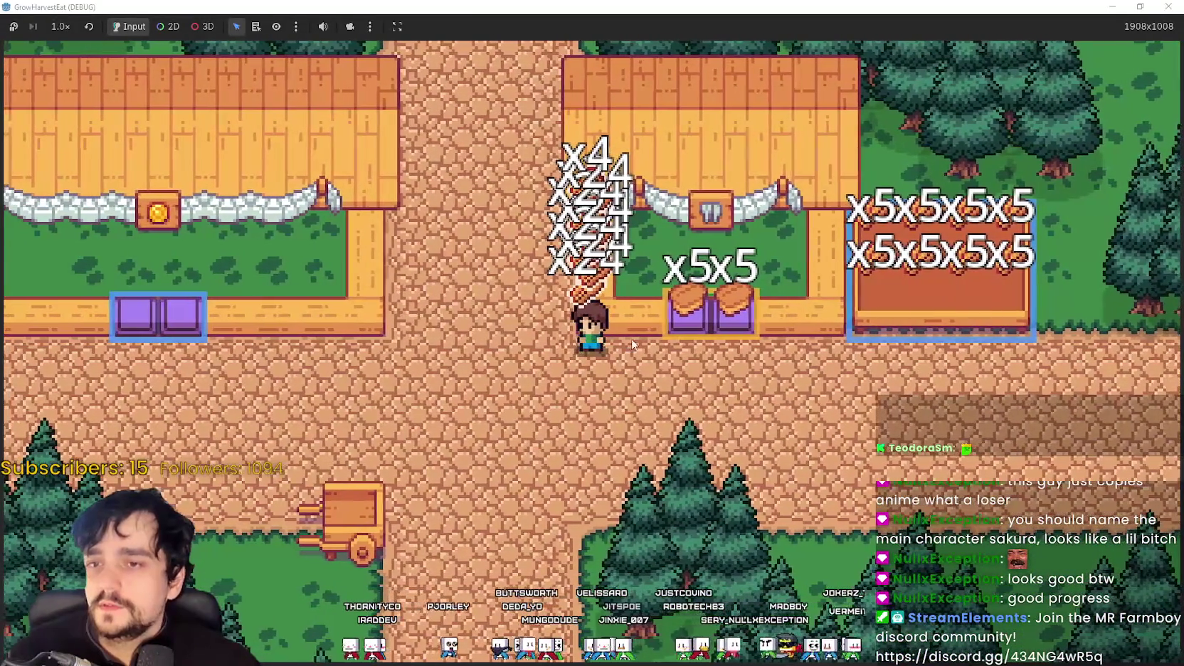
{"action": "key", "text": "a"}
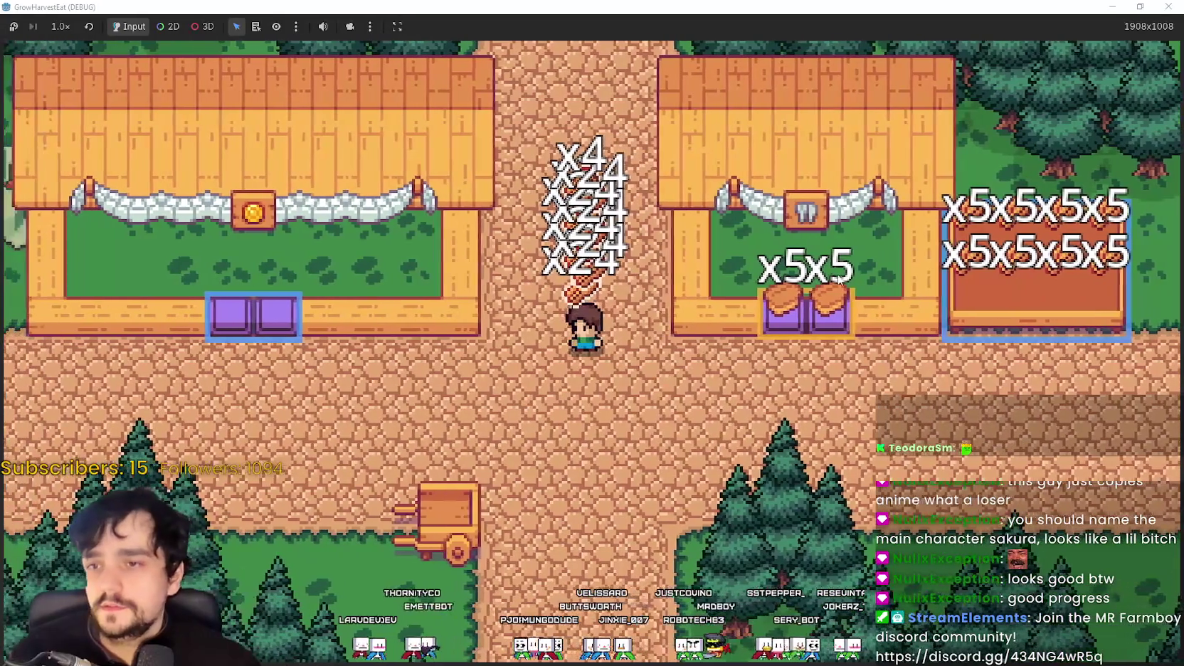
{"action": "key", "text": "a"}
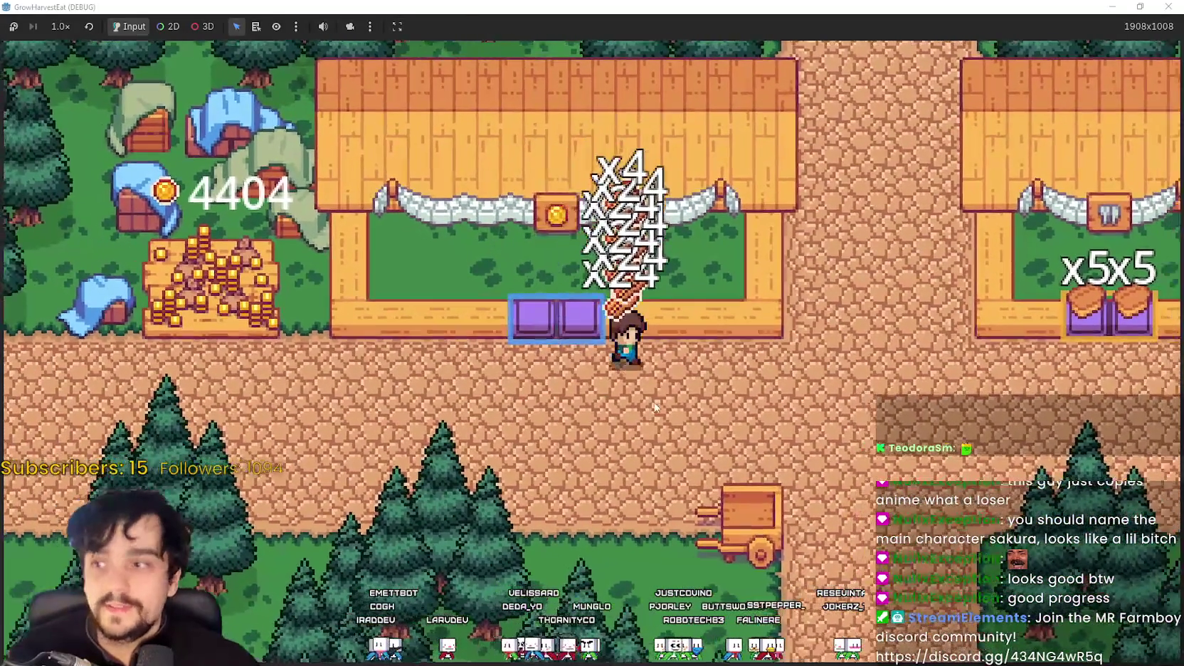
{"action": "key", "text": "s"}
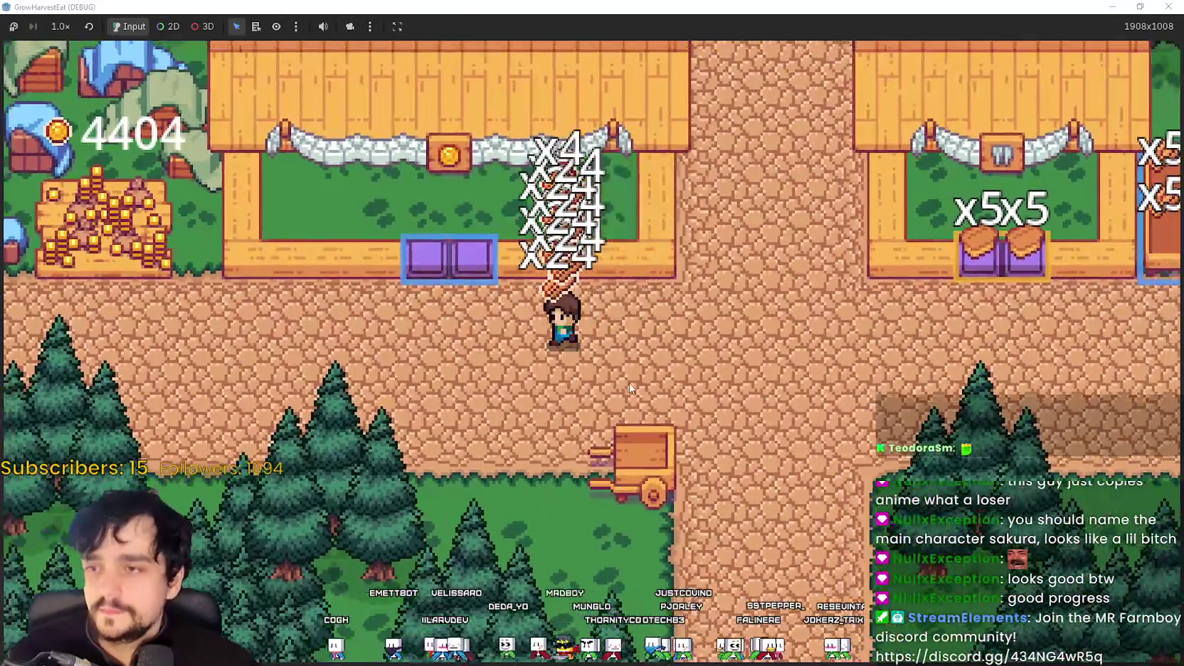
{"action": "key", "text": "w"}
{"action": "key", "text": "a"}
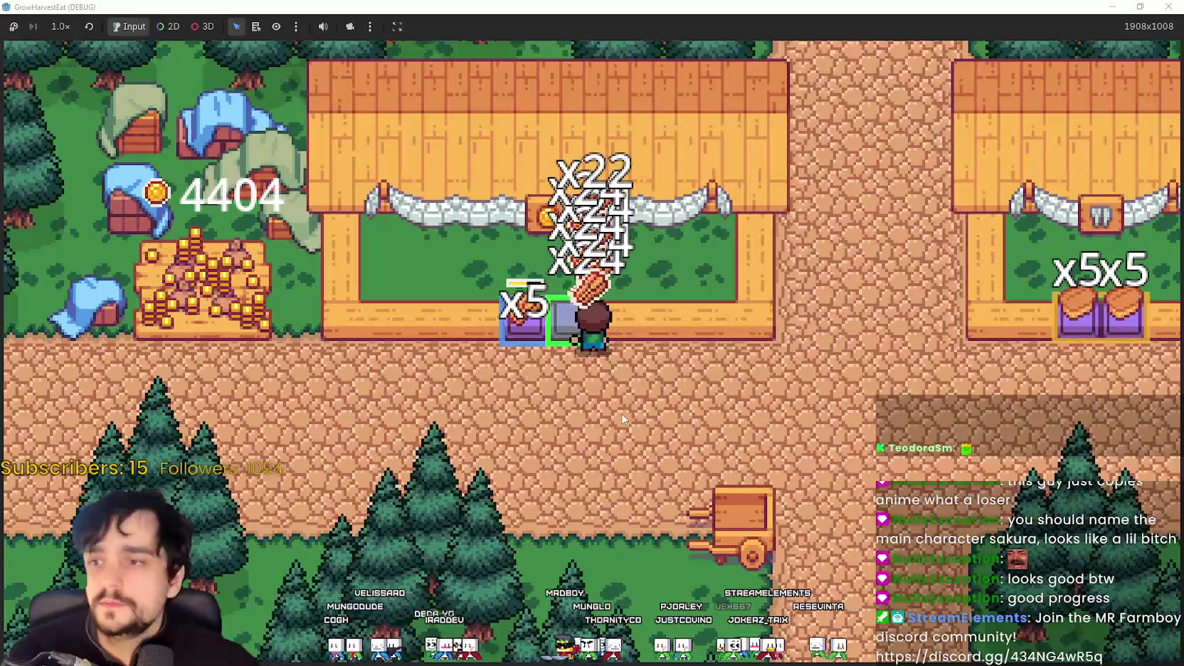
{"action": "key", "text": "d"}
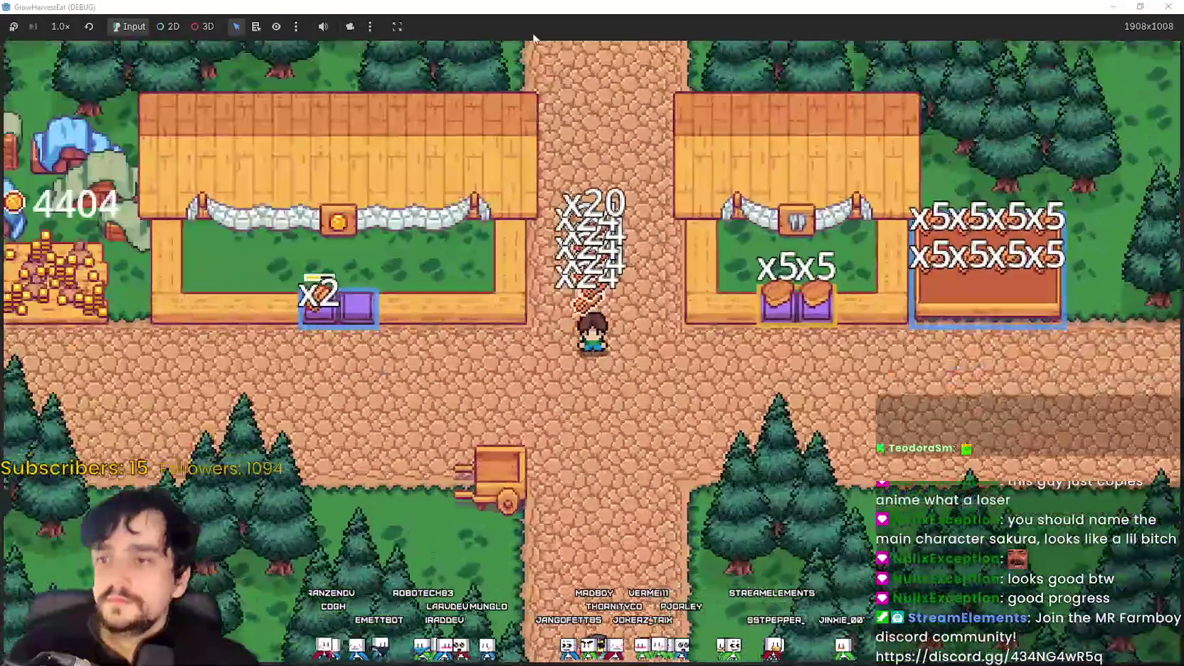
{"action": "left_click_drag", "start_coordinate": [550, 7], "coordinate": [550, 76]}
Step: Maximize the GrowHarvestEat window so it covers the editor again
{"action": "left_click", "coordinate": [855, 82]}
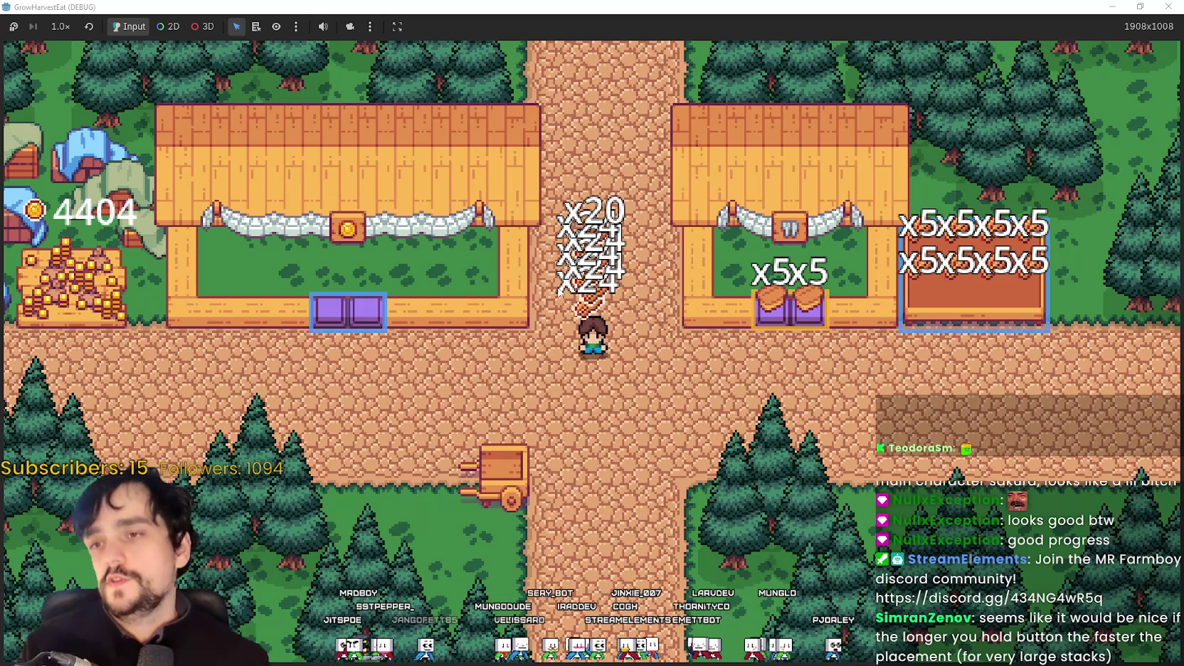
Step: Walk the farmer across the path and along the large crate bin at the right stall
{"action": "scroll", "coordinate": [495, 329], "scroll_direction": "up", "scroll_amount": 3}
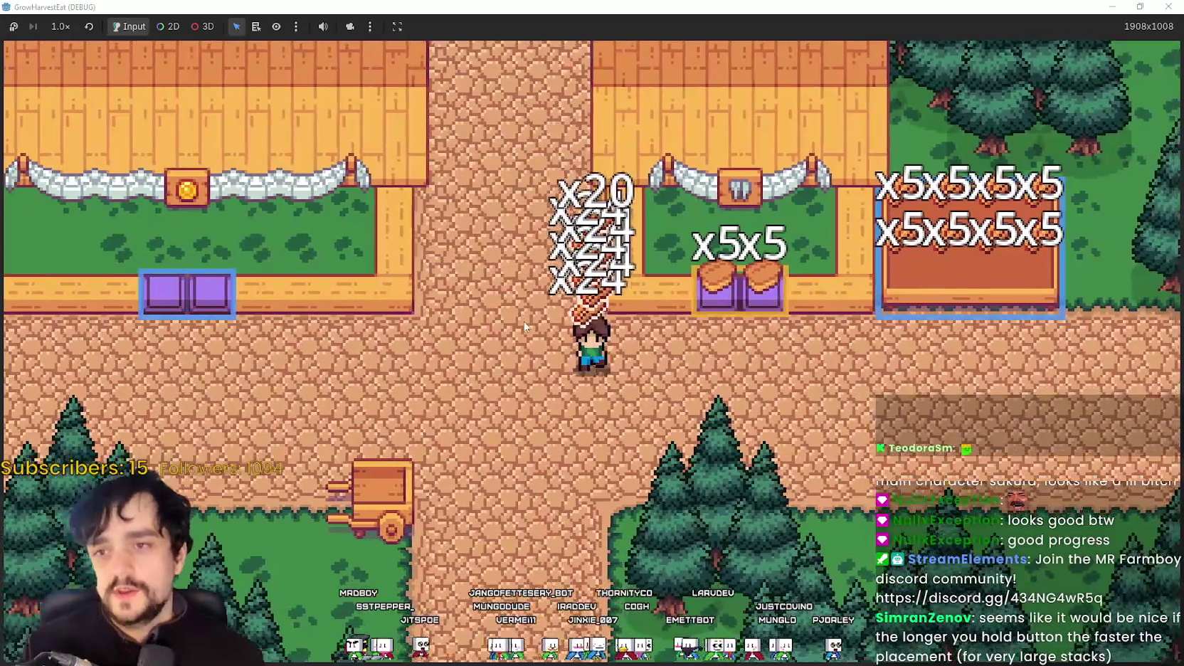
{"action": "key", "text": "a"}
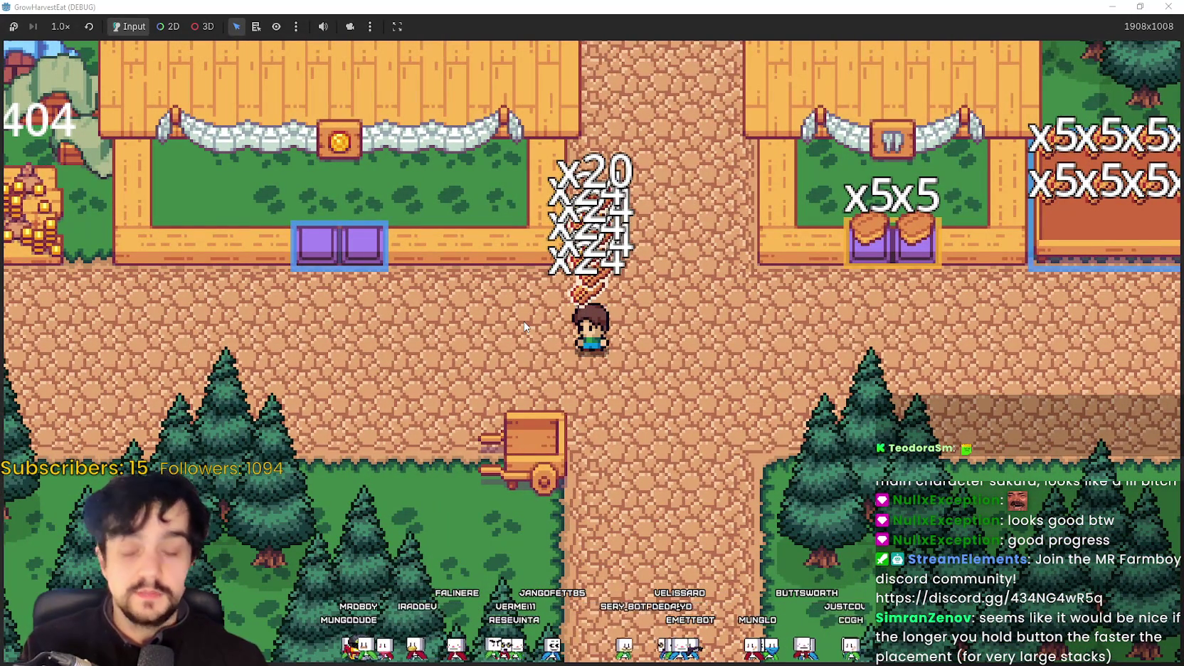
{"action": "key", "text": "d"}
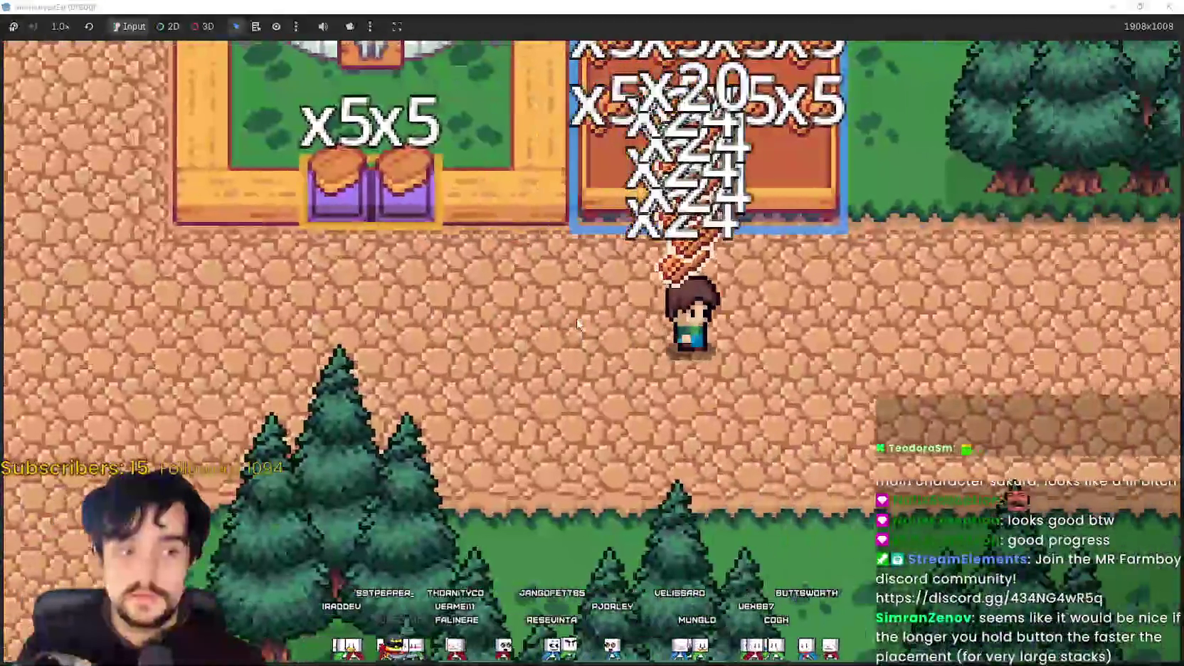
{"action": "key", "text": "w"}
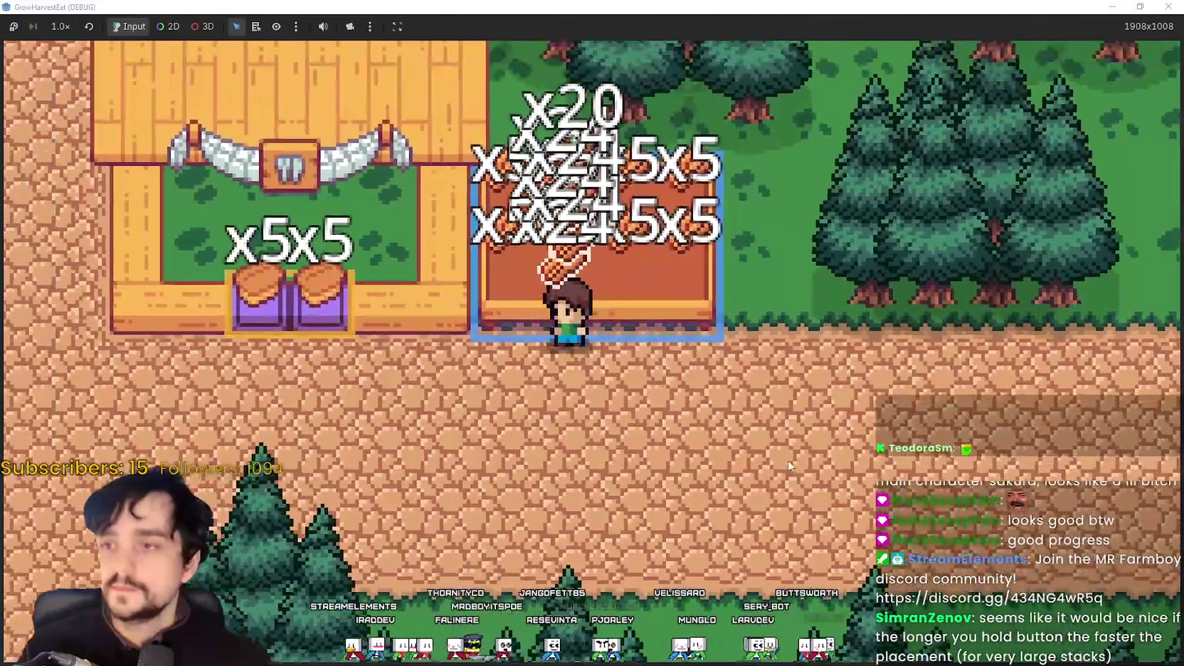
{"action": "key", "text": "d"}
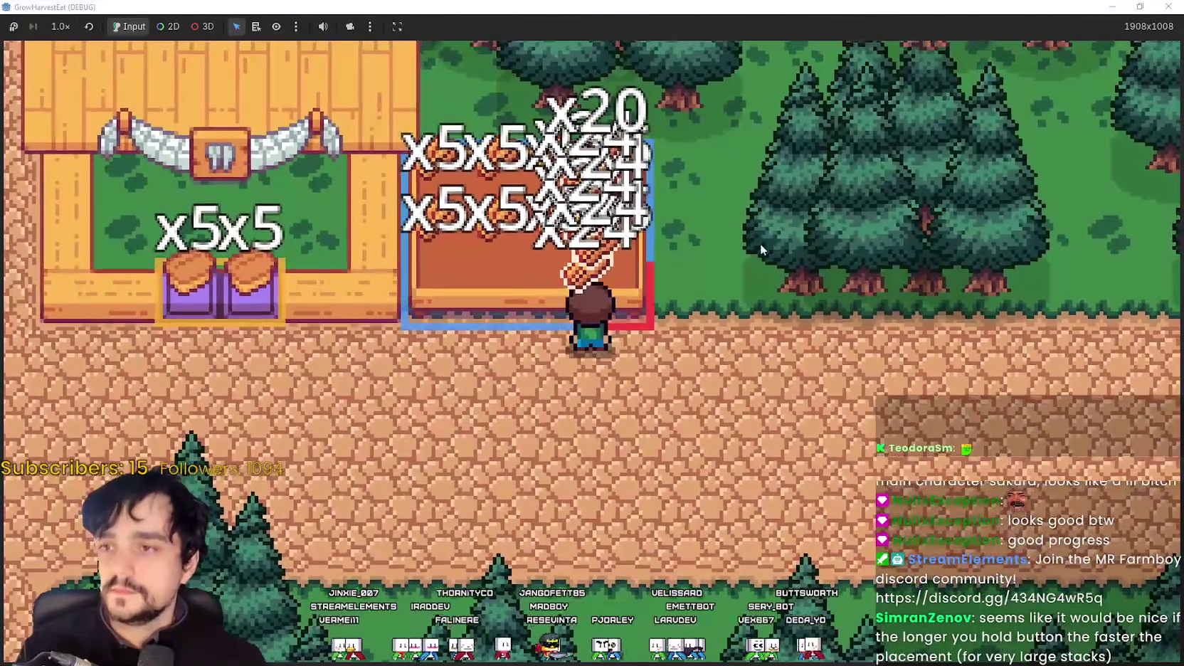
{"action": "scroll", "coordinate": [674, 256], "scroll_direction": "up", "scroll_amount": 2}
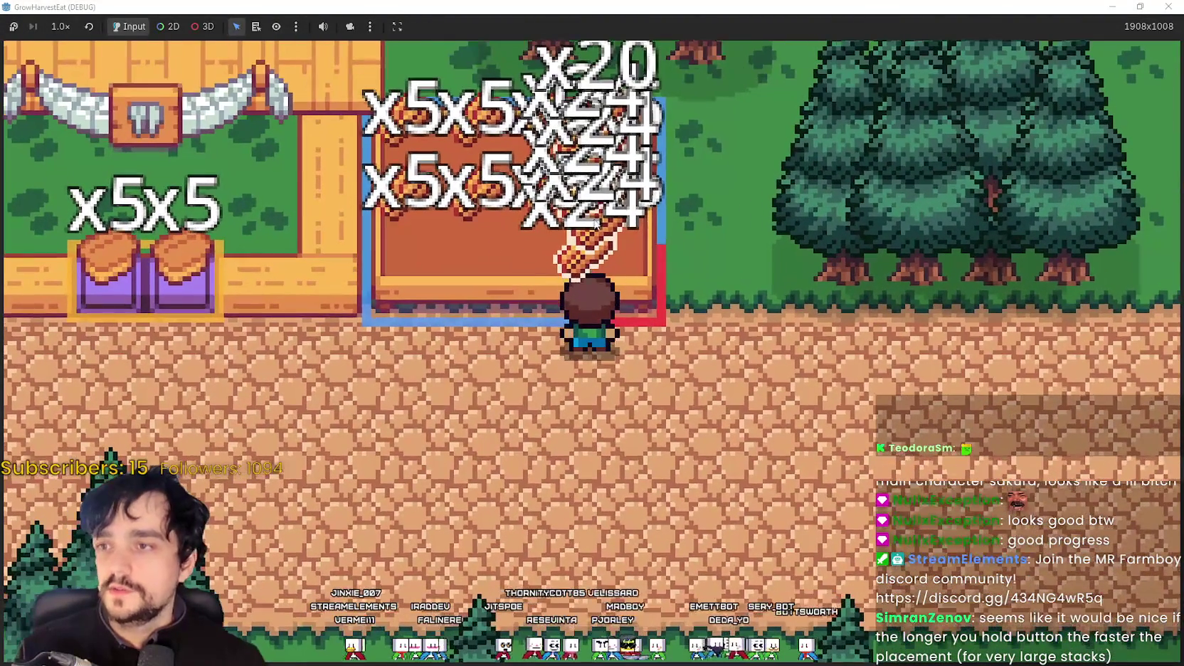
Step: Fill both coin-stall purple bins with logs, leaving an x10 stack, and head back to the crossroads
{"action": "key", "text": "a"}
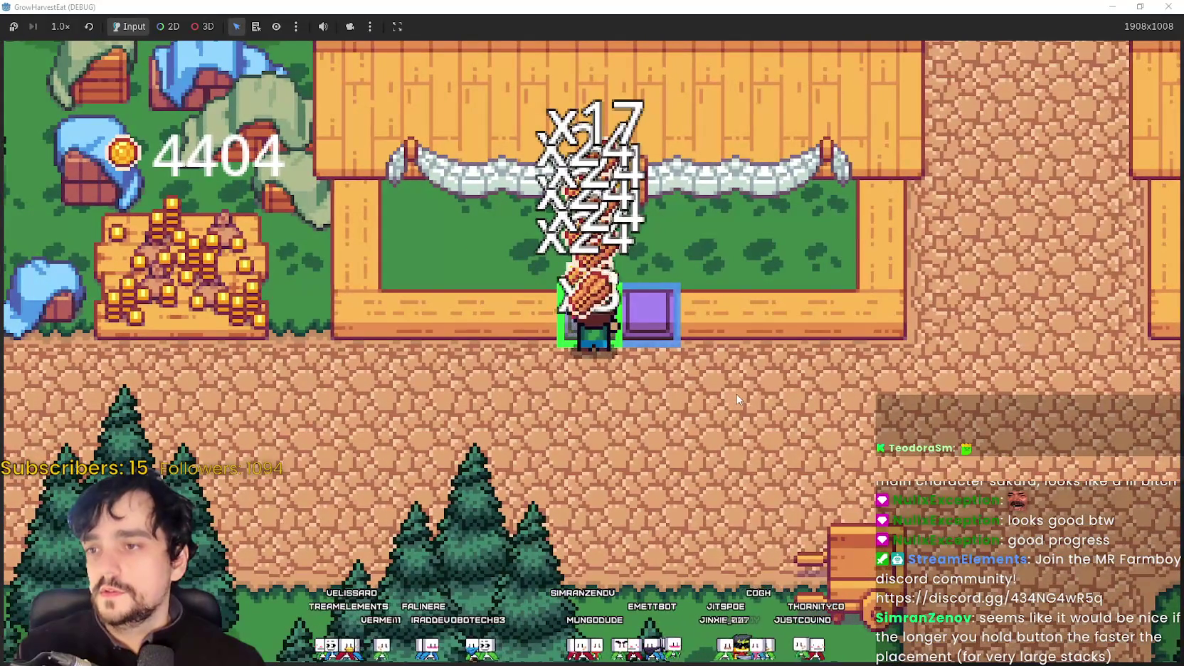
{"action": "key", "text": "d"}
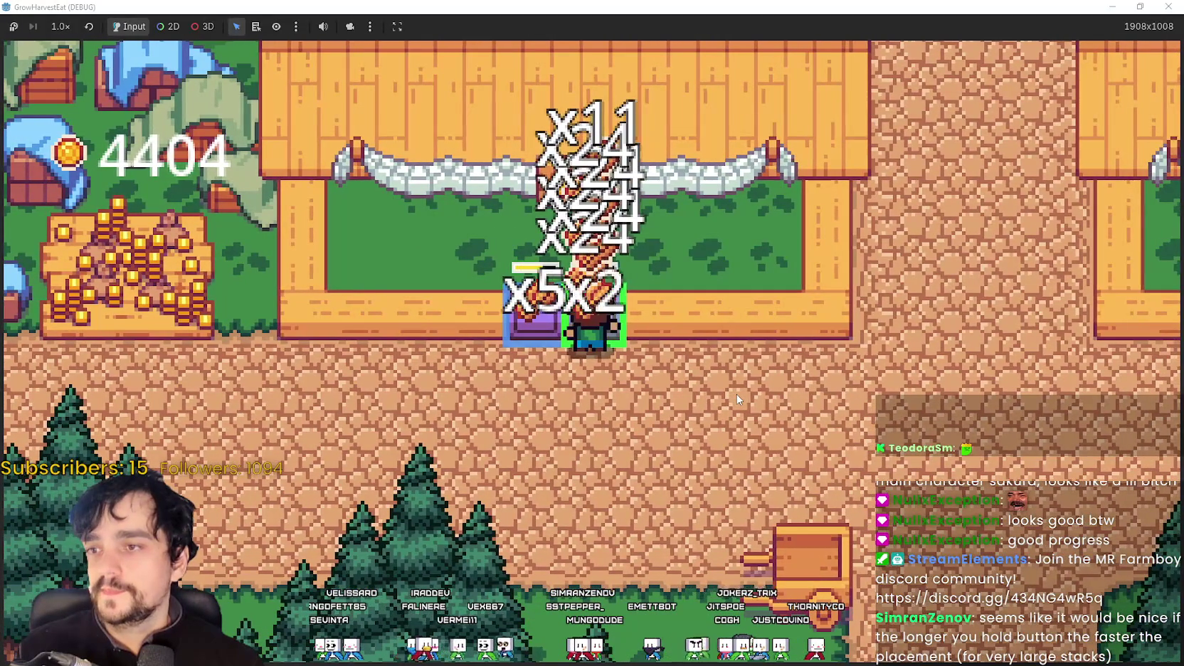
{"action": "key", "text": "a"}
{"action": "key", "text": "a"}
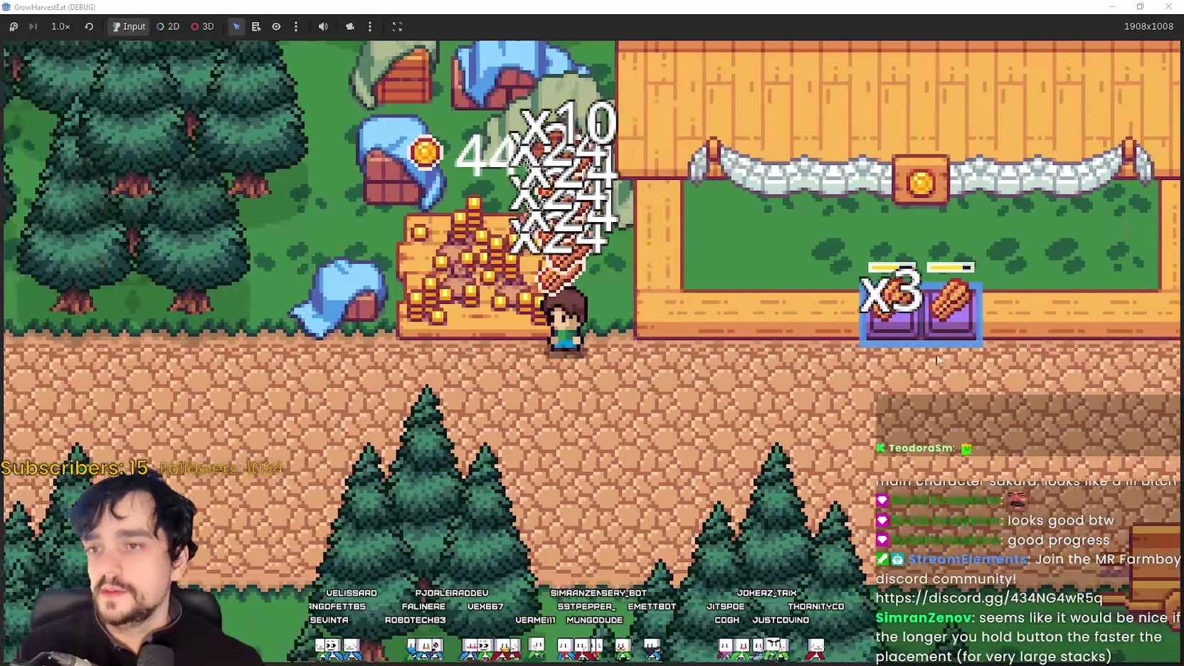
{"action": "key", "text": "d"}
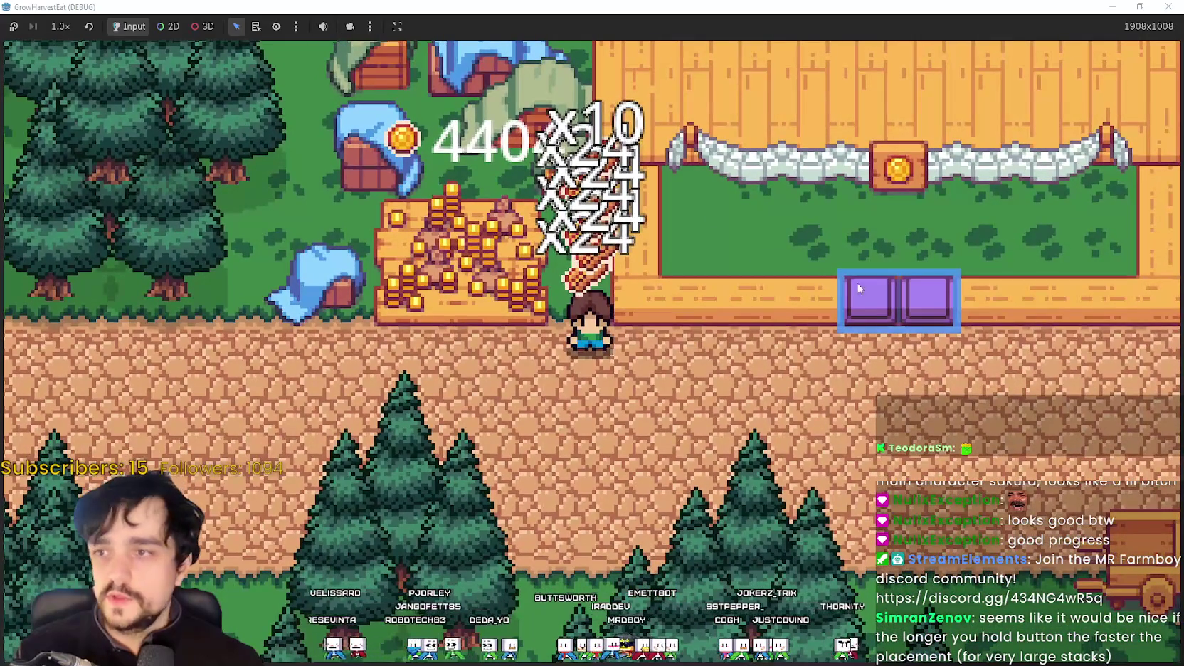
{"action": "key", "text": "d"}
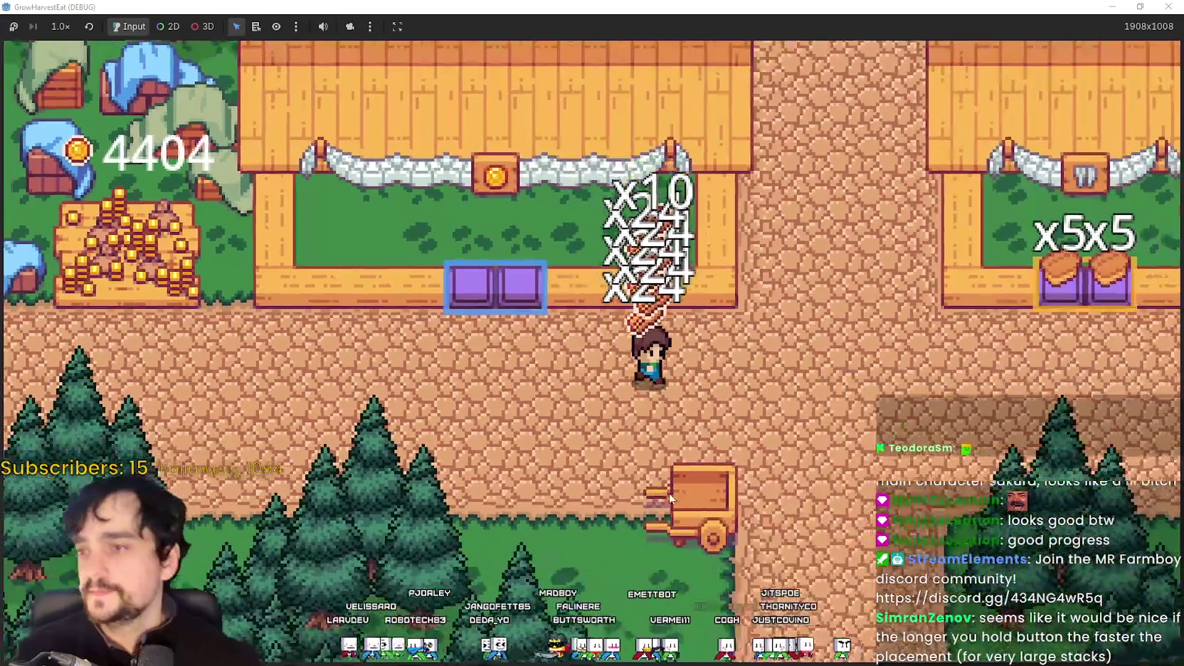
{"action": "scroll", "coordinate": [677, 460], "scroll_direction": "down", "scroll_amount": 3}
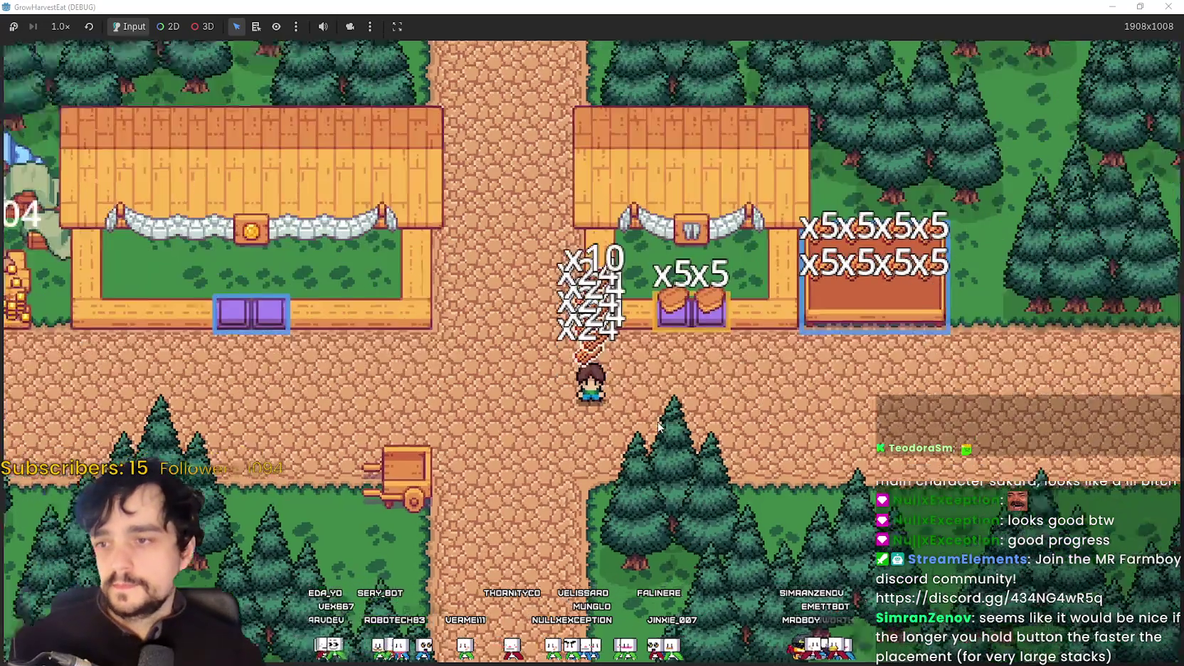
{"action": "scroll", "coordinate": [668, 434], "scroll_direction": "up", "scroll_amount": 3}
{"action": "scroll", "coordinate": [658, 415], "scroll_direction": "down", "scroll_amount": 2}
{"action": "scroll", "coordinate": [658, 420], "scroll_direction": "up", "scroll_amount": 2}
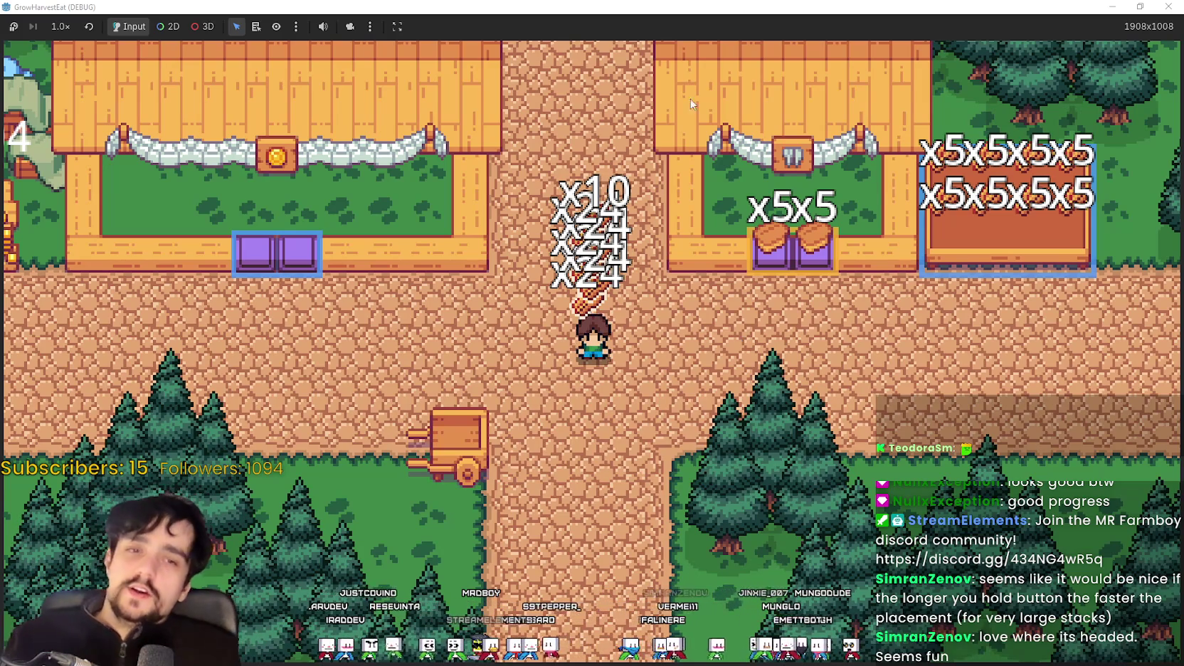
Step: Ride the cart into The Forest field and walk right and left among the growing crops
{"action": "key", "text": "Left"}
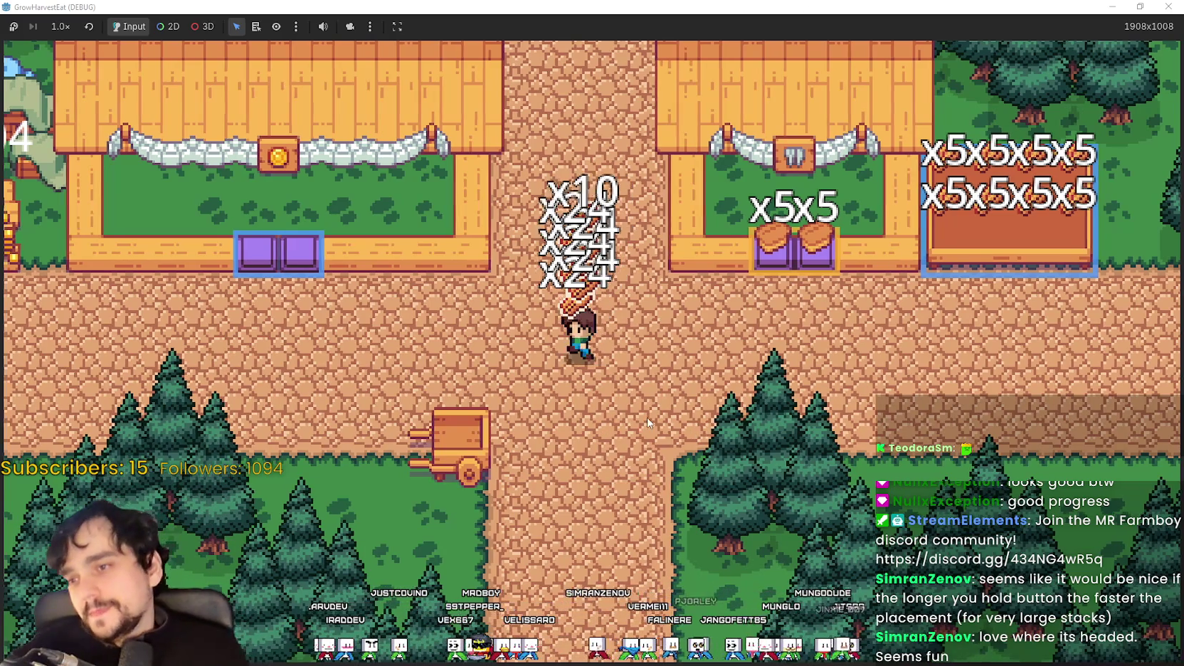
{"action": "key", "text": "Down"}
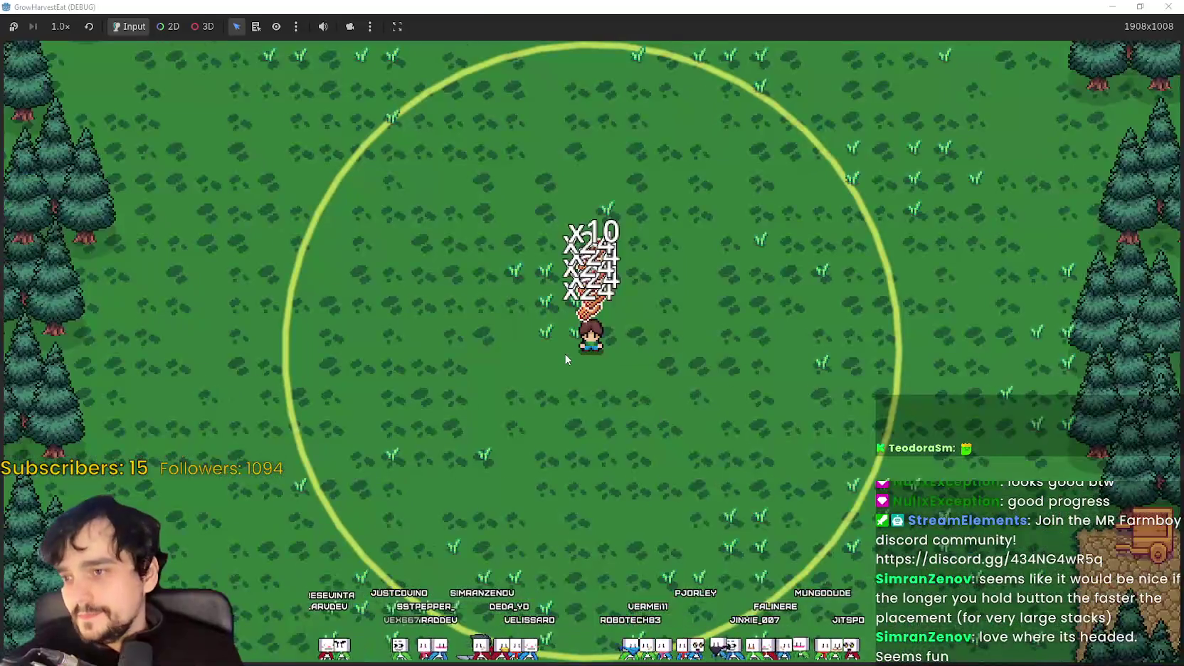
{"action": "scroll", "coordinate": [564, 354], "scroll_direction": "down", "scroll_amount": 5}
{"action": "scroll", "coordinate": [564, 354], "scroll_direction": "up", "scroll_amount": 5}
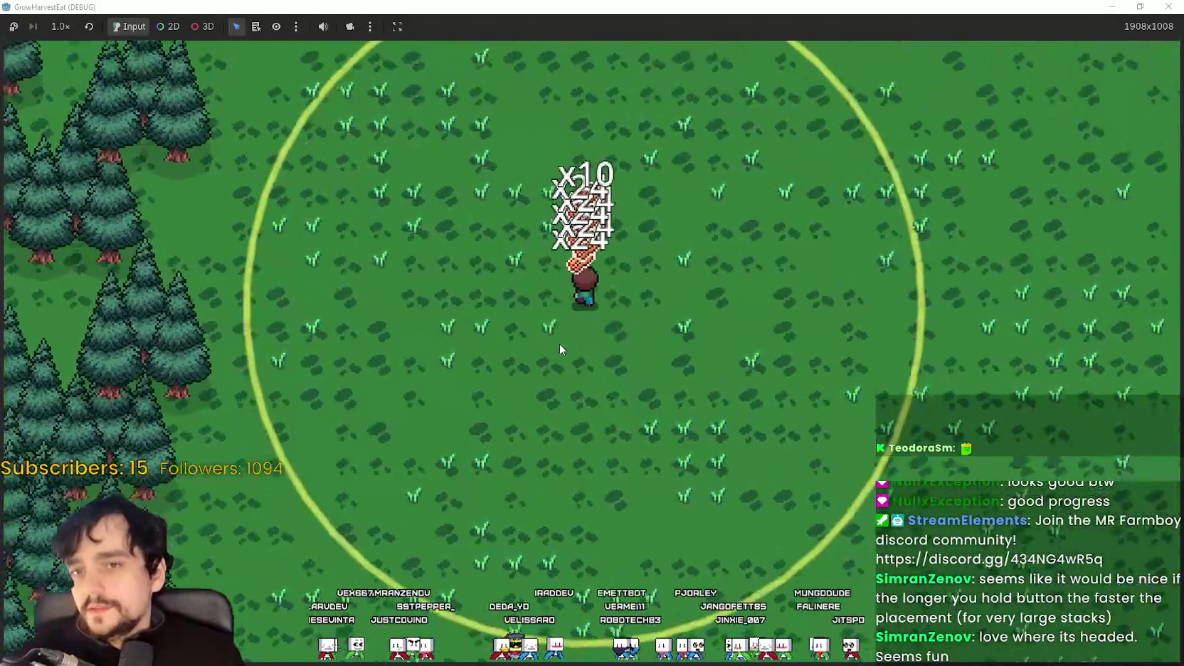
{"action": "scroll", "coordinate": [559, 345], "scroll_direction": "down", "scroll_amount": 3}
{"action": "scroll", "coordinate": [469, 257], "scroll_direction": "up", "scroll_amount": 2}
{"action": "scroll", "coordinate": [595, 397], "scroll_direction": "up", "scroll_amount": 2}
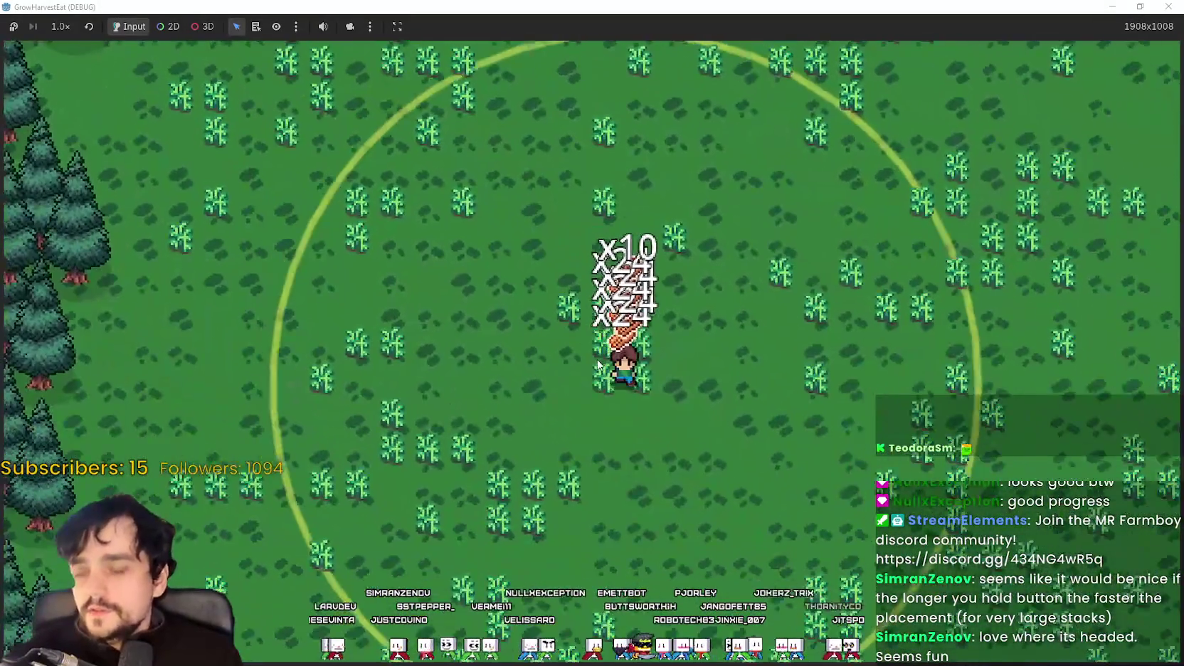
{"action": "key", "text": "d"}
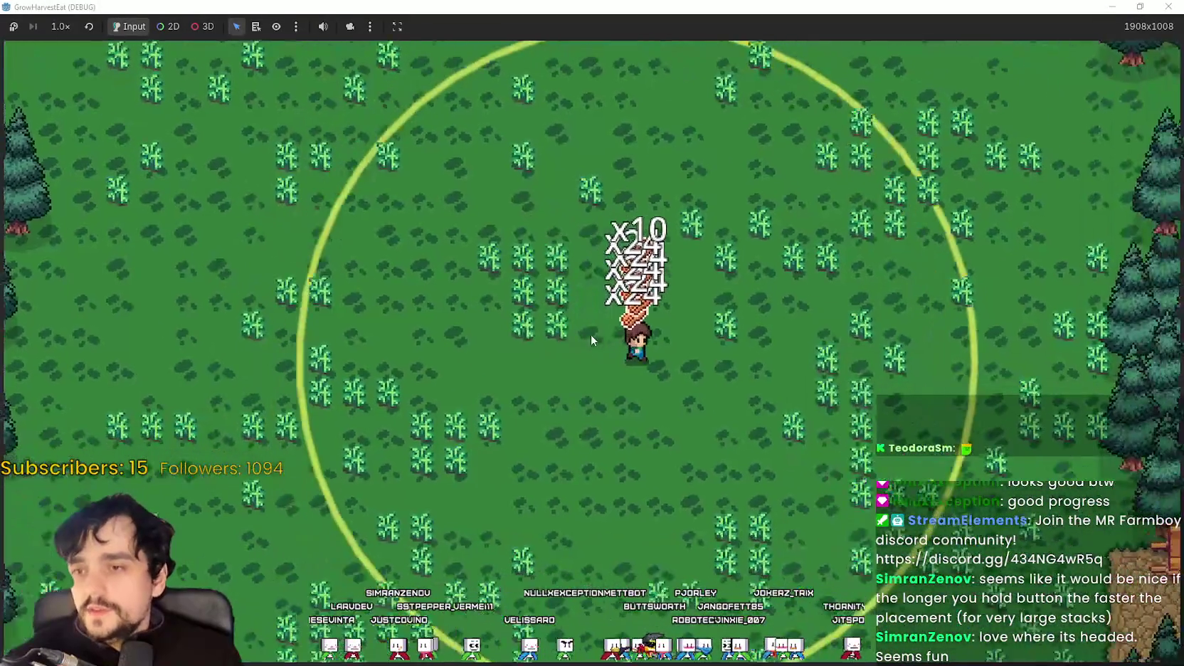
{"action": "key", "text": "a"}
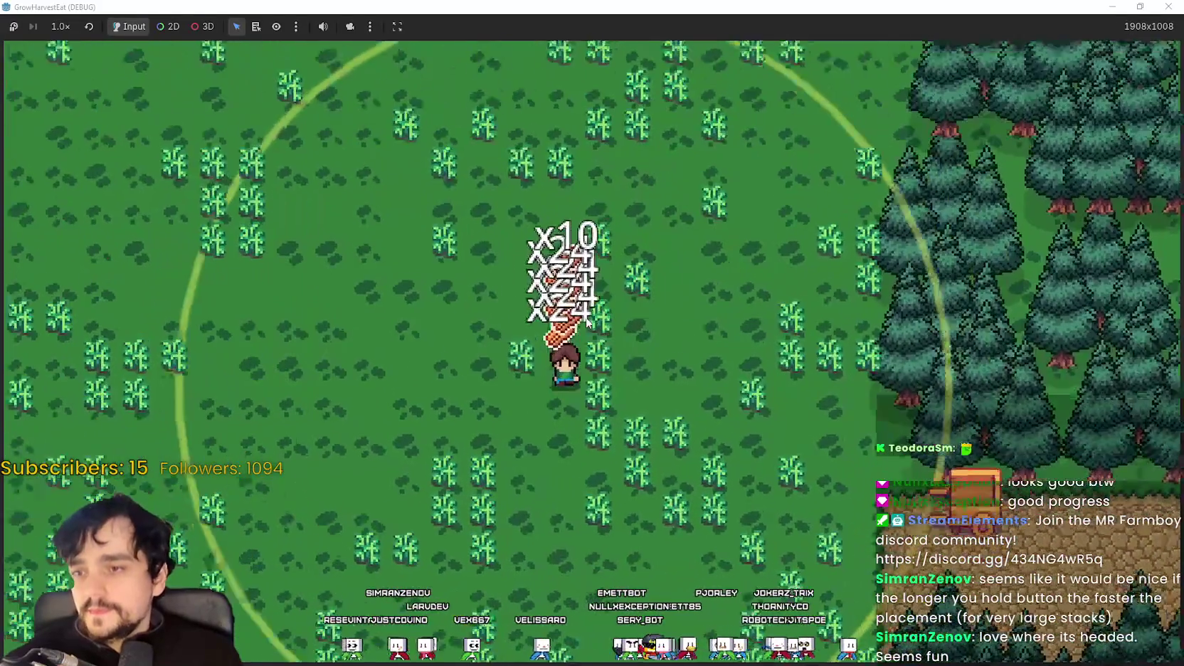
{"action": "scroll", "coordinate": [585, 317], "scroll_direction": "up", "scroll_amount": 1}
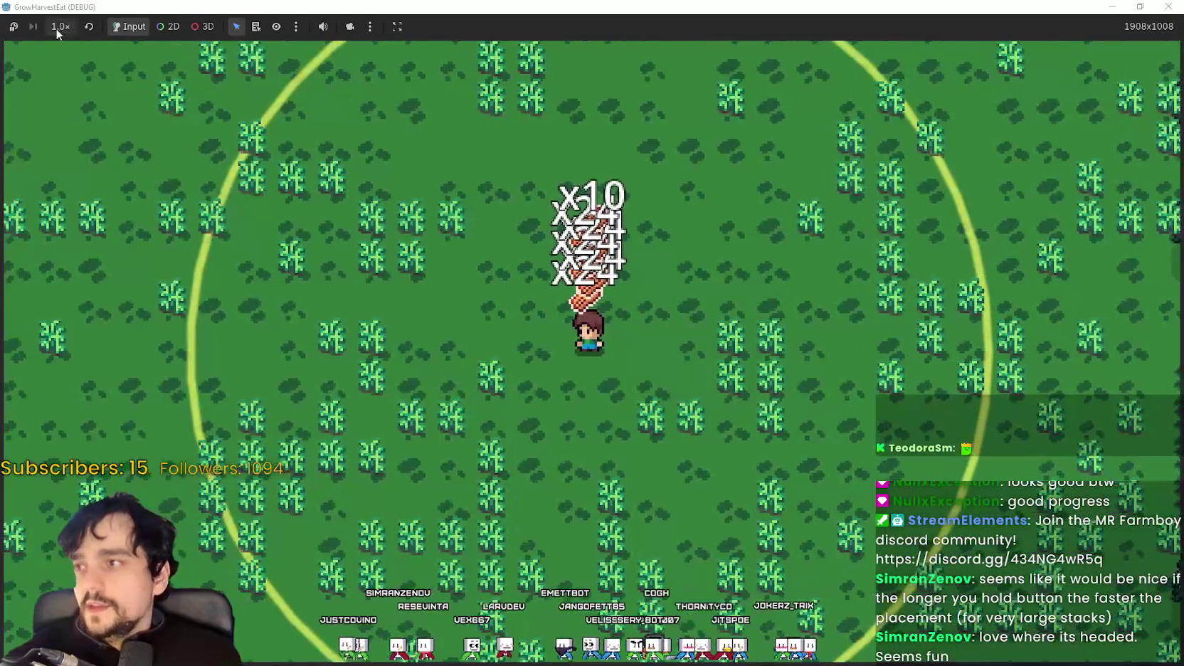
Step: Run the game at 16.0x until the crops ripen, then lower the speed to 0.5x
{"action": "left_click", "coordinate": [57, 27]}
{"action": "left_click", "coordinate": [77, 213]}
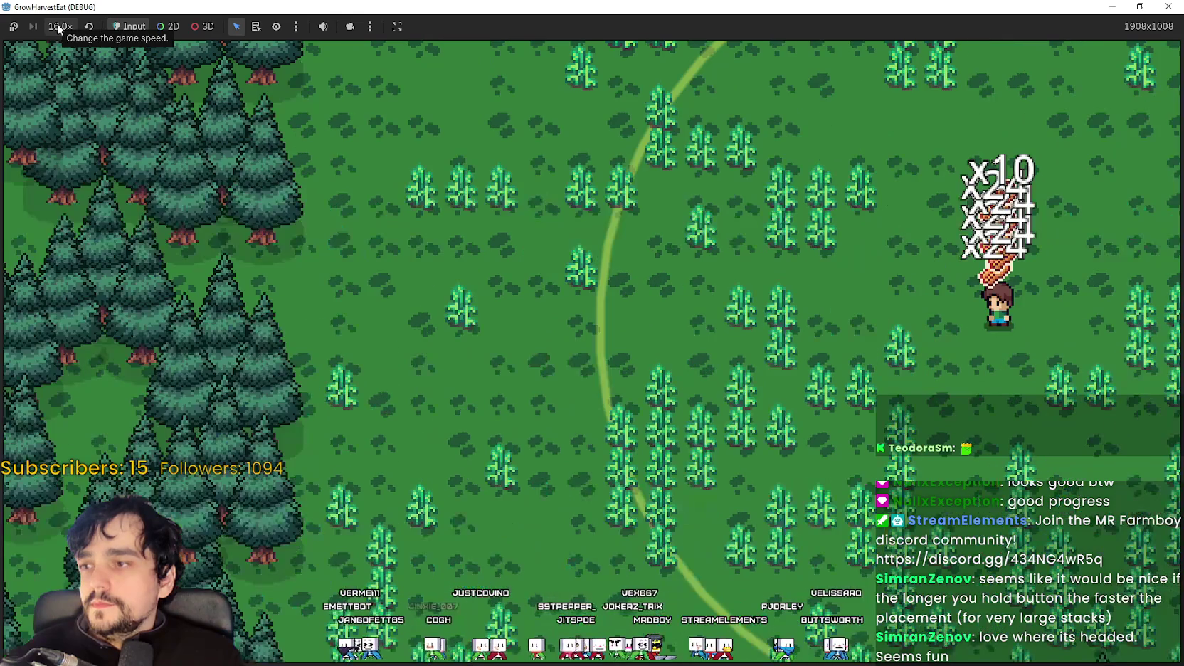
{"action": "left_click", "coordinate": [59, 28]}
{"action": "left_click", "coordinate": [74, 91]}
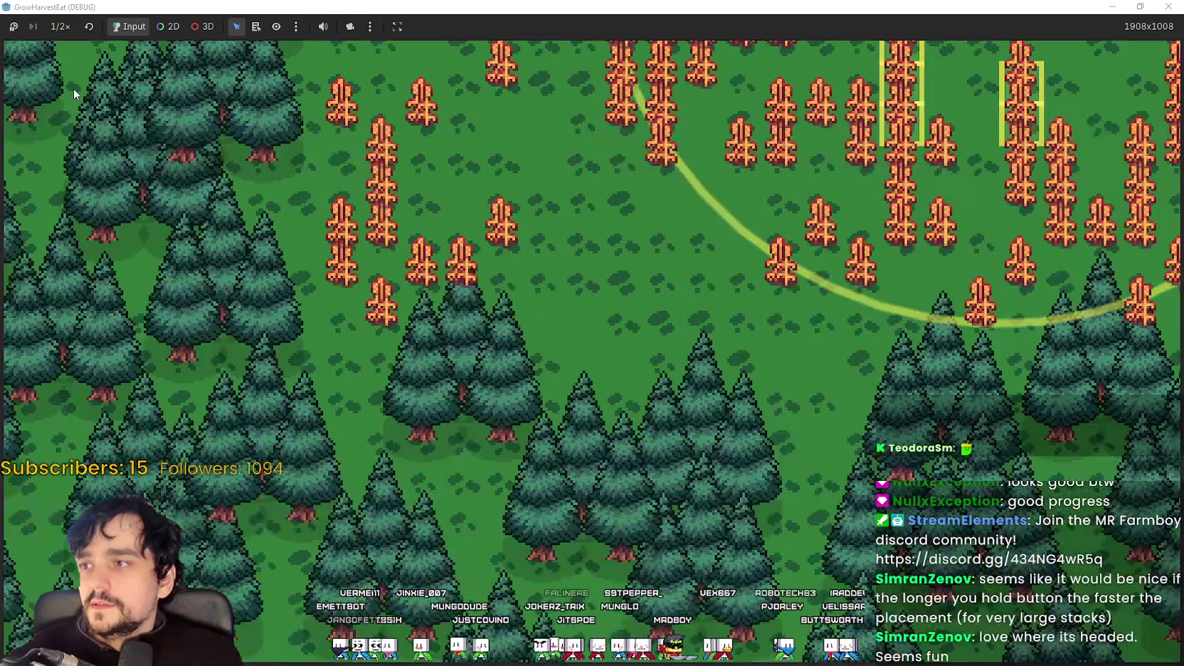
{"action": "left_click", "coordinate": [62, 28]}
Step: Set the game speed to 1.0x and zoom while harvesting the plots and returning to market
{"action": "left_click", "coordinate": [62, 118]}
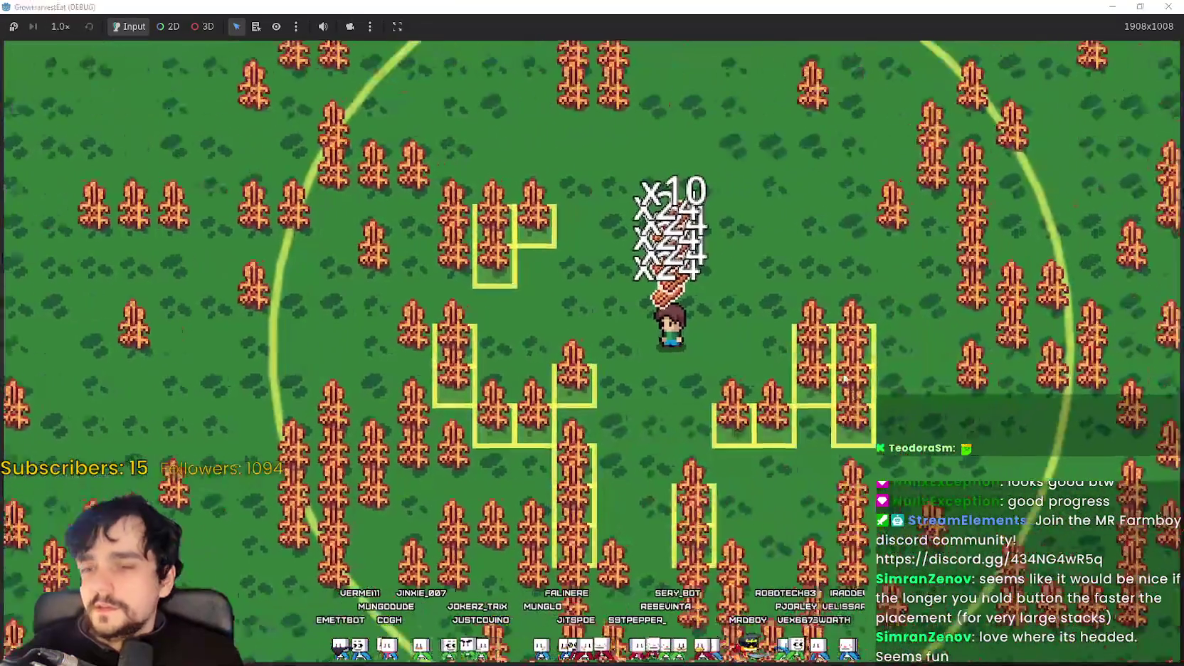
{"action": "scroll", "coordinate": [666, 282], "scroll_direction": "up", "scroll_amount": 2}
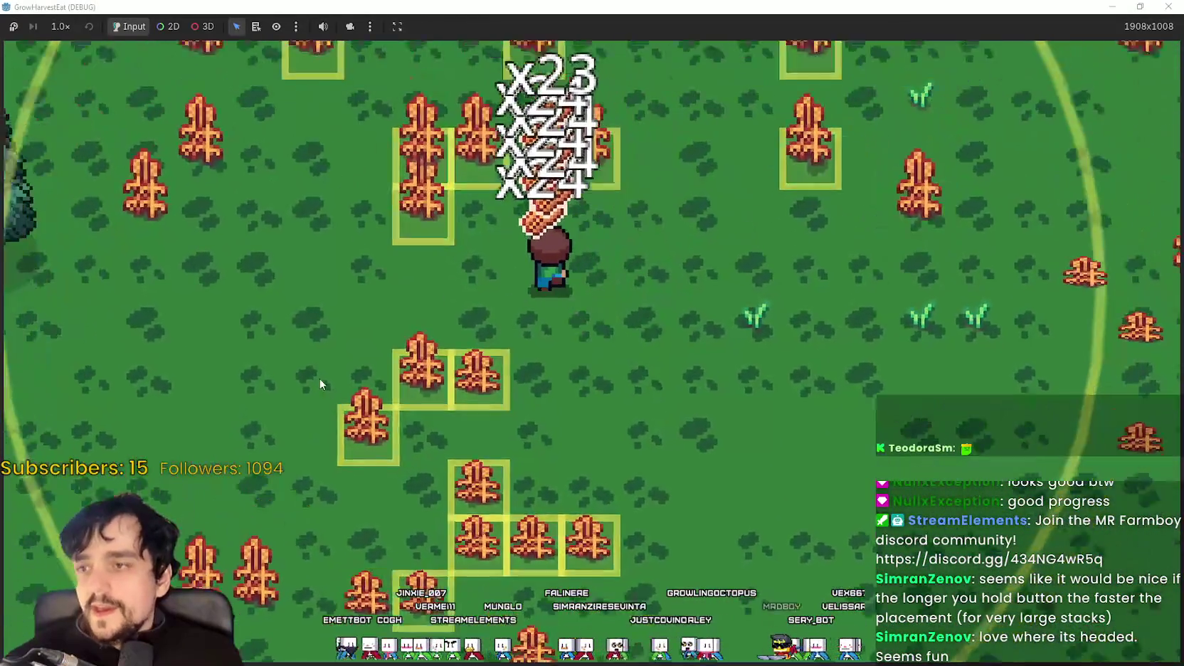
{"action": "scroll", "coordinate": [321, 365], "scroll_direction": "down", "scroll_amount": 2}
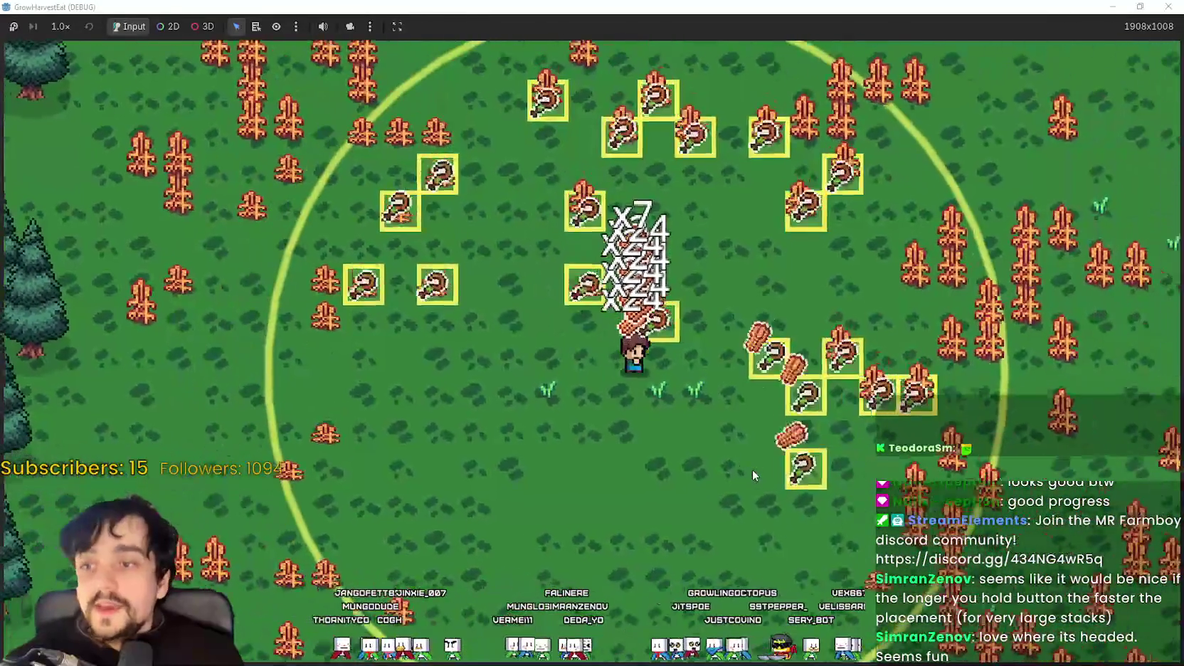
{"action": "scroll", "coordinate": [829, 167], "scroll_direction": "down", "scroll_amount": 2}
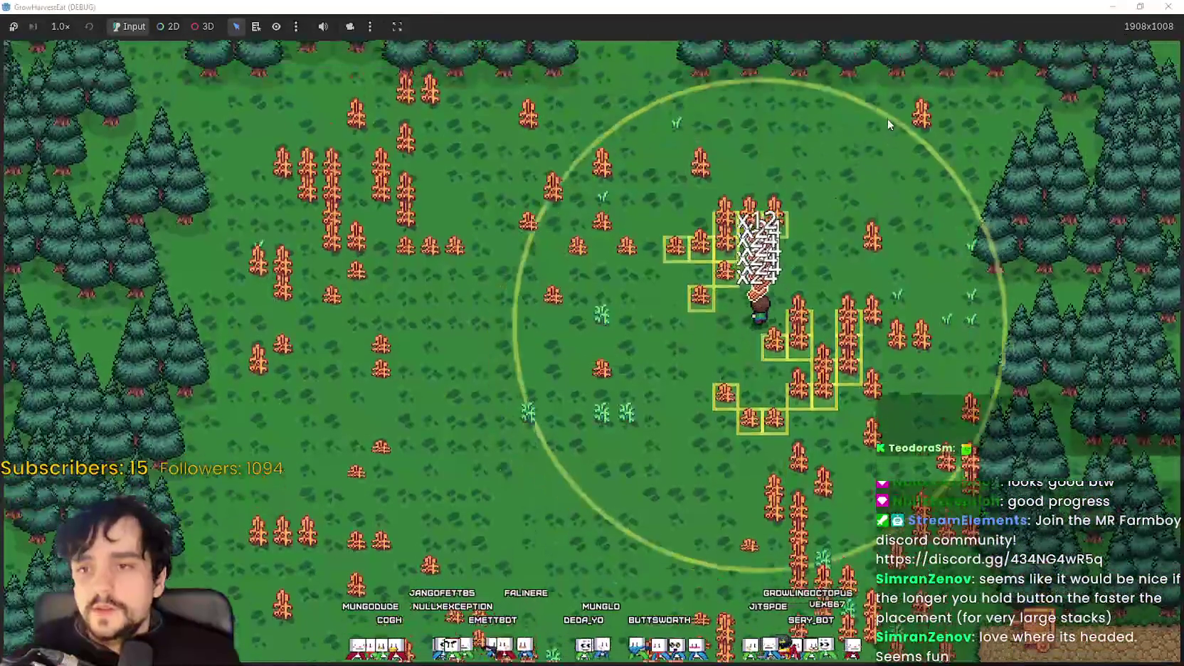
{"action": "scroll", "coordinate": [456, 397], "scroll_direction": "up", "scroll_amount": 2}
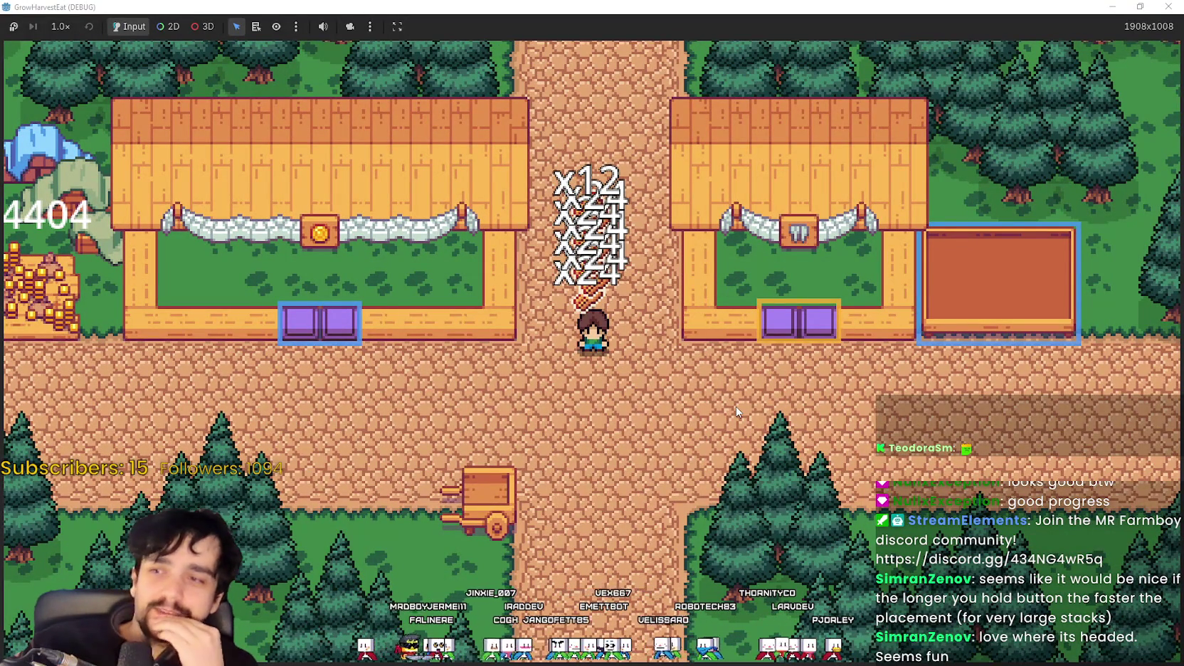
{"action": "key", "text": "s"}
{"action": "key", "text": "a"}
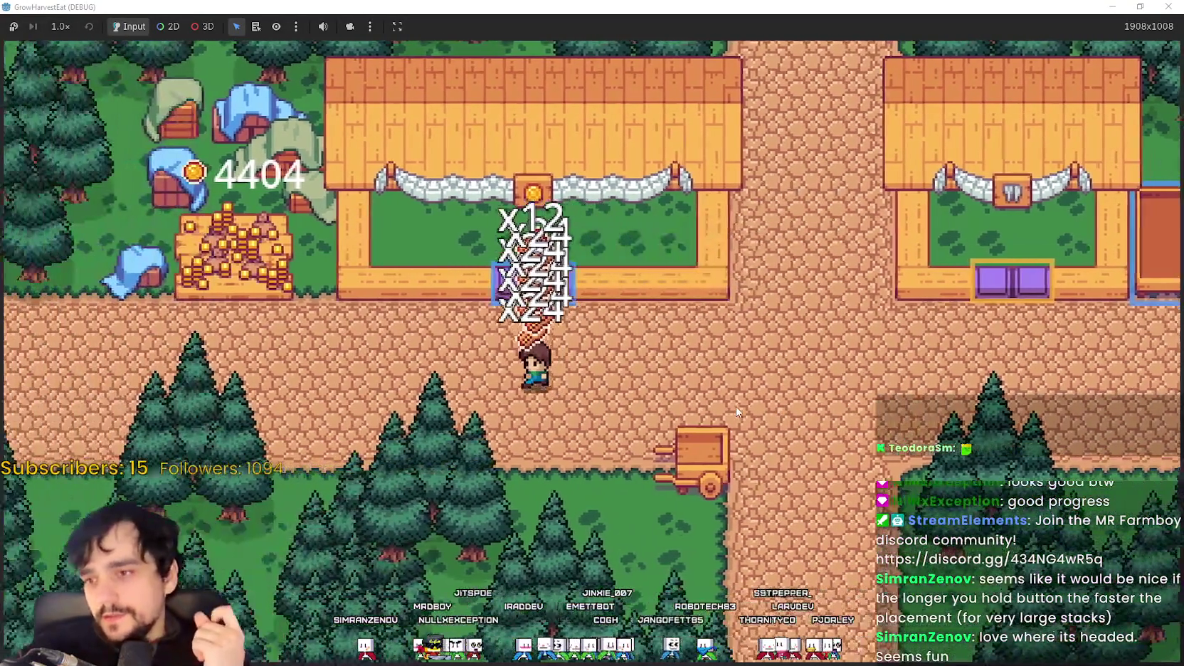
{"action": "key", "text": "a"}
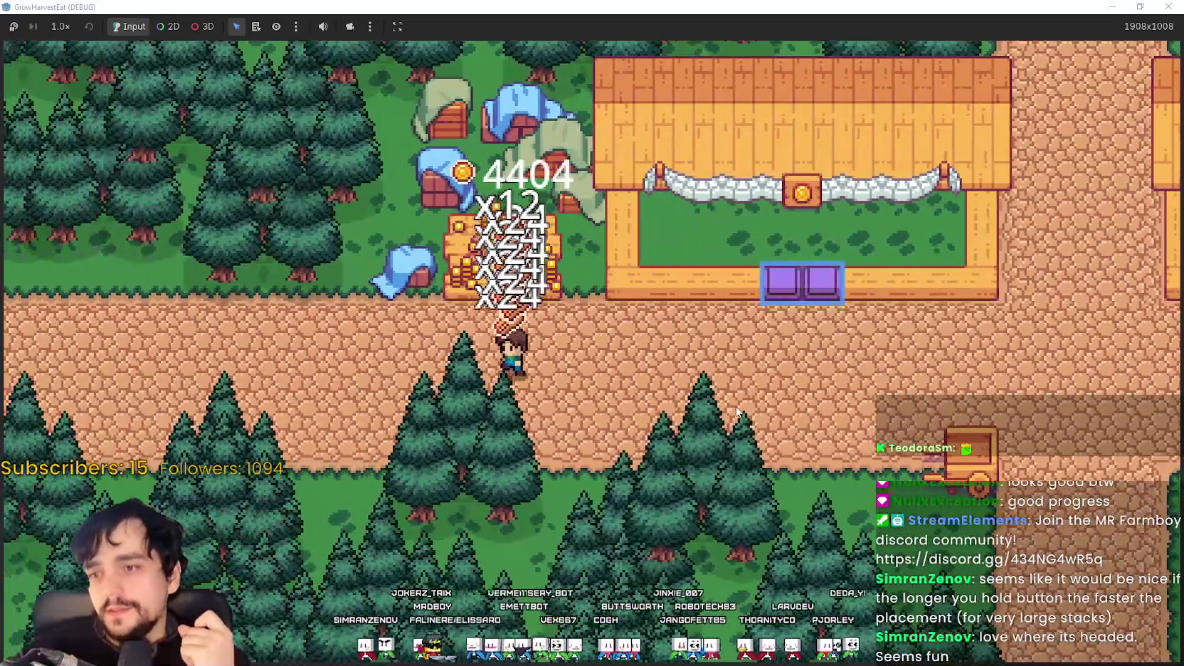
{"action": "key", "text": "a"}
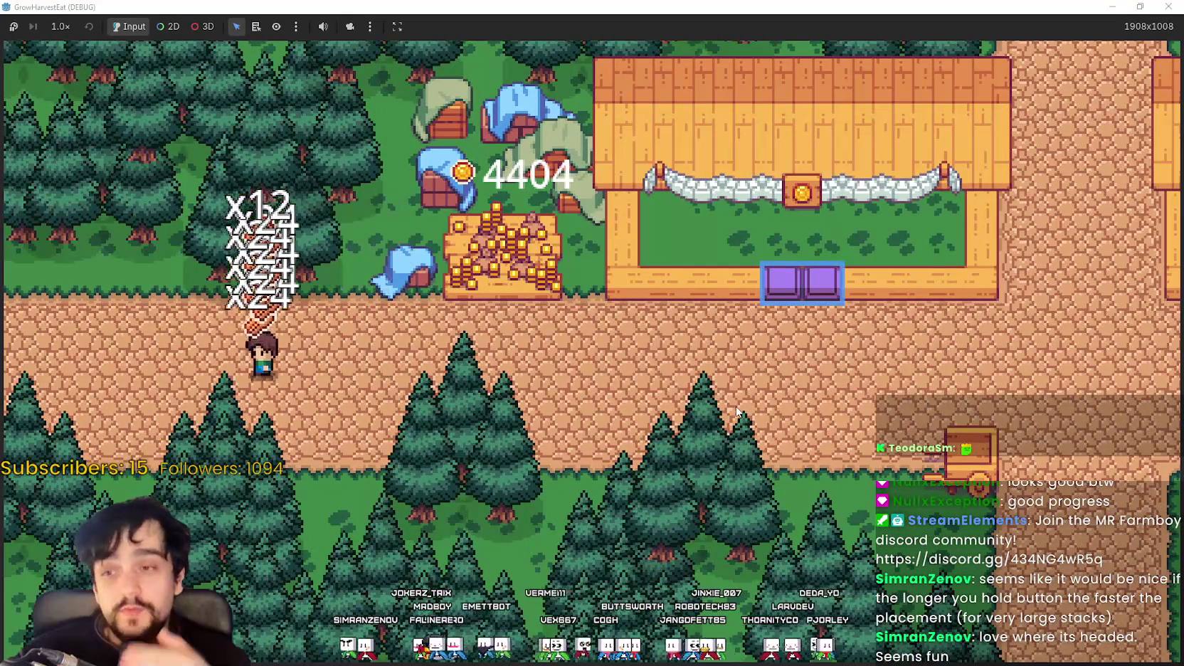
{"action": "key", "text": "d"}
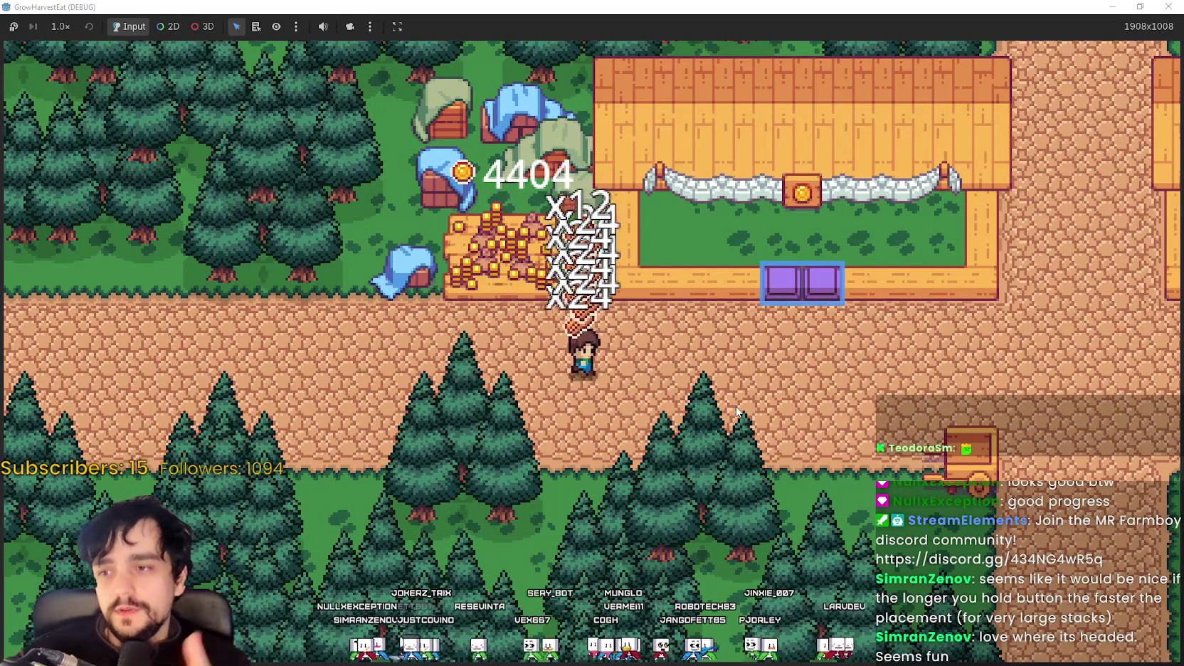
{"action": "key", "text": "w"}
{"action": "key", "text": "d"}
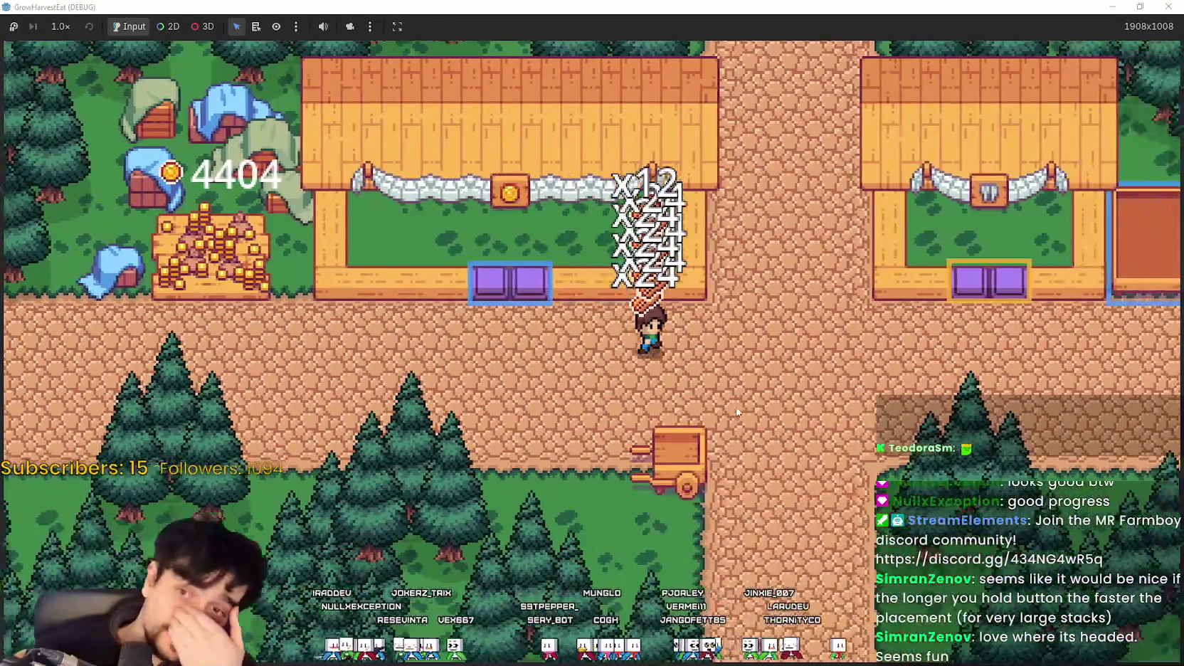
{"action": "key", "text": "s"}
{"action": "key", "text": "d"}
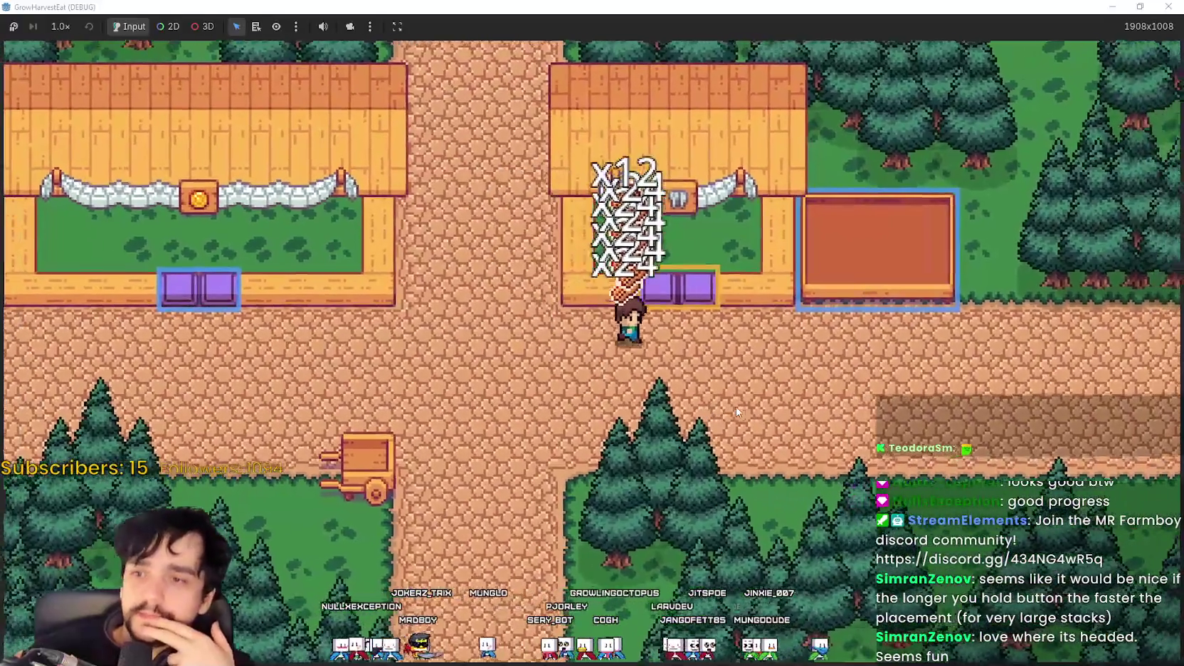
{"action": "key", "text": "d"}
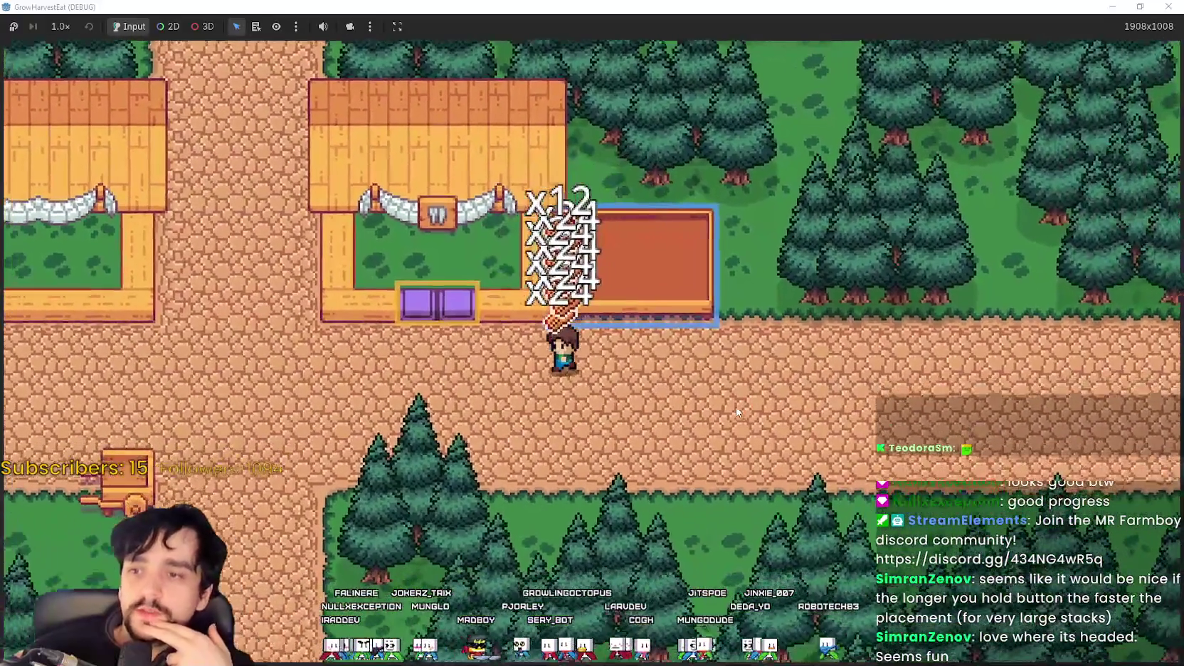
{"action": "key", "text": "a"}
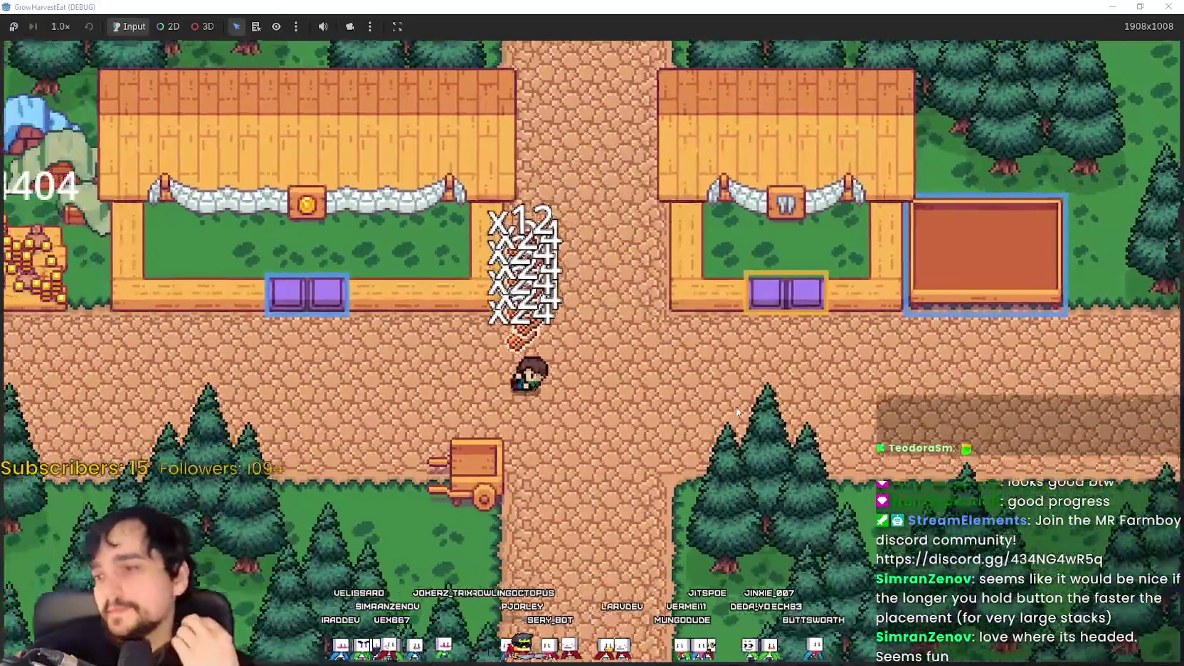
{"action": "key", "text": "a"}
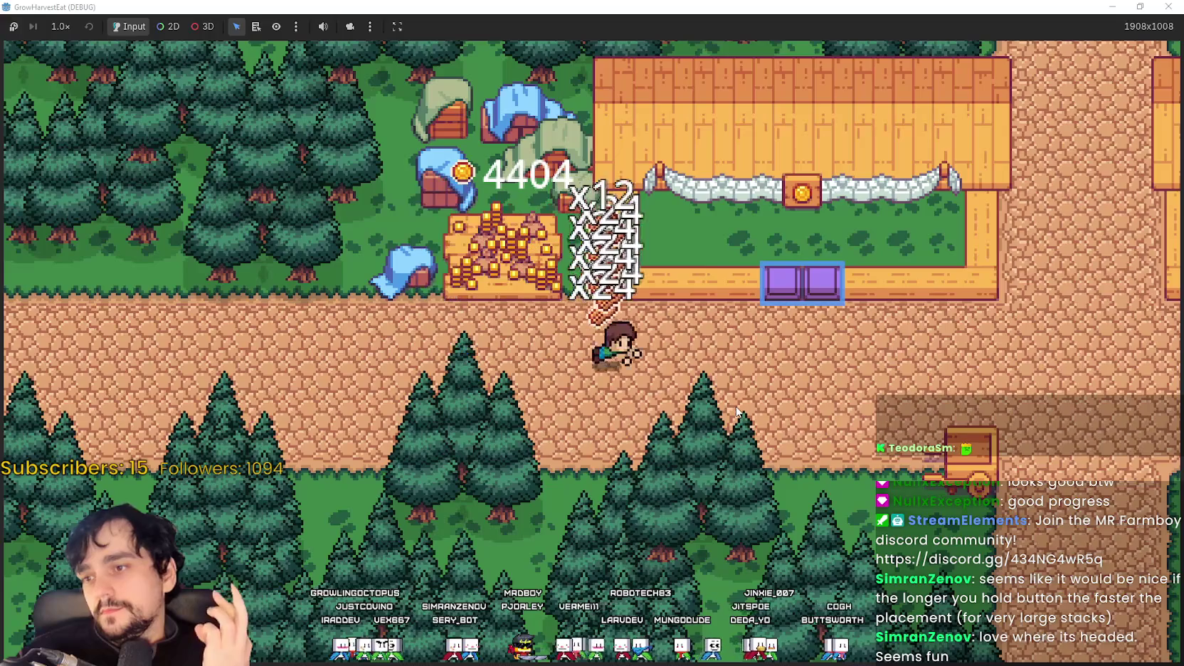
{"action": "key", "text": "w"}
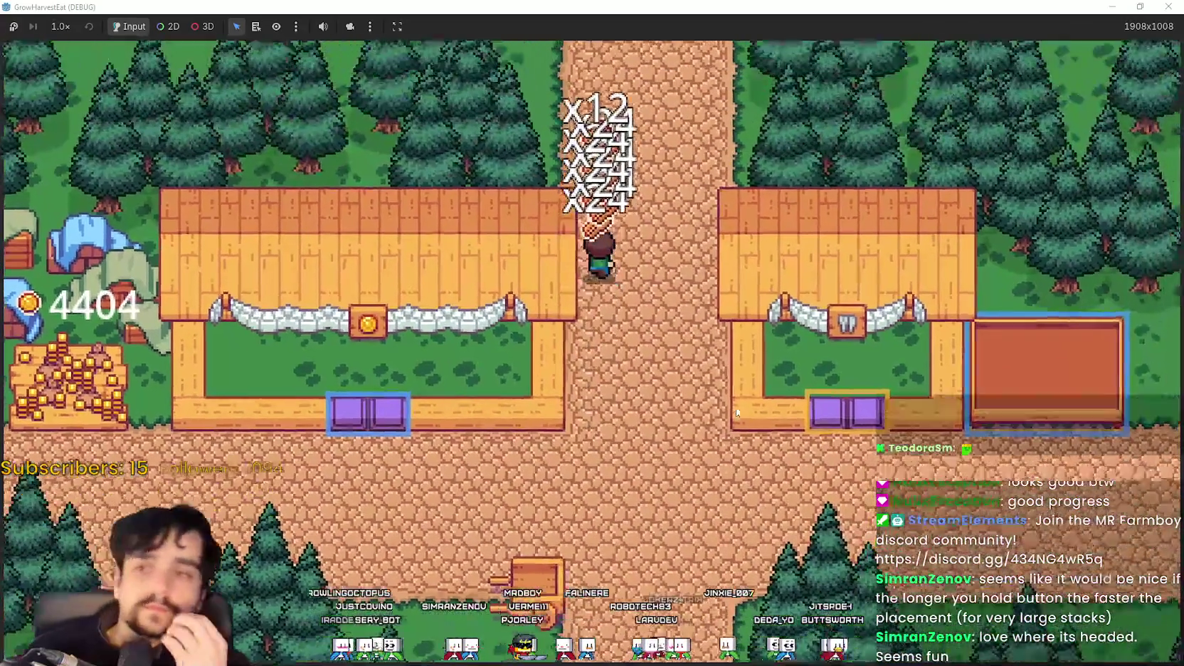
{"action": "key", "text": "w"}
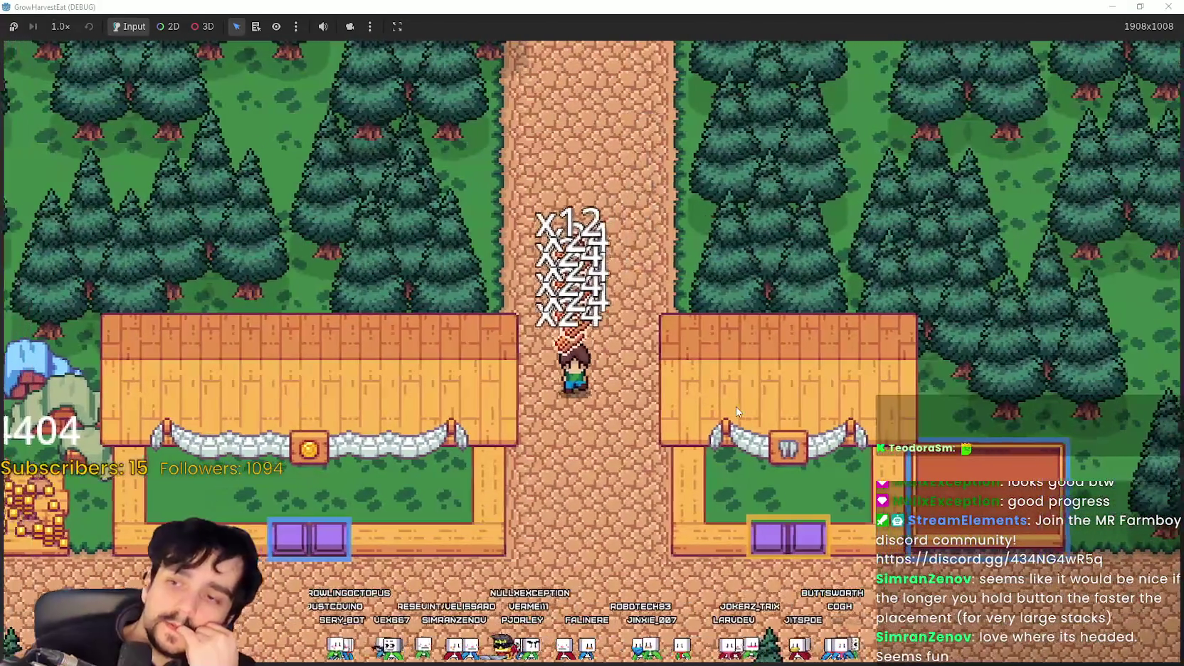
{"action": "key", "text": "s"}
{"action": "key", "text": "a"}
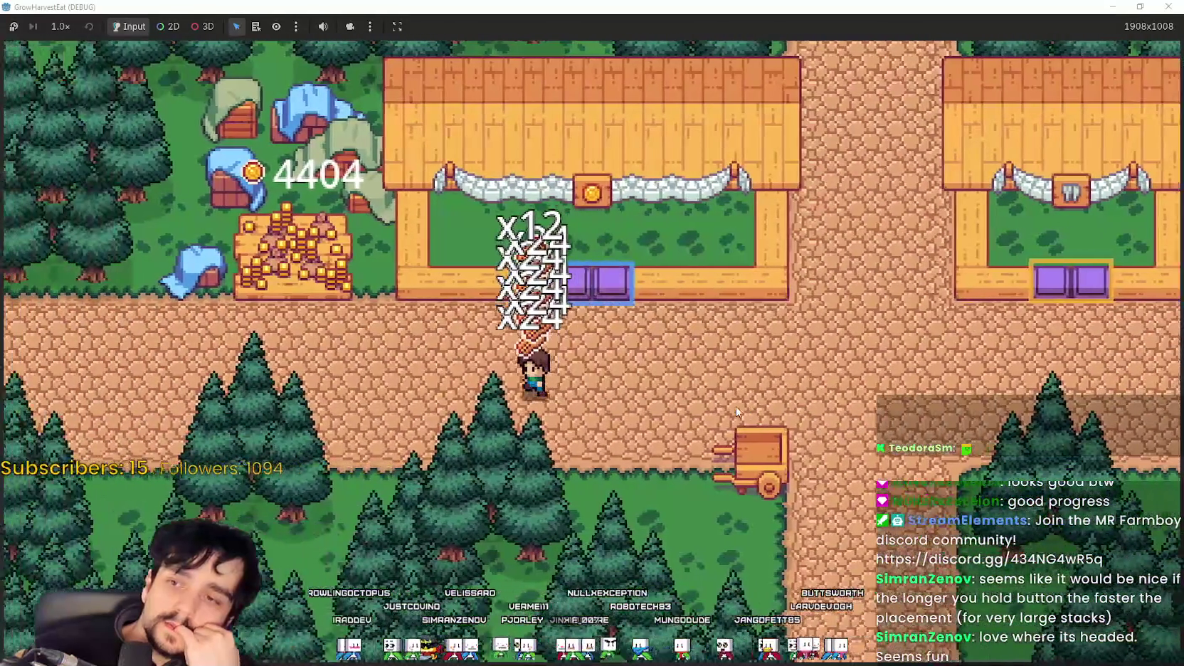
{"action": "key", "text": "a"}
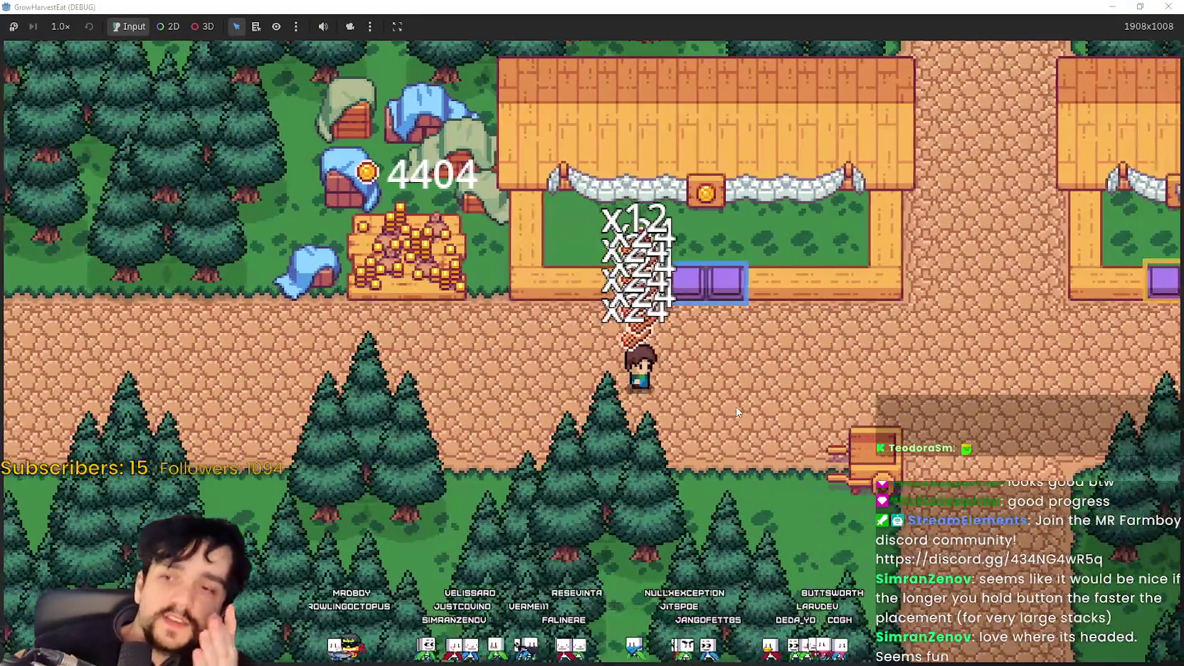
{"action": "key", "text": "d"}
{"action": "key", "text": "w"}
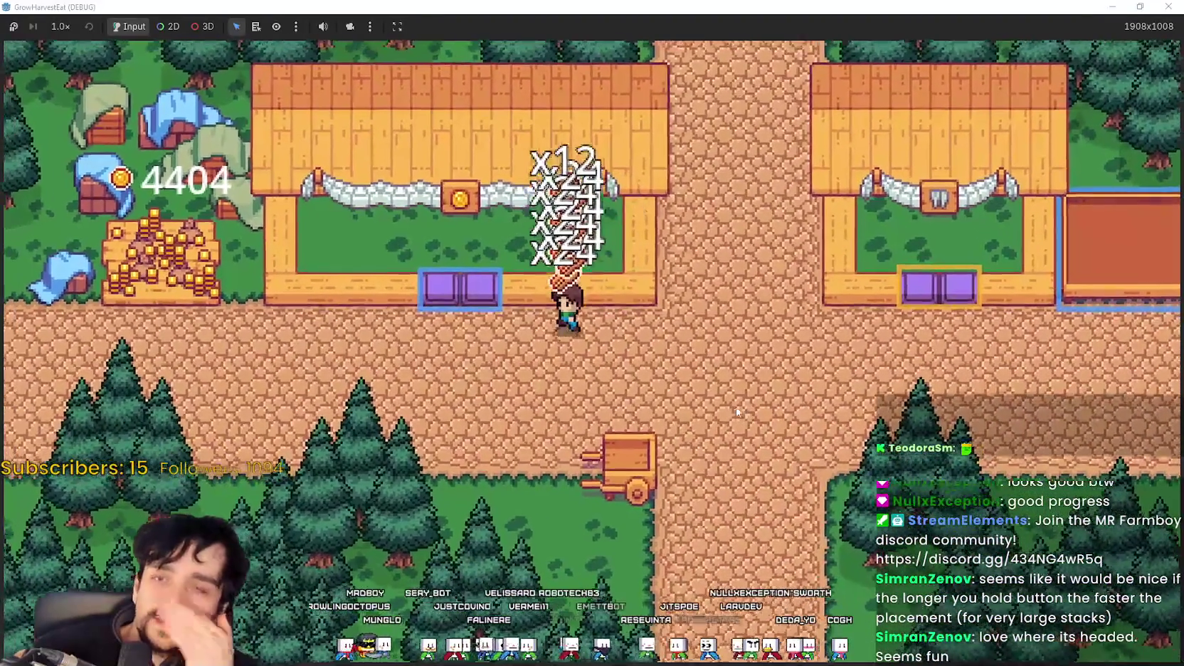
{"action": "key", "text": "a"}
{"action": "key", "text": "s"}
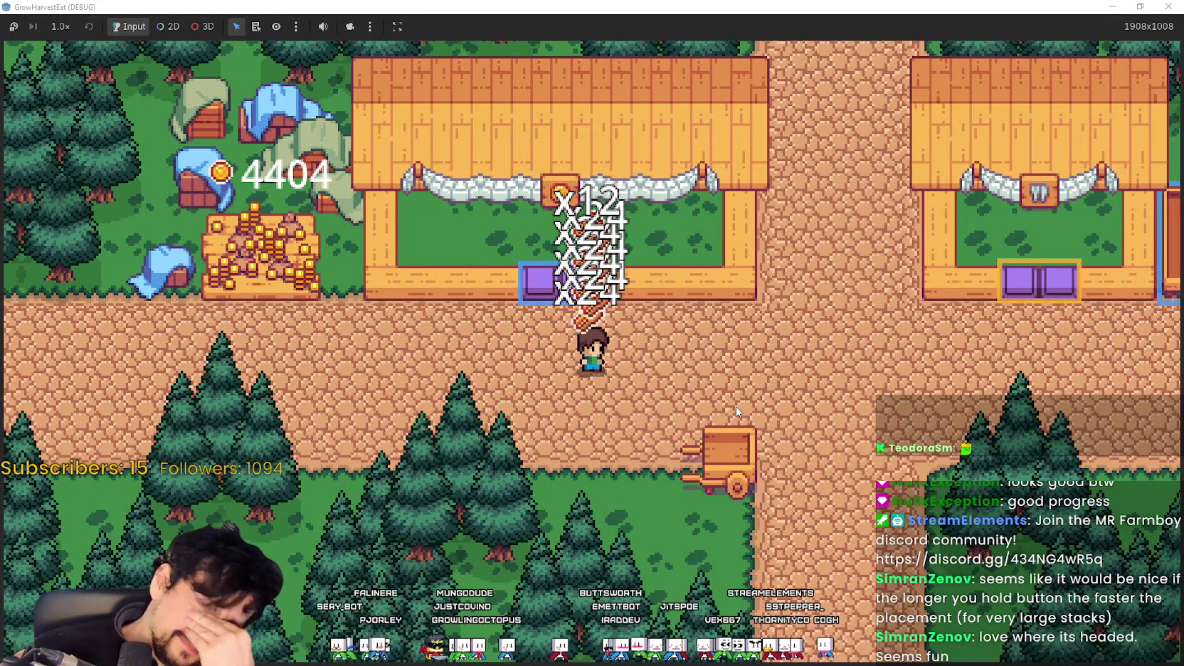
{"action": "key", "text": "d"}
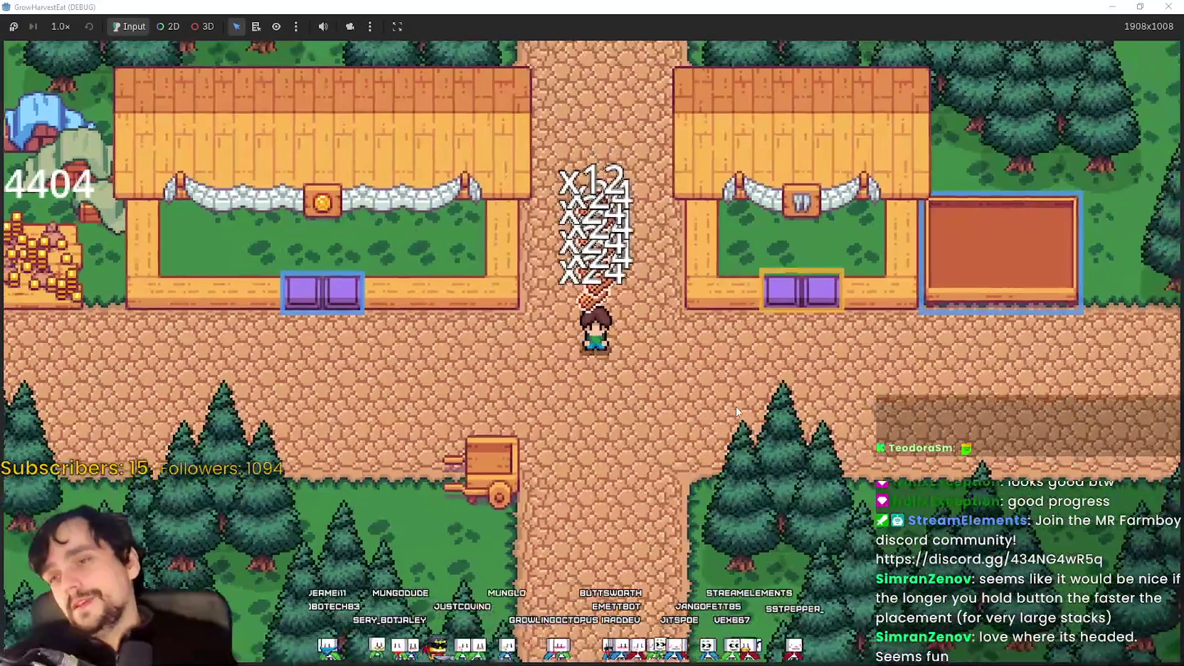
{"action": "scroll", "coordinate": [646, 548], "scroll_direction": "up", "scroll_amount": 1}
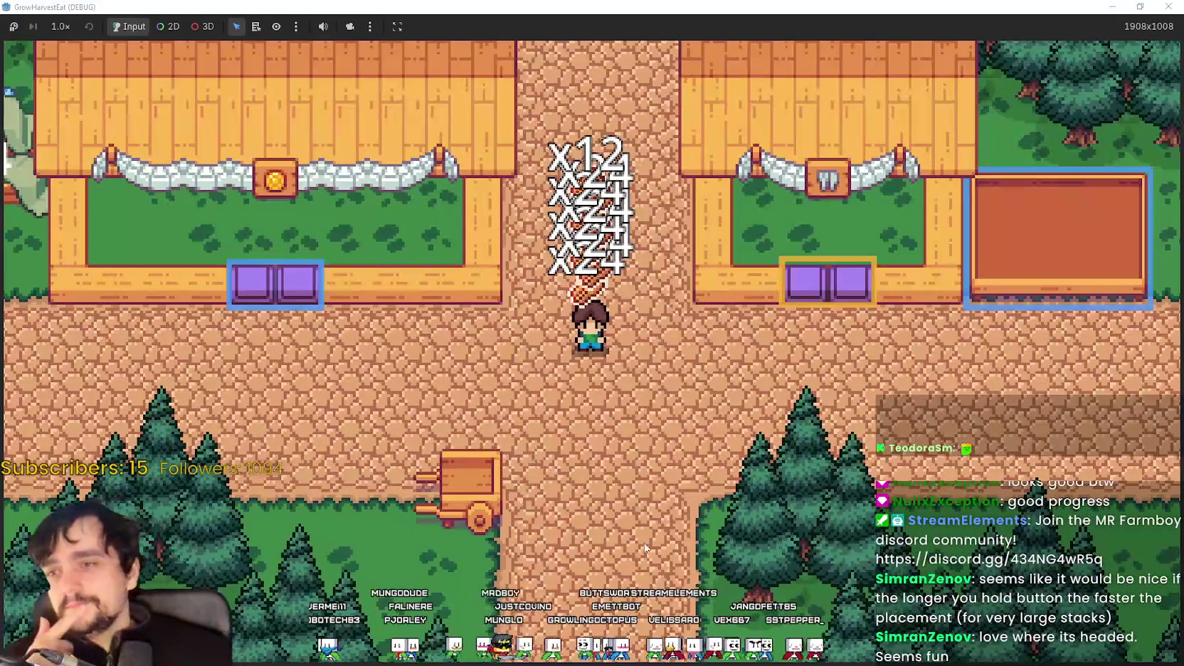
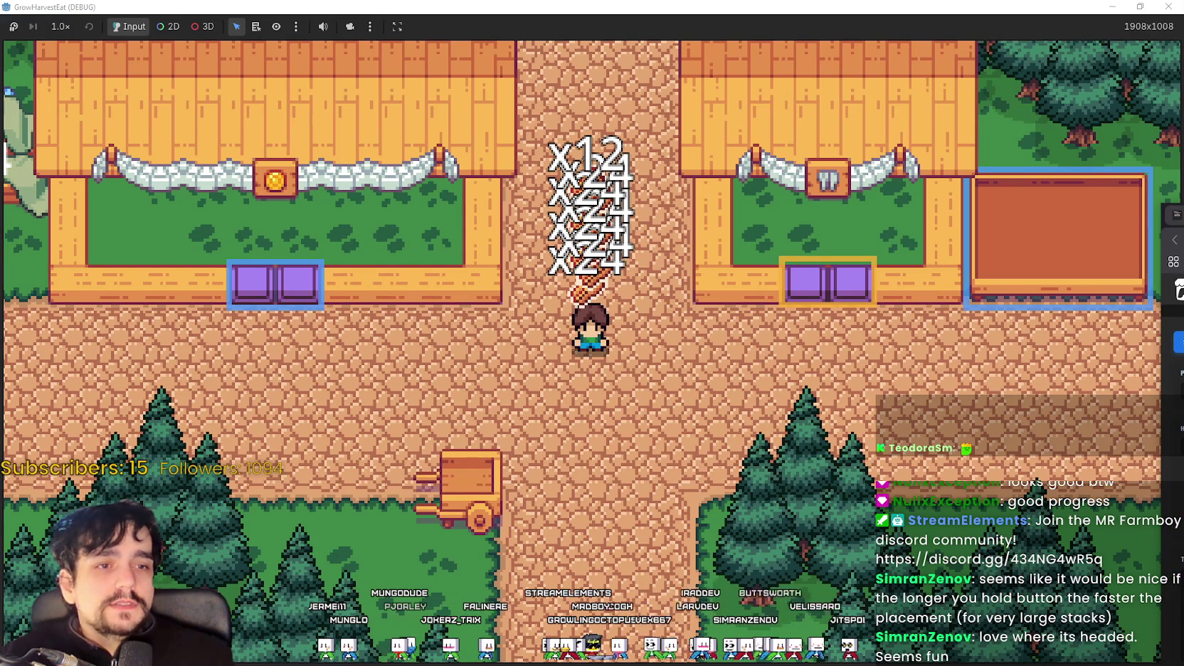
Step: Switch from the game to the browser showing the Cute Fantasy RPG Player Generator
{"action": "key", "text": "alt+Tab"}
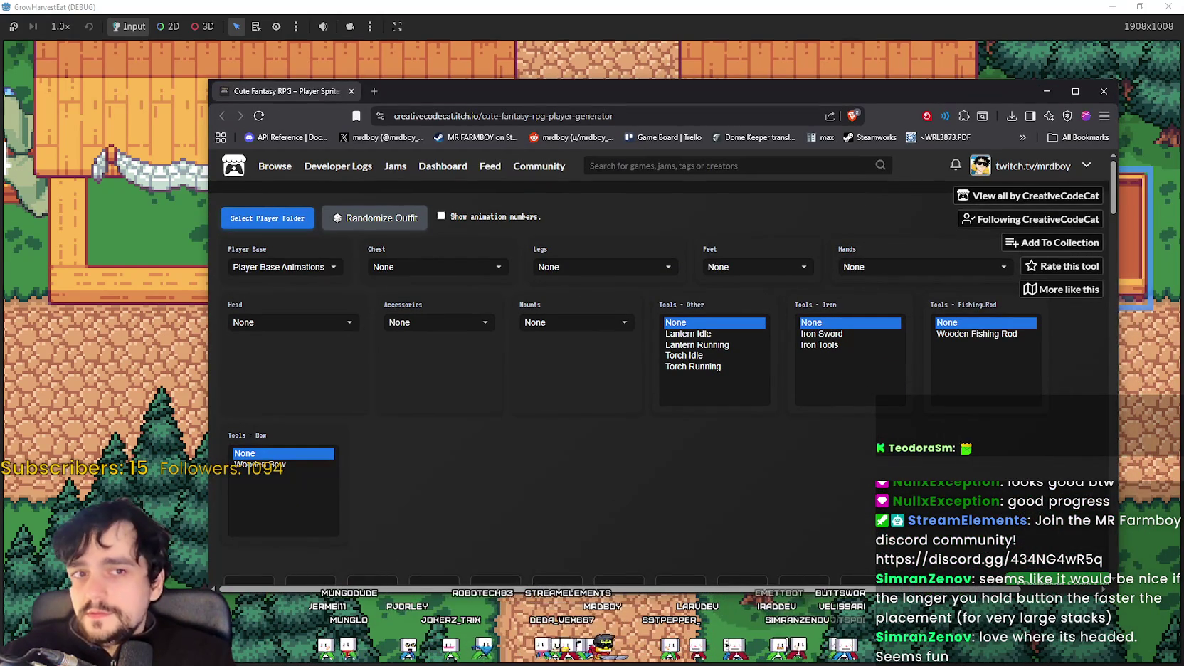
Step: Maximize the browser, keep Player Base Animations as the body base, and leave the chest slot empty
{"action": "scroll", "coordinate": [662, 401], "scroll_direction": "down", "scroll_amount": 4}
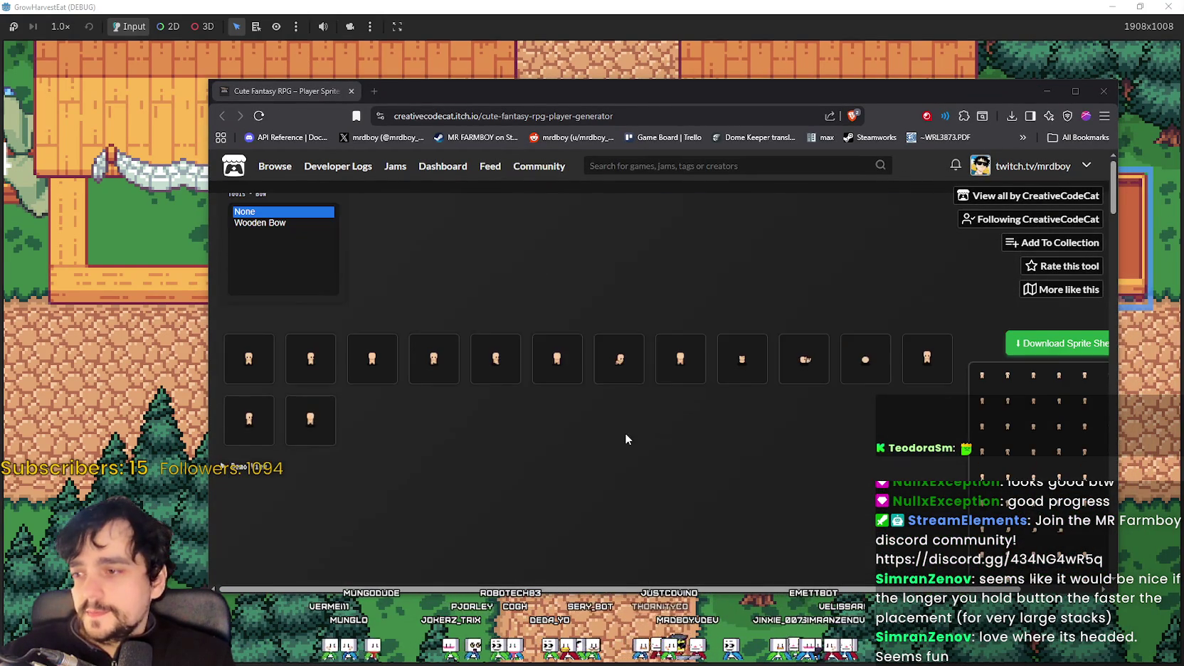
{"action": "scroll", "coordinate": [754, 356], "scroll_direction": "up", "scroll_amount": 1}
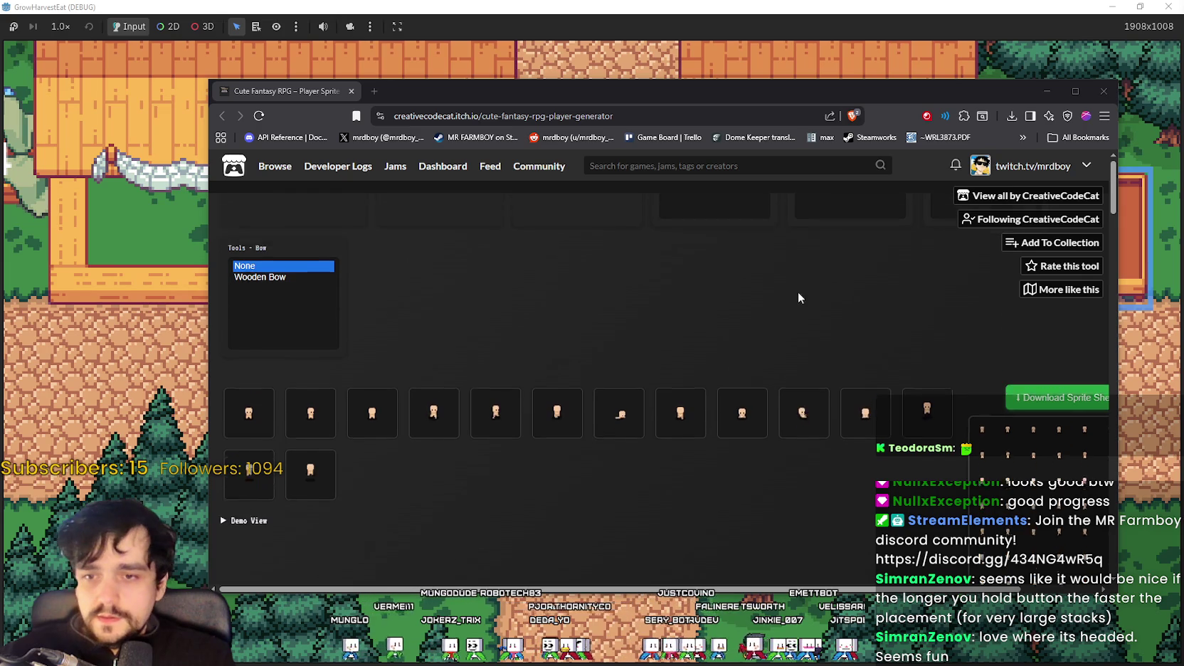
{"action": "left_click", "coordinate": [1074, 92]}
{"action": "scroll", "coordinate": [554, 305], "scroll_direction": "up", "scroll_amount": 3}
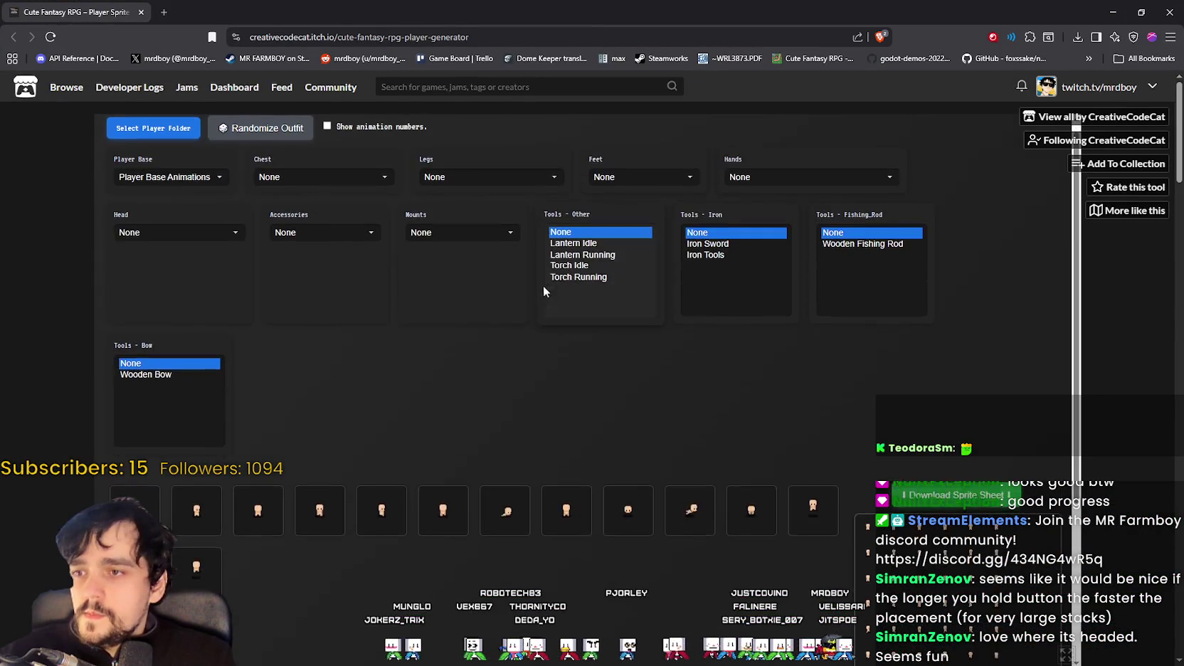
{"action": "left_click", "coordinate": [283, 191]}
{"action": "left_click", "coordinate": [284, 196]}
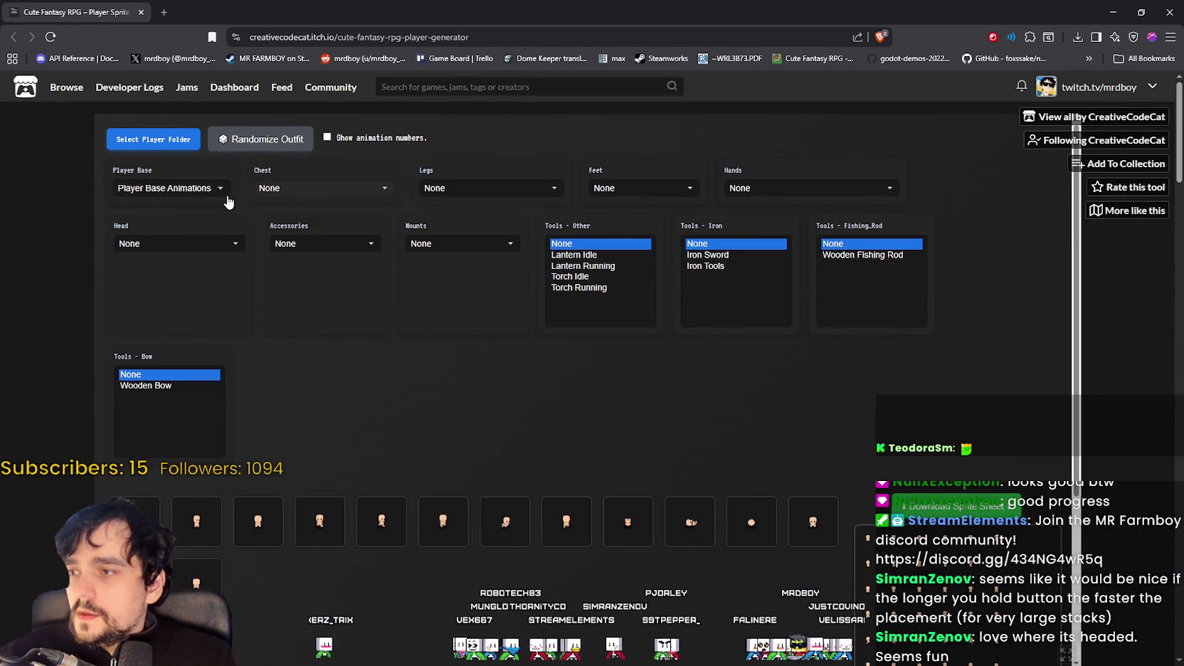
{"action": "left_click", "coordinate": [220, 189]}
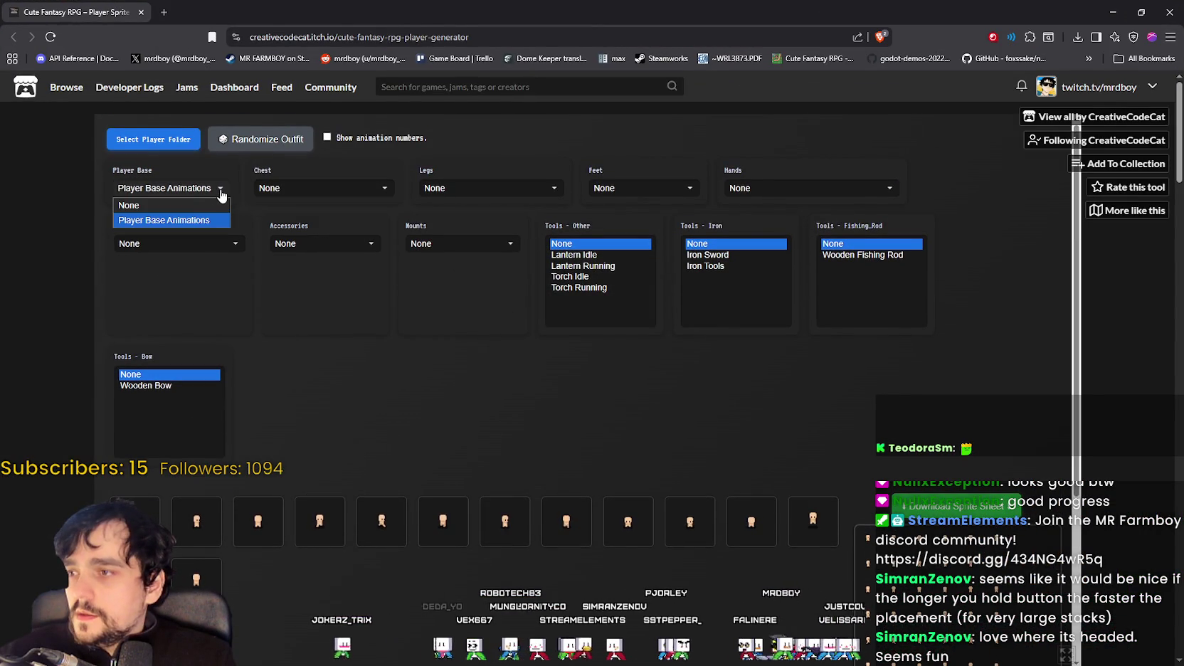
{"action": "left_click", "coordinate": [167, 220]}
{"action": "left_click", "coordinate": [169, 190]}
{"action": "left_click", "coordinate": [162, 221]}
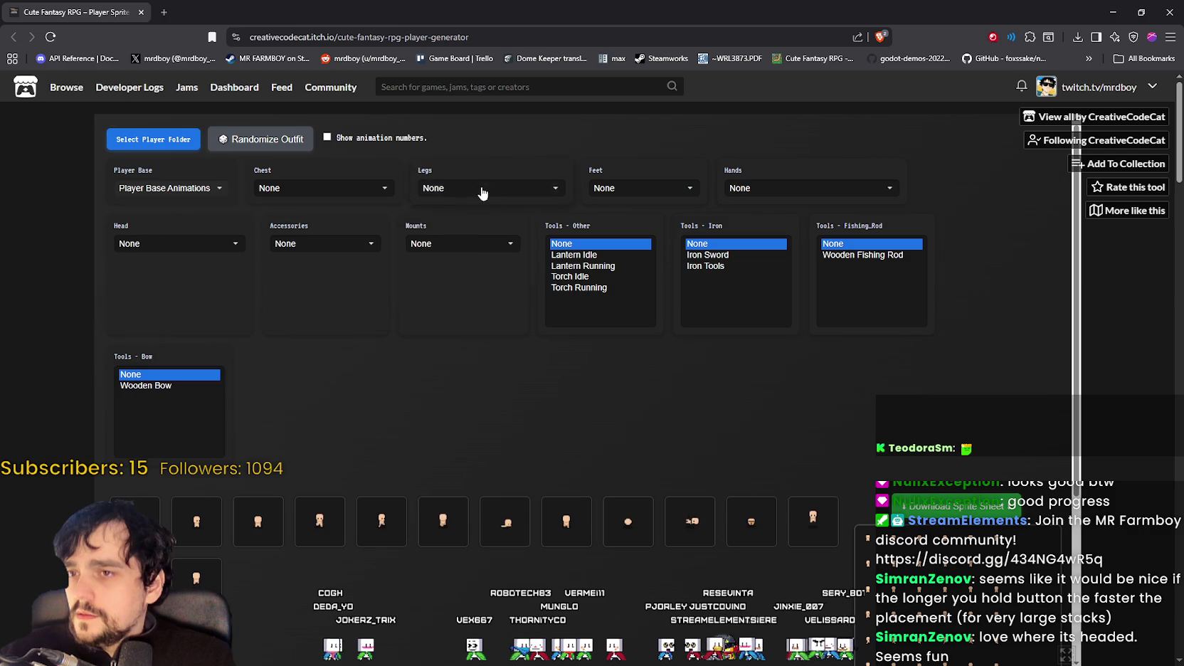
{"action": "left_click", "coordinate": [370, 190]}
{"action": "left_click", "coordinate": [387, 191]}
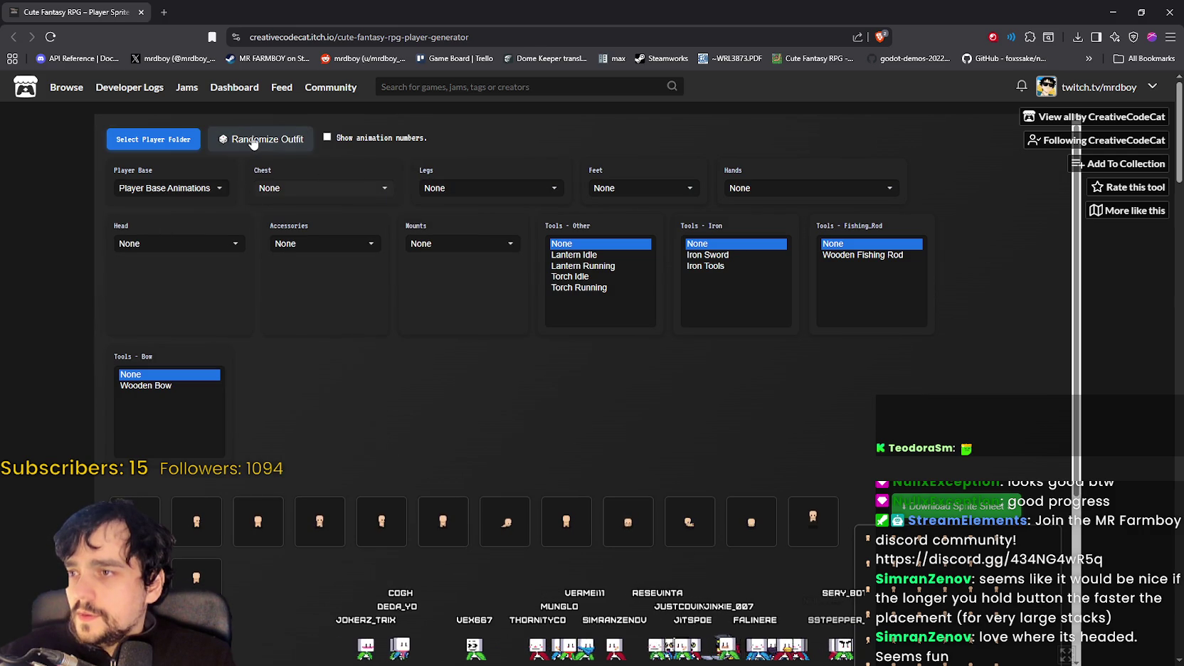
Step: Randomize the outfit, try the Iron Sword, Iron Tools and Wooden Fishing Rod, then remove the iron tool
{"action": "left_click", "coordinate": [252, 140]}
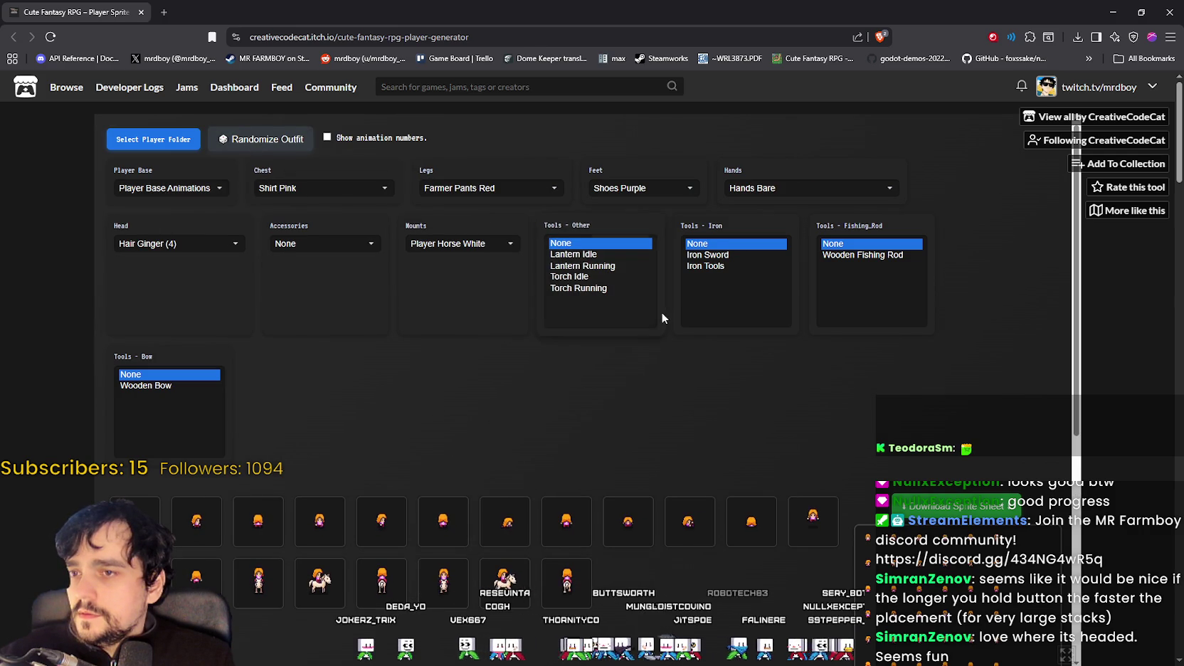
{"action": "left_click", "coordinate": [714, 255]}
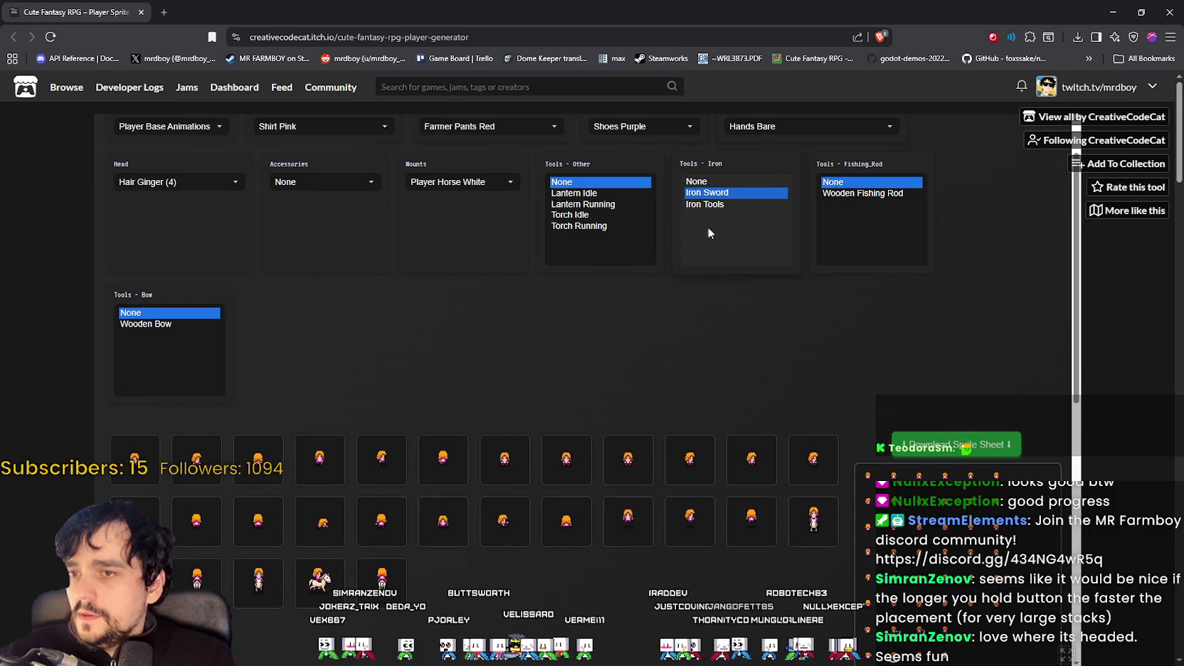
{"action": "left_click", "coordinate": [718, 205]}
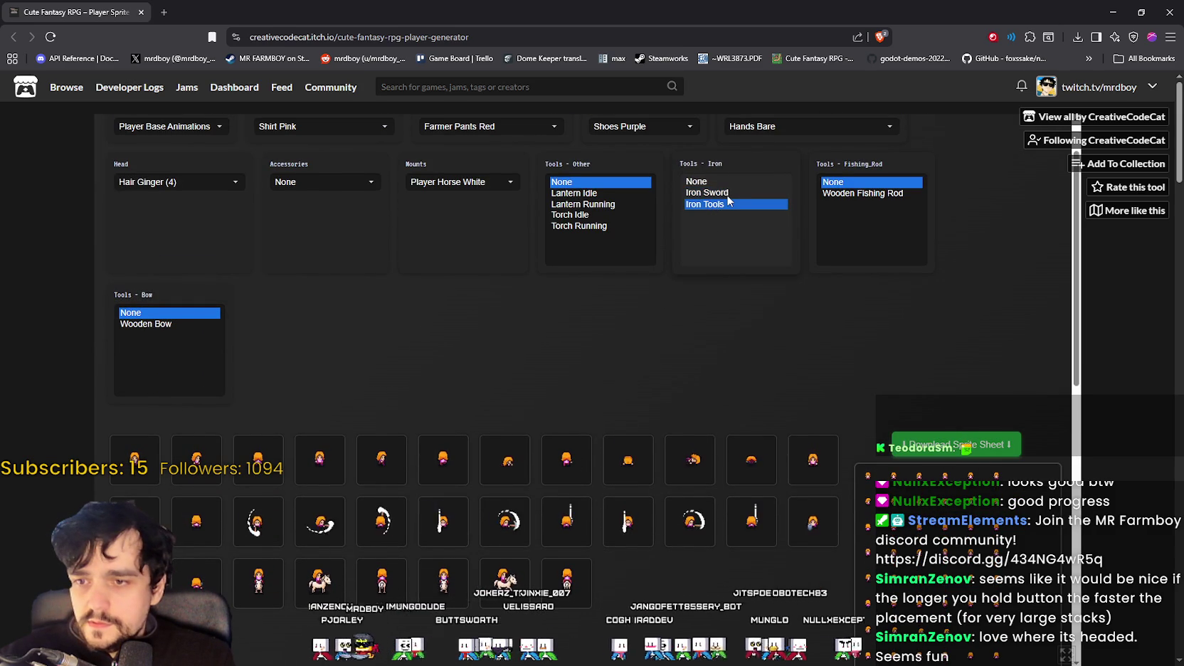
{"action": "left_click", "coordinate": [722, 193]}
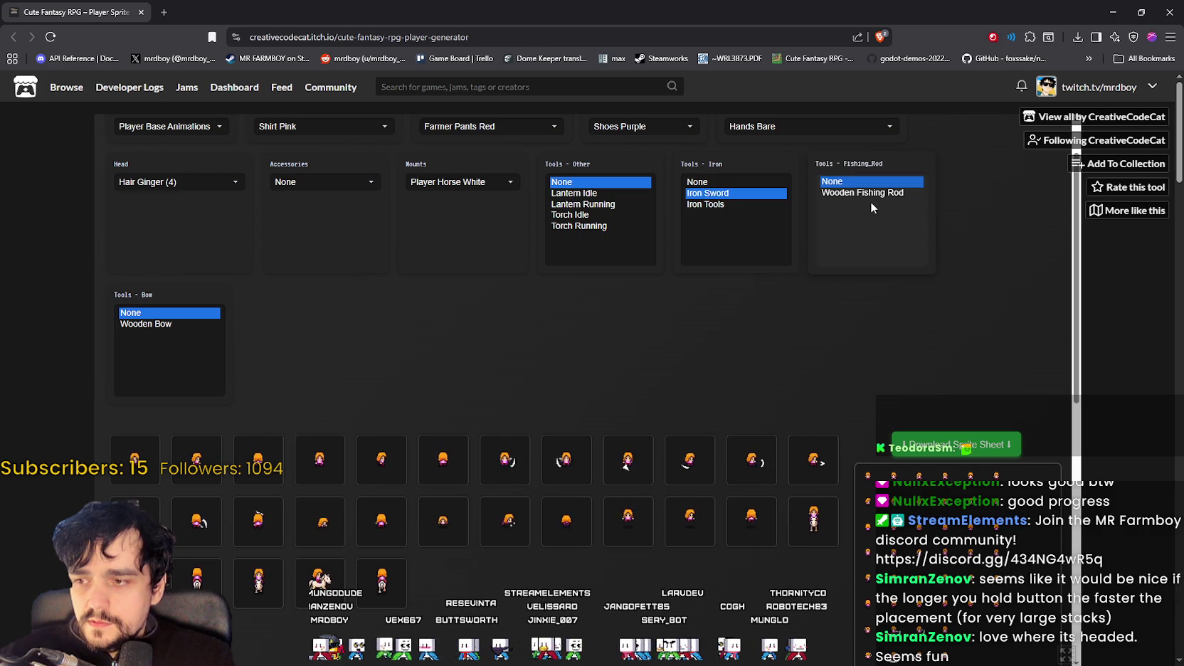
{"action": "left_click", "coordinate": [880, 193]}
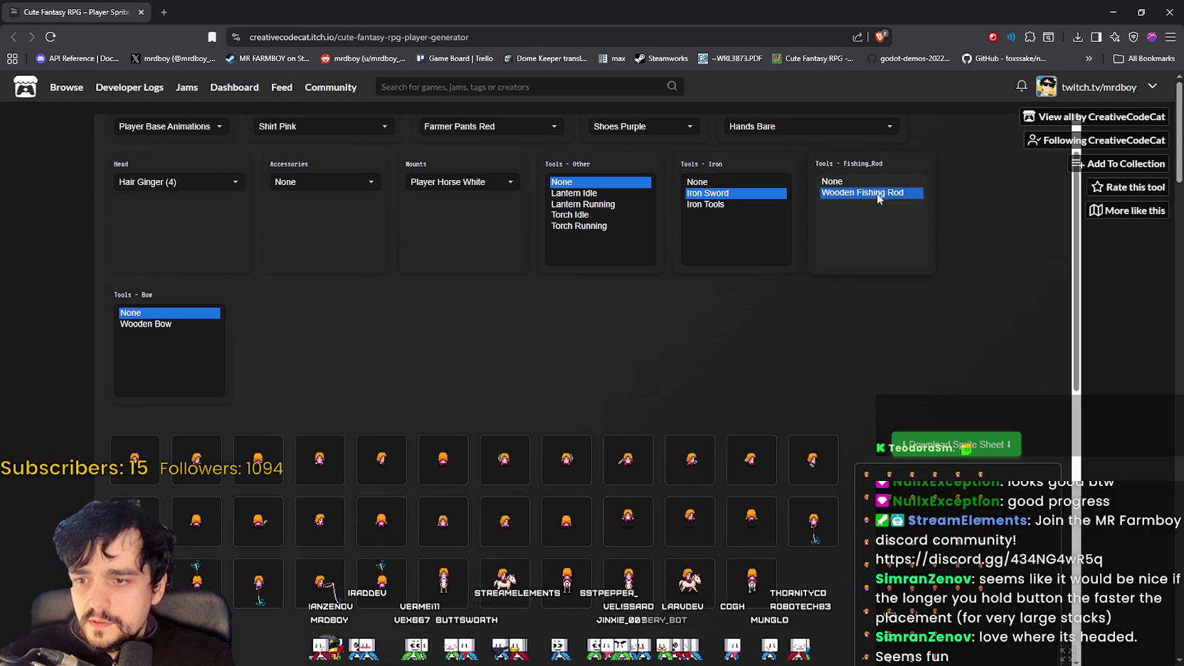
{"action": "scroll", "coordinate": [564, 366], "scroll_direction": "up", "scroll_amount": 2}
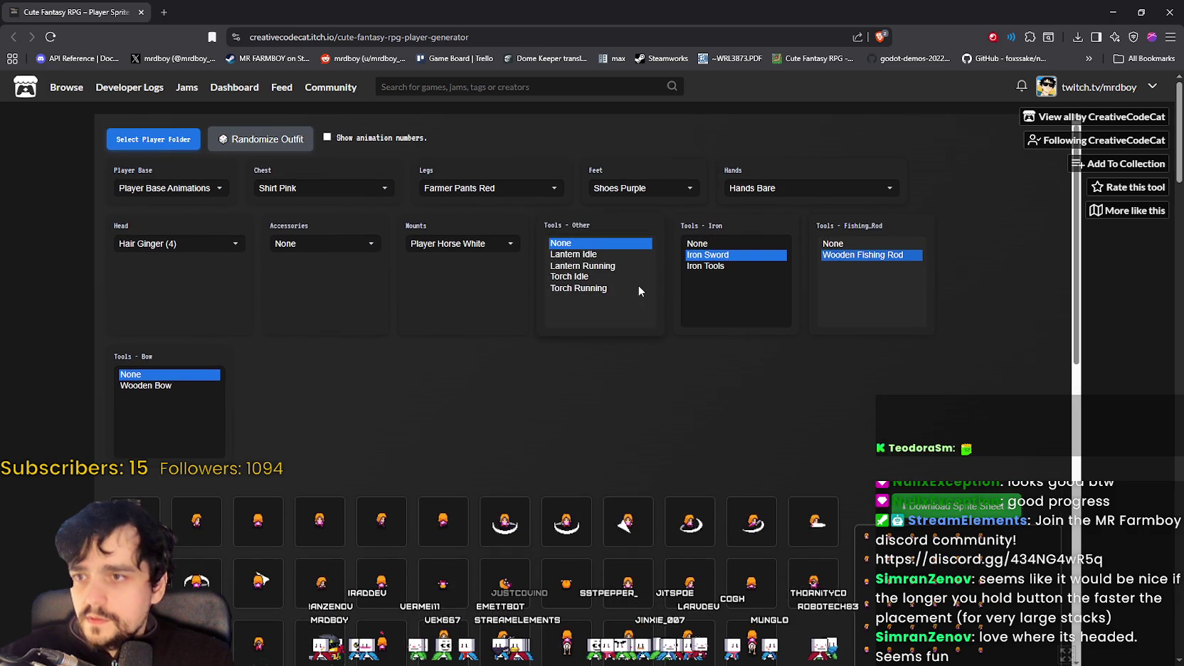
{"action": "left_click", "coordinate": [719, 244]}
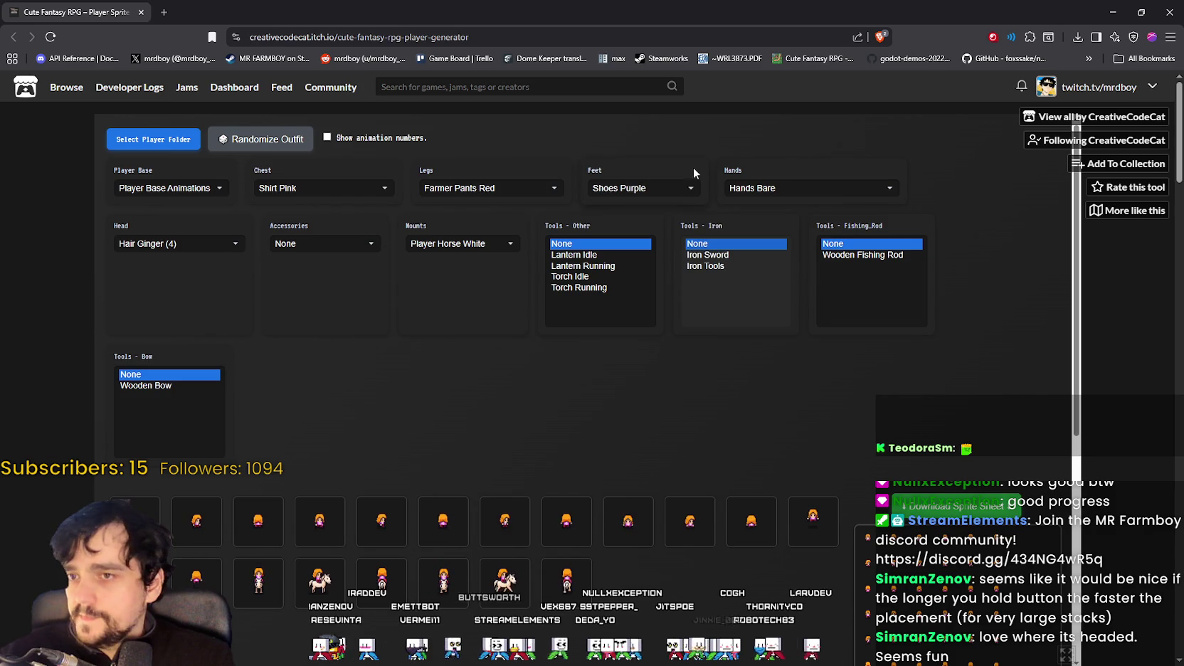
Step: Keep the white horse as mount and leave the character without accessories
{"action": "left_click", "coordinate": [453, 244]}
{"action": "left_click", "coordinate": [436, 243]}
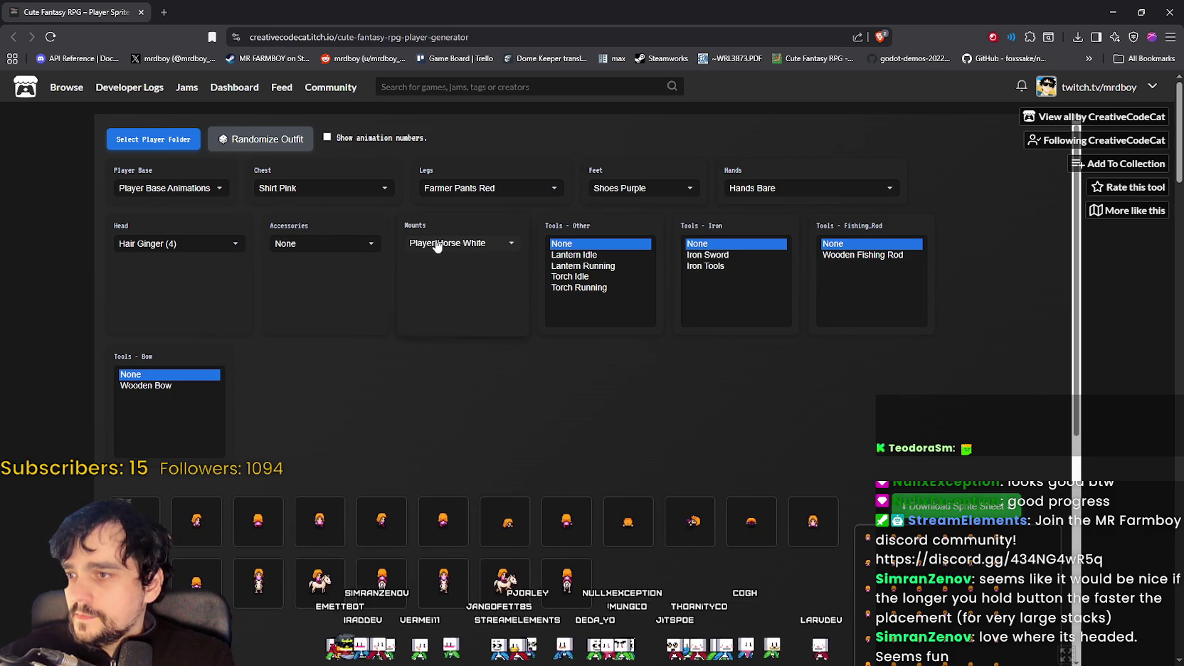
{"action": "left_click", "coordinate": [340, 244]}
{"action": "left_click", "coordinate": [341, 244]}
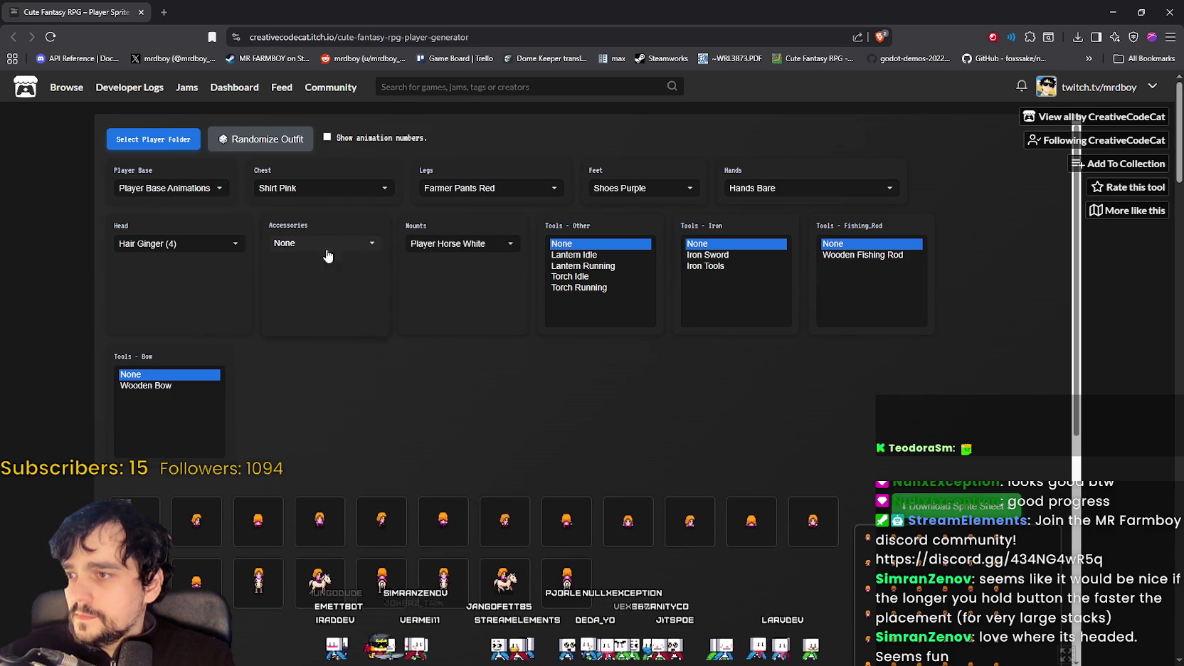
Step: Cancel the player folder picker and reroll the outfit five times to get the purple lumberjack look
{"action": "left_click", "coordinate": [170, 146]}
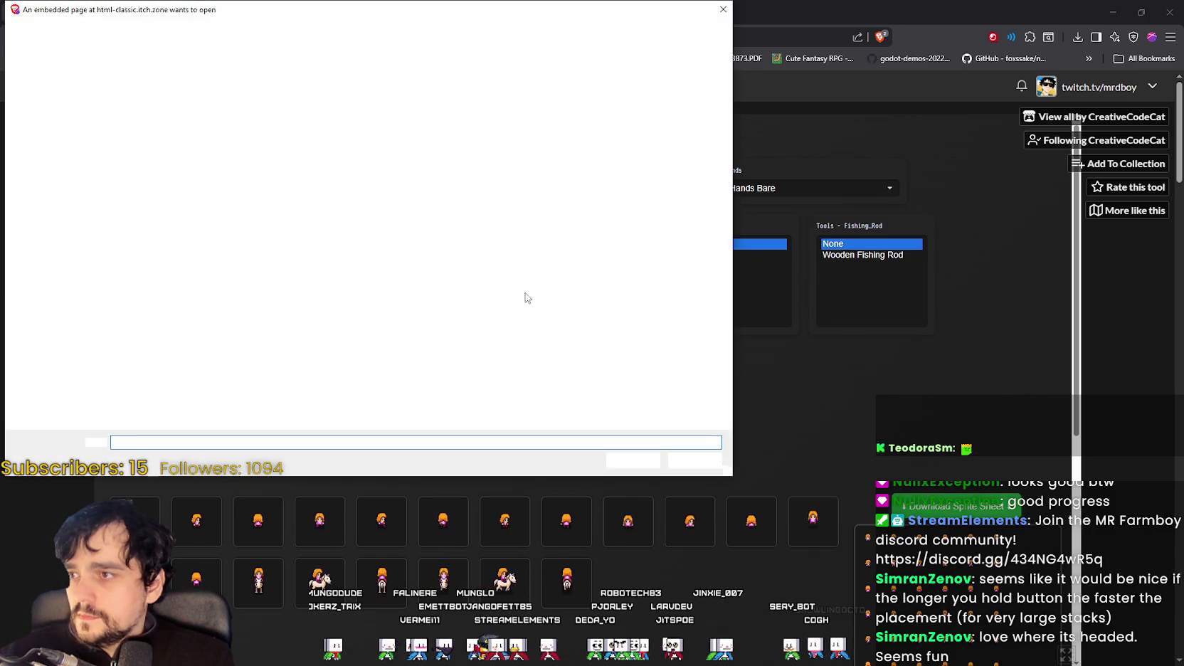
{"action": "left_click", "coordinate": [715, 461]}
{"action": "left_click", "coordinate": [249, 140]}
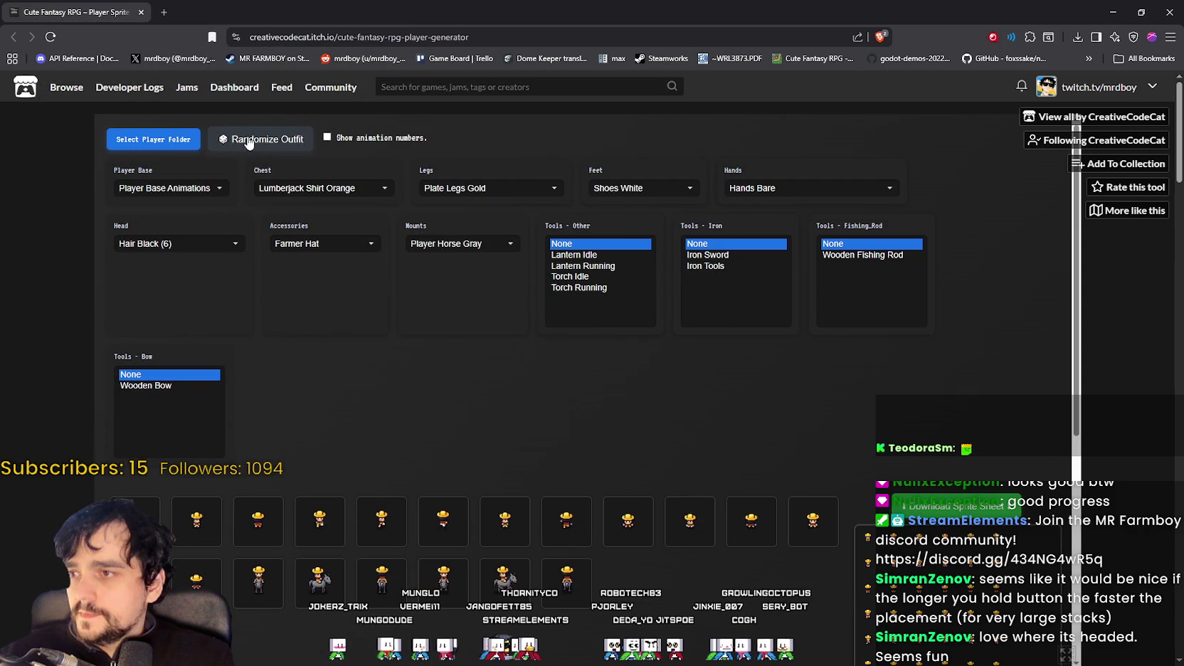
{"action": "left_click", "coordinate": [248, 140]}
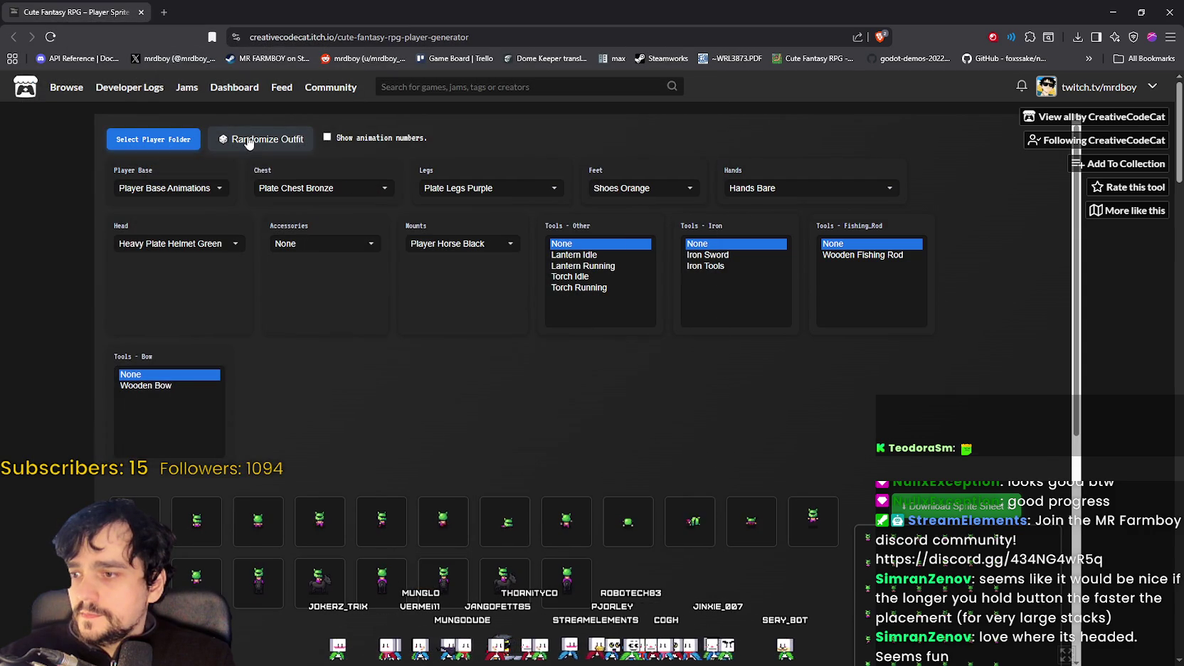
{"action": "left_click", "coordinate": [249, 140]}
{"action": "left_click", "coordinate": [248, 140]}
{"action": "left_click", "coordinate": [249, 140]}
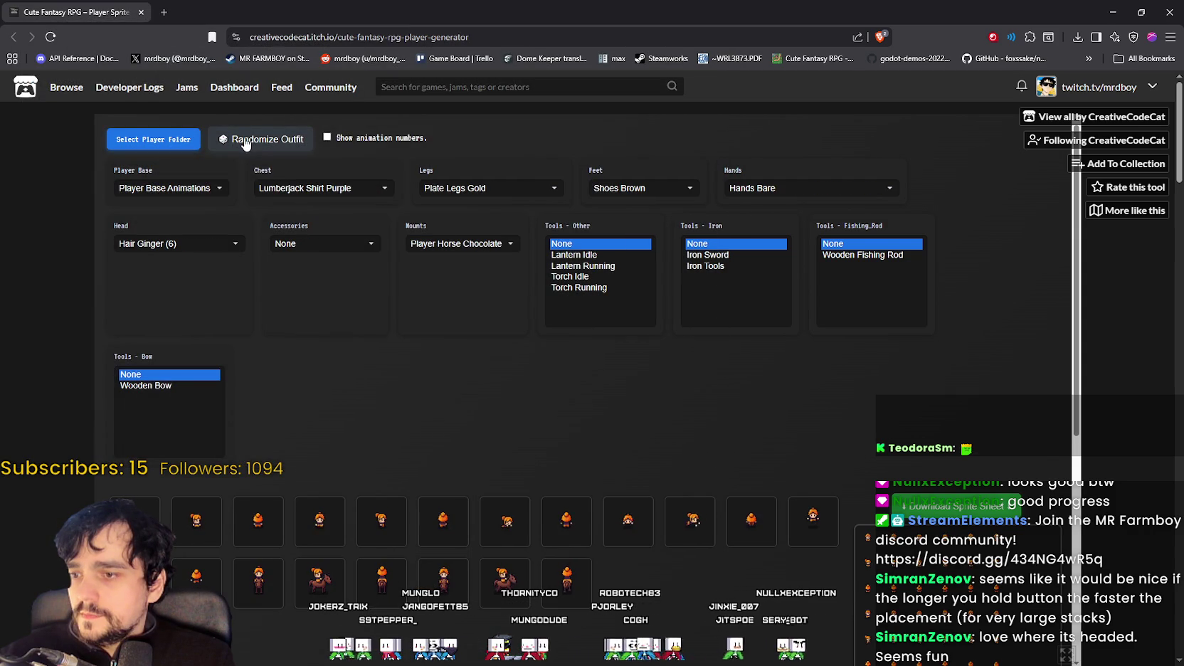
Step: Scroll through the sprite sheet preview to check the new outfit
{"action": "scroll", "coordinate": [618, 386], "scroll_direction": "down", "scroll_amount": 3}
{"action": "scroll", "coordinate": [614, 384], "scroll_direction": "down", "scroll_amount": 3}
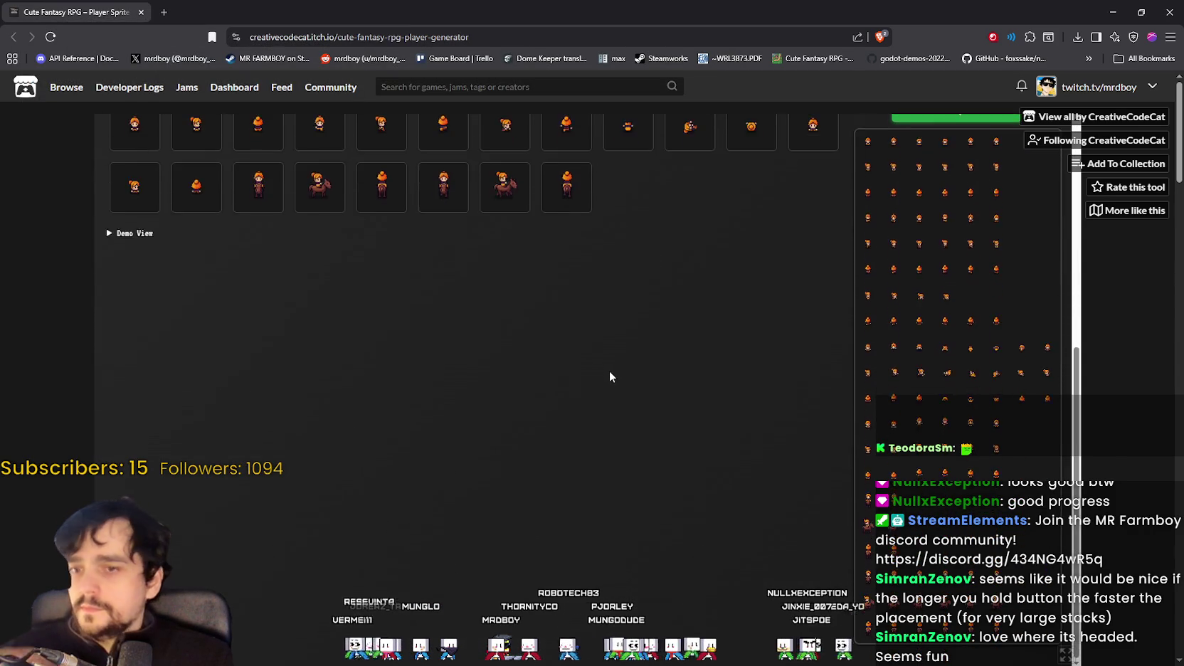
{"action": "scroll", "coordinate": [609, 377], "scroll_direction": "up", "scroll_amount": 2}
{"action": "scroll", "coordinate": [609, 381], "scroll_direction": "up", "scroll_amount": 4}
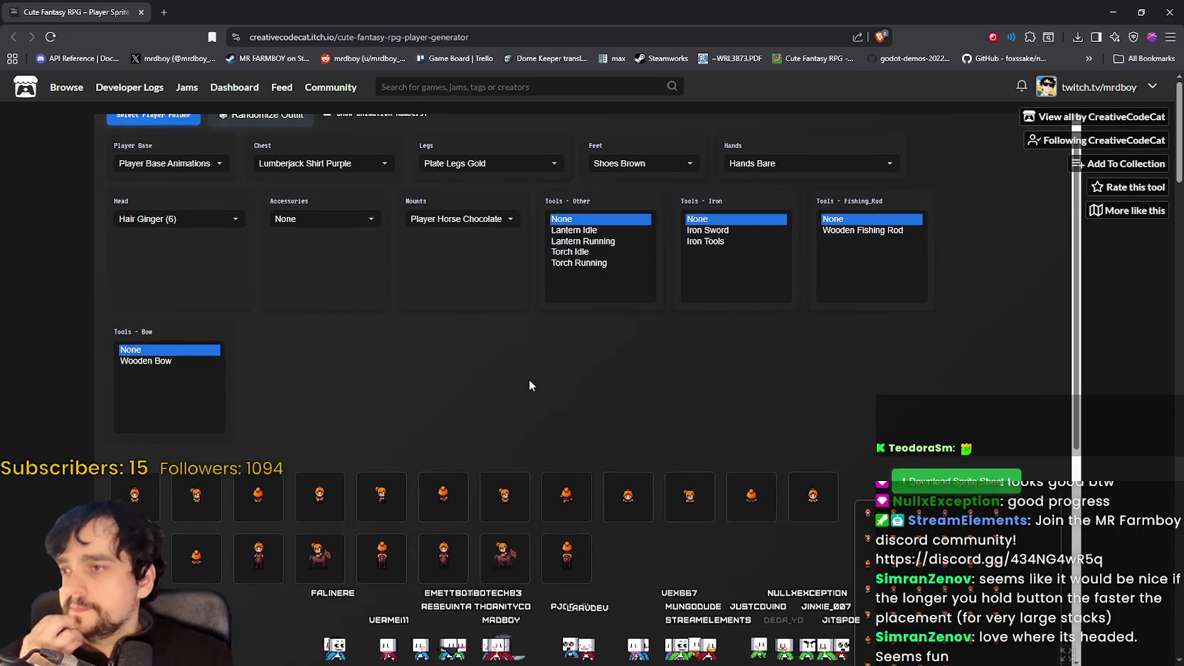
{"action": "scroll", "coordinate": [818, 441], "scroll_direction": "down", "scroll_amount": 1}
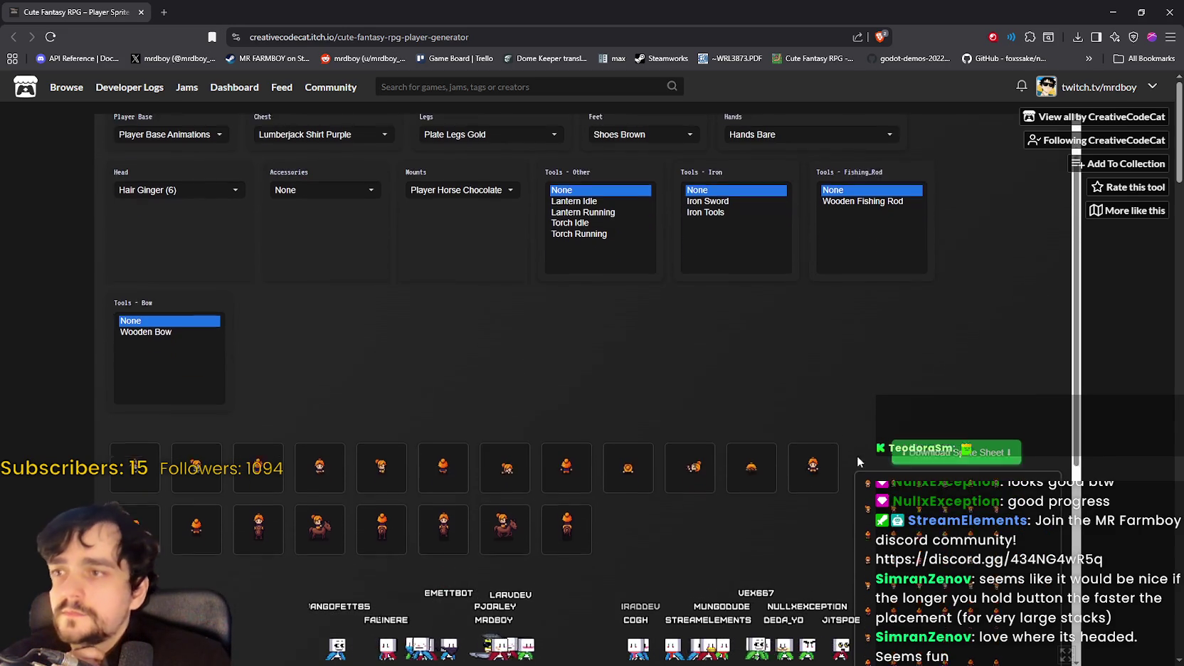
{"action": "scroll", "coordinate": [857, 457], "scroll_direction": "down", "scroll_amount": 1}
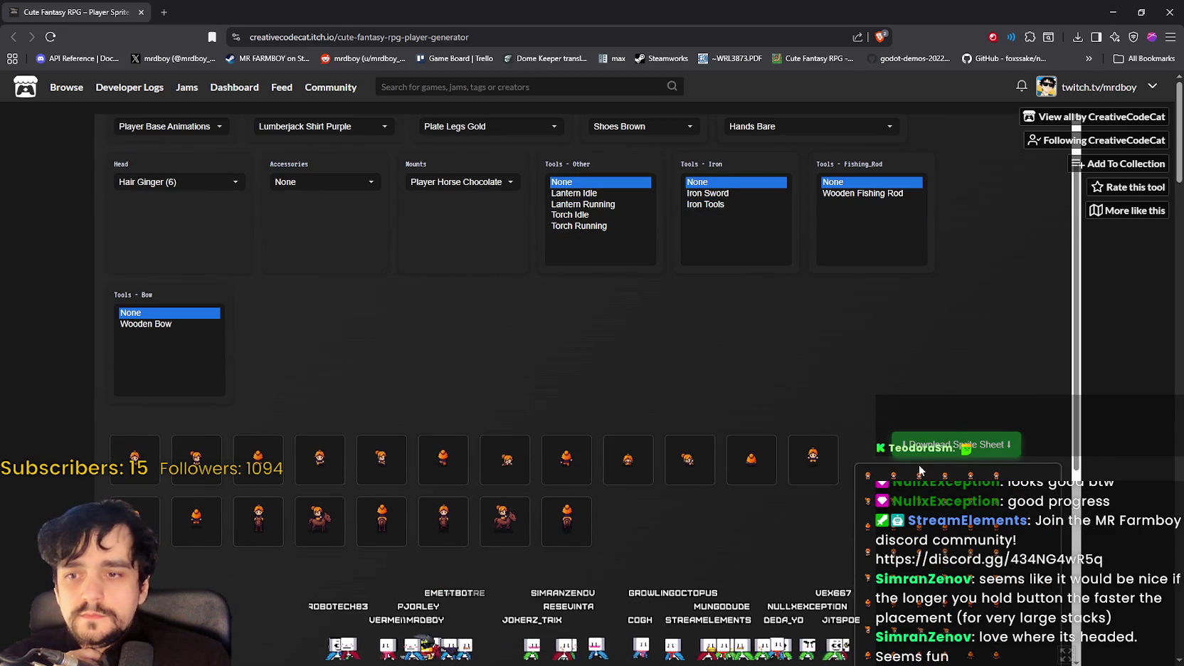
Step: Download the sprite sheet and create and open a new CuteFantasyCharacters folder in Downloads
{"action": "left_click", "coordinate": [925, 450]}
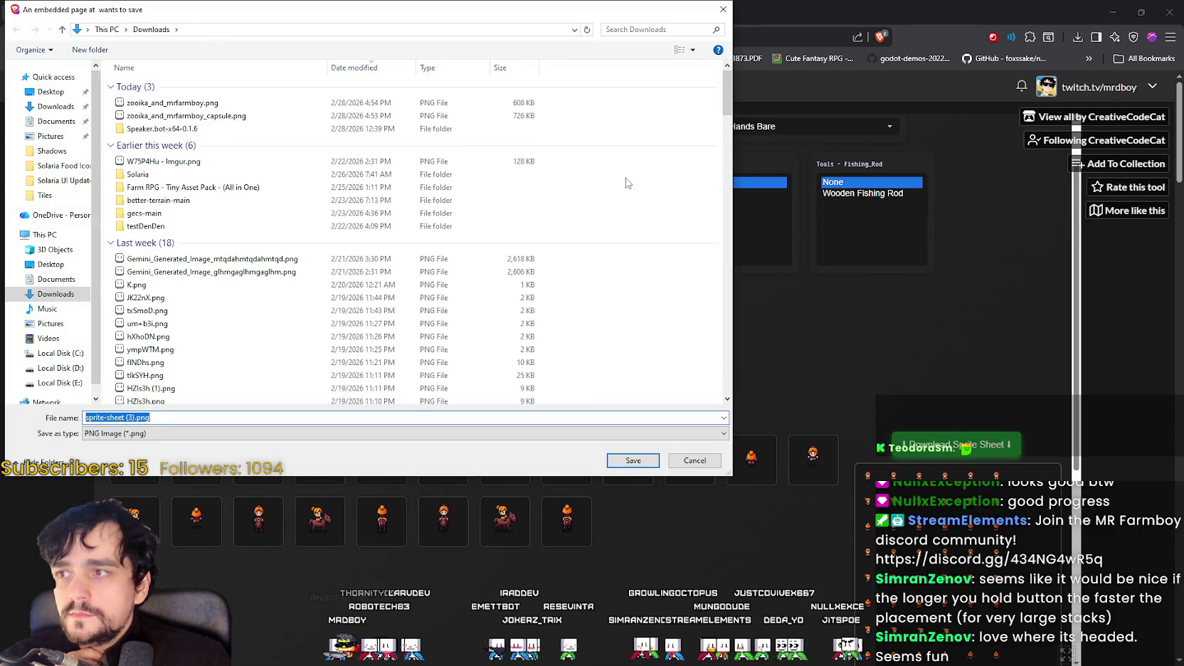
{"action": "left_click", "coordinate": [626, 183]}
{"action": "right_click", "coordinate": [639, 163]}
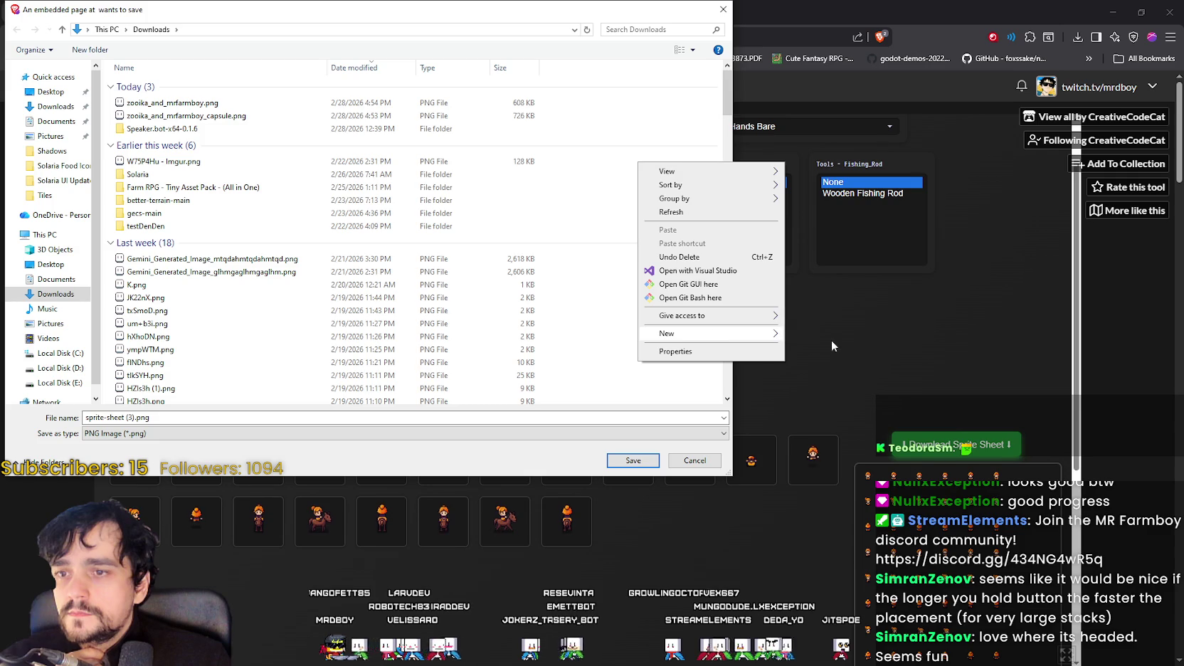
{"action": "mouse_move", "coordinate": [667, 333]}
{"action": "left_click", "coordinate": [814, 335]}
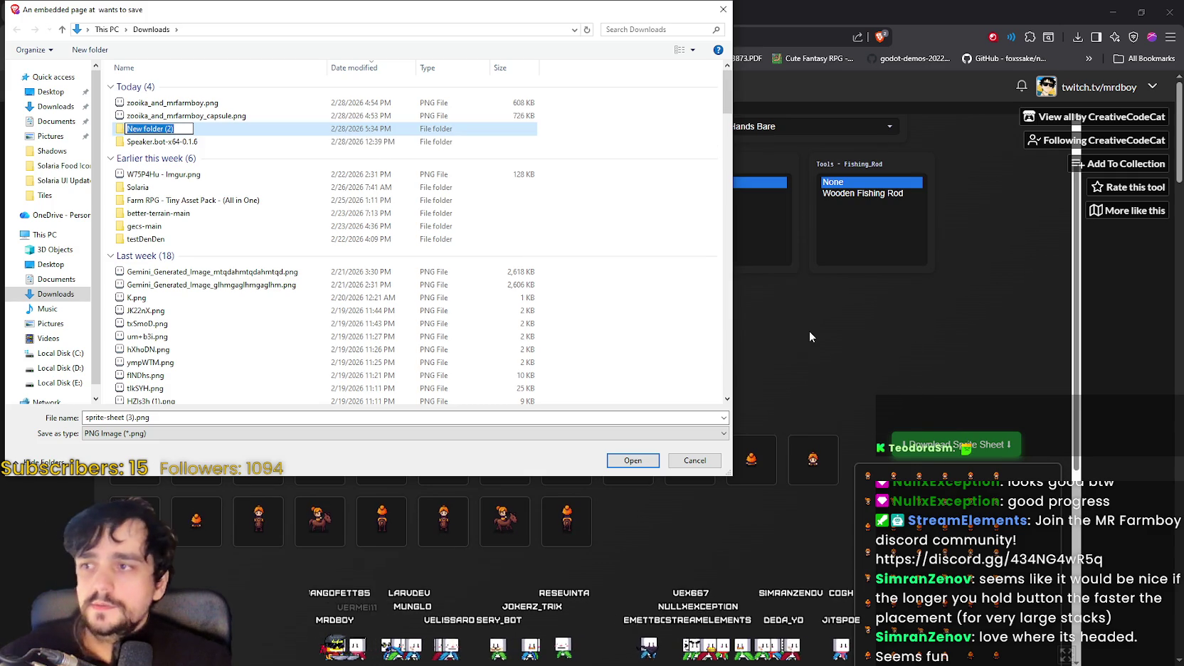
{"action": "type", "text": "Cute"}
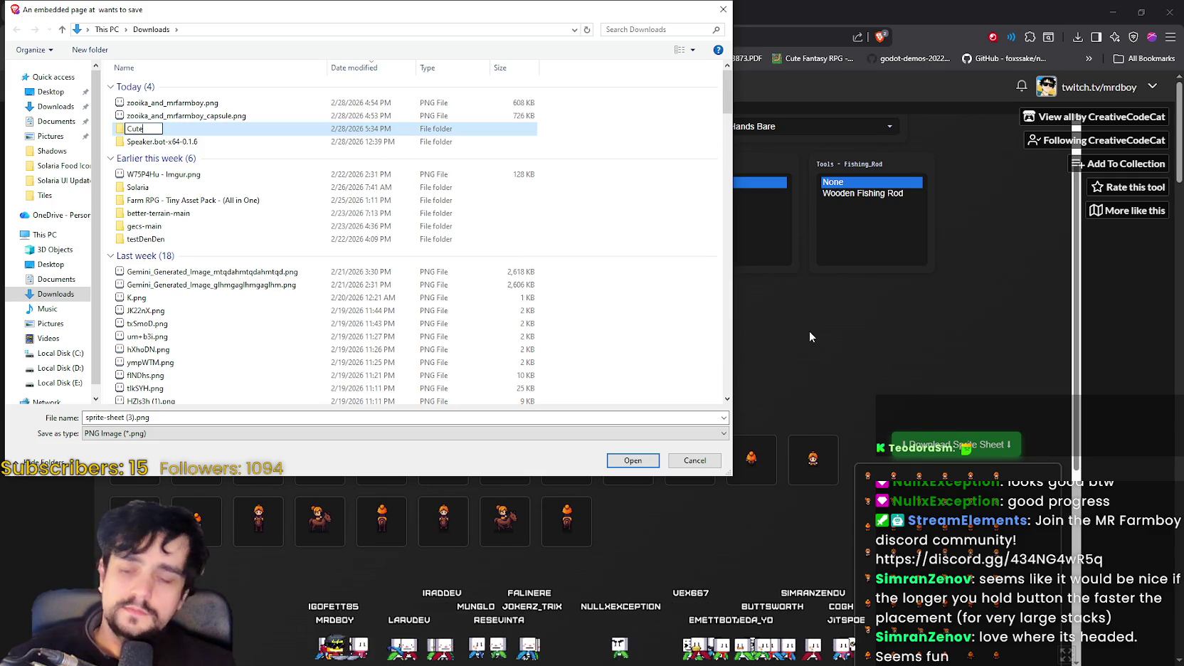
{"action": "type", "text": "FantasyChja"}
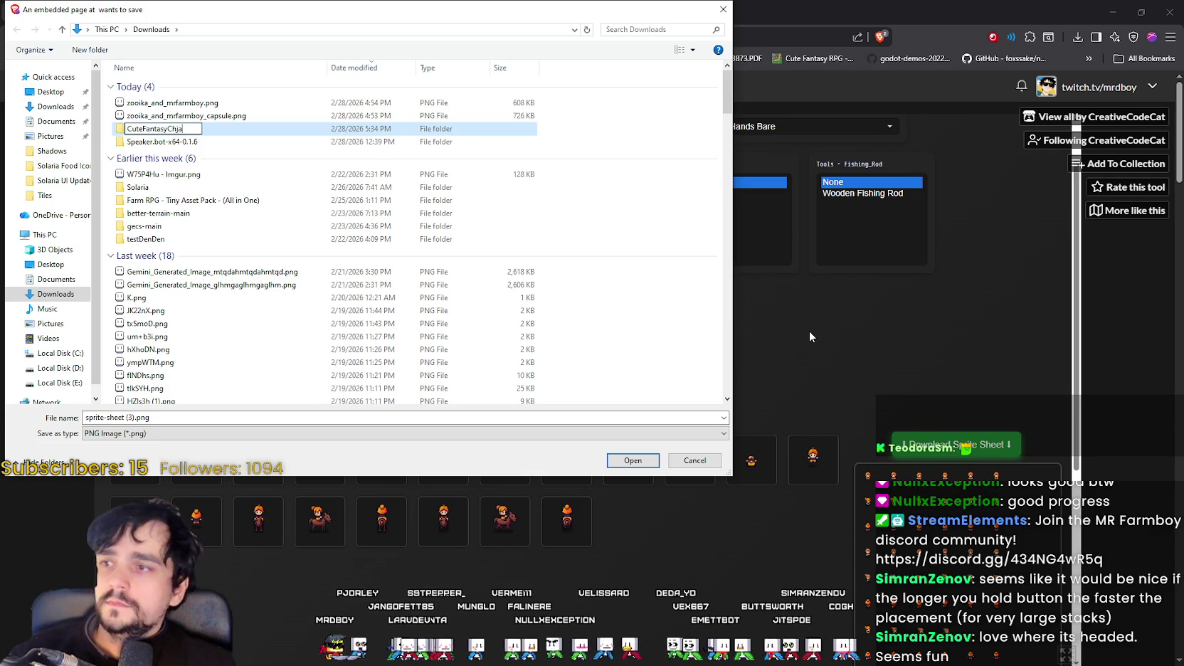
{"action": "key", "text": "BackSpace"}
{"action": "key", "text": "BackSpace"}
{"action": "type", "text": "ar"}
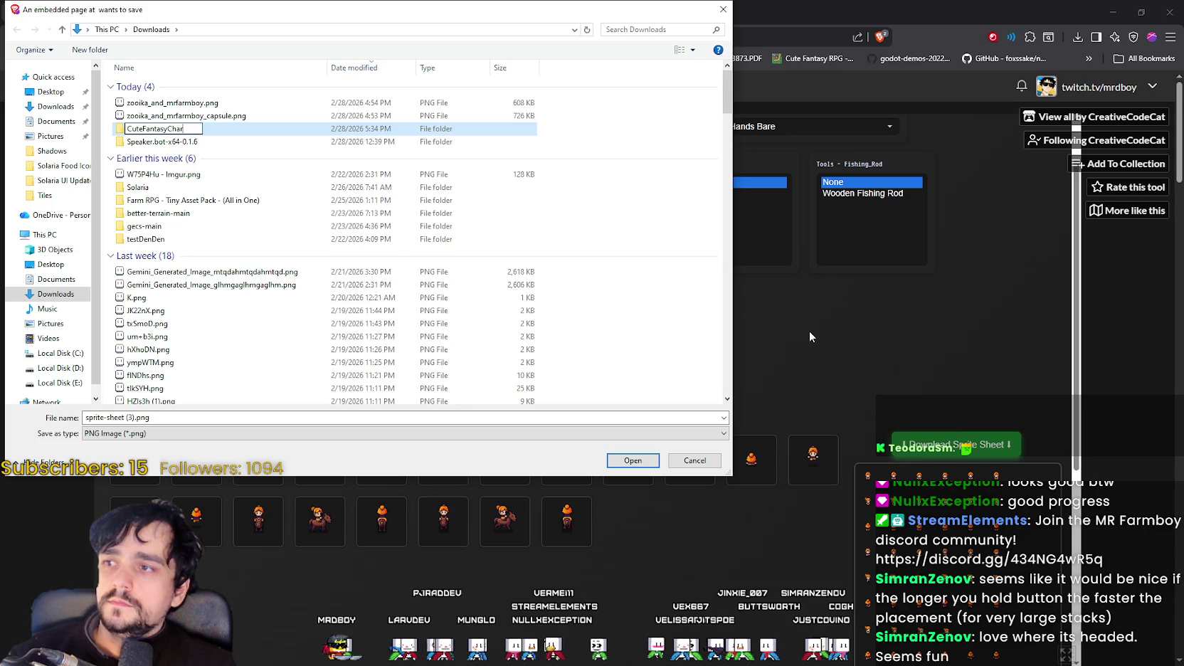
{"action": "type", "text": "acters"}
{"action": "key", "text": "Return"}
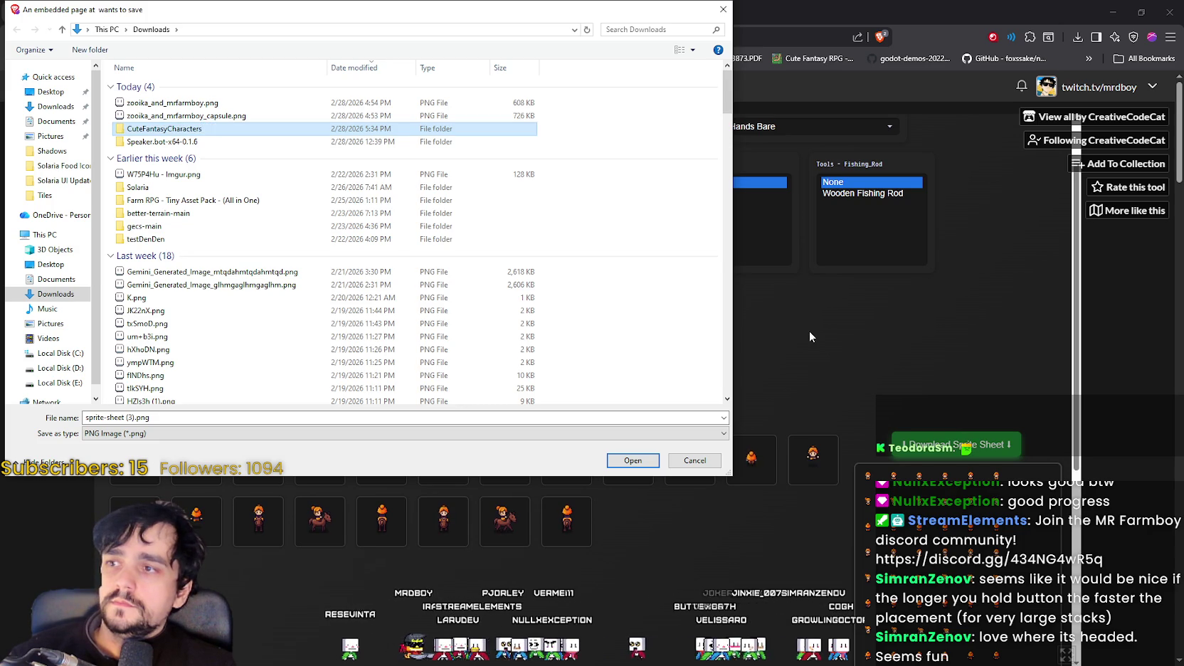
{"action": "key", "text": "Return"}
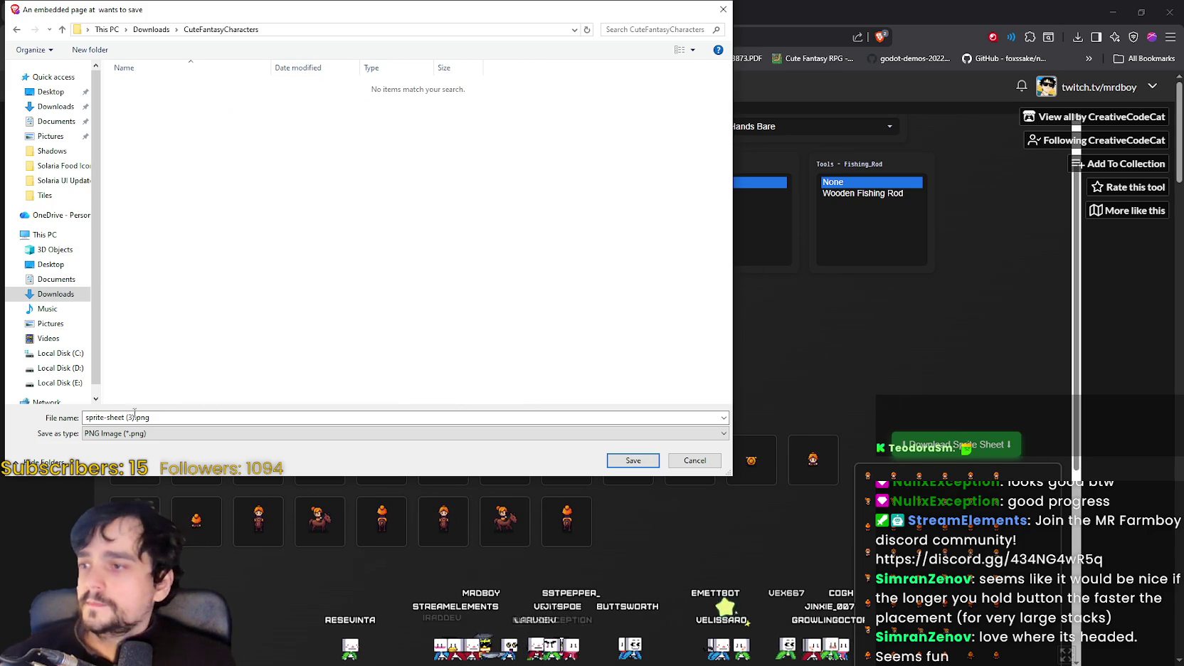
Step: Save the sheet in that folder as Character_1.png
{"action": "left_click", "coordinate": [125, 417]}
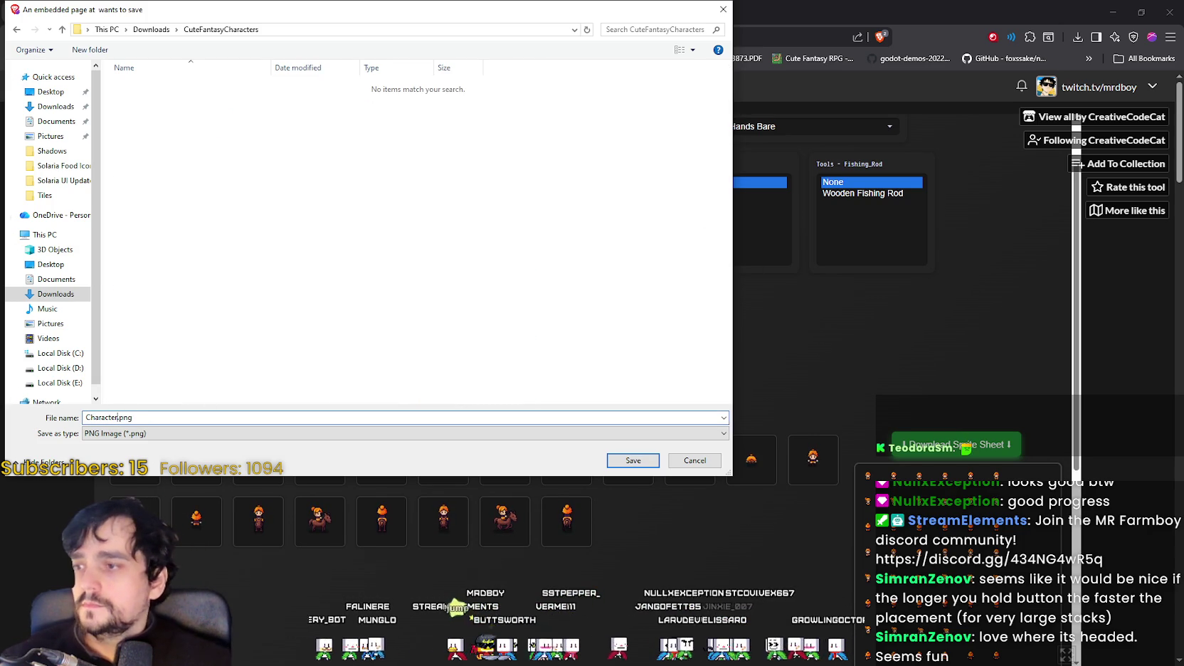
{"action": "key", "text": "Return"}
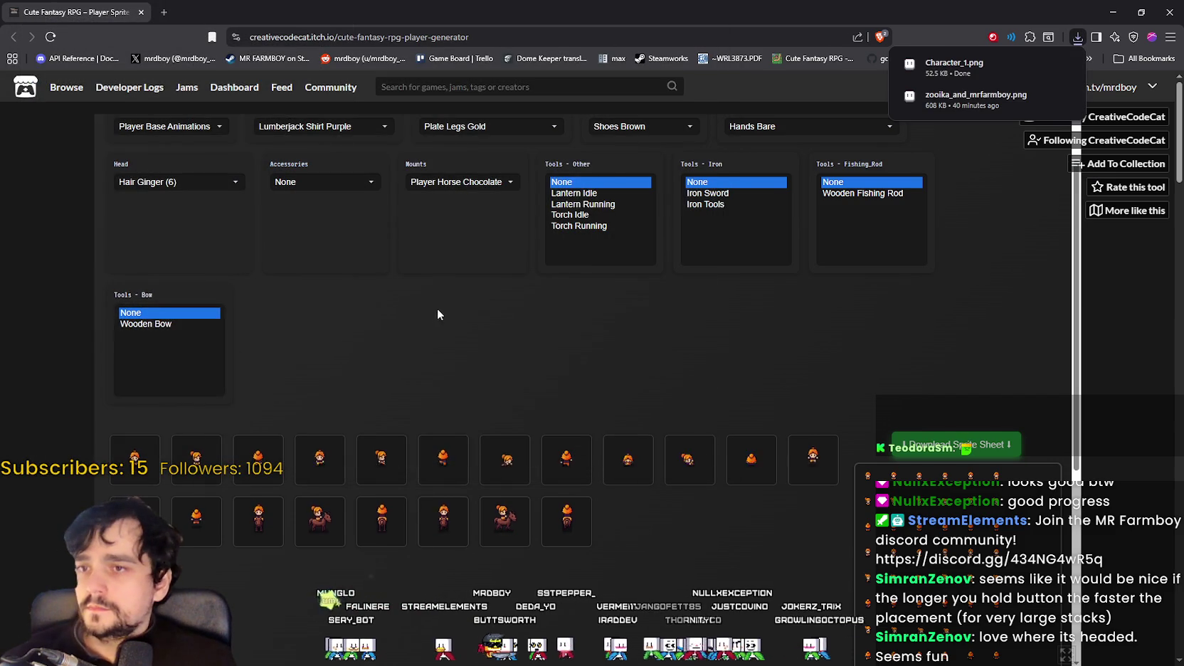
{"action": "scroll", "coordinate": [398, 284], "scroll_direction": "up", "scroll_amount": 1}
Step: Randomize the outfit and save its sprite sheet as Character_2.png
{"action": "left_click", "coordinate": [256, 139]}
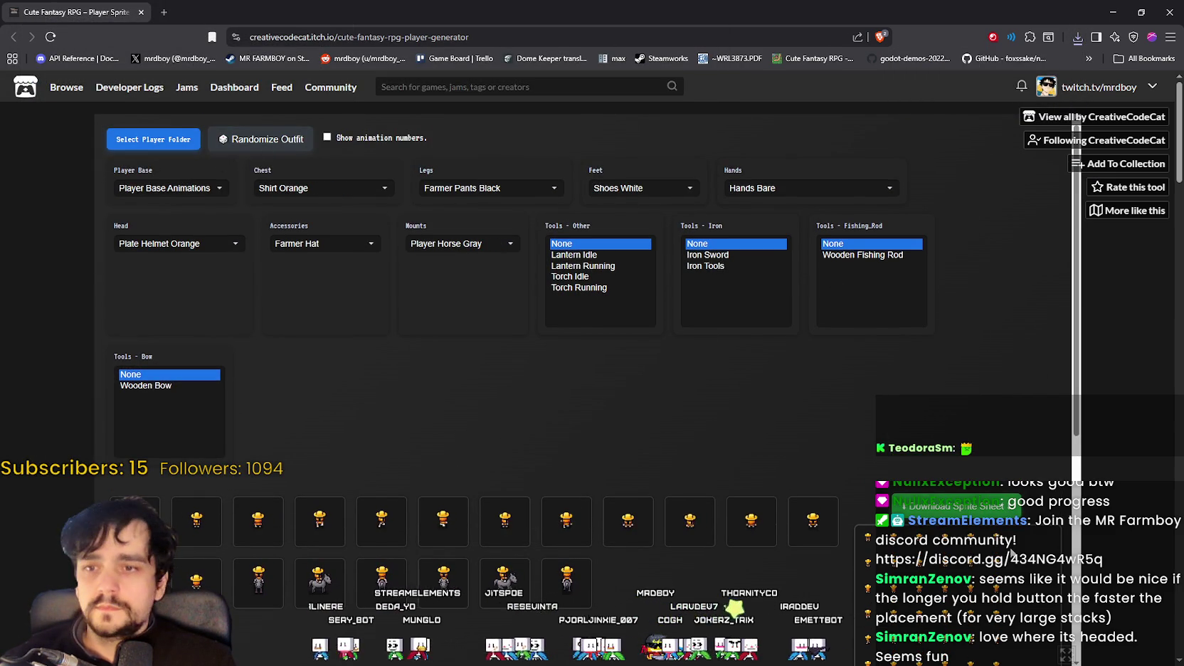
{"action": "left_click", "coordinate": [990, 509]}
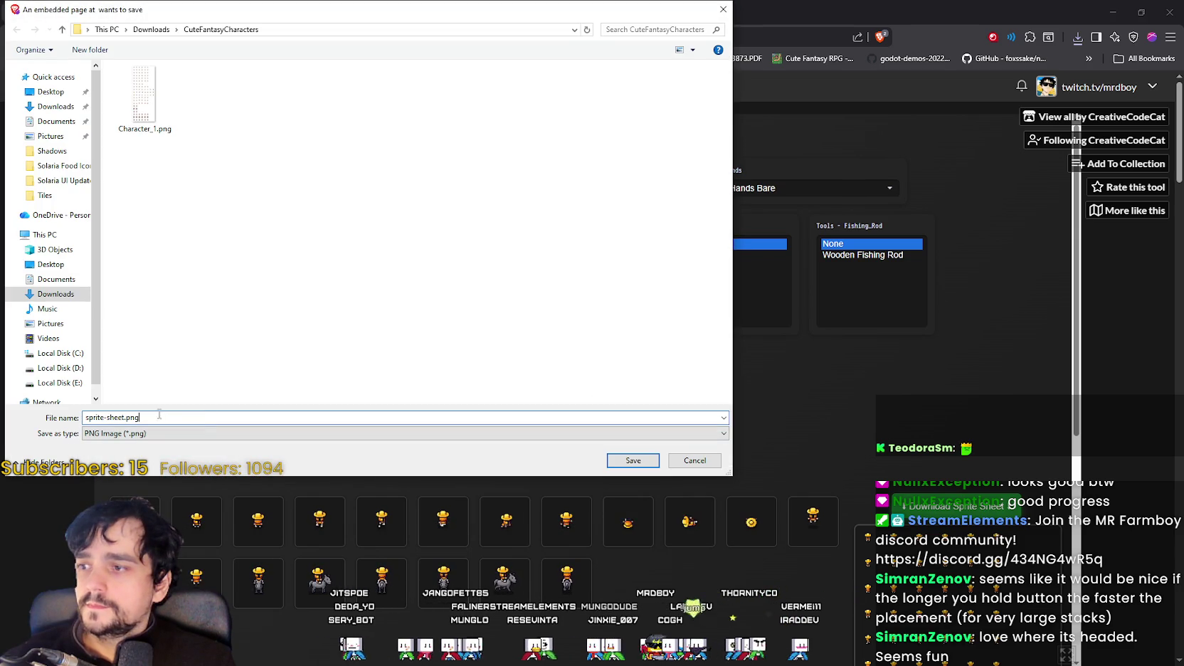
{"action": "left_click", "coordinate": [144, 100]}
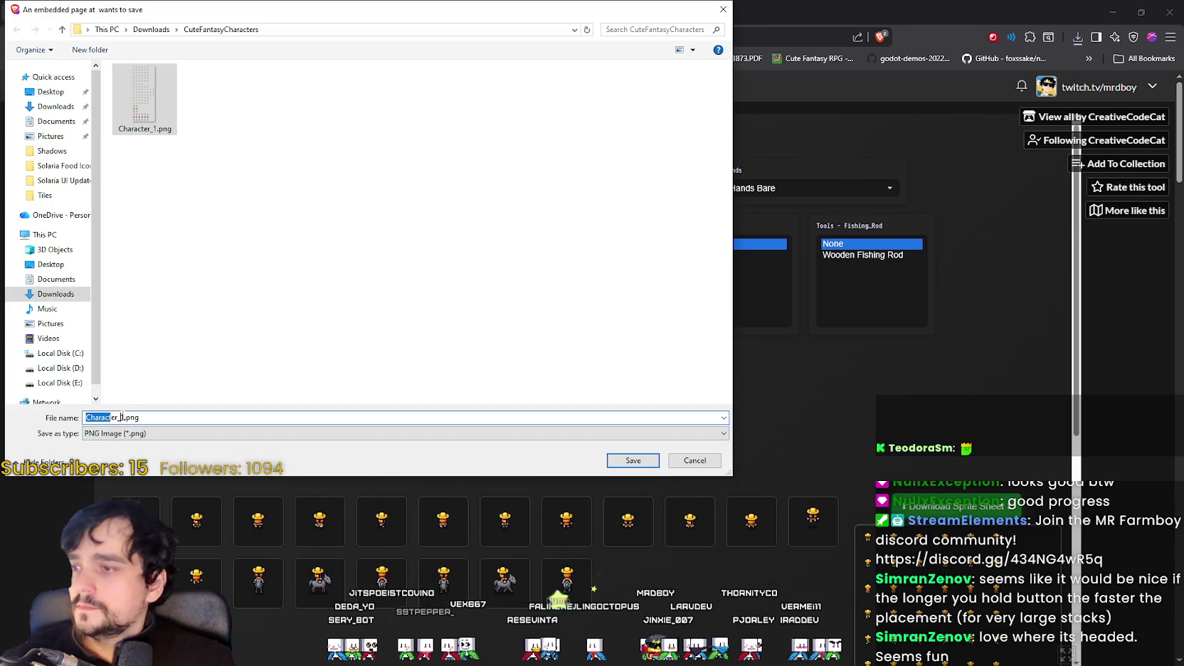
{"action": "left_click", "coordinate": [122, 418]}
{"action": "key", "text": "BackSpace"}
{"action": "type", "text": "2"}
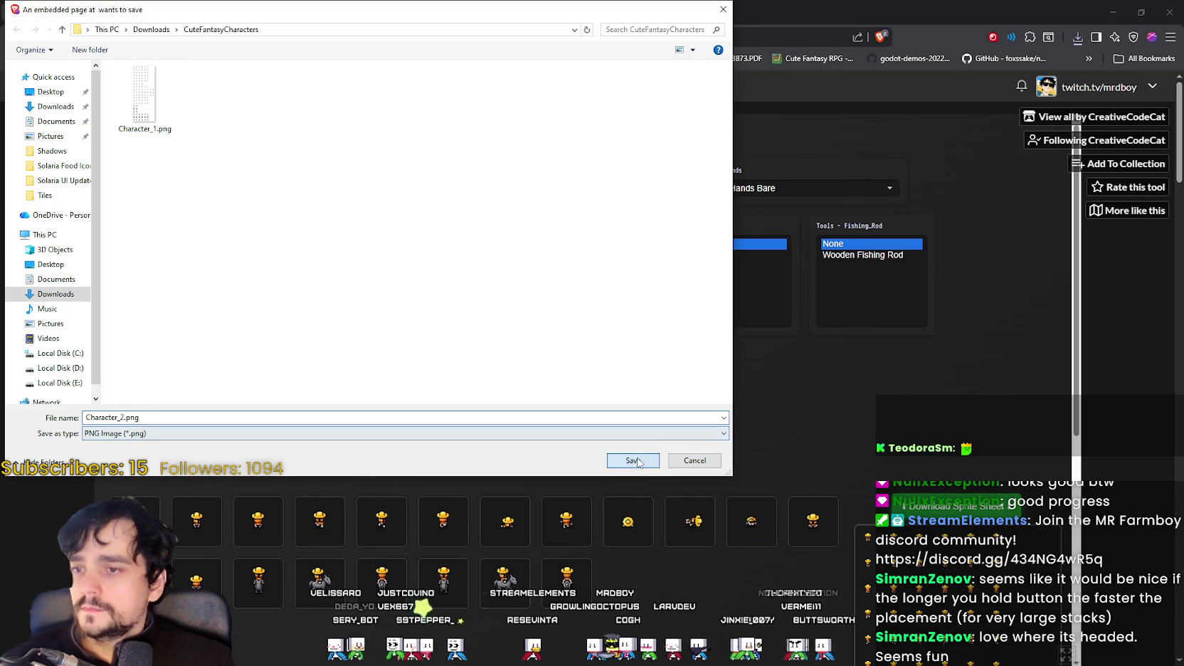
{"action": "left_click", "coordinate": [634, 460]}
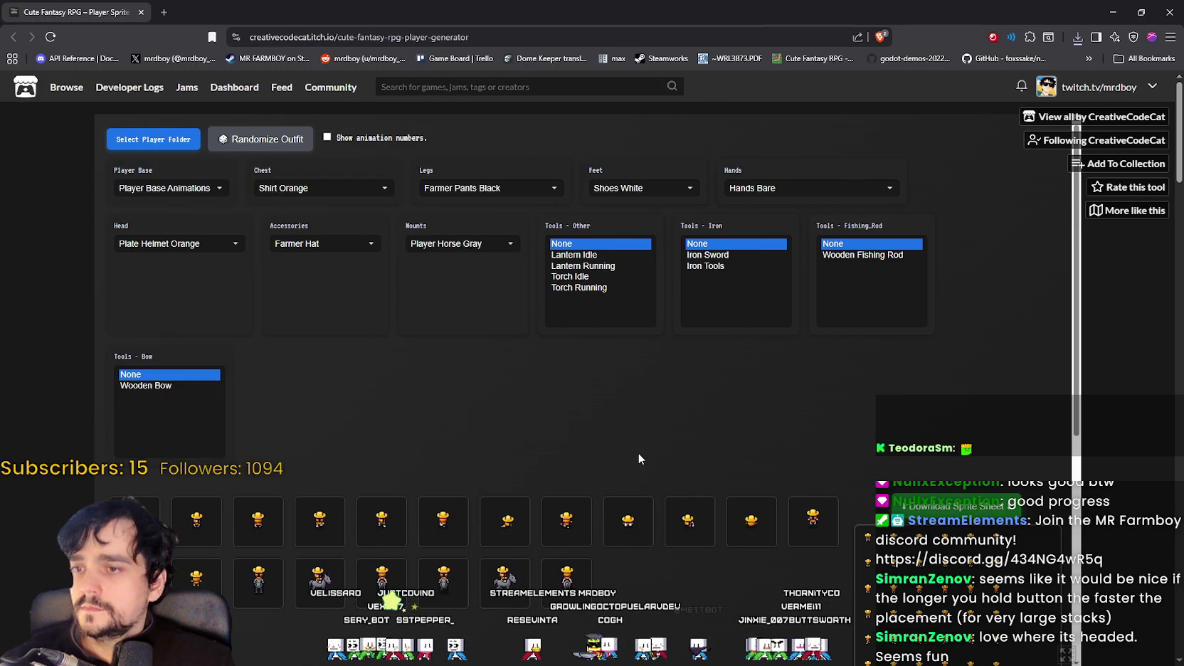
Step: Randomize again and save that sprite sheet as Character_3.png
{"action": "left_click", "coordinate": [263, 139]}
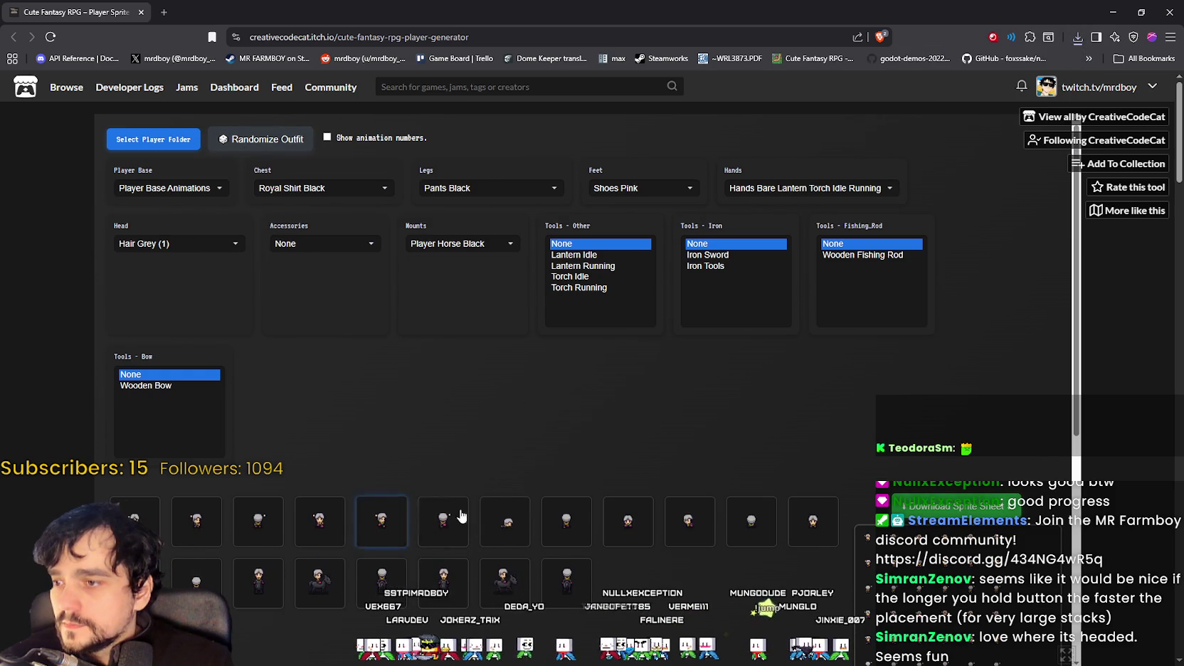
{"action": "left_click", "coordinate": [939, 514]}
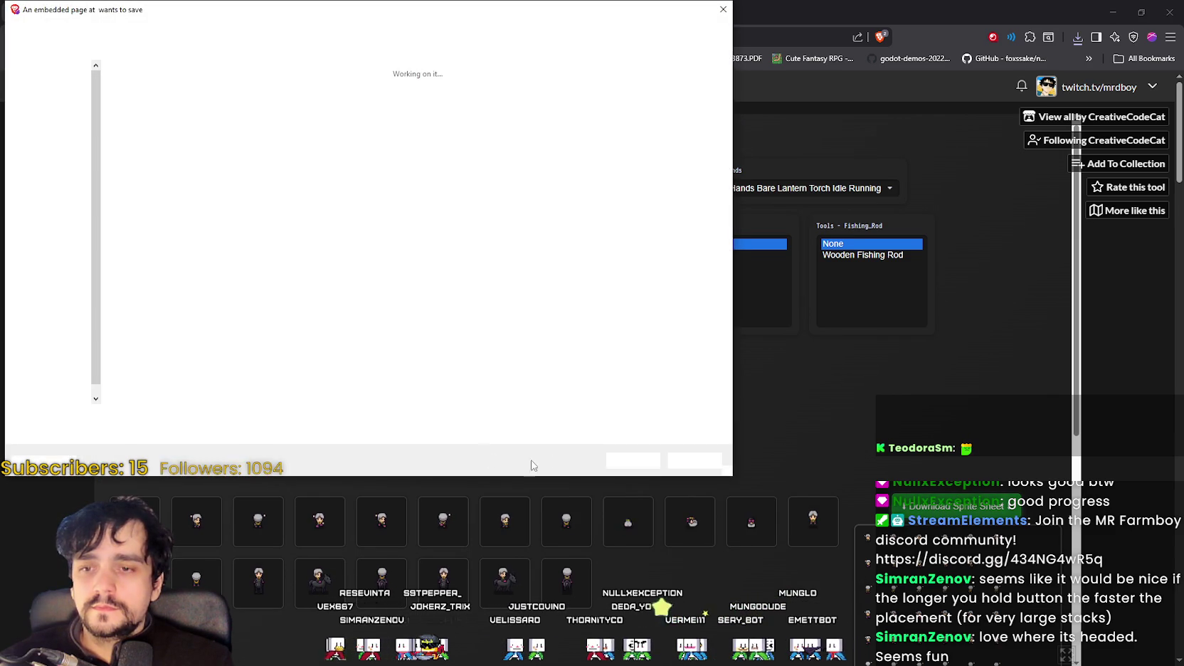
{"action": "left_click", "coordinate": [211, 96]}
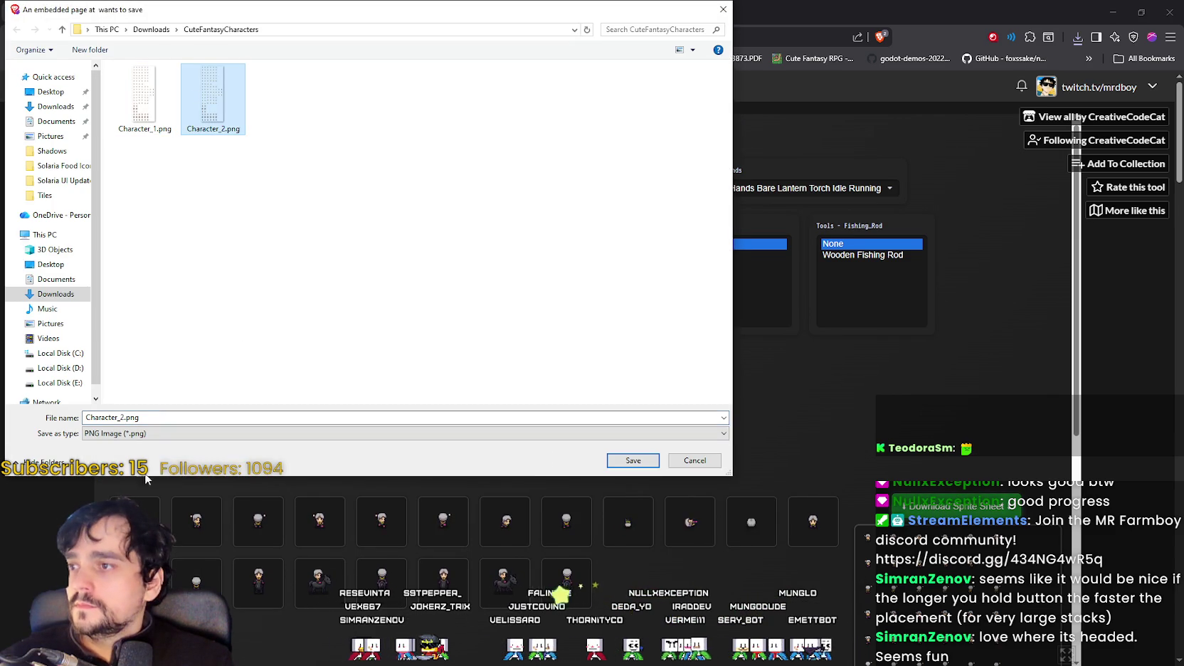
{"action": "left_click", "coordinate": [122, 417]}
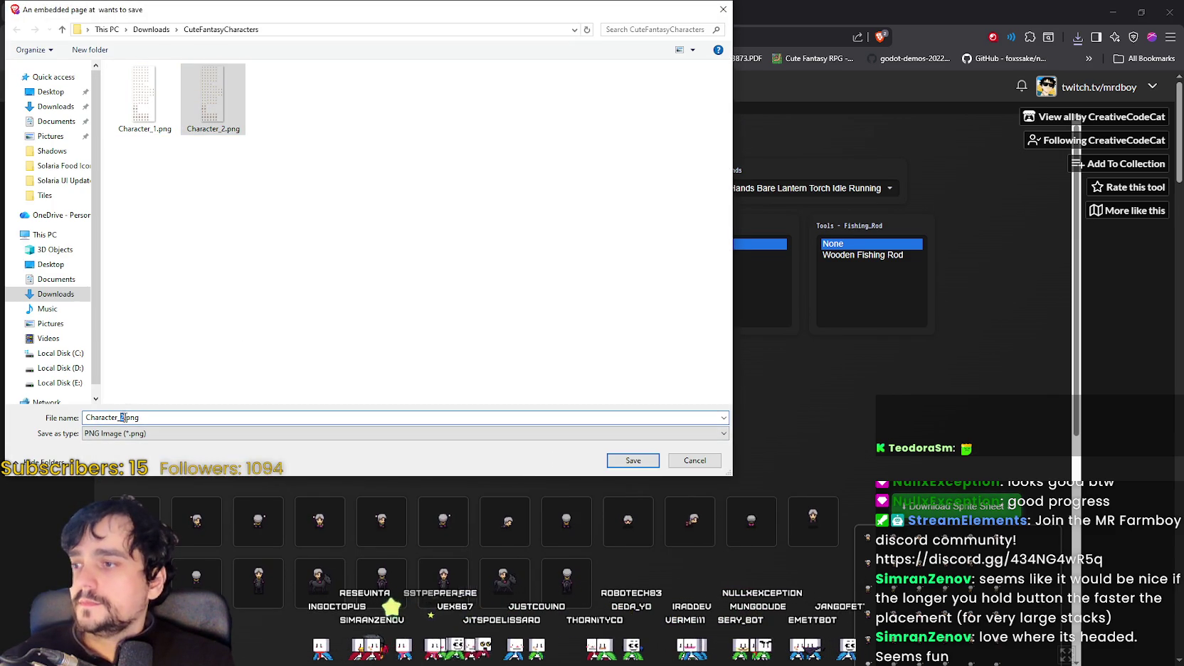
{"action": "key", "text": "BackSpace"}
{"action": "type", "text": "3"}
{"action": "left_click", "coordinate": [633, 460]}
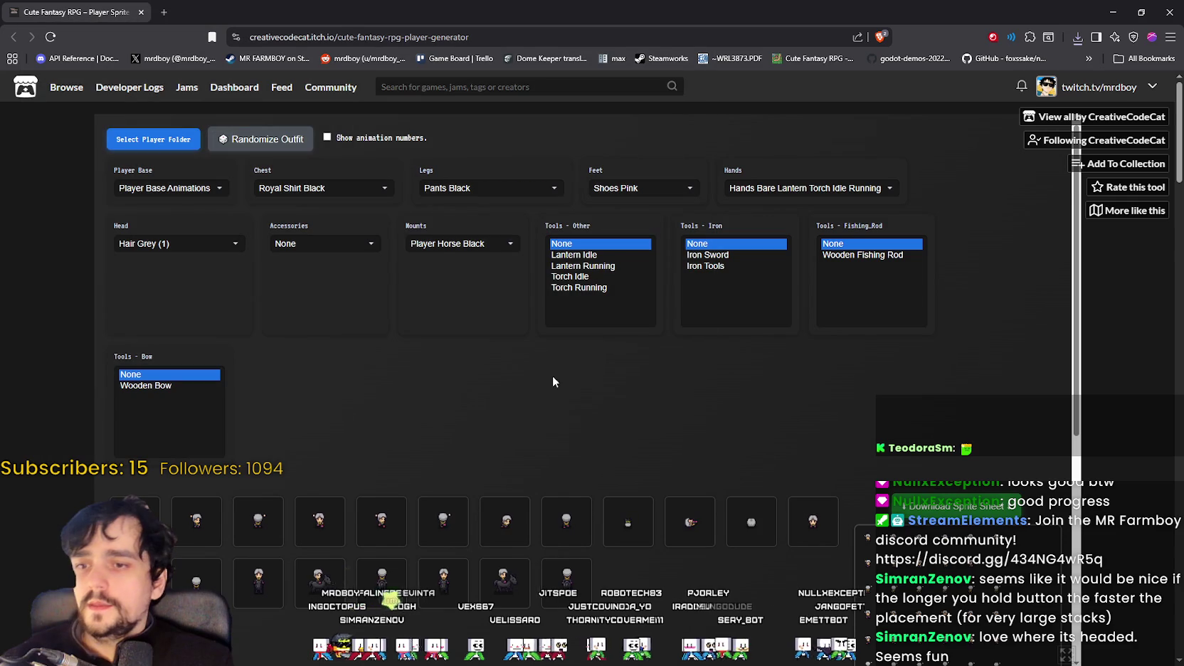
Step: Randomize the outfit and save the ginger-haired character's sheet as Character_4.png
{"action": "left_click", "coordinate": [269, 140]}
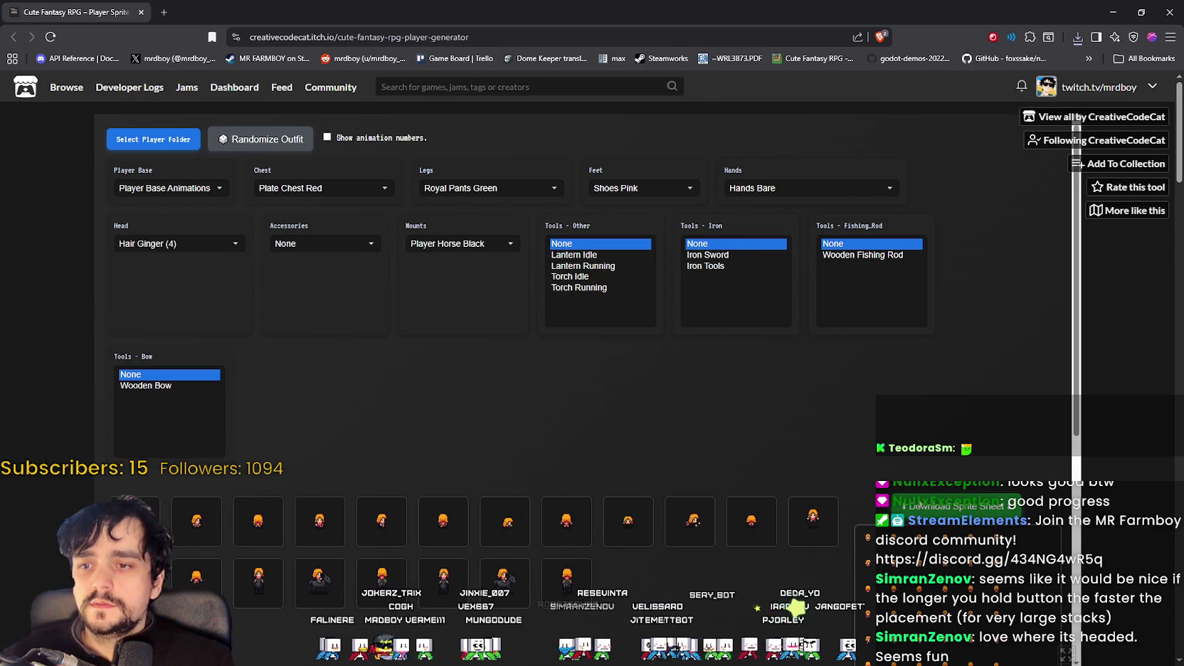
{"action": "left_click", "coordinate": [941, 509]}
{"action": "left_click", "coordinate": [282, 96]}
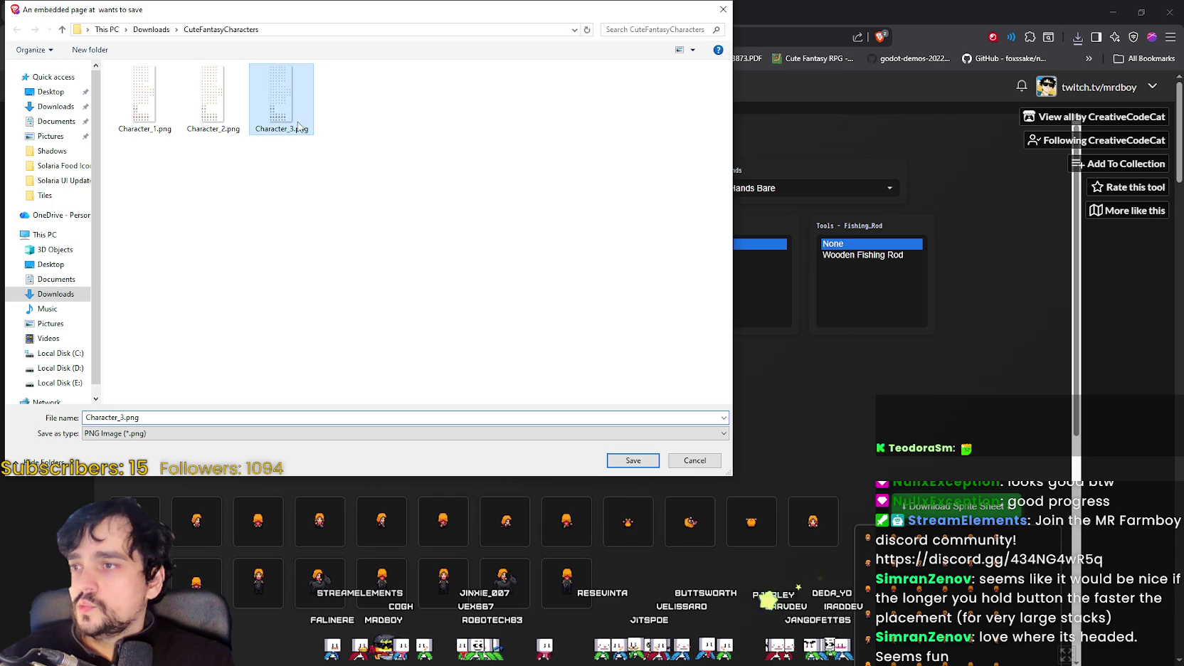
{"action": "left_click", "coordinate": [145, 417]}
{"action": "key", "text": "Left"}
{"action": "key", "text": "Left"}
{"action": "key", "text": "Left"}
{"action": "key", "text": "BackSpace"}
{"action": "type", "text": "4"}
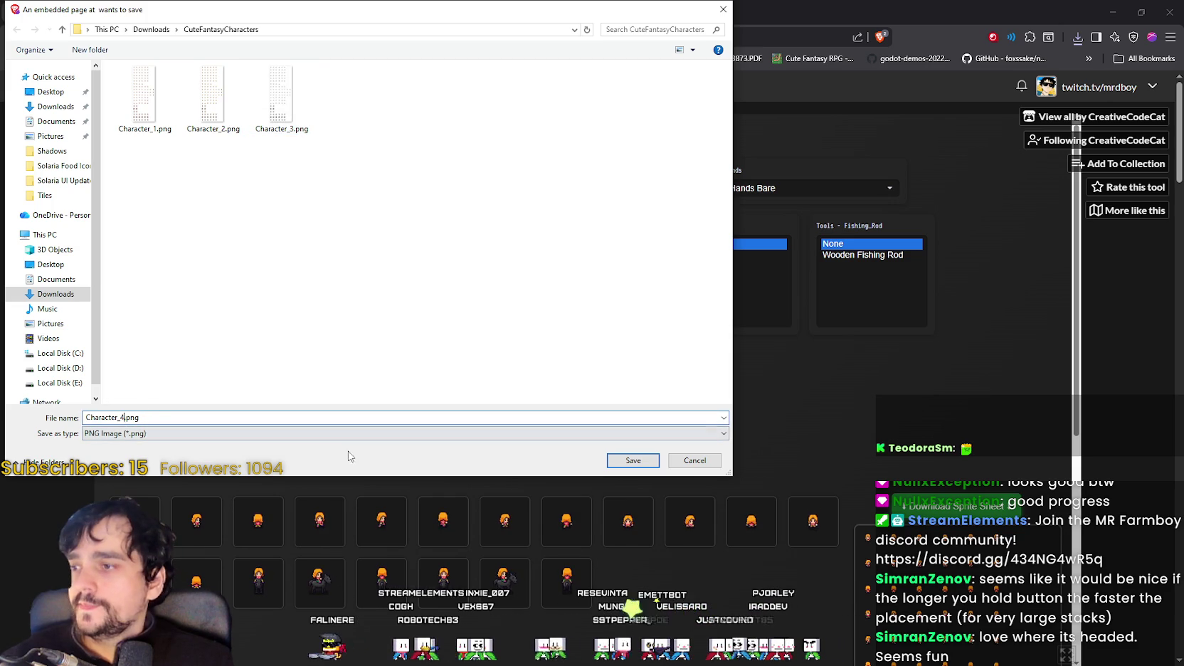
{"action": "left_click", "coordinate": [633, 460]}
Step: Randomize the outfit and save its sheet as Character_5.png
{"action": "left_click", "coordinate": [256, 146]}
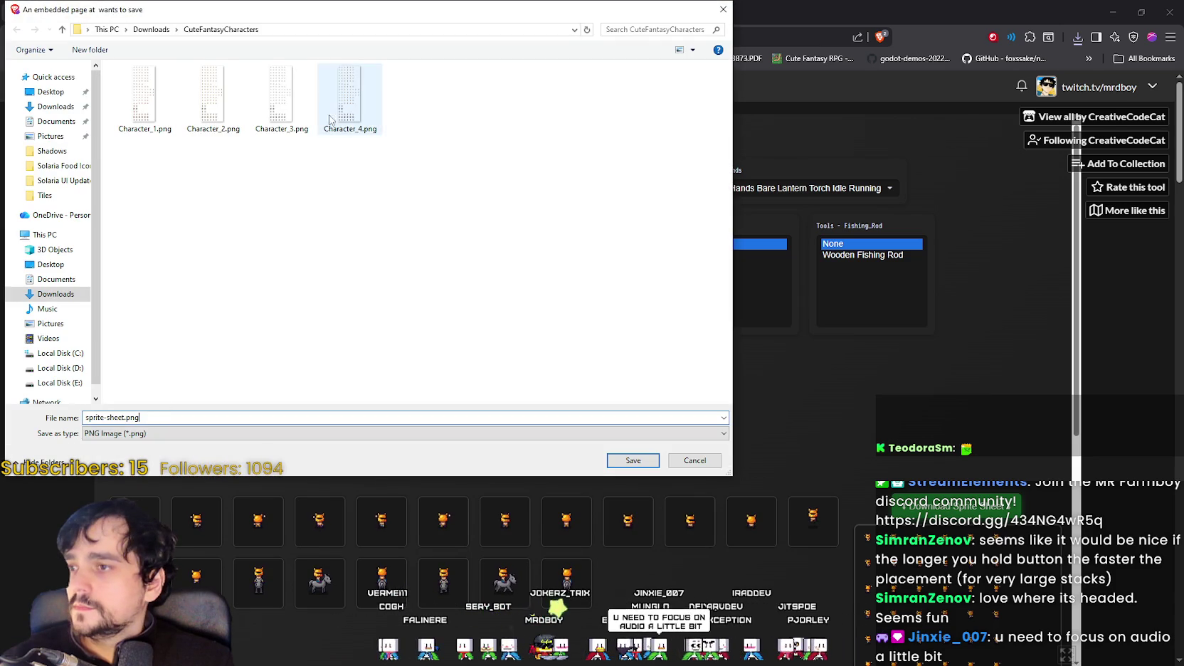
{"action": "left_click", "coordinate": [330, 120]}
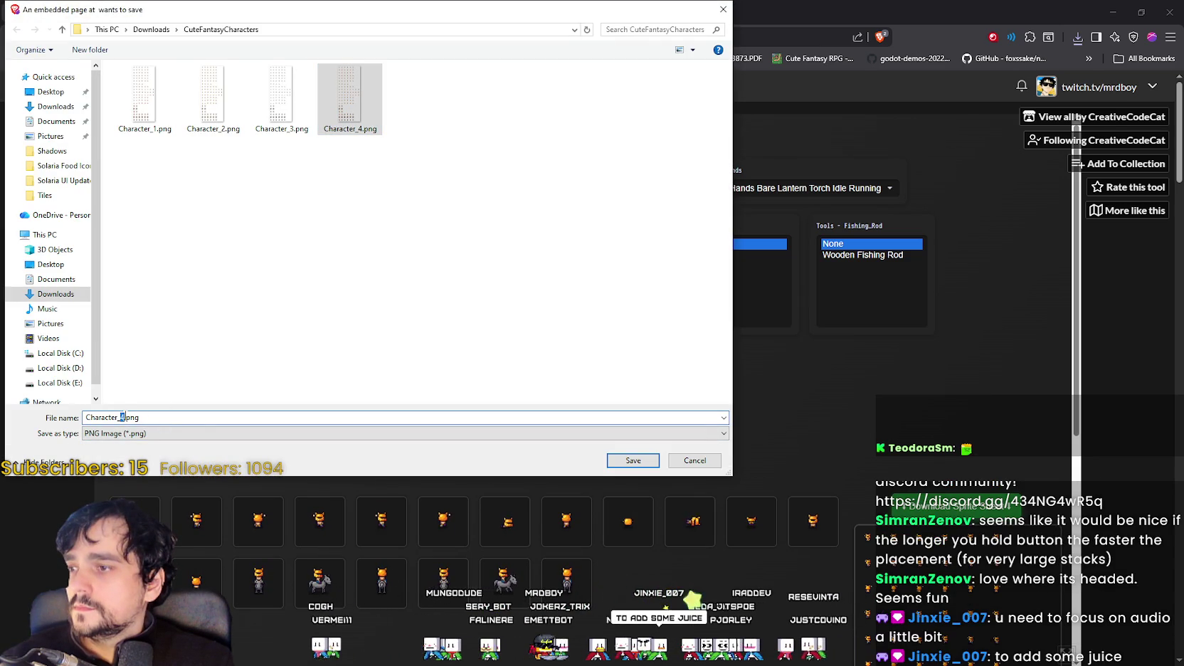
{"action": "type", "text": "5"}
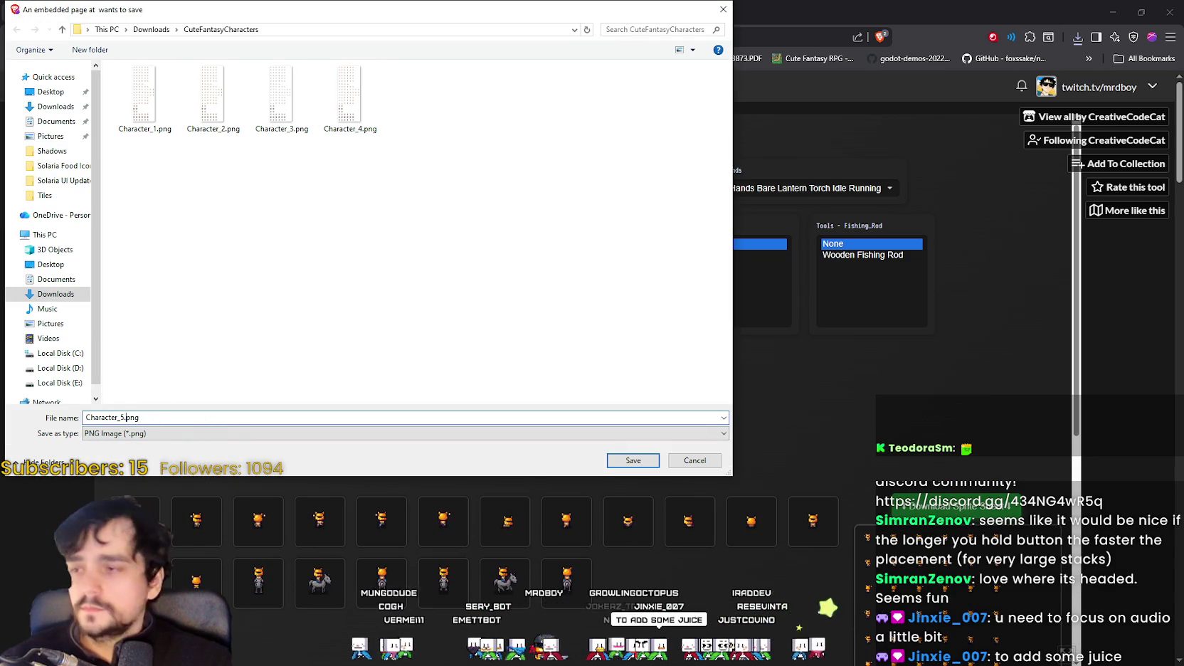
{"action": "left_click", "coordinate": [623, 459]}
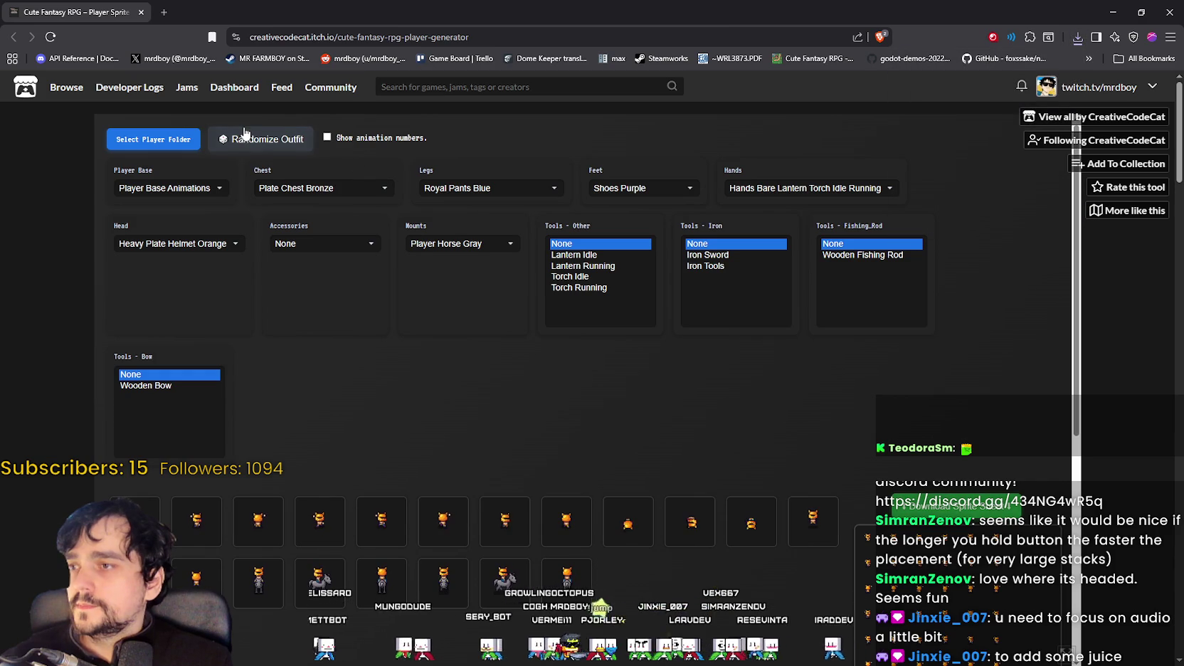
Step: Randomize to a farmer-hat character and save its sheet as Character_6.png
{"action": "left_click", "coordinate": [241, 138]}
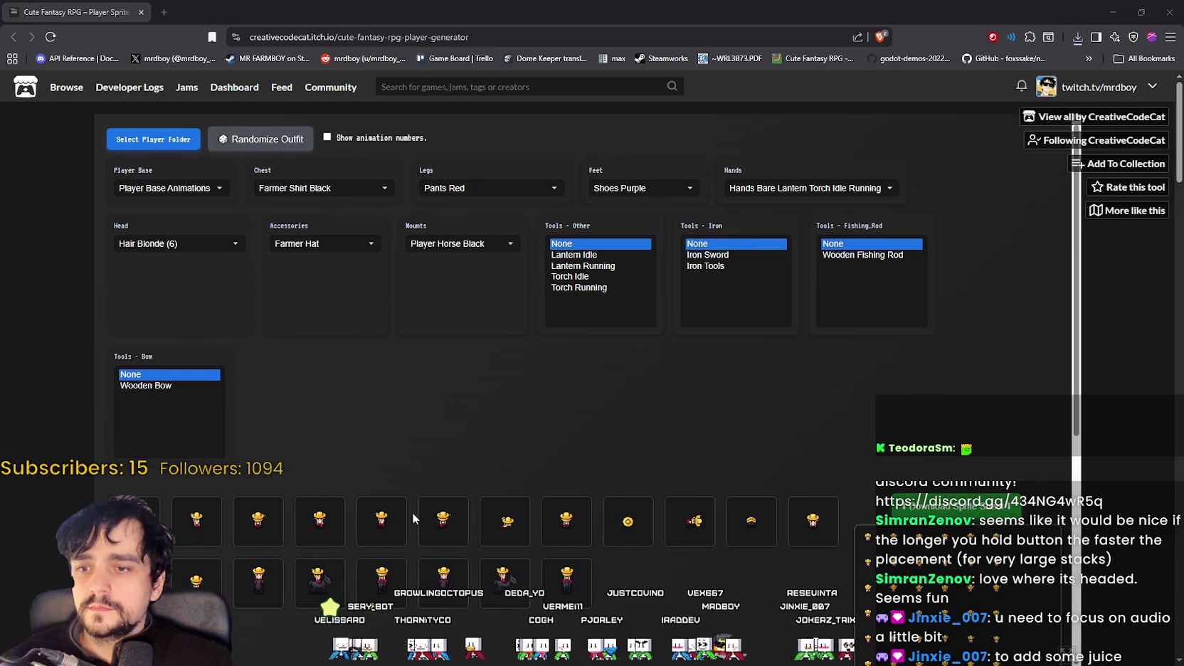
{"action": "left_click", "coordinate": [953, 506]}
{"action": "left_click", "coordinate": [145, 100]}
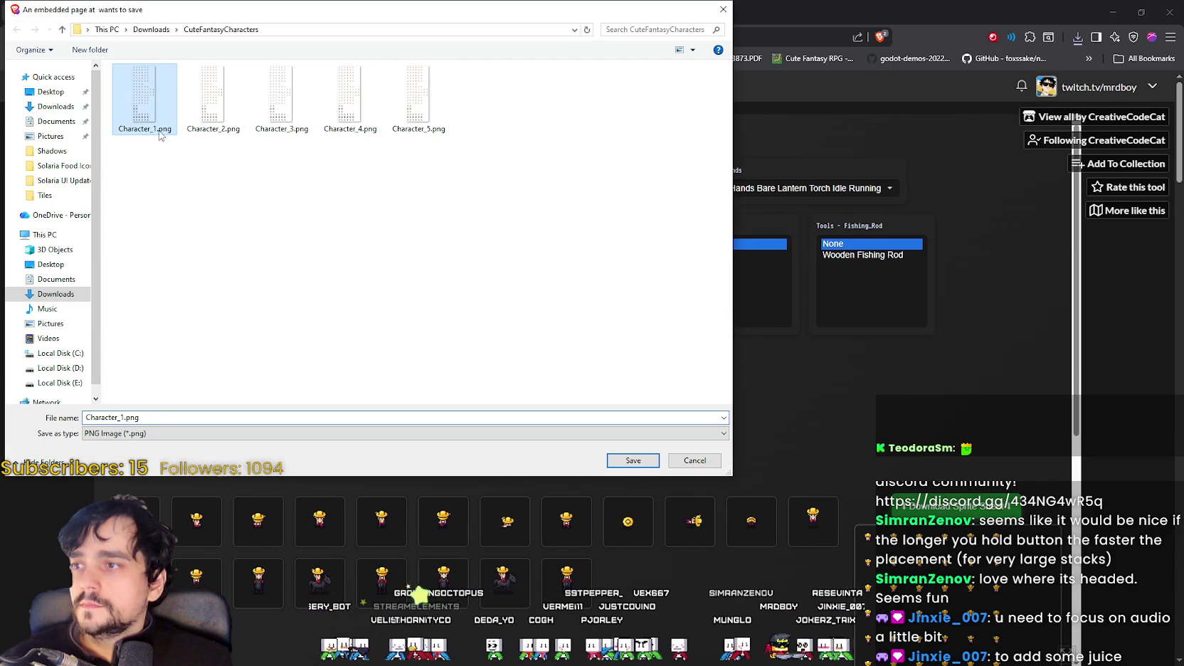
{"action": "left_click", "coordinate": [126, 417]}
{"action": "type", "text": "6"}
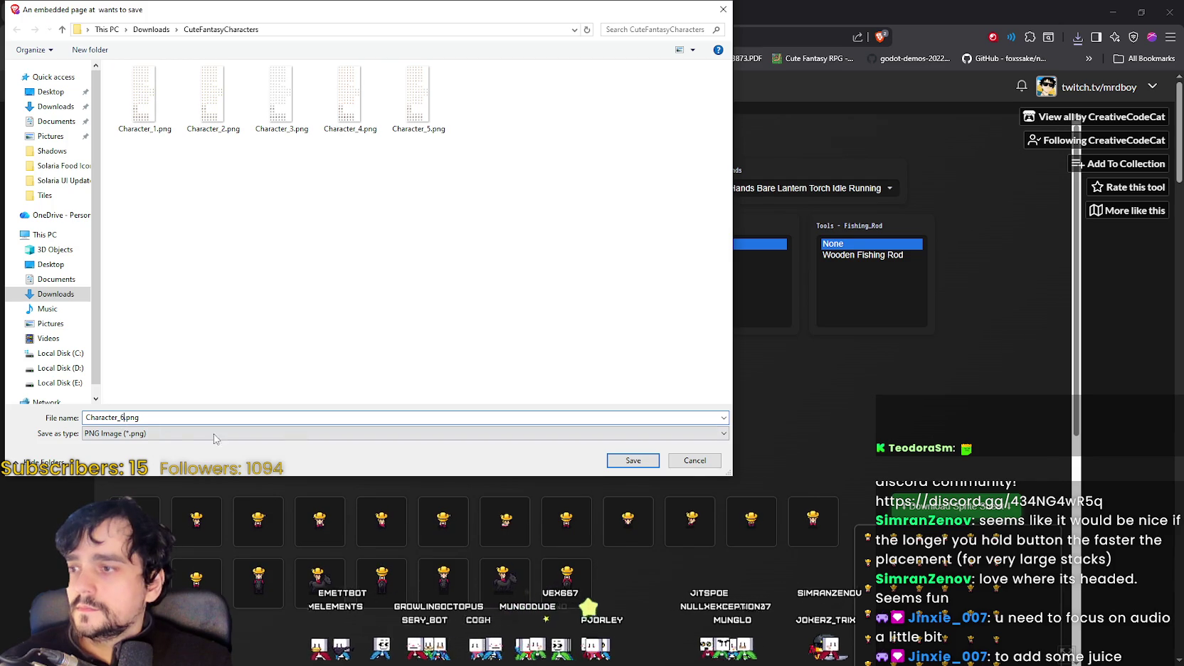
{"action": "left_click", "coordinate": [620, 461]}
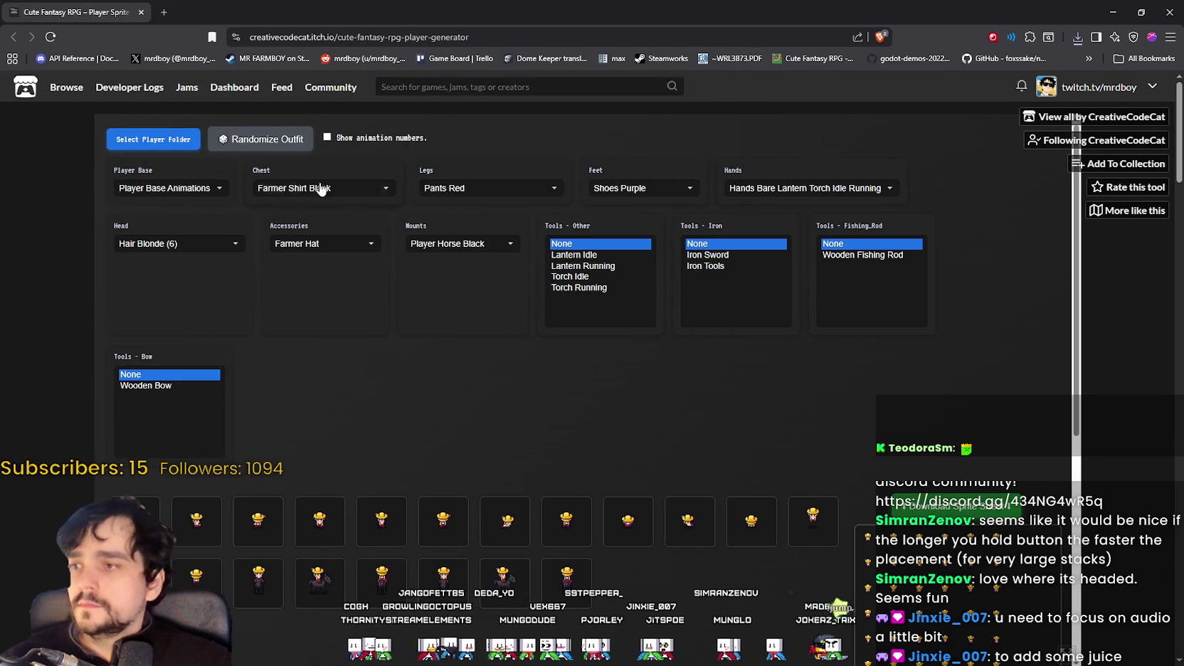
Step: Randomize once more and save the sheet as Character_7.png
{"action": "left_click", "coordinate": [258, 139]}
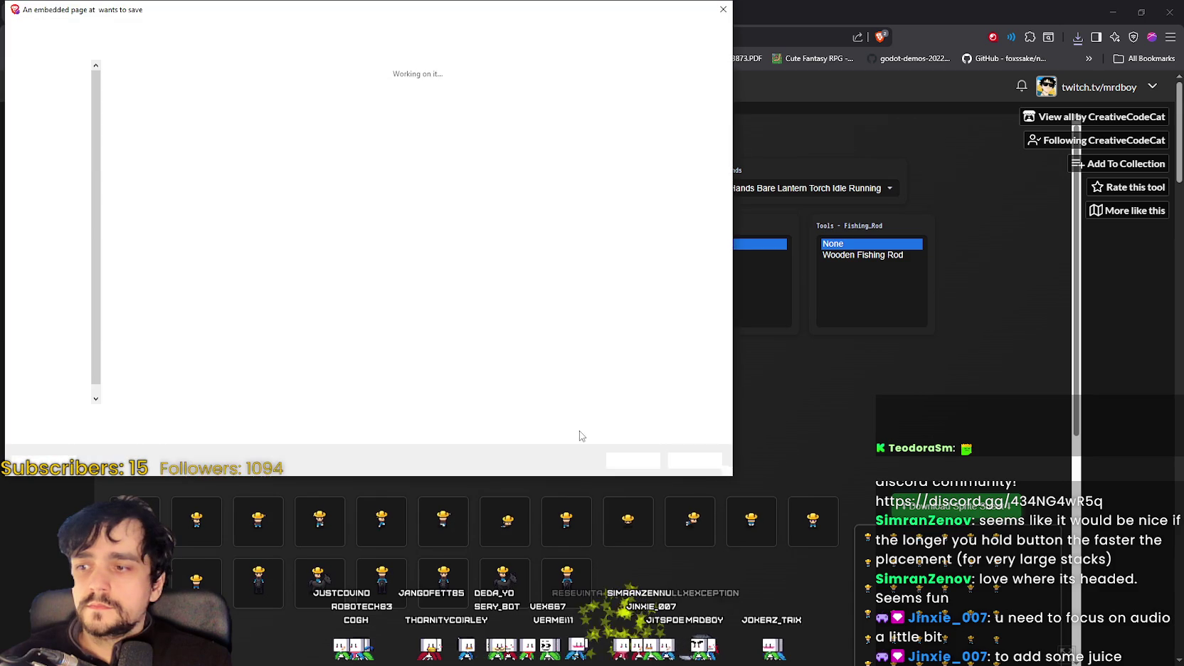
{"action": "left_click", "coordinate": [486, 96]}
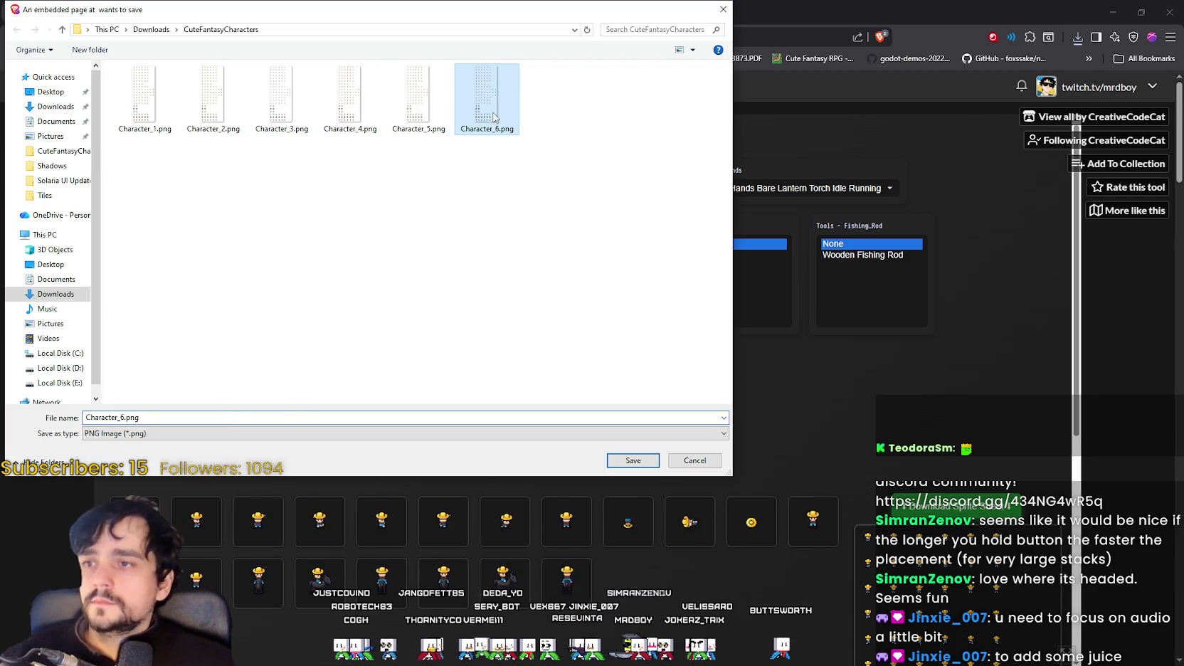
{"action": "double_click", "coordinate": [120, 417]}
{"action": "left_click", "coordinate": [122, 417]}
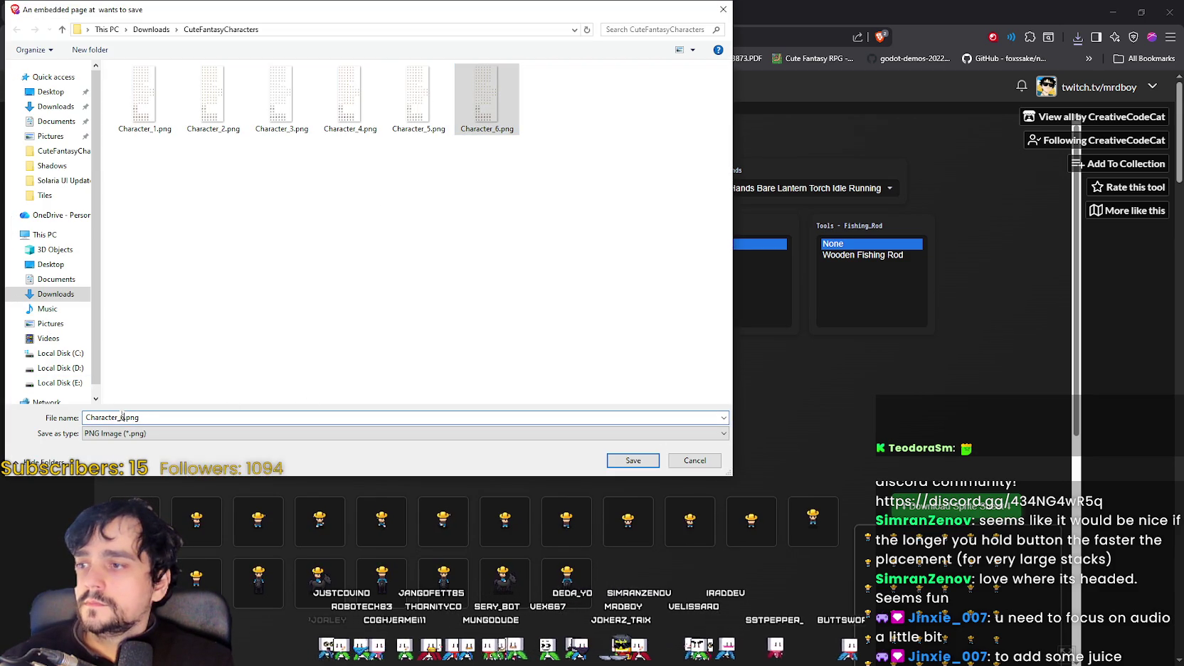
{"action": "key", "text": "BackSpace"}
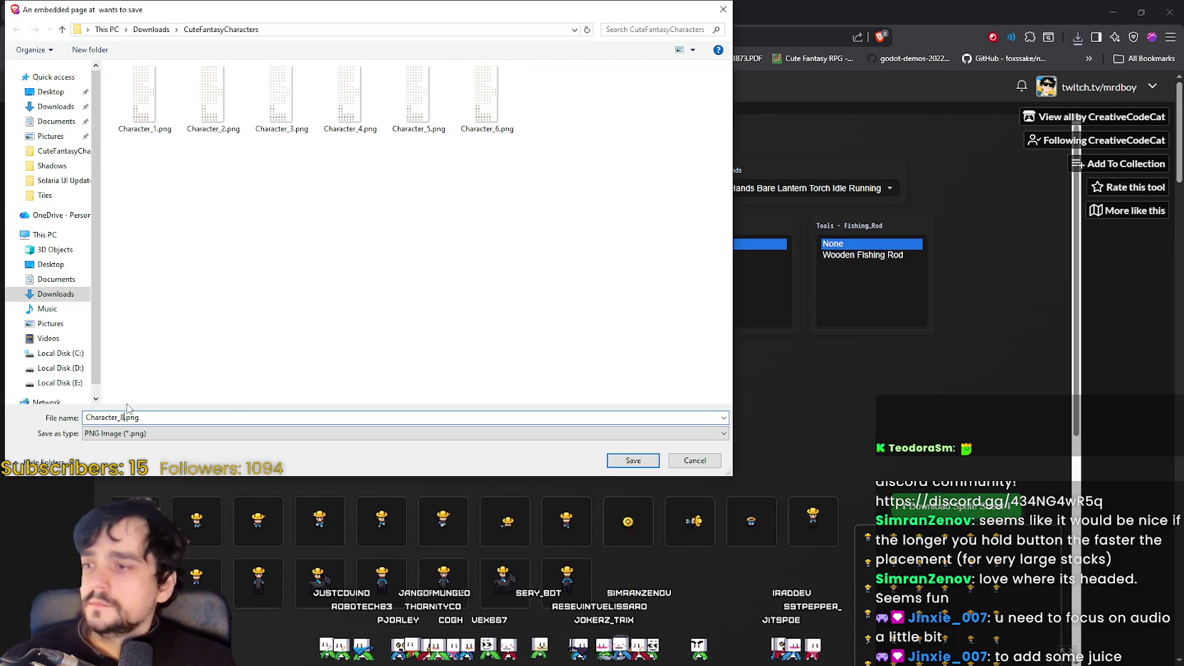
{"action": "type", "text": "7"}
{"action": "key", "text": "Return"}
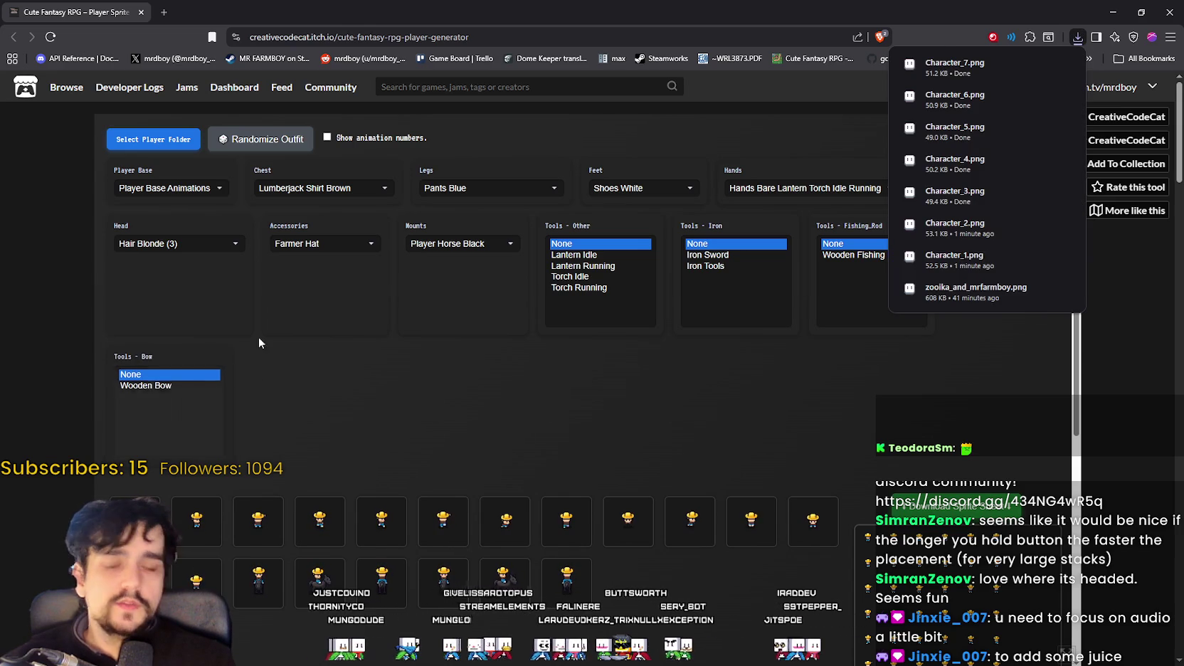
Step: Randomize to a pink-outfit character and save its sheet as Character_8.png
{"action": "left_click", "coordinate": [285, 146]}
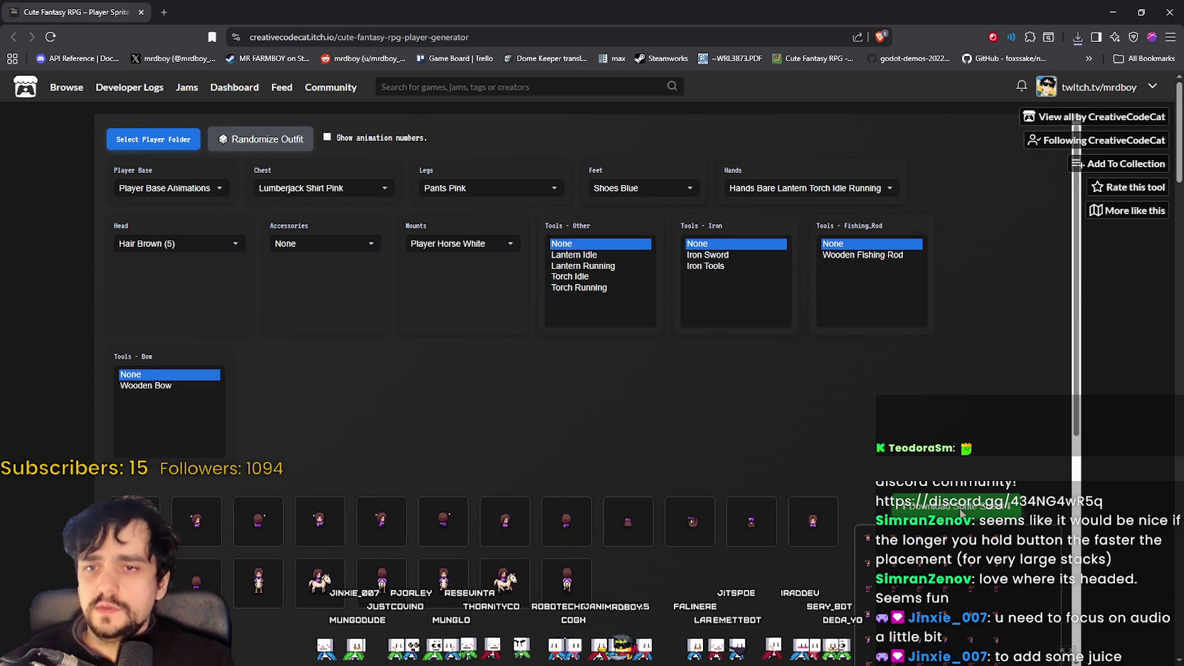
{"action": "left_click", "coordinate": [908, 496]}
{"action": "left_click", "coordinate": [549, 117]}
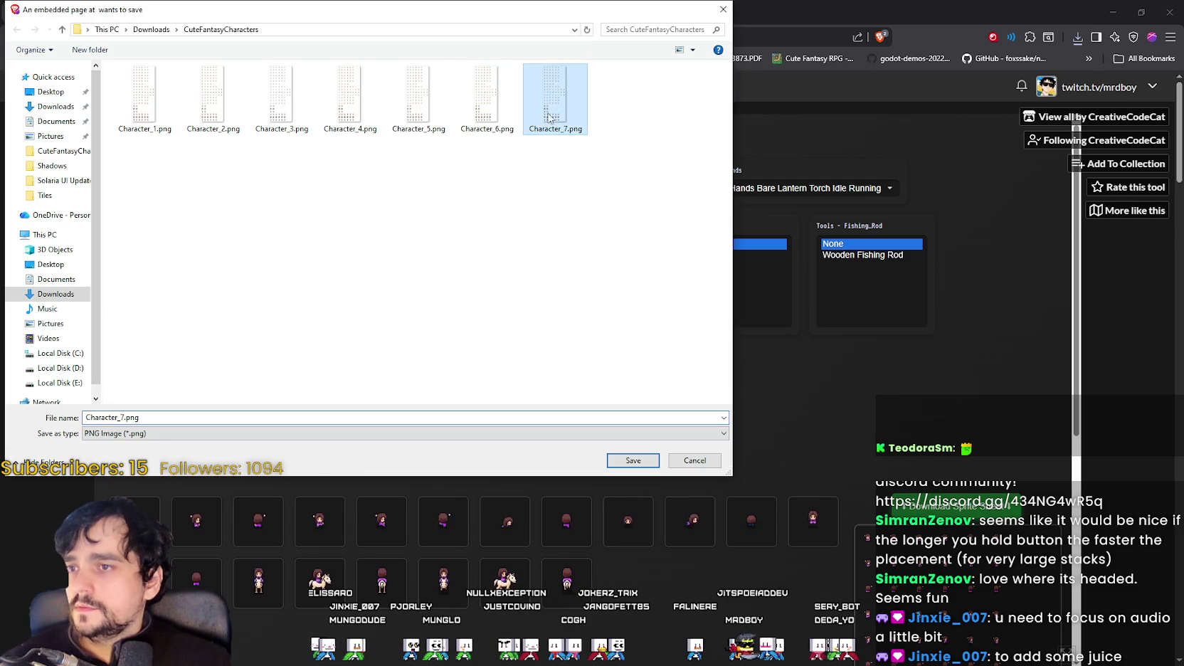
{"action": "left_click", "coordinate": [119, 417]}
{"action": "left_click", "coordinate": [122, 417]}
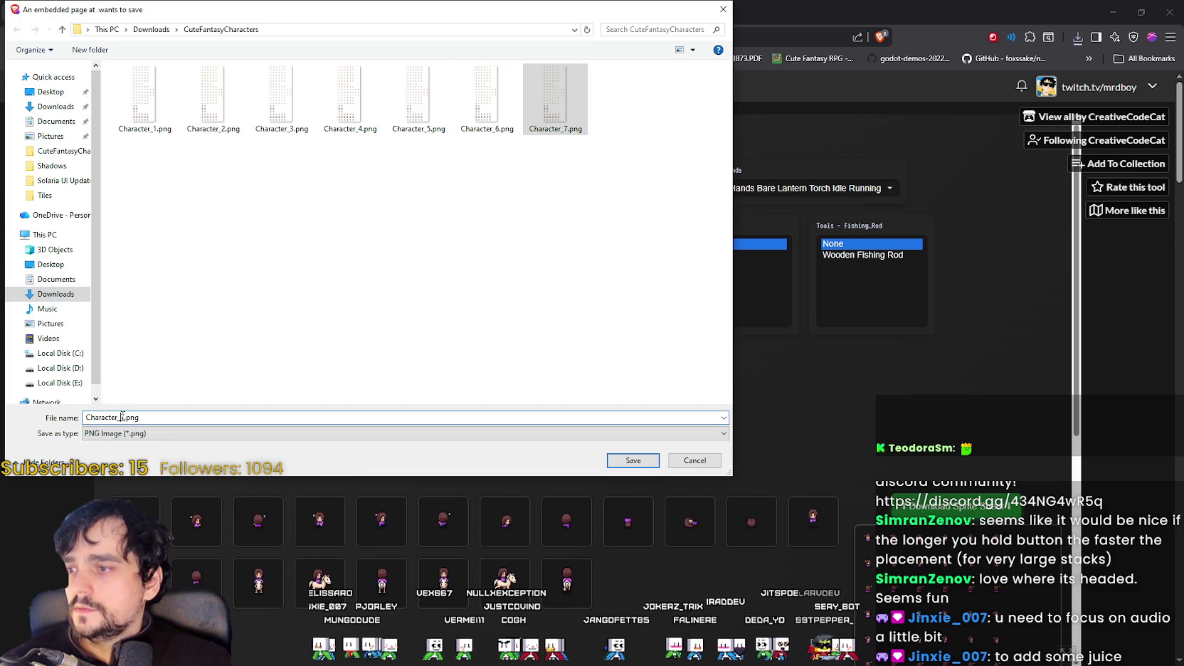
{"action": "type", "text": "8"}
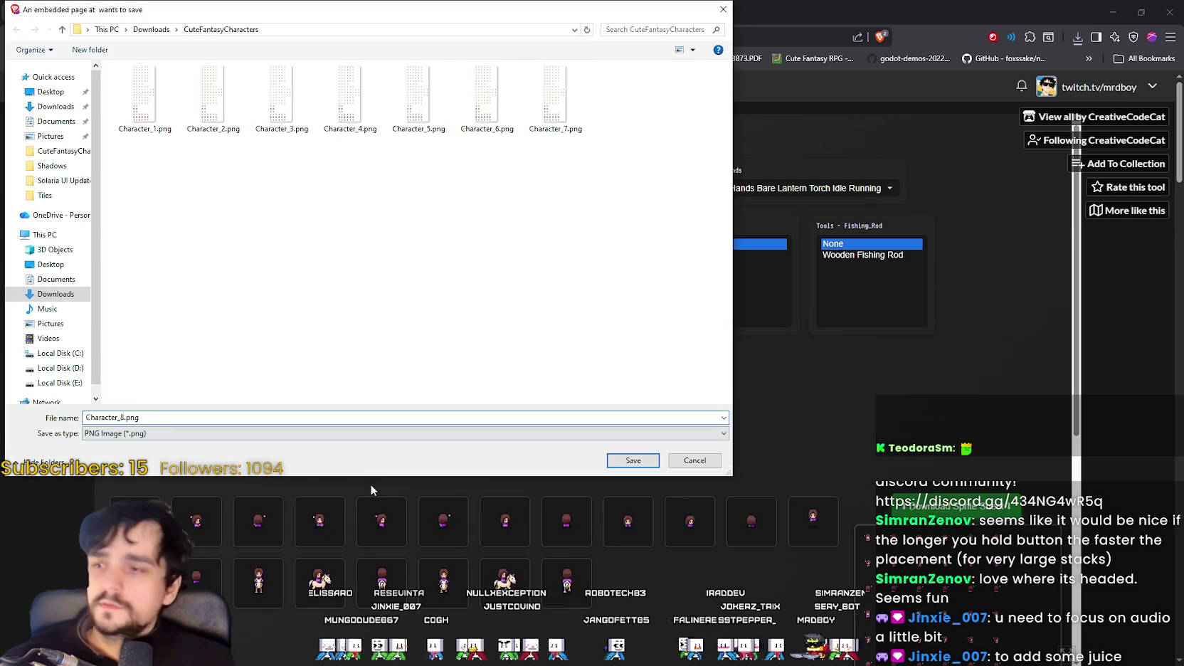
{"action": "left_click", "coordinate": [634, 459]}
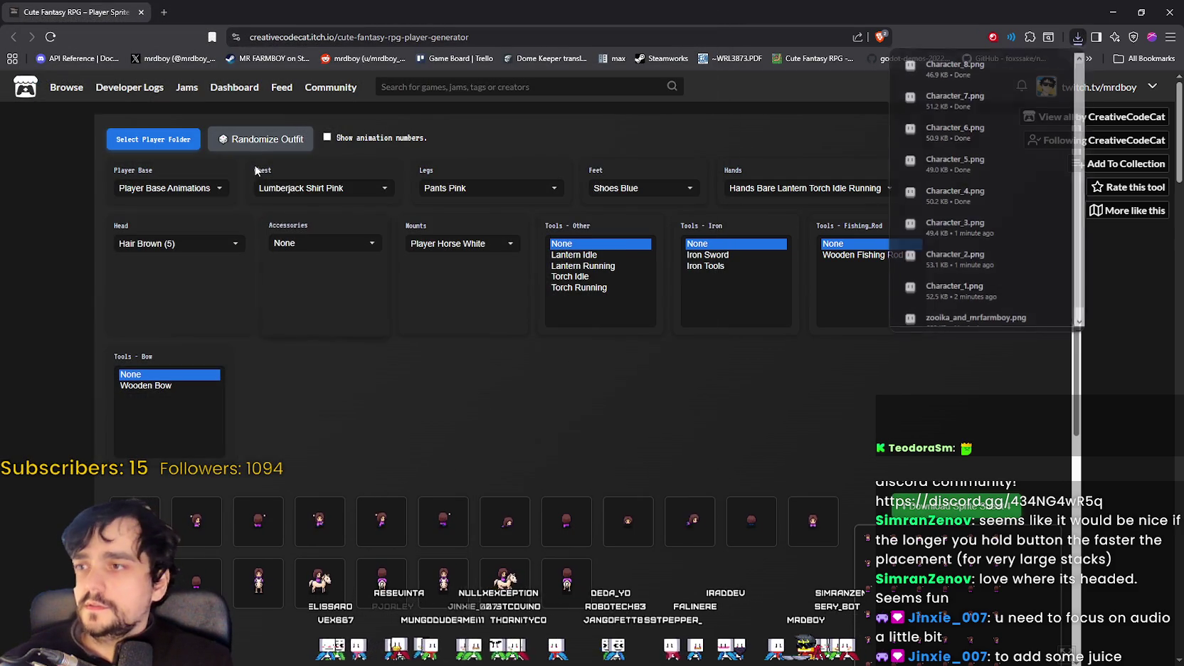
Step: Roll a purple farmer shirt outfit and briefly view a downloaded sheet in Aseprite
{"action": "left_click", "coordinate": [257, 140]}
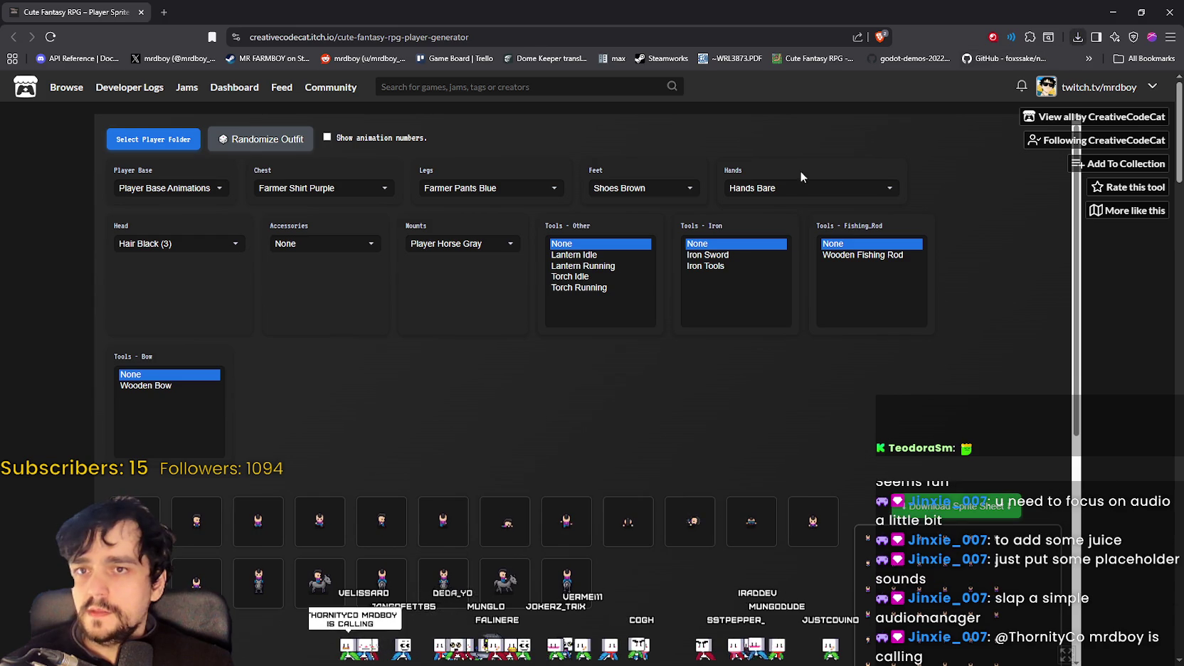
{"action": "left_click", "coordinate": [1077, 39]}
{"action": "left_click", "coordinate": [924, 97]}
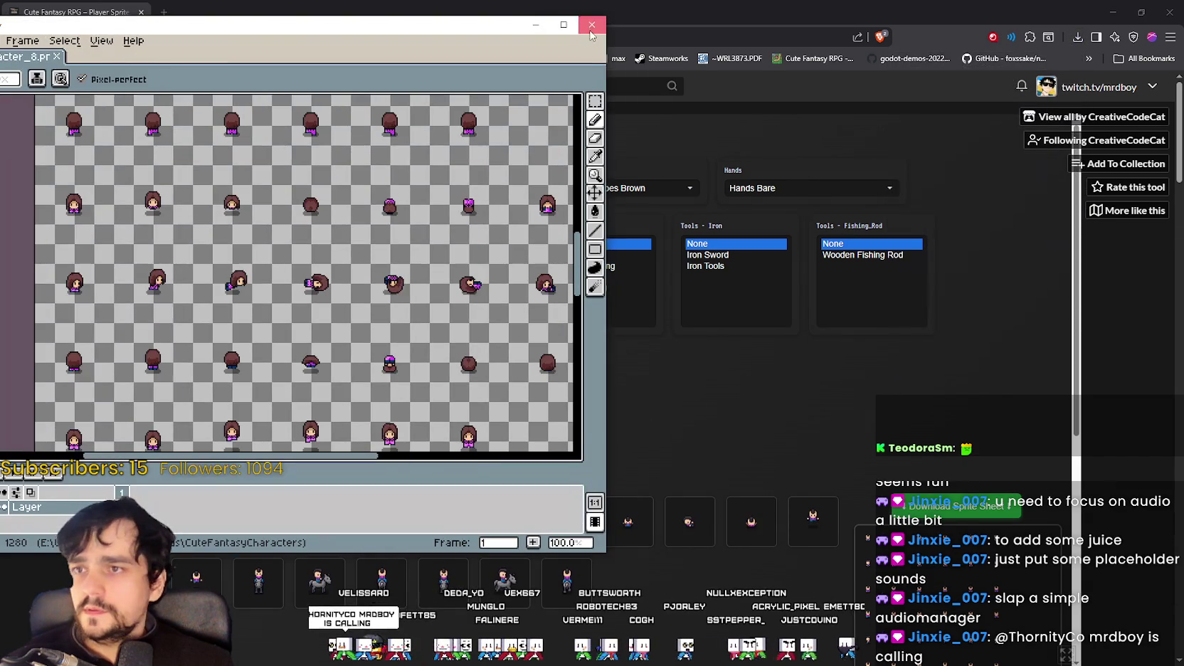
{"action": "left_click", "coordinate": [590, 28]}
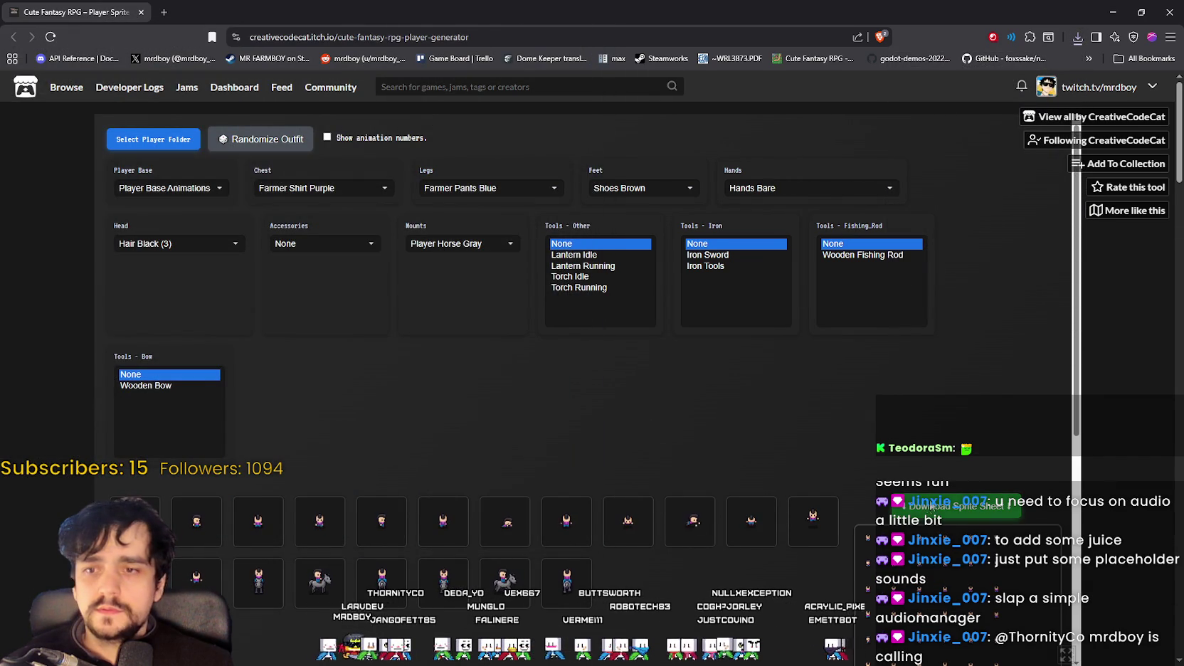
Step: Save the current sprite sheet as Character_9.png
{"action": "left_click", "coordinate": [916, 512]}
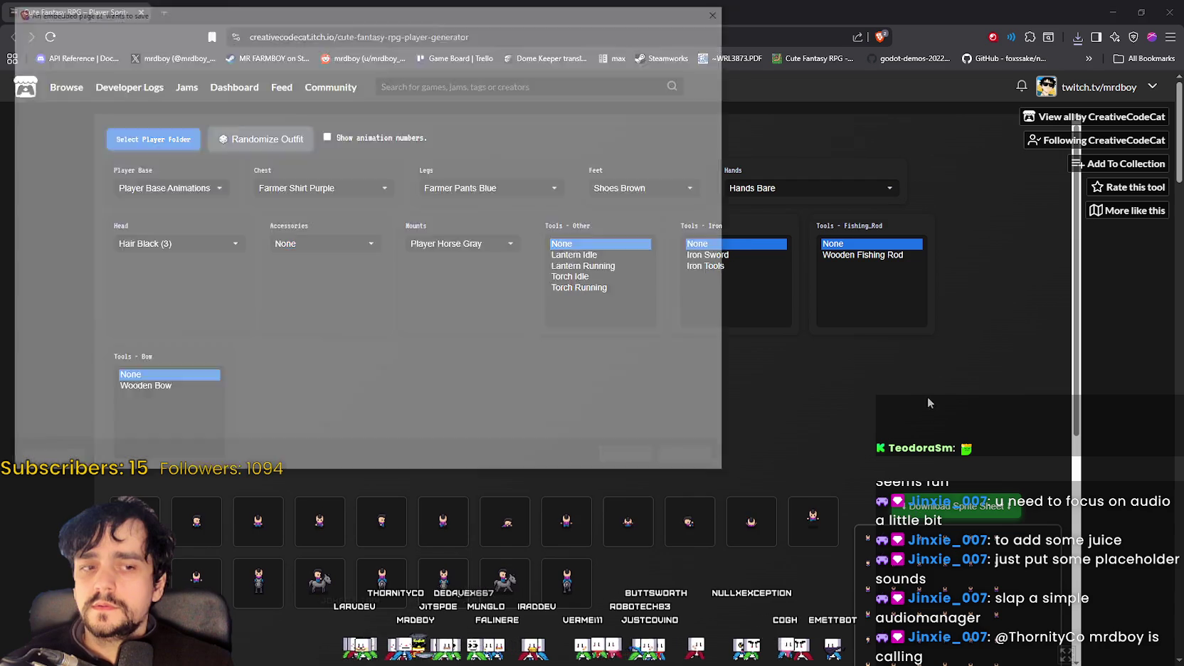
{"action": "left_click", "coordinate": [638, 117]}
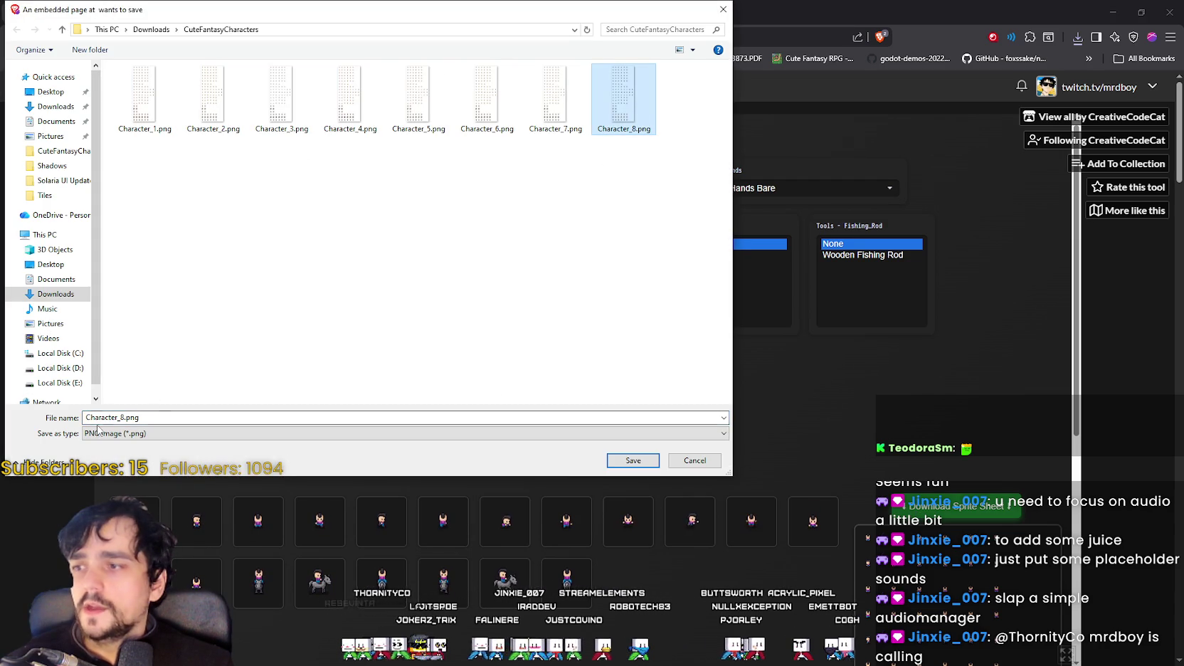
{"action": "left_click", "coordinate": [109, 417]}
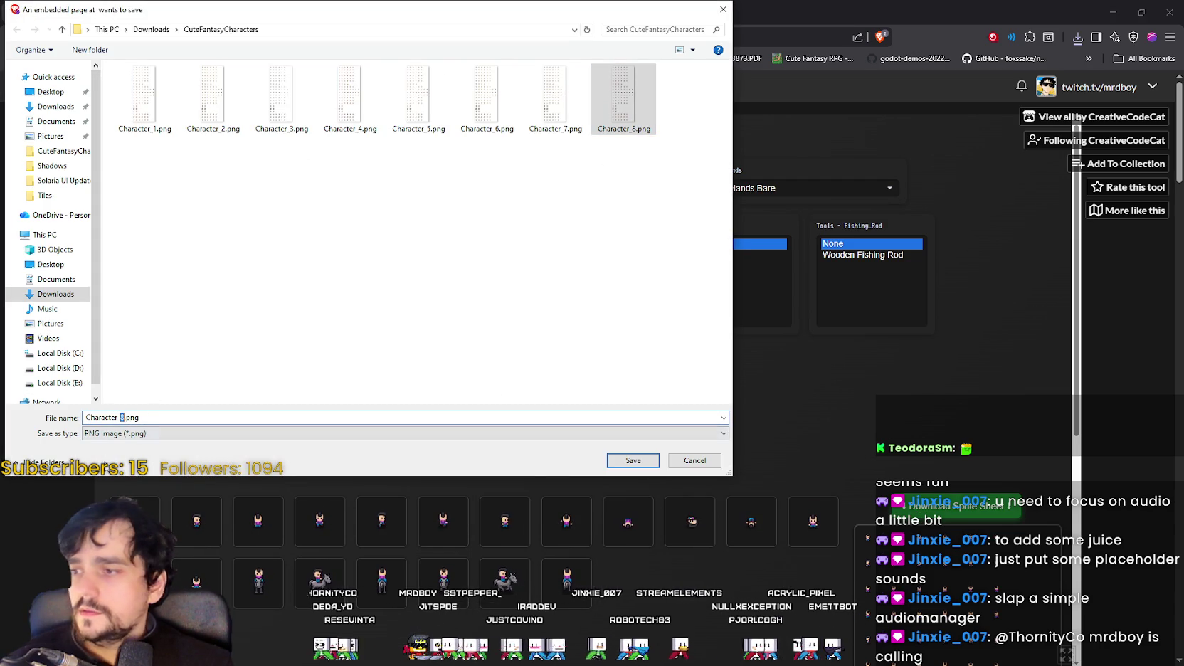
{"action": "type", "text": "9"}
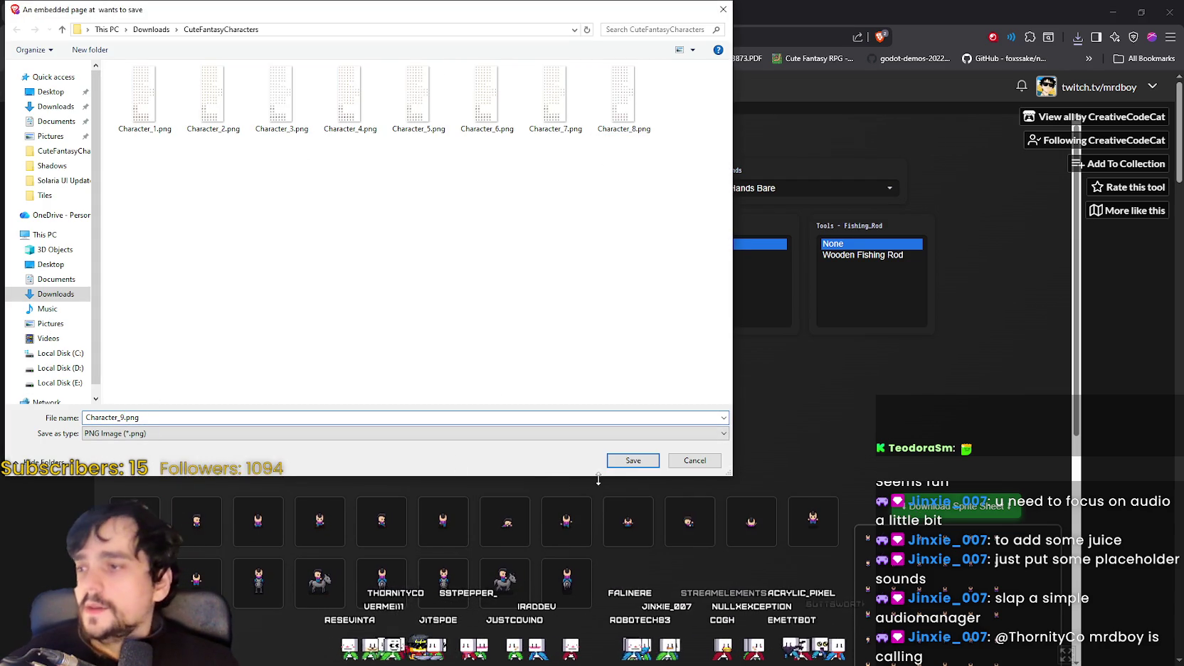
{"action": "left_click", "coordinate": [622, 459]}
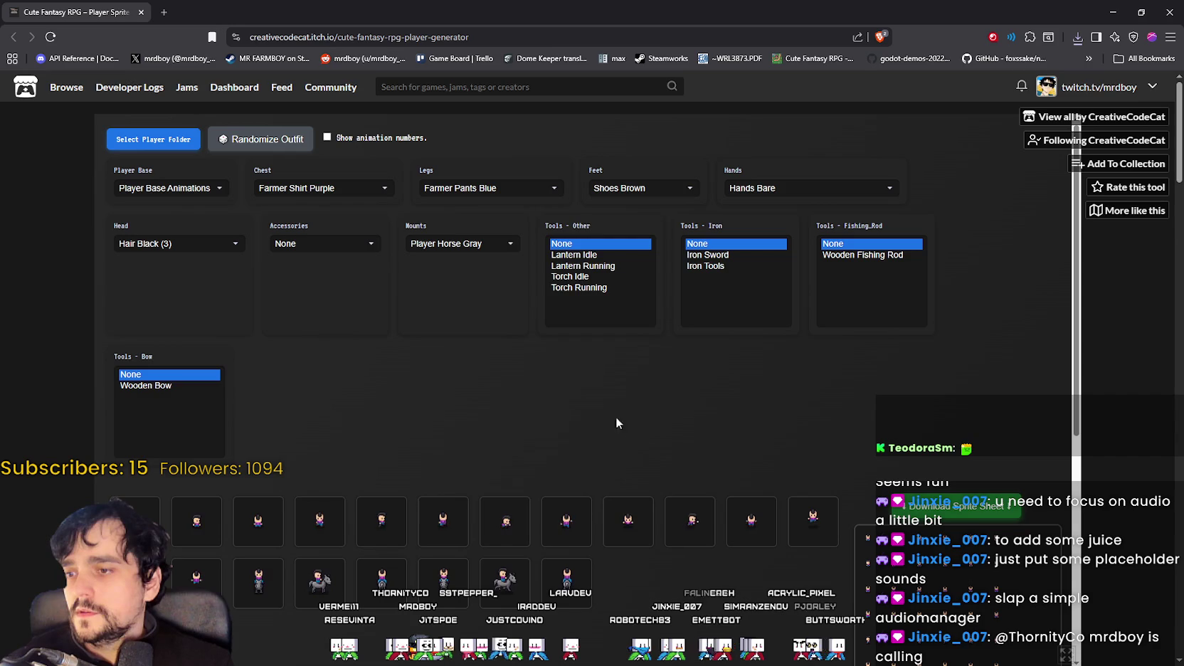
Step: Randomize the outfit and save its sheet as Character_10.png
{"action": "left_click", "coordinate": [261, 139]}
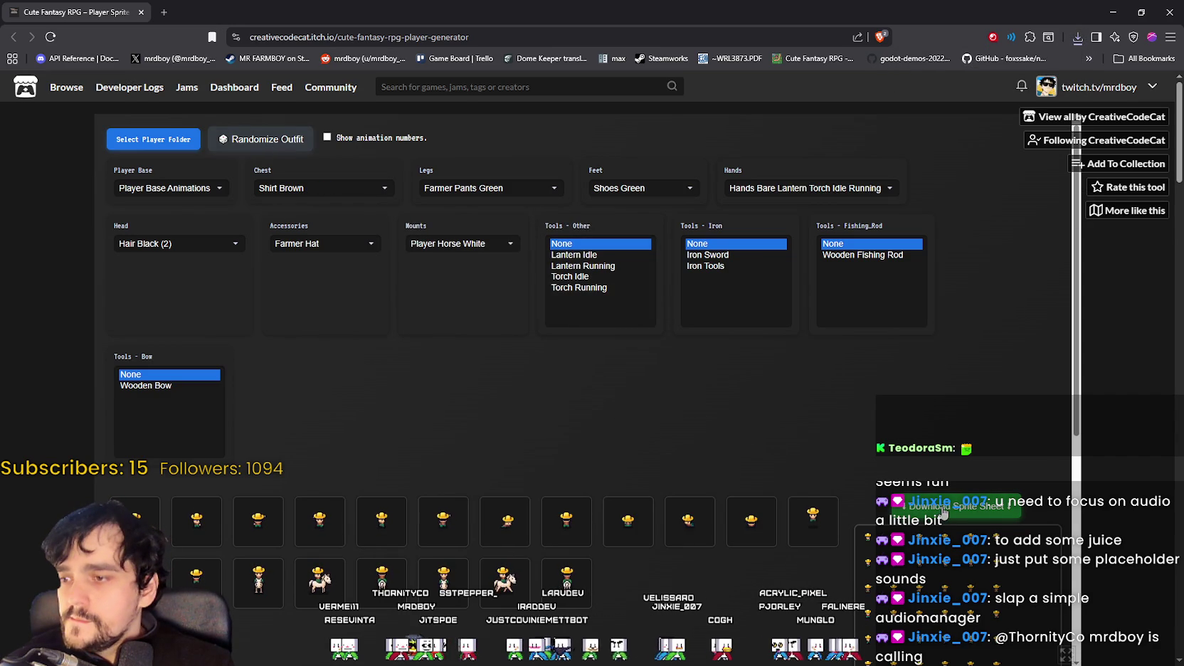
{"action": "left_click", "coordinate": [944, 510]}
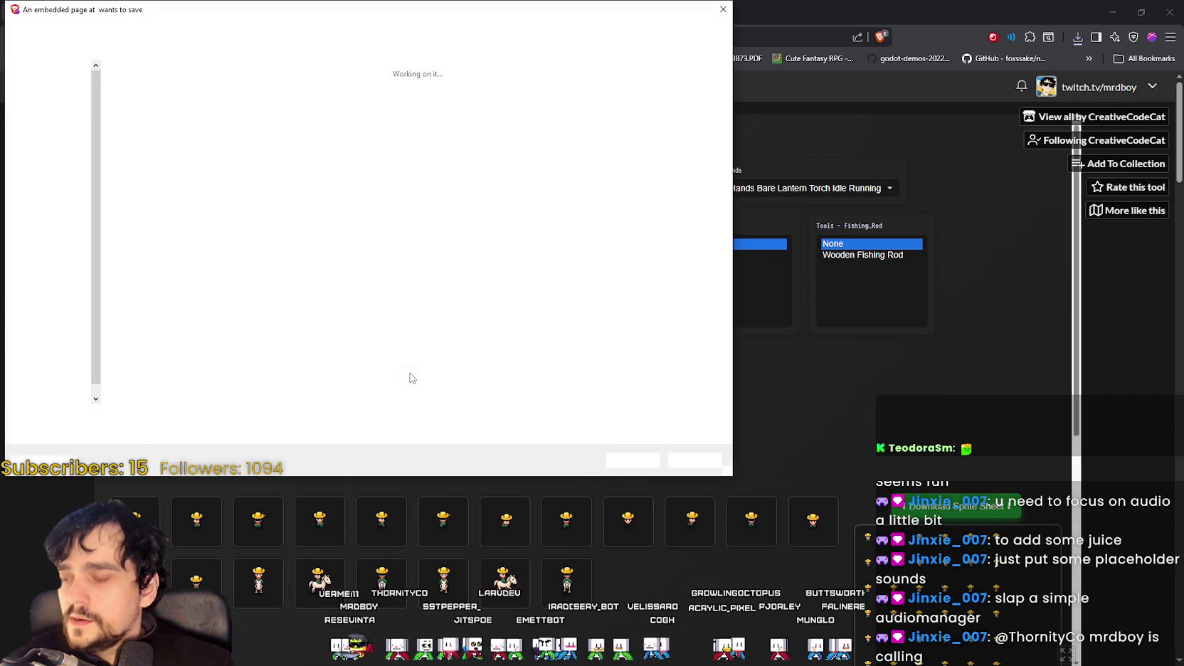
{"action": "left_click", "coordinate": [690, 96]}
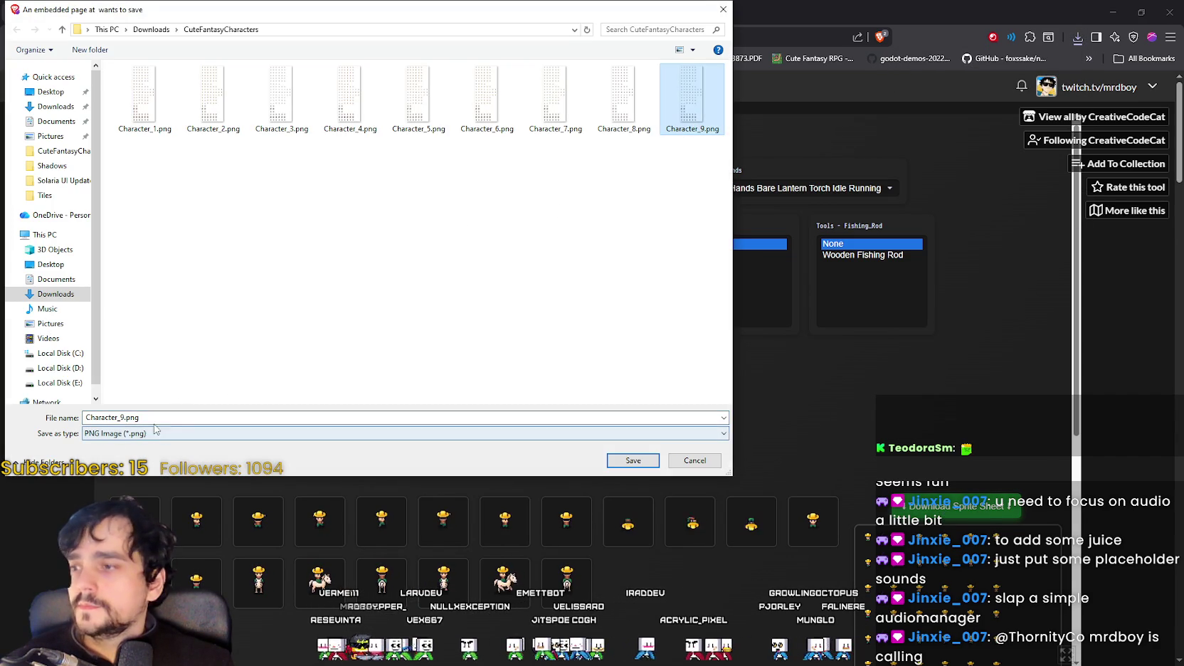
{"action": "left_click", "coordinate": [122, 417]}
{"action": "key", "text": "BackSpace"}
{"action": "type", "text": "10"}
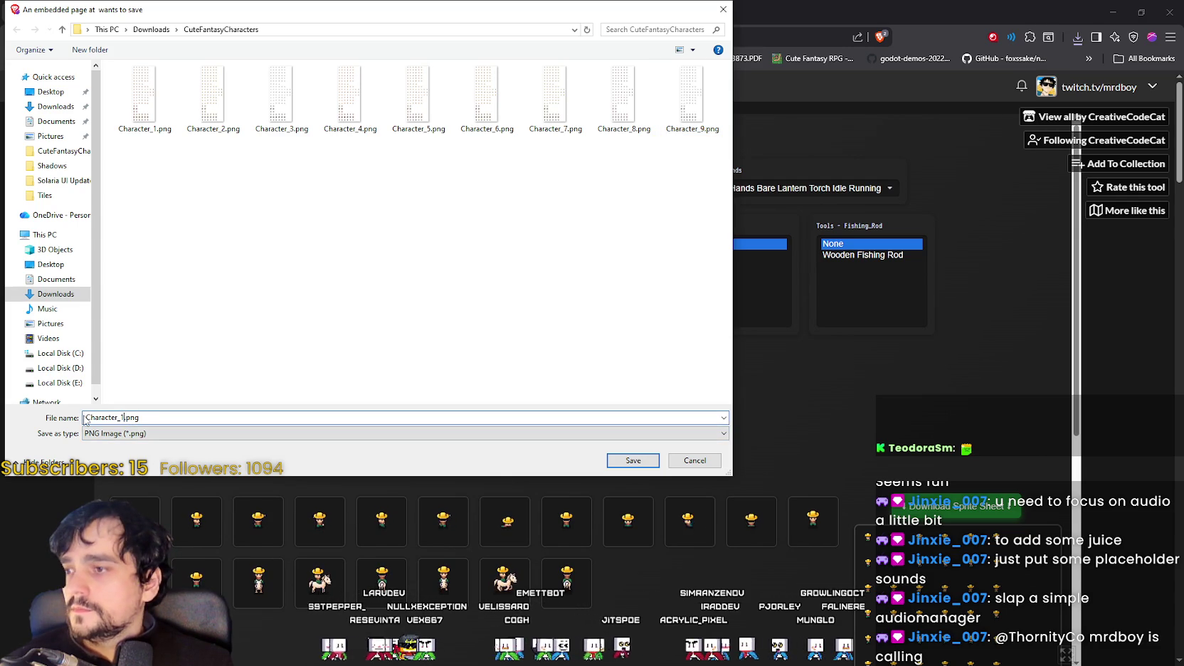
{"action": "left_click", "coordinate": [633, 461]}
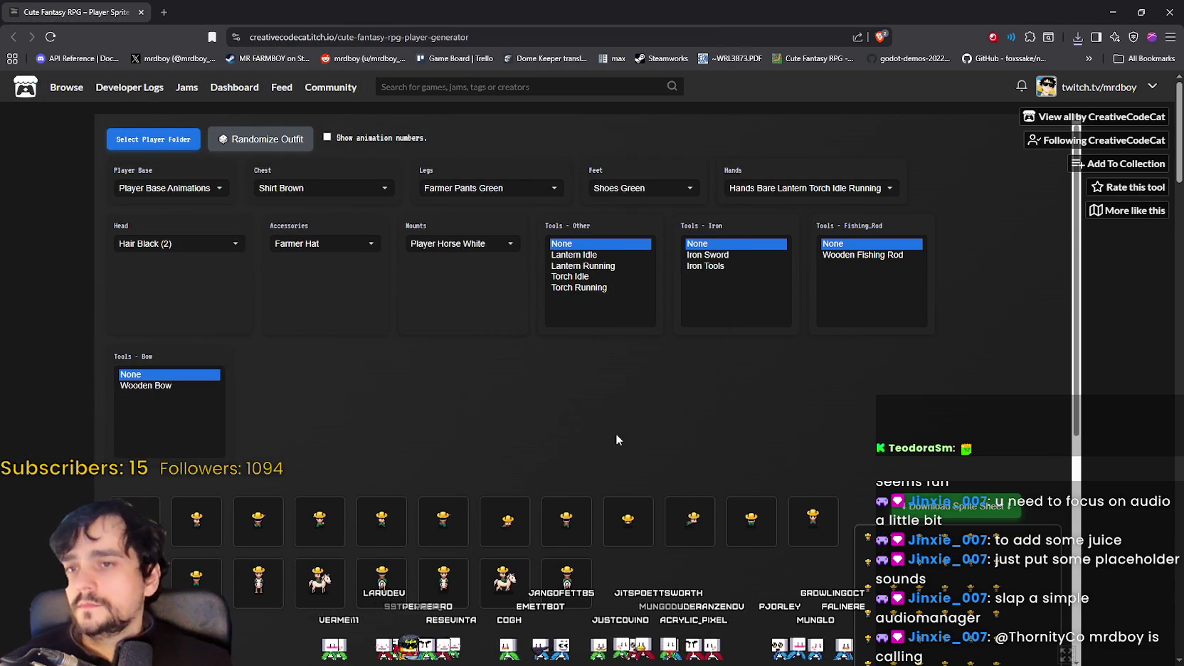
Step: Reroll the outfit twice and save the sheet as Character_11.png
{"action": "left_click", "coordinate": [270, 143]}
{"action": "left_click", "coordinate": [275, 146]}
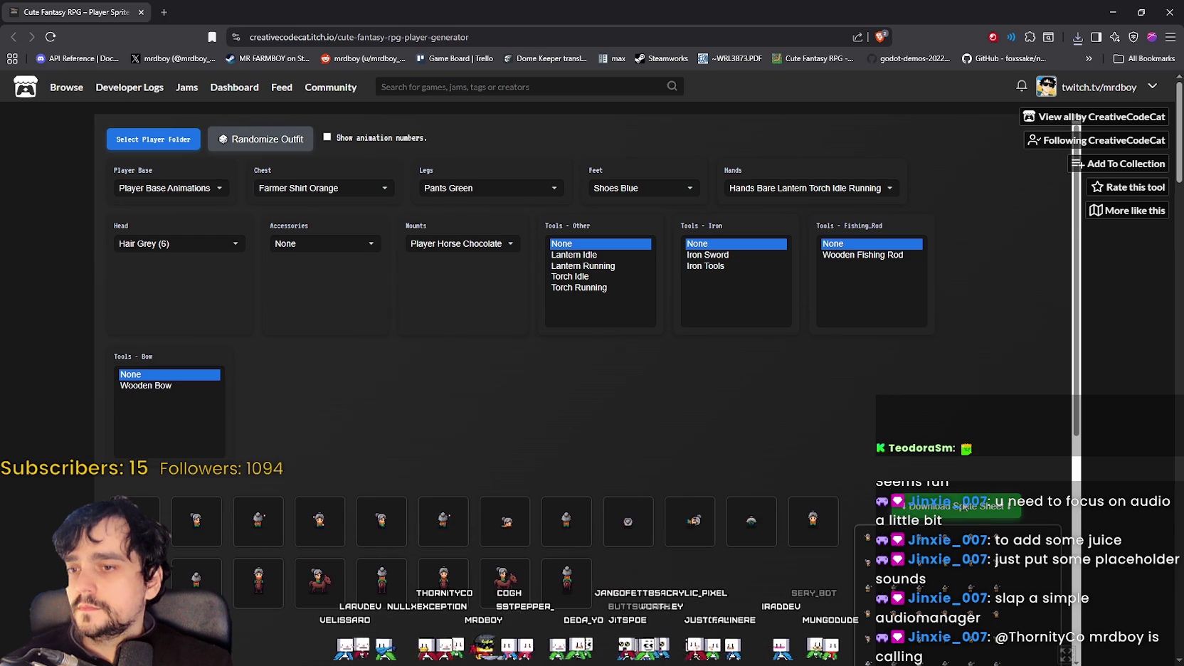
{"action": "left_click", "coordinate": [957, 506]}
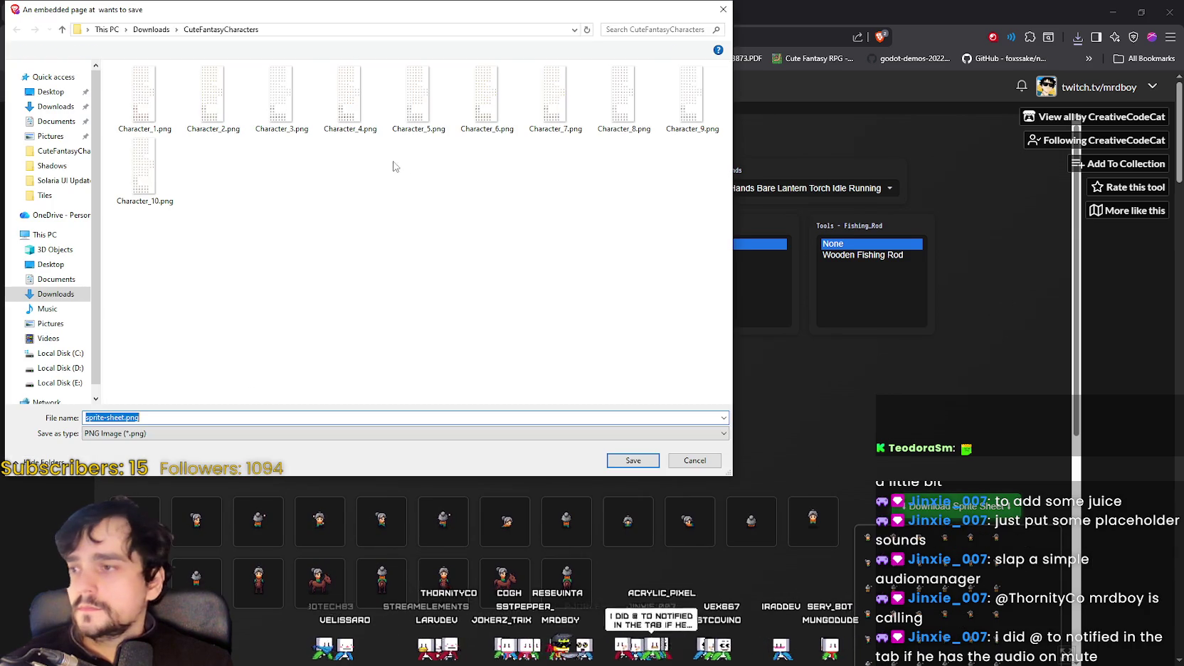
{"action": "left_click", "coordinate": [148, 173]}
{"action": "left_click", "coordinate": [124, 418]}
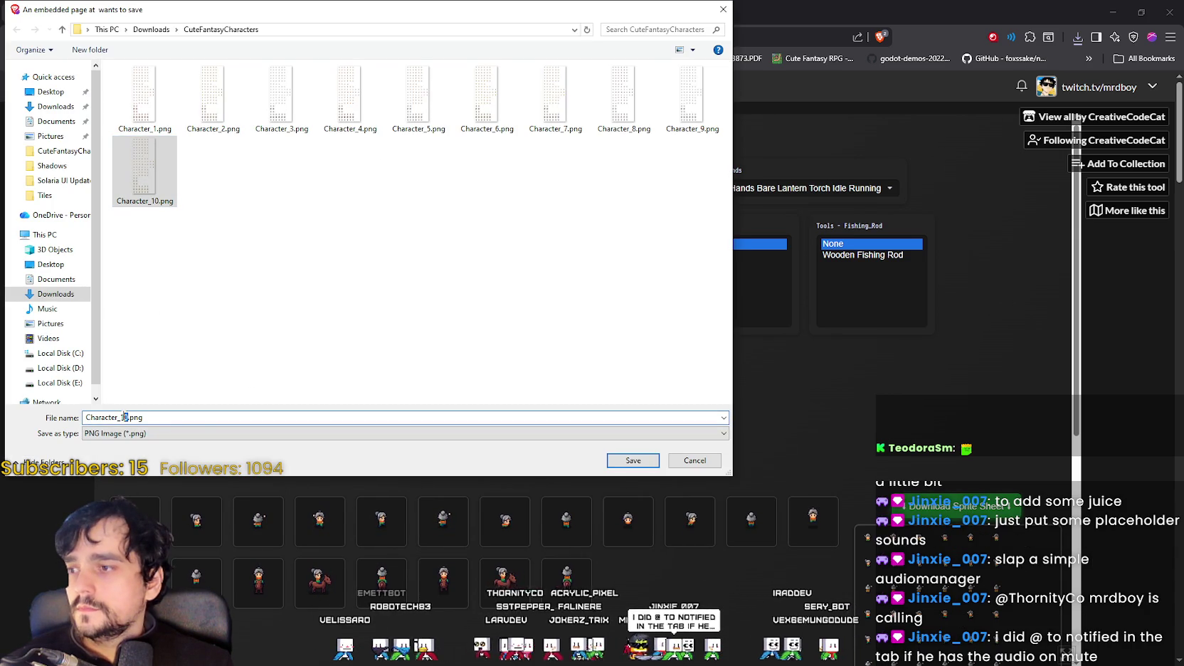
{"action": "key", "text": "Delete"}
{"action": "type", "text": "1"}
{"action": "key", "text": "Return"}
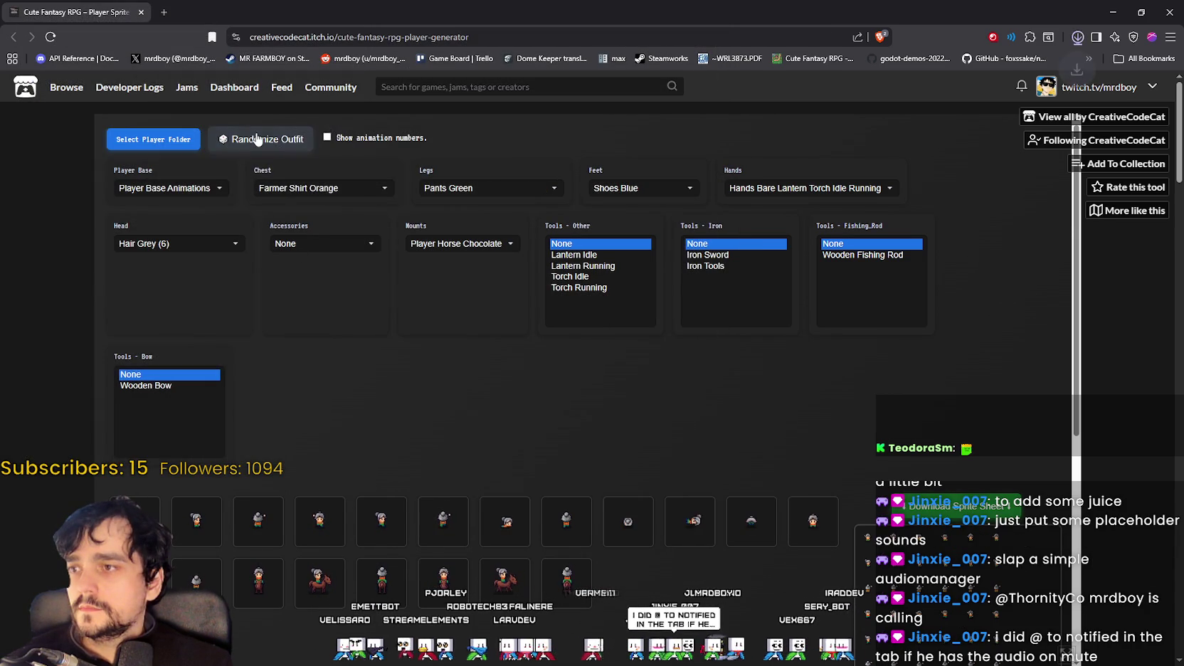
Step: Randomize the outfit and save its sheet as Character_12.png
{"action": "left_click", "coordinate": [257, 139]}
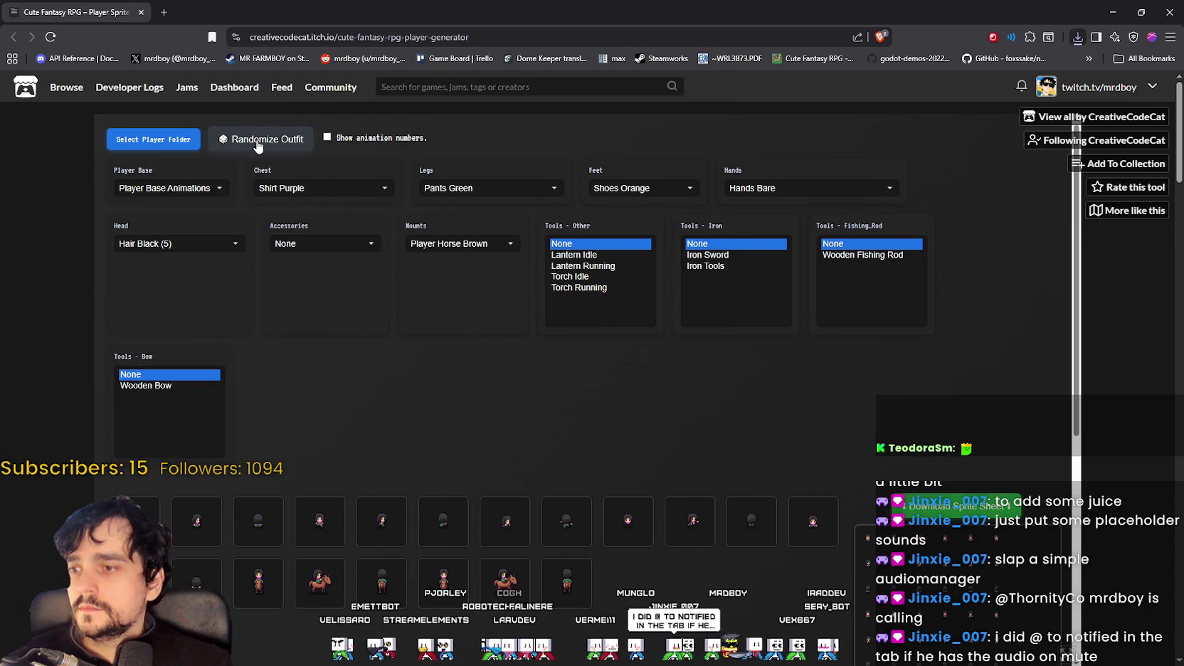
{"action": "left_click", "coordinate": [984, 510]}
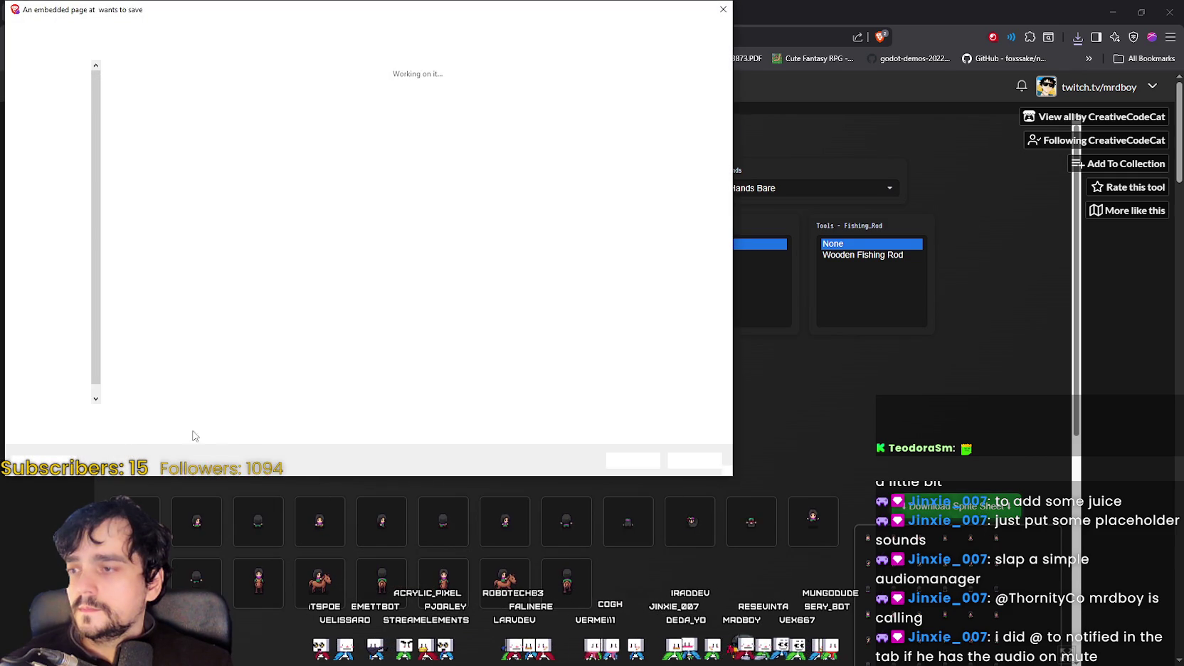
{"action": "left_click", "coordinate": [152, 123]}
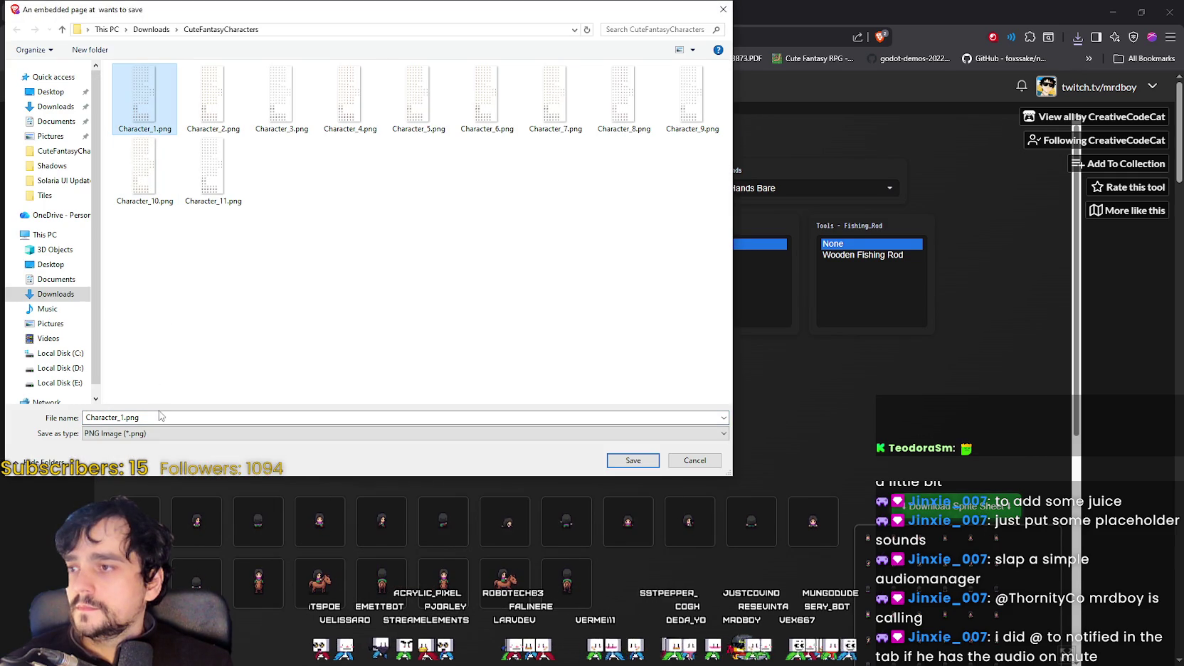
{"action": "left_click", "coordinate": [123, 418]}
{"action": "type", "text": "2"}
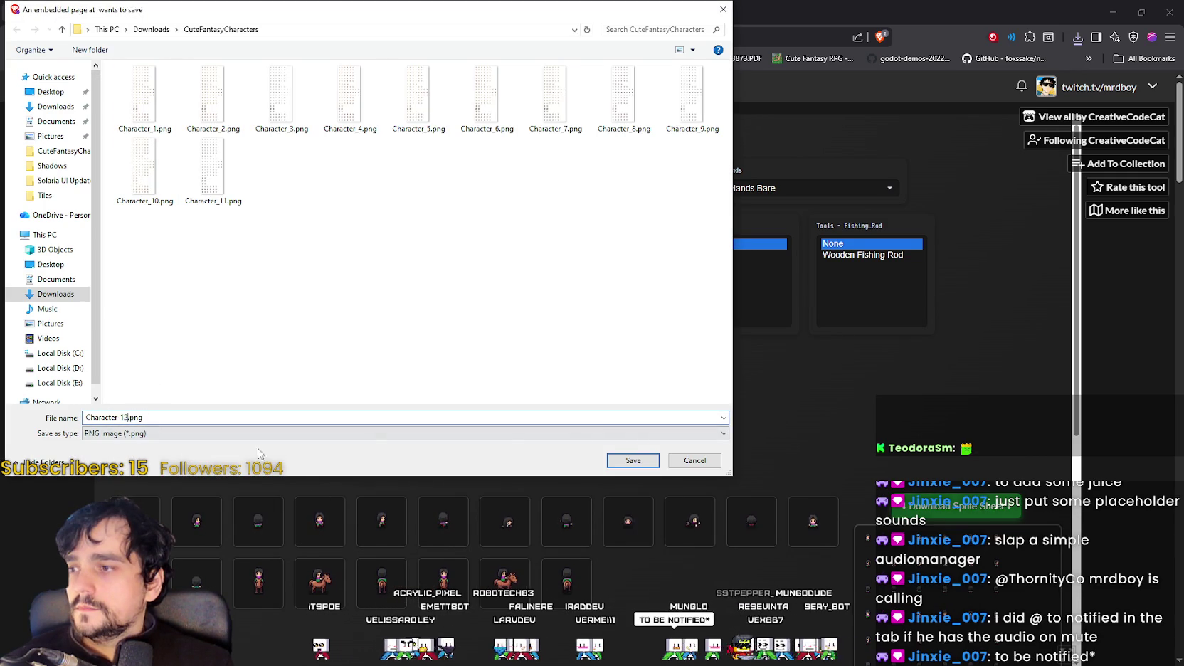
{"action": "left_click", "coordinate": [626, 463]}
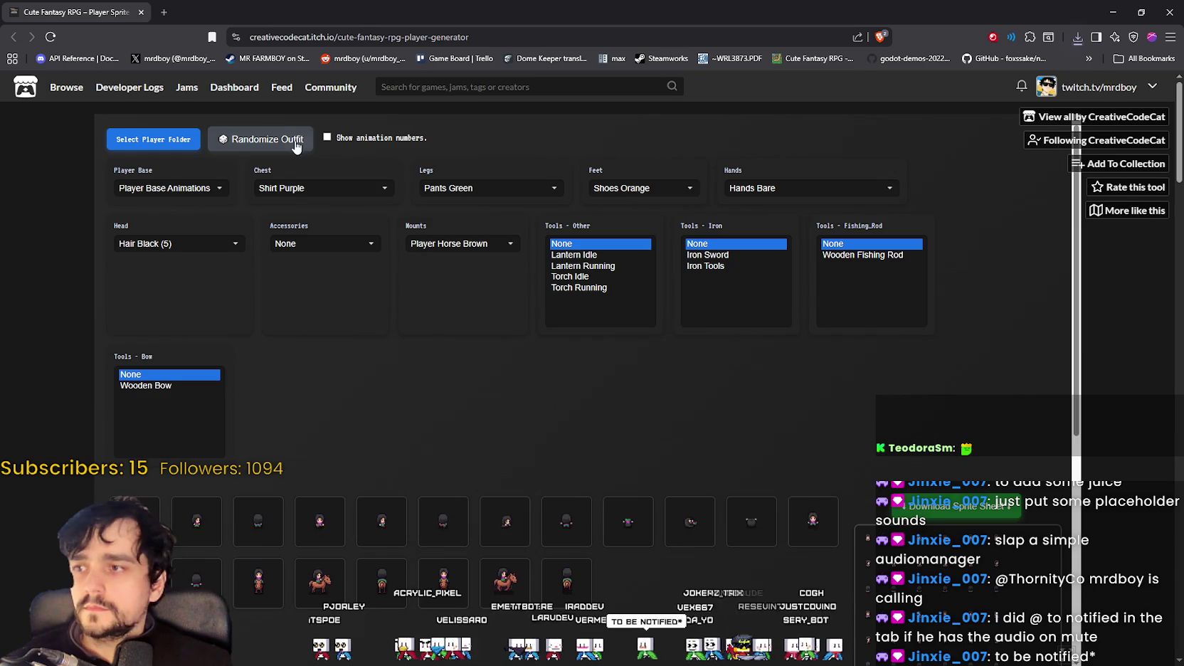
Step: Randomize the outfit and save its sheet as Character_13.png
{"action": "left_click", "coordinate": [261, 139]}
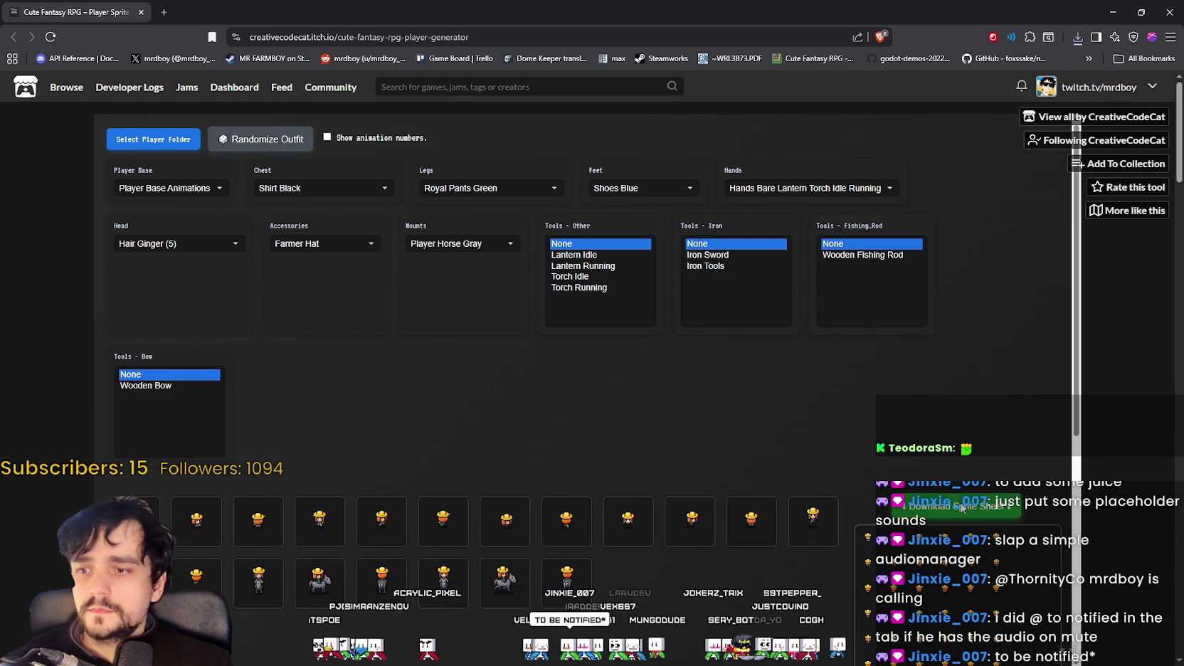
{"action": "left_click", "coordinate": [962, 506]}
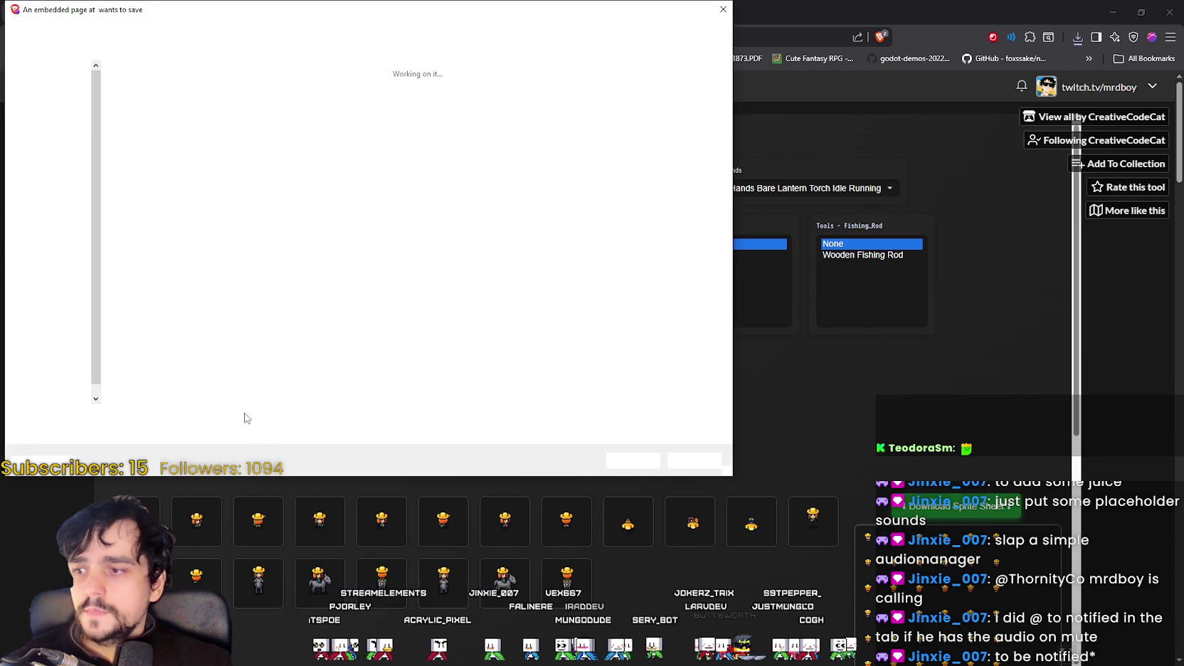
{"action": "left_click", "coordinate": [260, 179]}
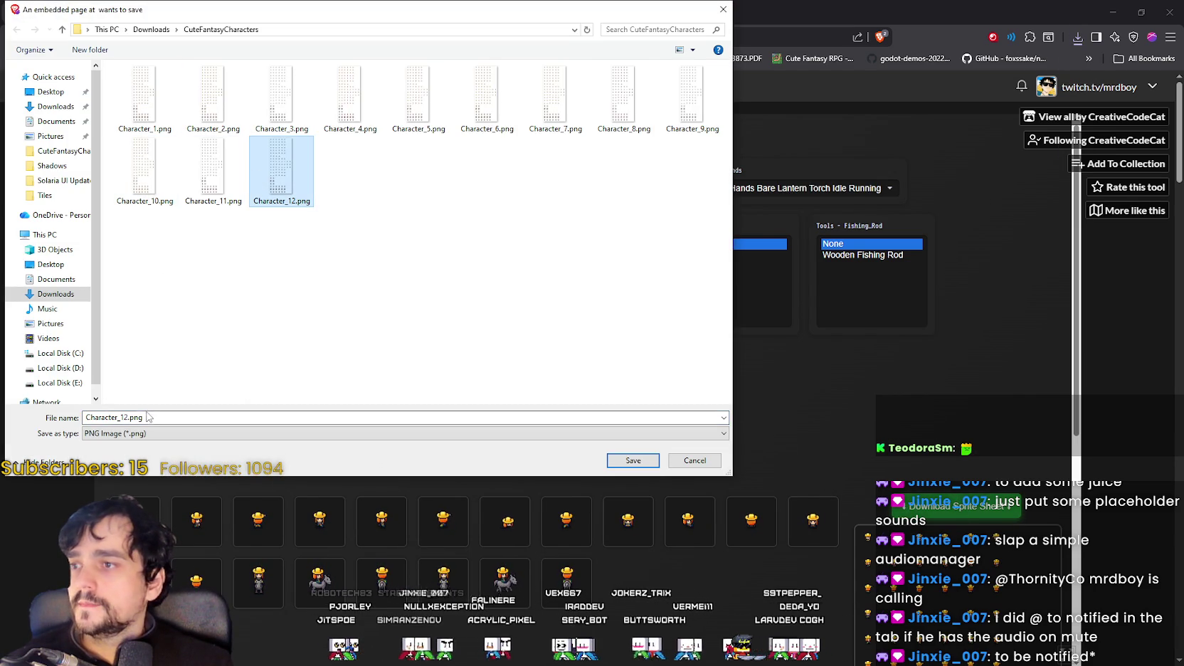
{"action": "left_click", "coordinate": [127, 418]}
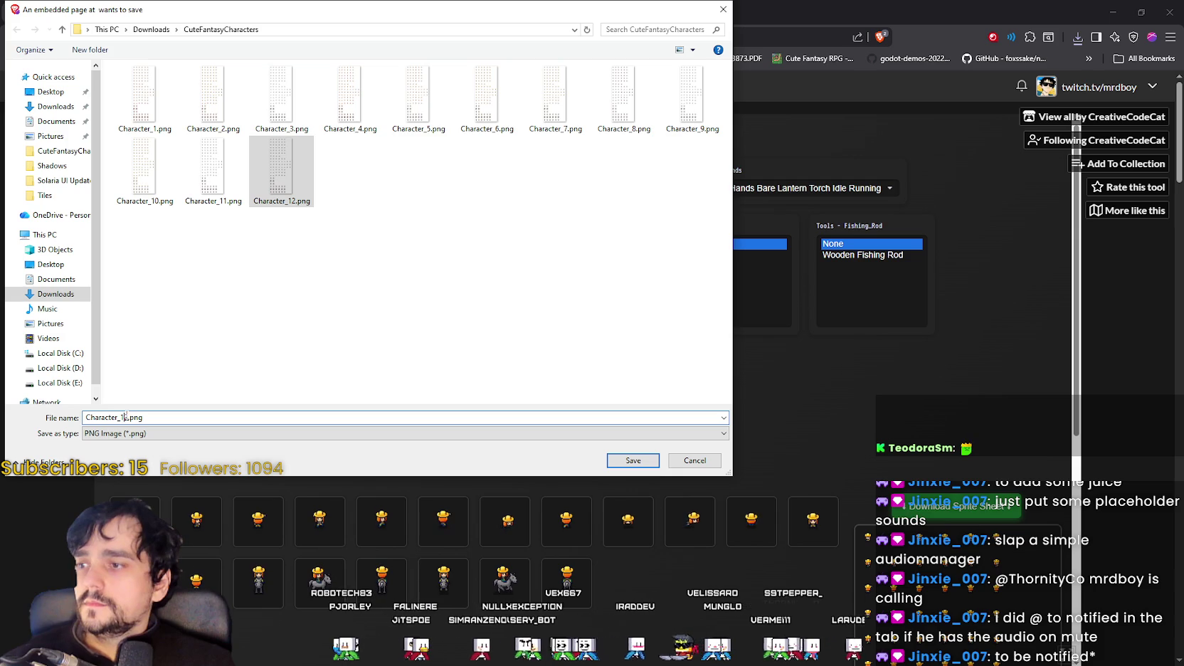
{"action": "double_click", "coordinate": [125, 418]}
{"action": "left_click_drag", "start_coordinate": [124, 418], "coordinate": [129, 418]}
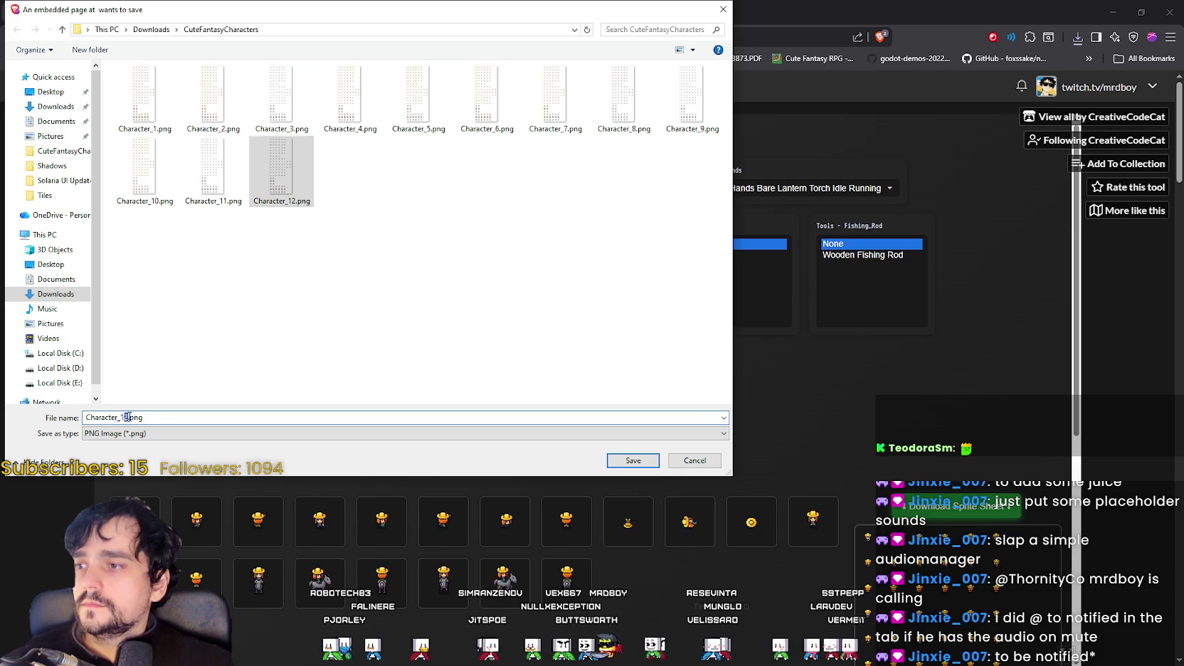
{"action": "type", "text": "3"}
{"action": "left_click", "coordinate": [638, 459]}
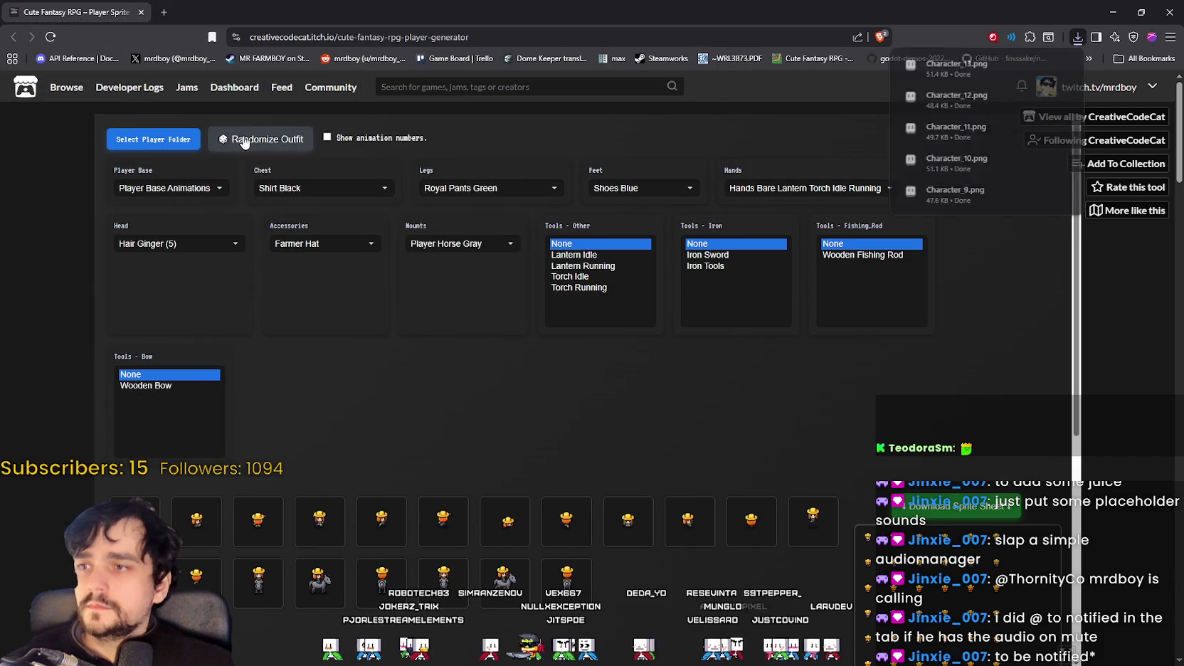
Step: Randomize the outfit and save its sprite sheet as Character_14.png
{"action": "left_click", "coordinate": [243, 142]}
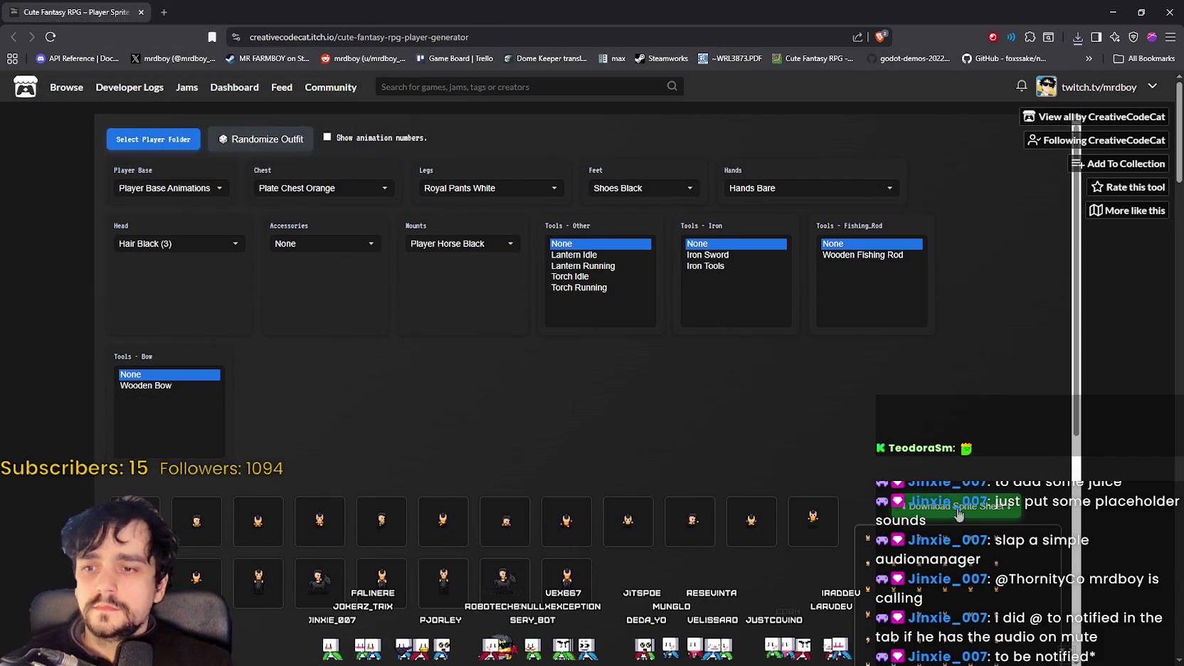
{"action": "left_click", "coordinate": [563, 455]}
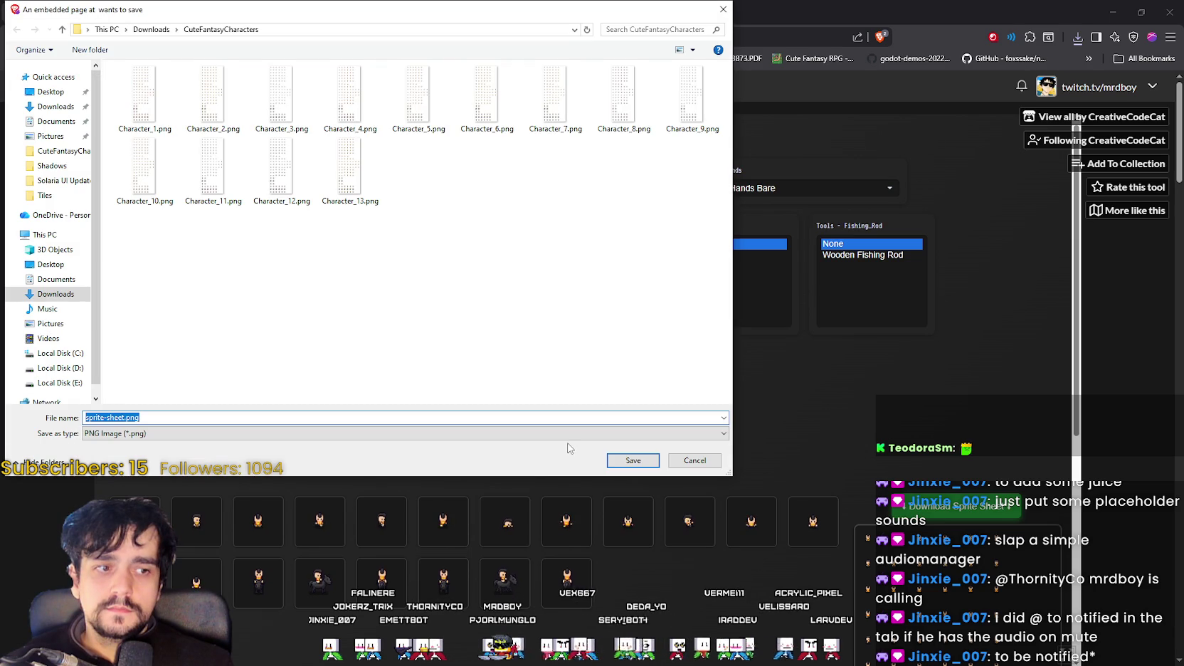
{"action": "left_click", "coordinate": [348, 167]}
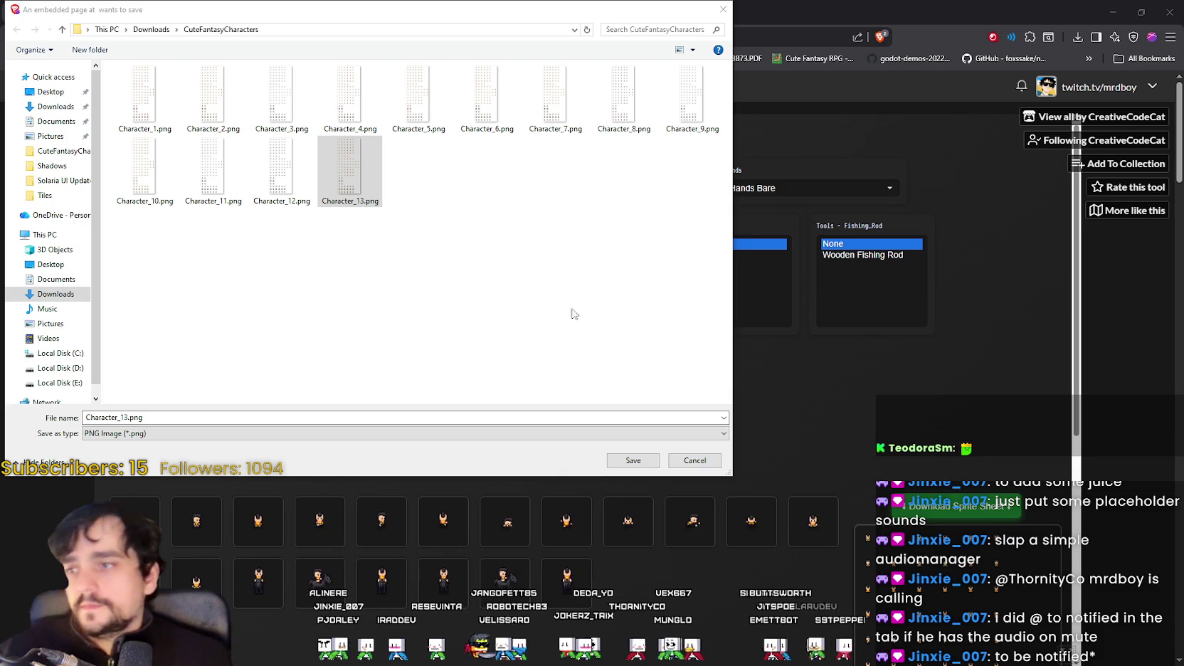
{"action": "left_click", "coordinate": [311, 178]}
{"action": "left_click", "coordinate": [322, 181]}
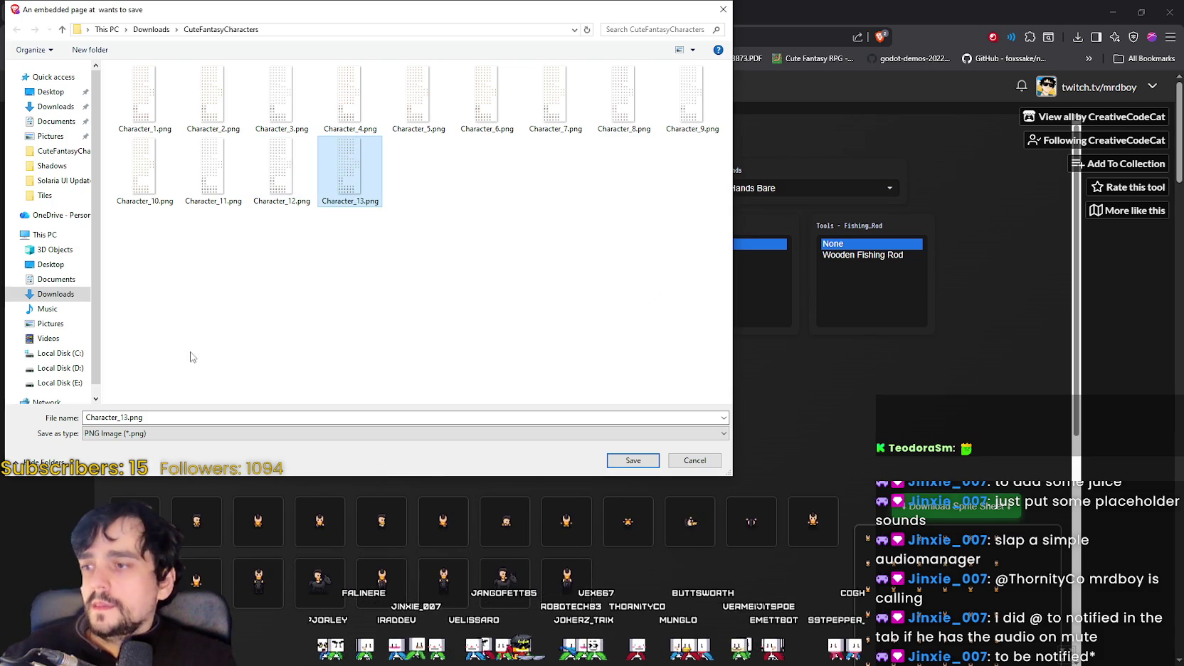
{"action": "left_click", "coordinate": [143, 417]}
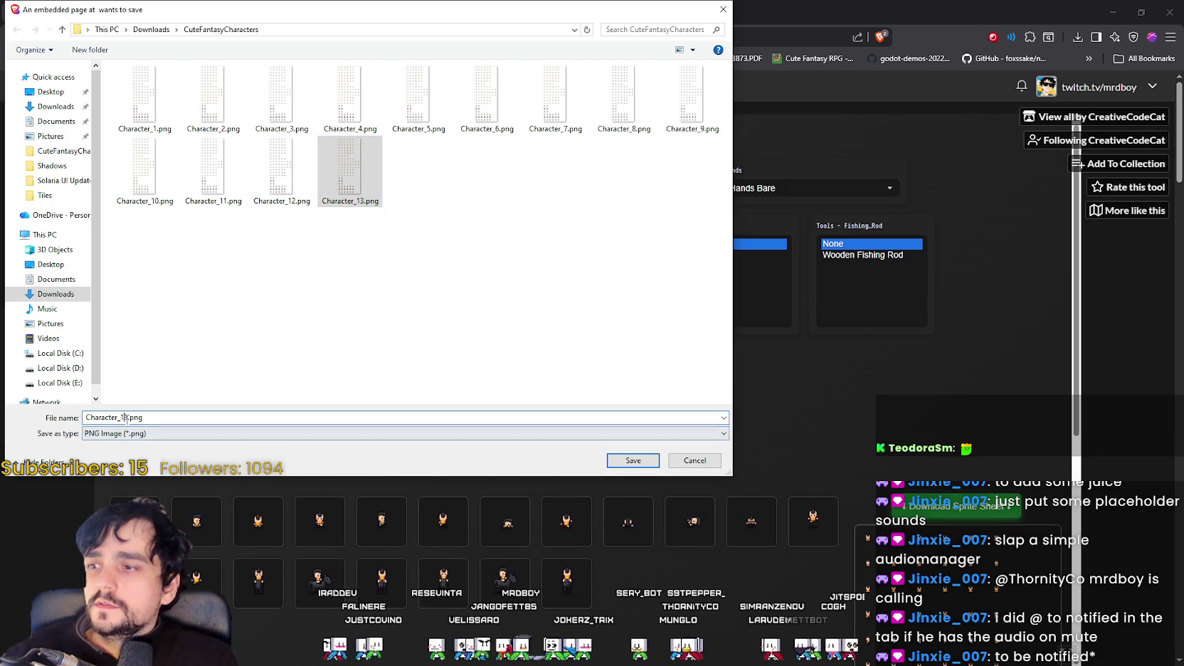
{"action": "key", "text": "BackSpace"}
{"action": "type", "text": "4"}
{"action": "left_click", "coordinate": [632, 461]}
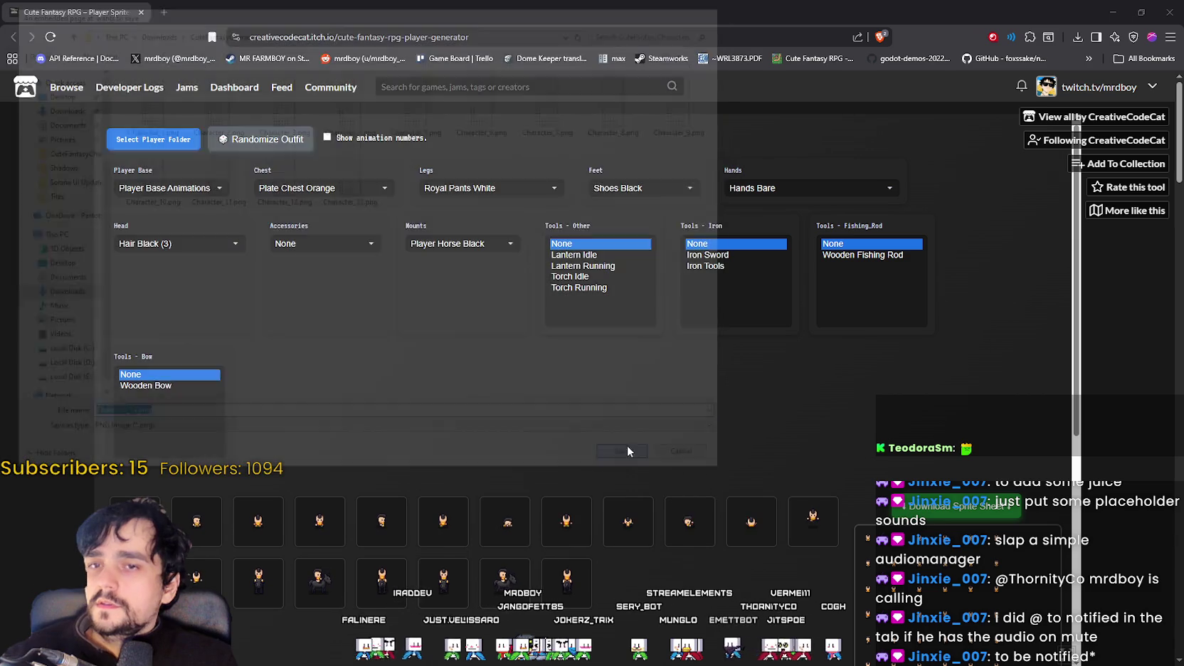
Step: Randomize the outfit again and save its sprite sheet as Character_15.png
{"action": "left_click", "coordinate": [262, 142]}
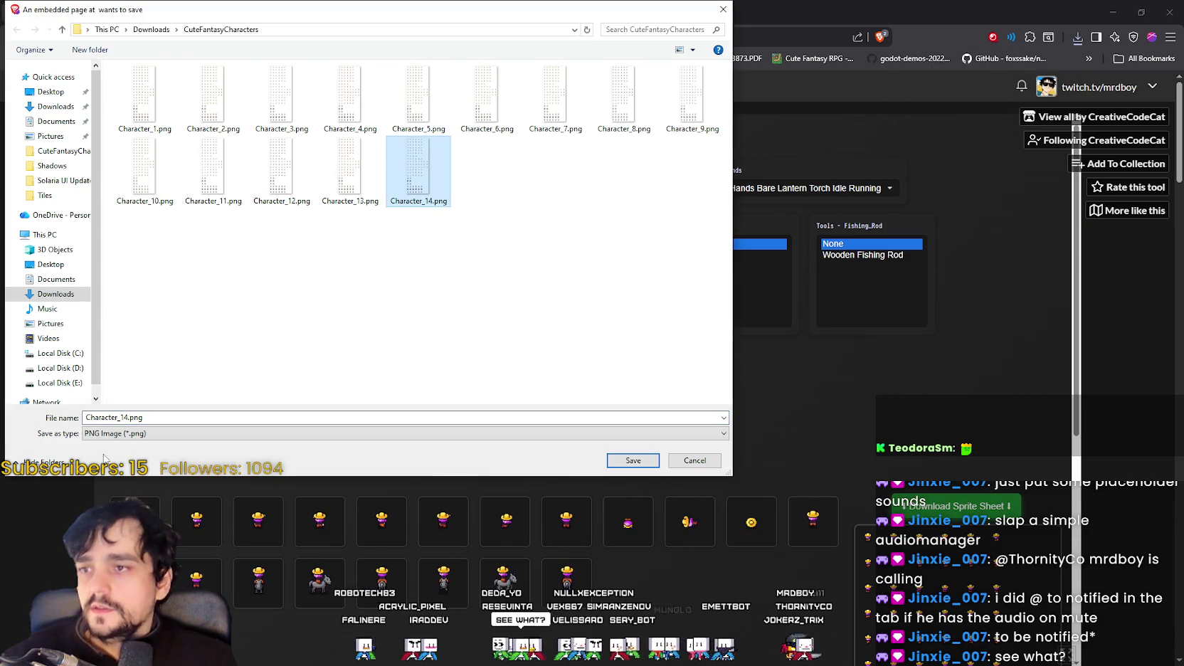
{"action": "left_click", "coordinate": [123, 418]}
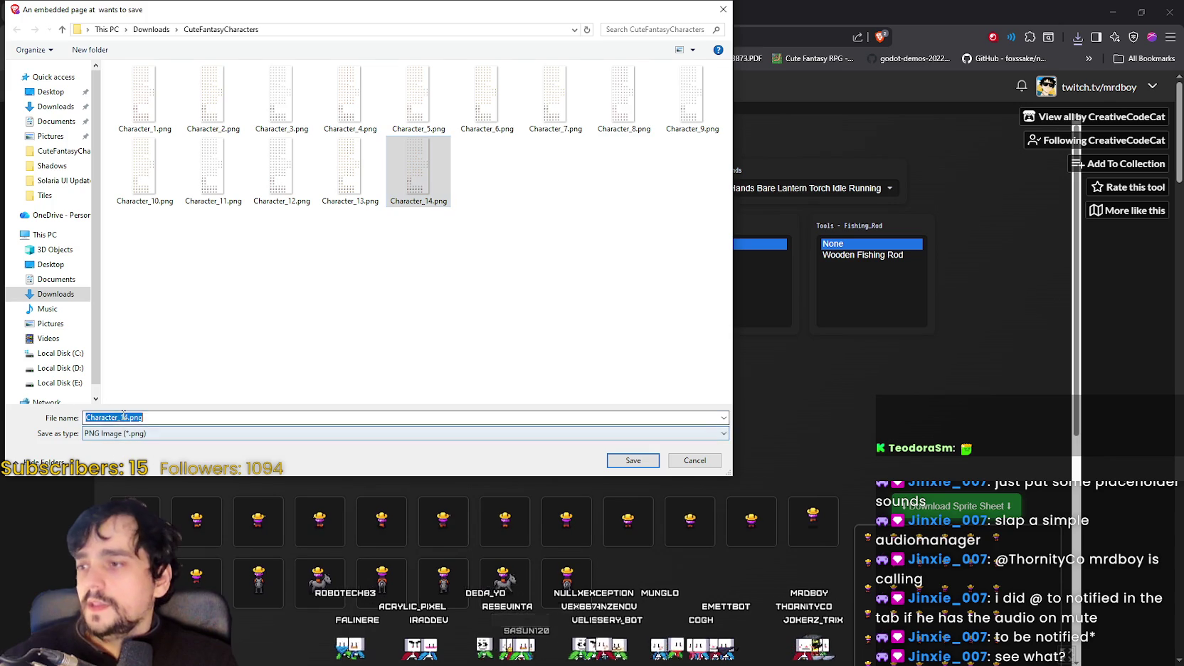
{"action": "left_click", "coordinate": [122, 417]}
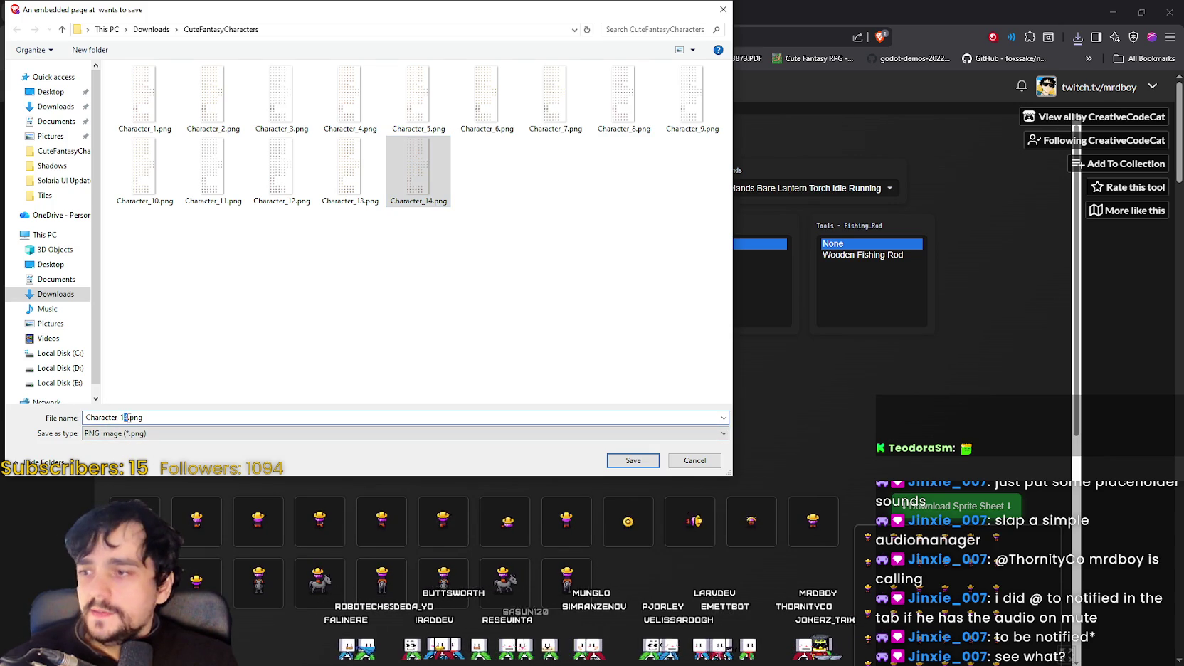
{"action": "type", "text": "5"}
{"action": "left_click", "coordinate": [627, 462]}
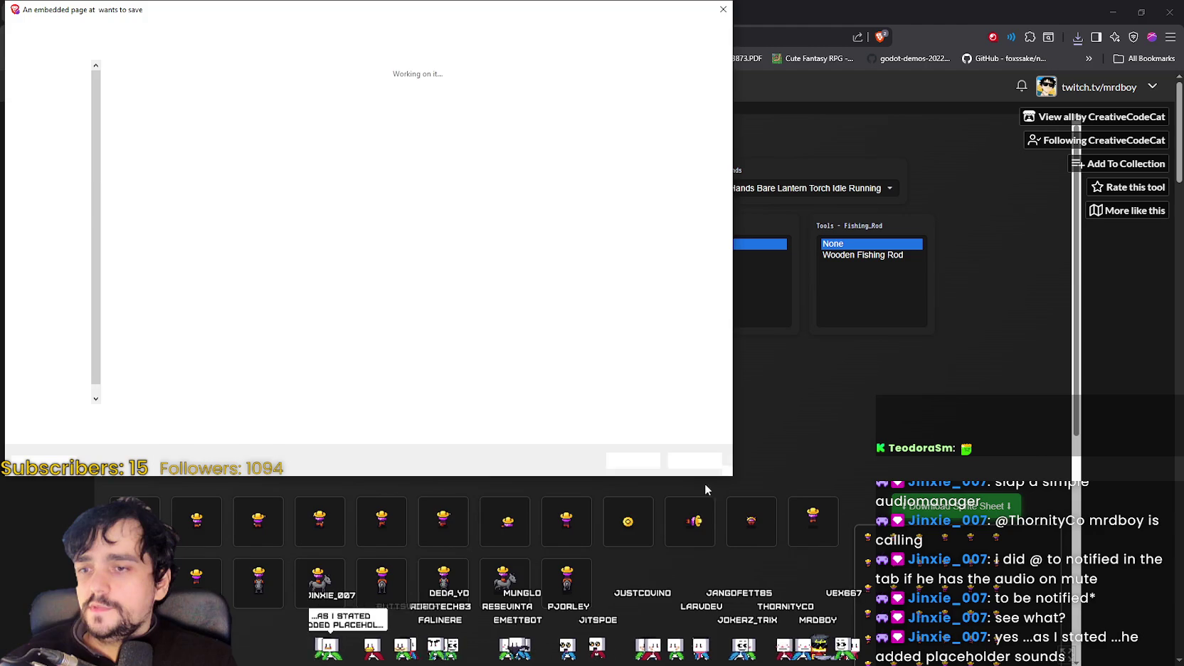
{"action": "left_click", "coordinate": [701, 461]}
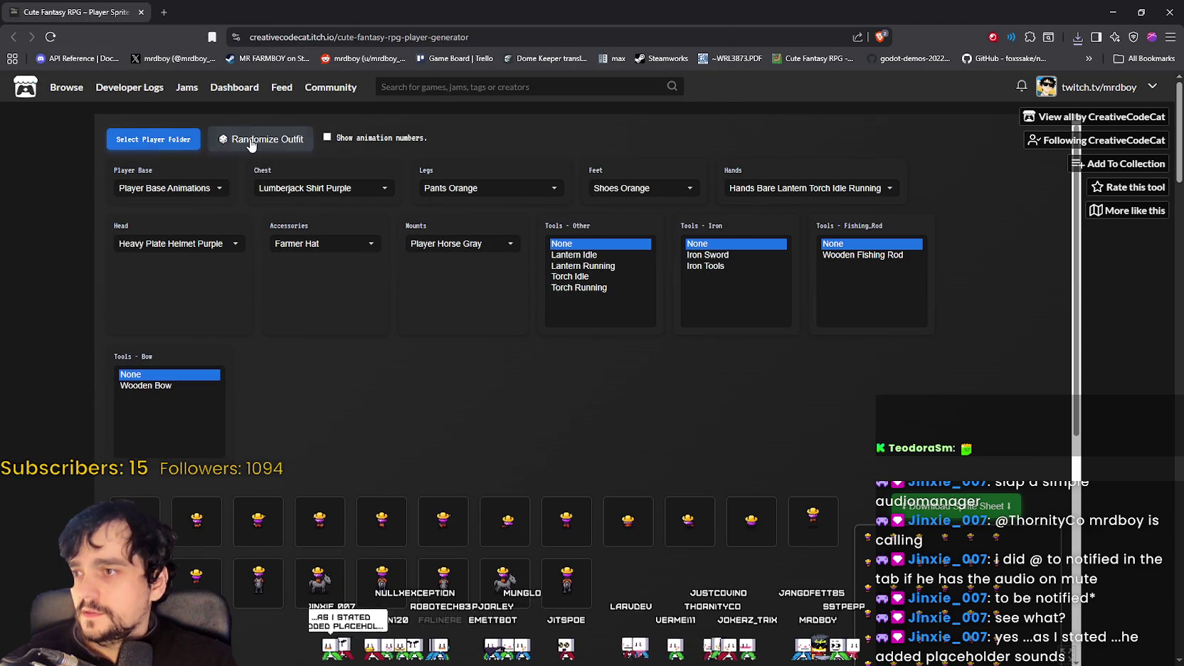
Step: Randomize the outfit and save its sprite sheet as Character_16.png
{"action": "left_click", "coordinate": [253, 140]}
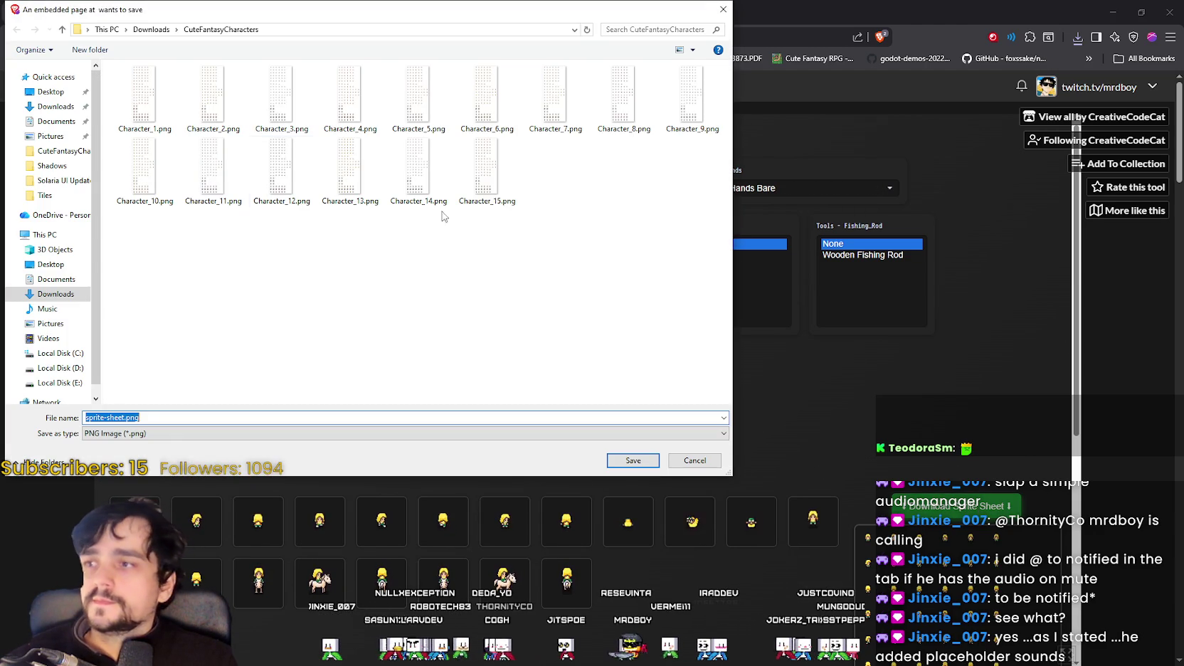
{"action": "left_click", "coordinate": [487, 170]}
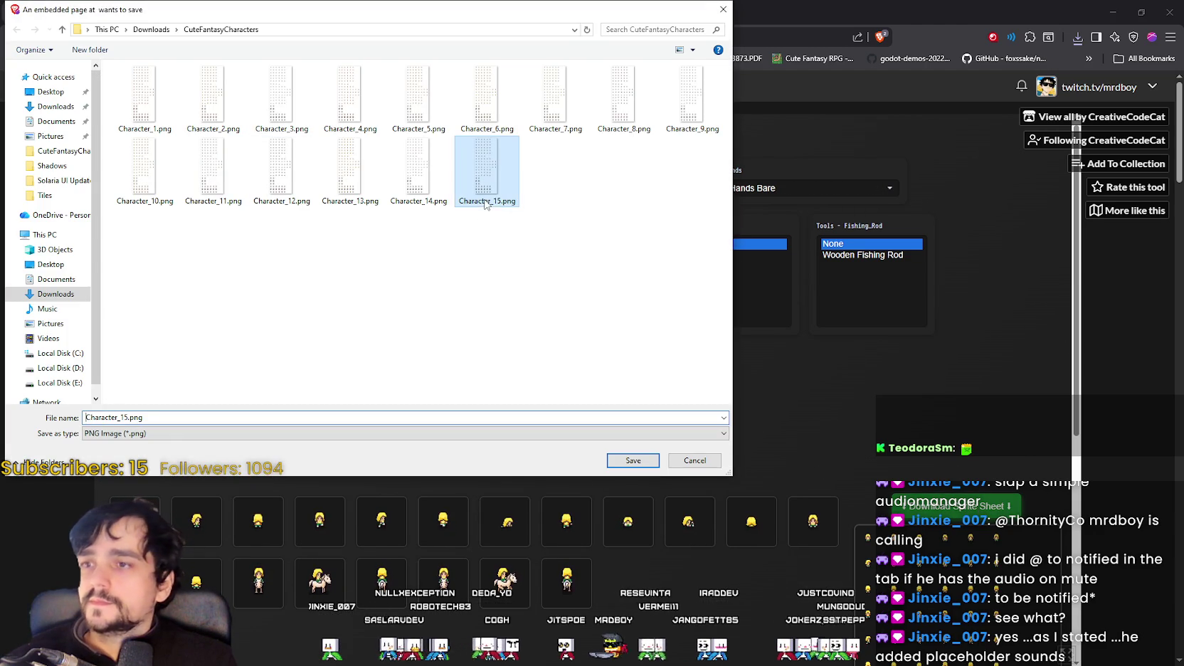
{"action": "left_click", "coordinate": [107, 435]}
{"action": "left_click", "coordinate": [107, 445]}
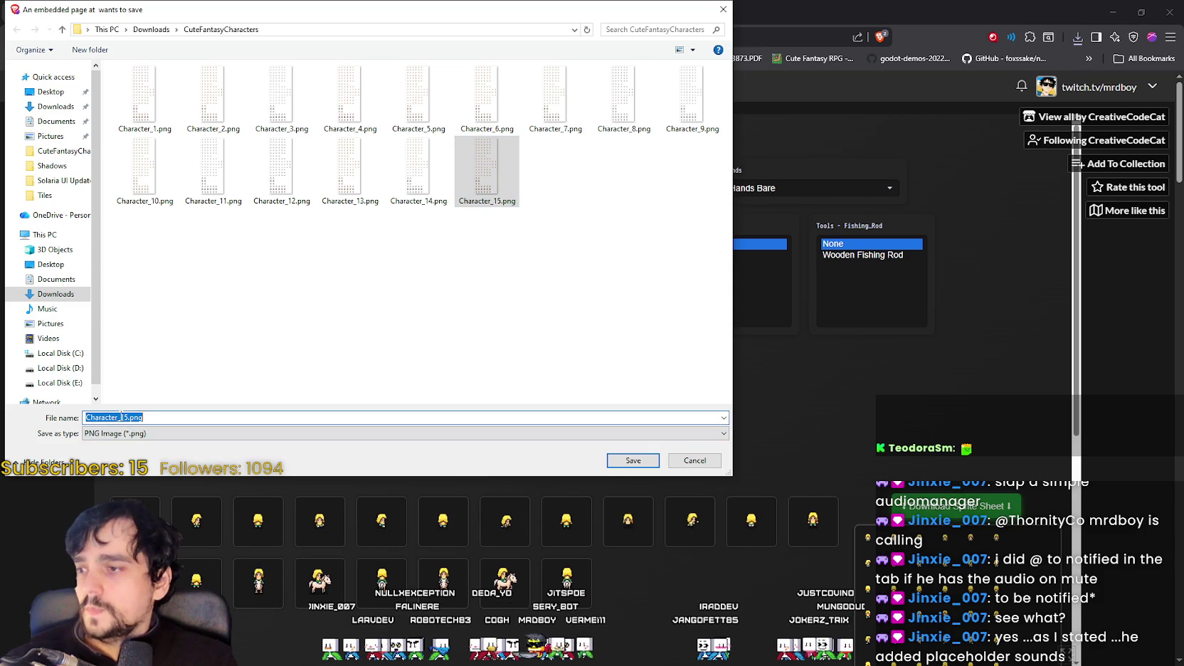
{"action": "left_click", "coordinate": [125, 417]}
{"action": "key", "text": "shift+Right"}
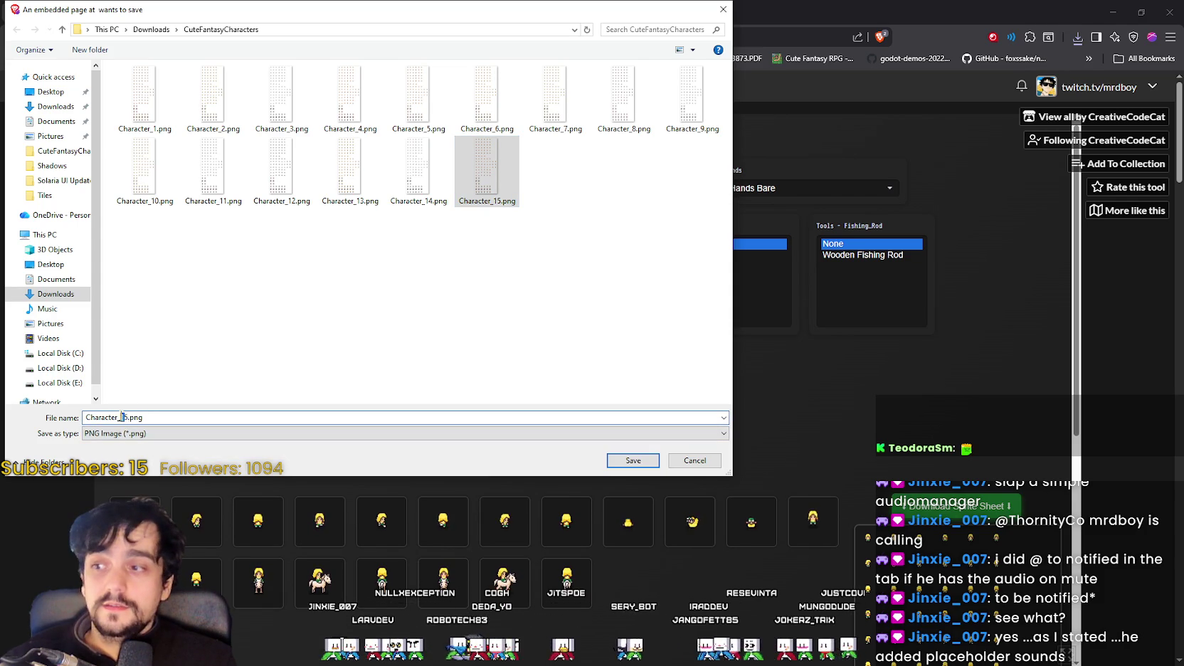
{"action": "type", "text": "6"}
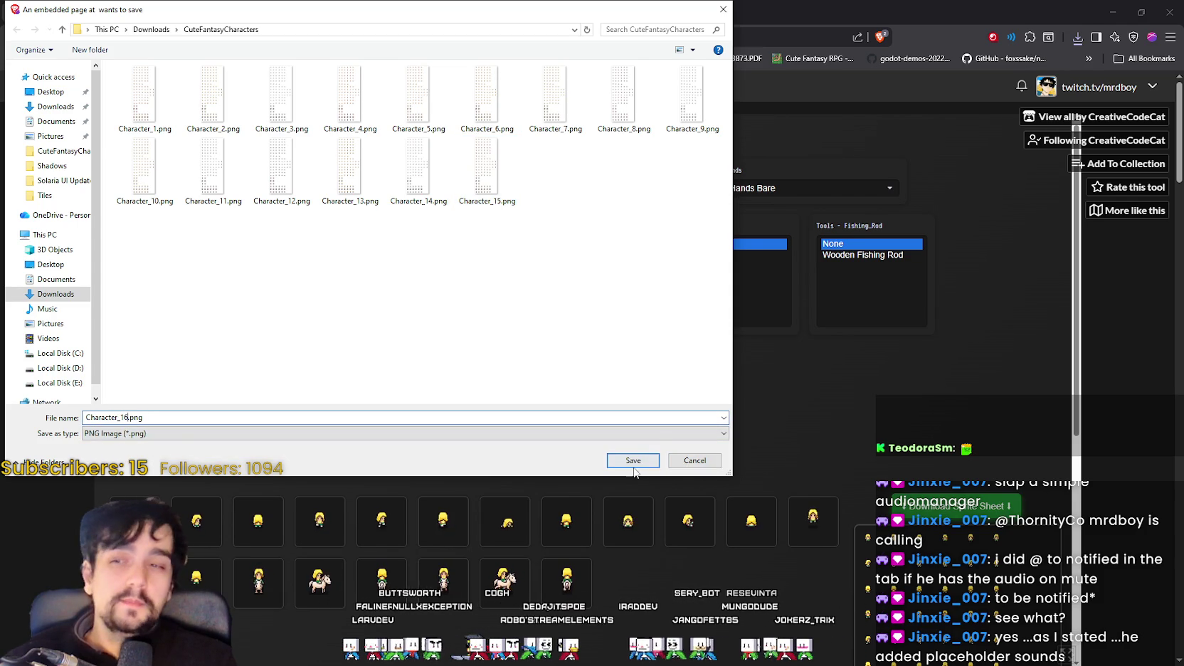
{"action": "left_click", "coordinate": [641, 460]}
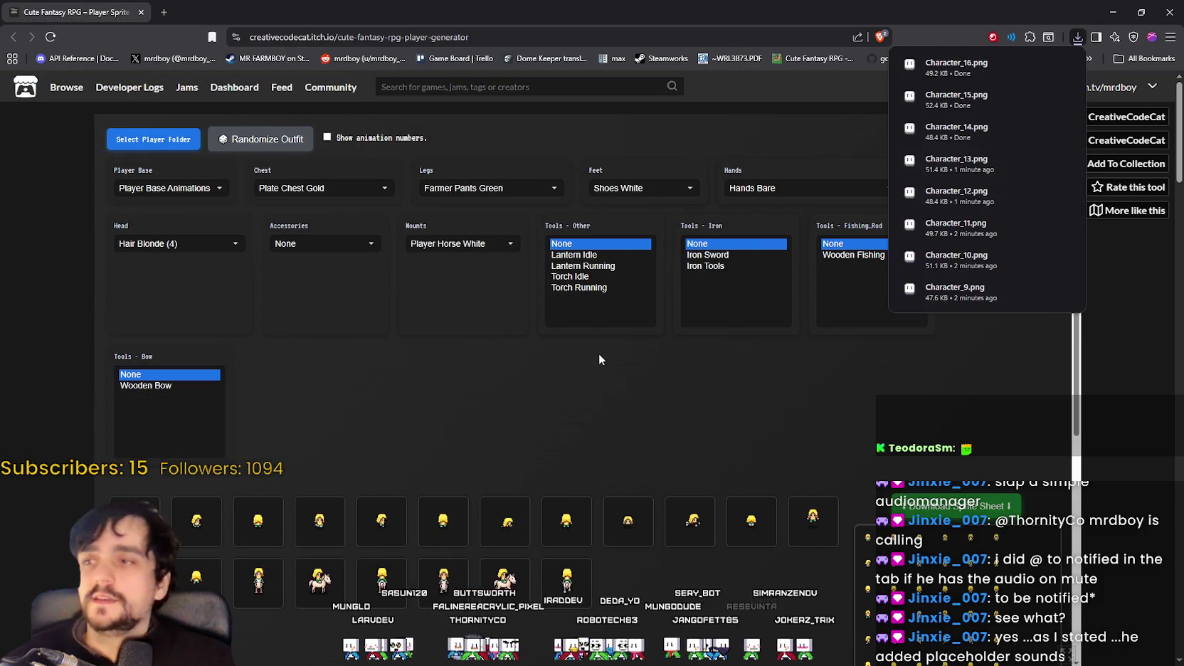
Step: Randomize another outfit and save its sprite sheet as Character_17.png
{"action": "left_click", "coordinate": [270, 139]}
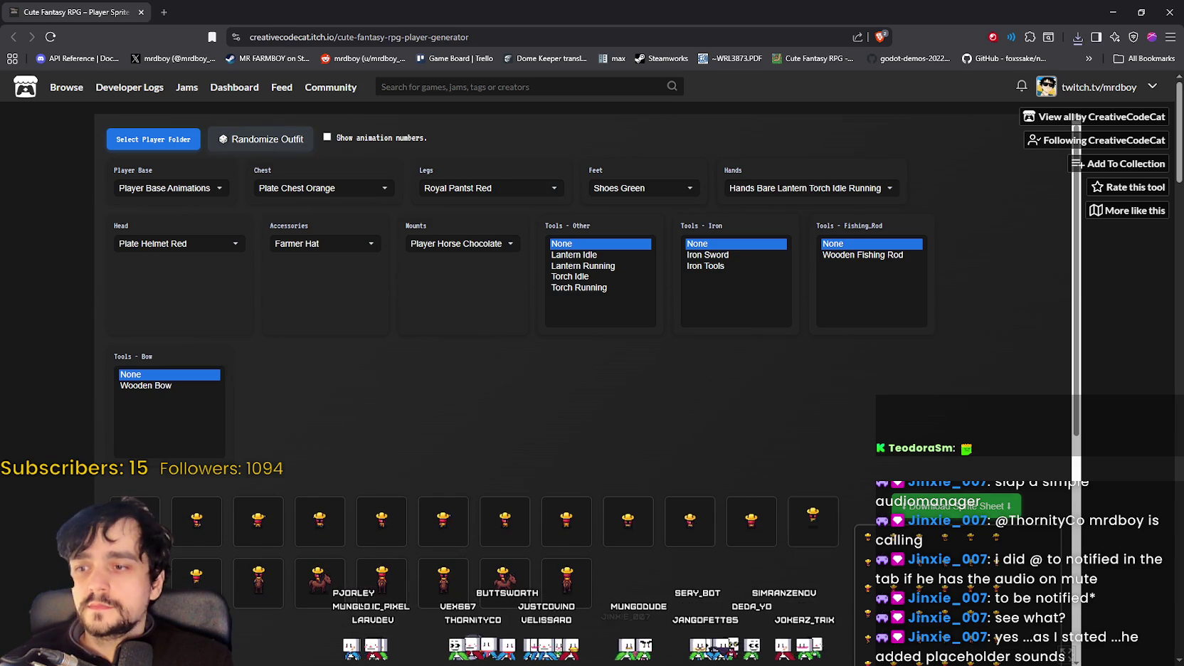
{"action": "left_click", "coordinate": [994, 512]}
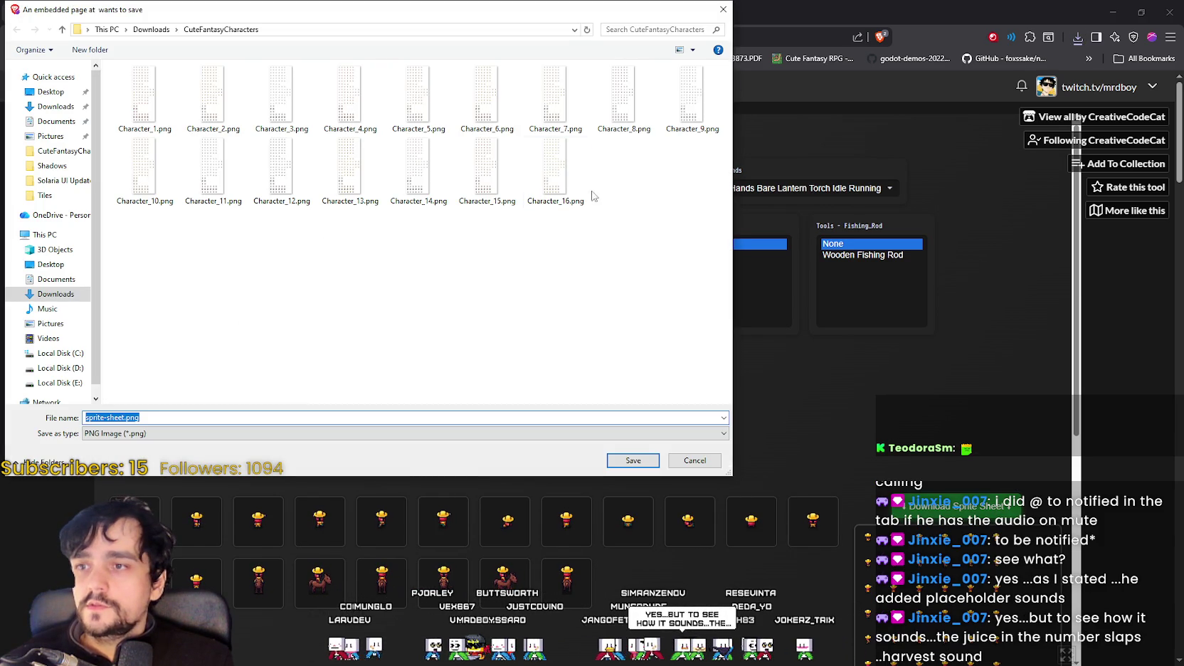
{"action": "left_click", "coordinate": [555, 171]}
{"action": "left_click", "coordinate": [121, 417]}
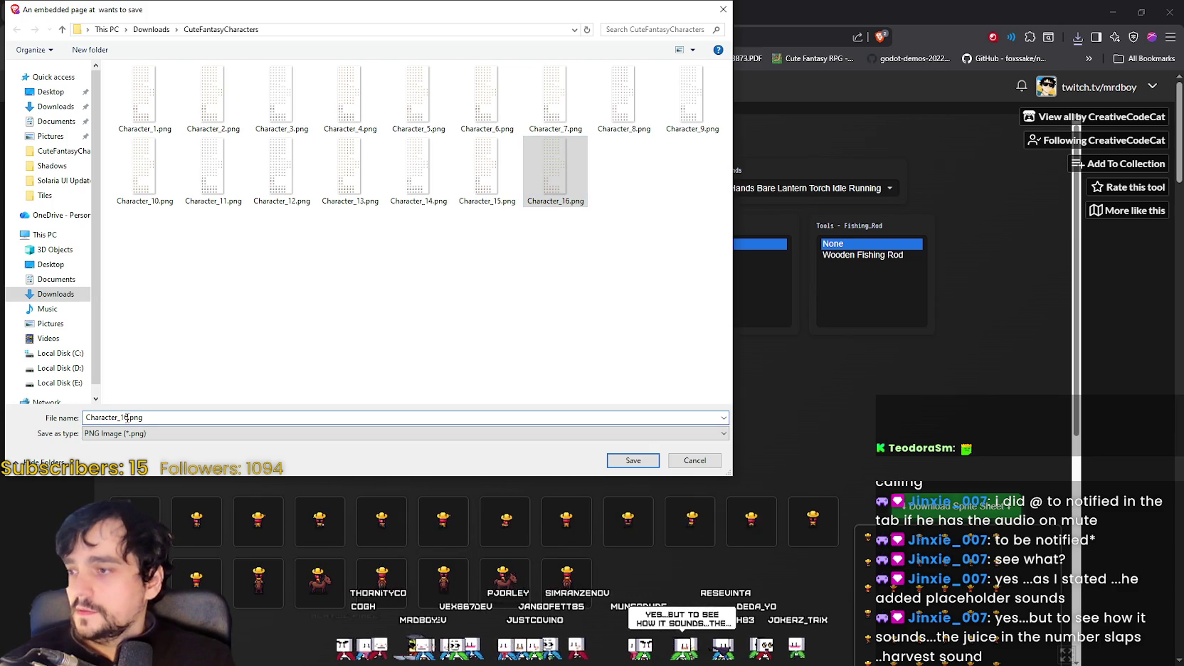
{"action": "type", "text": "7"}
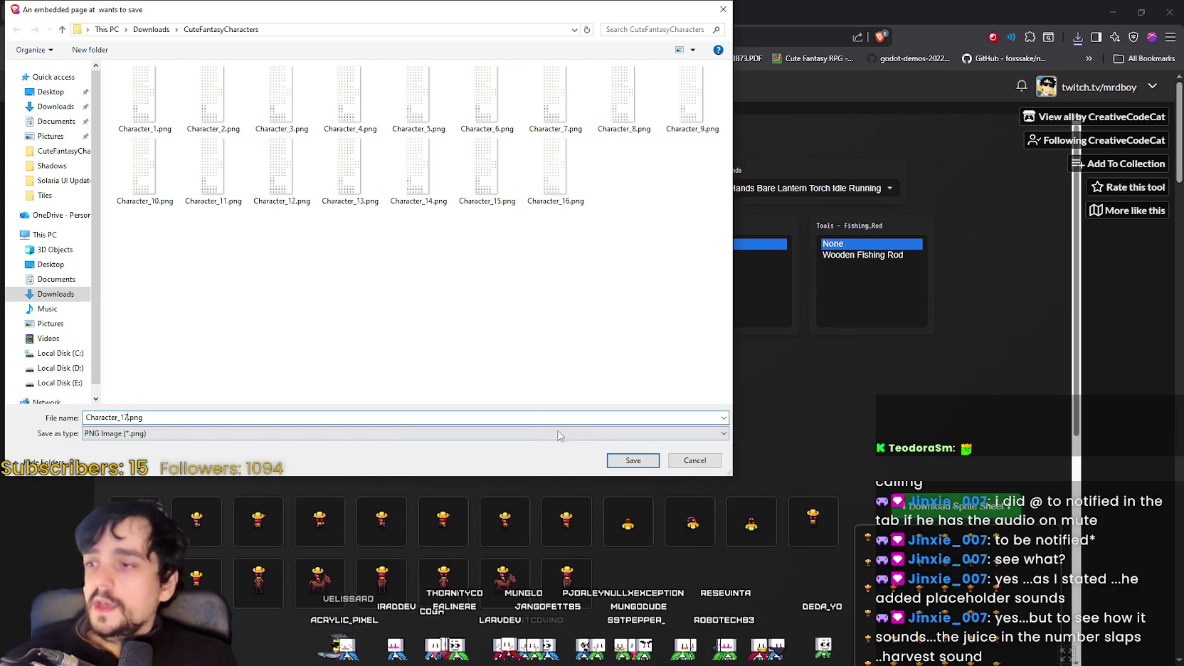
{"action": "left_click", "coordinate": [626, 459]}
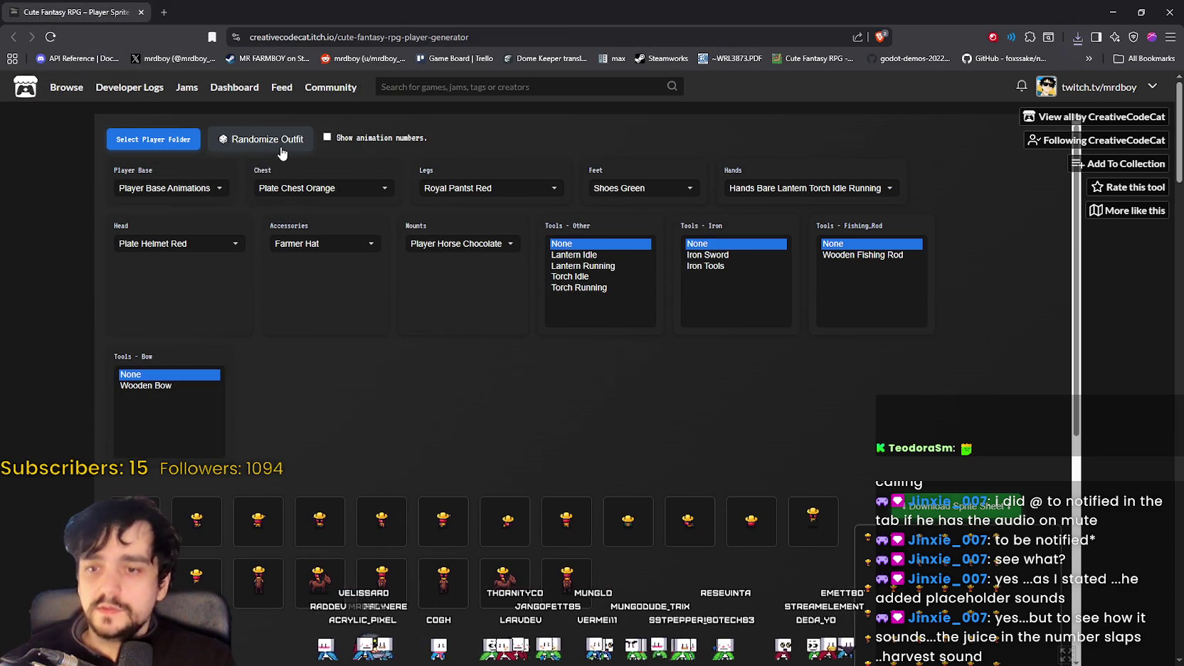
Step: Randomize the outfit and save its sprite sheet as Character_18.png
{"action": "left_click", "coordinate": [288, 146]}
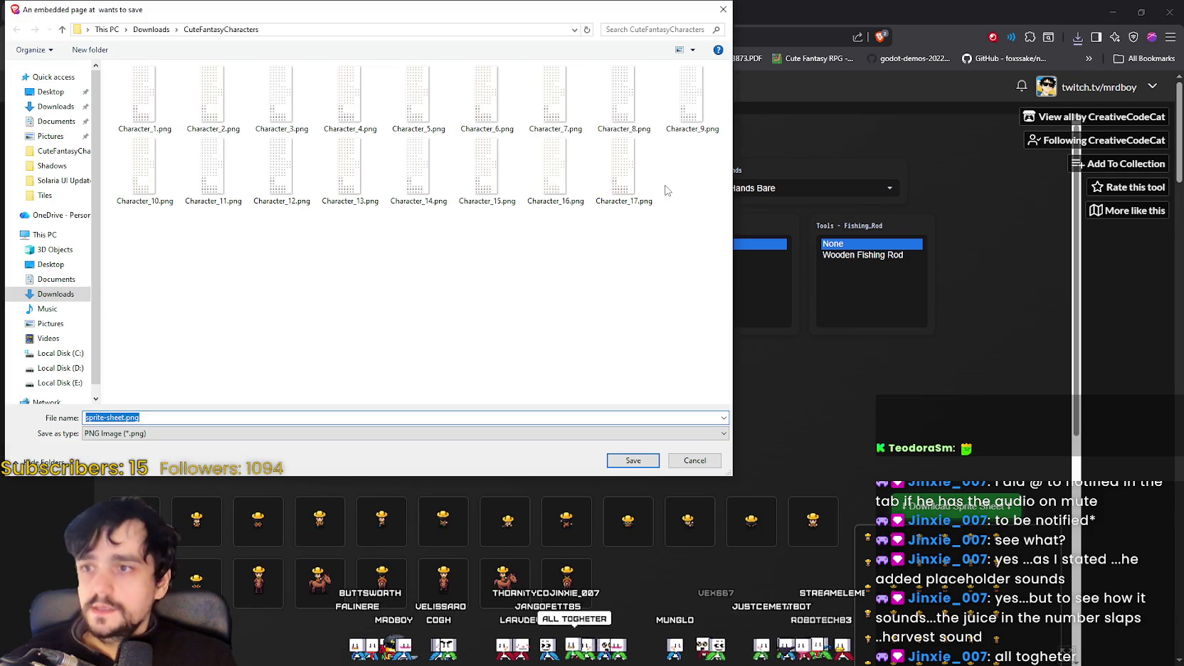
{"action": "left_click", "coordinate": [637, 185]}
{"action": "left_click", "coordinate": [130, 420]}
{"action": "left_click", "coordinate": [124, 417]}
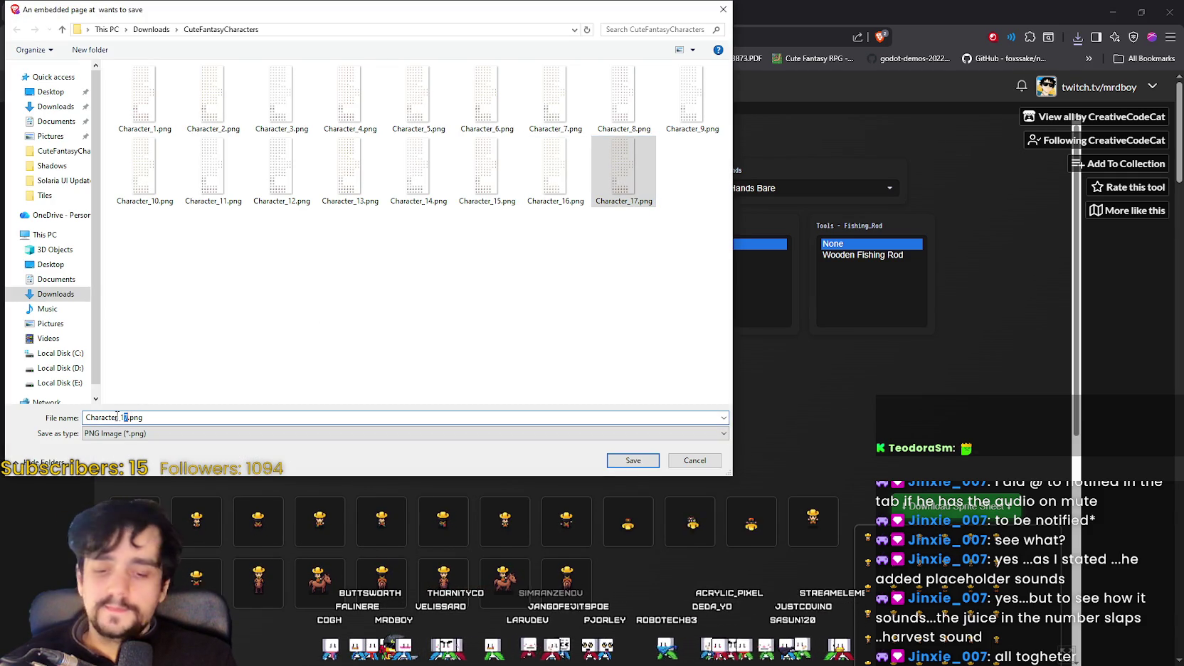
{"action": "type", "text": "8"}
{"action": "left_click", "coordinate": [618, 460]}
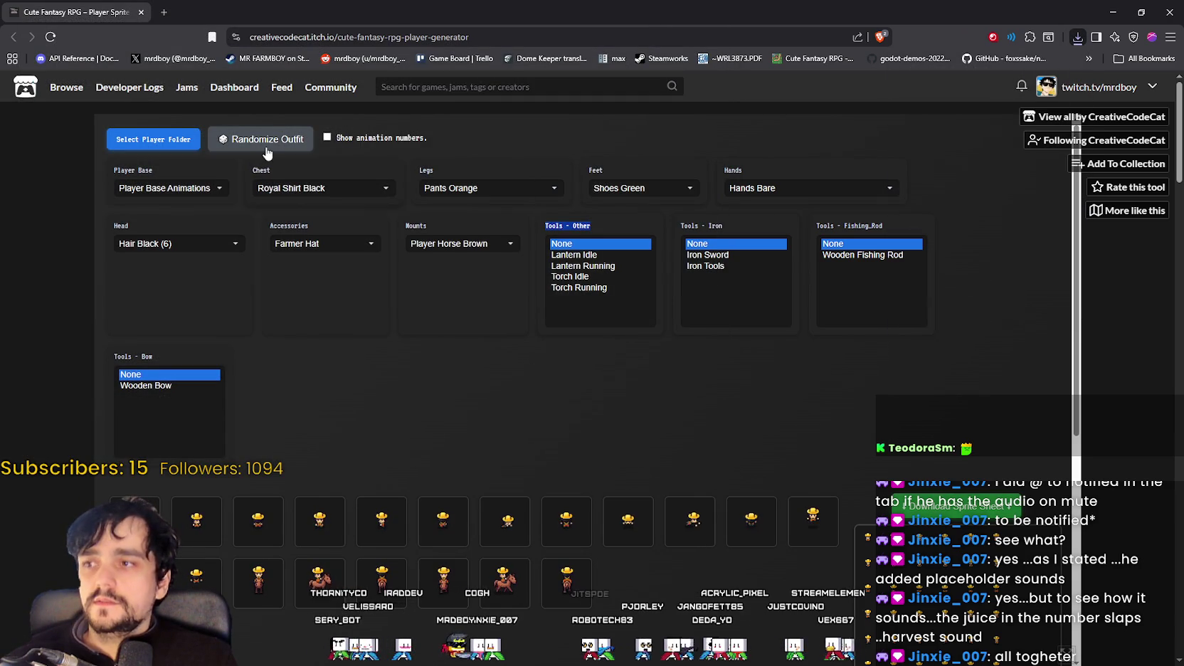
Step: Randomize a new outfit and save its sheet as Character_19.png
{"action": "left_click", "coordinate": [267, 140]}
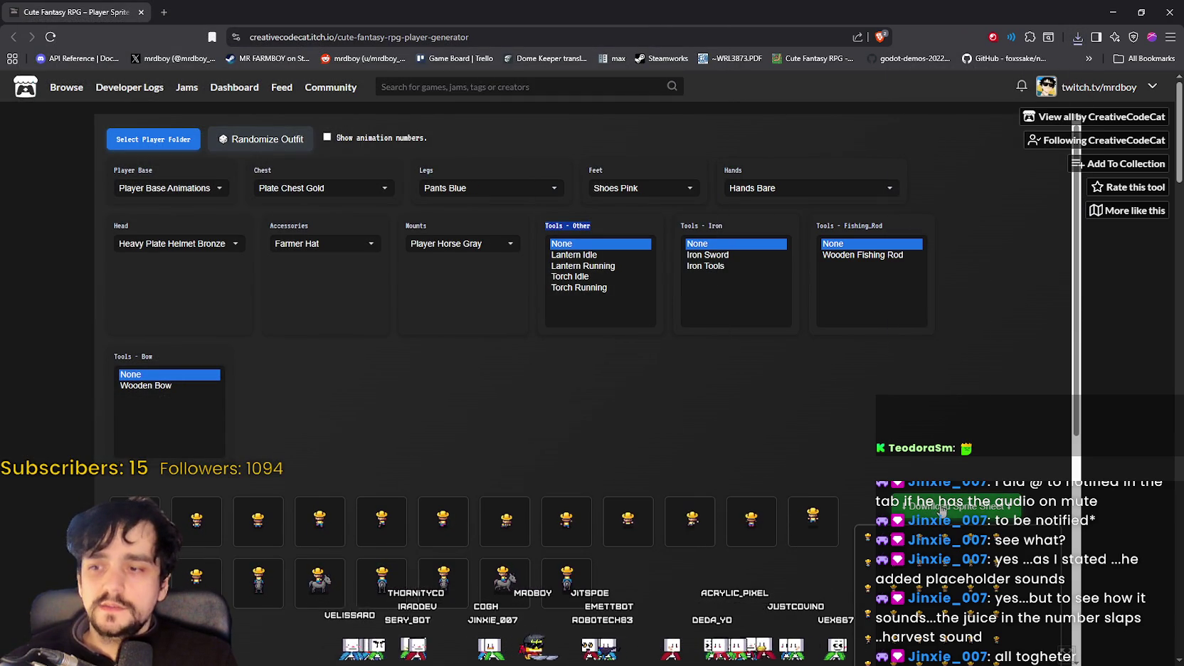
{"action": "left_click", "coordinate": [849, 448]}
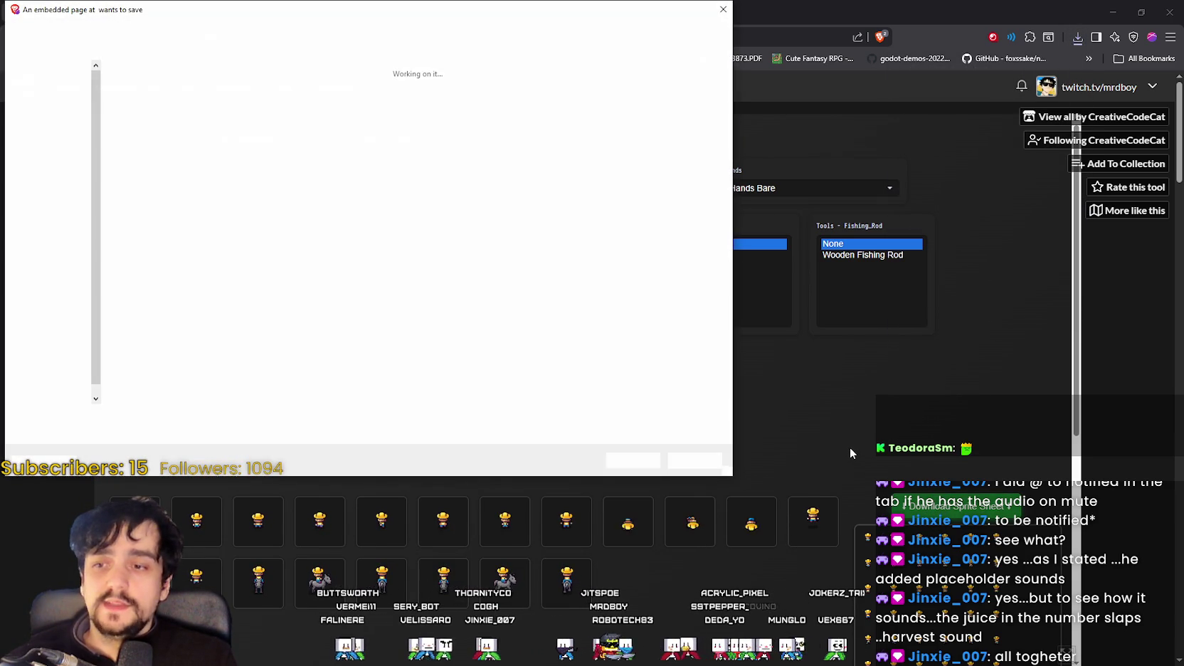
{"action": "left_click", "coordinate": [689, 165]}
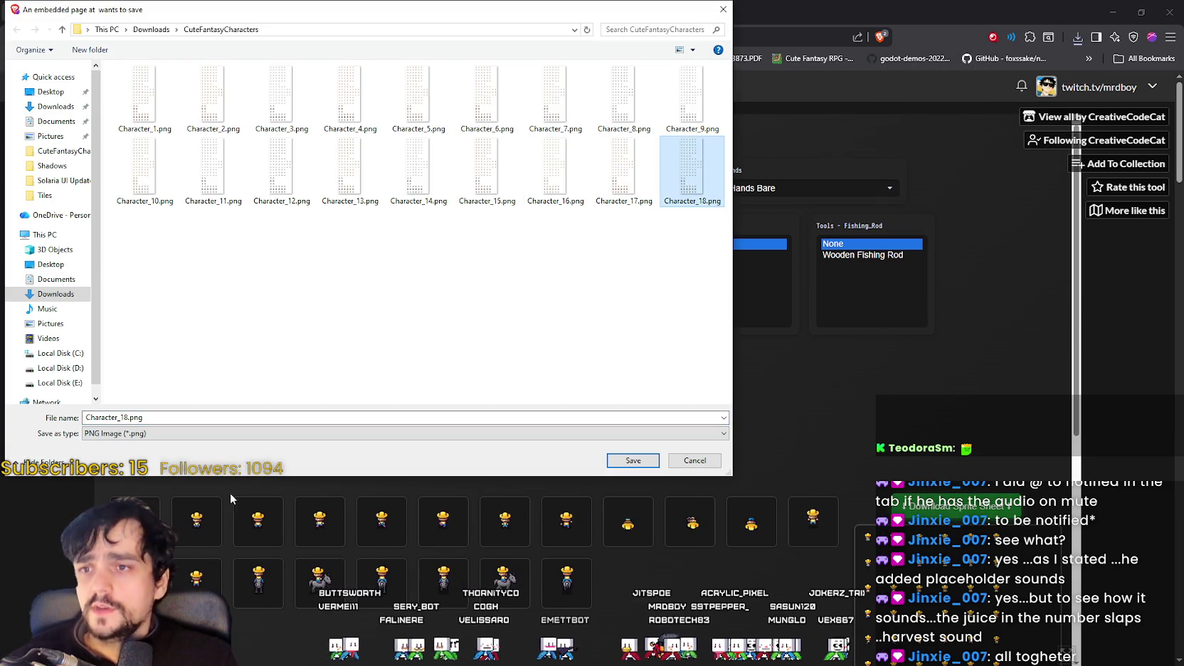
{"action": "left_click", "coordinate": [125, 417]}
{"action": "left_click", "coordinate": [125, 417]}
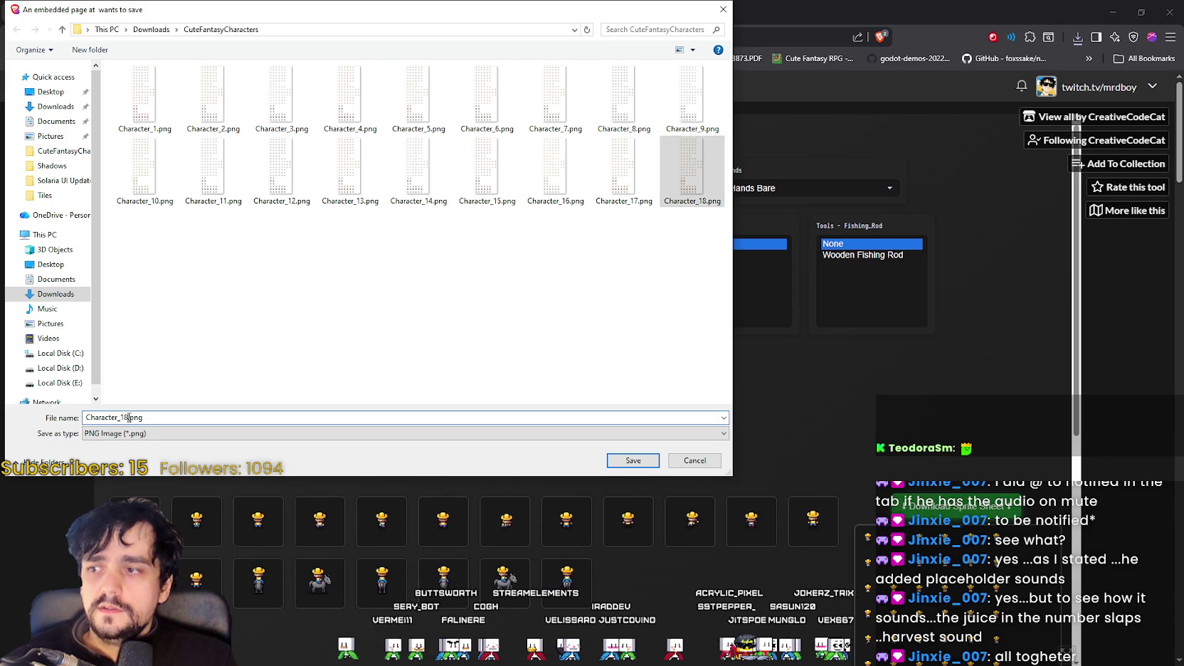
{"action": "type", "text": "9"}
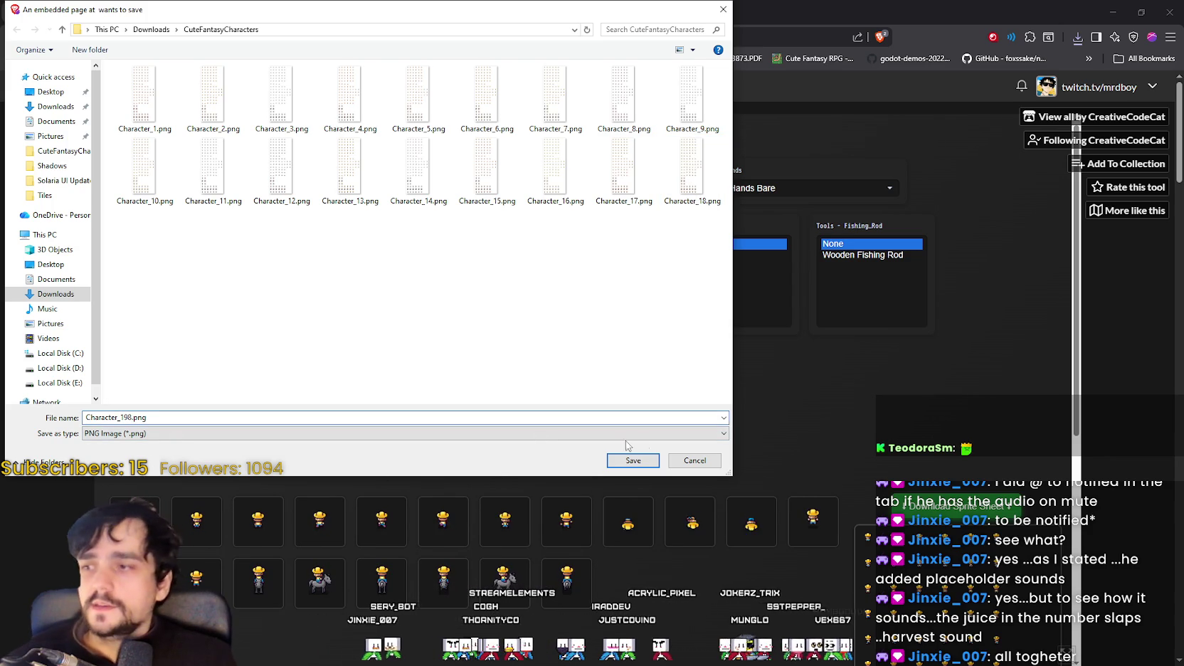
{"action": "key", "text": "Delete"}
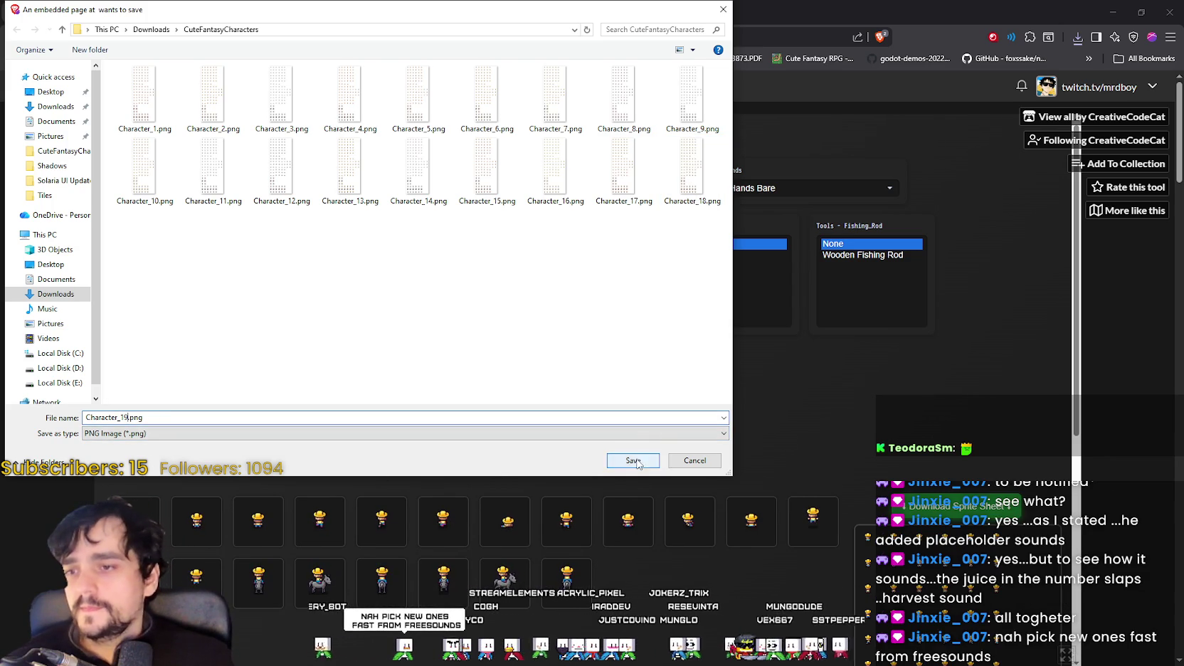
{"action": "left_click", "coordinate": [632, 460]}
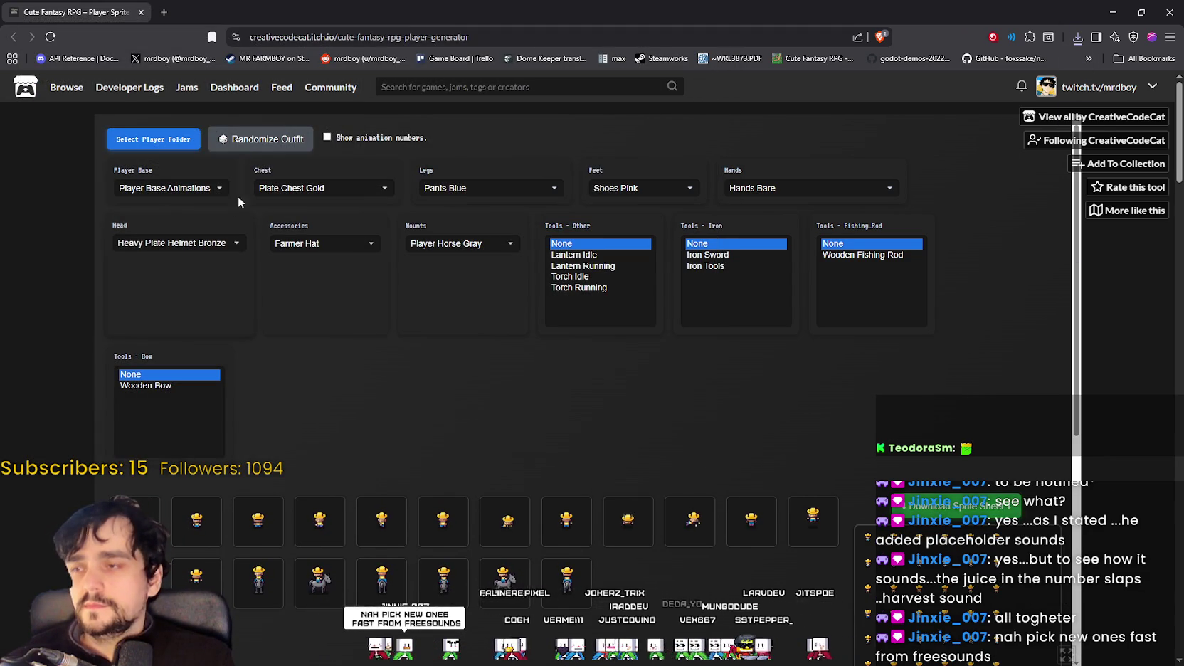
Step: Randomize a new outfit and save its sheet as Character_20.png
{"action": "left_click", "coordinate": [224, 139]}
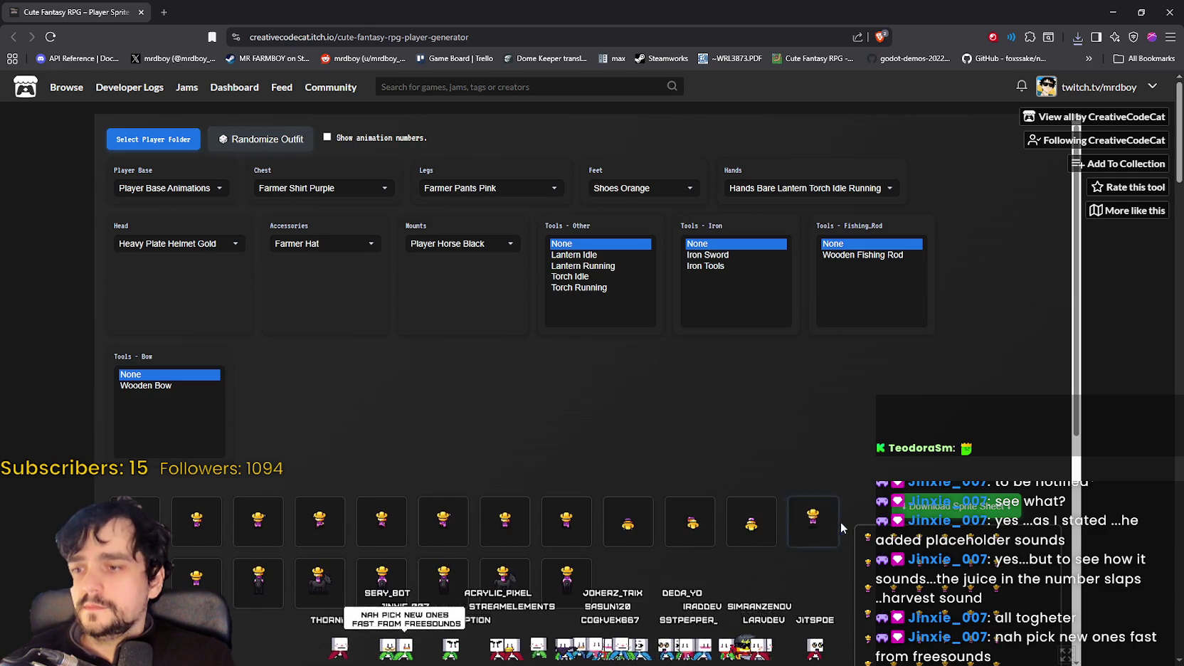
{"action": "left_click", "coordinate": [931, 507]}
{"action": "left_click", "coordinate": [168, 278]}
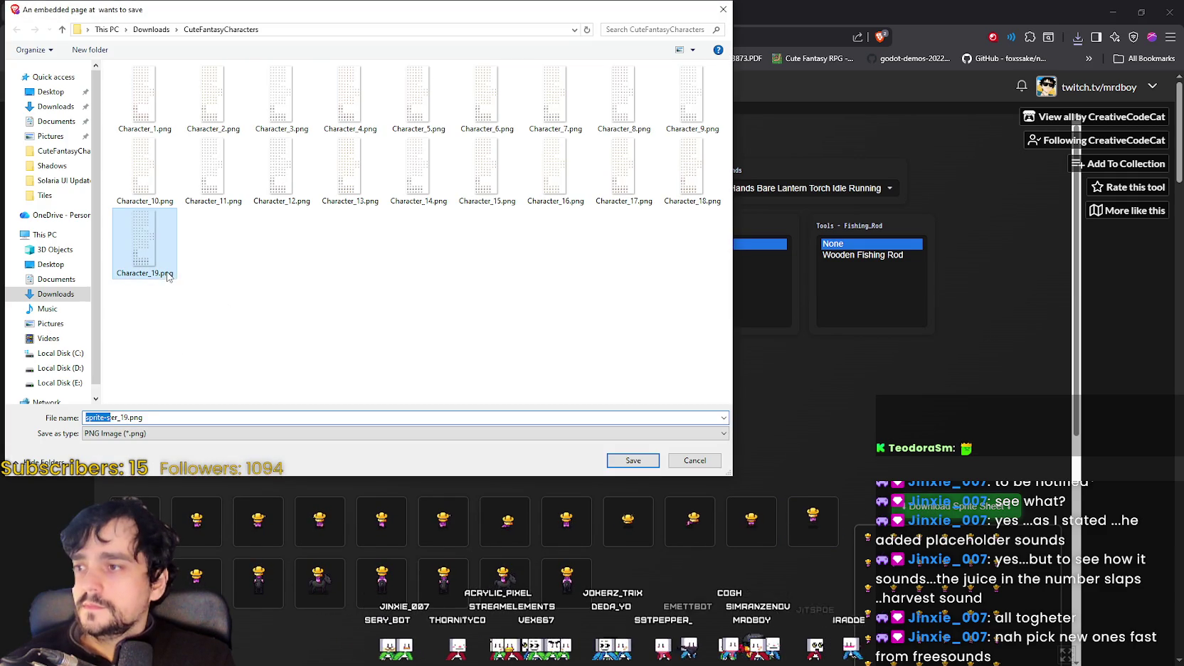
{"action": "left_click", "coordinate": [116, 417]}
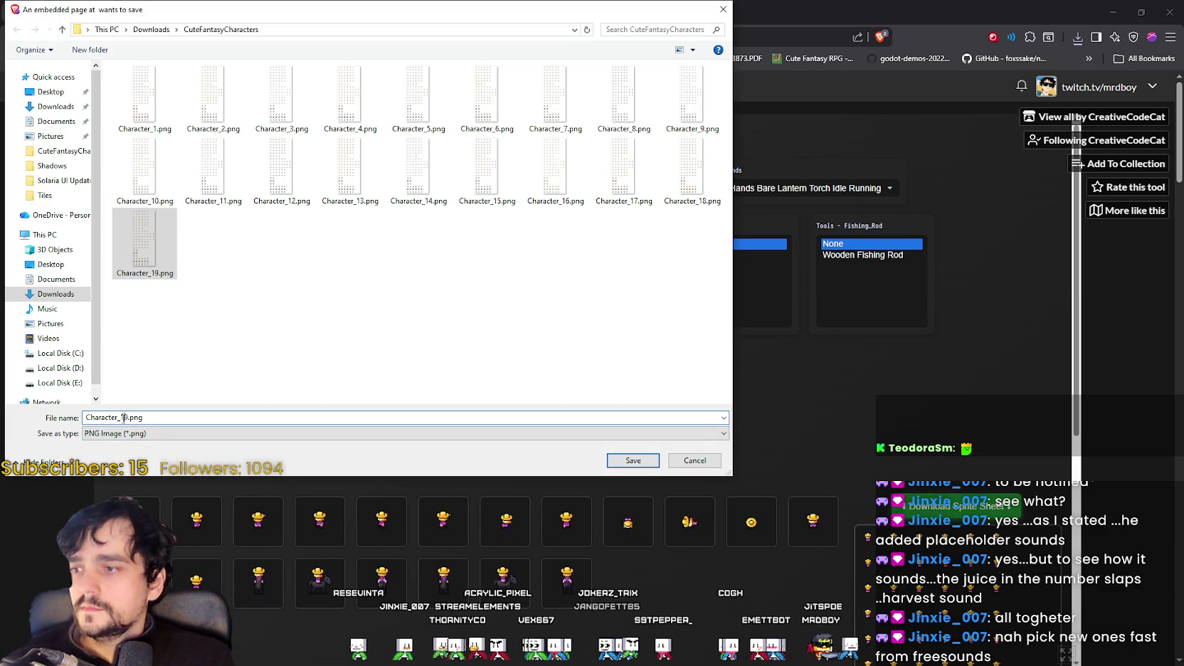
{"action": "key", "text": "BackSpace"}
{"action": "key", "text": "BackSpace"}
{"action": "type", "text": "20"}
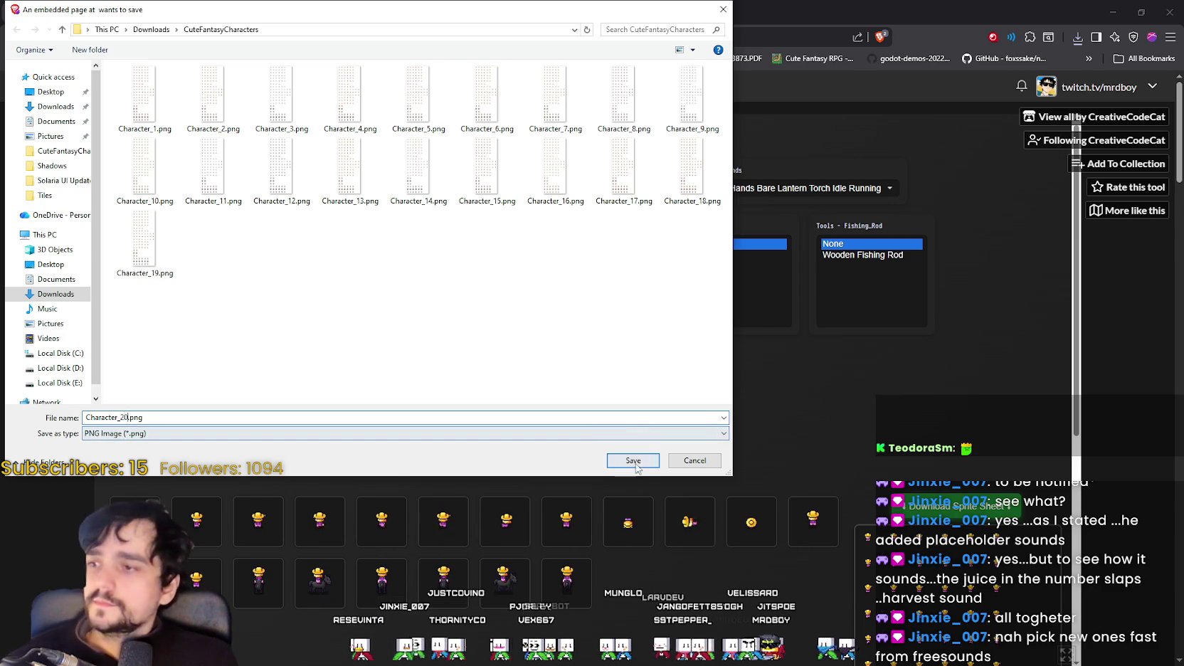
{"action": "left_click", "coordinate": [633, 459]}
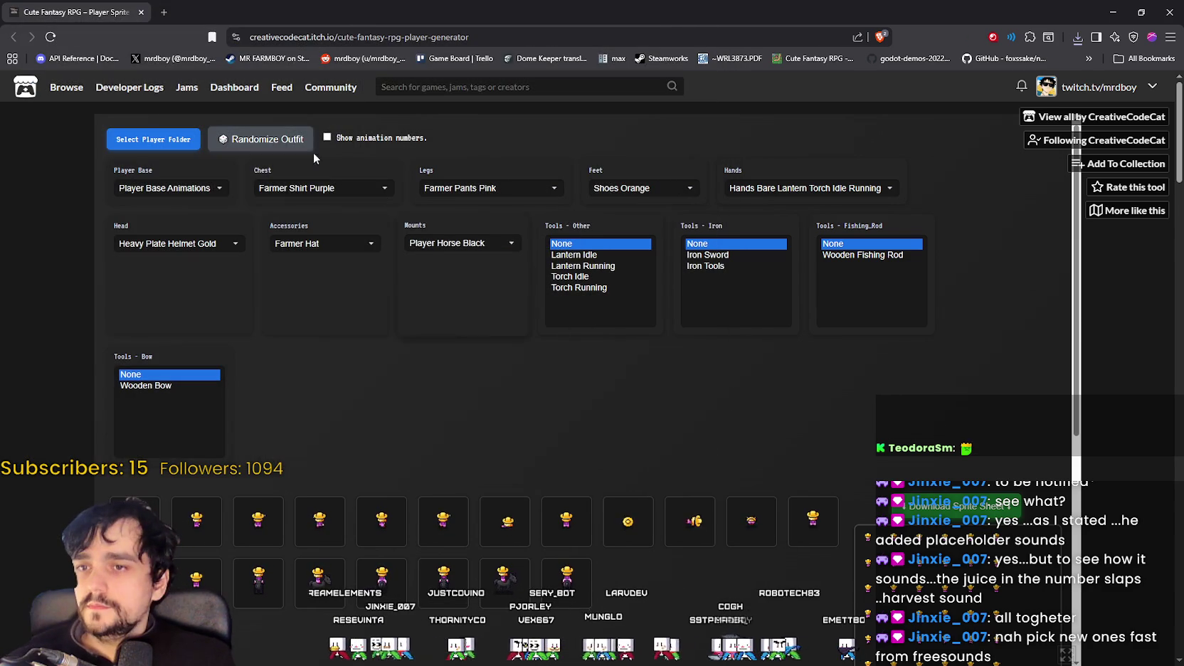
Step: Randomize a new outfit and save its sheet as Character_21.png
{"action": "left_click", "coordinate": [276, 141]}
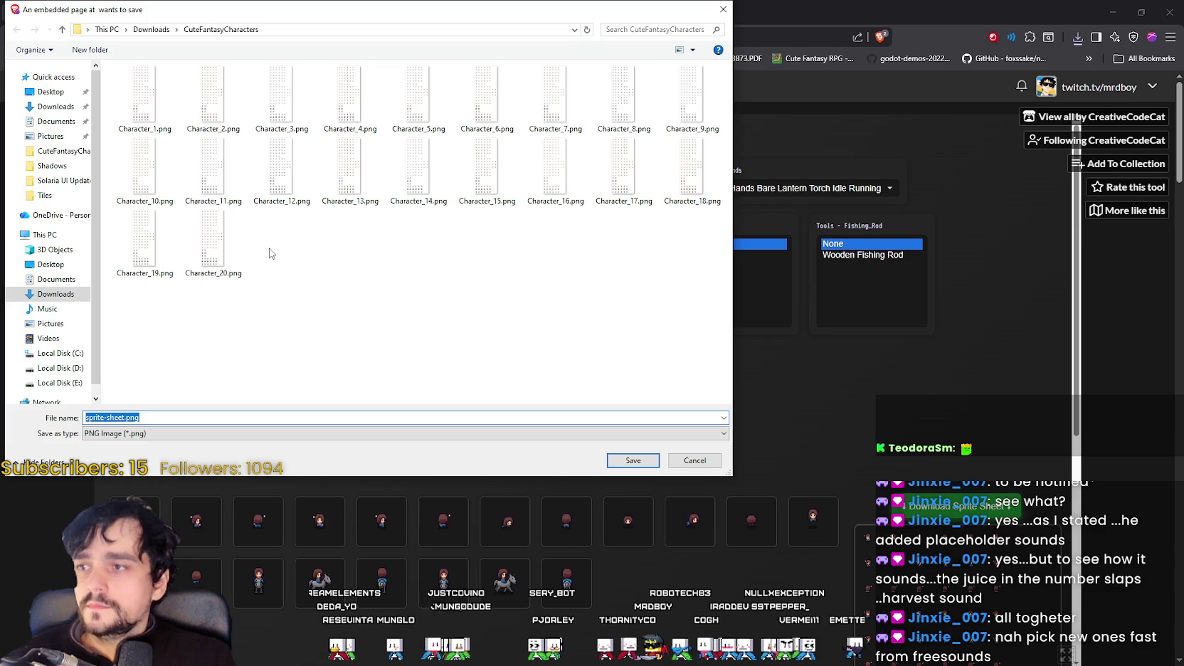
{"action": "left_click", "coordinate": [213, 268]}
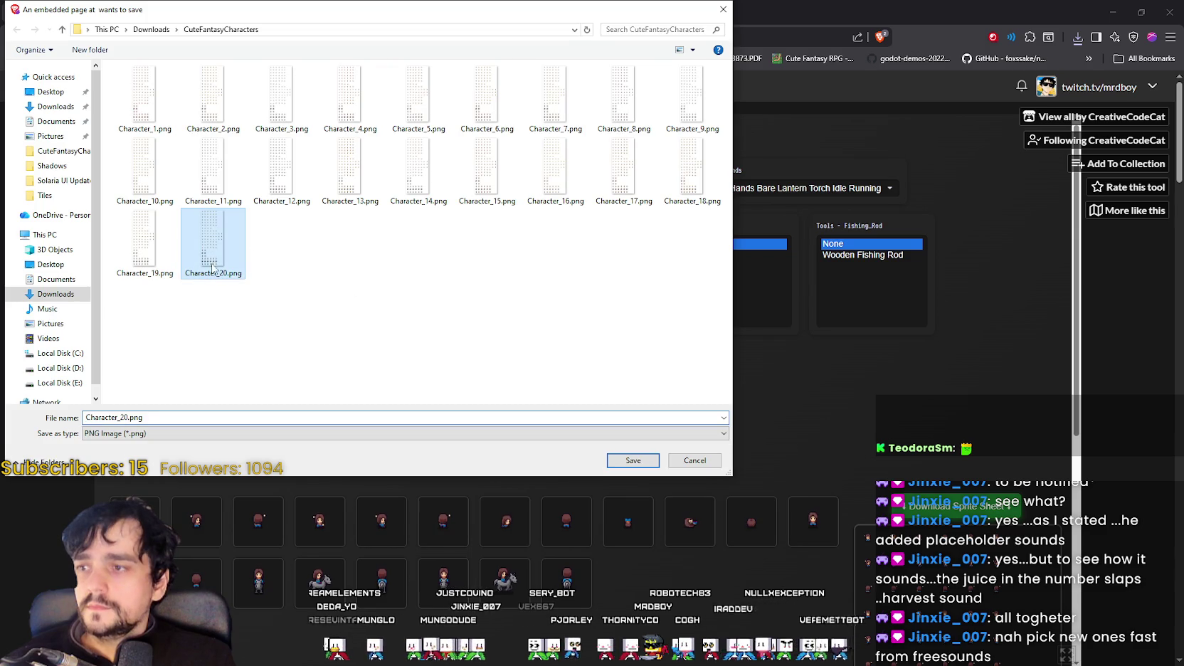
{"action": "left_click", "coordinate": [114, 417]}
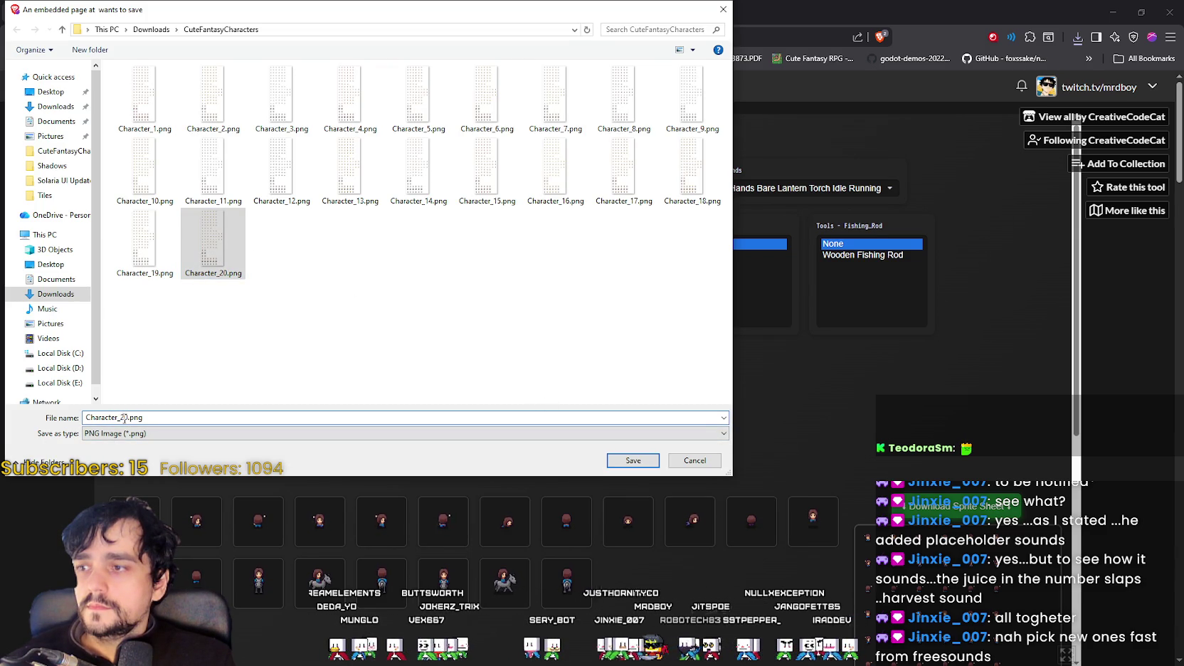
{"action": "type", "text": "1"}
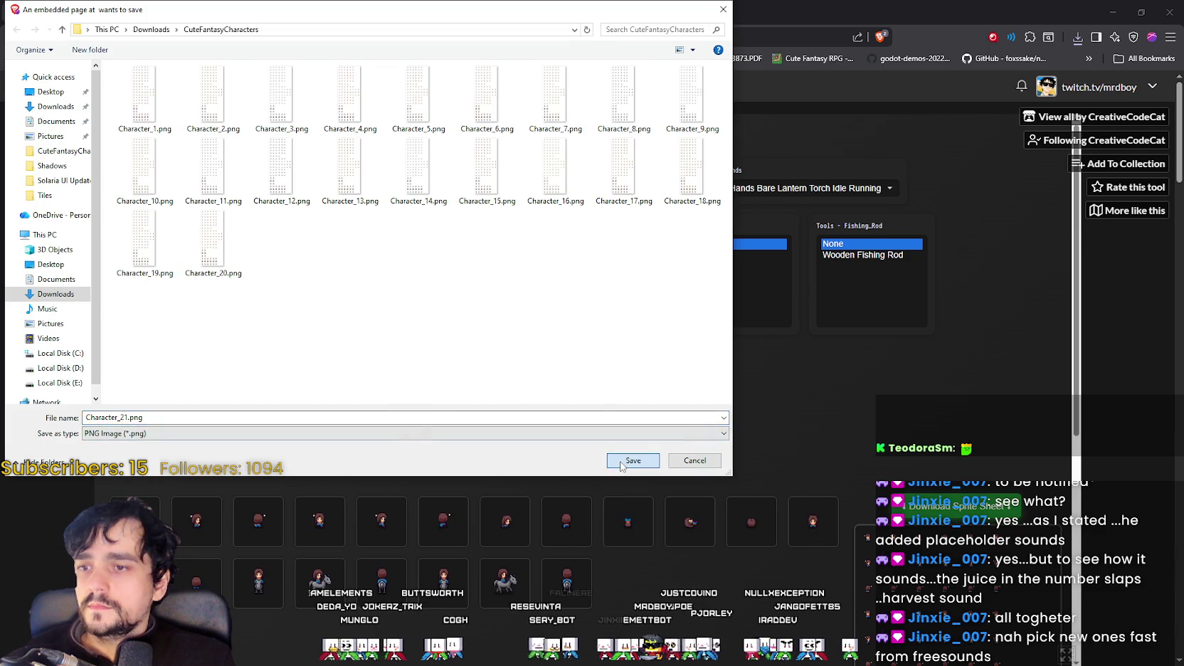
{"action": "left_click", "coordinate": [622, 462]}
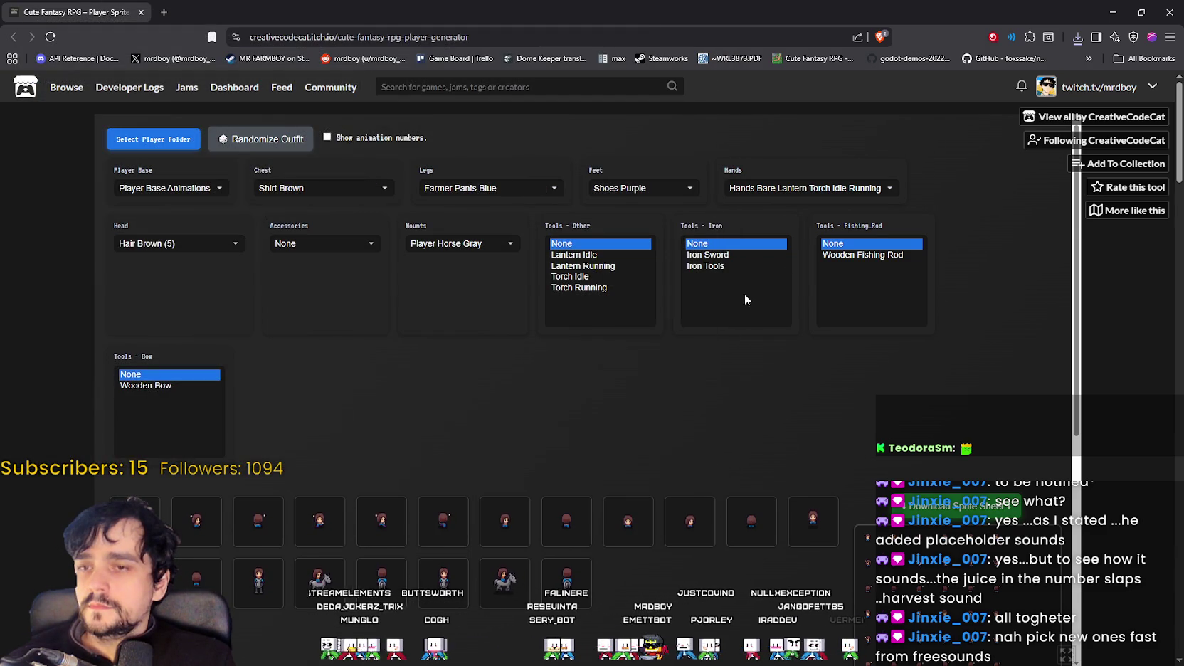
Step: Randomize a new outfit and save its sheet as Character_22.png
{"action": "left_click", "coordinate": [275, 142]}
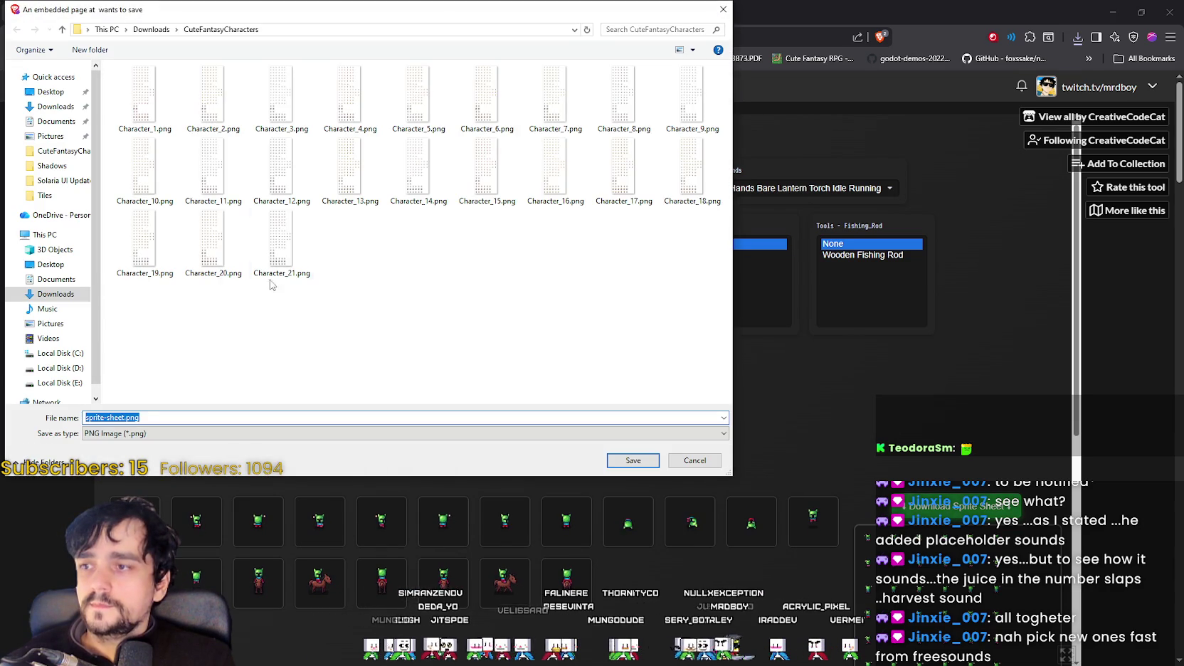
{"action": "left_click", "coordinate": [277, 267]}
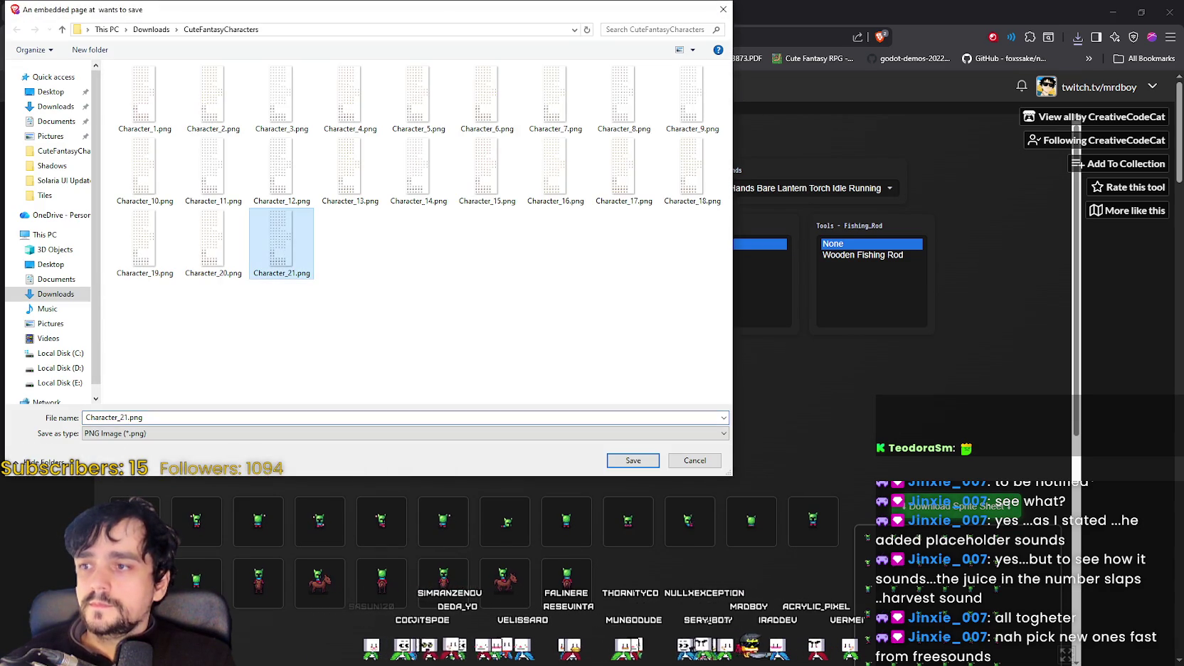
{"action": "left_click", "coordinate": [125, 418]}
{"action": "key", "text": "BackSpace"}
{"action": "type", "text": "2"}
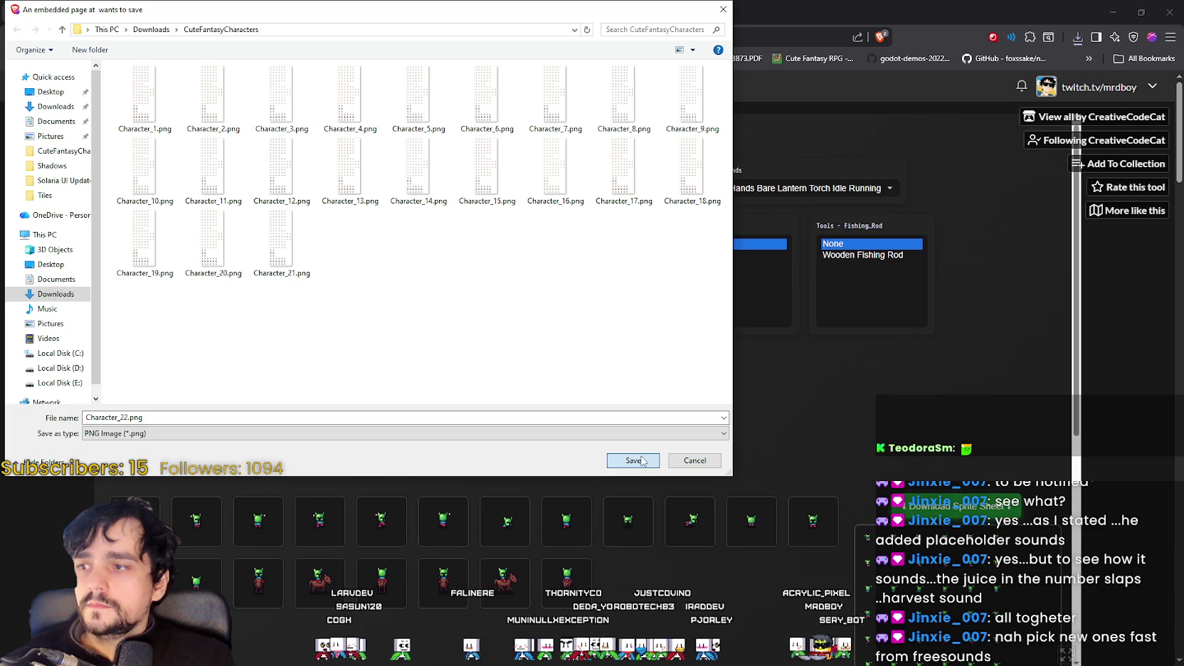
{"action": "left_click", "coordinate": [633, 461]}
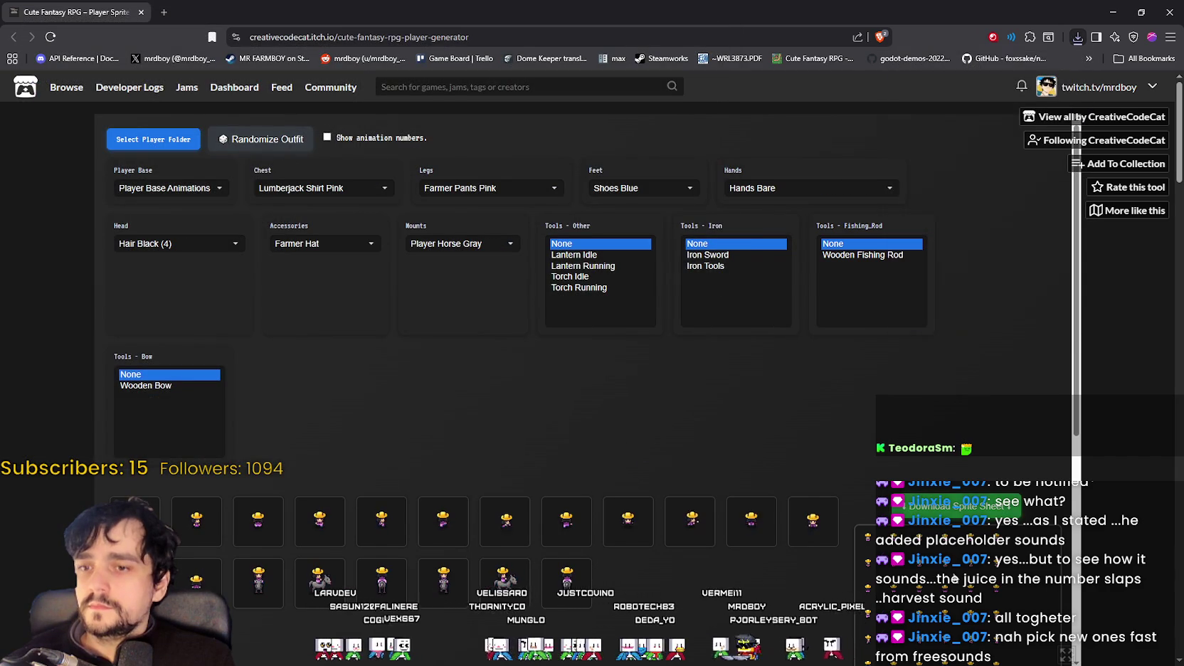
Step: Save the current outfit's sprite sheet as Character_23.png
{"action": "left_click", "coordinate": [949, 521]}
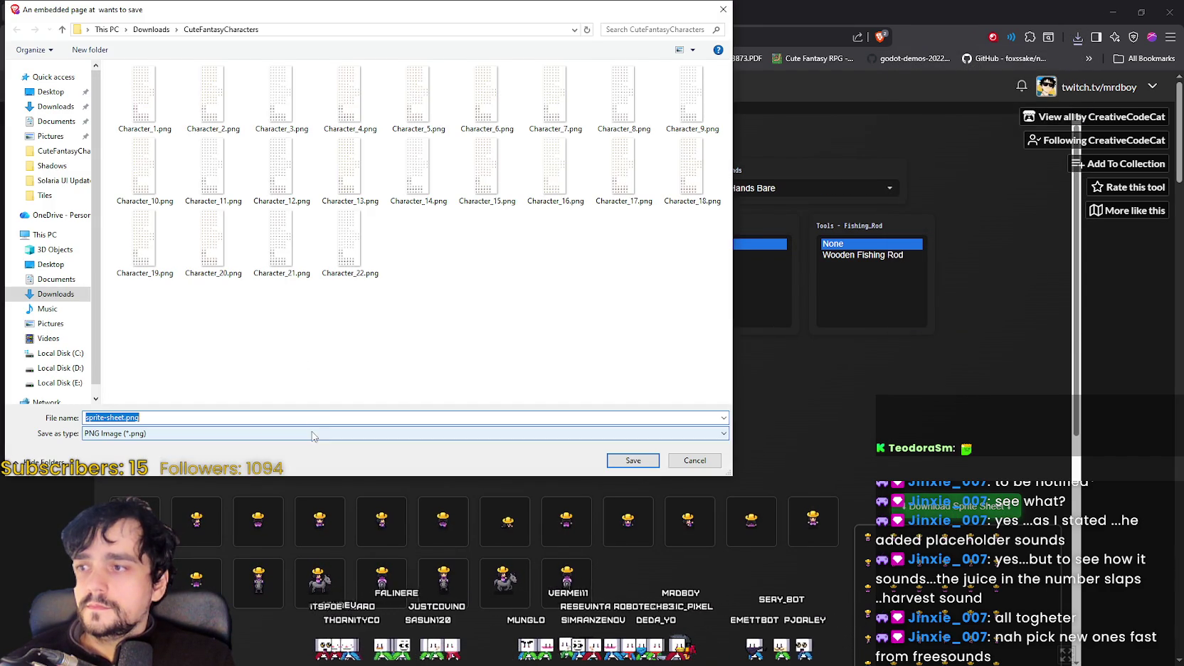
{"action": "left_click", "coordinate": [350, 242]}
{"action": "left_click", "coordinate": [106, 417]}
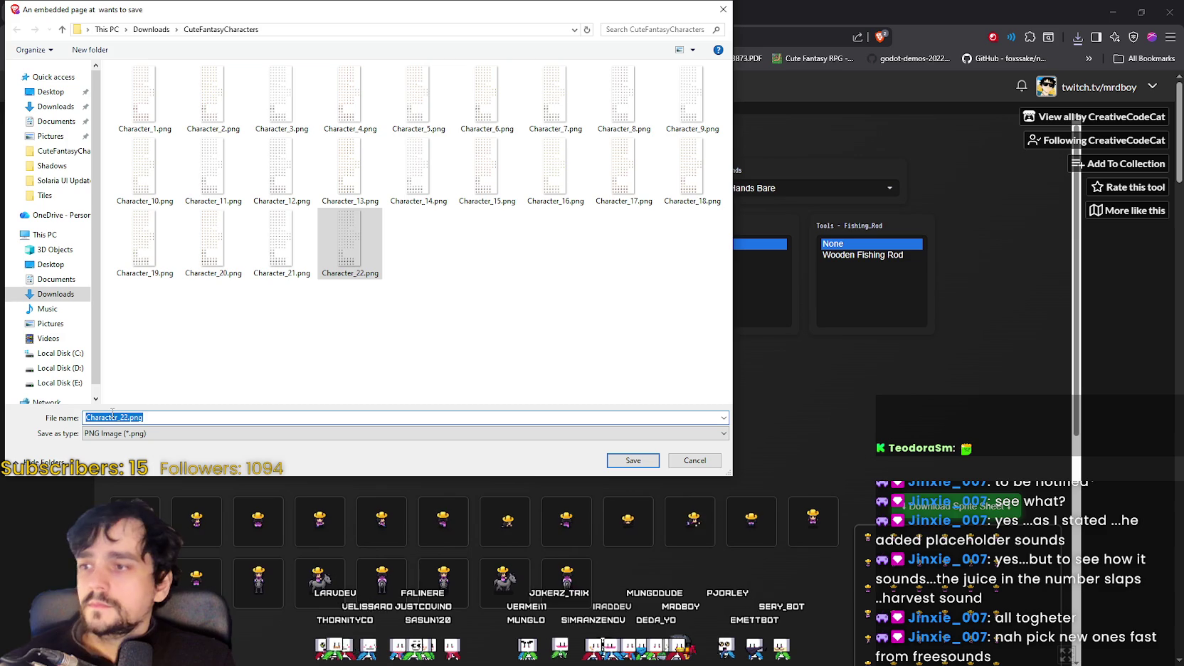
{"action": "left_click", "coordinate": [109, 417]}
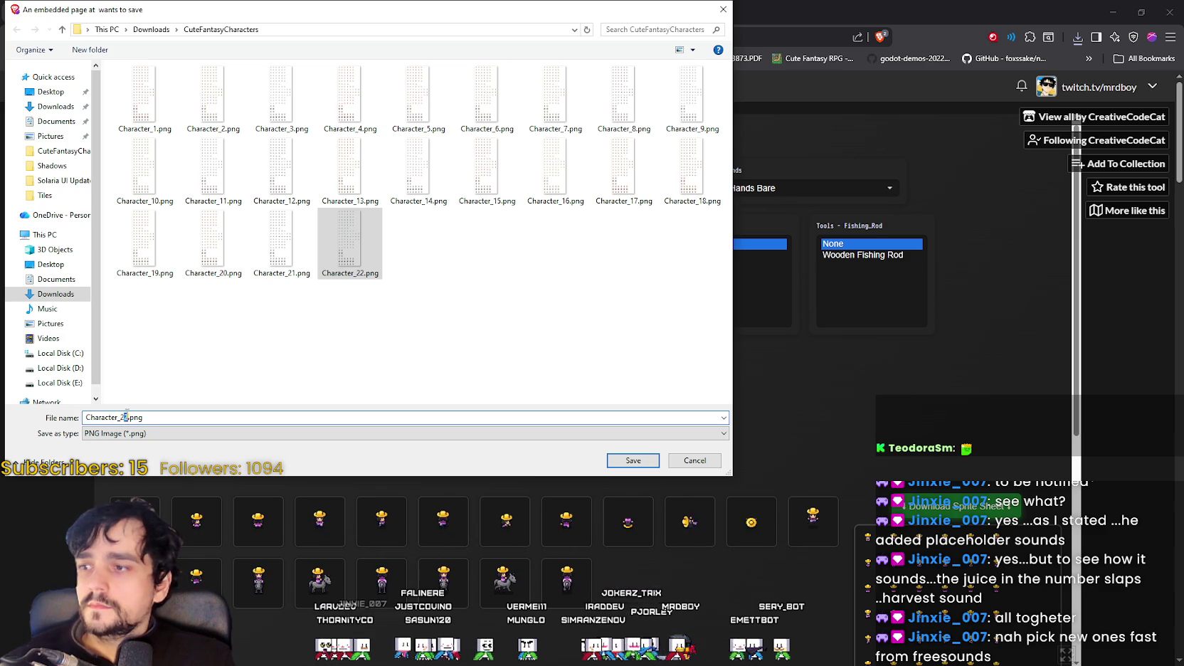
{"action": "type", "text": "3"}
{"action": "left_click", "coordinate": [632, 456]}
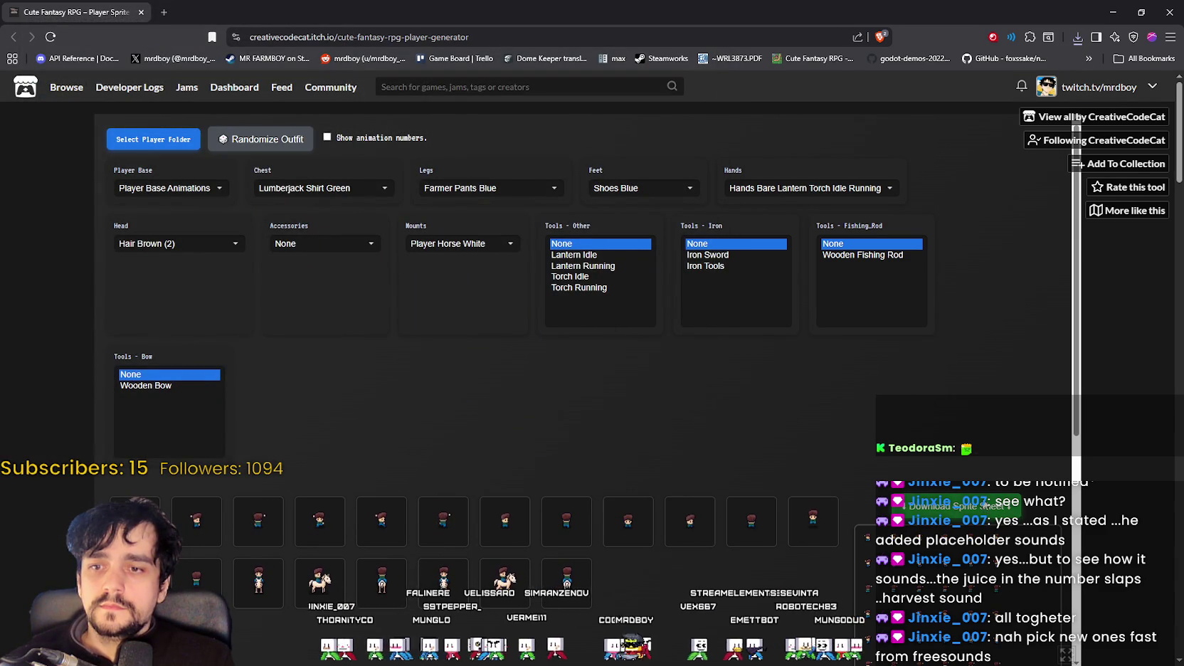
Step: Download the next outfit's sheet and save it as Character_24.png
{"action": "left_click", "coordinate": [957, 506]}
{"action": "left_click", "coordinate": [416, 245]}
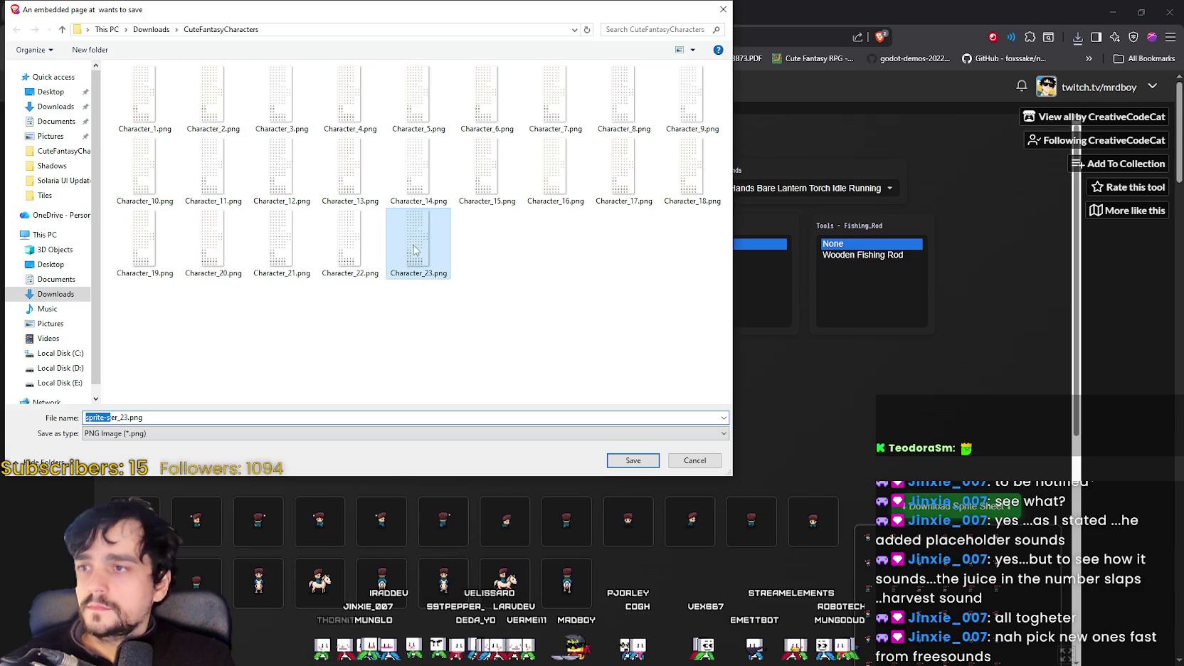
{"action": "left_click", "coordinate": [134, 416]}
{"action": "left_click", "coordinate": [120, 417]}
{"action": "key", "text": "BackSpace"}
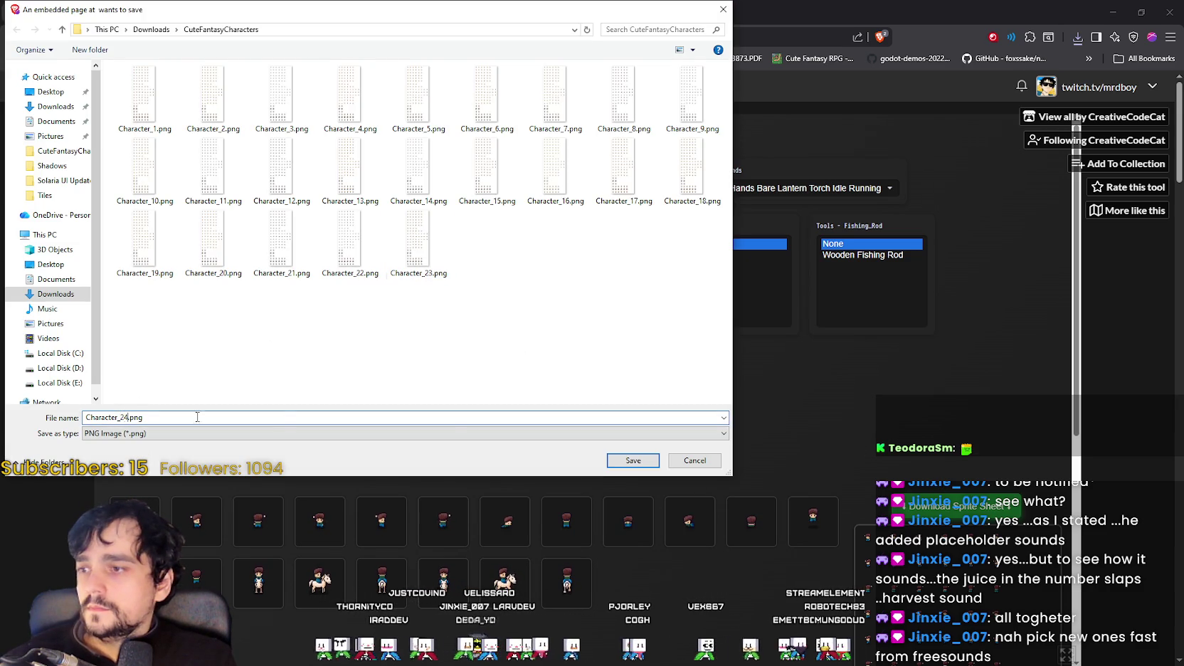
{"action": "type", "text": "4"}
{"action": "key", "text": "Return"}
Step: Randomize the outfit and save its sheet as Character_25.png
{"action": "left_click", "coordinate": [285, 146]}
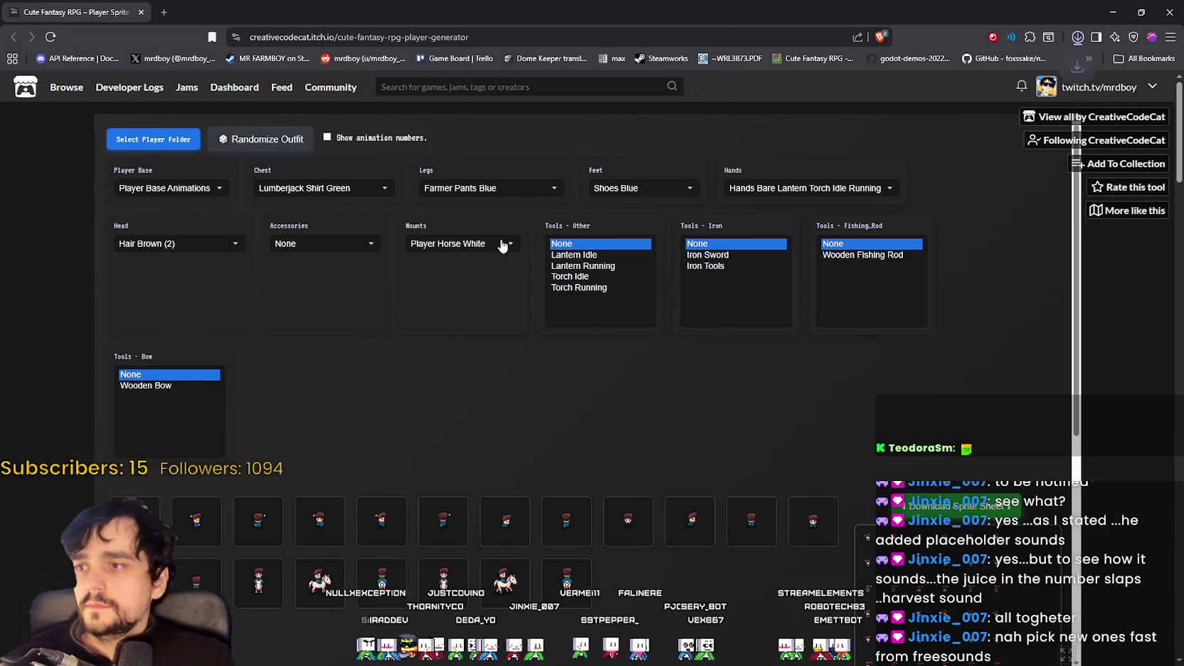
{"action": "left_click", "coordinate": [947, 503]}
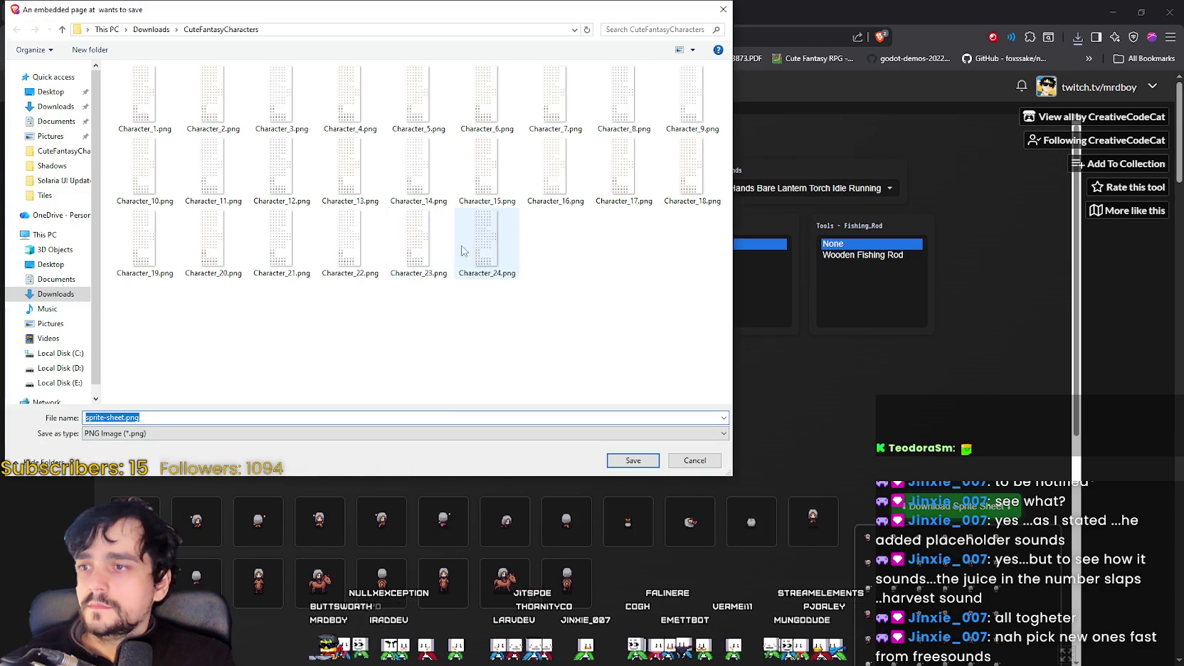
{"action": "left_click", "coordinate": [486, 242]}
{"action": "left_click", "coordinate": [119, 418]}
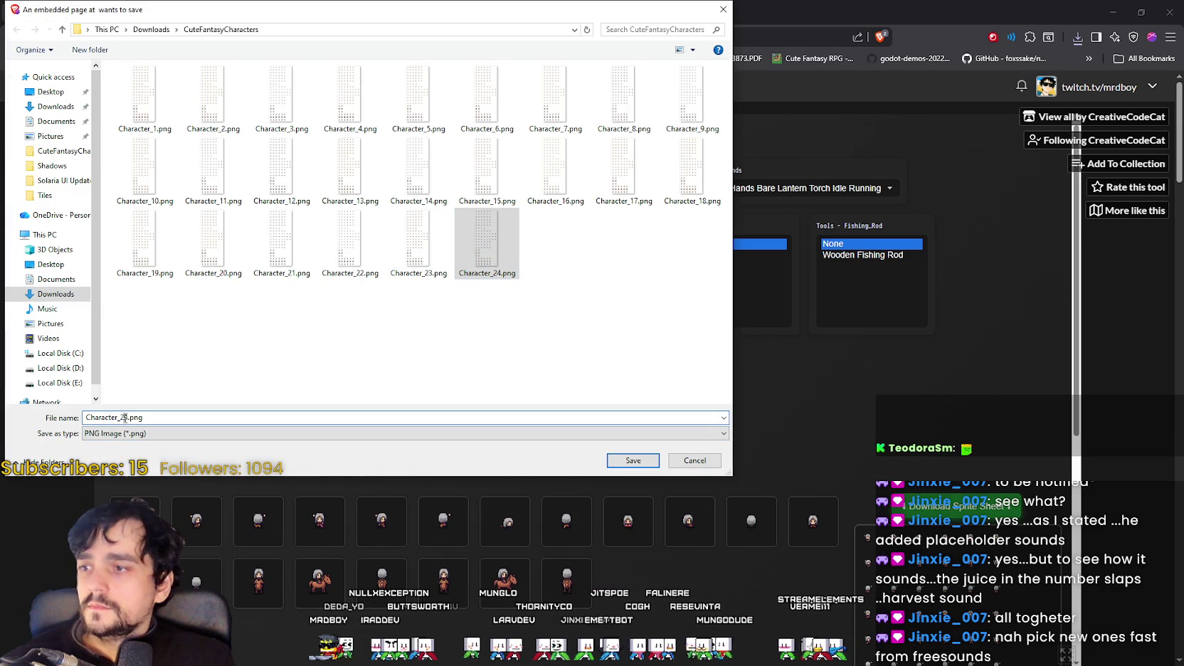
{"action": "type", "text": "6"}
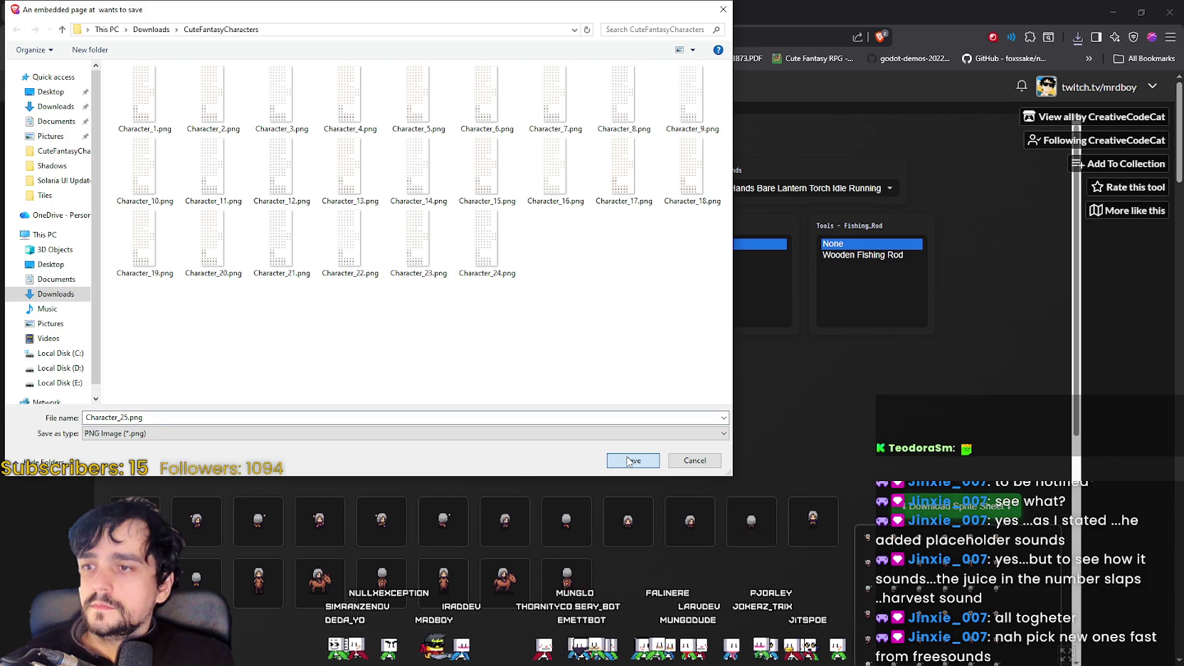
{"action": "left_click", "coordinate": [629, 461]}
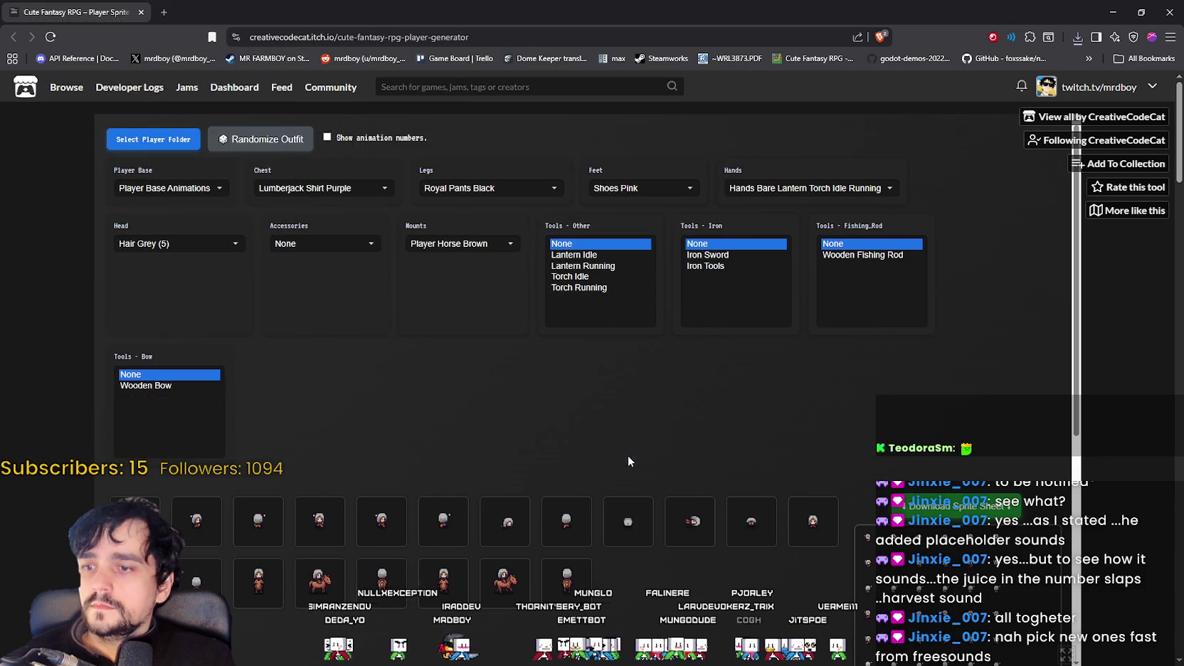
Step: Randomize another outfit and save its sheet as Character_26.png
{"action": "left_click", "coordinate": [267, 147]}
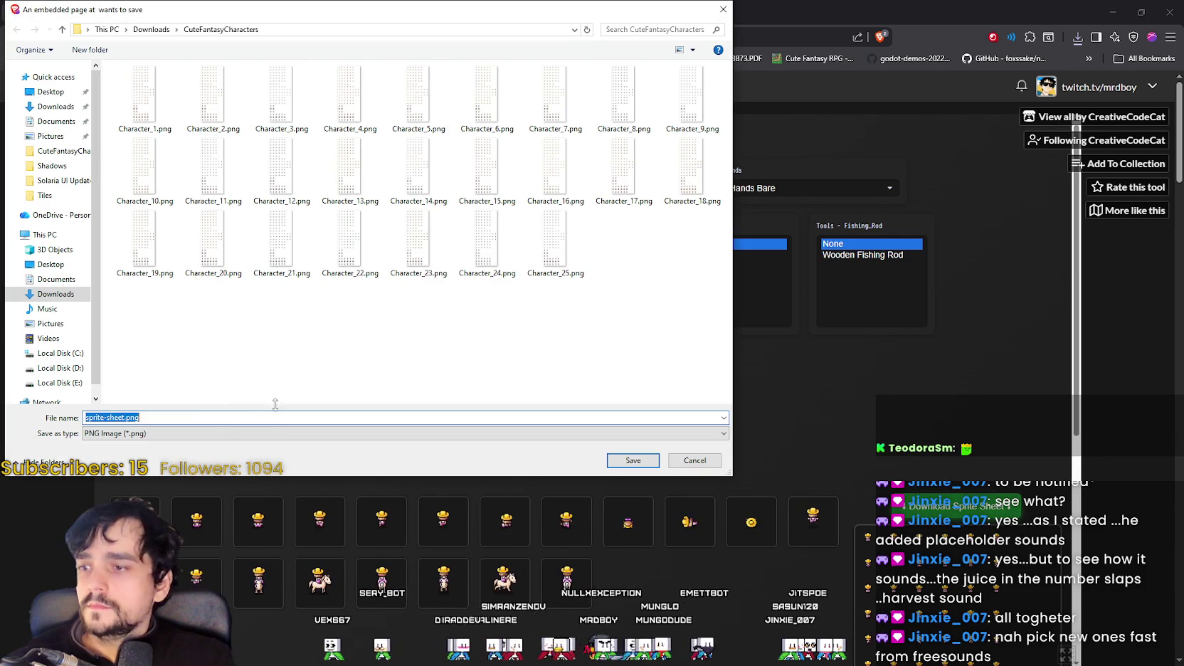
{"action": "left_click", "coordinate": [554, 245]}
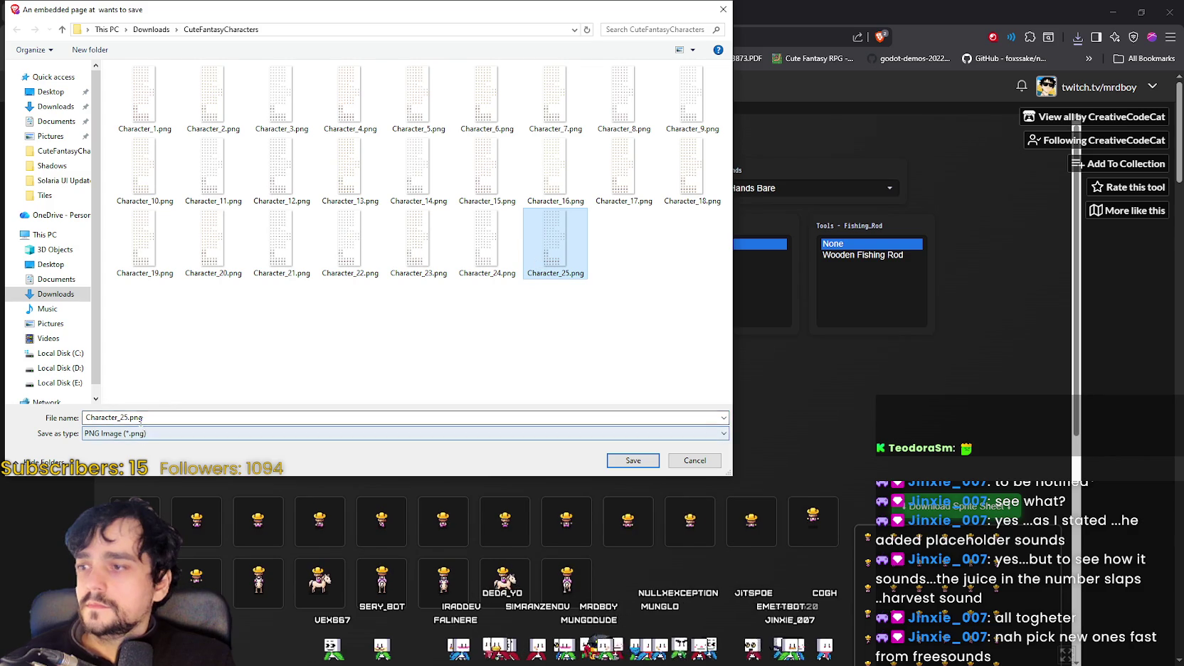
{"action": "left_click", "coordinate": [130, 418]}
{"action": "key", "text": "BackSpace"}
{"action": "type", "text": "6"}
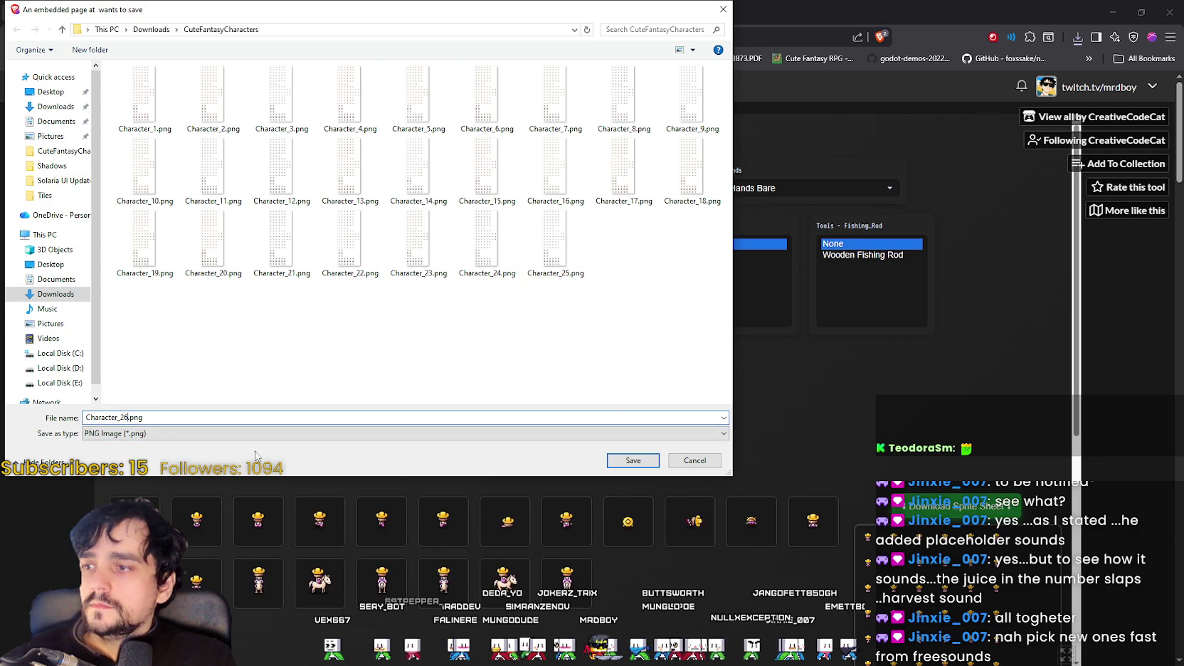
{"action": "left_click", "coordinate": [631, 461]}
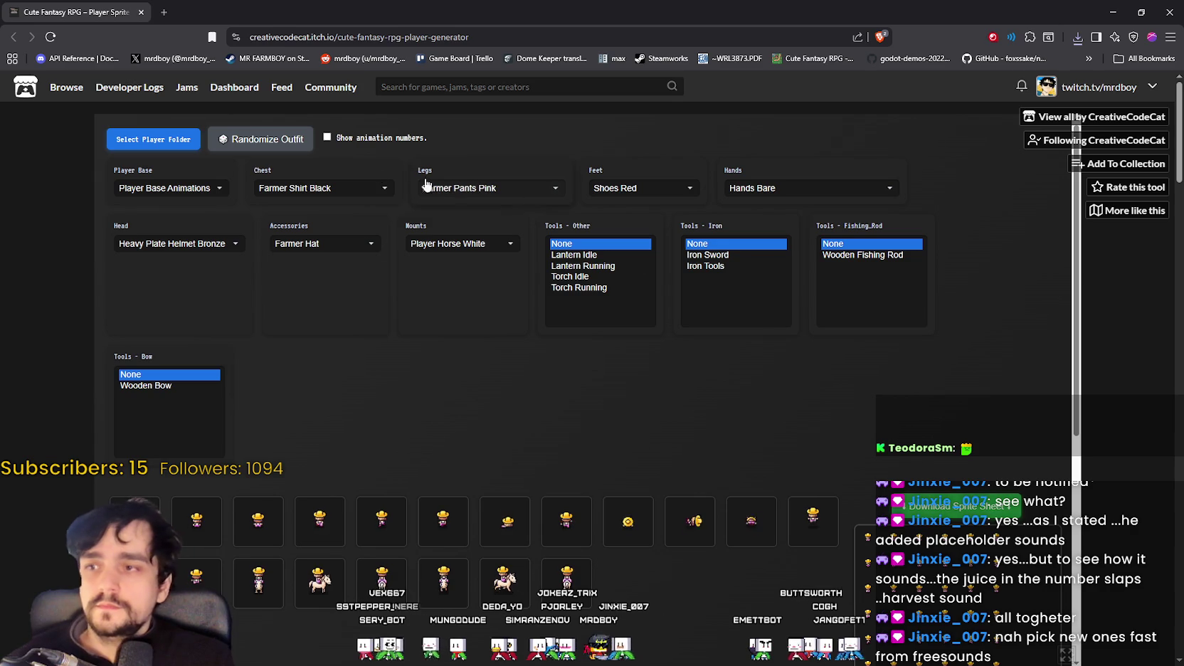
Step: Randomize the outfit twice and save its sheet as Character_27.png
{"action": "left_click", "coordinate": [288, 144]}
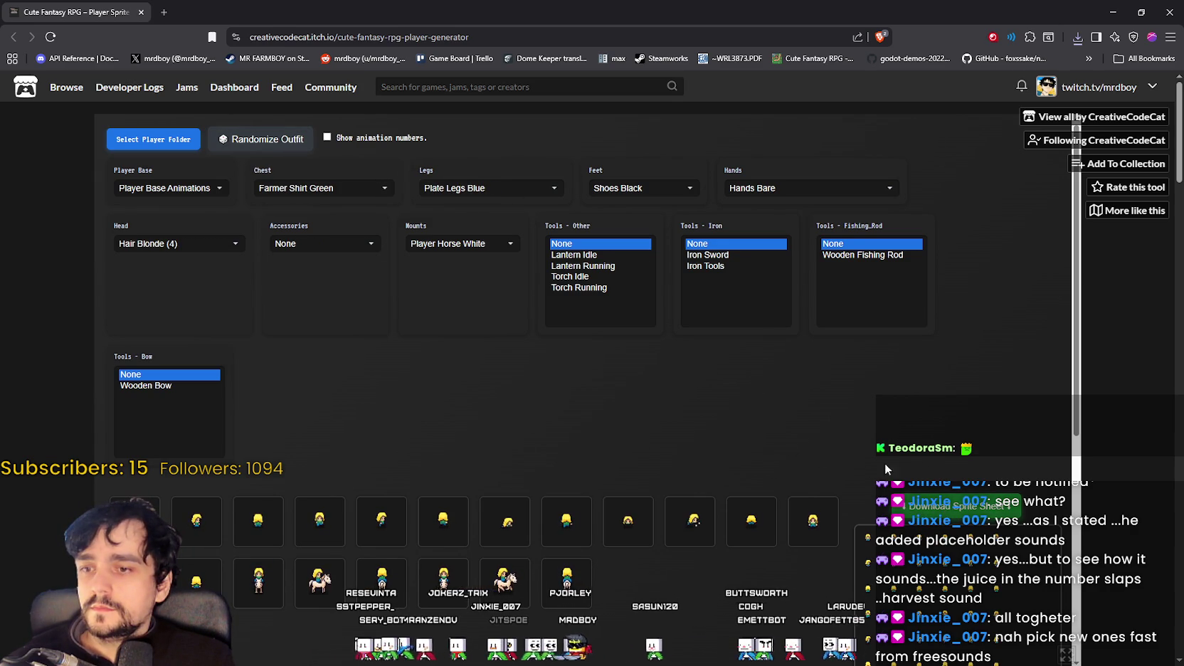
{"action": "left_click", "coordinate": [273, 145]}
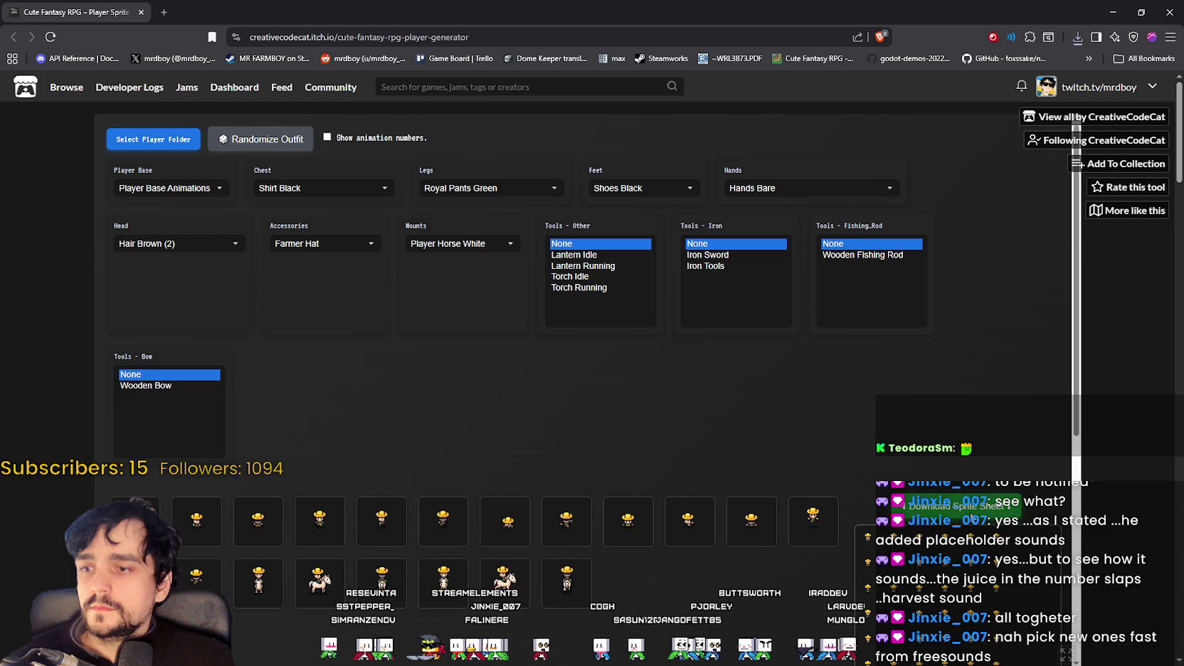
{"action": "left_click", "coordinate": [965, 525]}
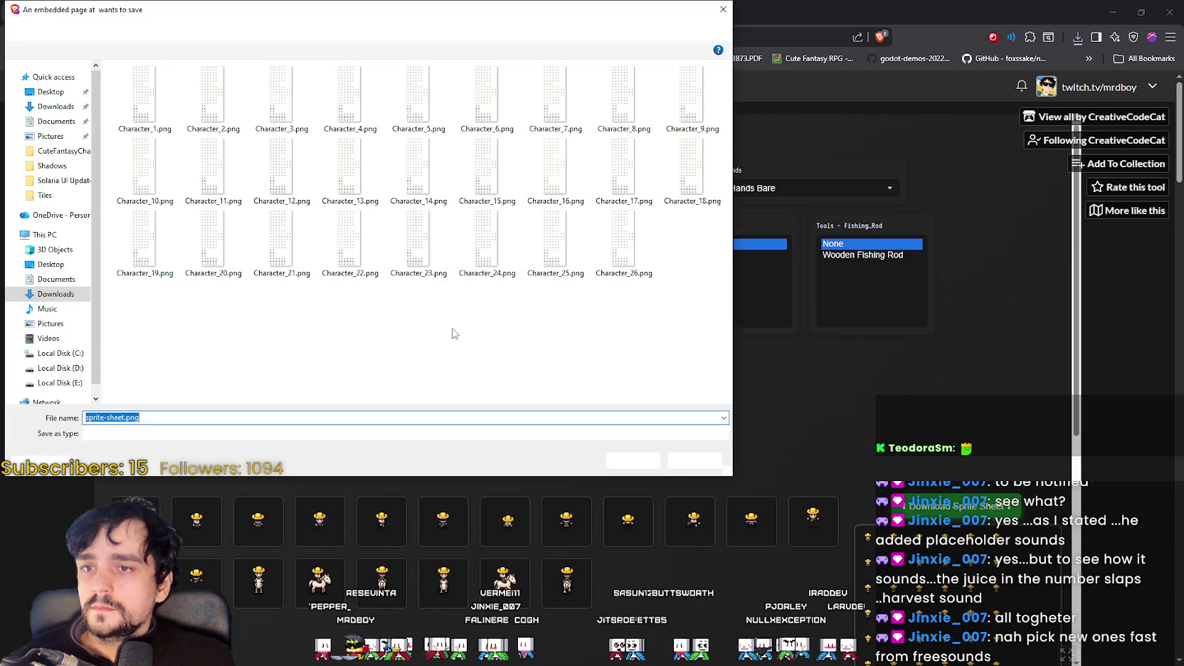
{"action": "left_click", "coordinate": [622, 242]}
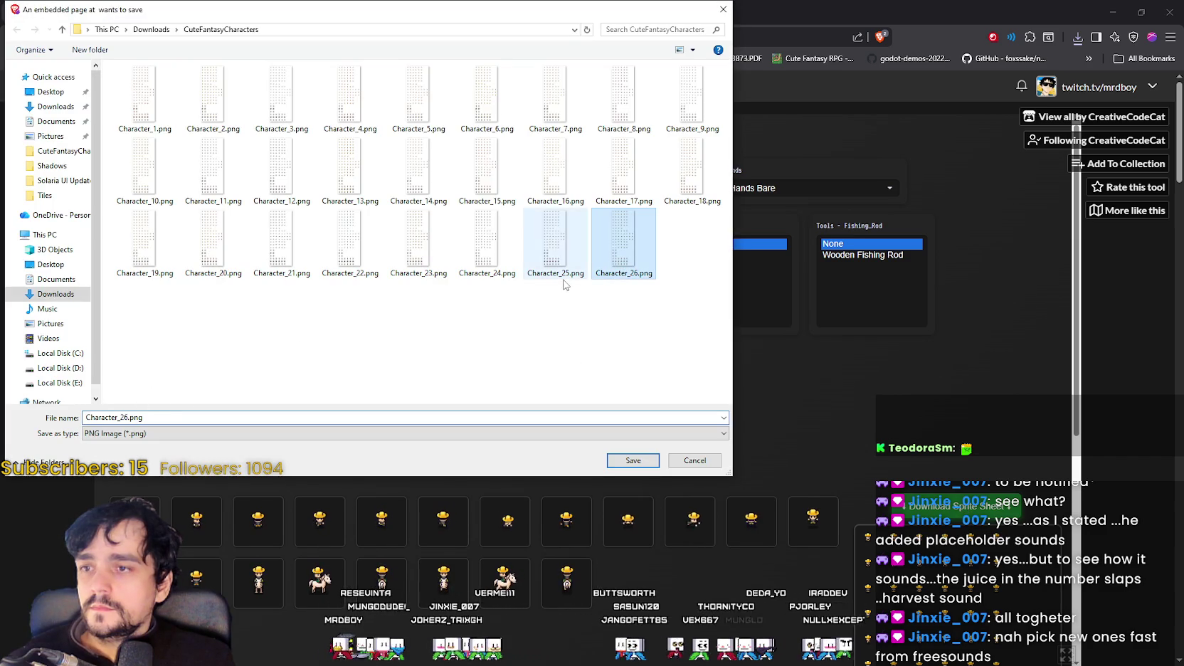
{"action": "left_click", "coordinate": [118, 417]}
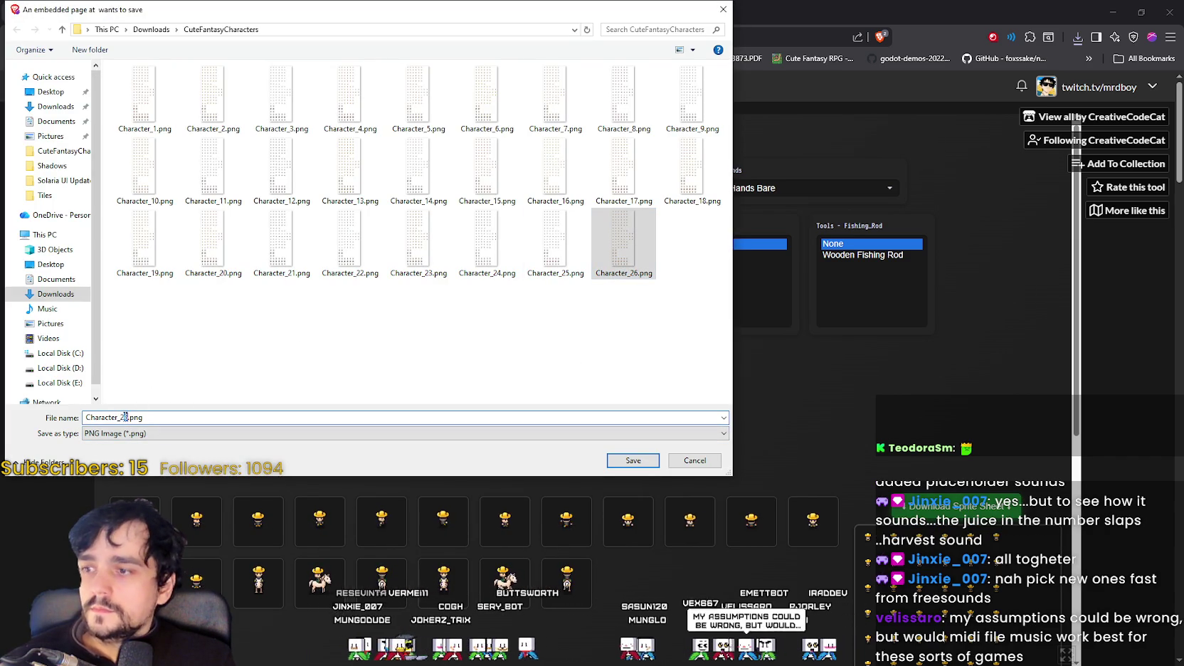
{"action": "type", "text": "7"}
{"action": "left_click", "coordinate": [632, 460]}
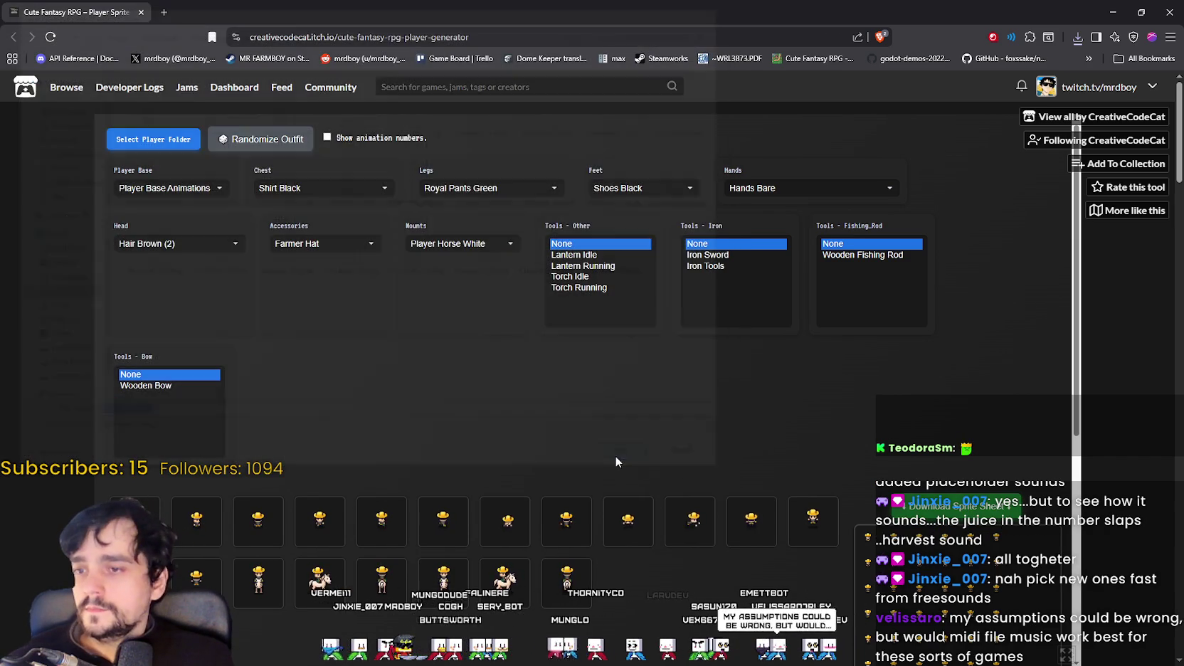
Step: Randomize a new outfit and save its sheet as Character_28.png
{"action": "left_click", "coordinate": [281, 143]}
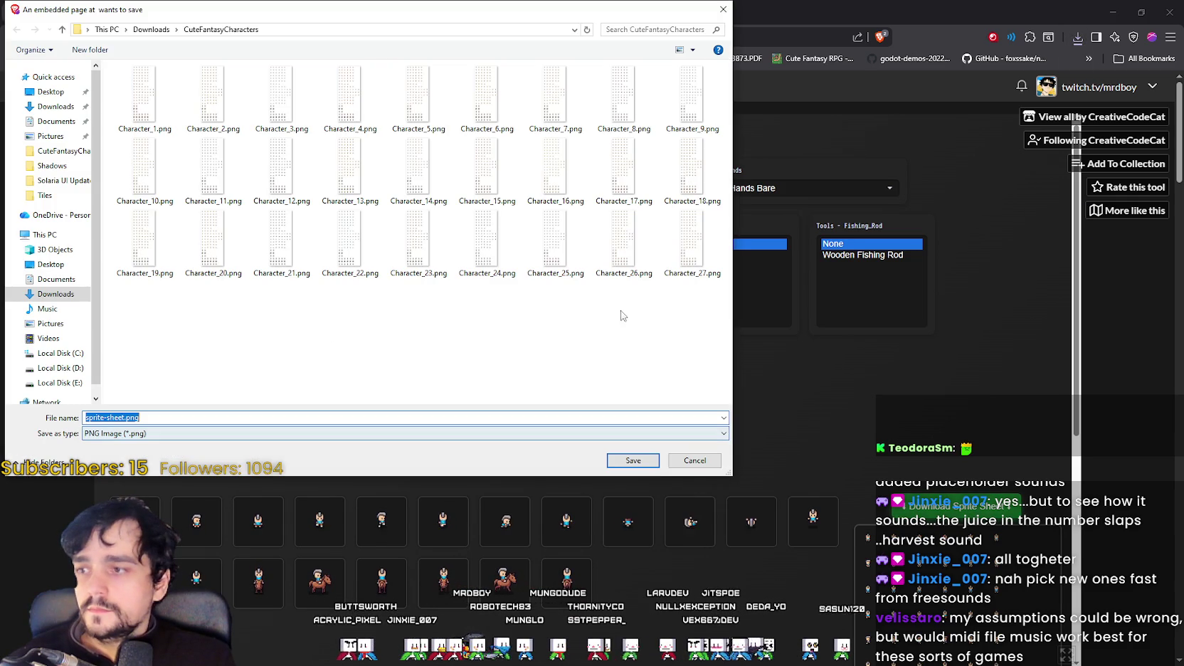
{"action": "left_click", "coordinate": [688, 261]}
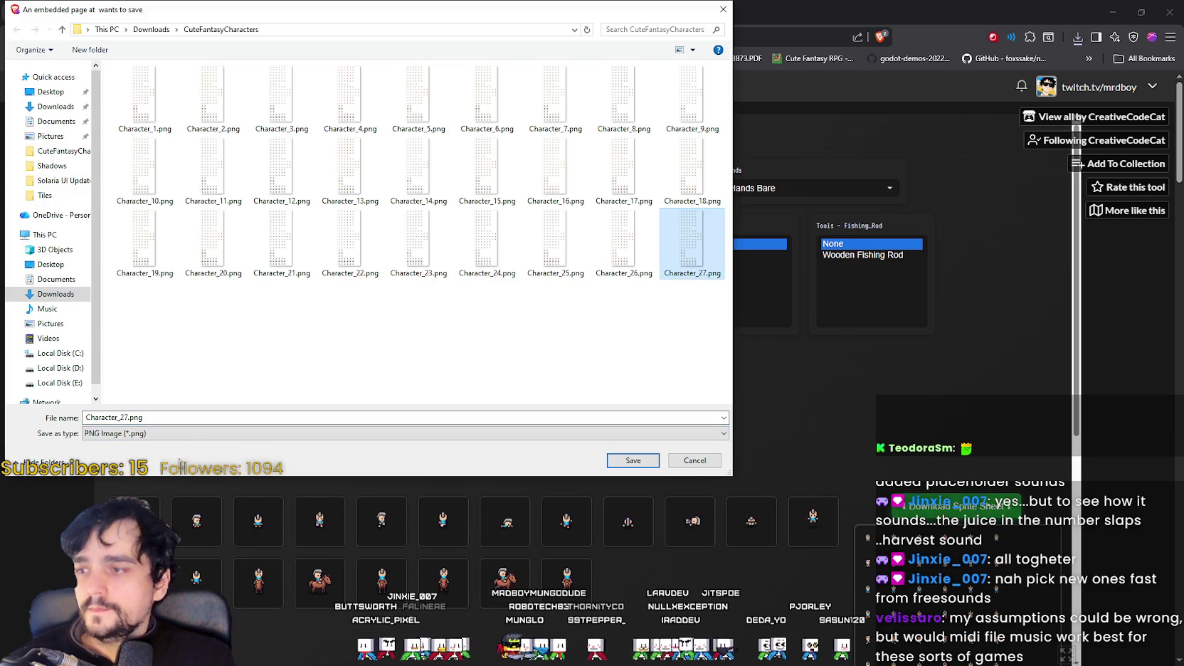
{"action": "key", "text": "Tab"}
{"action": "left_click", "coordinate": [118, 417]}
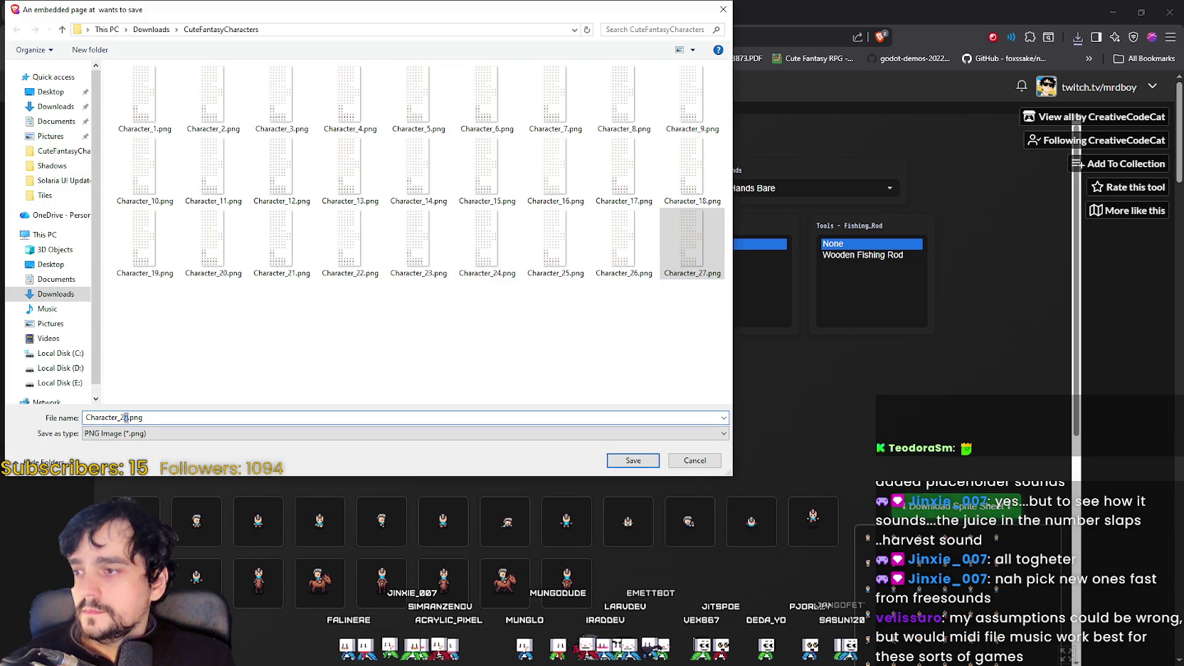
{"action": "type", "text": "8"}
{"action": "left_click", "coordinate": [623, 457]}
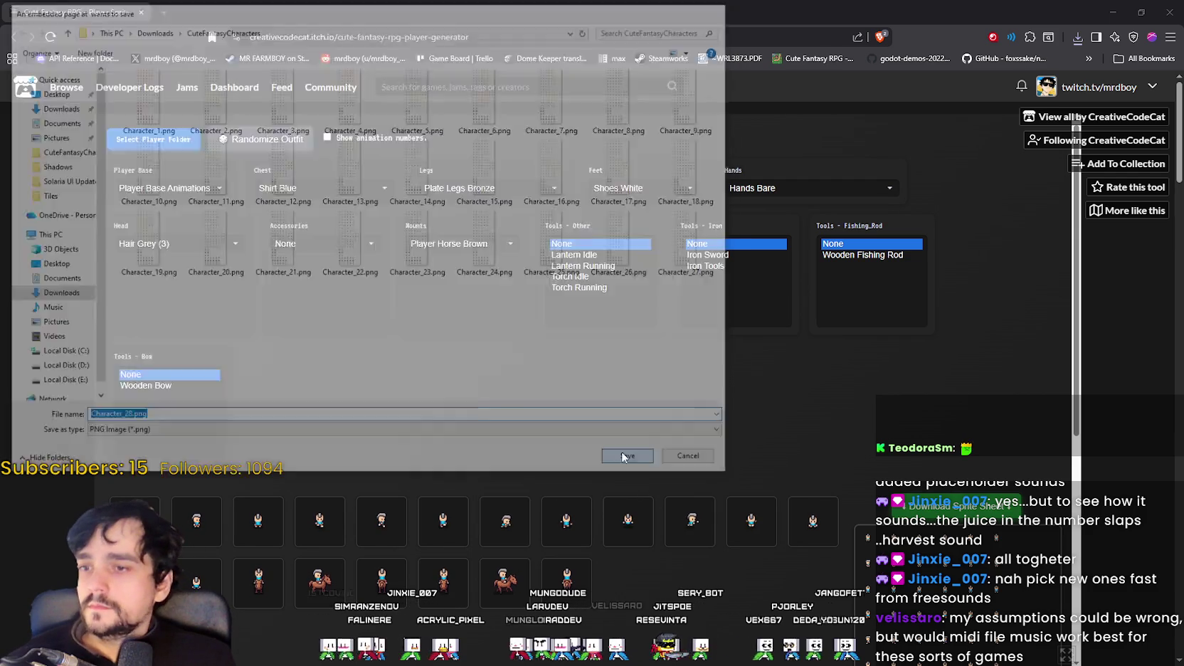
Step: Randomize a new outfit and save its sheet as Character_29.png
{"action": "left_click", "coordinate": [288, 140]}
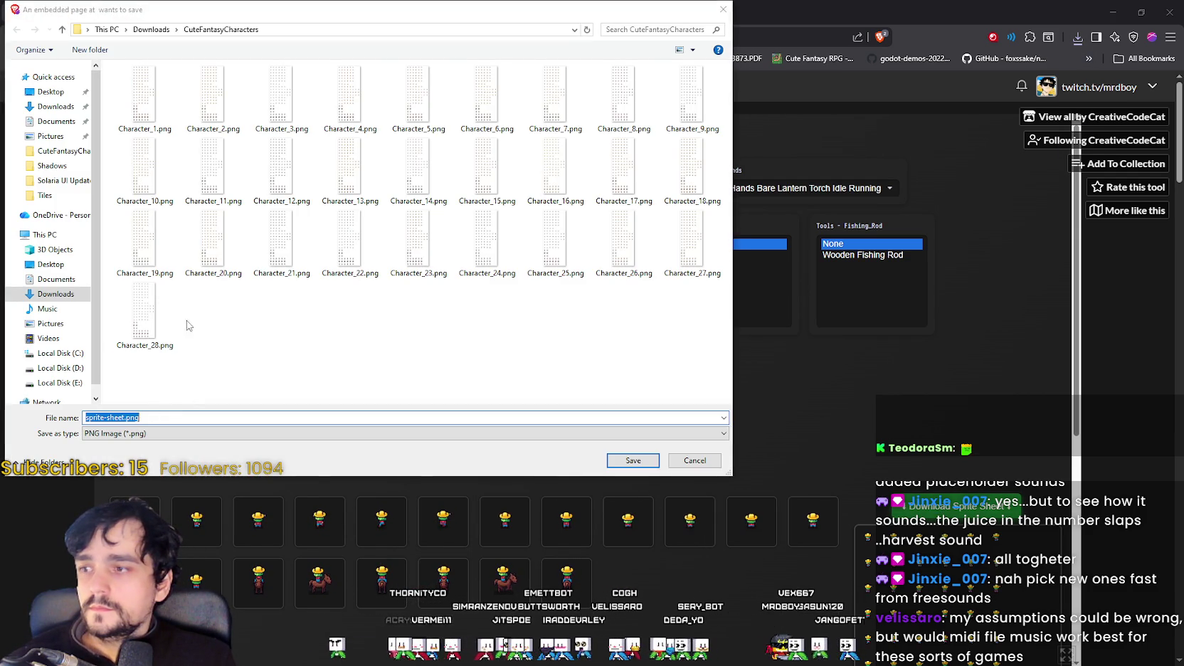
{"action": "left_click", "coordinate": [160, 337]}
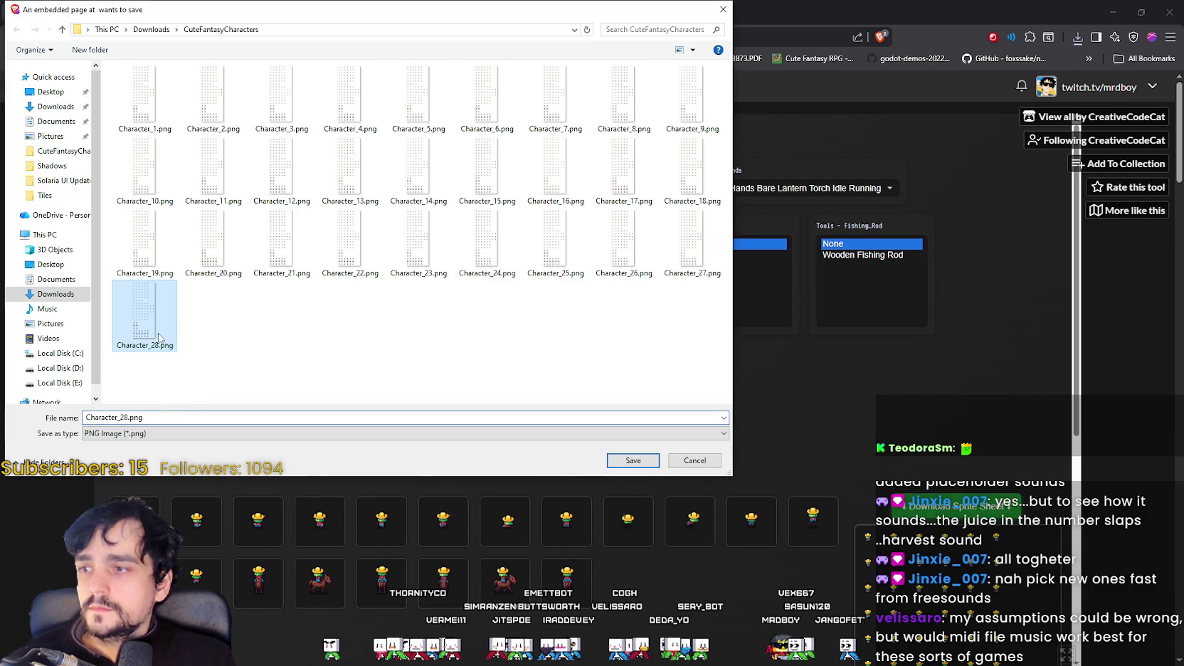
{"action": "left_click", "coordinate": [124, 418]}
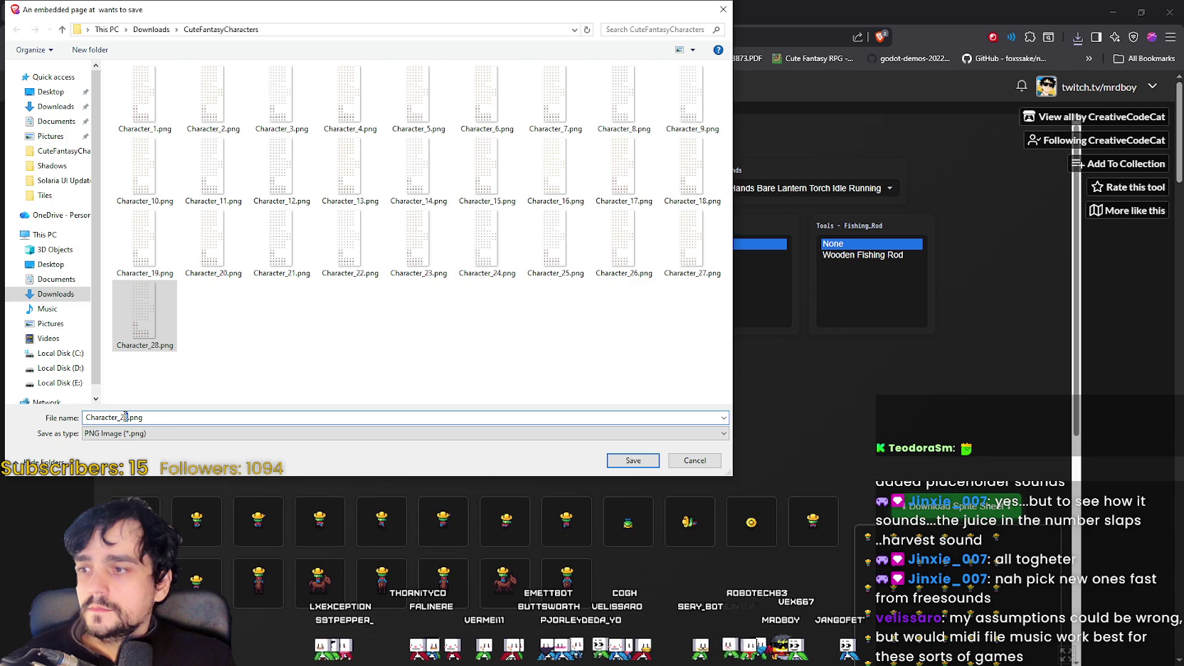
{"action": "key", "text": "BackSpace"}
{"action": "type", "text": "9"}
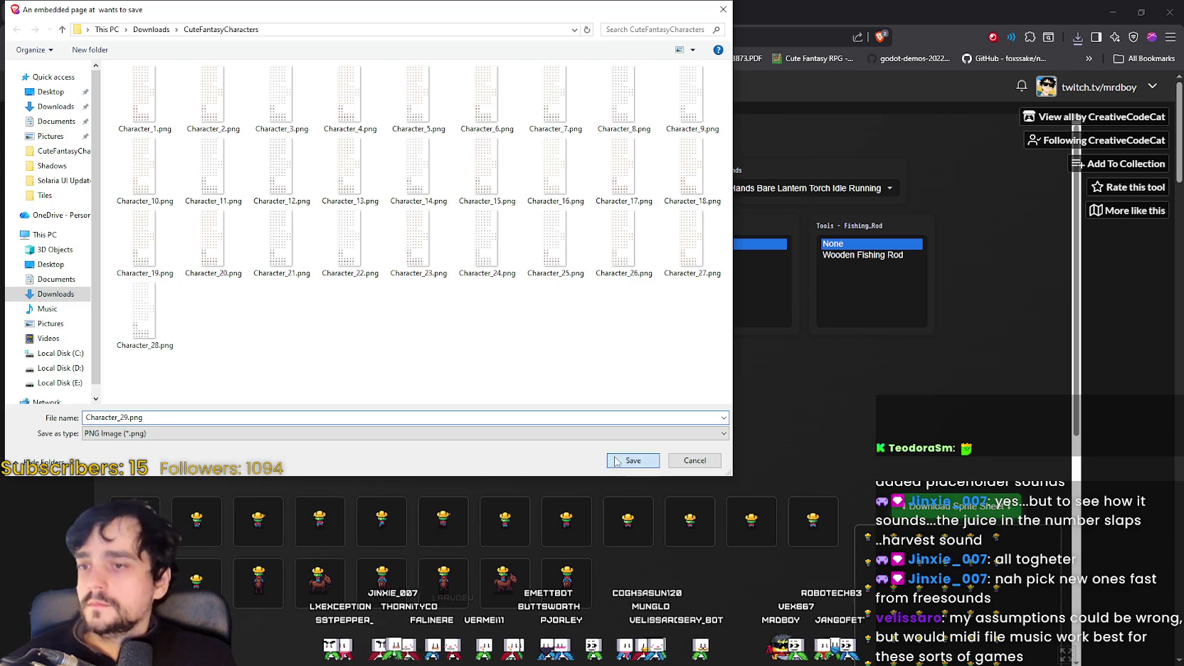
{"action": "left_click", "coordinate": [616, 461]}
Step: Randomize a new outfit and save its sheet as Character_30.png
{"action": "left_click", "coordinate": [224, 139]}
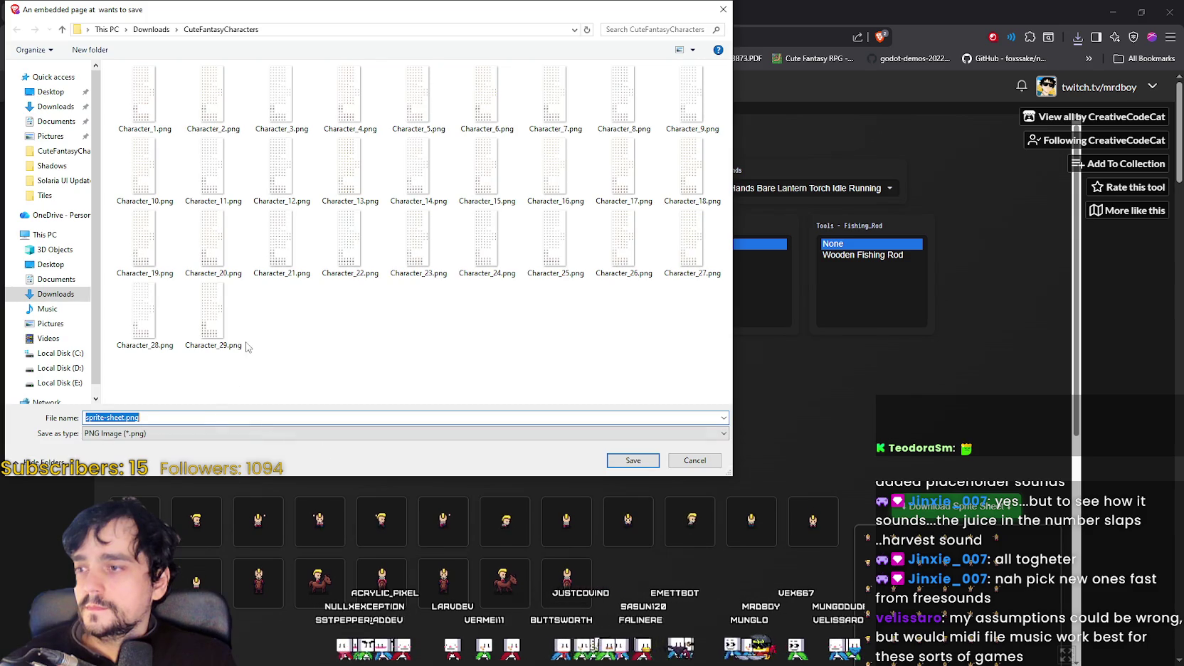
{"action": "left_click", "coordinate": [213, 335]}
{"action": "left_click", "coordinate": [125, 417]}
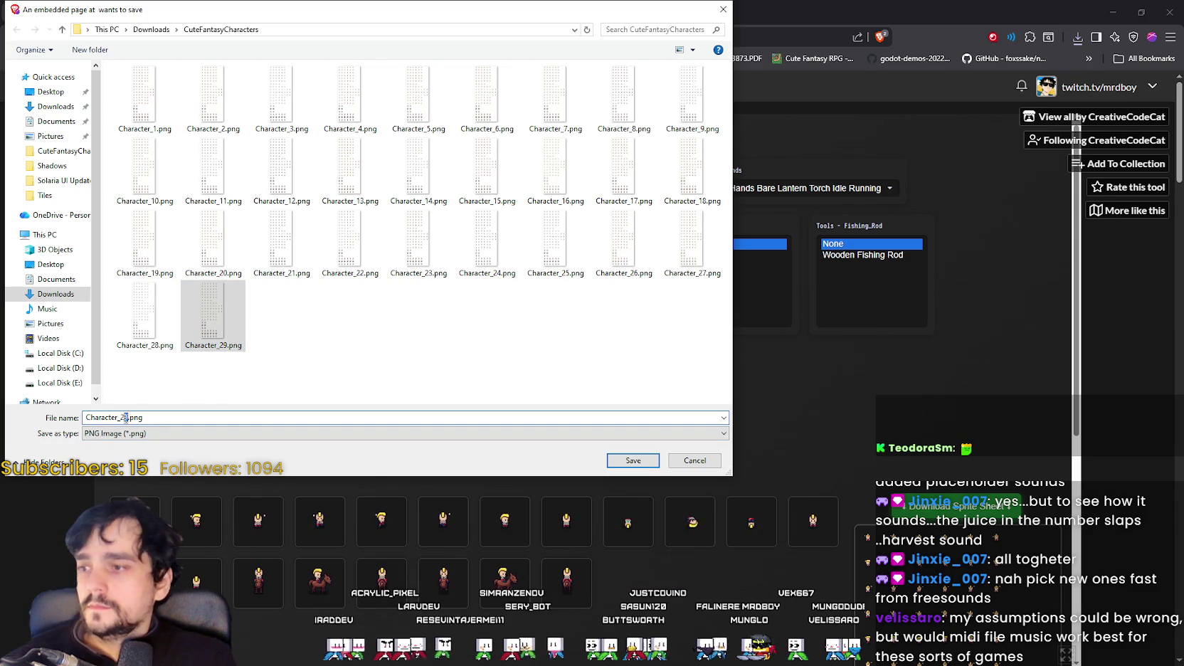
{"action": "key", "text": "BackSpace"}
{"action": "key", "text": "BackSpace"}
{"action": "key", "text": "BackSpace"}
{"action": "type", "text": "3"}
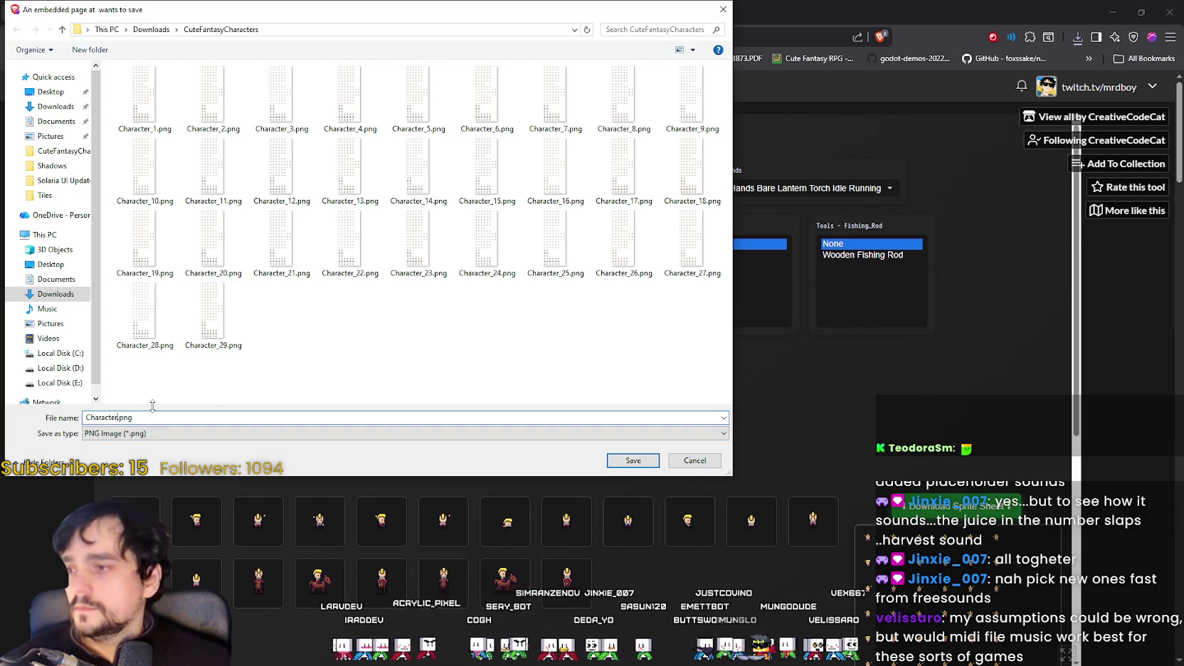
{"action": "key", "text": "BackSpace"}
{"action": "type", "text": "_30"}
{"action": "key", "text": "Return"}
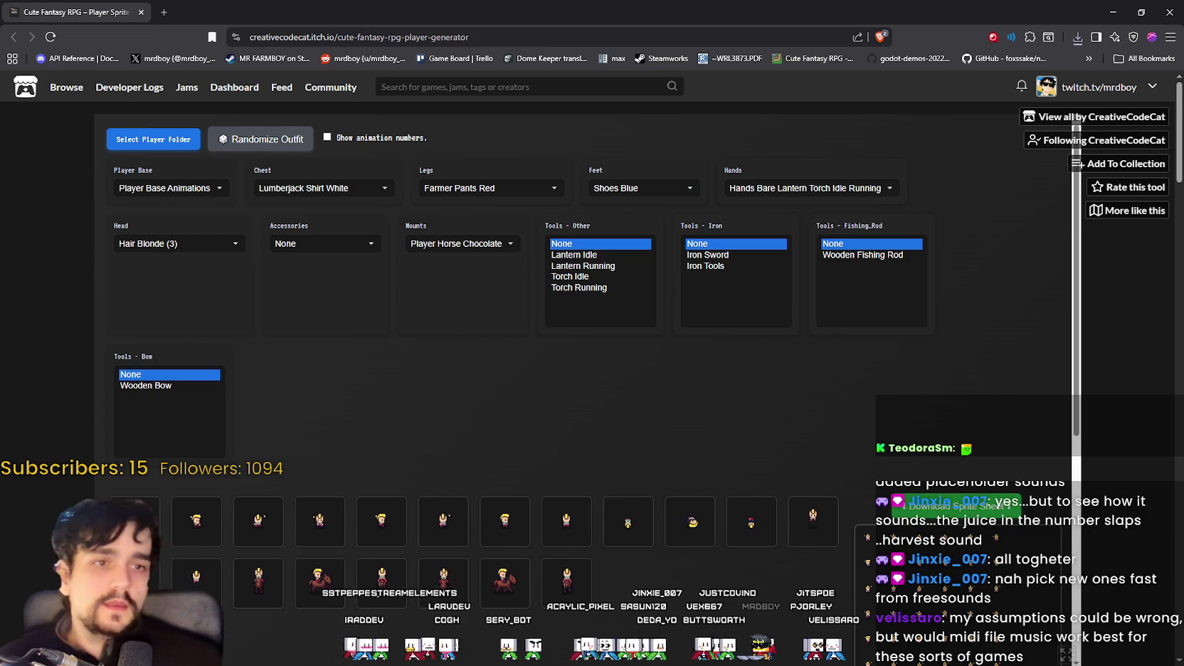
Step: Hide the browser, stop the GrowHarvestEat debug game, and switch to Aseprite
{"action": "left_click", "coordinate": [1112, 13]}
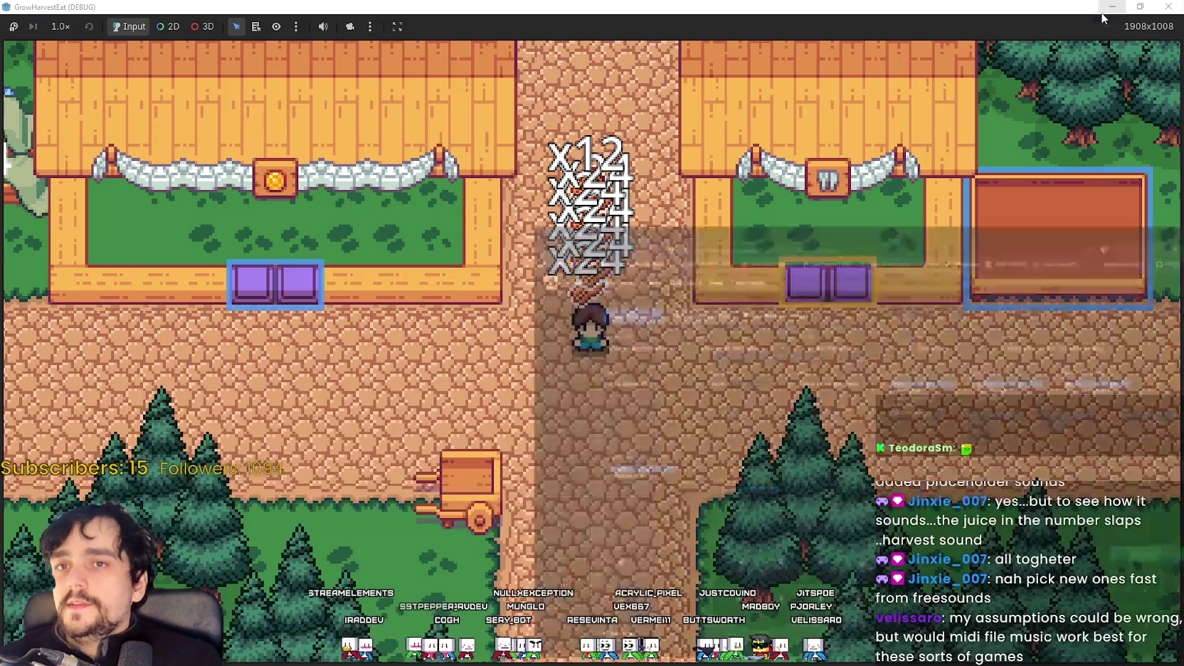
{"action": "key", "text": "super+Down"}
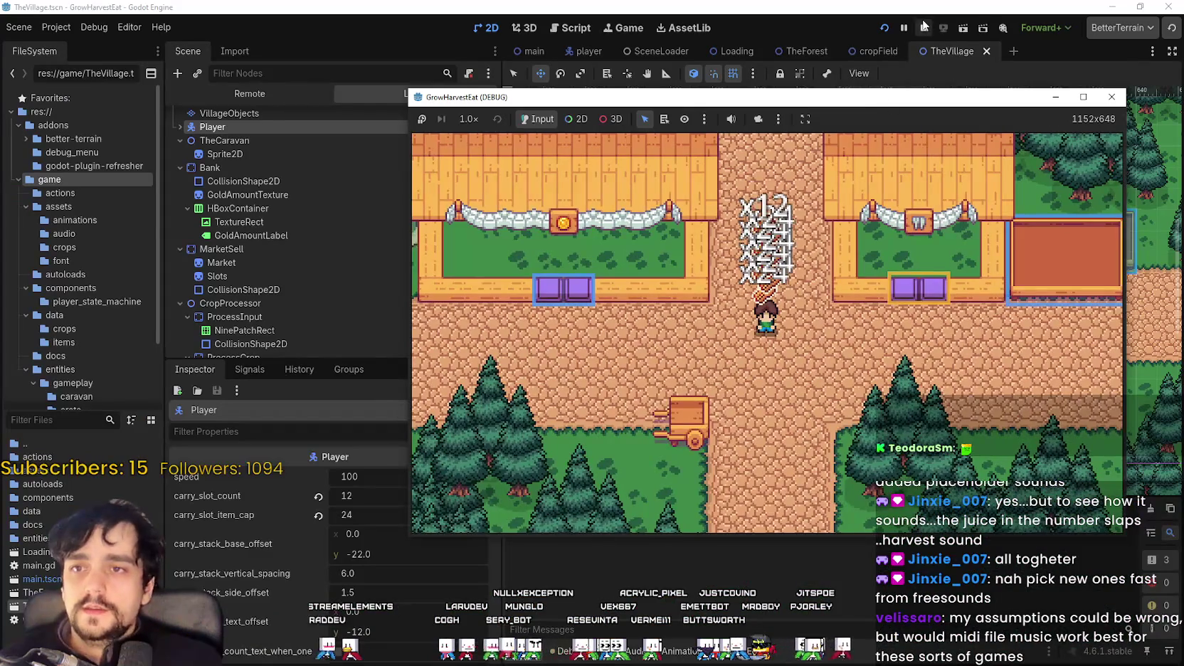
{"action": "left_click", "coordinate": [923, 27]}
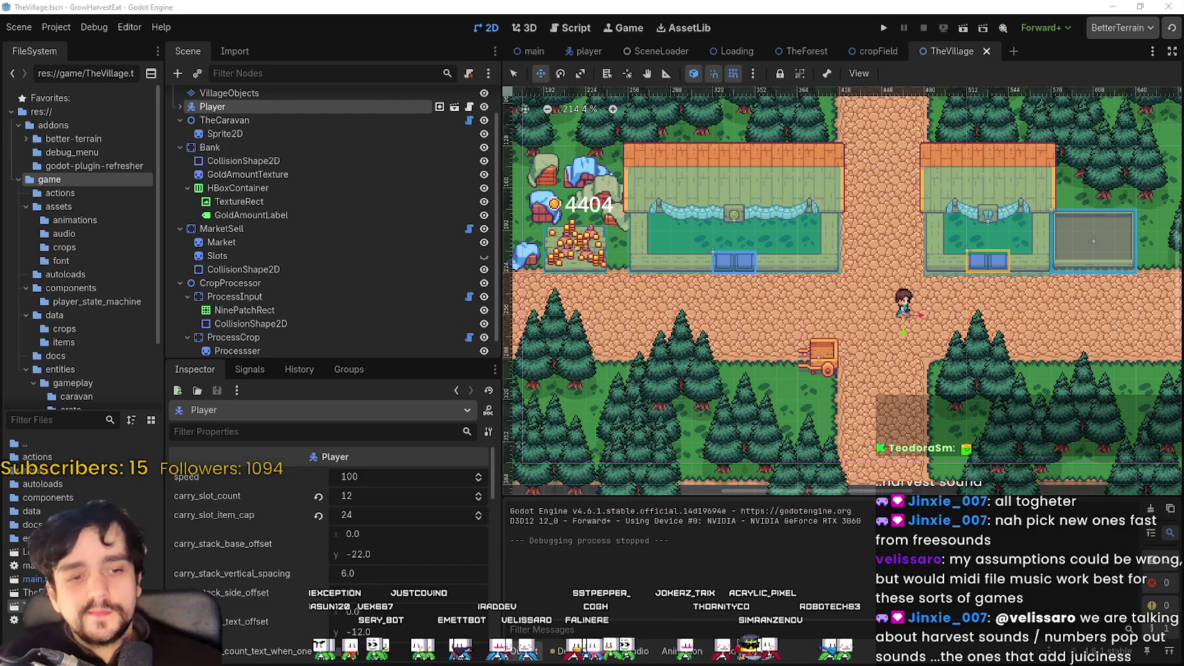
{"action": "key", "text": "alt+Tab"}
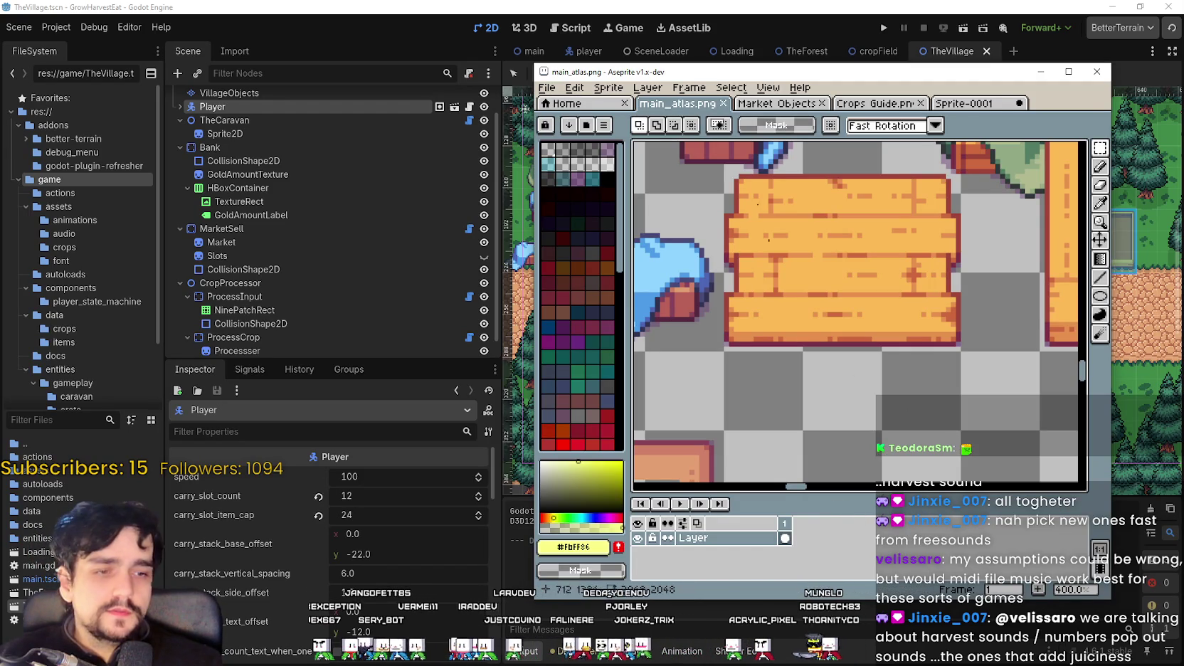
Step: Close Sprite-0001 without saving its changes
{"action": "left_click", "coordinate": [994, 107]}
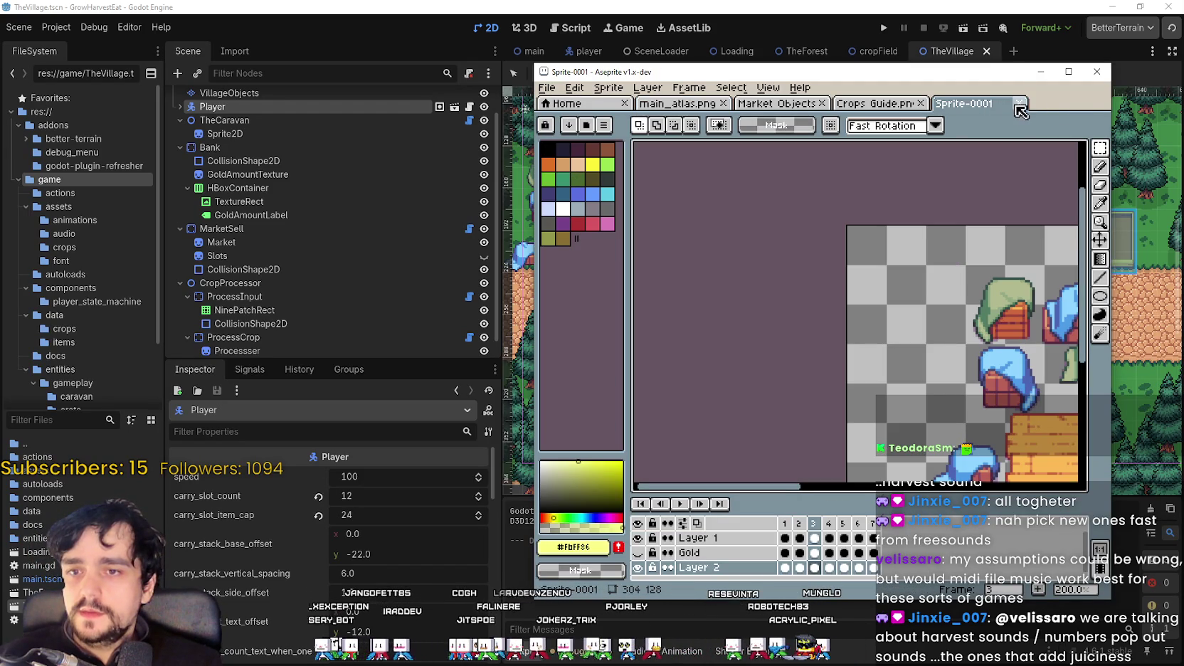
{"action": "left_click", "coordinate": [1020, 105]}
{"action": "left_click", "coordinate": [824, 375]}
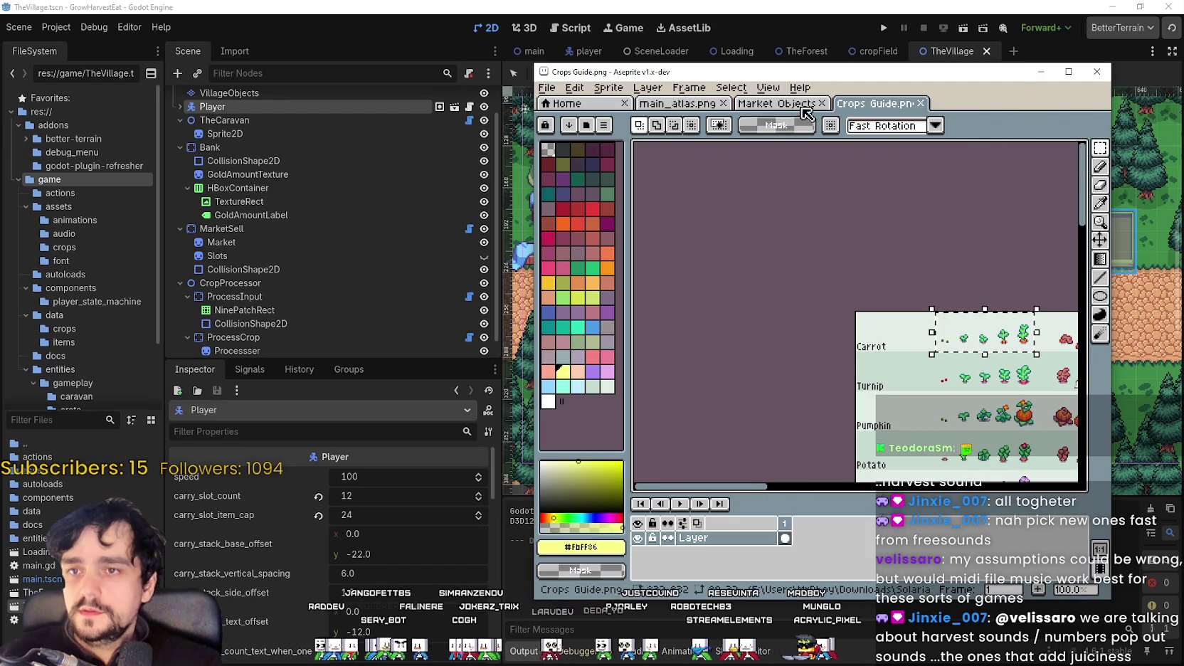
Step: Create a new blank 2048×2048 sprite
{"action": "left_click", "coordinate": [547, 87]}
{"action": "left_click", "coordinate": [565, 105]}
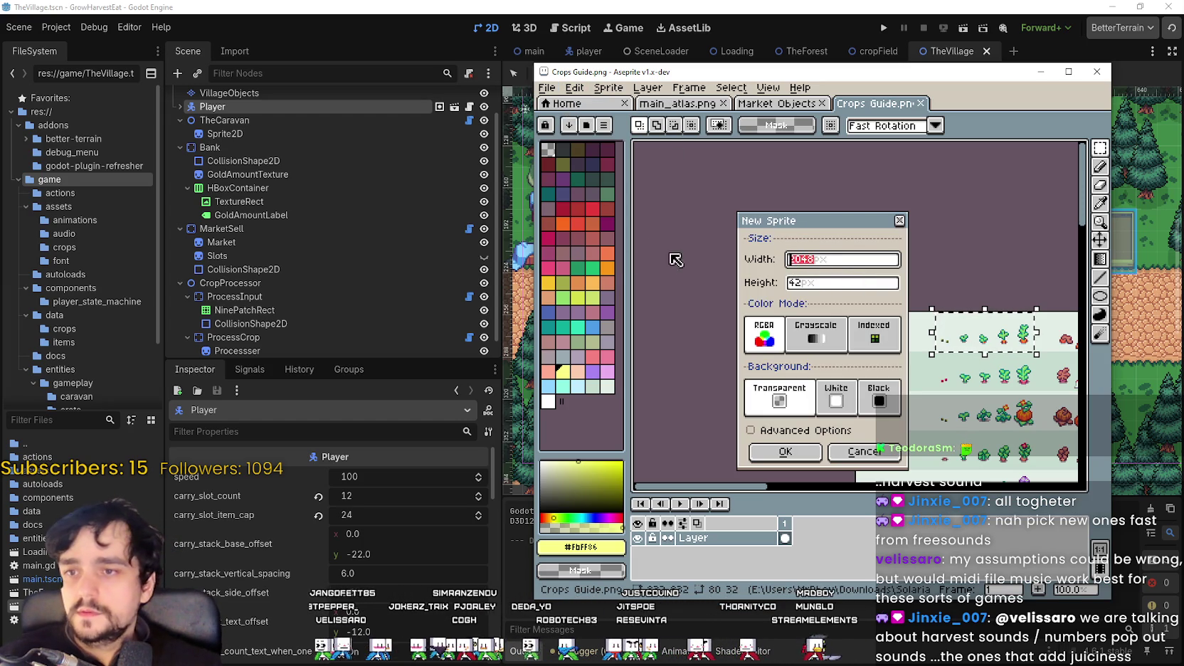
{"action": "left_click", "coordinate": [791, 283]}
{"action": "type", "text": "2048"}
{"action": "left_click", "coordinate": [785, 451]}
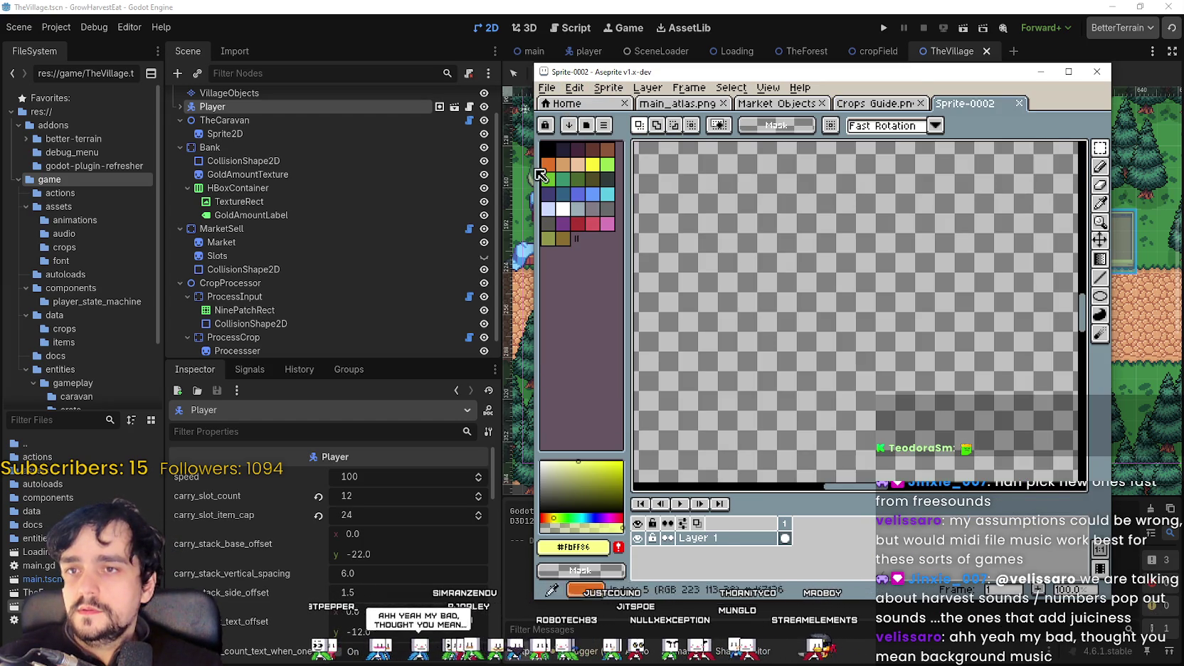
Step: Bring up the Save As window for the new sprite
{"action": "scroll", "coordinate": [768, 308], "scroll_direction": "down", "scroll_amount": 2}
{"action": "scroll", "coordinate": [754, 260], "scroll_direction": "down", "scroll_amount": 2}
{"action": "scroll", "coordinate": [759, 264], "scroll_direction": "down", "scroll_amount": 1}
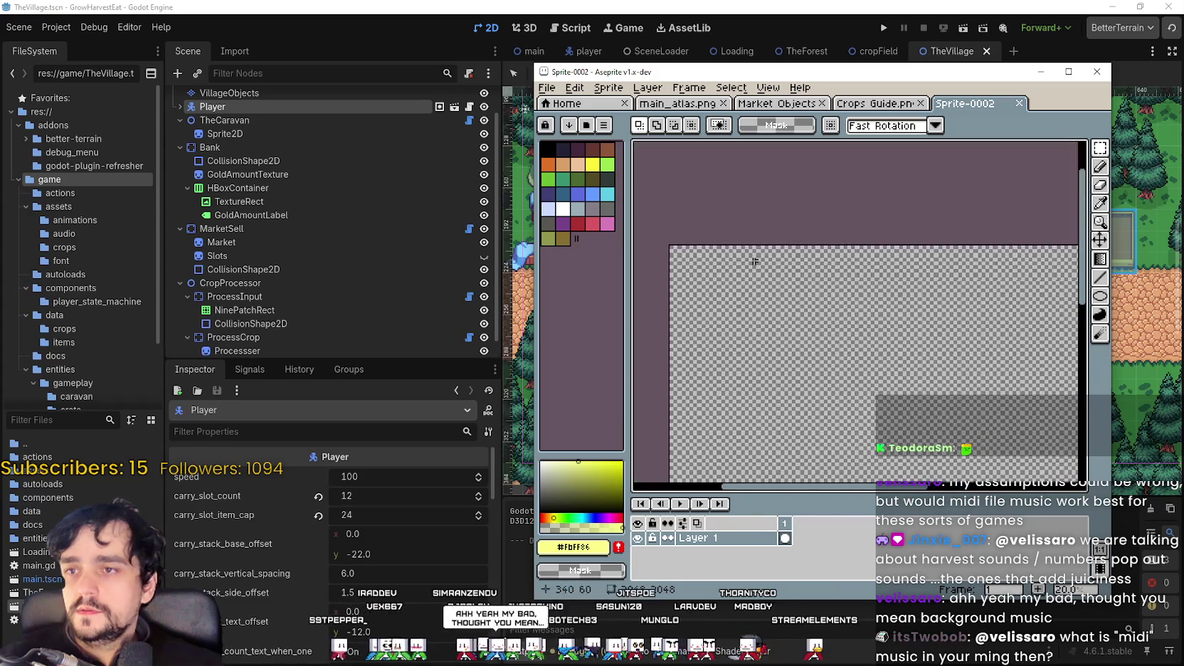
{"action": "left_click", "coordinate": [546, 88]}
{"action": "left_click", "coordinate": [1068, 71]}
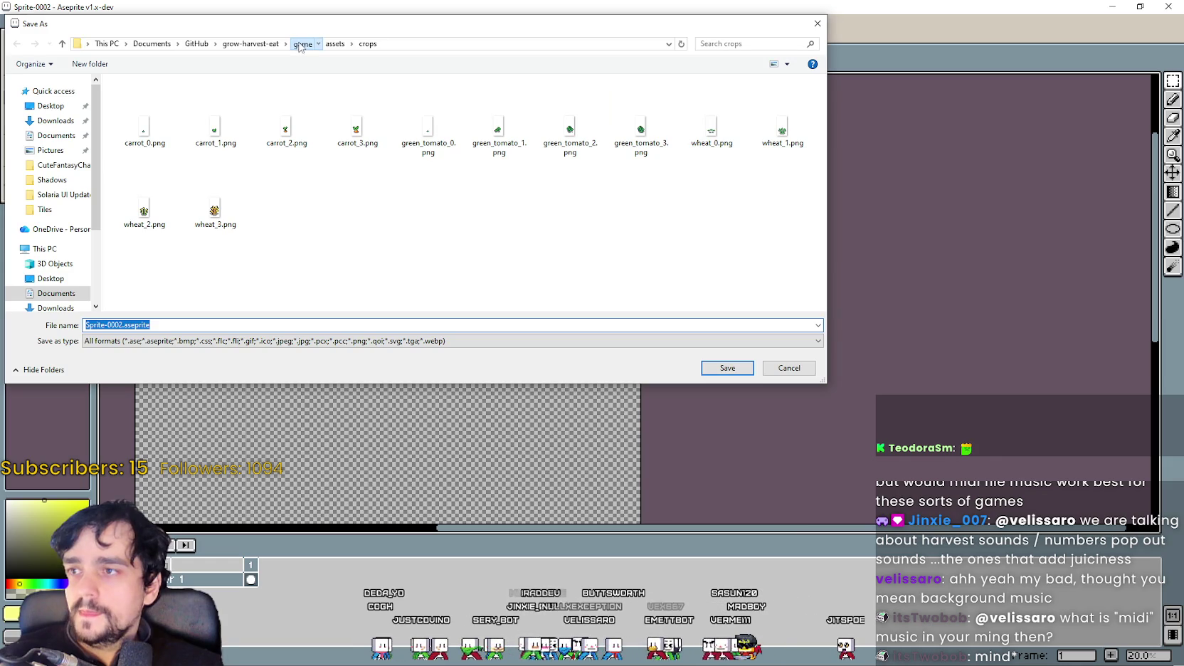
Step: Save the blank sprite in game > assets as npc_atlas.png
{"action": "left_click", "coordinate": [301, 44]}
{"action": "double_click", "coordinate": [137, 113]}
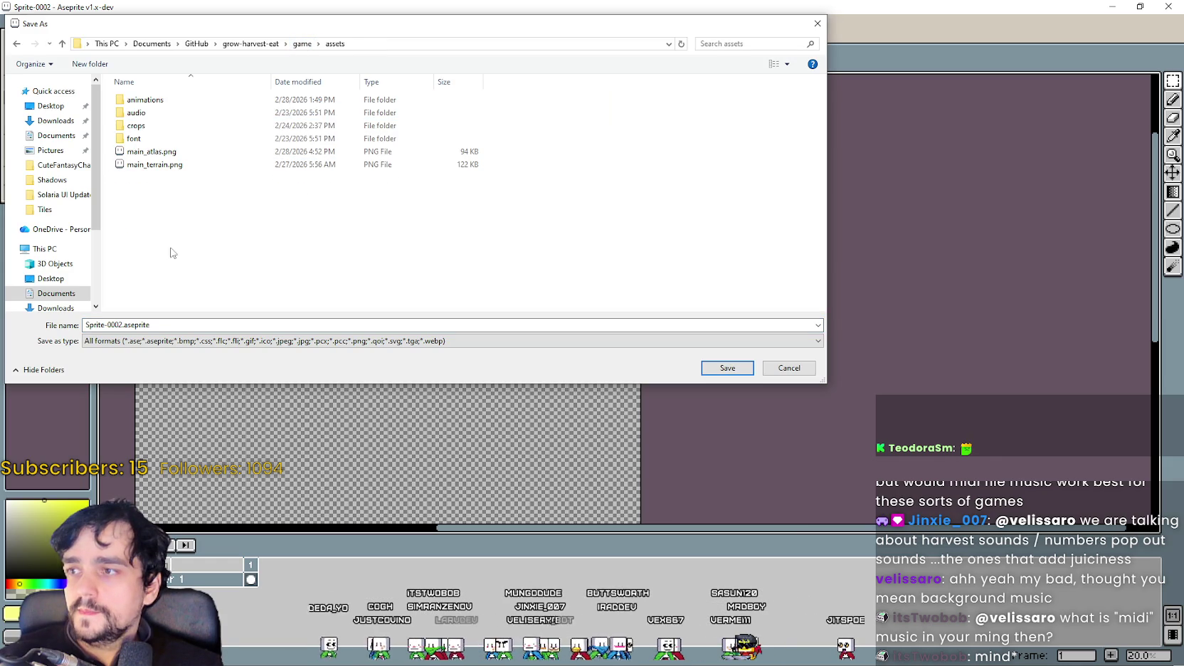
{"action": "left_click", "coordinate": [152, 152]}
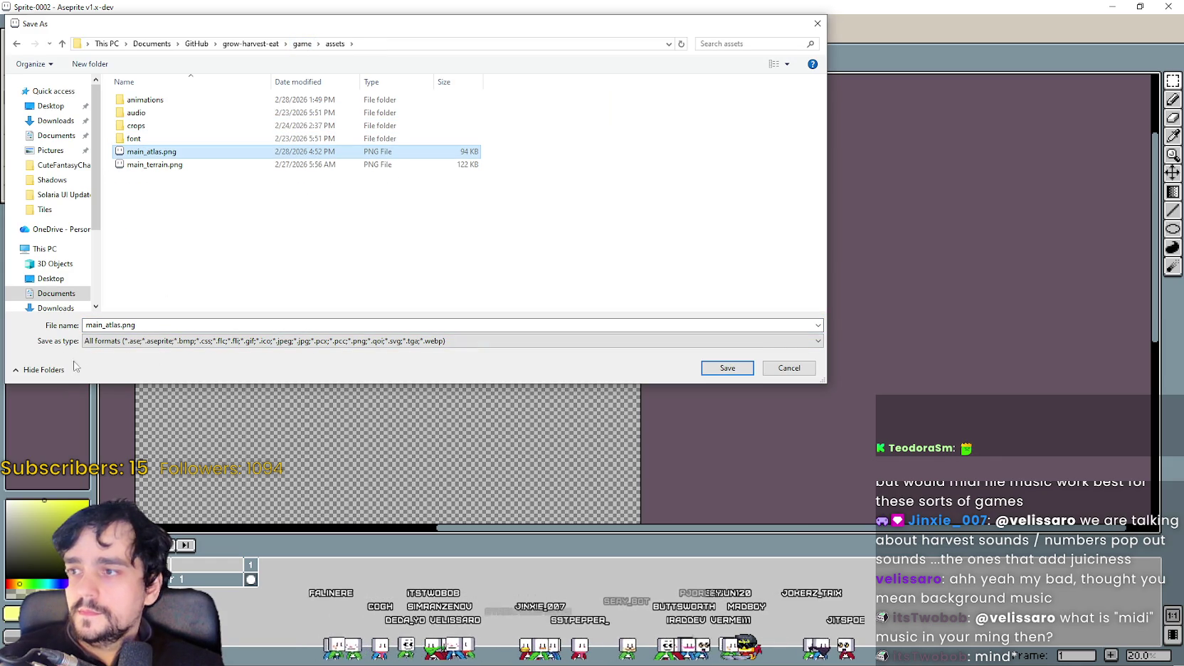
{"action": "double_click", "coordinate": [105, 325]}
{"action": "left_click", "coordinate": [106, 324]}
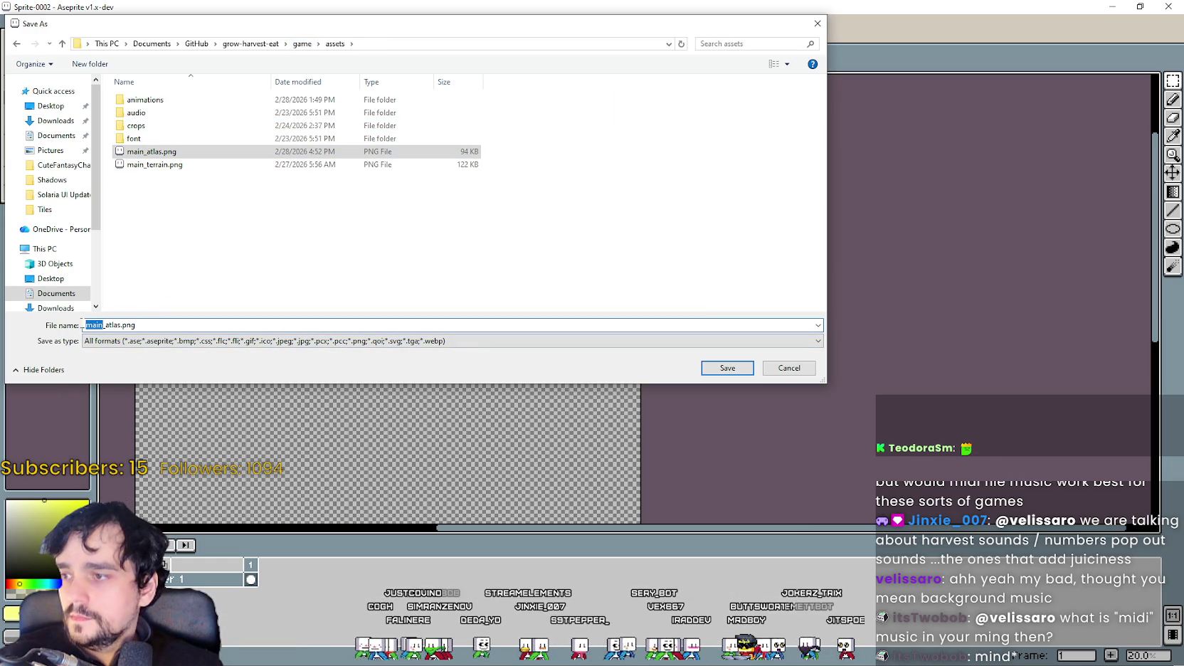
{"action": "type", "text": "n"}
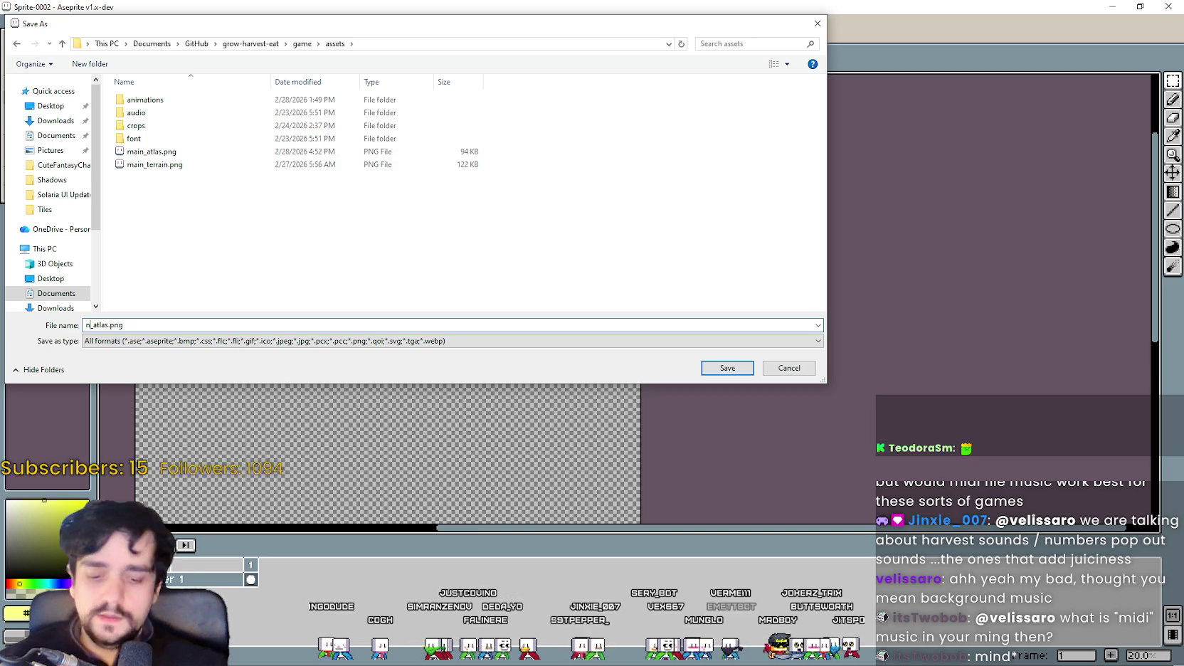
{"action": "type", "text": "pc"}
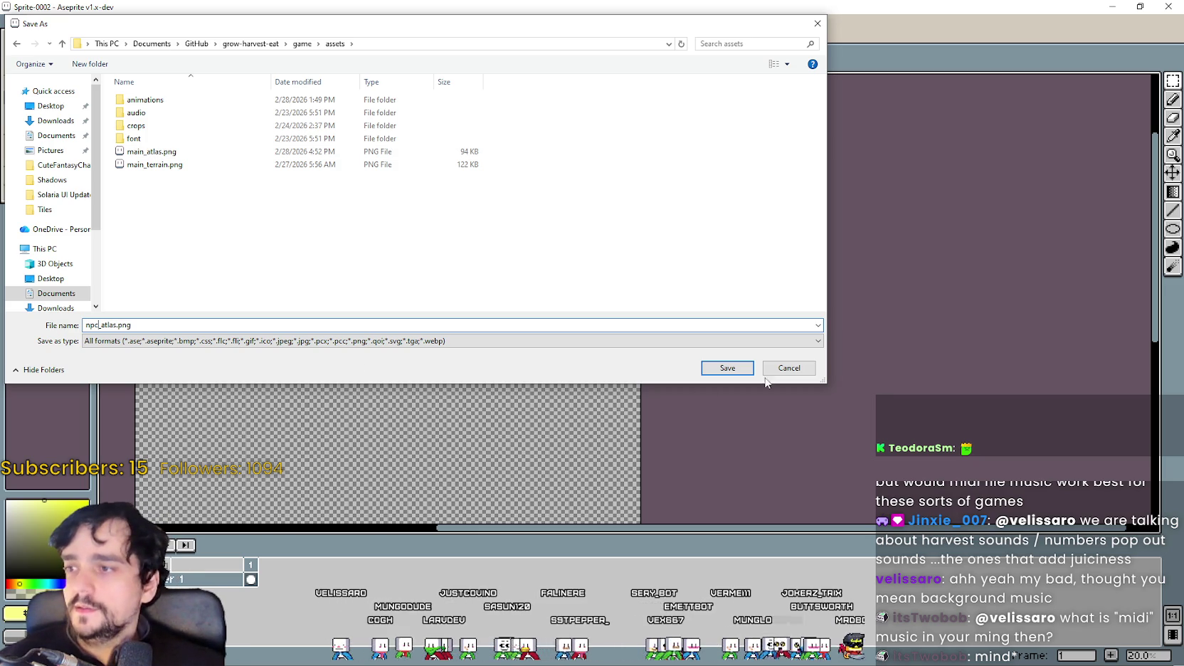
{"action": "left_click", "coordinate": [711, 374]}
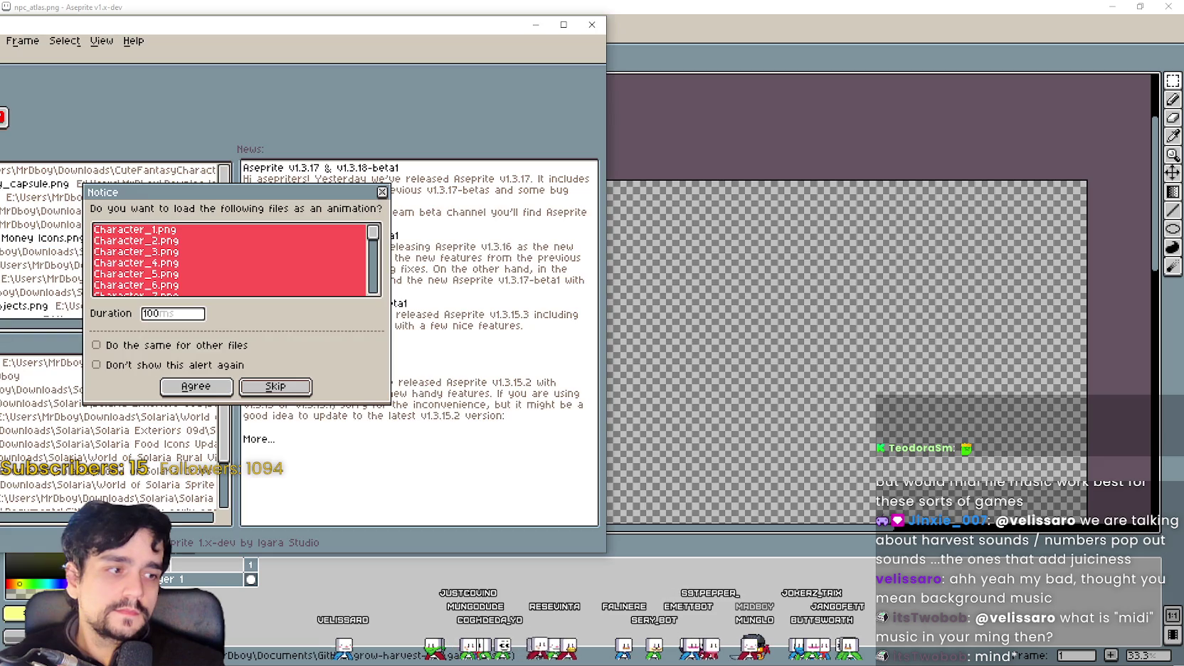
Step: Open the Character_1.png sprite sheet, move its window aside, and maximize it to view the grid full size
{"action": "left_click", "coordinate": [385, 192]}
{"action": "left_click_drag", "start_coordinate": [321, 47], "coordinate": [809, 111]}
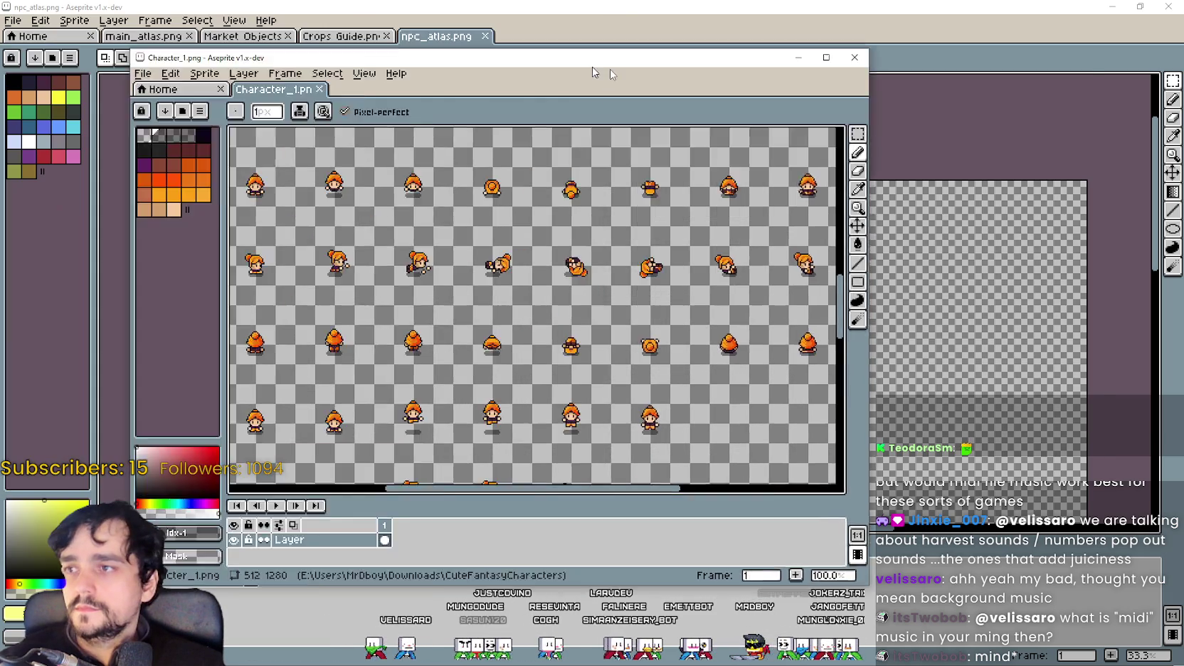
{"action": "scroll", "coordinate": [722, 315], "scroll_direction": "up", "scroll_amount": 2}
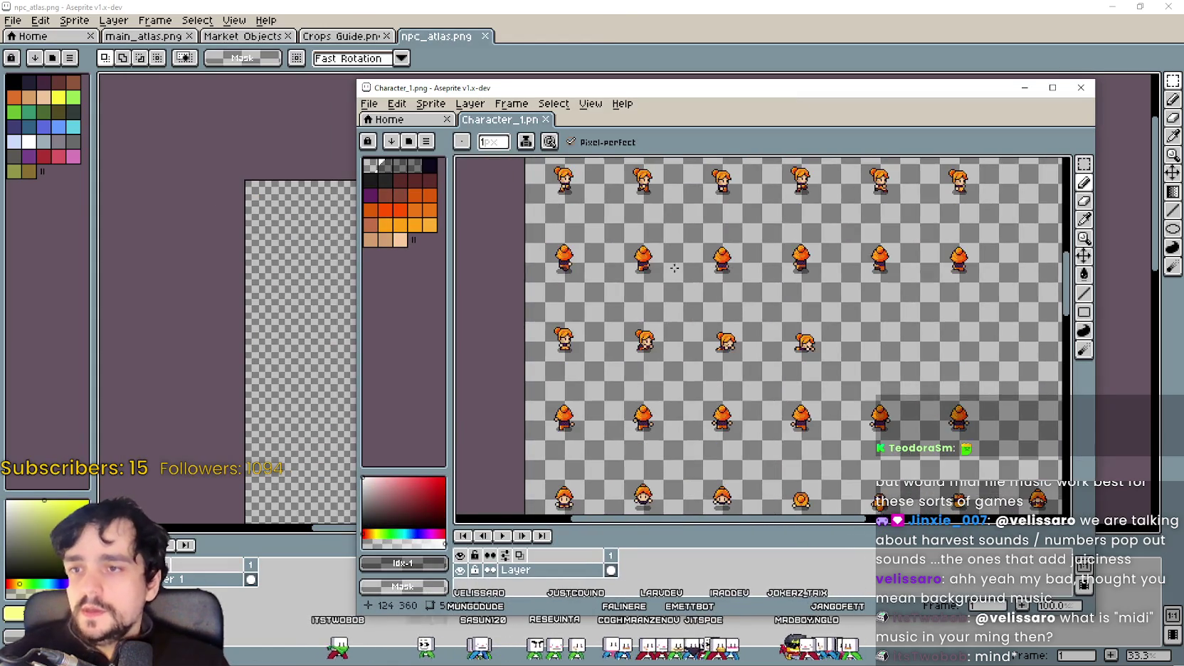
{"action": "scroll", "coordinate": [721, 315], "scroll_direction": "up", "scroll_amount": 1}
{"action": "scroll", "coordinate": [721, 315], "scroll_direction": "down", "scroll_amount": 1}
{"action": "left_click", "coordinate": [1053, 88]}
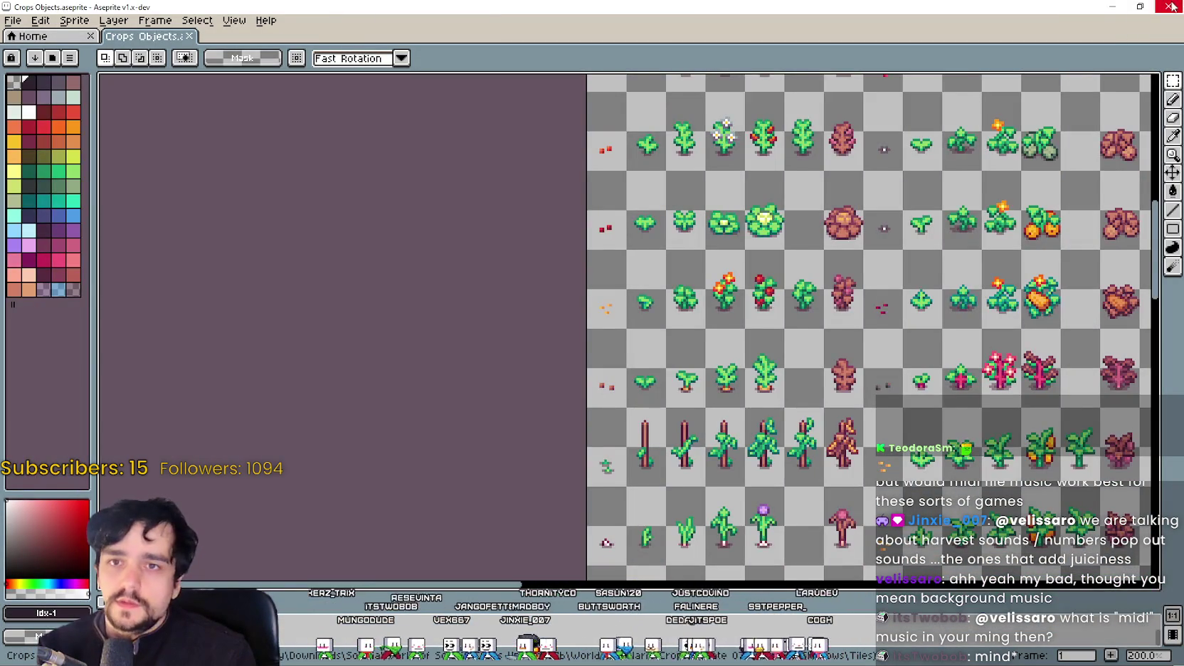
Step: Close the Crops Objects and main_terrain sheet windows, bringing the npc_atlas.png window forward
{"action": "left_click", "coordinate": [1171, 6]}
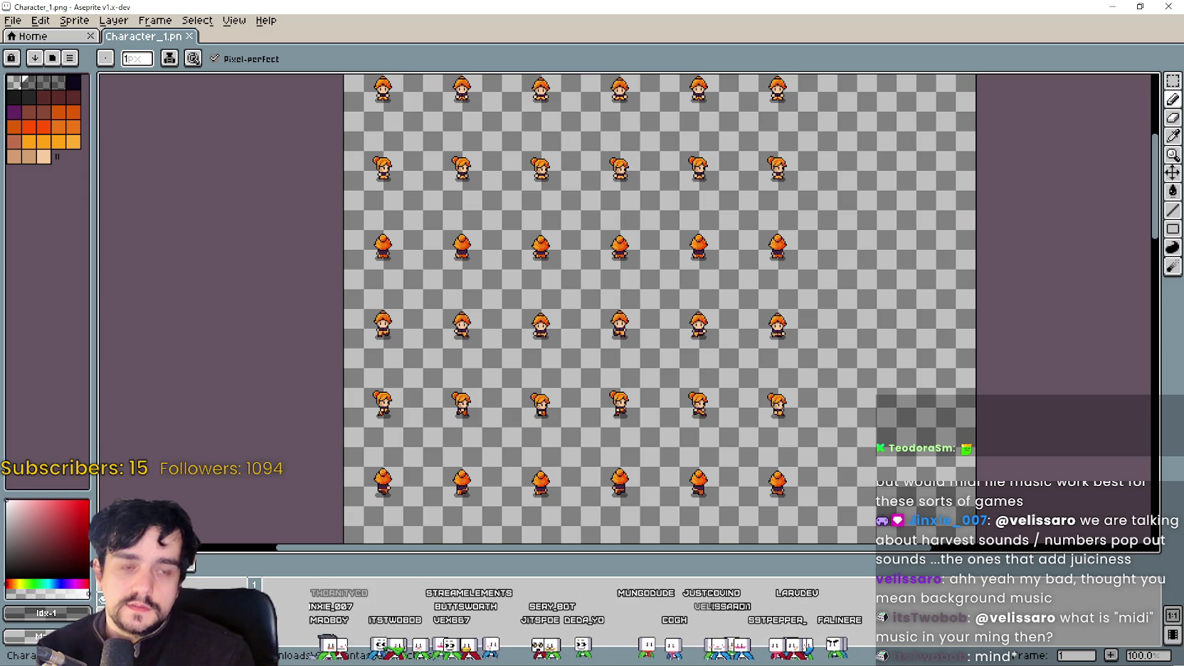
{"action": "key", "text": "ctrl+w"}
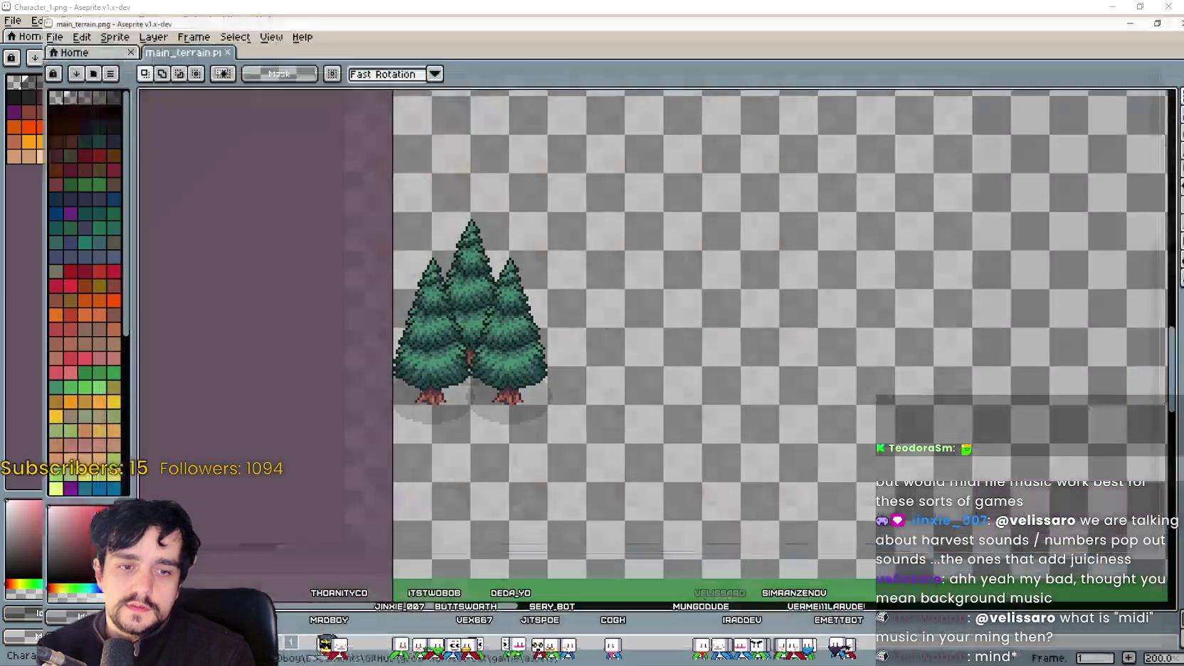
{"action": "key", "text": "ctrl+w"}
{"action": "scroll", "coordinate": [820, 79], "scroll_direction": "up", "scroll_amount": 1}
{"action": "scroll", "coordinate": [819, 79], "scroll_direction": "up", "scroll_amount": 1}
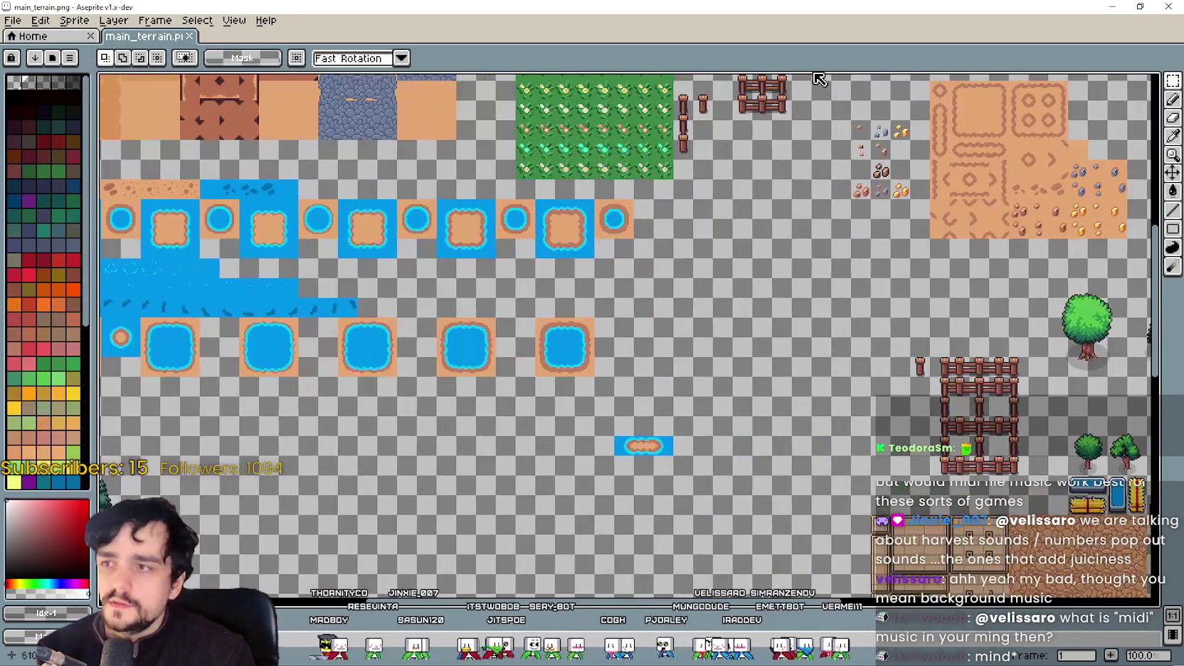
{"action": "left_click", "coordinate": [1166, 7]}
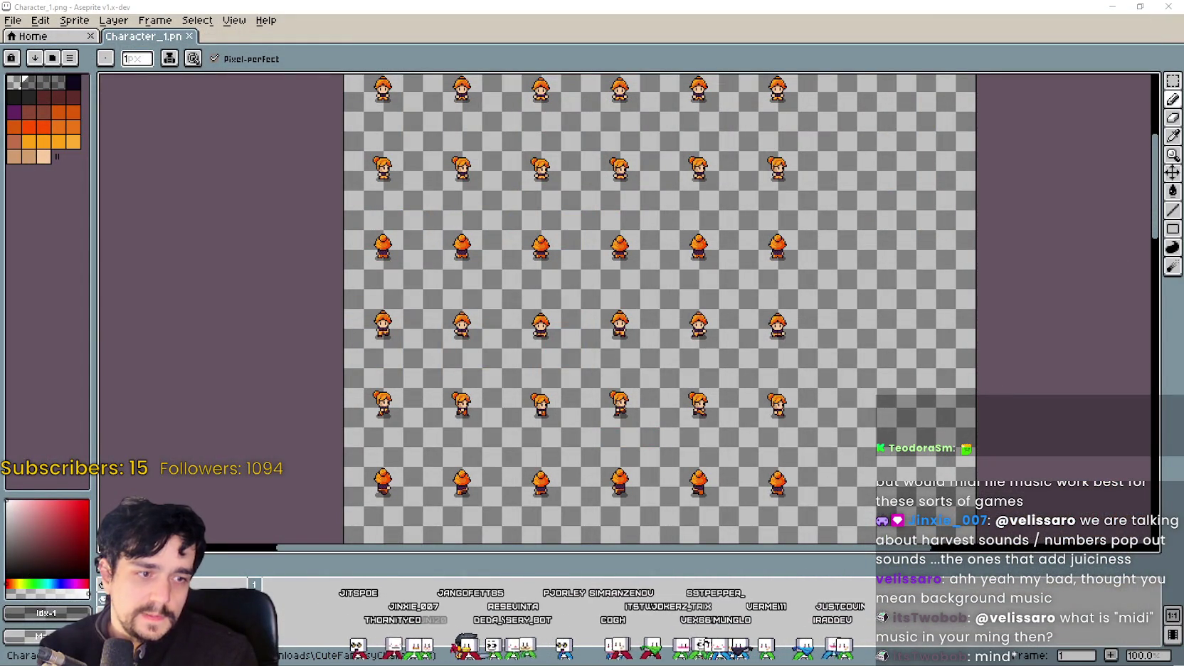
{"action": "key", "text": "alt+F4"}
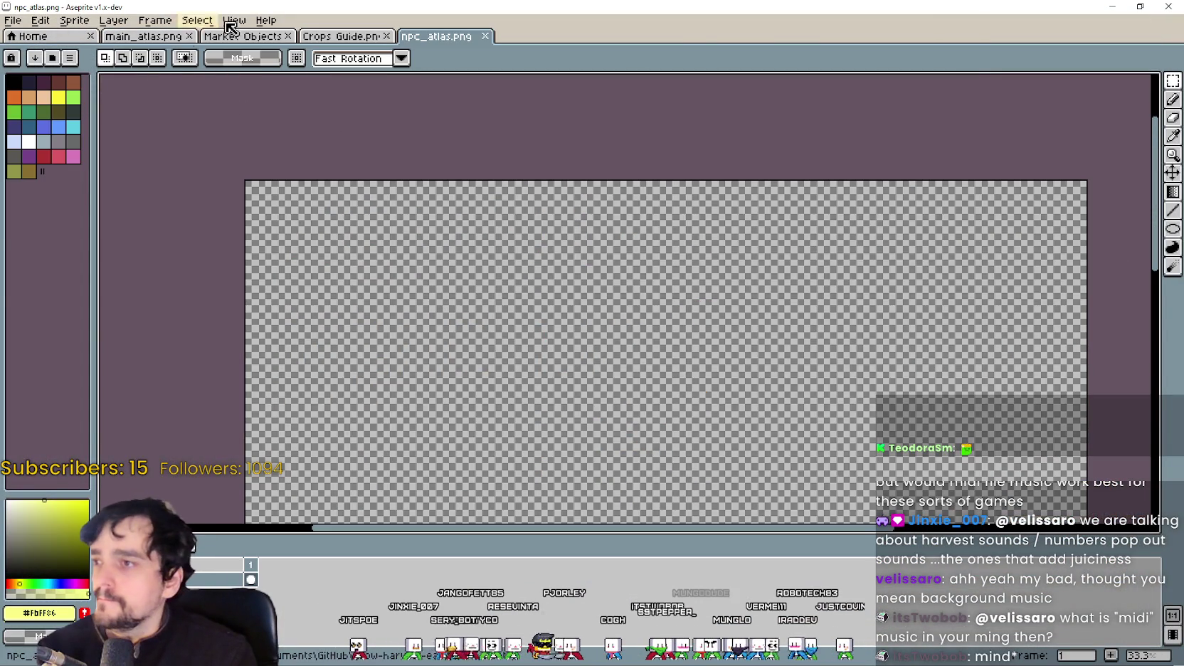
Step: Open the Market Objects sheet and pan across it to the large stall sprites
{"action": "left_click", "coordinate": [235, 35]}
{"action": "scroll", "coordinate": [589, 330], "scroll_direction": "down", "scroll_amount": 3}
{"action": "scroll", "coordinate": [589, 330], "scroll_direction": "up", "scroll_amount": 1}
{"action": "scroll", "coordinate": [589, 330], "scroll_direction": "up", "scroll_amount": 2}
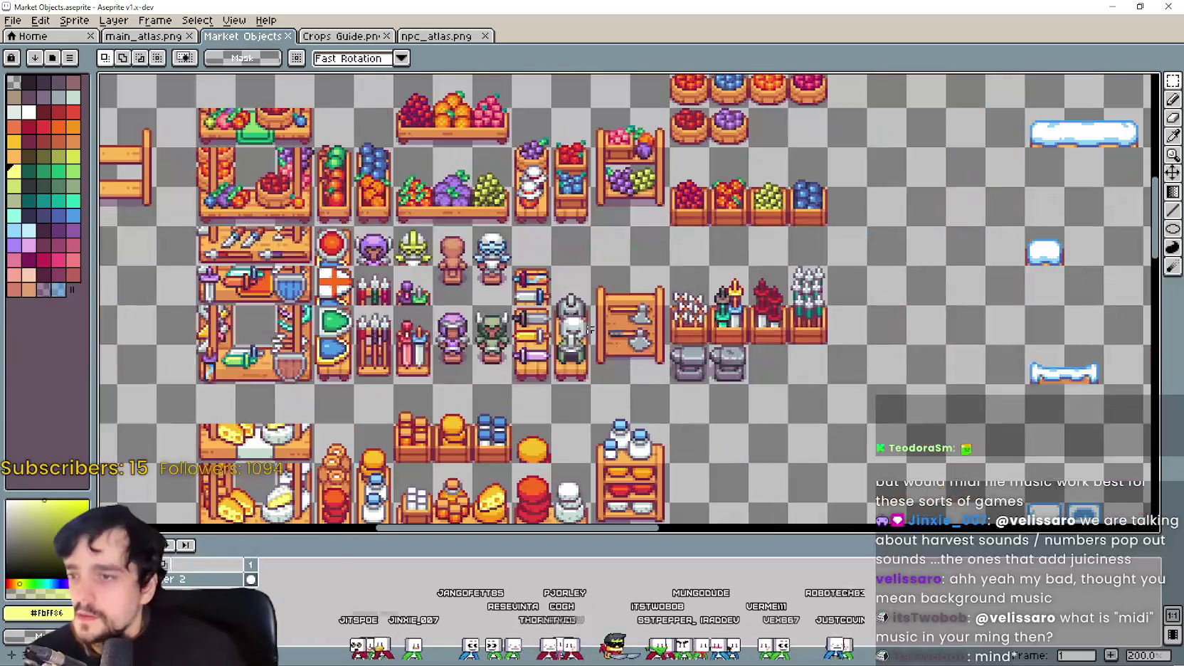
{"action": "scroll", "coordinate": [711, 305], "scroll_direction": "up", "scroll_amount": 3}
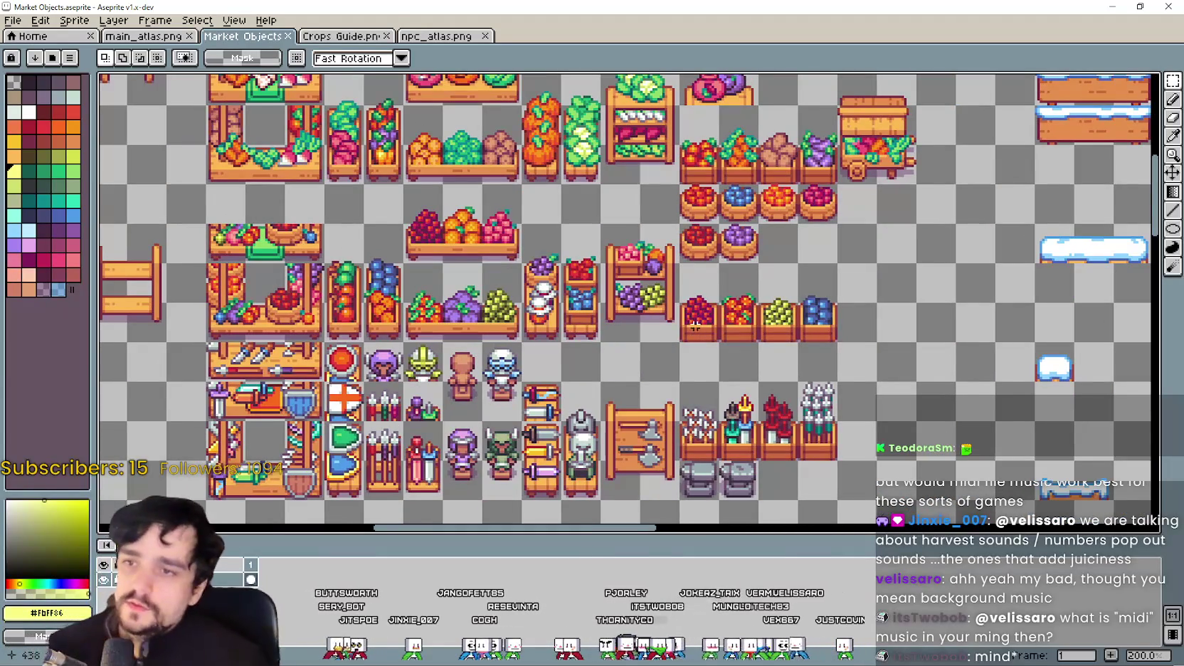
{"action": "left_click_drag", "start_coordinate": [498, 435], "coordinate": [556, 332]}
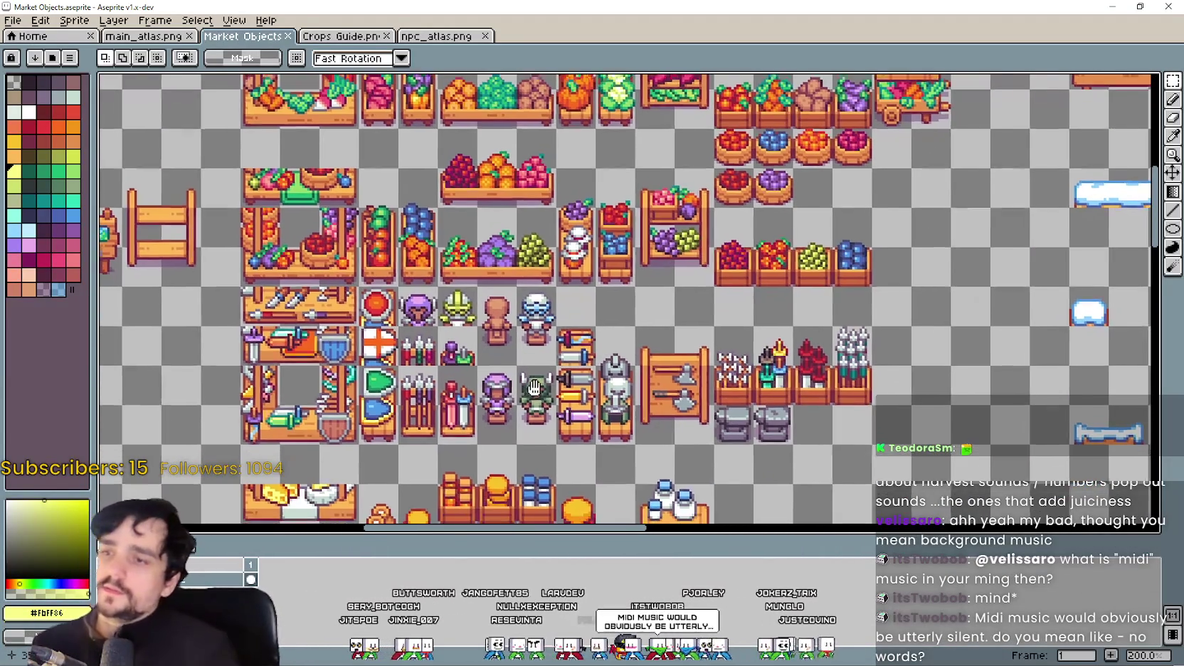
{"action": "scroll", "coordinate": [557, 331], "scroll_direction": "down", "scroll_amount": 1}
{"action": "scroll", "coordinate": [541, 323], "scroll_direction": "down", "scroll_amount": 1}
{"action": "scroll", "coordinate": [527, 317], "scroll_direction": "down", "scroll_amount": 1}
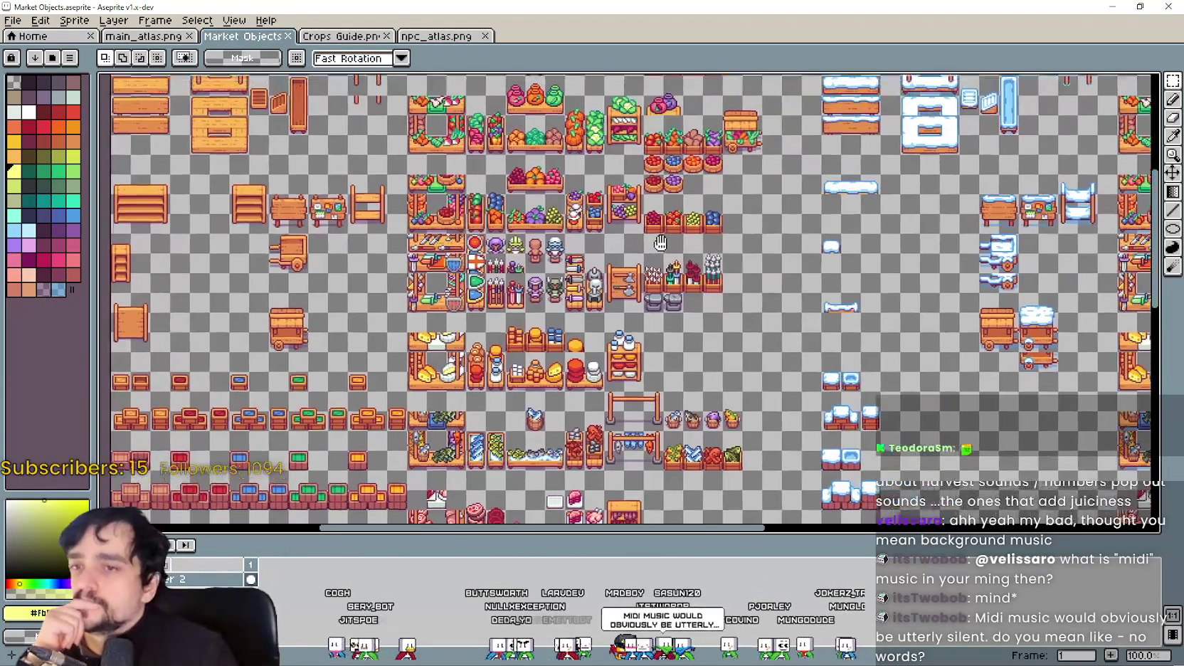
{"action": "scroll", "coordinate": [512, 311], "scroll_direction": "up", "scroll_amount": 1}
{"action": "scroll", "coordinate": [512, 311], "scroll_direction": "up", "scroll_amount": 1}
{"action": "left_click_drag", "start_coordinate": [340, 376], "coordinate": [470, 301]}
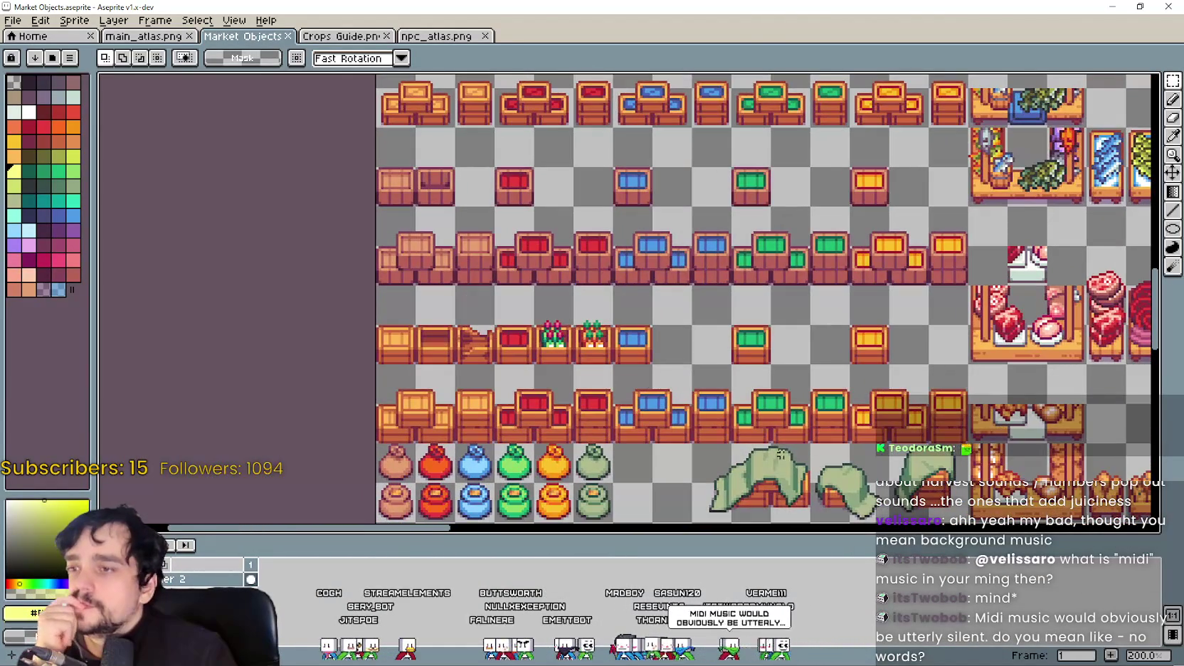
Step: Browse the sprites on the Market Objects sheet's right side, then minimize it to return to Character_1.png
{"action": "left_click_drag", "start_coordinate": [780, 454], "coordinate": [657, 269]}
{"action": "scroll", "coordinate": [657, 268], "scroll_direction": "down", "scroll_amount": 1}
{"action": "scroll", "coordinate": [721, 321], "scroll_direction": "up", "scroll_amount": 2}
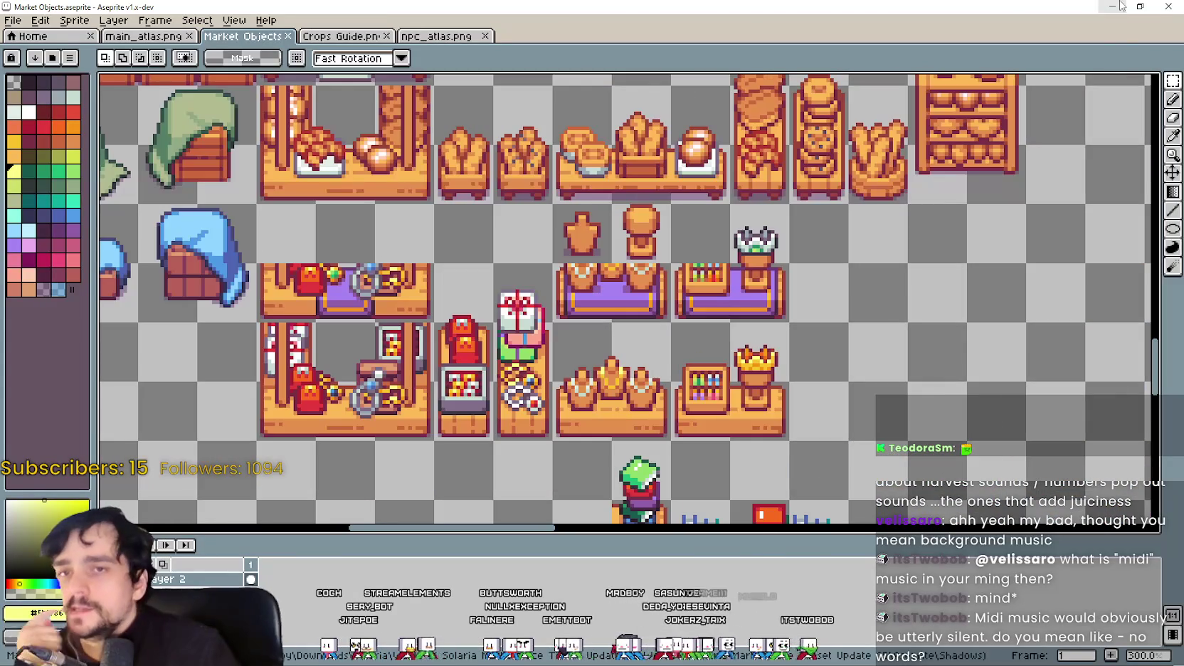
{"action": "scroll", "coordinate": [831, 265], "scroll_direction": "down", "scroll_amount": 1}
{"action": "scroll", "coordinate": [831, 269], "scroll_direction": "down", "scroll_amount": 1}
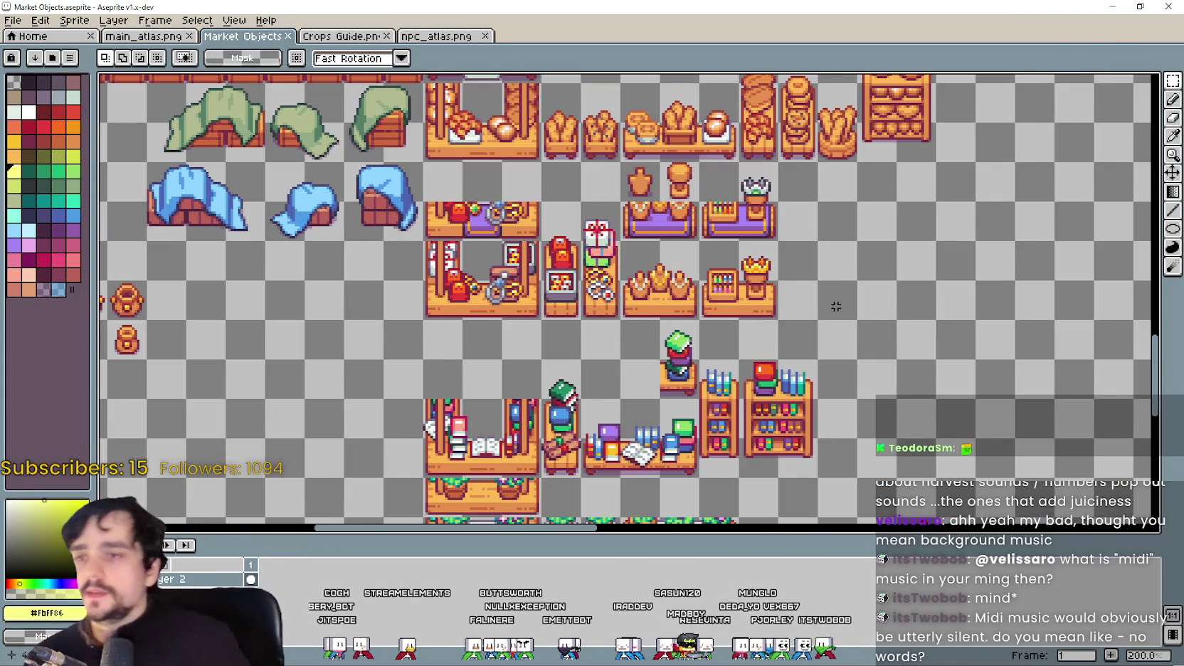
{"action": "scroll", "coordinate": [831, 274], "scroll_direction": "down", "scroll_amount": 1}
{"action": "left_click_drag", "start_coordinate": [831, 274], "coordinate": [682, 251]}
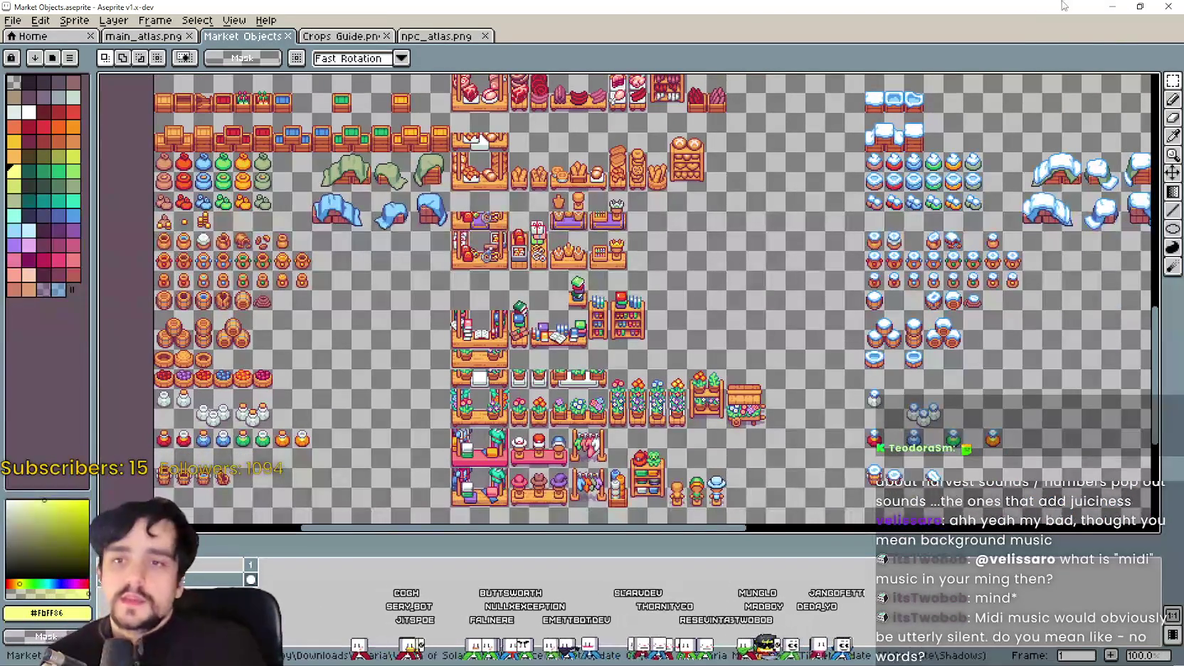
{"action": "left_click", "coordinate": [1114, 6]}
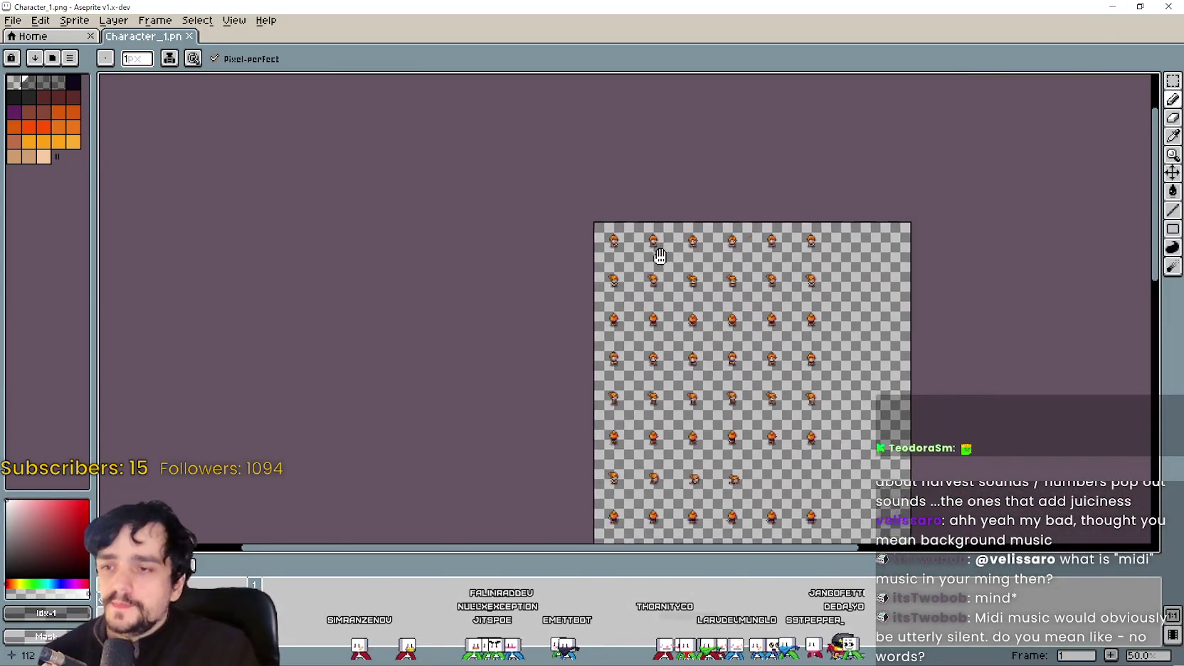
{"action": "left_click_drag", "start_coordinate": [355, 107], "coordinate": [595, 234]}
{"action": "scroll", "coordinate": [596, 234], "scroll_direction": "up", "scroll_amount": 2}
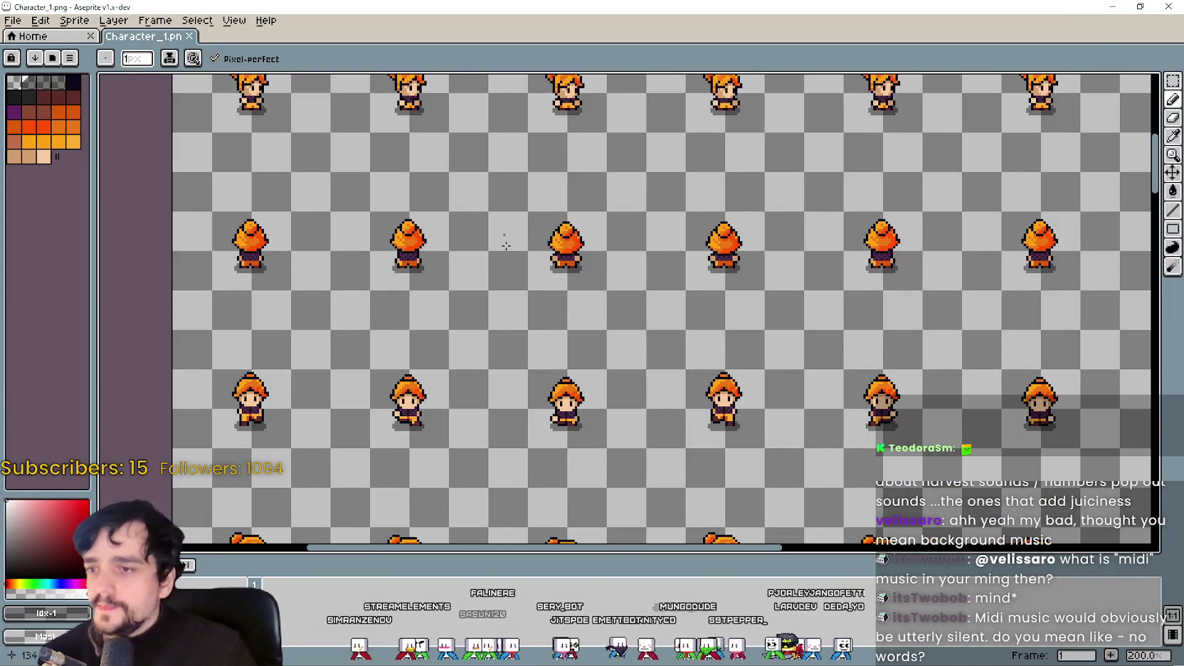
{"action": "mouse_move", "coordinate": [515, 361]}
{"action": "left_mouse_down"}
{"action": "mouse_move", "coordinate": [475, 356]}
{"action": "mouse_move", "coordinate": [454, 316]}
{"action": "left_mouse_up"}
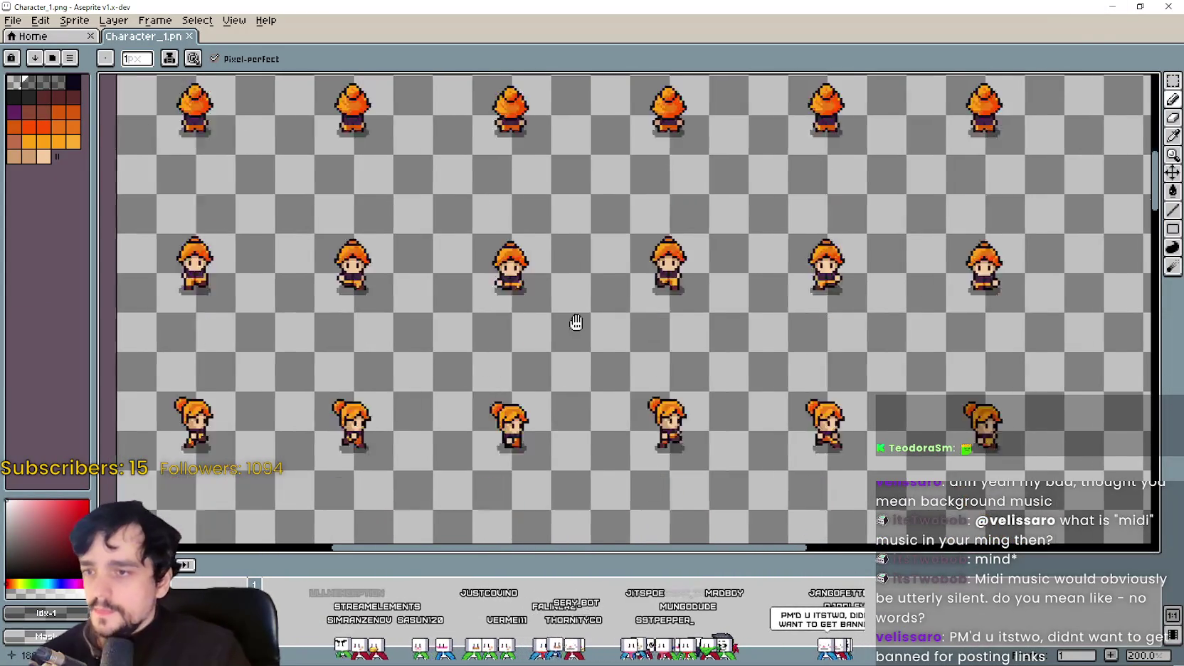
{"action": "mouse_move", "coordinate": [576, 324]}
{"action": "left_mouse_down"}
{"action": "mouse_move", "coordinate": [546, 333]}
{"action": "mouse_move", "coordinate": [511, 430]}
{"action": "left_mouse_up"}
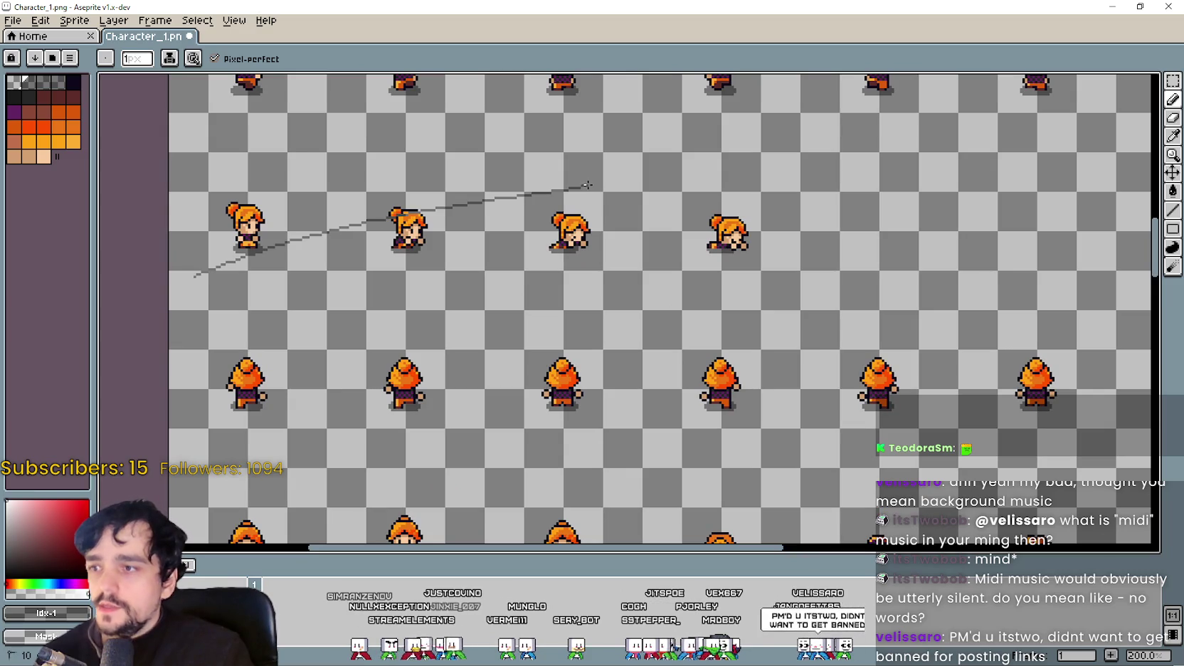
{"action": "left_click", "coordinate": [1171, 83]}
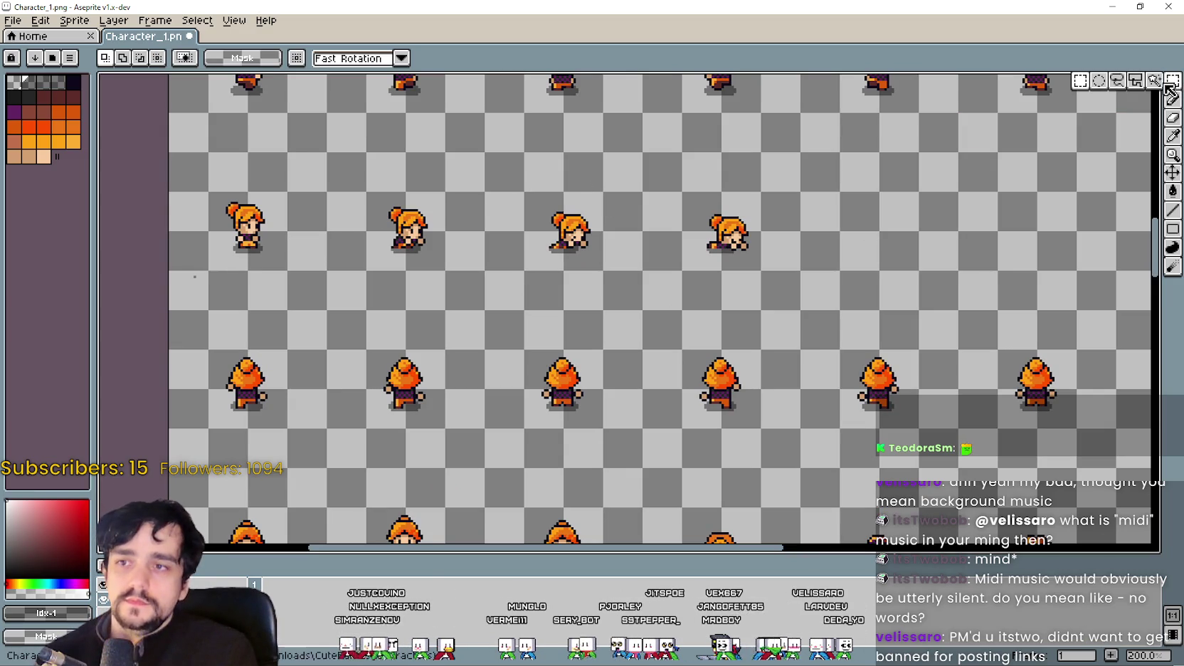
{"action": "left_click_drag", "start_coordinate": [207, 286], "coordinate": [842, 151]}
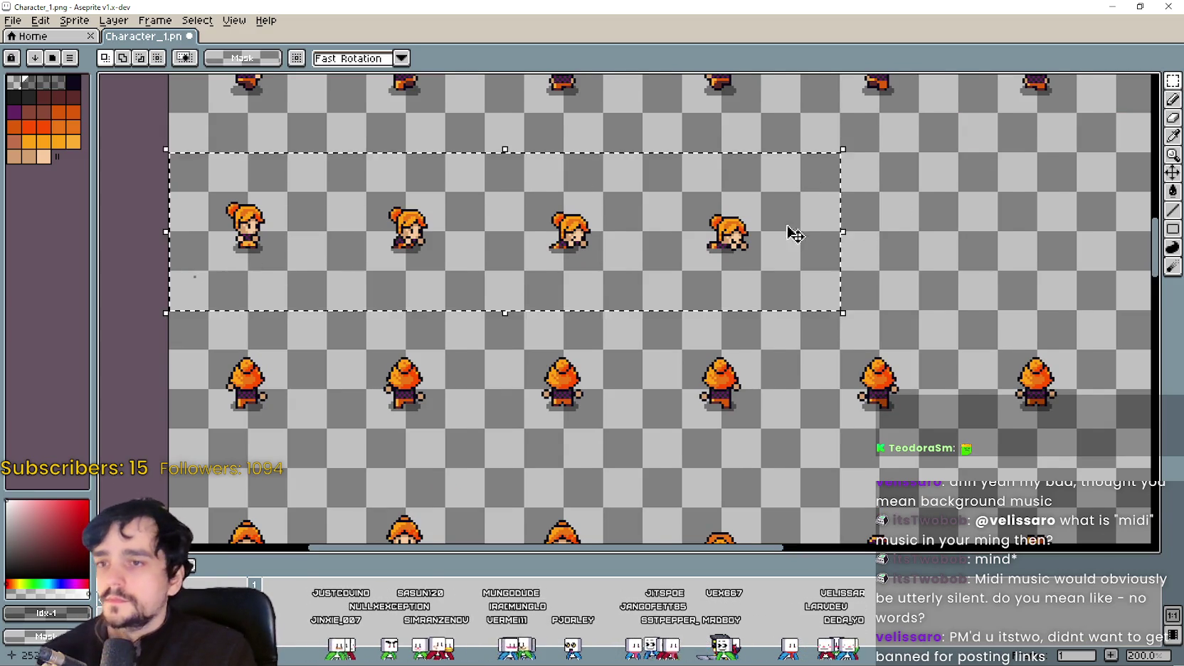
{"action": "scroll", "coordinate": [788, 233], "scroll_direction": "down", "scroll_amount": 2}
{"action": "scroll", "coordinate": [701, 375], "scroll_direction": "up", "scroll_amount": 2}
{"action": "left_click_drag", "start_coordinate": [700, 375], "coordinate": [698, 360]}
{"action": "left_click", "coordinate": [422, 332]}
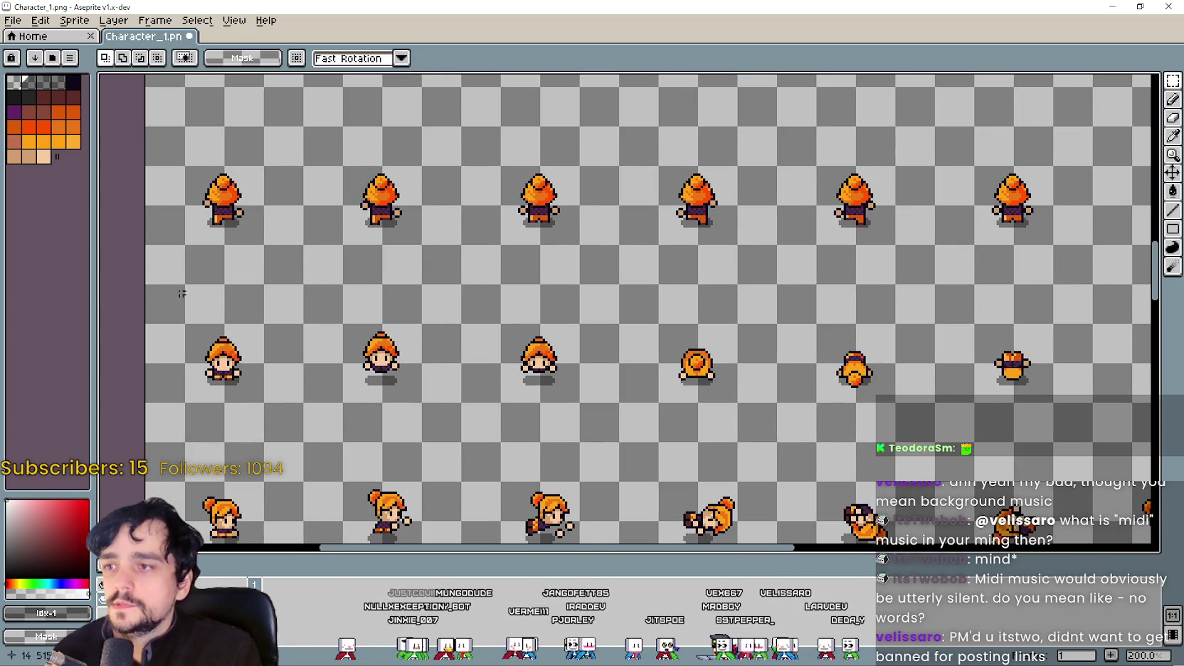
{"action": "left_click_drag", "start_coordinate": [181, 293], "coordinate": [842, 130]}
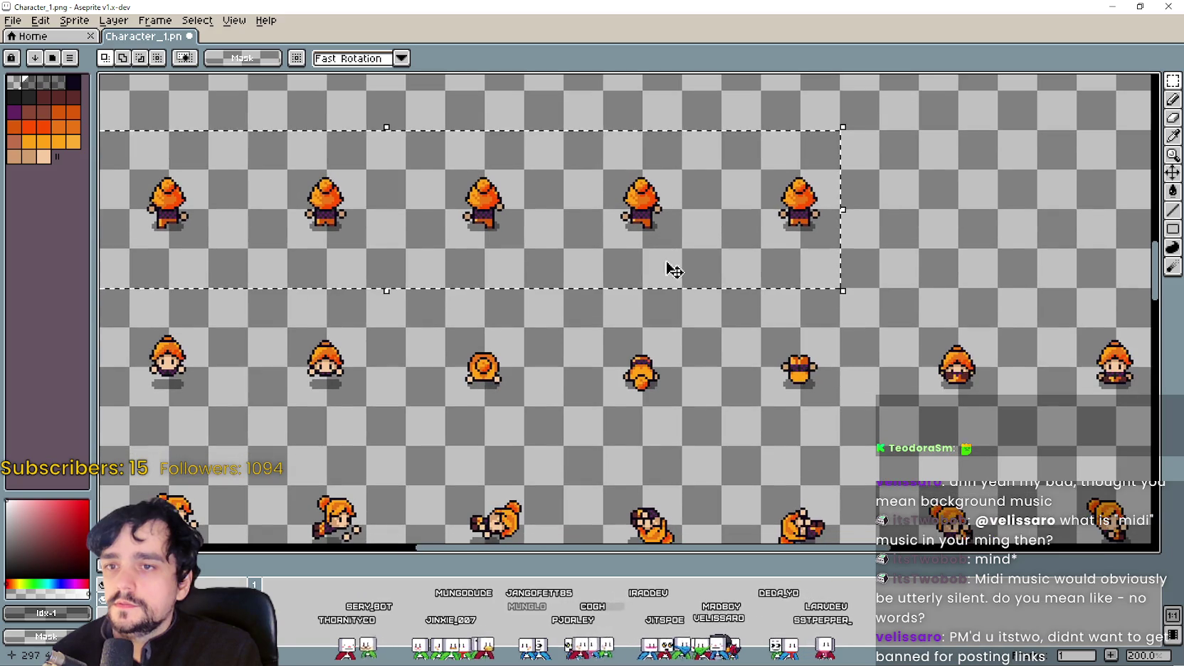
{"action": "scroll", "coordinate": [367, 289], "scroll_direction": "down", "scroll_amount": 2}
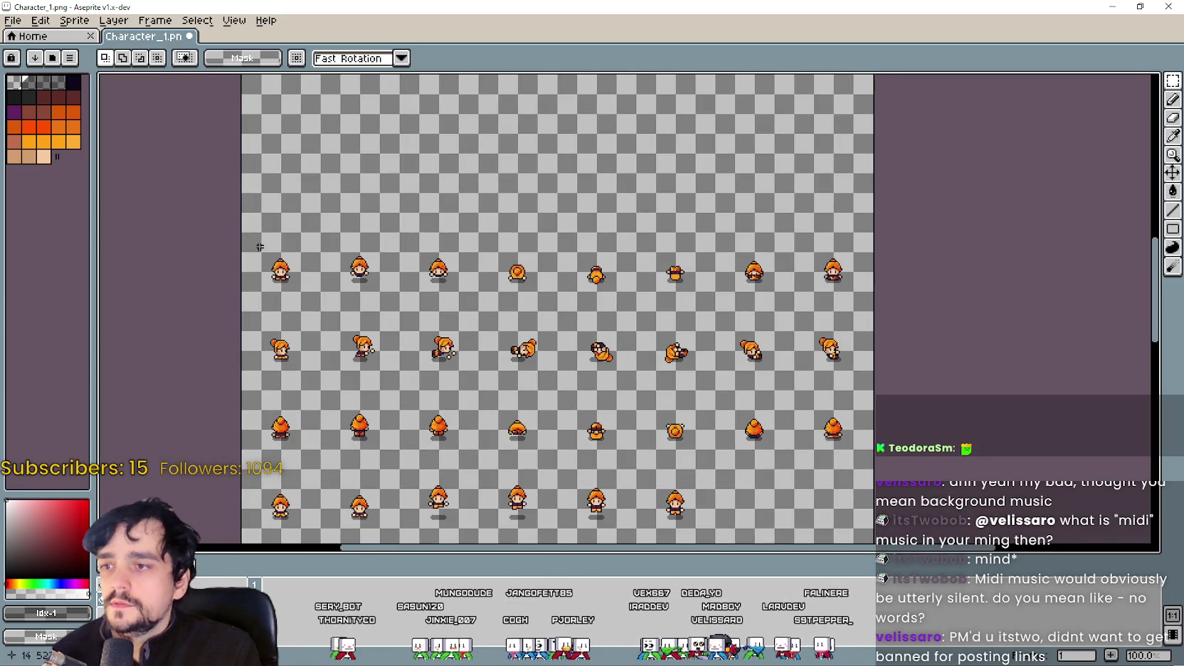
{"action": "left_click_drag", "start_coordinate": [438, 270], "coordinate": [844, 388]}
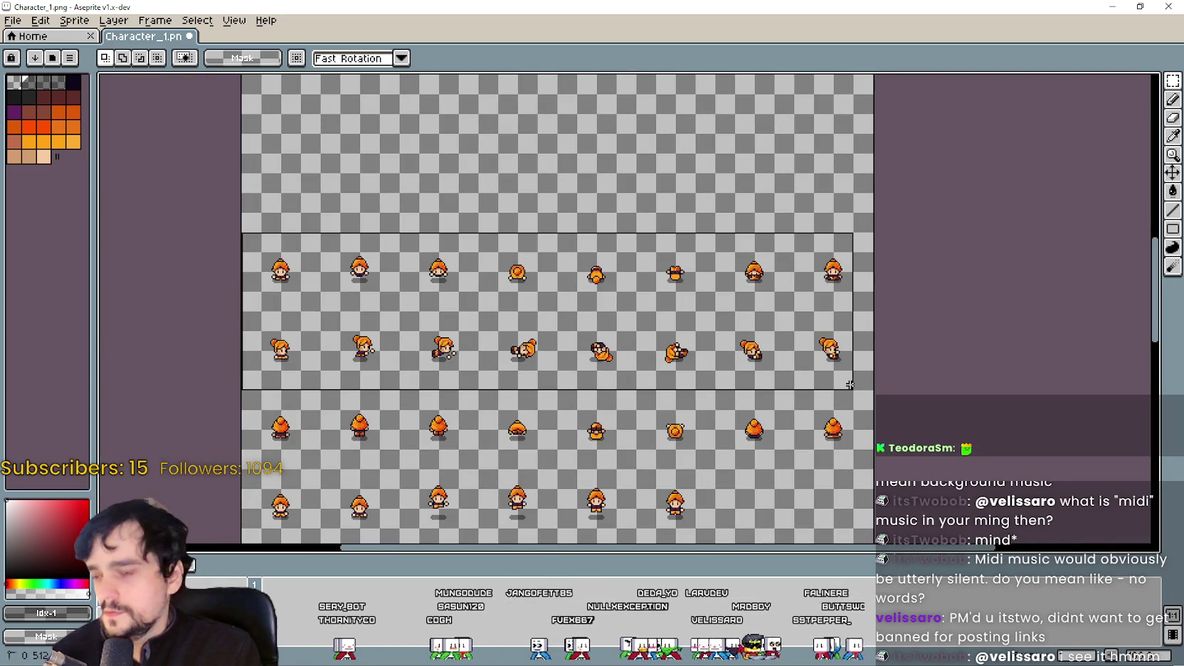
{"action": "scroll", "coordinate": [258, 333], "scroll_direction": "up", "scroll_amount": 2}
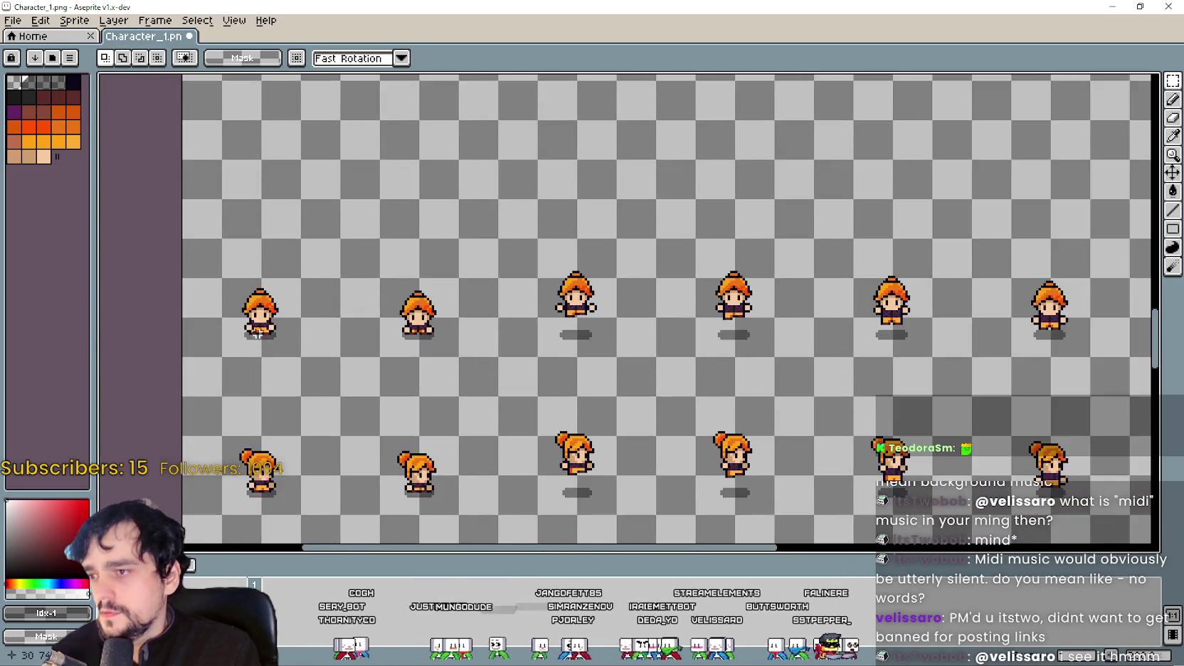
{"action": "scroll", "coordinate": [258, 333], "scroll_direction": "down", "scroll_amount": 2}
{"action": "mouse_move", "coordinate": [502, 243]}
{"action": "left_mouse_down"}
{"action": "mouse_move", "coordinate": [740, 288]}
{"action": "mouse_move", "coordinate": [738, 266]}
{"action": "mouse_move", "coordinate": [761, 401]}
{"action": "left_mouse_up"}
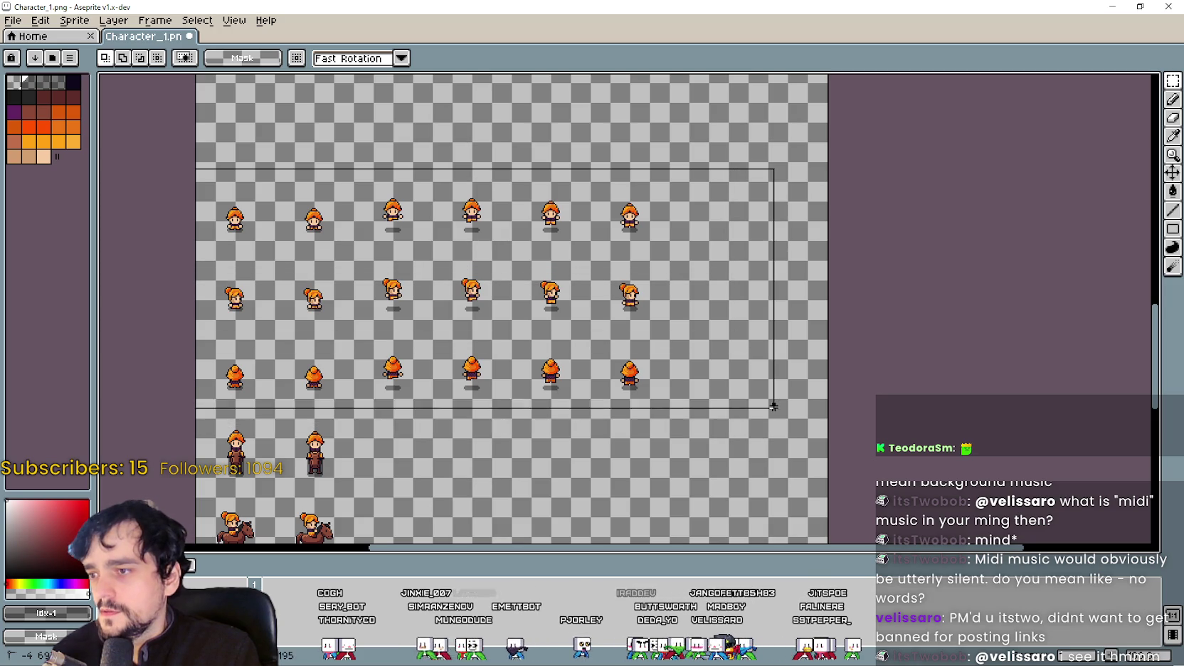
{"action": "key", "text": "Delete"}
{"action": "scroll", "coordinate": [520, 274], "scroll_direction": "down", "scroll_amount": 5}
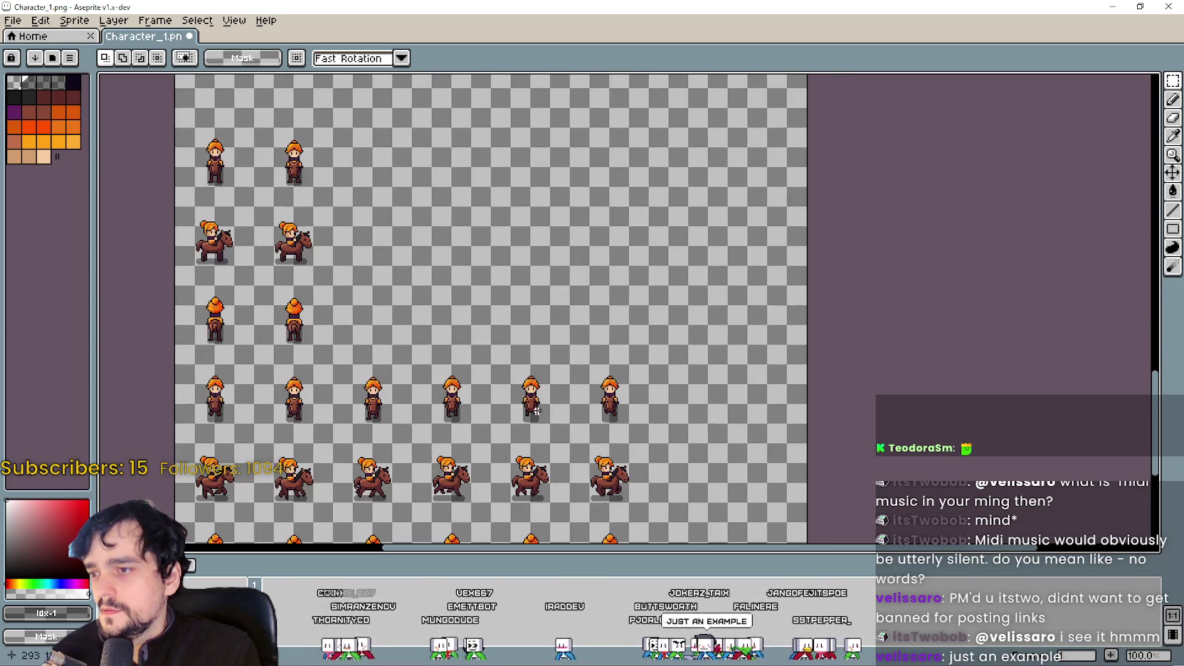
{"action": "scroll", "coordinate": [536, 410], "scroll_direction": "down", "scroll_amount": 2}
{"action": "scroll", "coordinate": [536, 410], "scroll_direction": "up", "scroll_amount": 2}
{"action": "scroll", "coordinate": [525, 204], "scroll_direction": "down", "scroll_amount": 1}
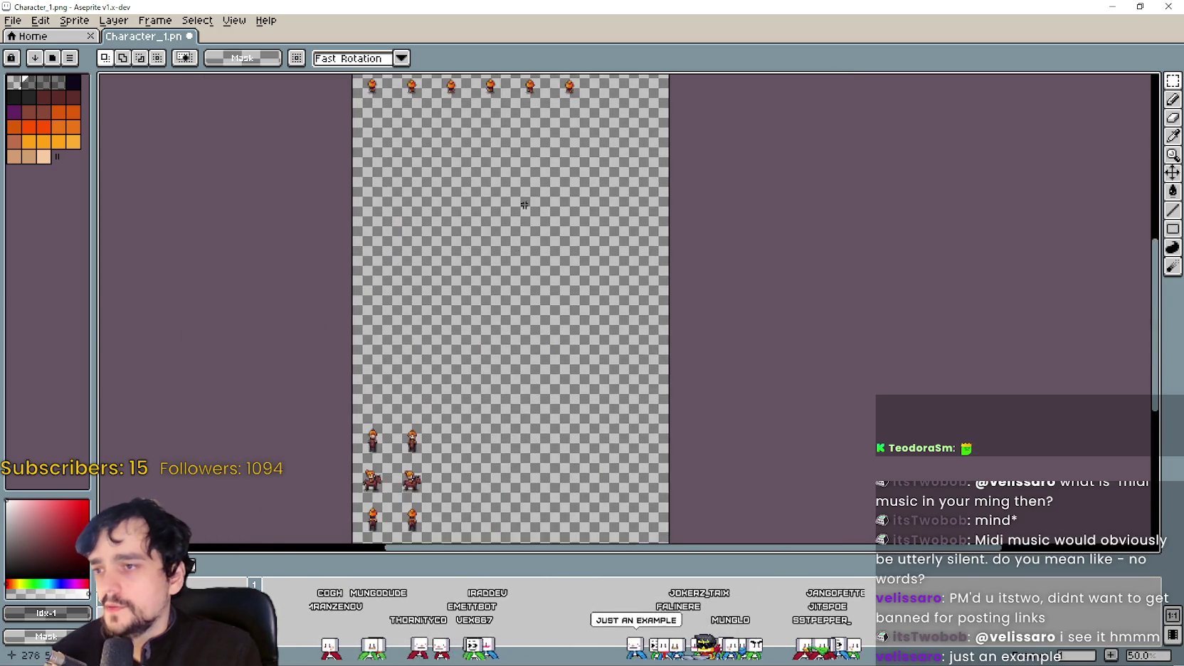
{"action": "key", "text": "ctrl+z"}
{"action": "scroll", "coordinate": [503, 331], "scroll_direction": "up", "scroll_amount": 2}
{"action": "scroll", "coordinate": [413, 281], "scroll_direction": "up", "scroll_amount": 1}
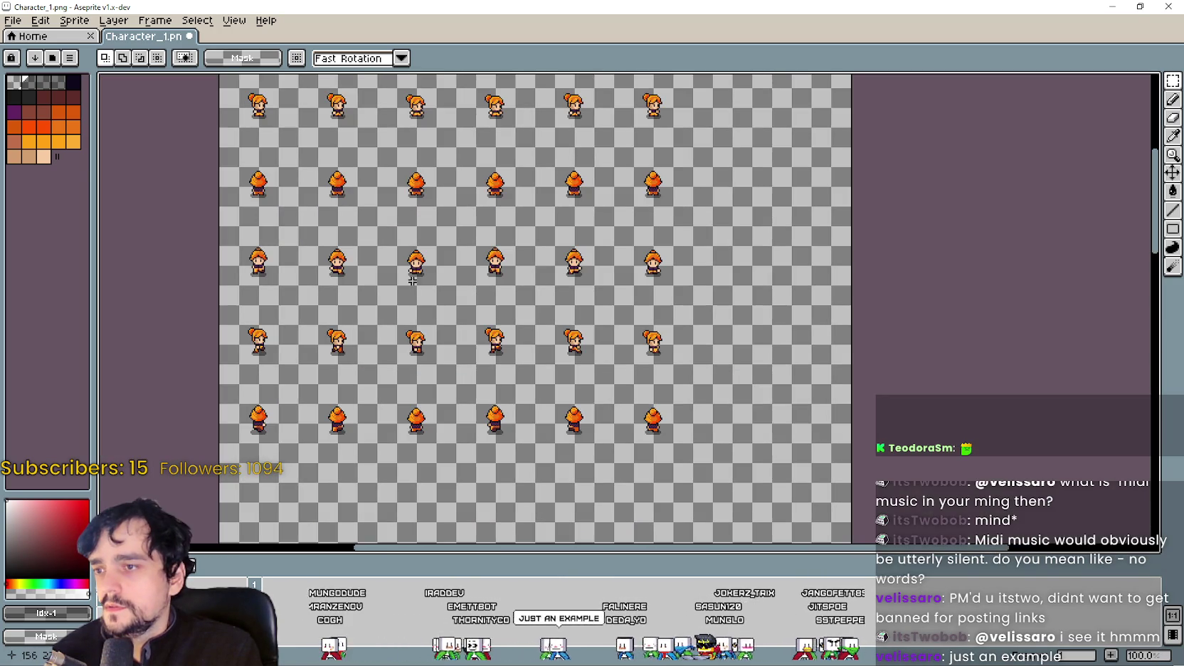
{"action": "scroll", "coordinate": [547, 239], "scroll_direction": "up", "scroll_amount": 1}
{"action": "scroll", "coordinate": [530, 260], "scroll_direction": "down", "scroll_amount": 1}
{"action": "scroll", "coordinate": [512, 281], "scroll_direction": "up", "scroll_amount": 1}
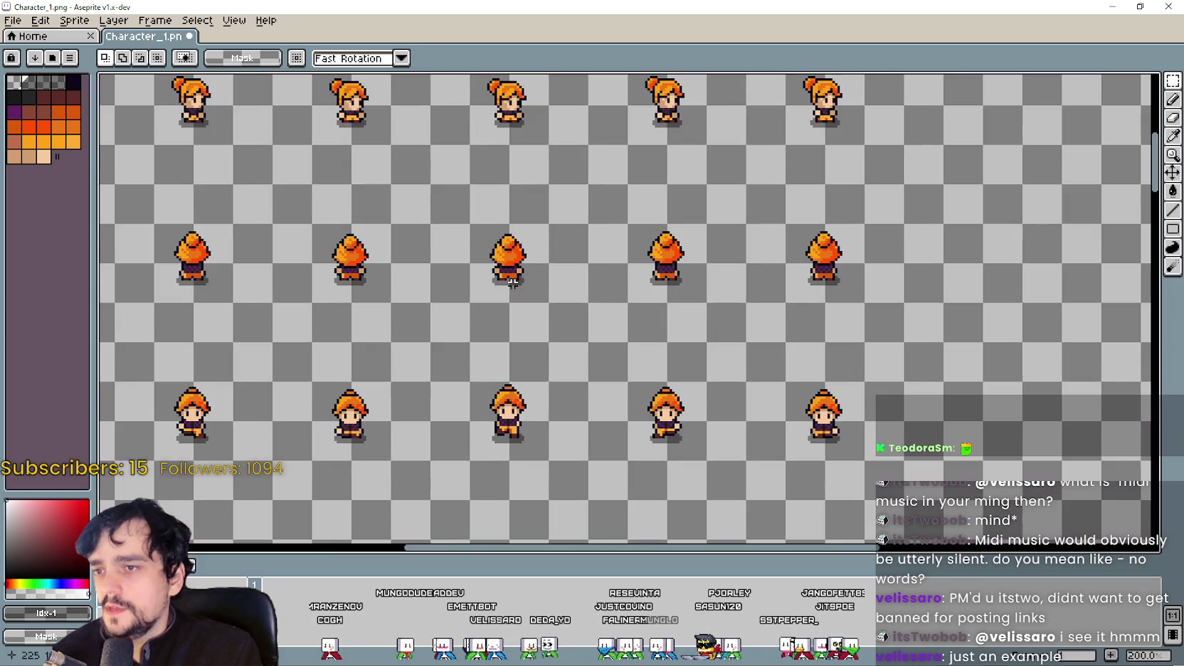
{"action": "scroll", "coordinate": [515, 277], "scroll_direction": "down", "scroll_amount": 2}
{"action": "scroll", "coordinate": [505, 285], "scroll_direction": "down", "scroll_amount": 1}
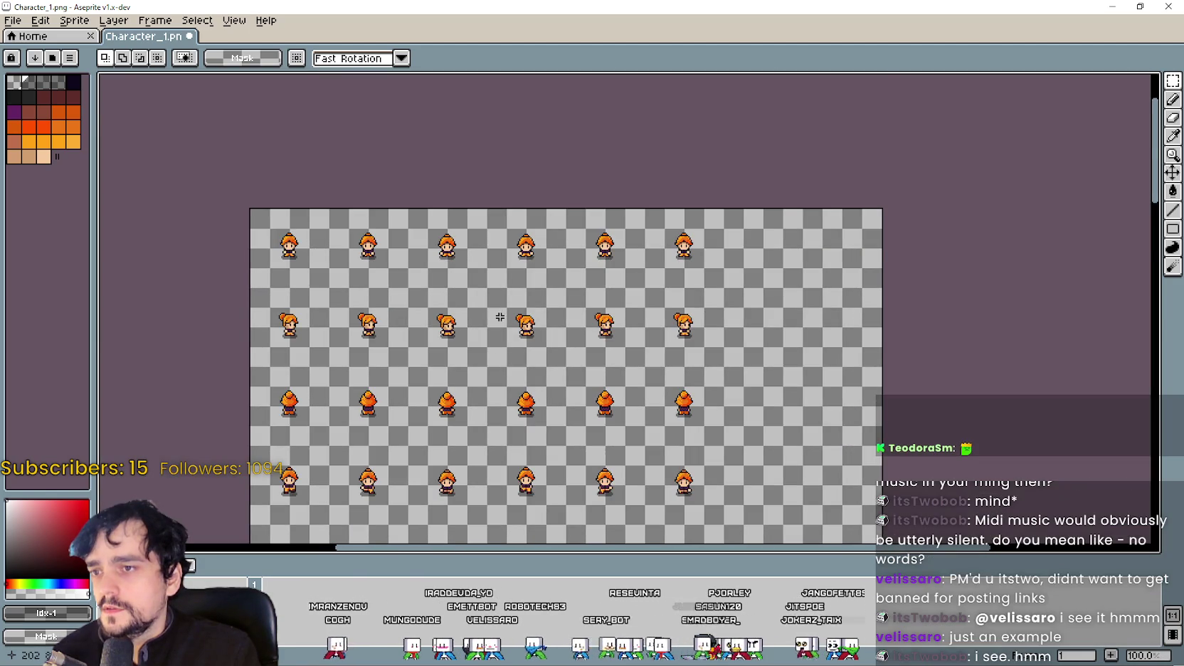
{"action": "scroll", "coordinate": [493, 293], "scroll_direction": "up", "scroll_amount": 1}
{"action": "scroll", "coordinate": [493, 294], "scroll_direction": "down", "scroll_amount": 3}
{"action": "scroll", "coordinate": [483, 299], "scroll_direction": "down", "scroll_amount": 5}
{"action": "scroll", "coordinate": [474, 307], "scroll_direction": "down", "scroll_amount": 5}
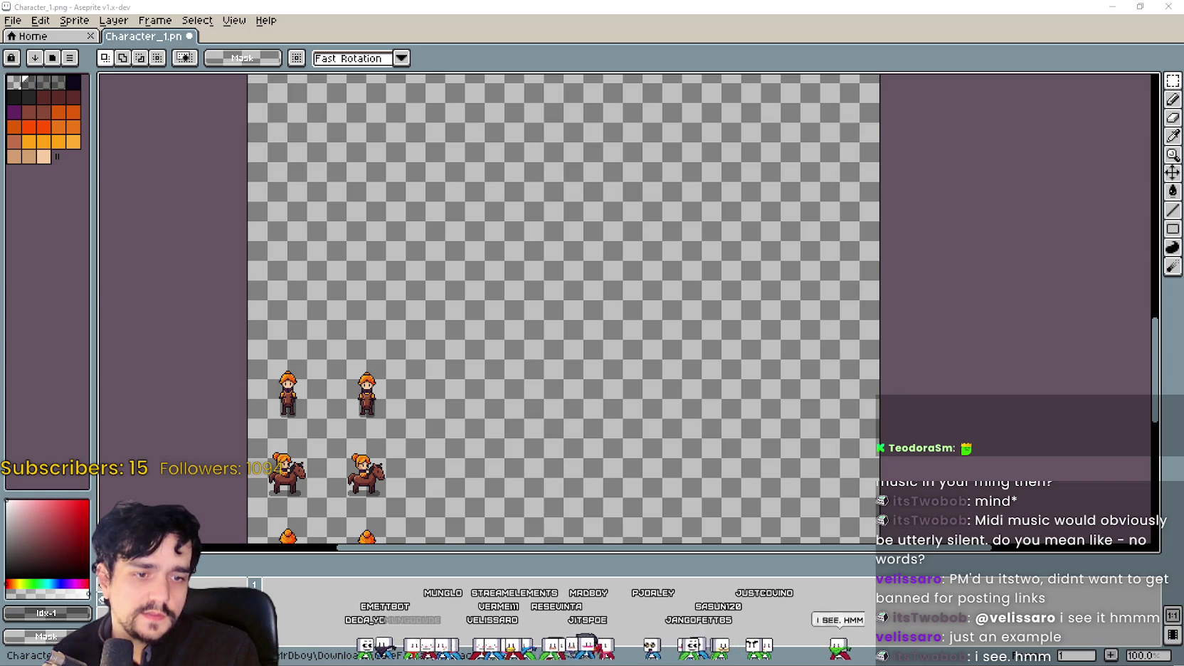
{"action": "key", "text": "alt+Tab"}
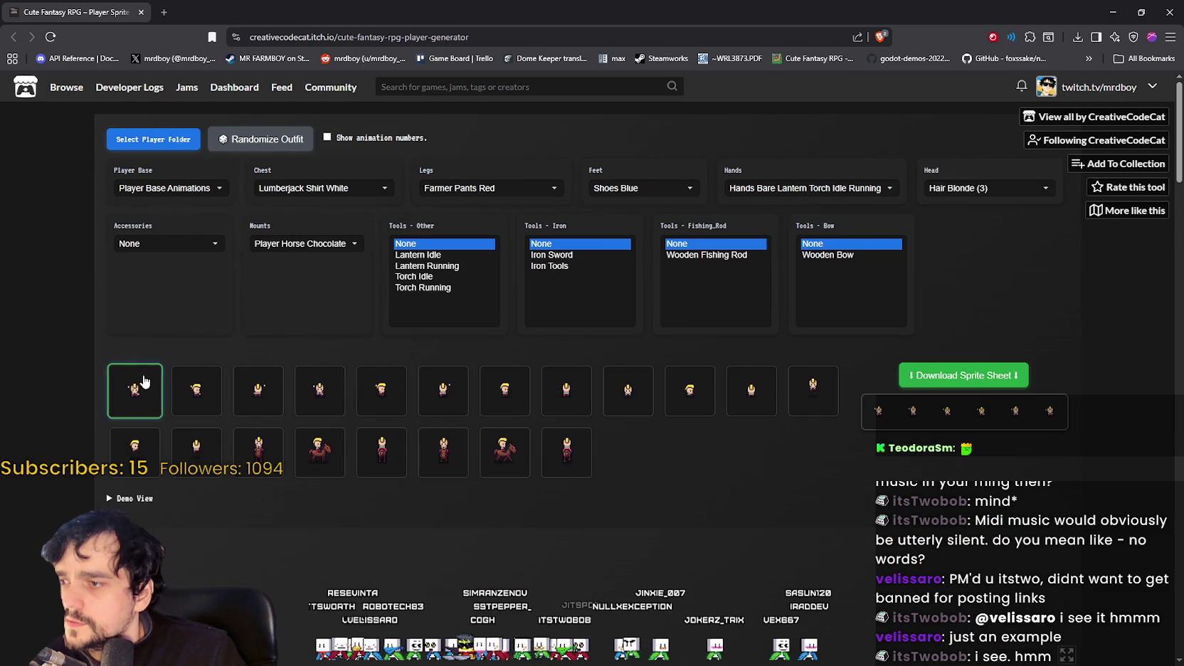
Step: Expand the Demo View and select the first sample map scene preview
{"action": "scroll", "coordinate": [164, 498], "scroll_direction": "down", "scroll_amount": 5}
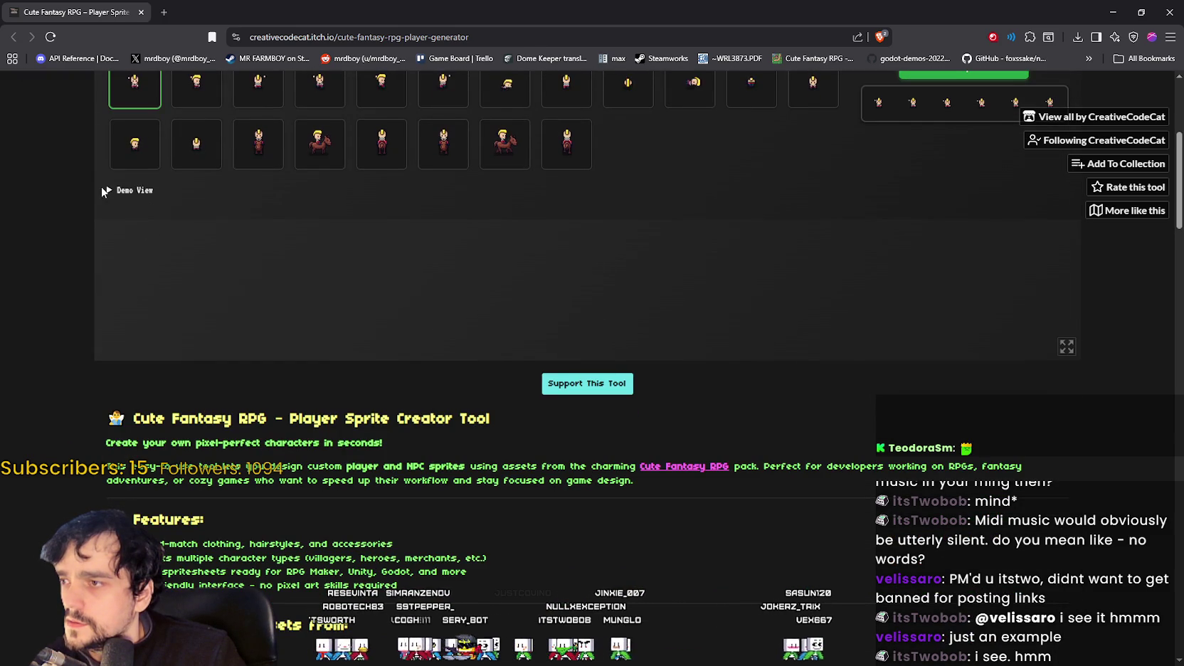
{"action": "scroll", "coordinate": [207, 296], "scroll_direction": "up", "scroll_amount": 1}
{"action": "scroll", "coordinate": [208, 292], "scroll_direction": "up", "scroll_amount": 2}
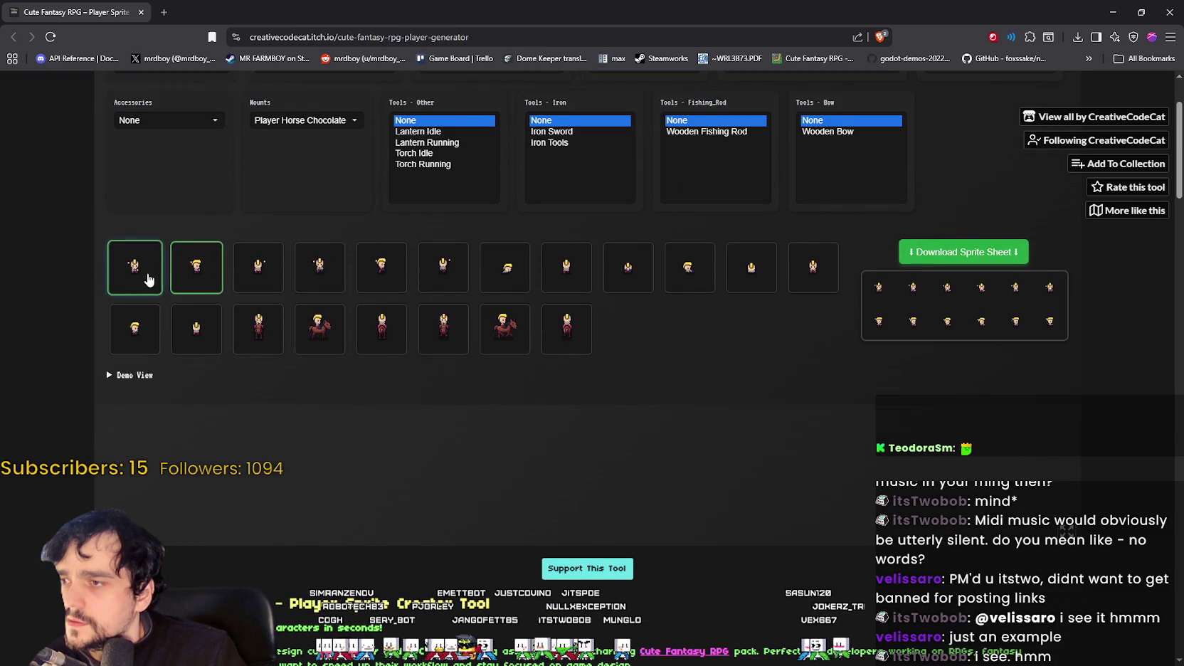
{"action": "scroll", "coordinate": [714, 416], "scroll_direction": "up", "scroll_amount": 2}
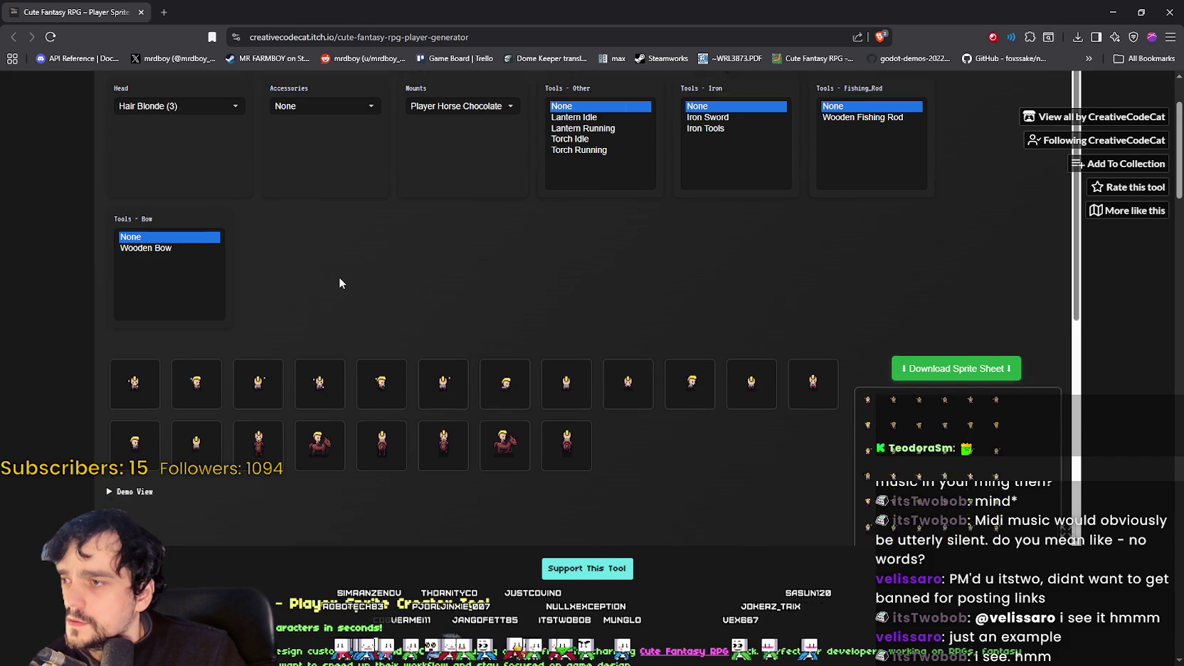
{"action": "scroll", "coordinate": [338, 281], "scroll_direction": "down", "scroll_amount": 2}
{"action": "left_click", "coordinate": [154, 380]}
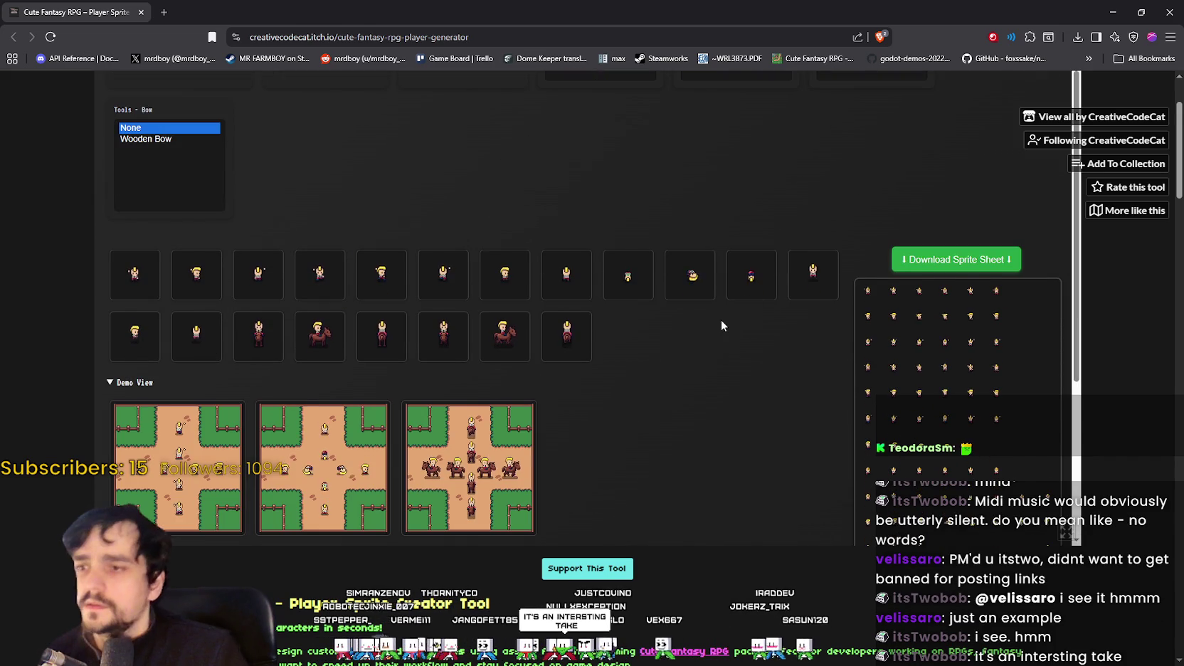
{"action": "scroll", "coordinate": [720, 319], "scroll_direction": "down", "scroll_amount": 1}
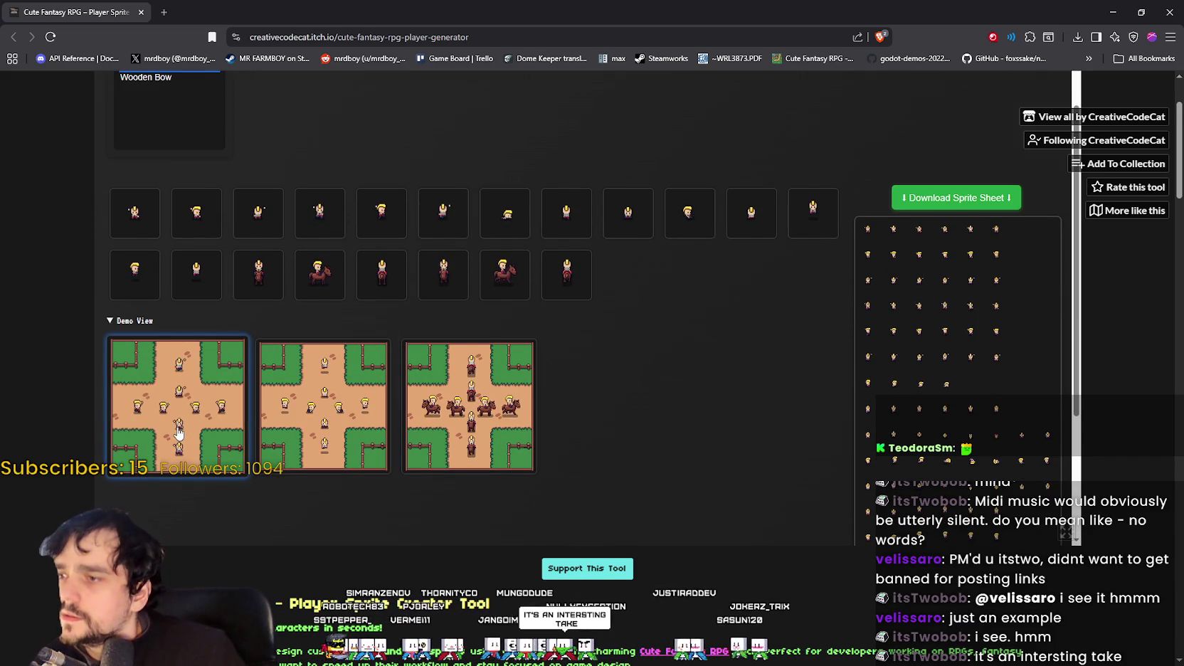
{"action": "left_click", "coordinate": [206, 416]}
{"action": "right_click", "coordinate": [204, 417]}
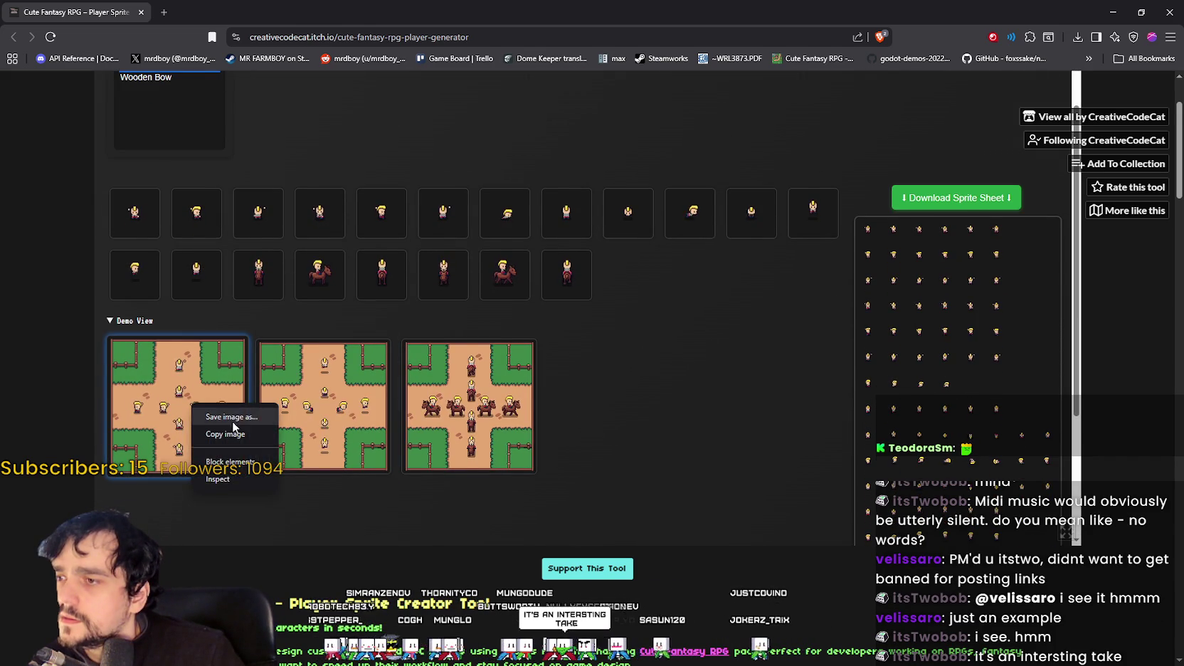
{"action": "left_click", "coordinate": [406, 432]}
{"action": "left_click", "coordinate": [173, 441]}
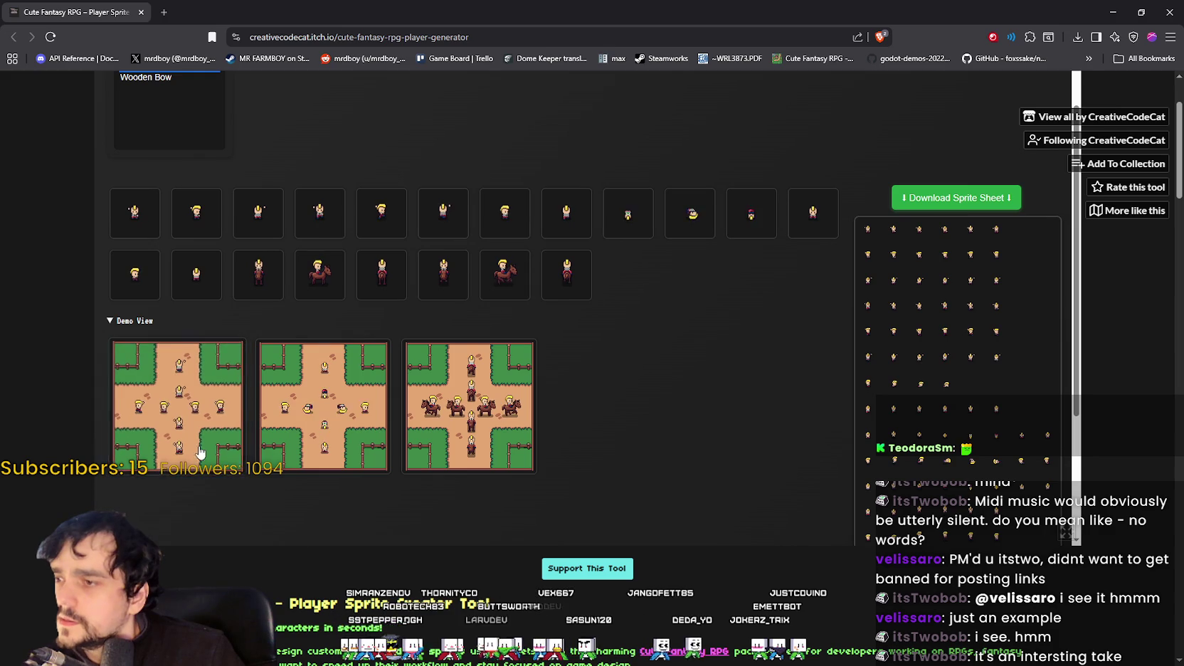
Step: Zoom the browser in to inspect the walking sprites closely, then reset it to 100%
{"action": "key", "text": "ctrl+plus"}
{"action": "key", "text": "ctrl+plus"}
{"action": "key", "text": "ctrl+plus"}
{"action": "key", "text": "ctrl+plus"}
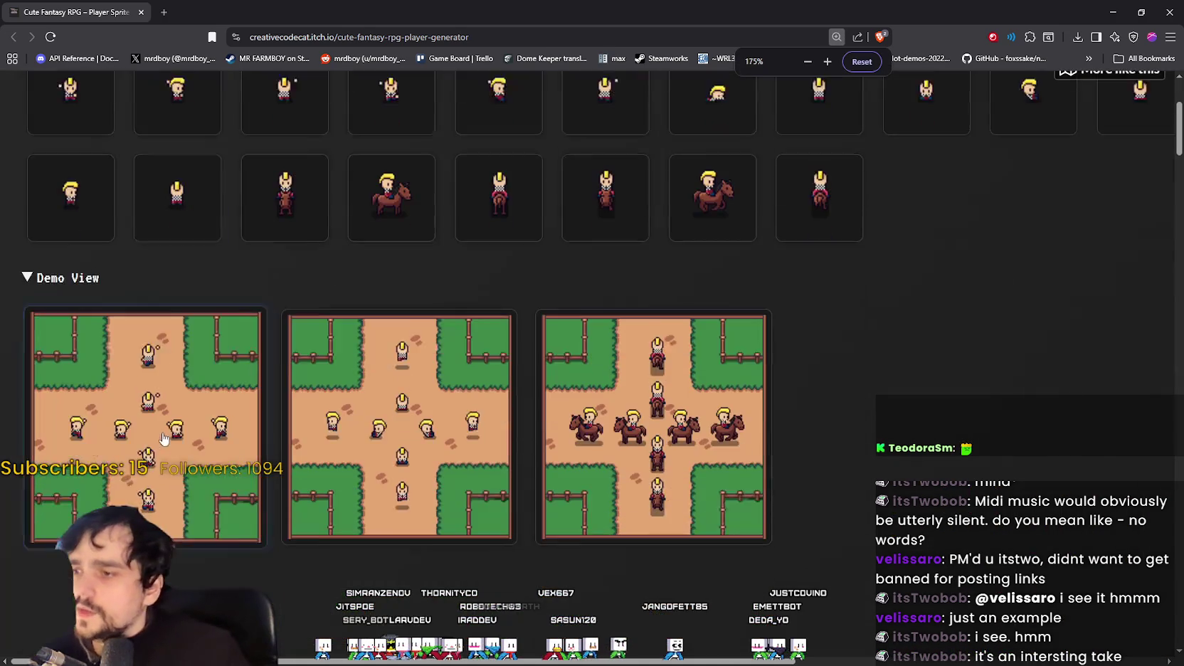
{"action": "key", "text": "ctrl+plus"}
{"action": "key", "text": "ctrl+plus"}
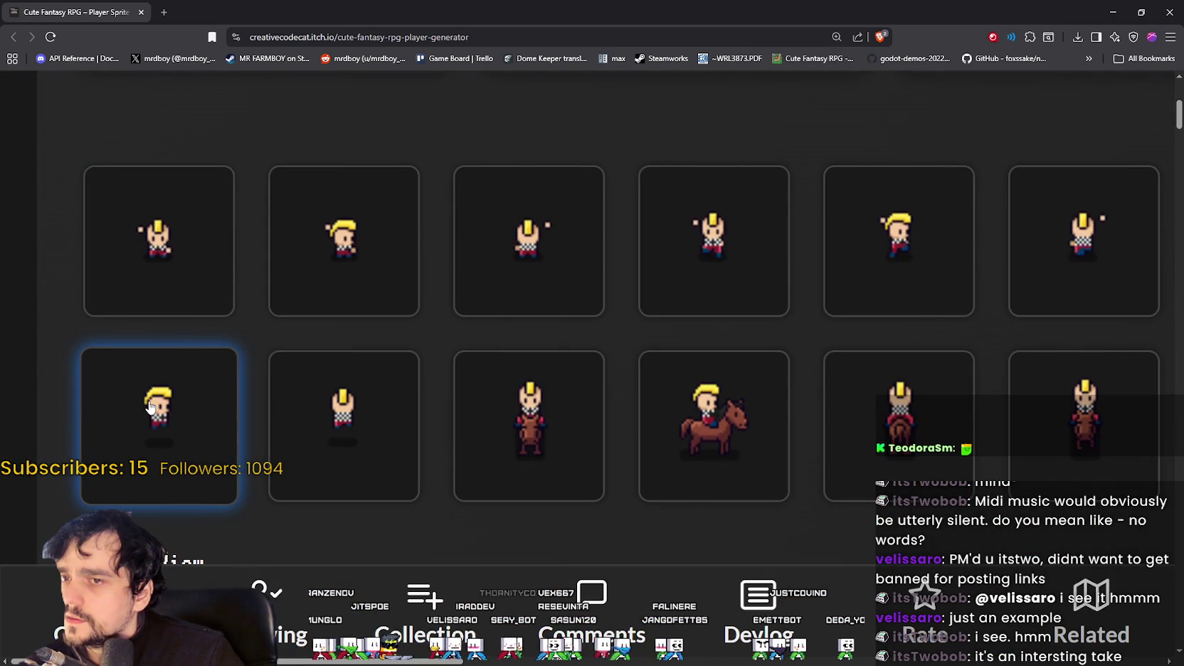
{"action": "scroll", "coordinate": [263, 327], "scroll_direction": "up", "scroll_amount": 5}
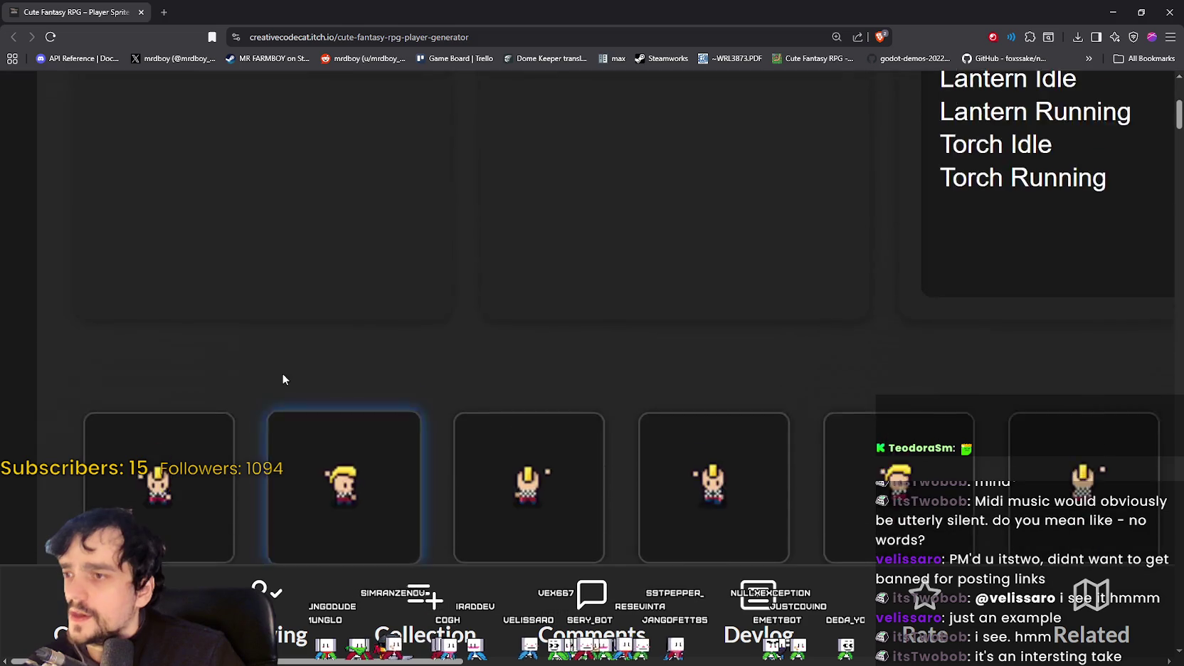
{"action": "key", "text": "ctrl+minus"}
{"action": "key", "text": "ctrl+minus"}
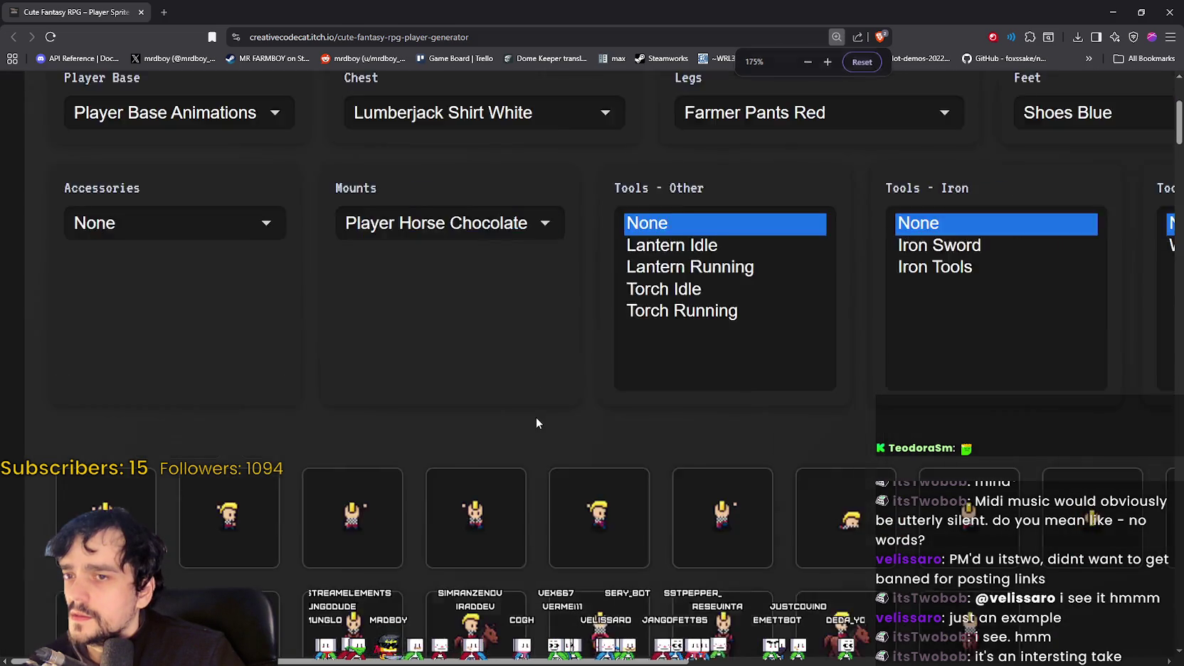
{"action": "key", "text": "ctrl+minus"}
{"action": "key", "text": "ctrl+minus"}
{"action": "key", "text": "ctrl+minus"}
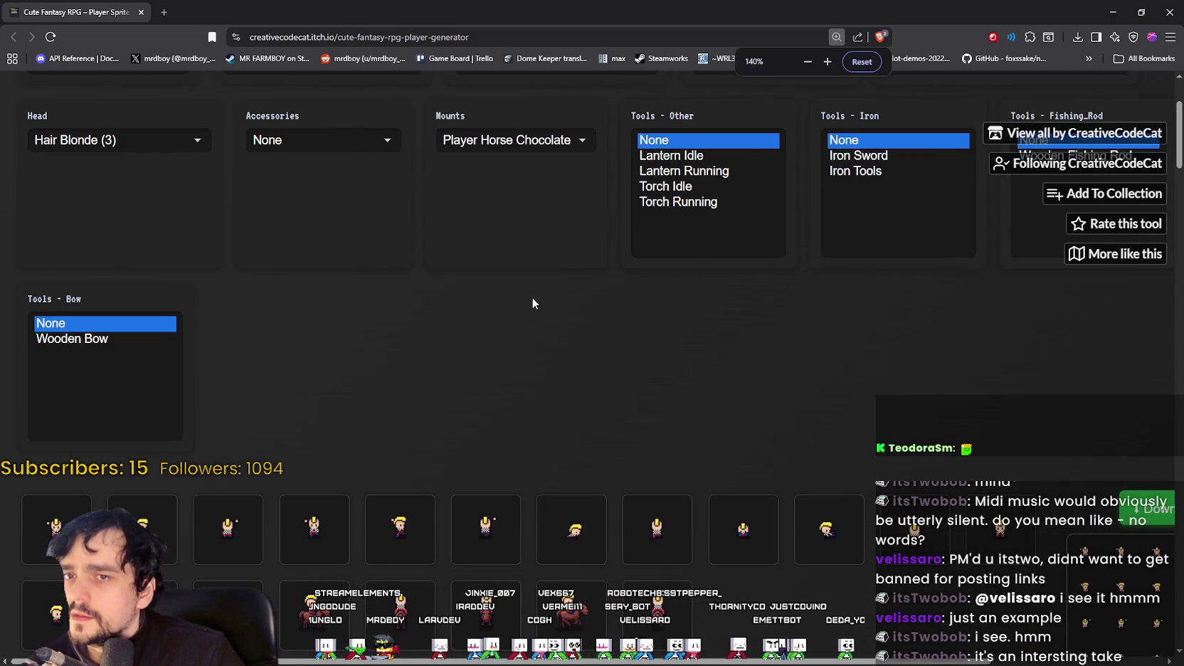
{"action": "key", "text": "ctrl+minus"}
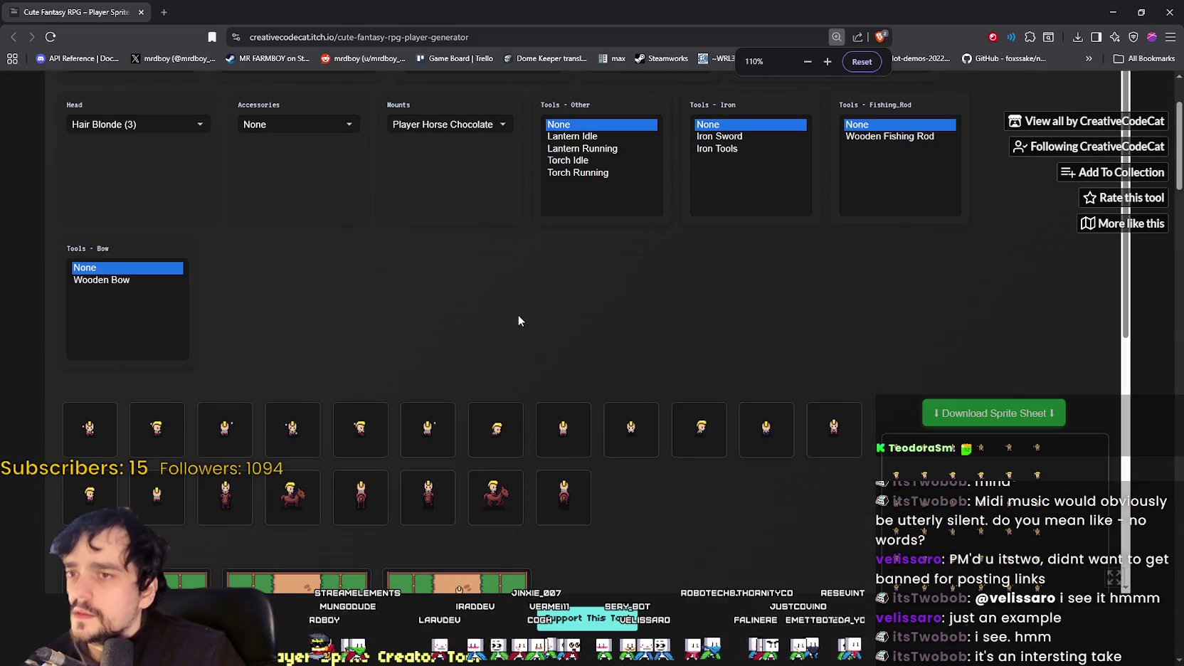
{"action": "key", "text": "ctrl+minus"}
{"action": "scroll", "coordinate": [505, 306], "scroll_direction": "up", "scroll_amount": 2}
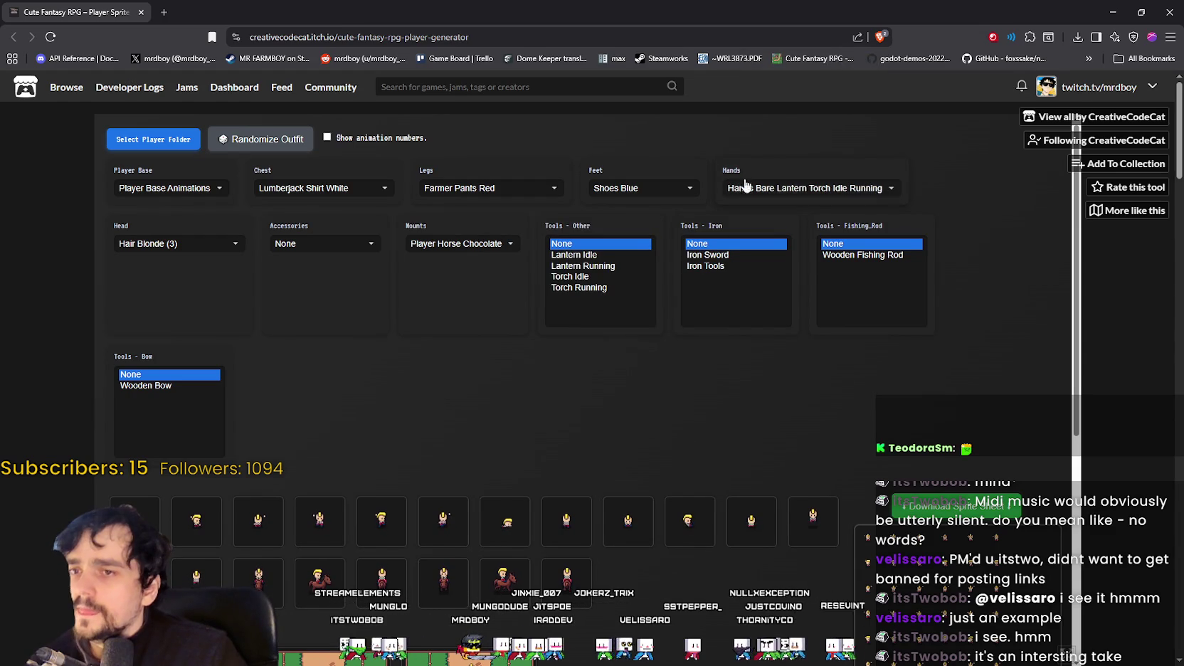
Step: Set the Hands option to Hands Bare and check the updated sprite preview
{"action": "left_click", "coordinate": [792, 189]}
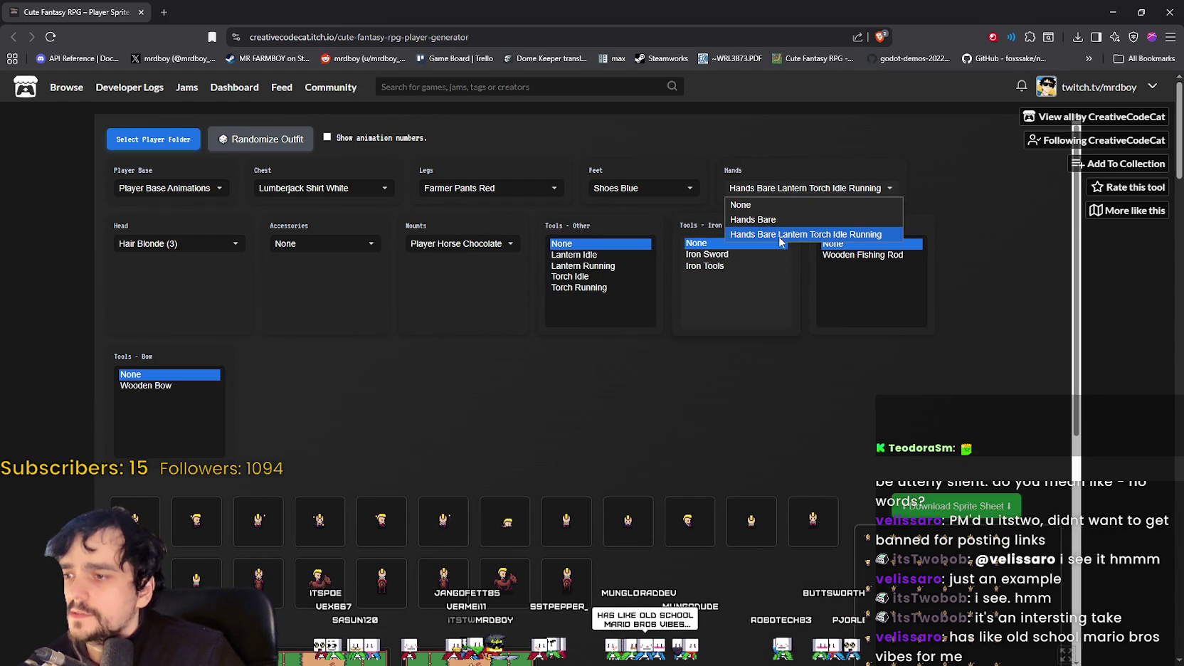
{"action": "left_click", "coordinate": [754, 219]}
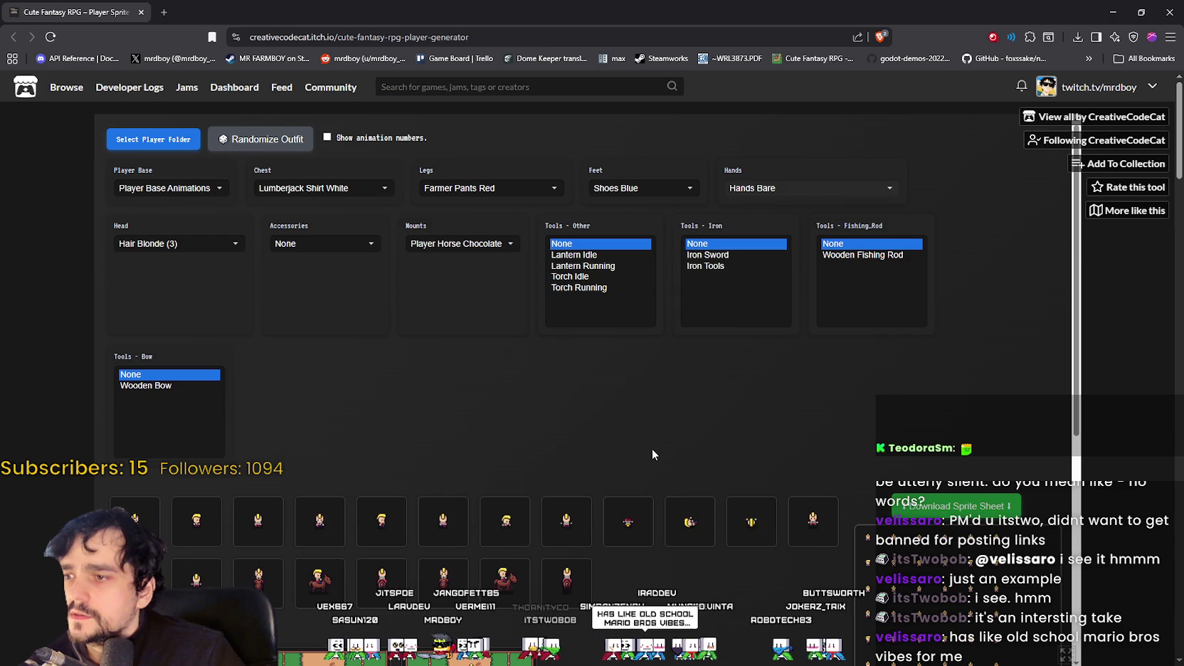
{"action": "scroll", "coordinate": [657, 408], "scroll_direction": "down", "scroll_amount": 2}
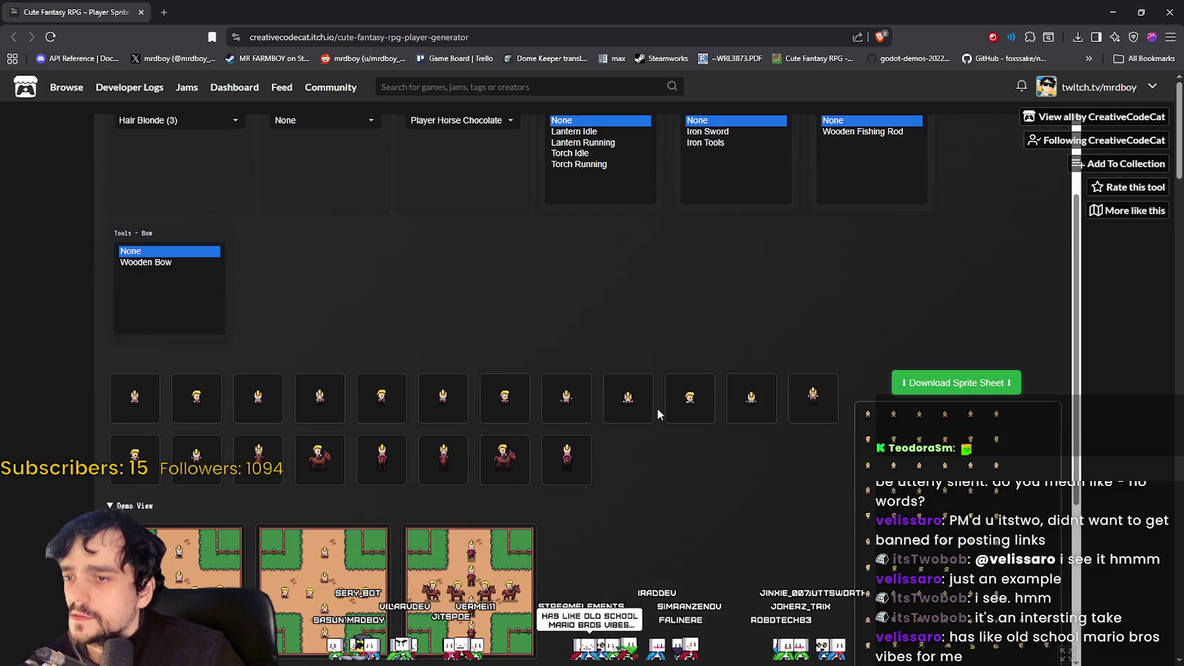
{"action": "scroll", "coordinate": [677, 481], "scroll_direction": "down", "scroll_amount": 1}
{"action": "scroll", "coordinate": [677, 477], "scroll_direction": "up", "scroll_amount": 2}
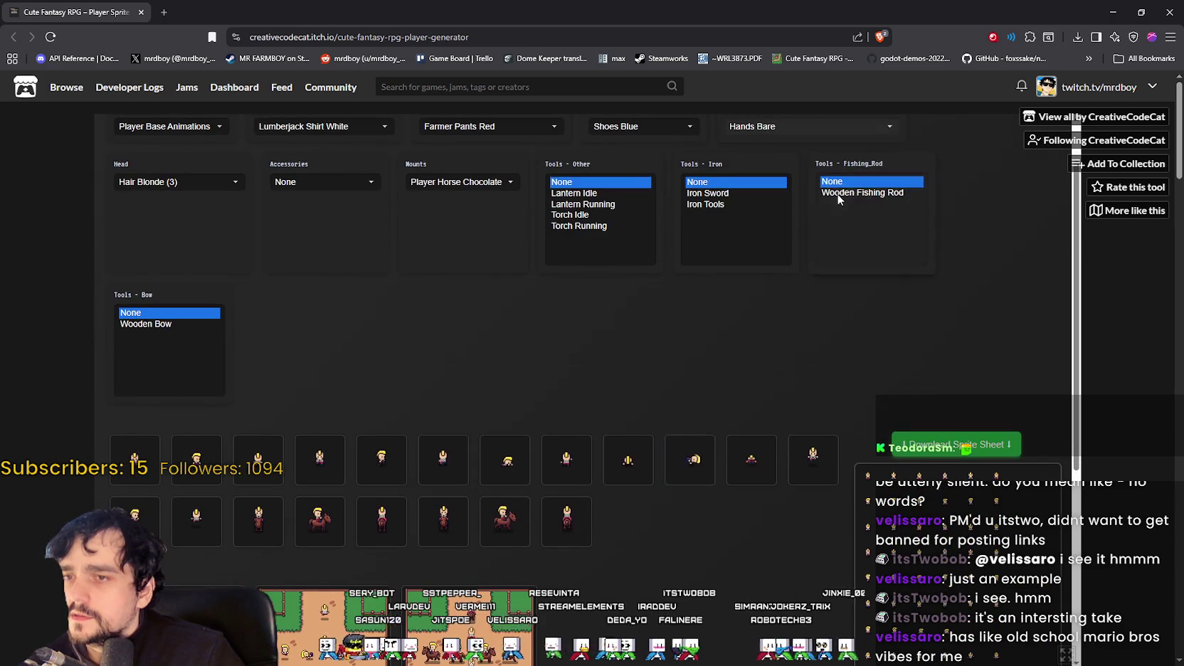
{"action": "scroll", "coordinate": [825, 395], "scroll_direction": "up", "scroll_amount": 1}
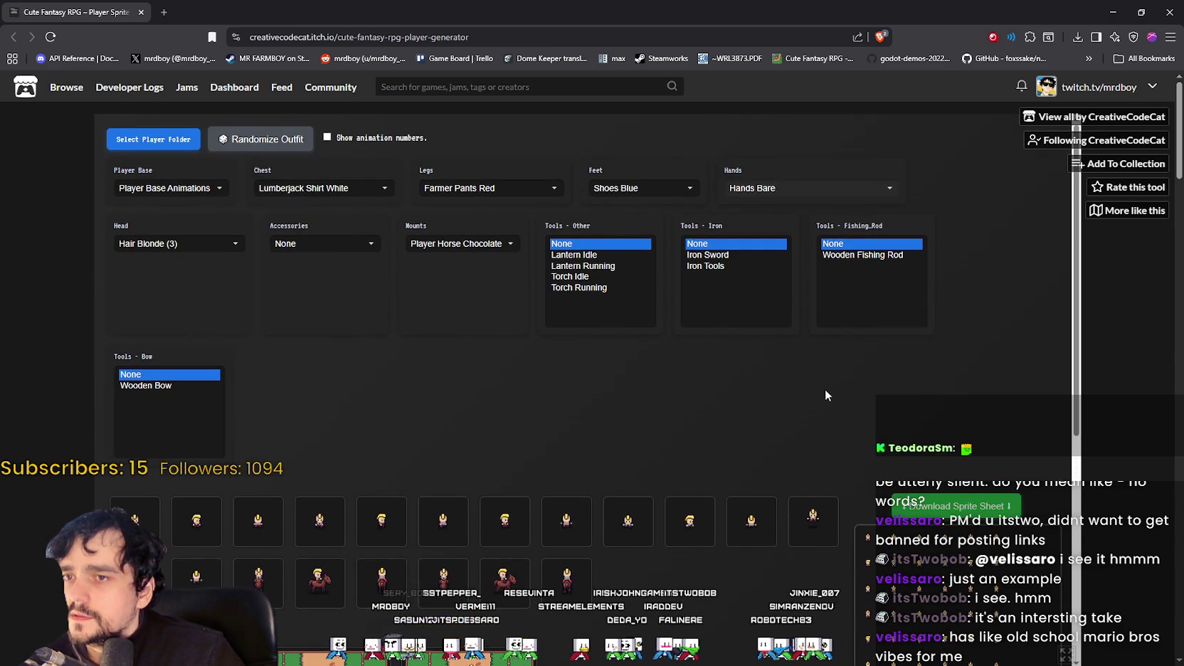
{"action": "left_click", "coordinate": [802, 194]}
{"action": "left_click", "coordinate": [856, 157]}
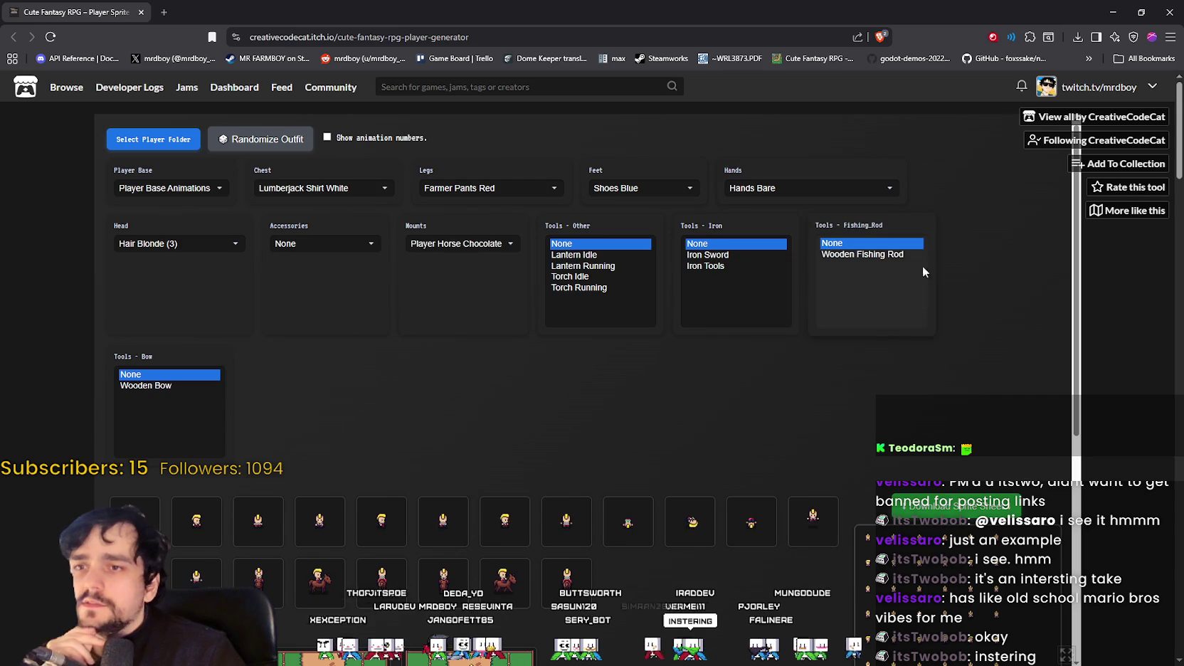
Step: Scroll down the generator page, then switch back to the Character_1.png sheet in Aseprite
{"action": "scroll", "coordinate": [791, 265], "scroll_direction": "down", "scroll_amount": 3}
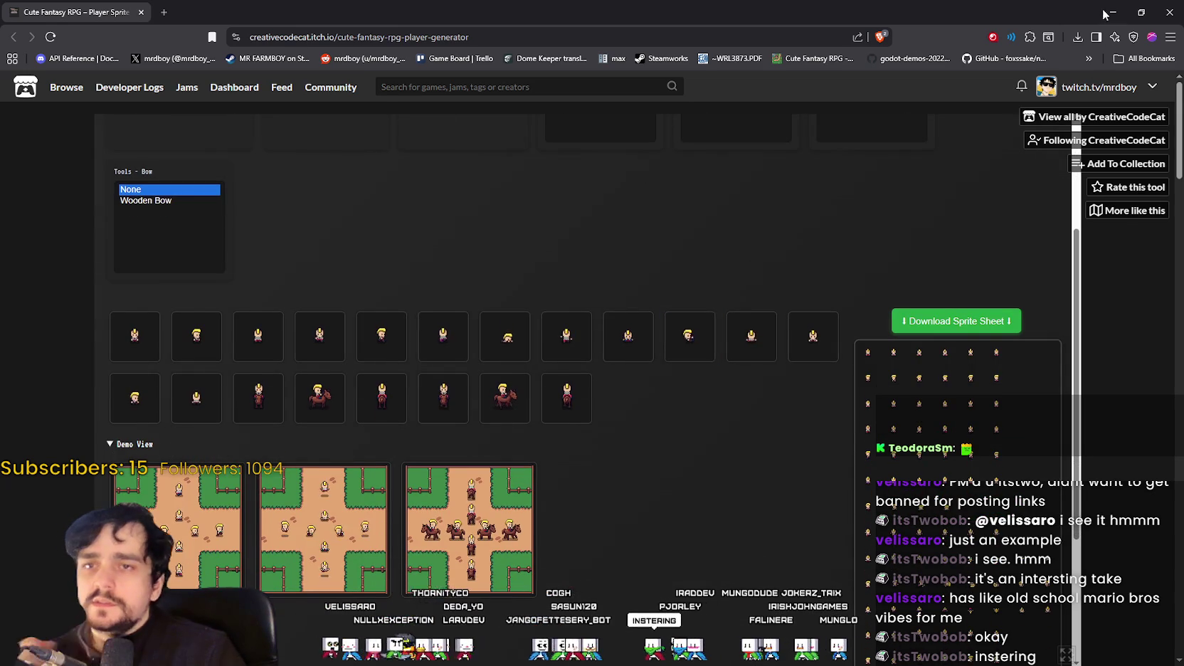
{"action": "scroll", "coordinate": [604, 497], "scroll_direction": "down", "scroll_amount": 2}
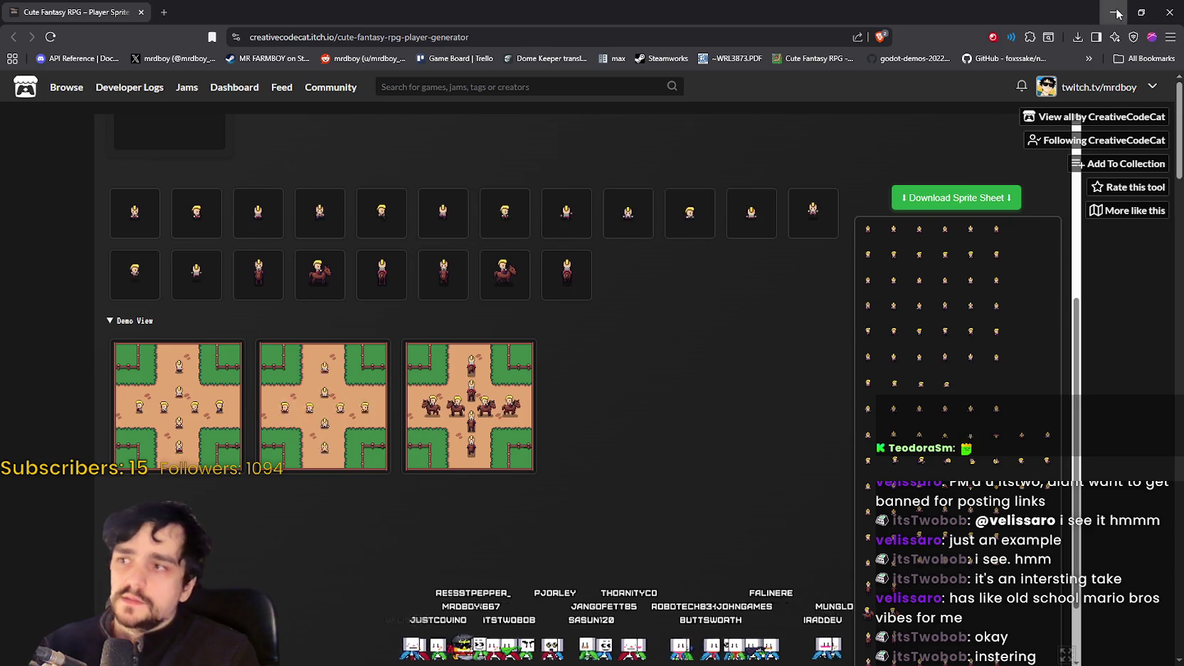
{"action": "key", "text": "alt+Tab"}
{"action": "scroll", "coordinate": [704, 413], "scroll_direction": "up", "scroll_amount": 1}
{"action": "scroll", "coordinate": [545, 367], "scroll_direction": "up", "scroll_amount": 1}
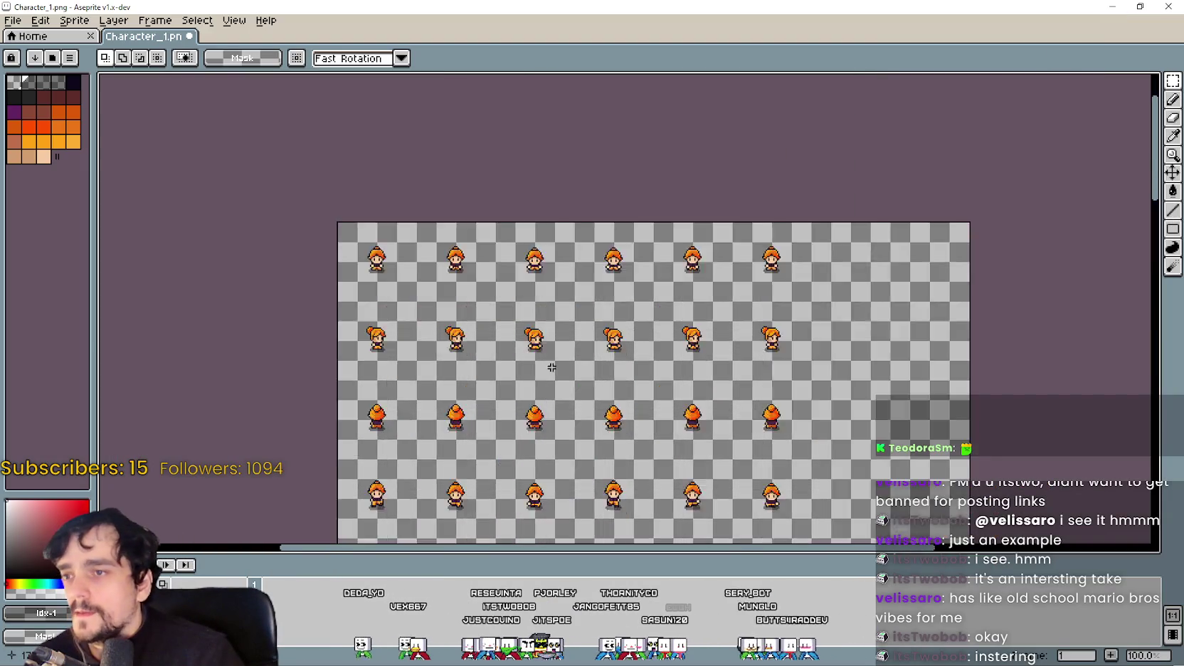
{"action": "scroll", "coordinate": [545, 367], "scroll_direction": "down", "scroll_amount": 1}
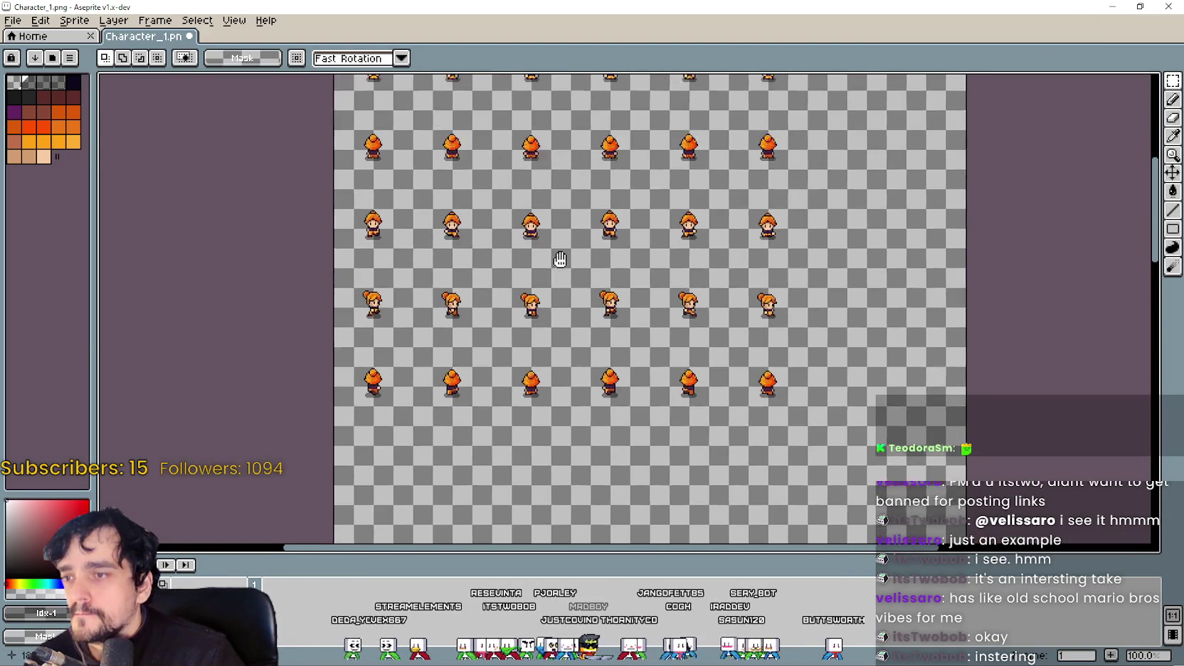
{"action": "scroll", "coordinate": [611, 440], "scroll_direction": "down", "scroll_amount": 2}
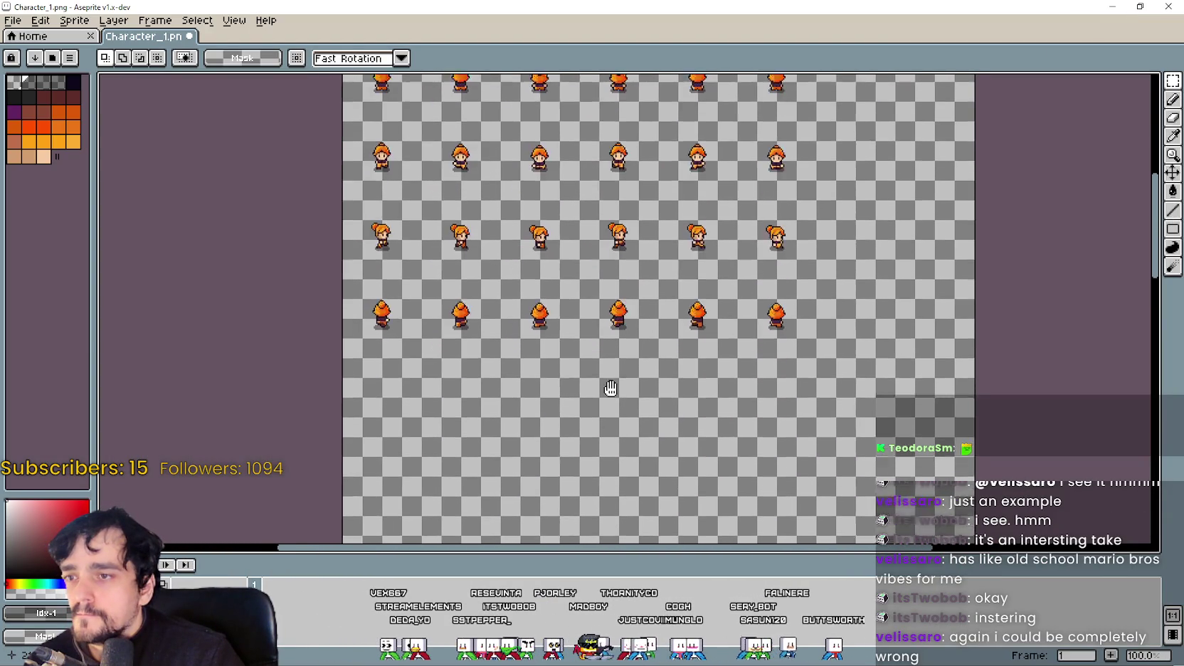
{"action": "scroll", "coordinate": [609, 389], "scroll_direction": "down", "scroll_amount": 3}
{"action": "scroll", "coordinate": [598, 310], "scroll_direction": "down", "scroll_amount": 4}
{"action": "scroll", "coordinate": [587, 264], "scroll_direction": "down", "scroll_amount": 3}
{"action": "scroll", "coordinate": [584, 352], "scroll_direction": "down", "scroll_amount": 3}
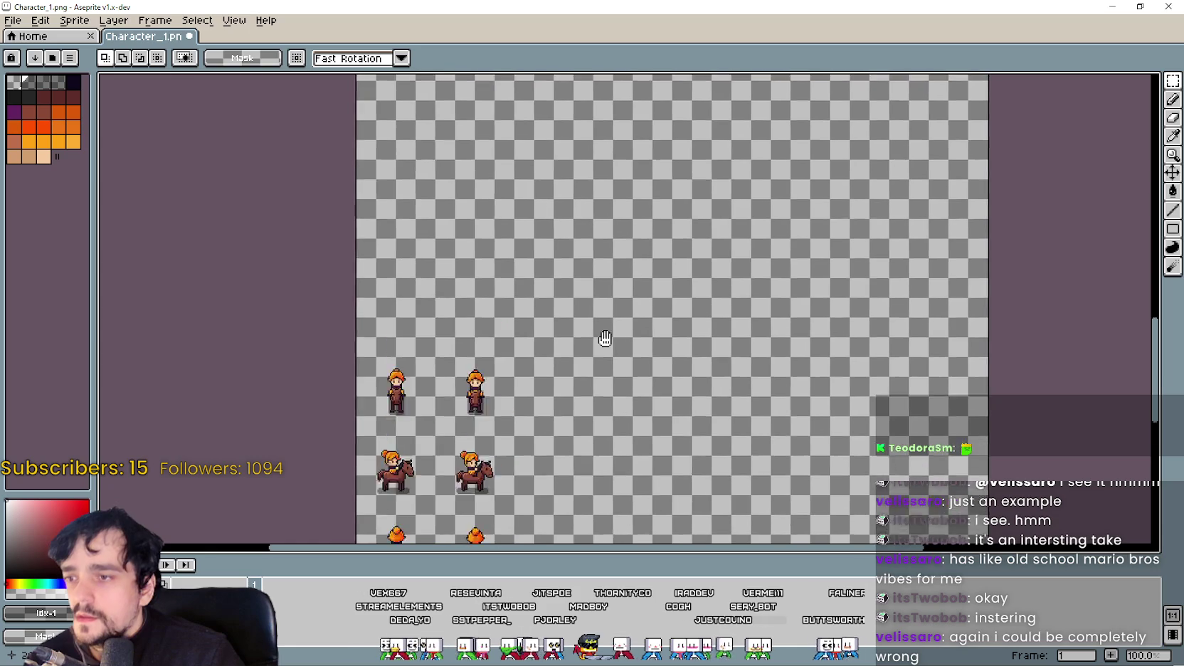
{"action": "scroll", "coordinate": [603, 338], "scroll_direction": "down", "scroll_amount": 2}
{"action": "scroll", "coordinate": [613, 278], "scroll_direction": "down", "scroll_amount": 2}
{"action": "scroll", "coordinate": [610, 241], "scroll_direction": "down", "scroll_amount": 2}
{"action": "mouse_move", "coordinate": [610, 240]}
{"action": "left_mouse_down"}
{"action": "mouse_move", "coordinate": [664, 181]}
{"action": "mouse_move", "coordinate": [647, 520]}
{"action": "left_mouse_up"}
{"action": "scroll", "coordinate": [627, 332], "scroll_direction": "up", "scroll_amount": 3}
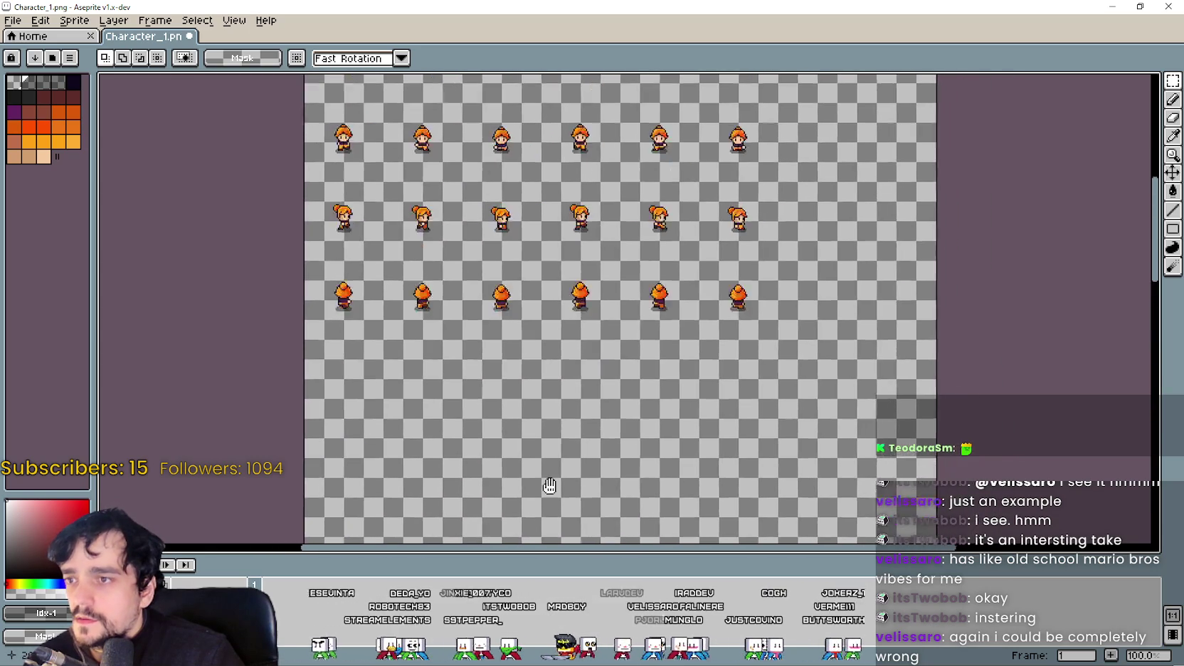
{"action": "scroll", "coordinate": [562, 427], "scroll_direction": "up", "scroll_amount": 3}
{"action": "scroll", "coordinate": [556, 337], "scroll_direction": "down", "scroll_amount": 2}
{"action": "scroll", "coordinate": [556, 337], "scroll_direction": "down", "scroll_amount": 3}
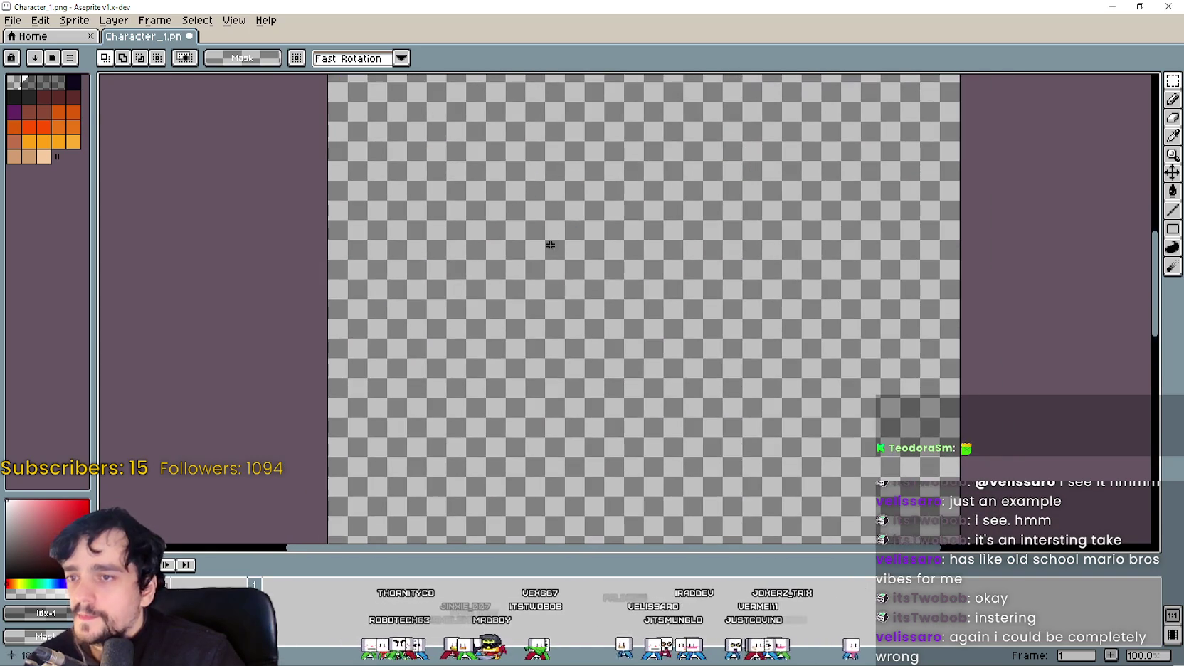
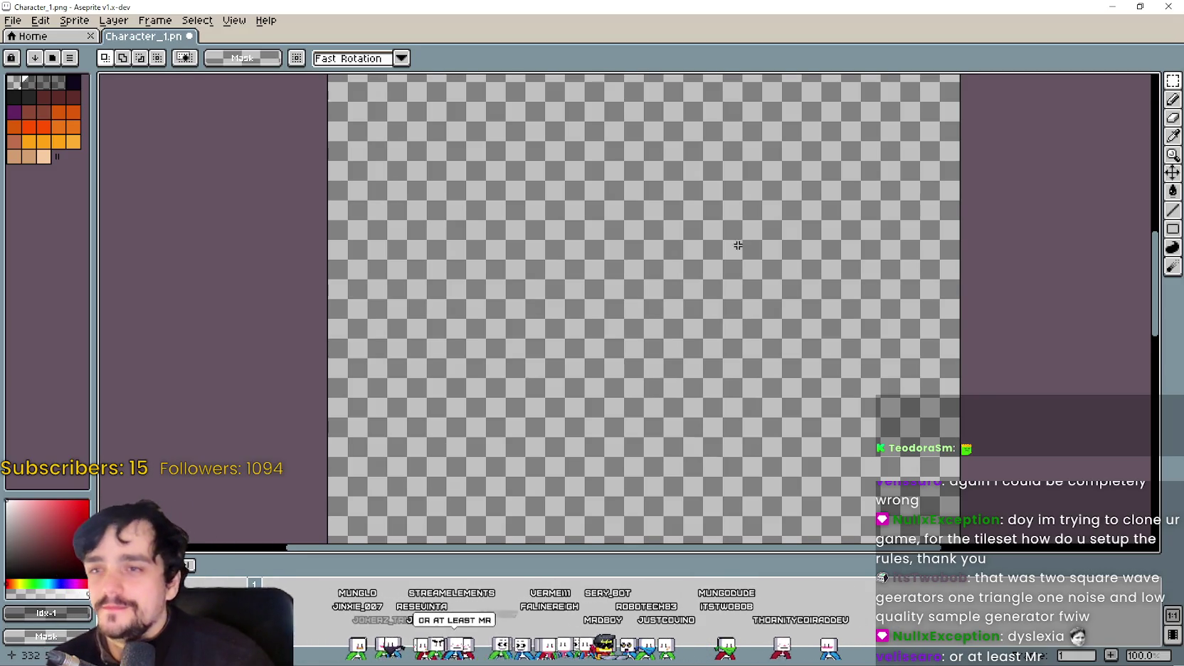
Step: Bring Aseprite forward and switch from npc_atlas.png to the main_atlas.png sprite
{"action": "scroll", "coordinate": [738, 245], "scroll_direction": "up", "scroll_amount": 5}
{"action": "scroll", "coordinate": [697, 284], "scroll_direction": "down", "scroll_amount": 1}
{"action": "scroll", "coordinate": [664, 345], "scroll_direction": "up", "scroll_amount": 2}
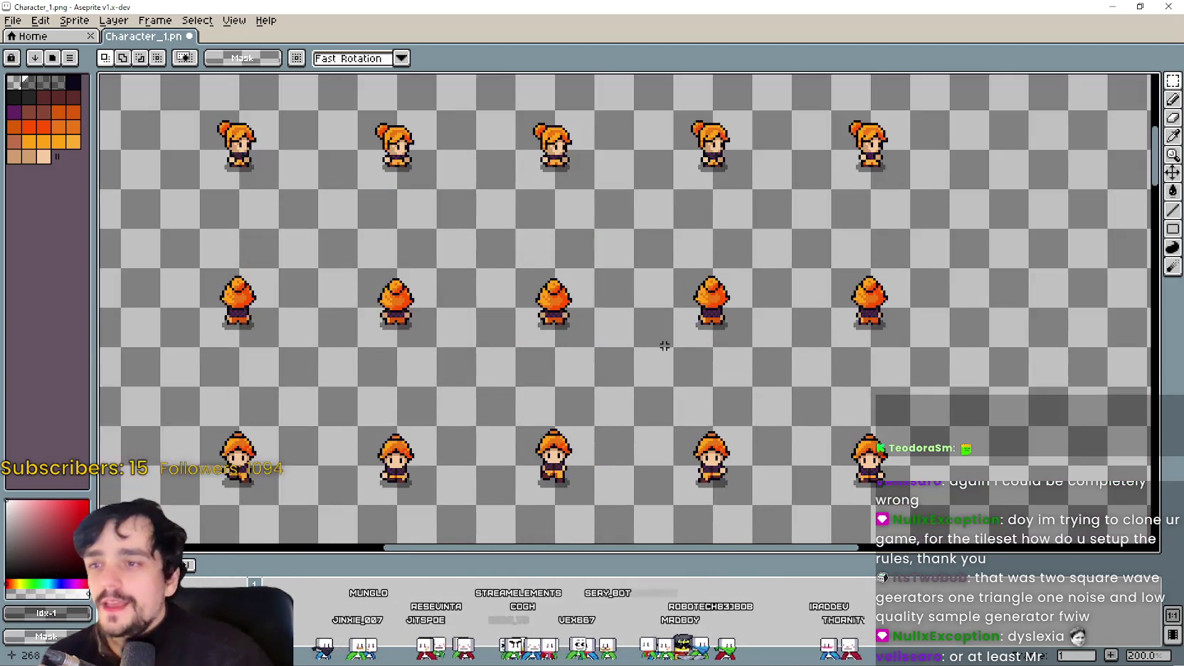
{"action": "scroll", "coordinate": [664, 346], "scroll_direction": "down", "scroll_amount": 1}
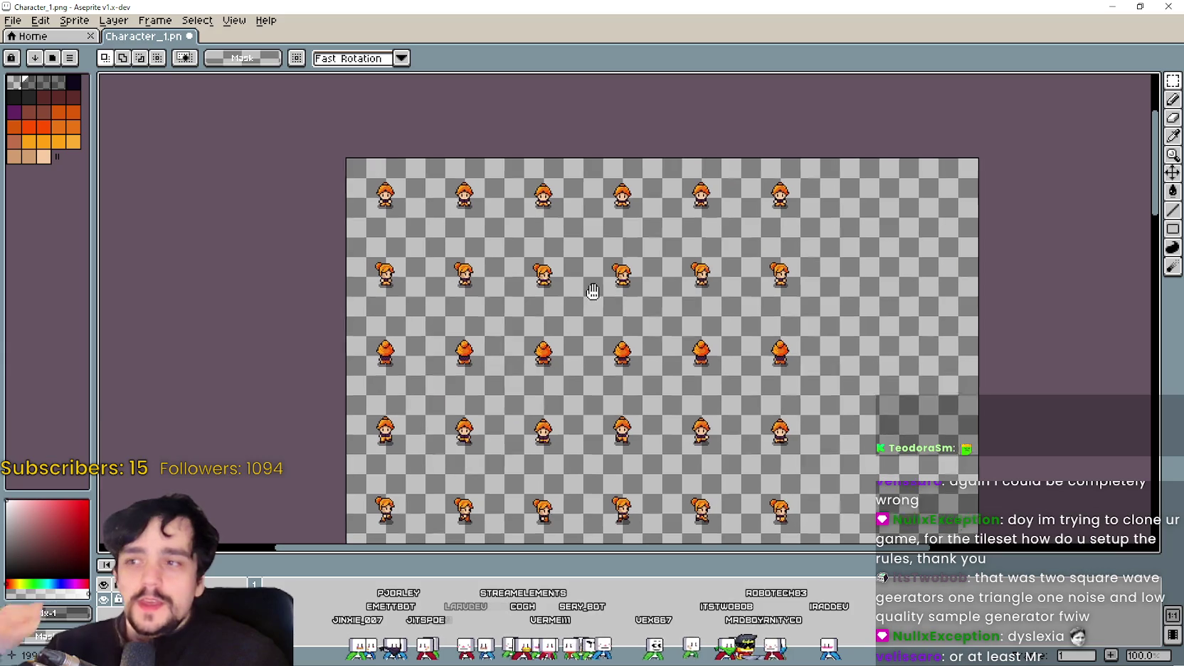
{"action": "scroll", "coordinate": [375, 213], "scroll_direction": "up", "scroll_amount": 1}
{"action": "scroll", "coordinate": [375, 213], "scroll_direction": "down", "scroll_amount": 2}
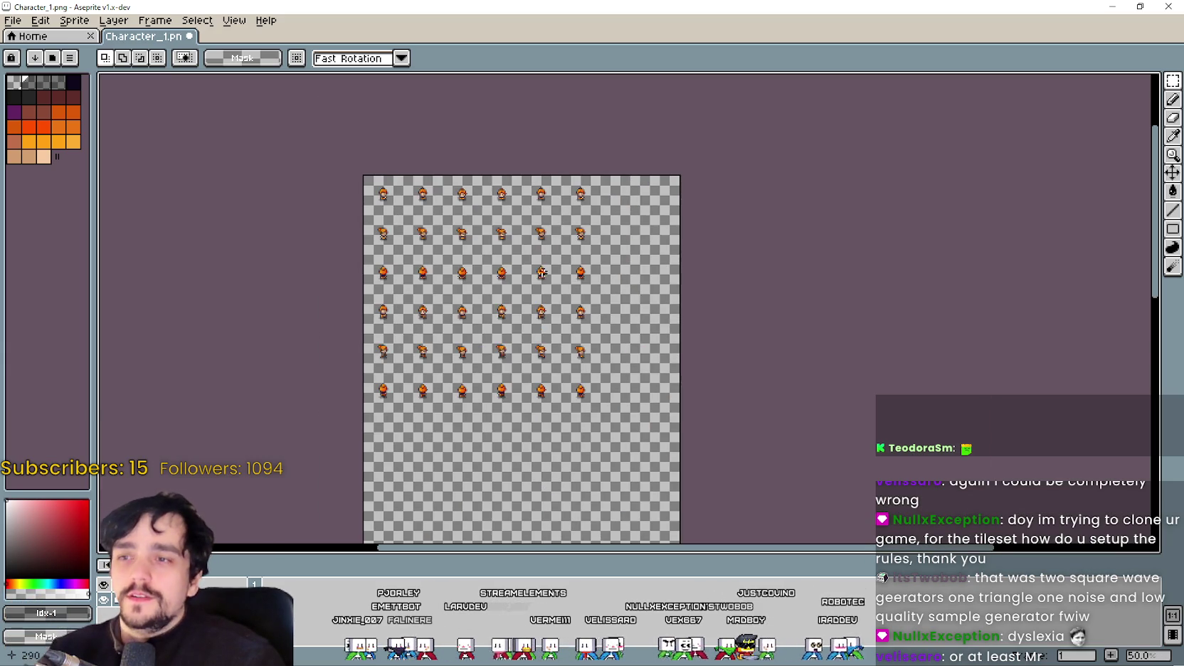
{"action": "scroll", "coordinate": [456, 241], "scroll_direction": "down", "scroll_amount": 3}
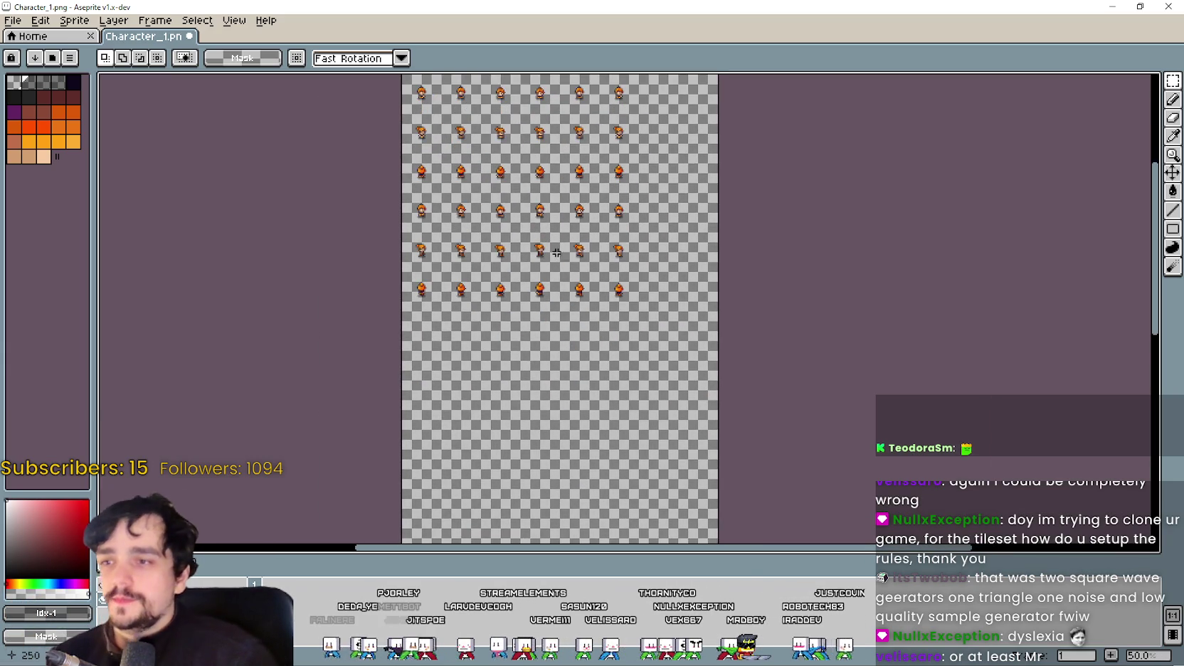
{"action": "scroll", "coordinate": [526, 253], "scroll_direction": "up", "scroll_amount": 1}
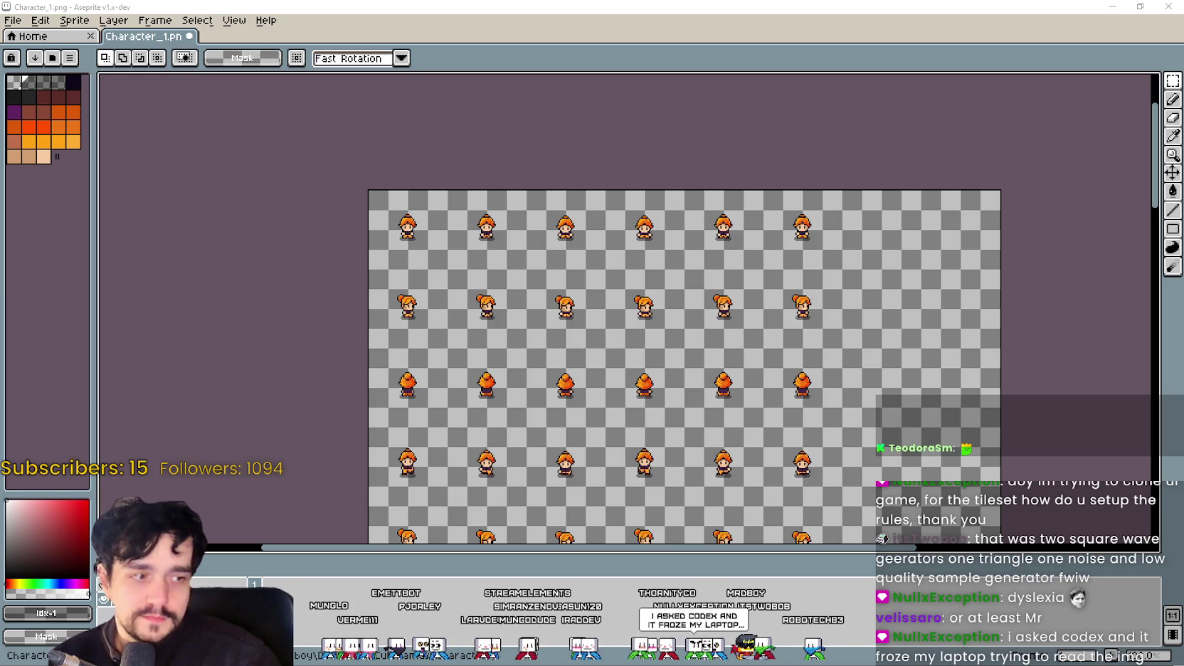
{"action": "key", "text": "alt+Tab"}
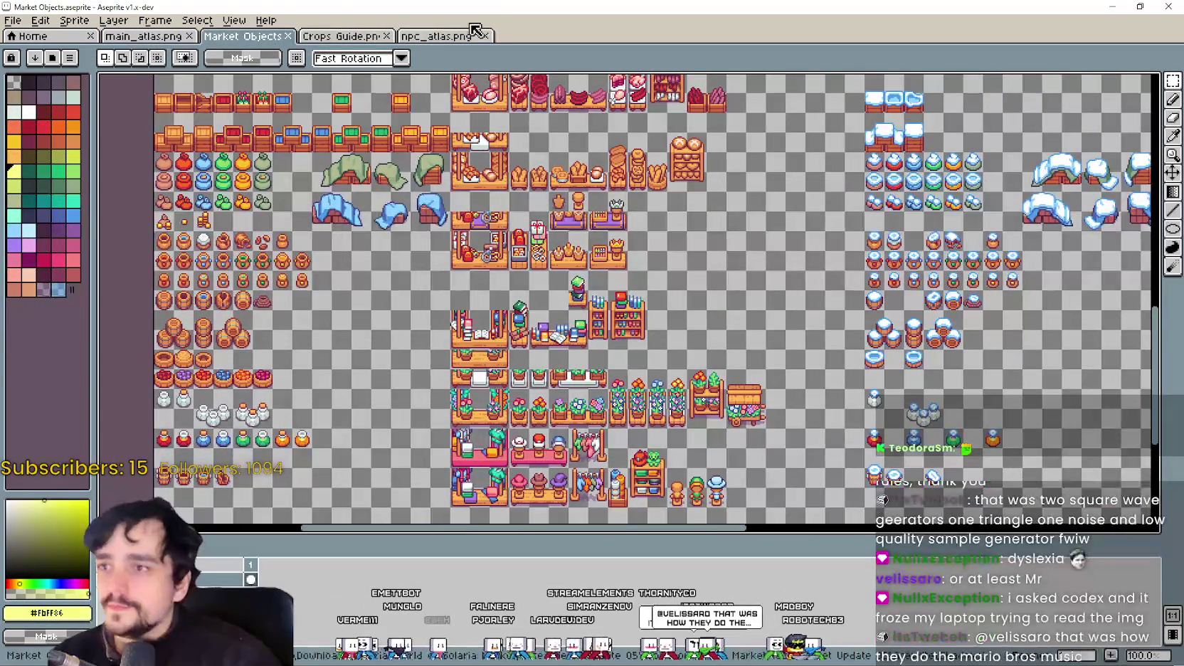
{"action": "left_click", "coordinate": [475, 36]}
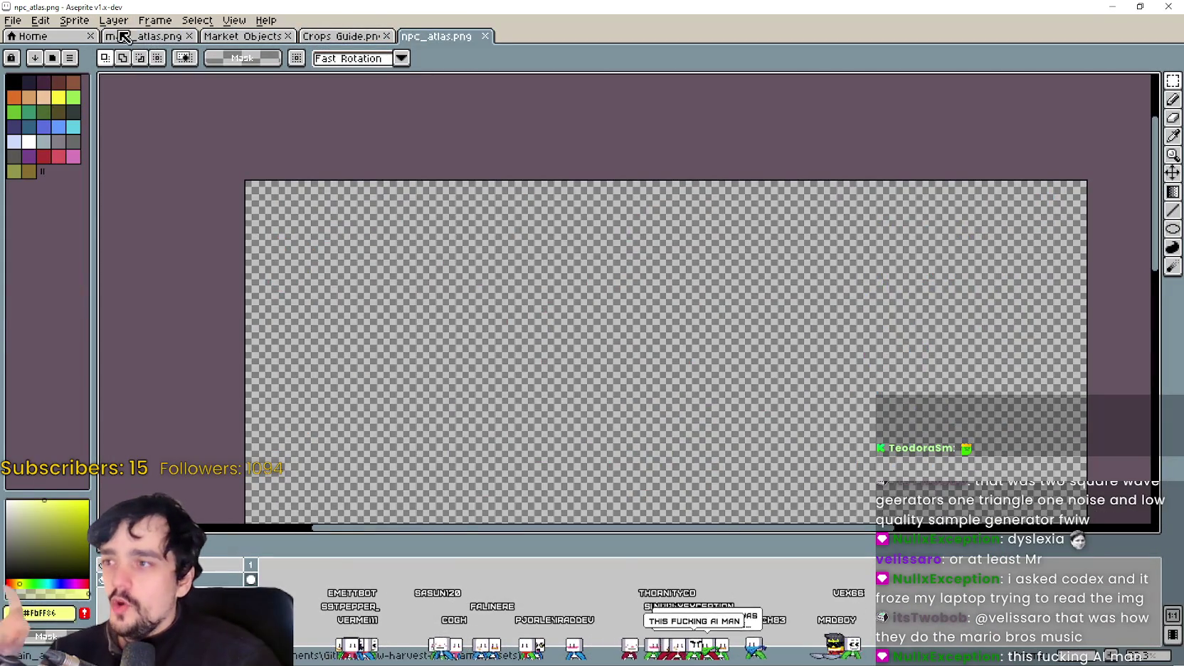
{"action": "left_click", "coordinate": [151, 35]}
Step: Marquee-select the grid of brown-haired character frames in main_atlas.png, six per row
{"action": "scroll", "coordinate": [375, 175], "scroll_direction": "down", "scroll_amount": 3}
{"action": "scroll", "coordinate": [566, 227], "scroll_direction": "up", "scroll_amount": 1}
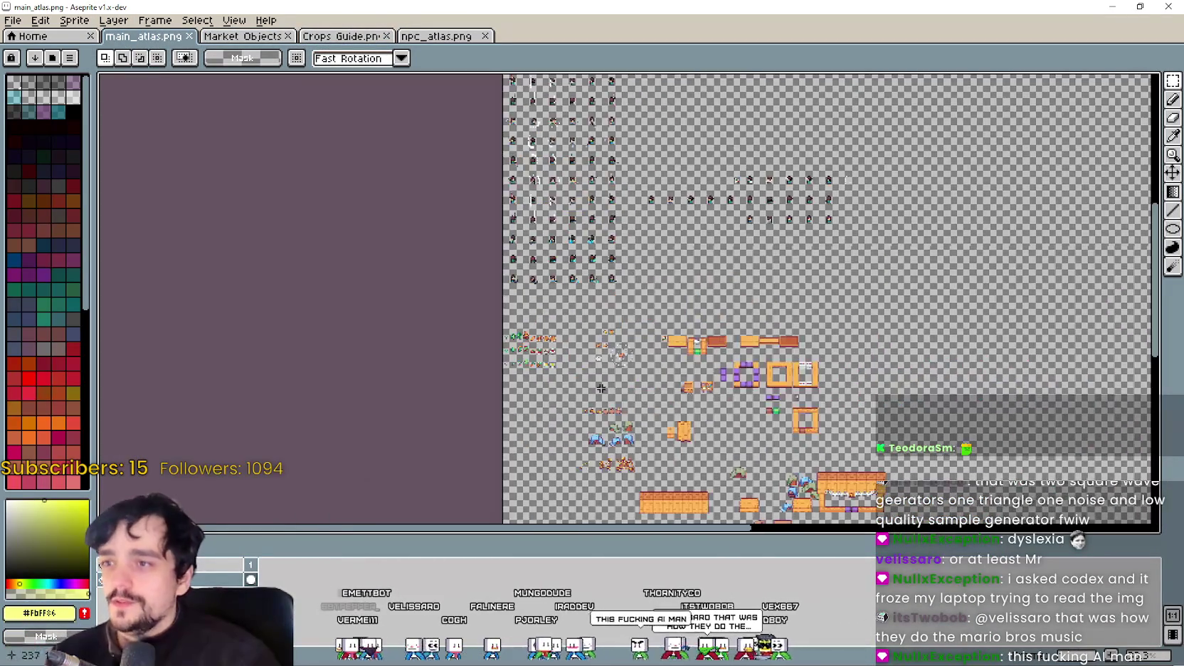
{"action": "scroll", "coordinate": [566, 228], "scroll_direction": "up", "scroll_amount": 1}
{"action": "scroll", "coordinate": [565, 228], "scroll_direction": "up", "scroll_amount": 1}
{"action": "scroll", "coordinate": [565, 228], "scroll_direction": "up", "scroll_amount": 1}
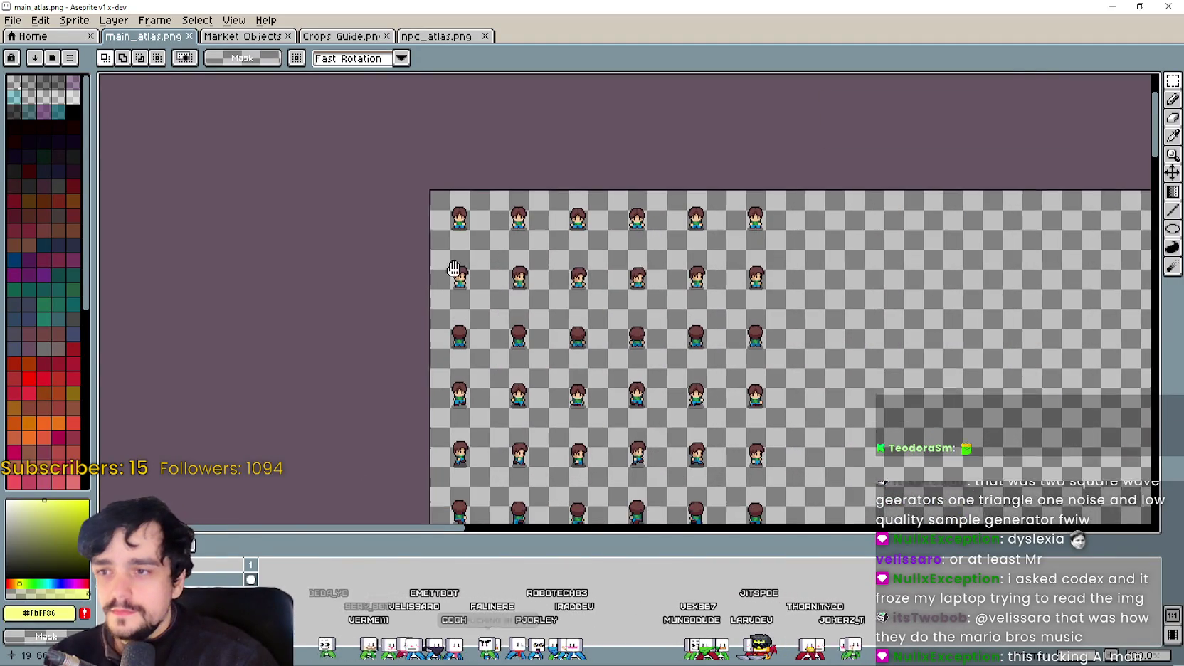
{"action": "scroll", "coordinate": [458, 218], "scroll_direction": "up", "scroll_amount": 1}
{"action": "scroll", "coordinate": [459, 219], "scroll_direction": "down", "scroll_amount": 1}
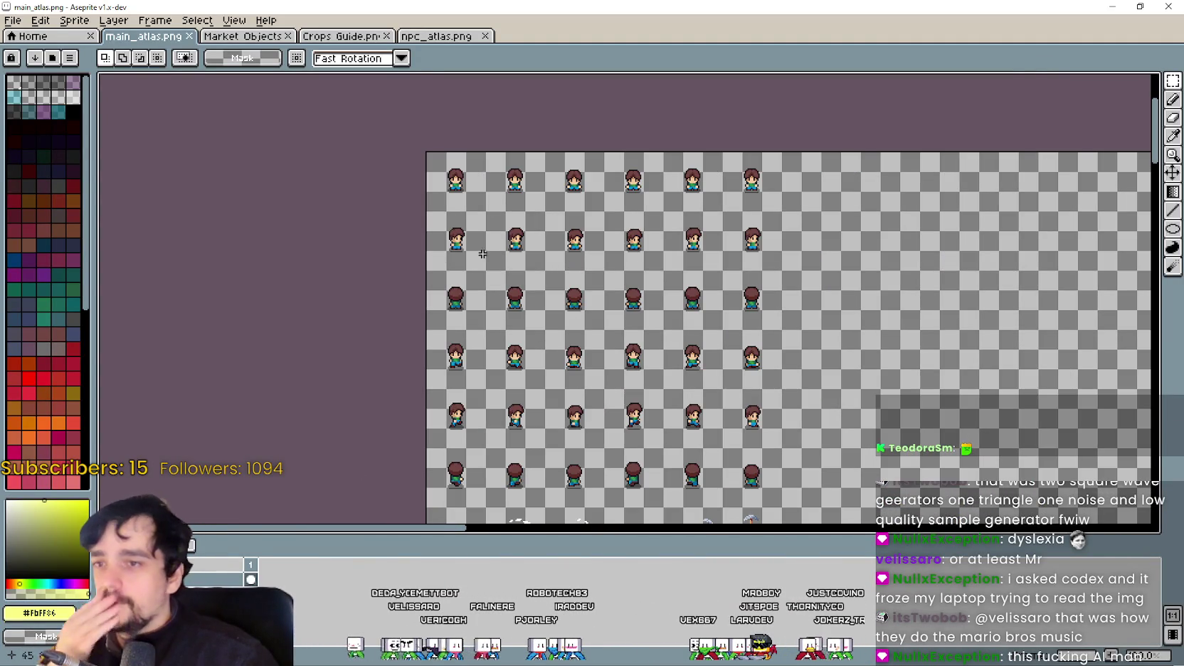
{"action": "scroll", "coordinate": [642, 361], "scroll_direction": "down", "scroll_amount": 1}
{"action": "scroll", "coordinate": [649, 354], "scroll_direction": "up", "scroll_amount": 1}
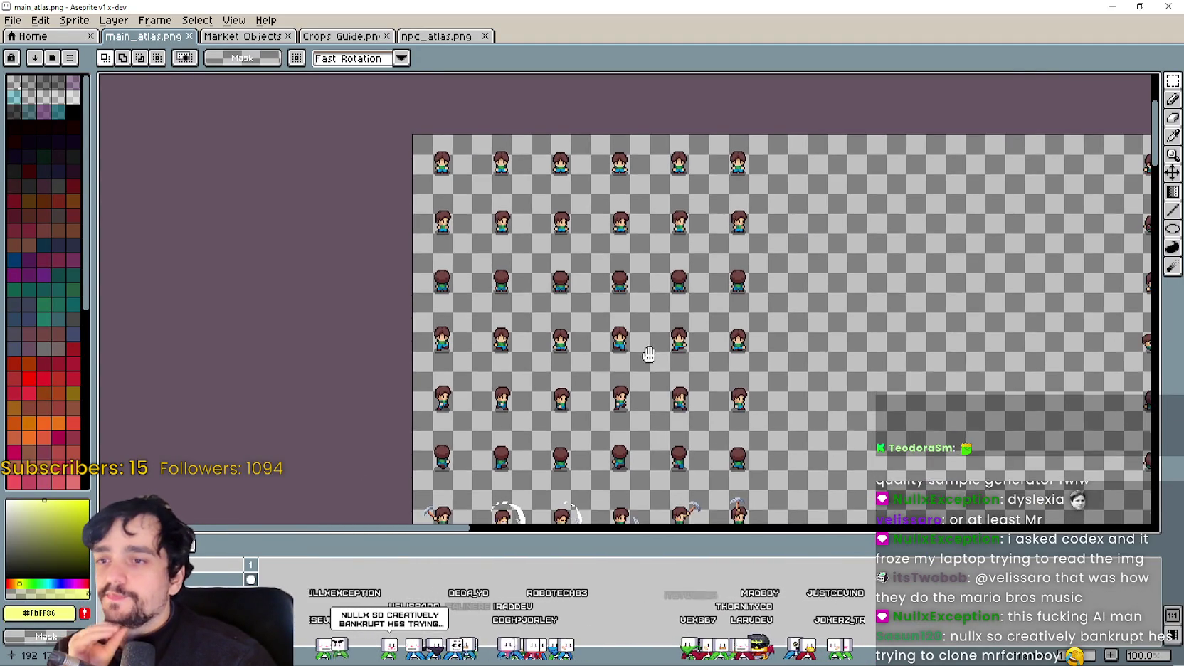
{"action": "scroll", "coordinate": [487, 298], "scroll_direction": "up", "scroll_amount": 1}
{"action": "scroll", "coordinate": [427, 333], "scroll_direction": "down", "scroll_amount": 1}
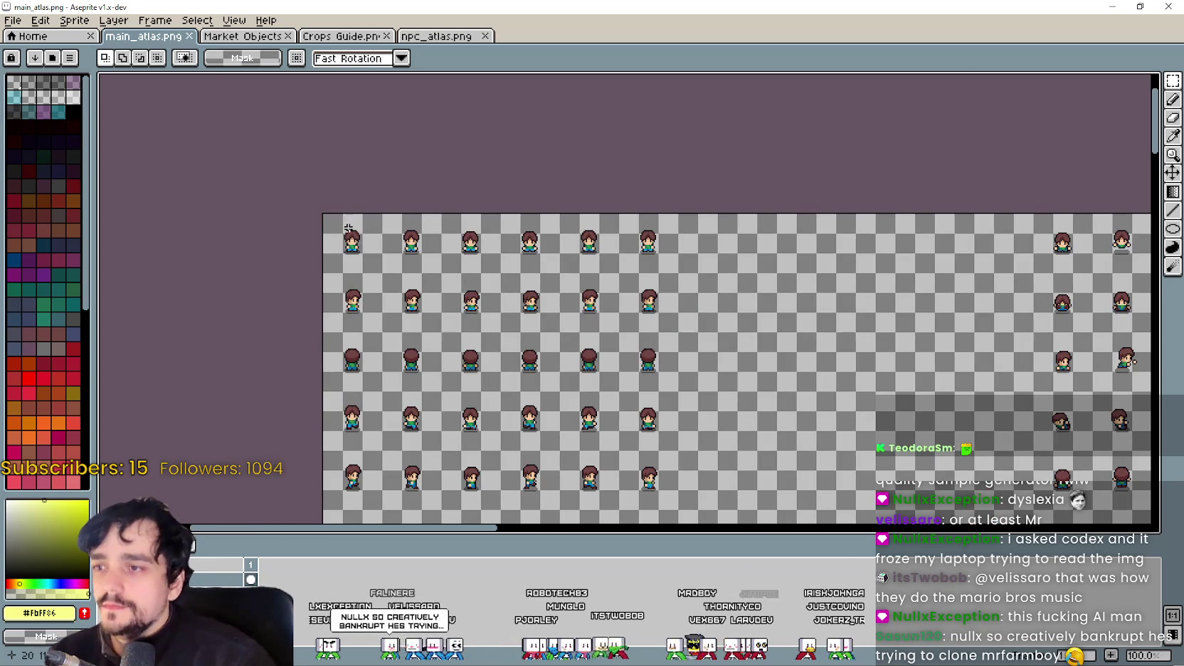
{"action": "mouse_move", "coordinate": [342, 229]}
{"action": "left_mouse_down"}
{"action": "mouse_move", "coordinate": [654, 353]}
{"action": "mouse_move", "coordinate": [673, 514]}
{"action": "mouse_move", "coordinate": [684, 228]}
{"action": "left_mouse_up"}
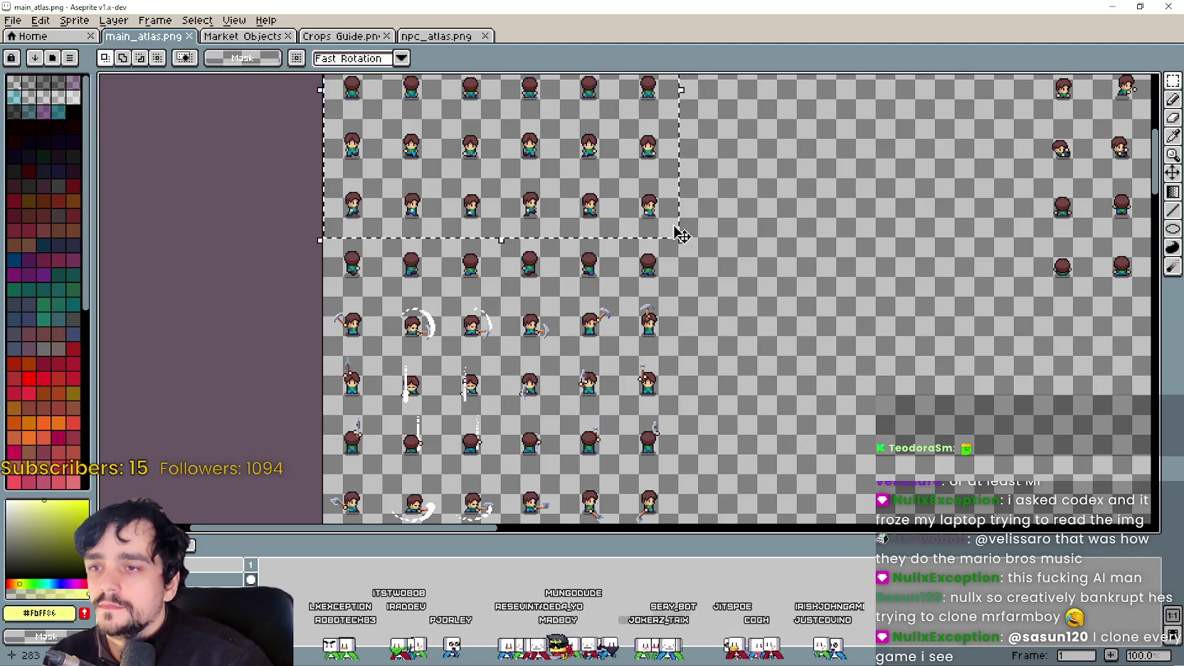
{"action": "scroll", "coordinate": [673, 224], "scroll_direction": "down", "scroll_amount": 1}
{"action": "scroll", "coordinate": [660, 224], "scroll_direction": "down", "scroll_amount": 3}
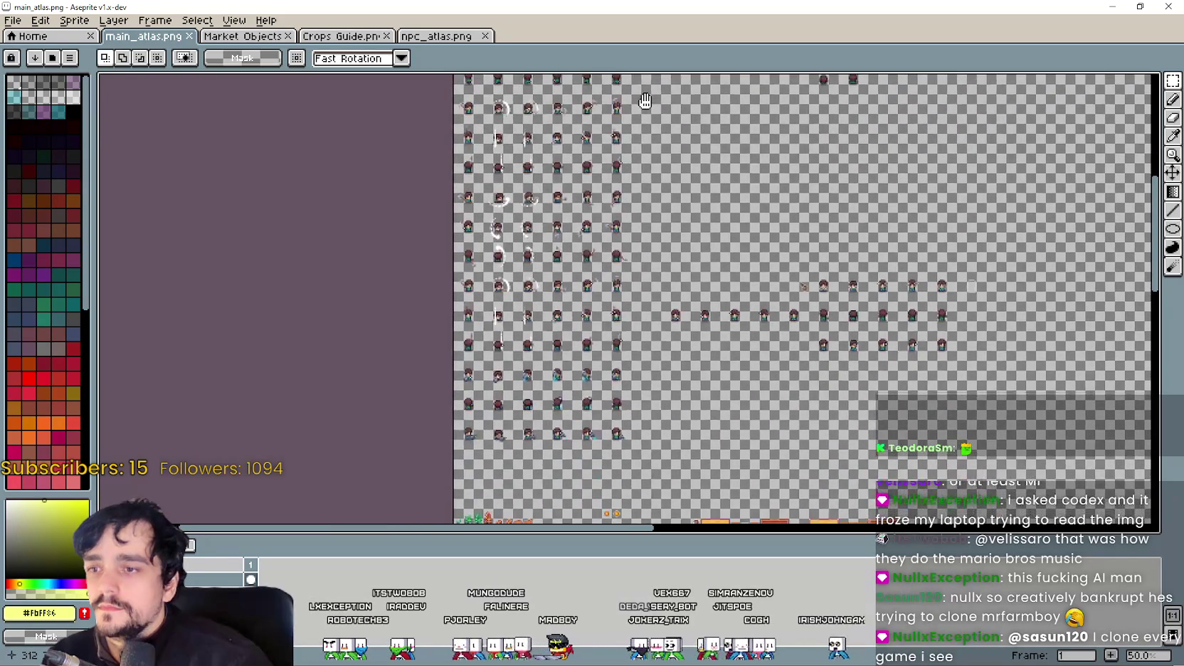
{"action": "scroll", "coordinate": [662, 242], "scroll_direction": "right", "scroll_amount": 1}
{"action": "scroll", "coordinate": [662, 255], "scroll_direction": "right", "scroll_amount": 3}
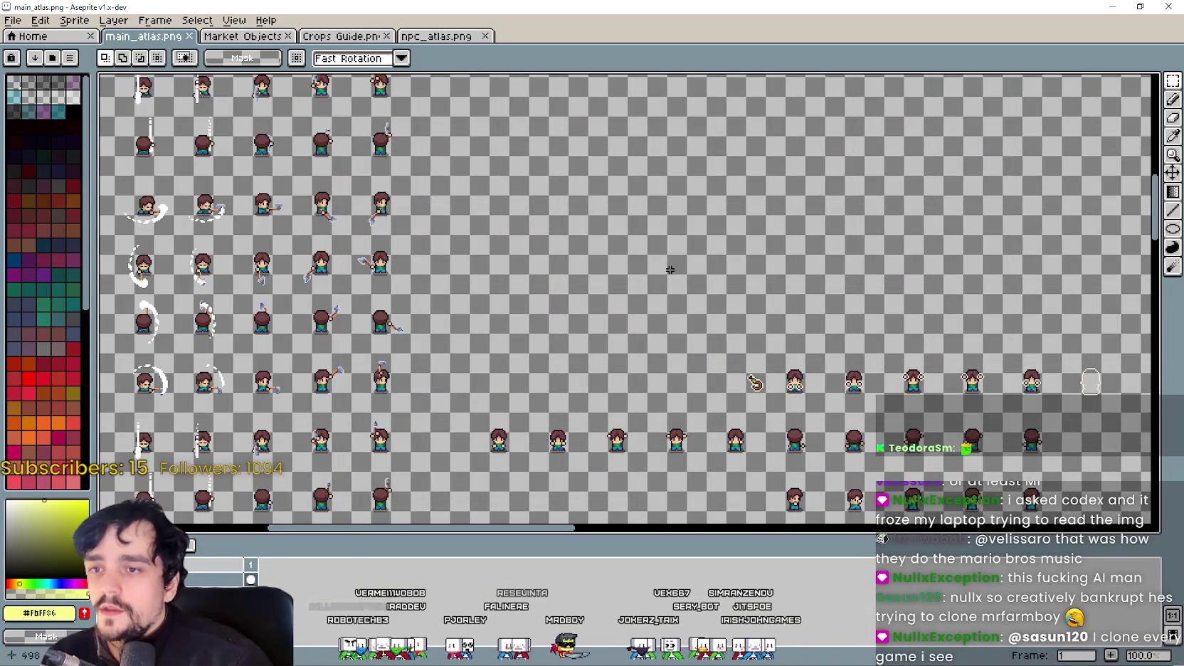
{"action": "scroll", "coordinate": [662, 255], "scroll_direction": "up", "scroll_amount": 5}
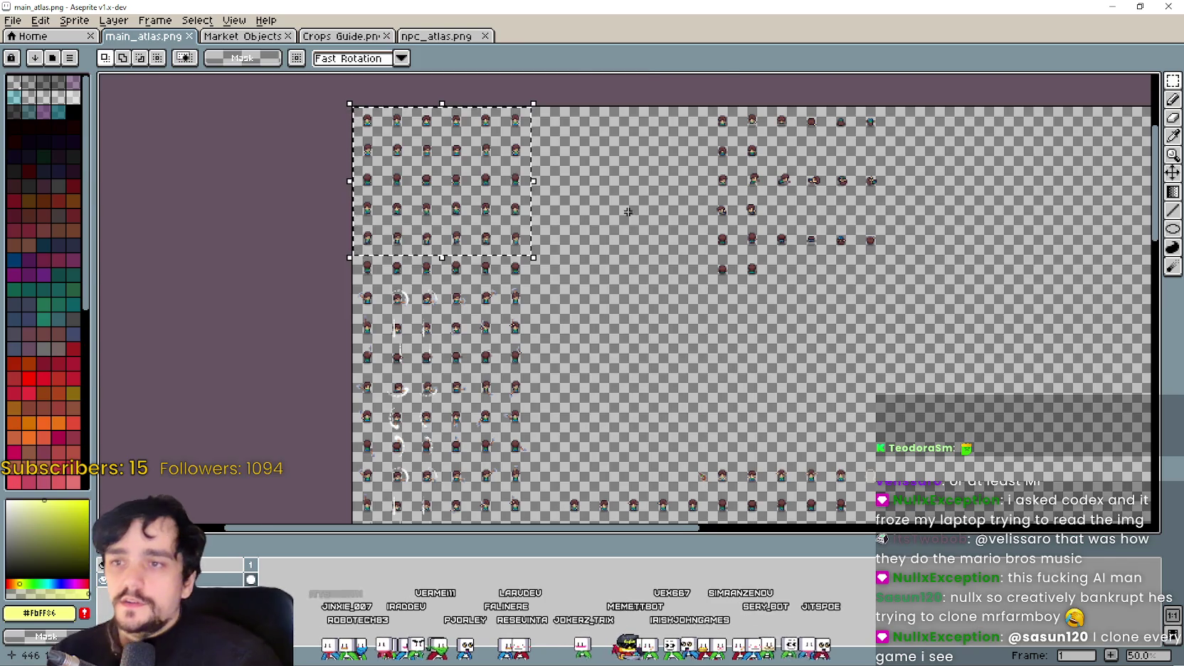
{"action": "scroll", "coordinate": [628, 224], "scroll_direction": "up", "scroll_amount": 1}
{"action": "scroll", "coordinate": [619, 222], "scroll_direction": "up", "scroll_amount": 2}
{"action": "scroll", "coordinate": [616, 221], "scroll_direction": "left", "scroll_amount": 2}
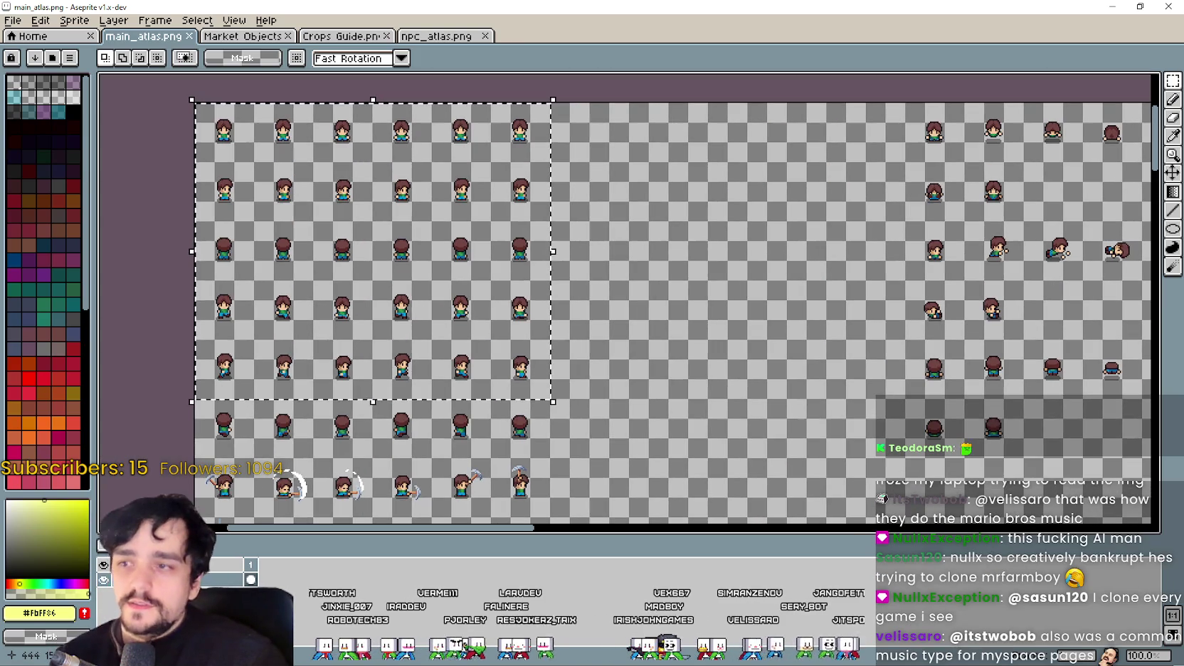
Step: Add a new layer to npc_atlas.png and paste the brown-haired frames at the top-left corner
{"action": "left_click", "coordinate": [436, 36]}
{"action": "left_click", "coordinate": [197, 20]}
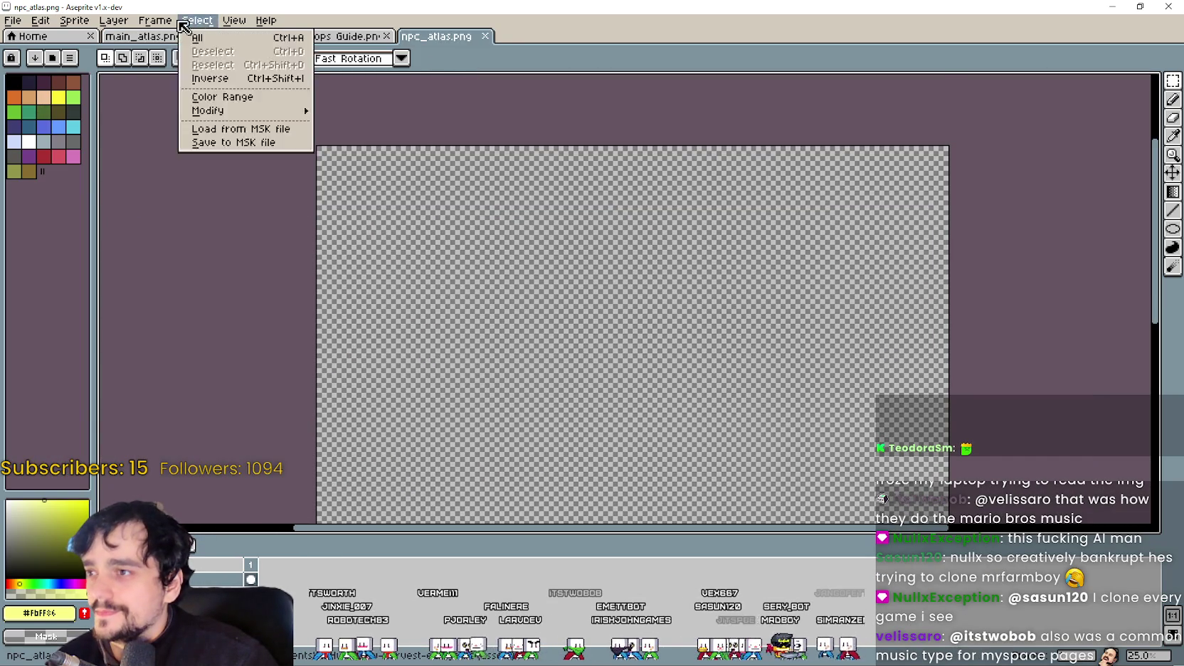
{"action": "left_click", "coordinate": [264, 98]}
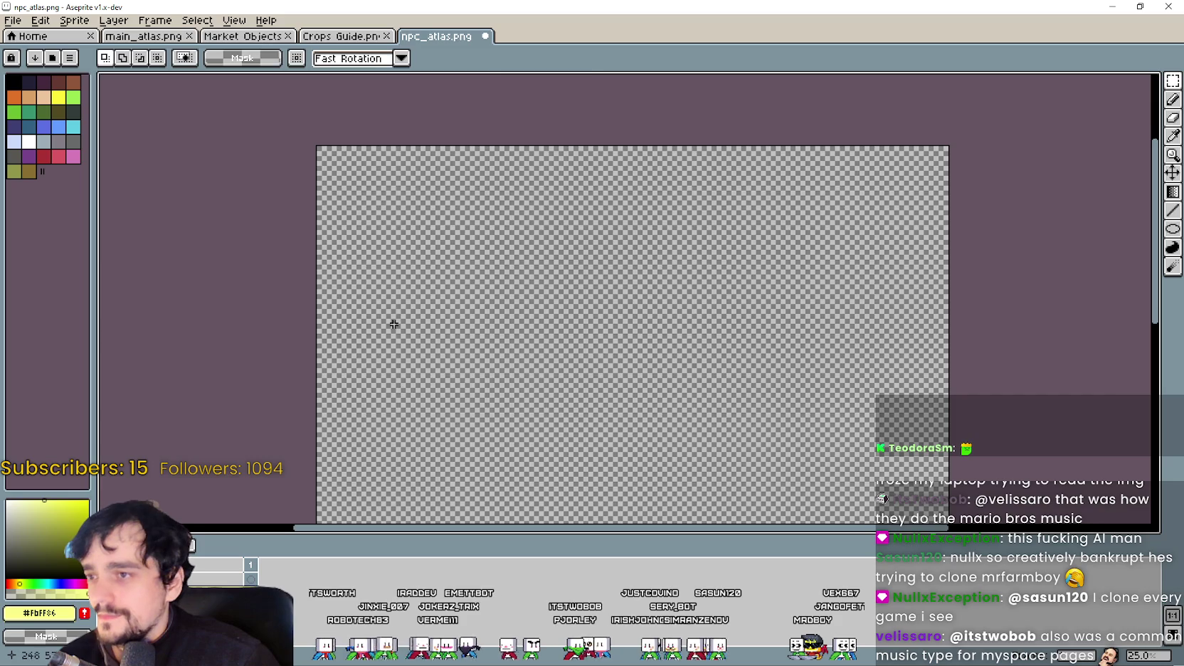
{"action": "key", "text": "ctrl+v"}
{"action": "scroll", "coordinate": [384, 228], "scroll_direction": "up", "scroll_amount": 3}
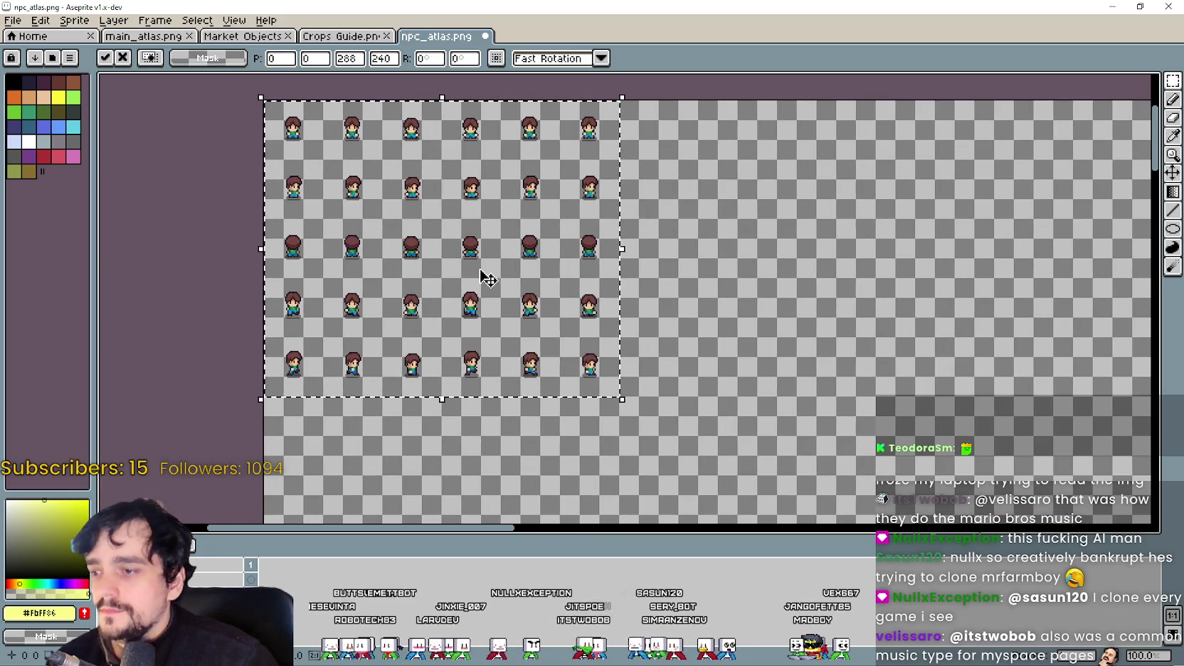
{"action": "scroll", "coordinate": [487, 279], "scroll_direction": "up", "scroll_amount": 2}
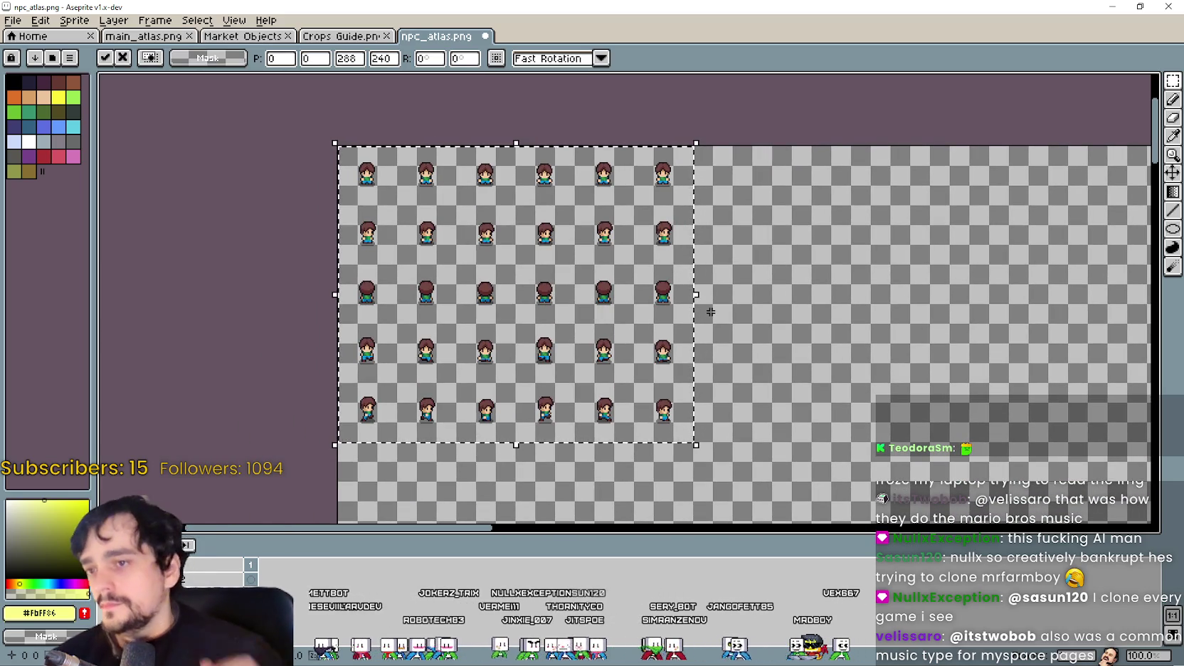
{"action": "key", "text": "ctrl+d"}
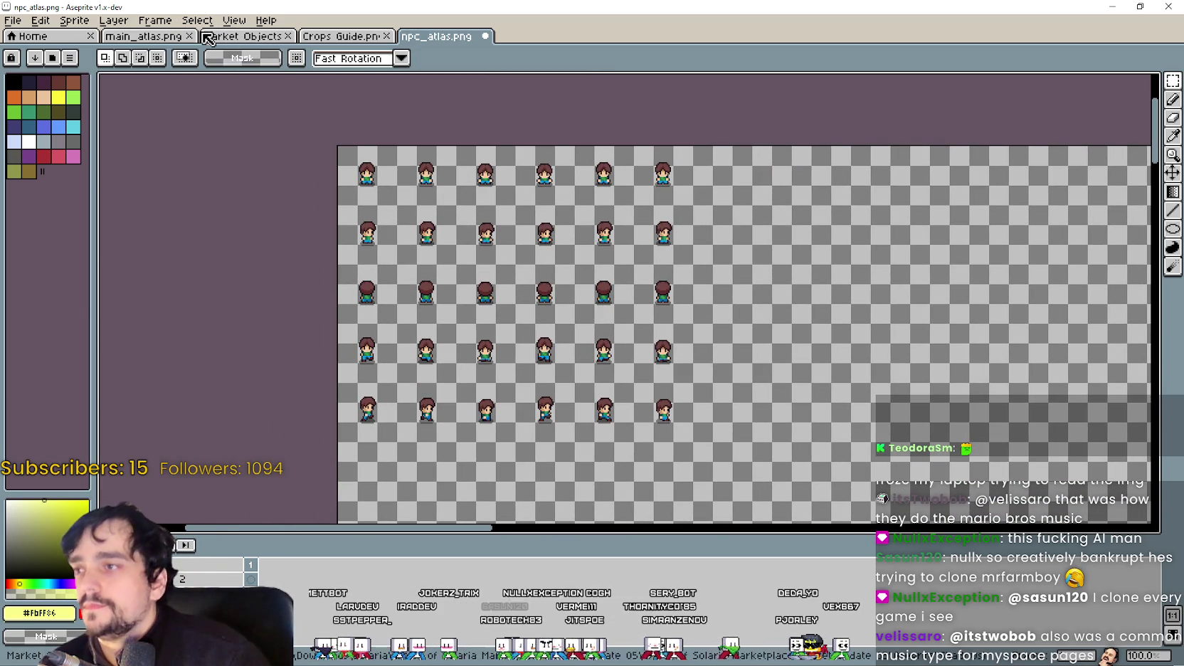
Step: Look over main_atlas.png again, then return to npc_atlas.png
{"action": "left_click", "coordinate": [146, 36]}
{"action": "scroll", "coordinate": [825, 246], "scroll_direction": "down", "scroll_amount": 3}
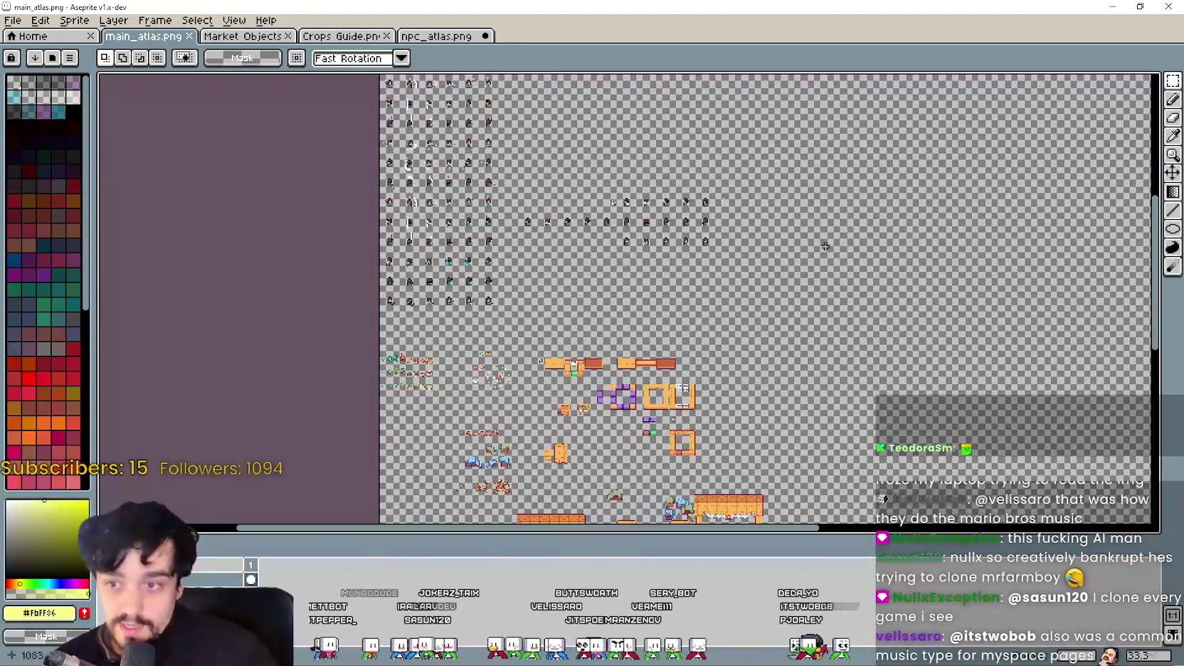
{"action": "scroll", "coordinate": [824, 245], "scroll_direction": "up", "scroll_amount": 1}
{"action": "scroll", "coordinate": [785, 166], "scroll_direction": "up", "scroll_amount": 2}
{"action": "scroll", "coordinate": [785, 166], "scroll_direction": "up", "scroll_amount": 1}
{"action": "scroll", "coordinate": [637, 215], "scroll_direction": "up", "scroll_amount": 1}
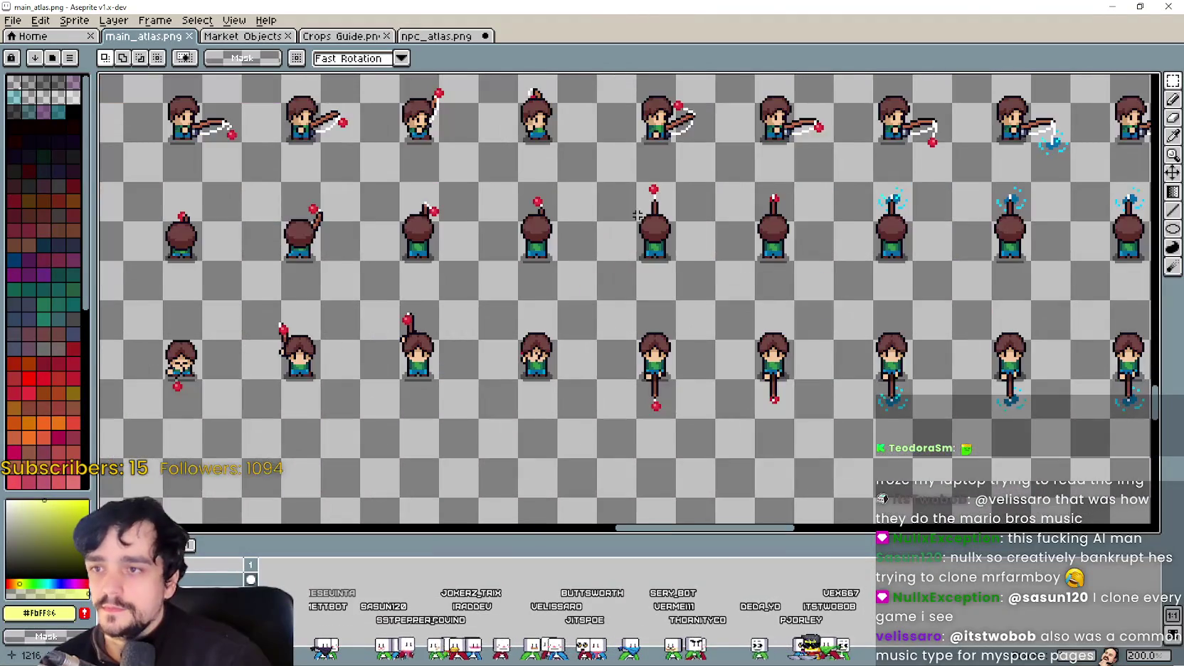
{"action": "scroll", "coordinate": [637, 215], "scroll_direction": "down", "scroll_amount": 3}
{"action": "scroll", "coordinate": [452, 162], "scroll_direction": "down", "scroll_amount": 1}
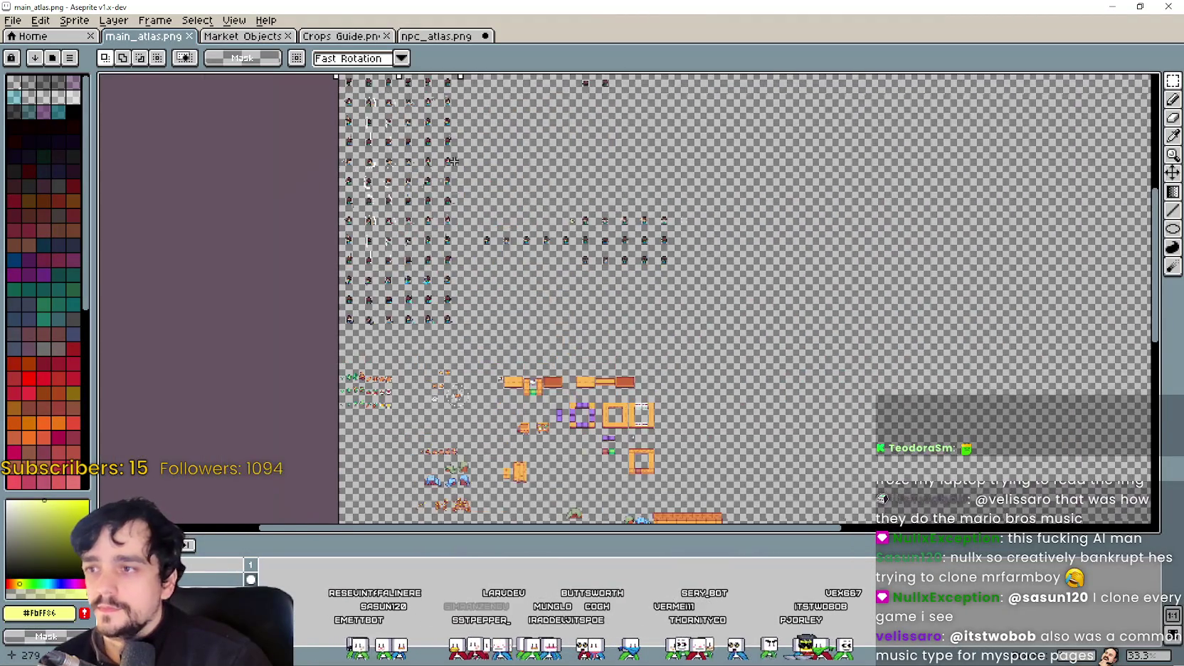
{"action": "scroll", "coordinate": [452, 161], "scroll_direction": "up", "scroll_amount": 1}
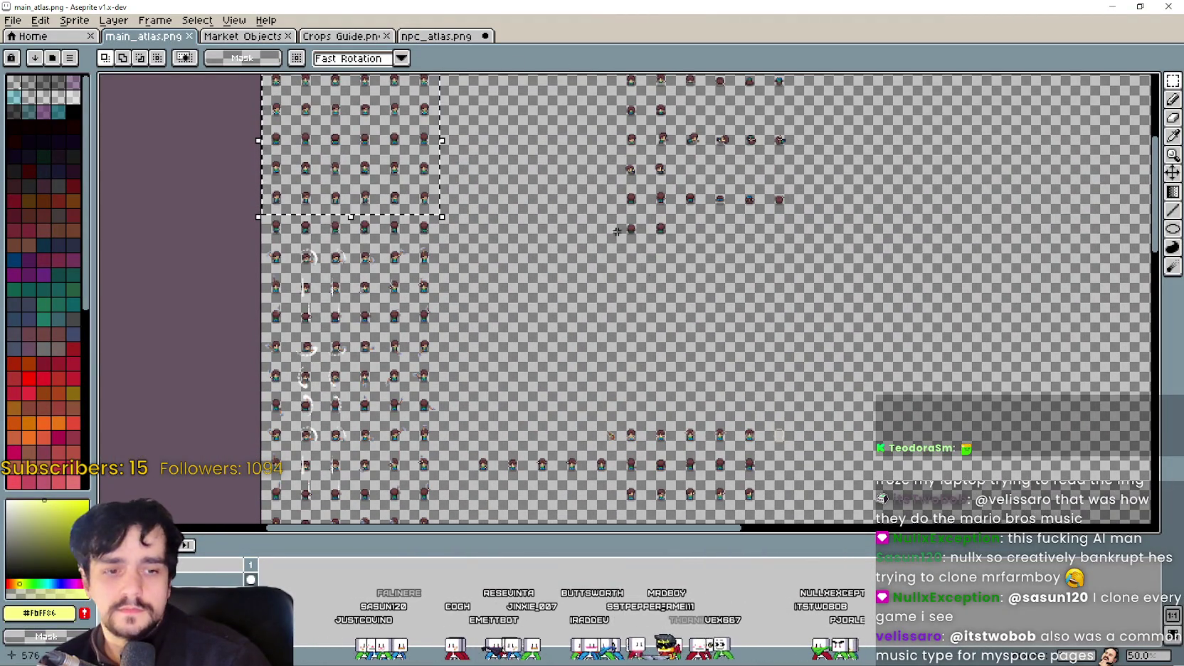
{"action": "left_click", "coordinate": [429, 37]}
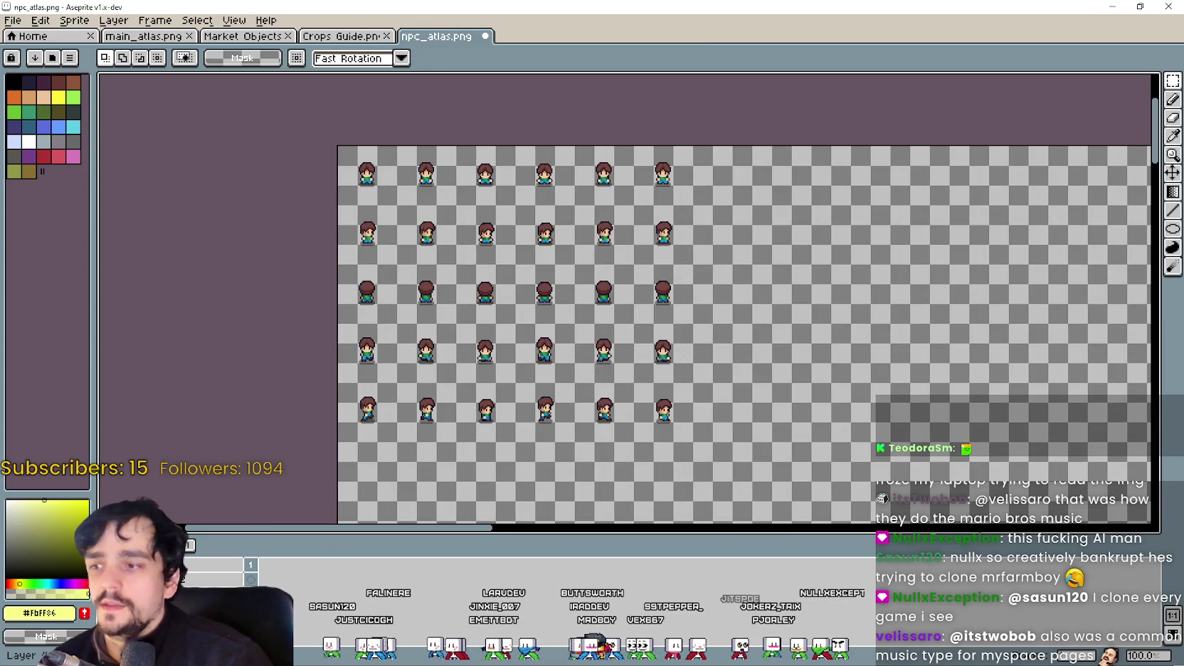
Step: Rename the new layer and select the cel on the second layer
{"action": "double_click", "coordinate": [143, 579]}
{"action": "type", "text": "Positio"}
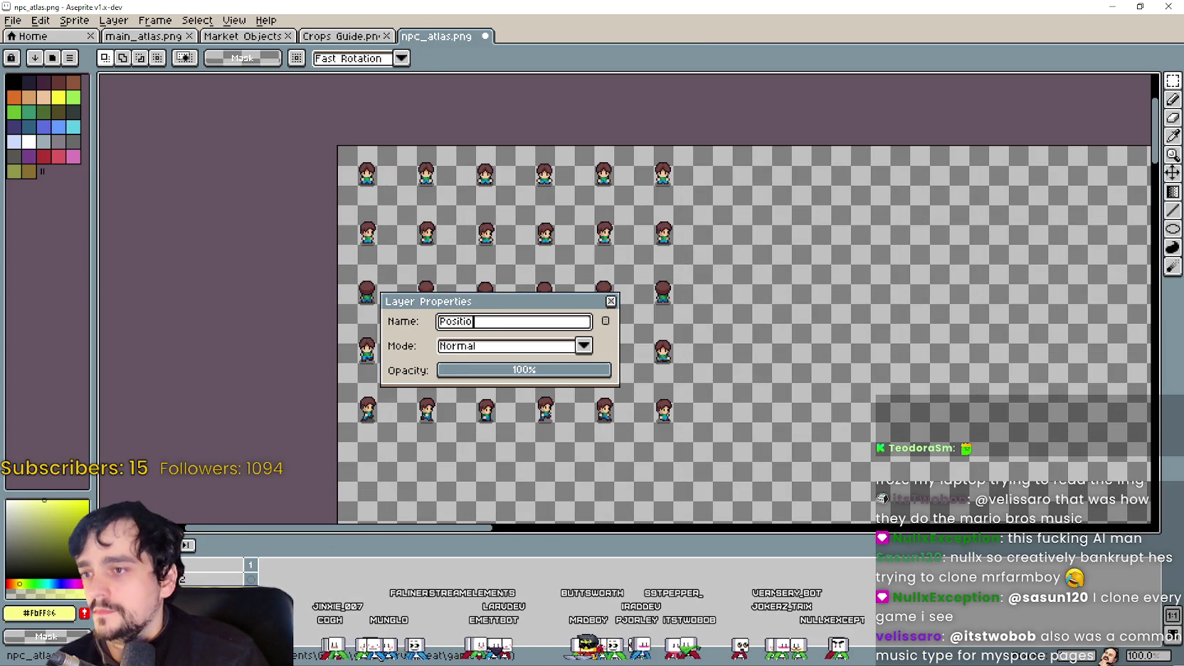
{"action": "key", "text": "Return"}
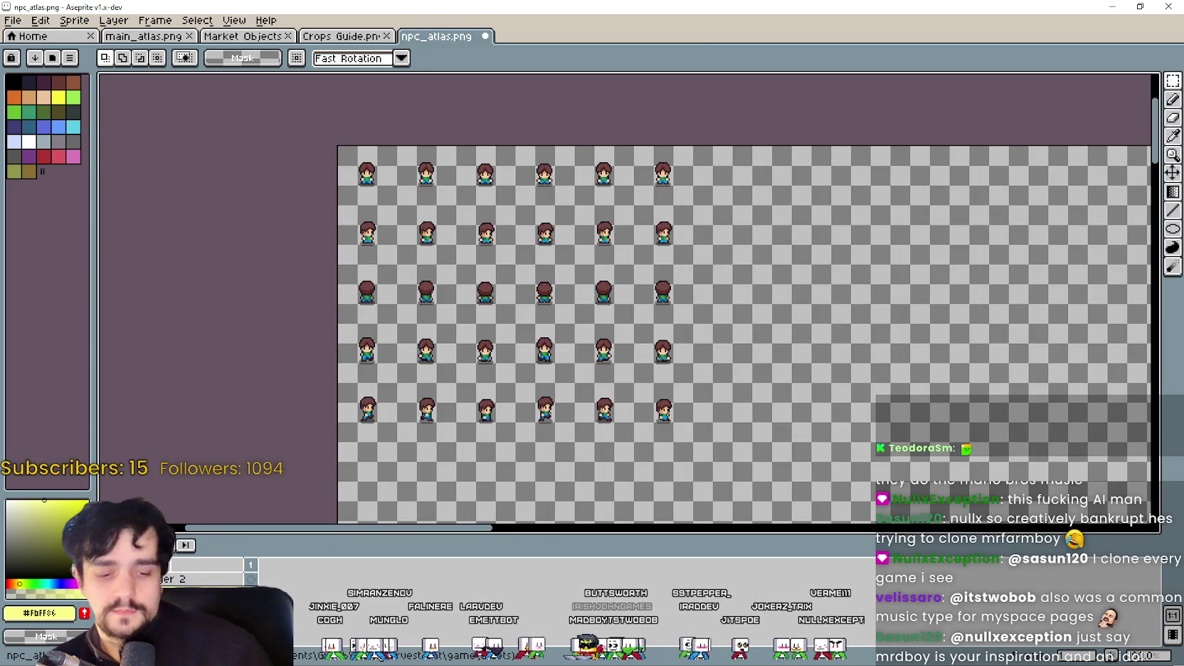
{"action": "left_click", "coordinate": [250, 579]}
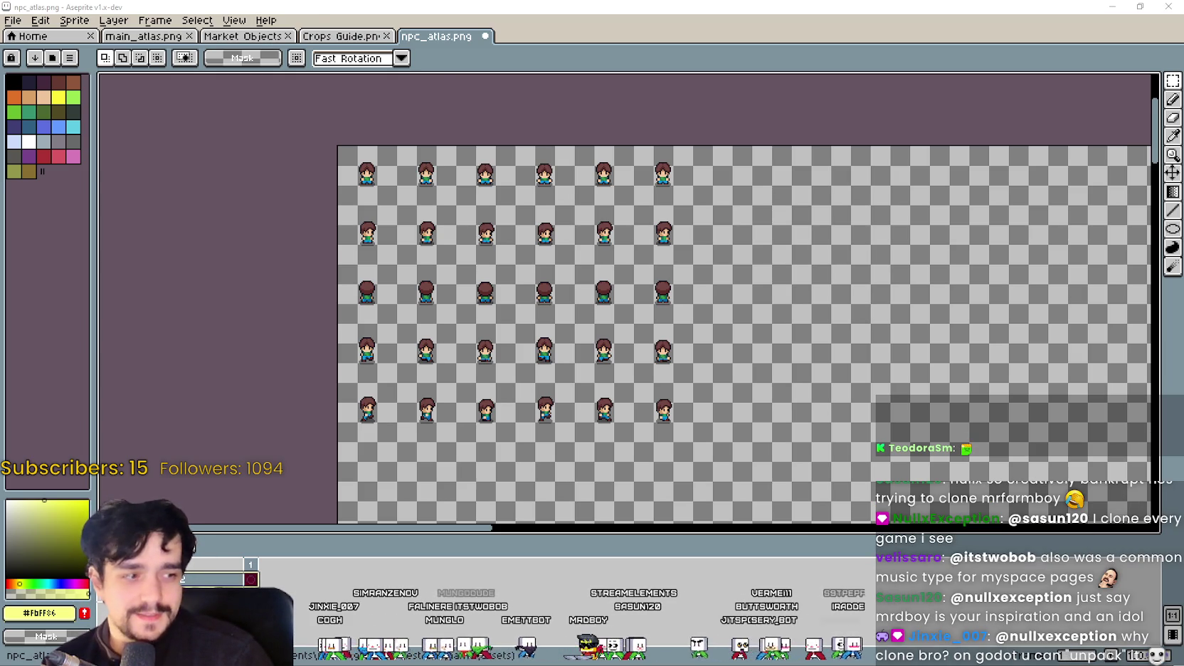
Step: Marquee-select all orange-haired girl frames in Character_1.png and paste them into npc_atlas.png
{"action": "scroll", "coordinate": [847, 426], "scroll_direction": "down", "scroll_amount": 1}
{"action": "scroll", "coordinate": [563, 242], "scroll_direction": "up", "scroll_amount": 1}
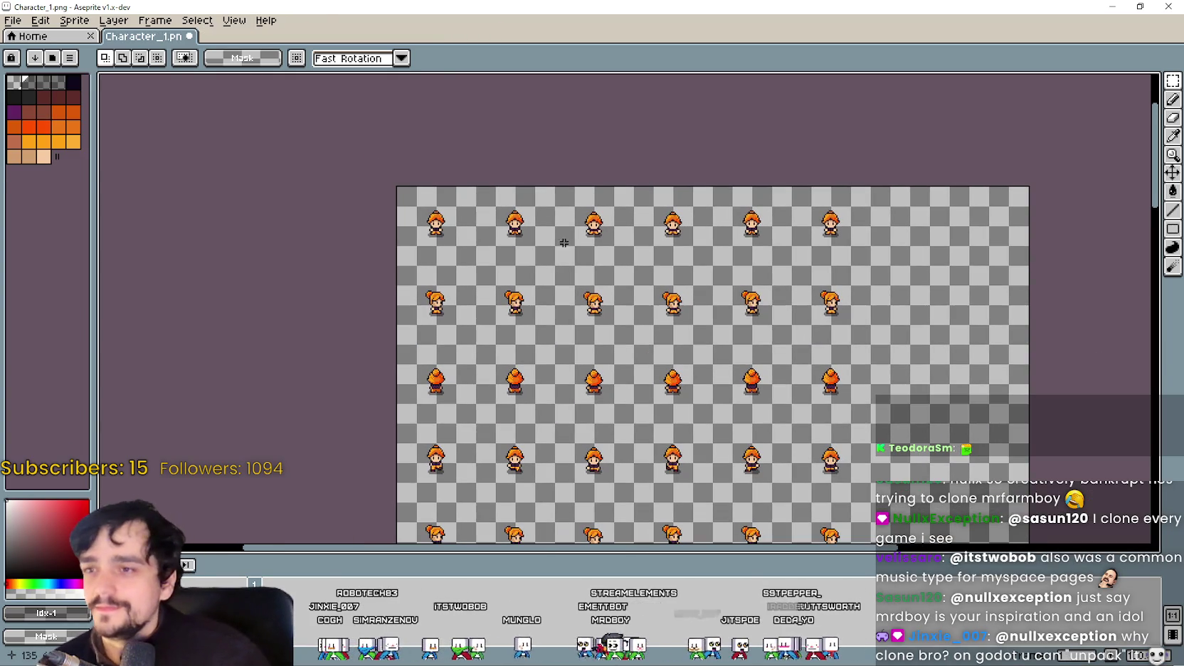
{"action": "scroll", "coordinate": [628, 276], "scroll_direction": "down", "scroll_amount": 2}
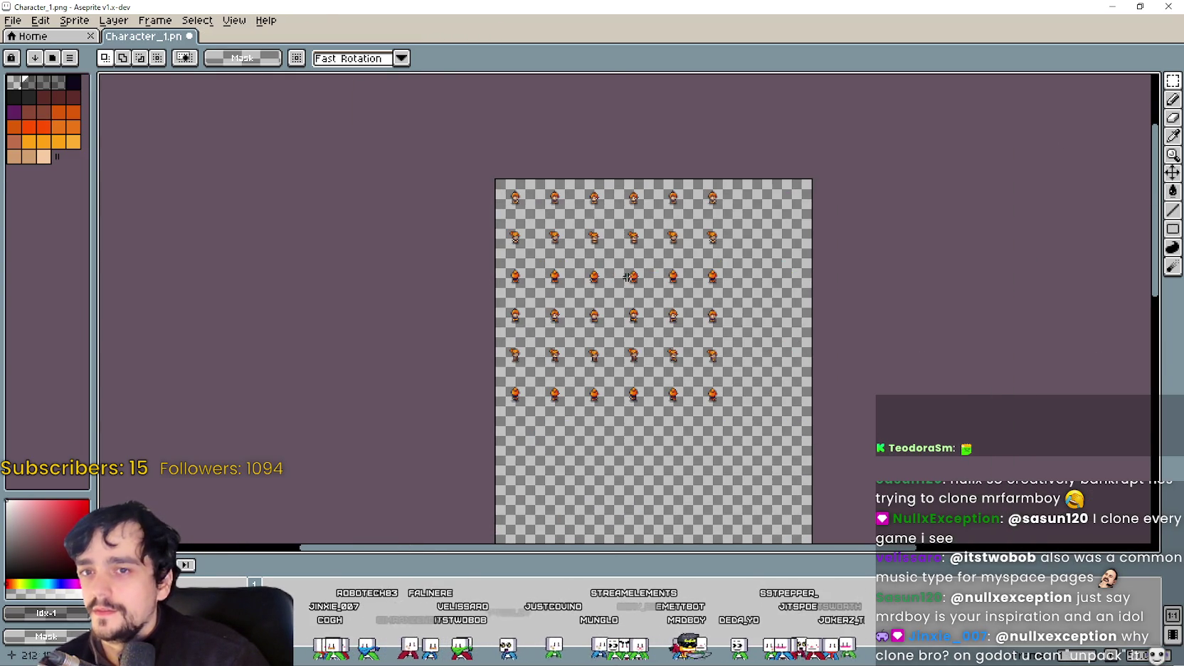
{"action": "left_click_drag", "start_coordinate": [502, 187], "coordinate": [736, 428]}
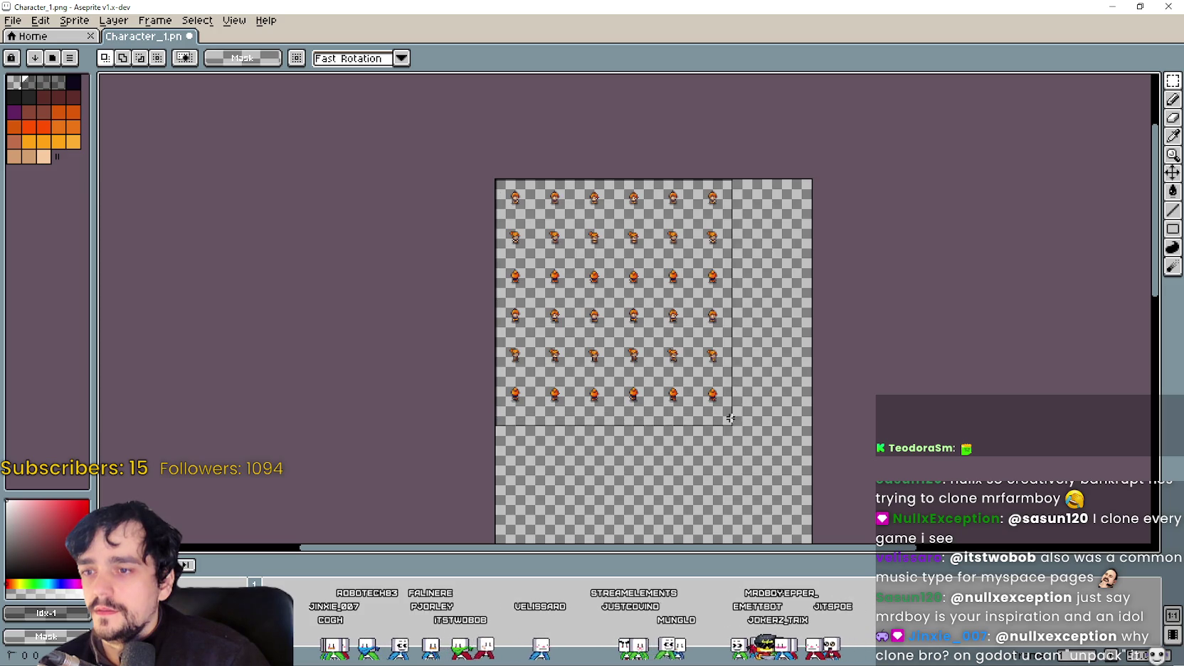
{"action": "left_click", "coordinate": [1121, 6]}
{"action": "scroll", "coordinate": [717, 348], "scroll_direction": "up", "scroll_amount": 2}
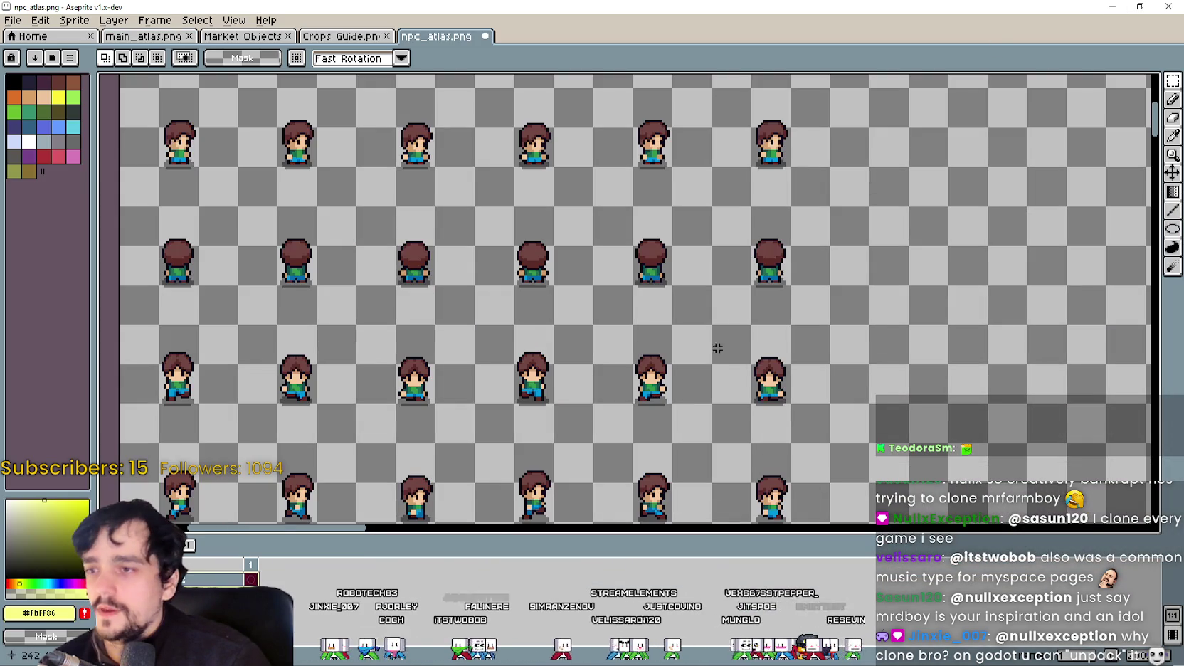
{"action": "scroll", "coordinate": [626, 342], "scroll_direction": "down", "scroll_amount": 2}
{"action": "key", "text": "ctrl+v"}
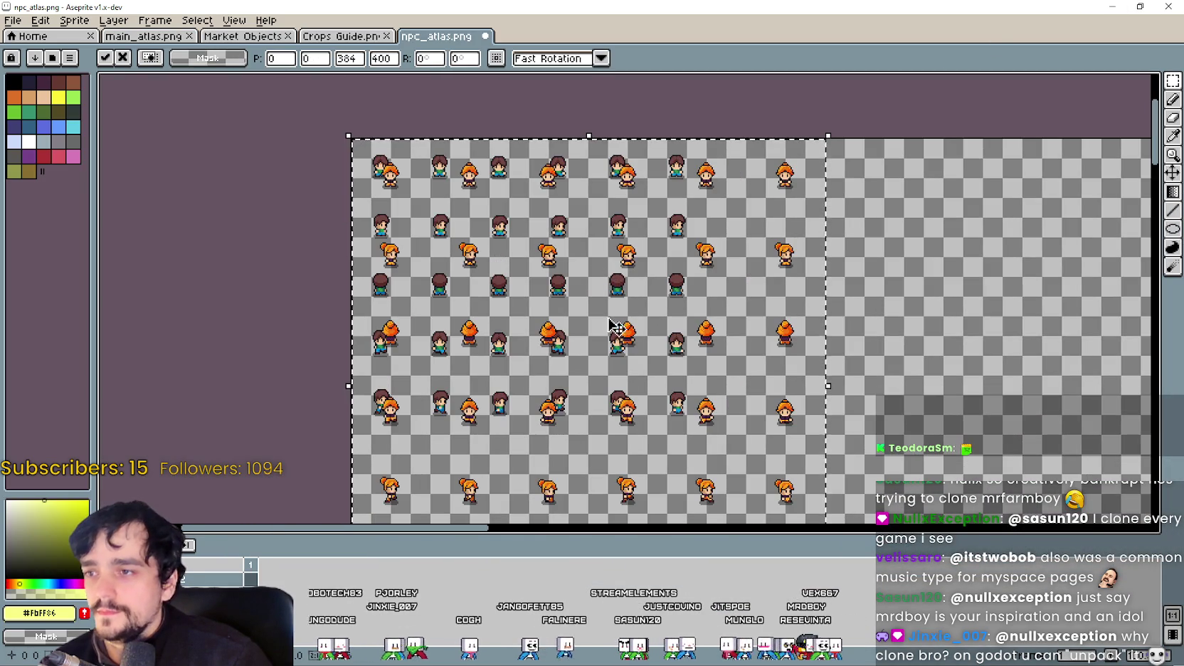
Step: Commit the pasted girl frames and move the top-left orange-haired girl frame into its cell
{"action": "scroll", "coordinate": [427, 271], "scroll_direction": "up", "scroll_amount": 2}
{"action": "key", "text": "Return"}
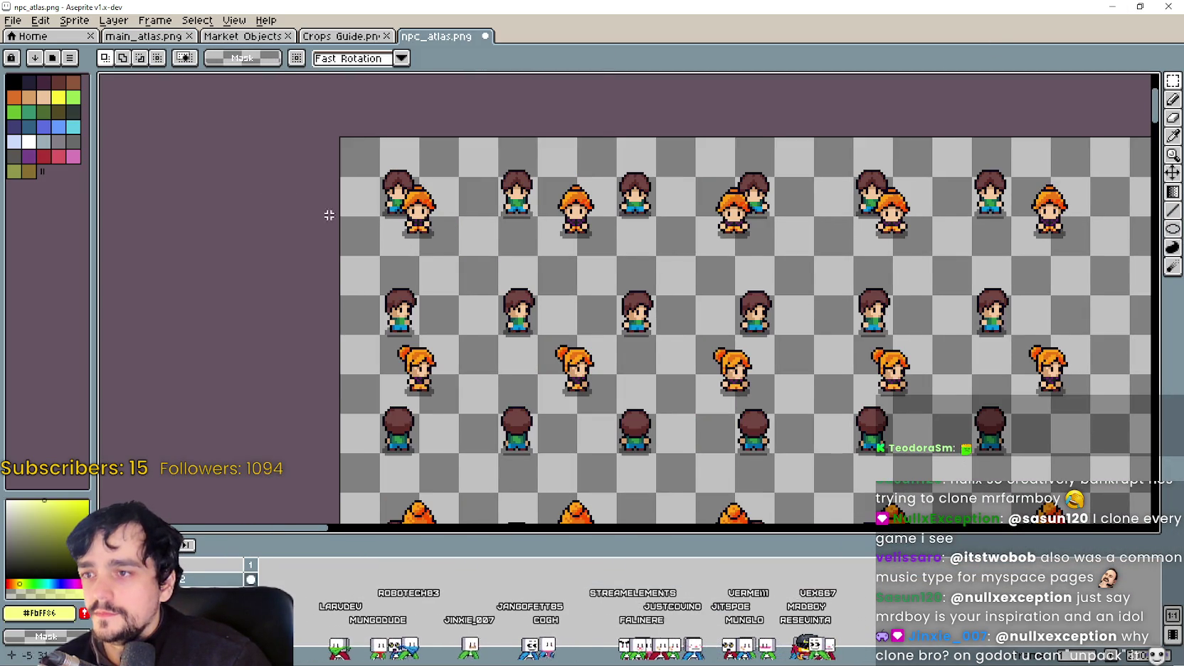
{"action": "scroll", "coordinate": [402, 280], "scroll_direction": "up", "scroll_amount": 1}
{"action": "left_click_drag", "start_coordinate": [402, 280], "coordinate": [515, 151]}
{"action": "mouse_move", "coordinate": [455, 228]}
{"action": "left_mouse_down"}
{"action": "mouse_move", "coordinate": [430, 203]}
{"action": "mouse_move", "coordinate": [438, 209]}
{"action": "left_mouse_up"}
{"action": "scroll", "coordinate": [431, 203], "scroll_direction": "up", "scroll_amount": 1}
{"action": "scroll", "coordinate": [438, 210], "scroll_direction": "down", "scroll_amount": 1}
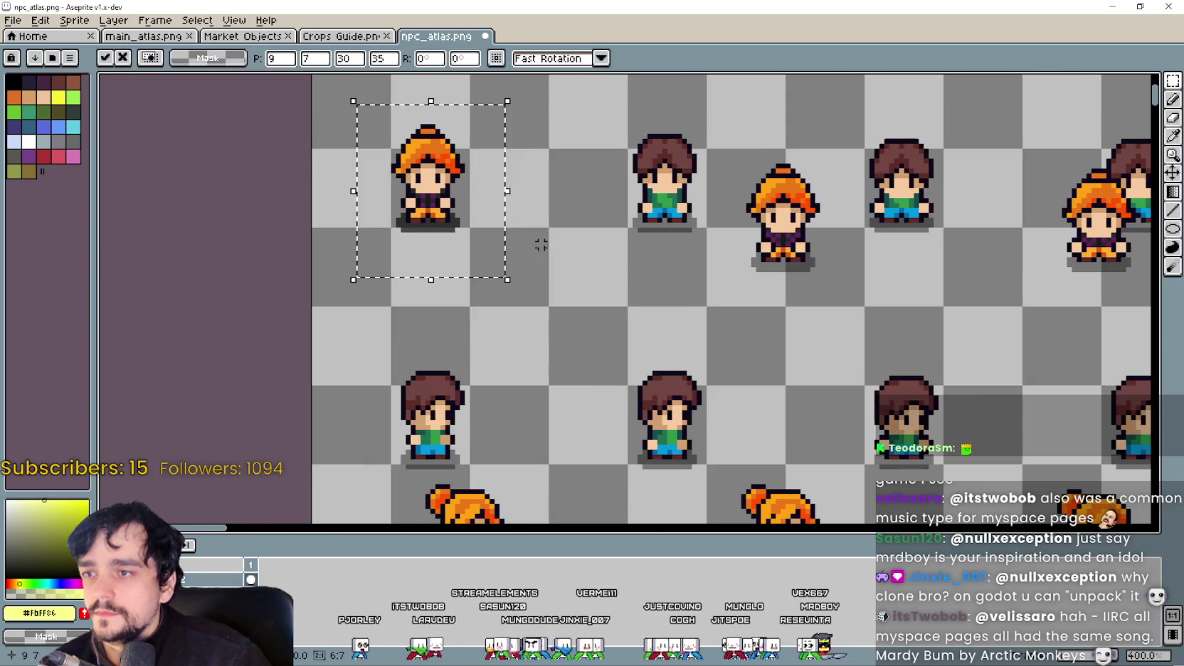
Step: Shift the next orange-haired girl frame into the second-column cell, fine-tuning it by a pixel
{"action": "left_click_drag", "start_coordinate": [573, 313], "coordinate": [666, 196]}
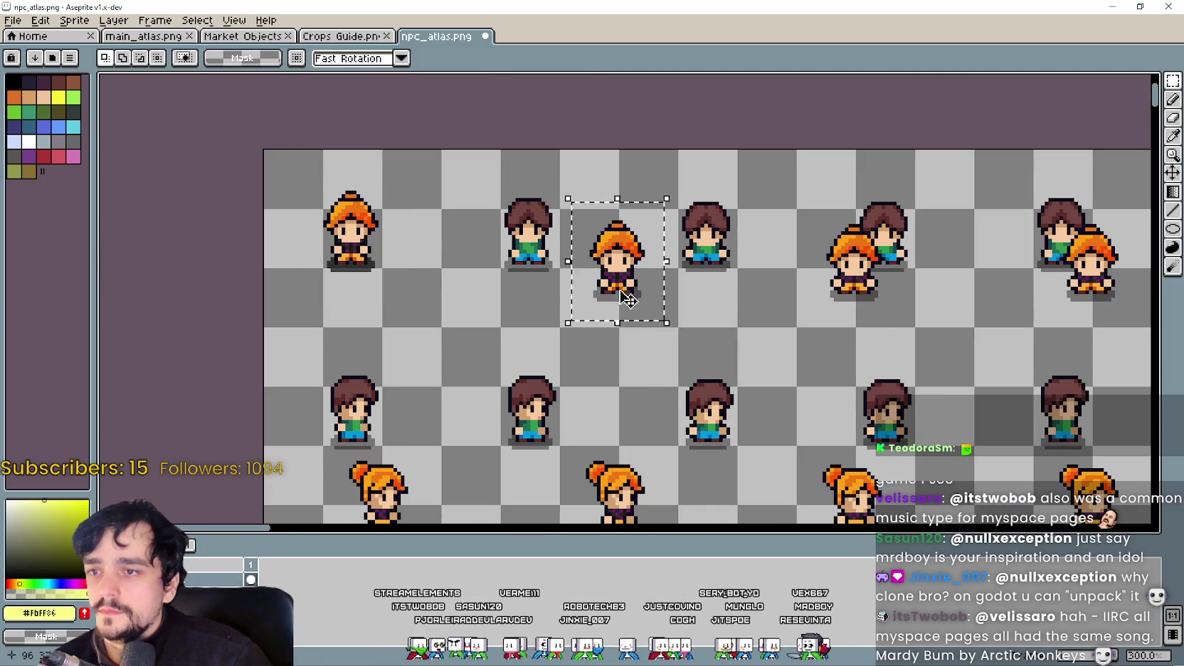
{"action": "mouse_move", "coordinate": [627, 299]}
{"action": "left_mouse_down"}
{"action": "mouse_move", "coordinate": [538, 271]}
{"action": "mouse_move", "coordinate": [547, 281]}
{"action": "left_mouse_up"}
{"action": "scroll", "coordinate": [538, 270], "scroll_direction": "up", "scroll_amount": 3}
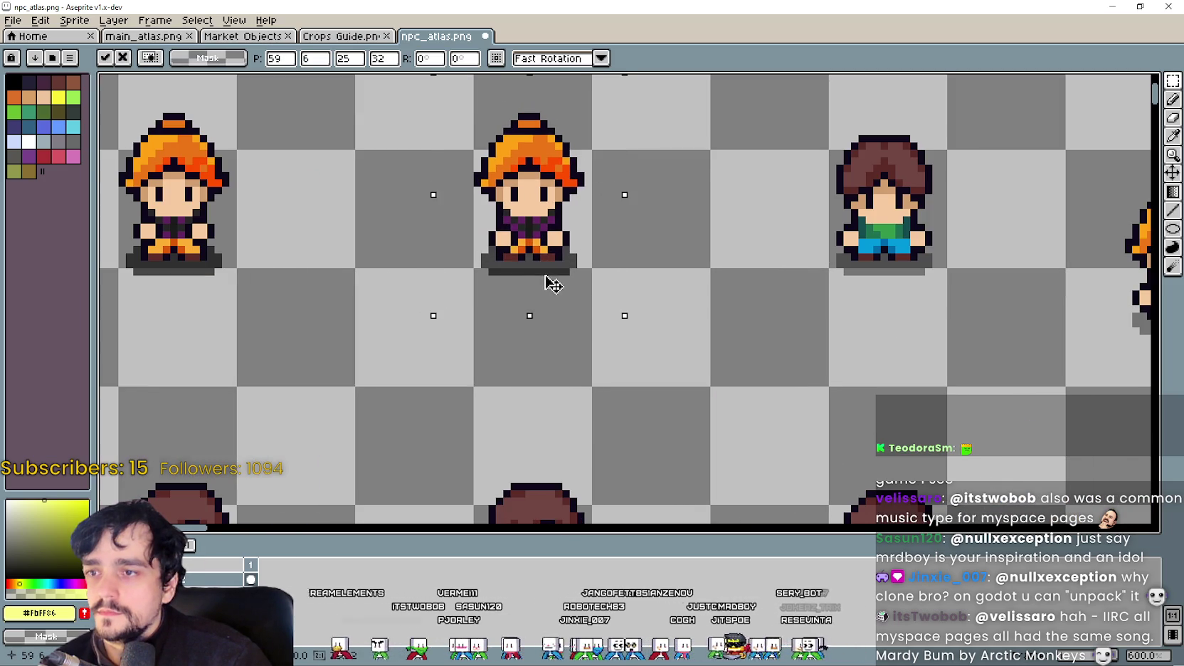
{"action": "scroll", "coordinate": [552, 285], "scroll_direction": "down", "scroll_amount": 2}
{"action": "scroll", "coordinate": [596, 287], "scroll_direction": "right", "scroll_amount": 3}
{"action": "mouse_move", "coordinate": [613, 318]}
{"action": "left_mouse_down"}
{"action": "mouse_move", "coordinate": [464, 271]}
{"action": "mouse_move", "coordinate": [510, 286]}
{"action": "left_mouse_up"}
{"action": "scroll", "coordinate": [464, 270], "scroll_direction": "up", "scroll_amount": 3}
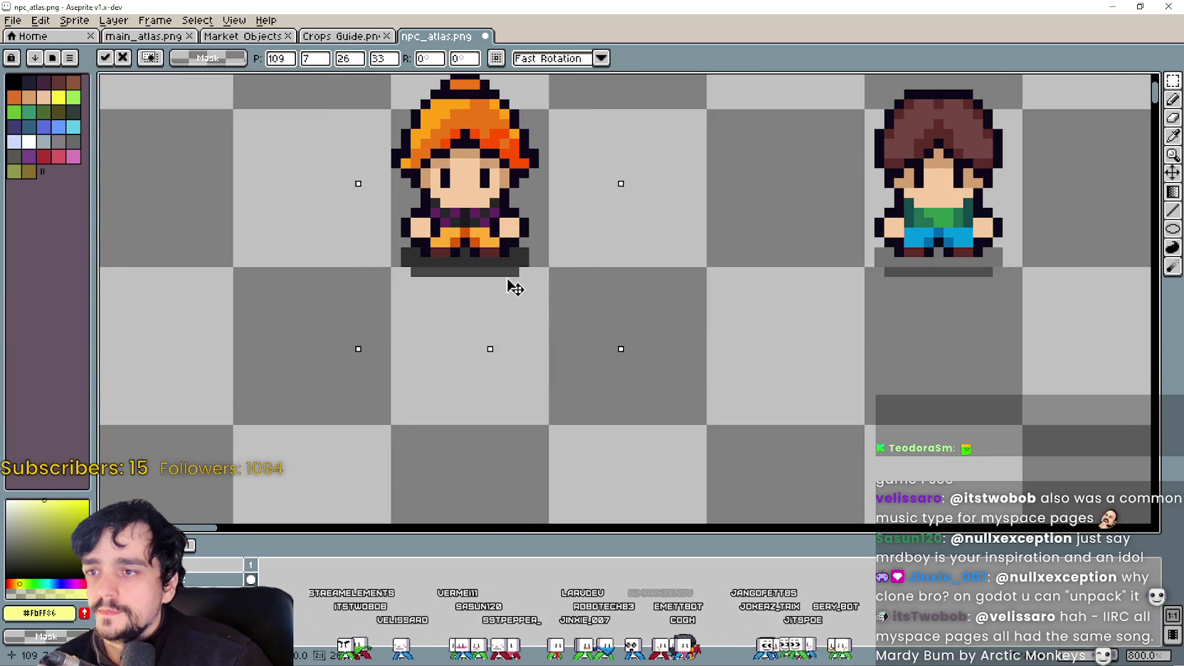
{"action": "scroll", "coordinate": [511, 285], "scroll_direction": "down", "scroll_amount": 1}
{"action": "scroll", "coordinate": [603, 283], "scroll_direction": "down", "scroll_amount": 1}
{"action": "scroll", "coordinate": [692, 304], "scroll_direction": "right", "scroll_amount": 3}
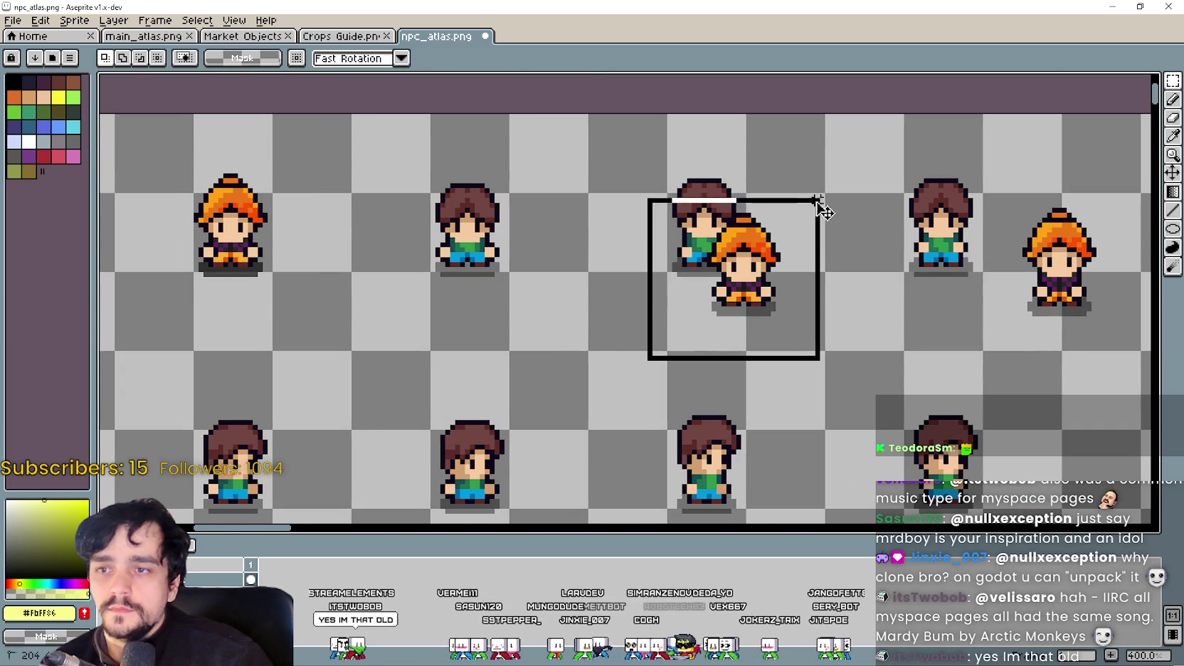
{"action": "left_click_drag", "start_coordinate": [740, 299], "coordinate": [498, 299]}
{"action": "scroll", "coordinate": [498, 299], "scroll_direction": "up", "scroll_amount": 3}
{"action": "scroll", "coordinate": [444, 310], "scroll_direction": "up", "scroll_amount": 2}
{"action": "left_click_drag", "start_coordinate": [539, 263], "coordinate": [552, 259]}
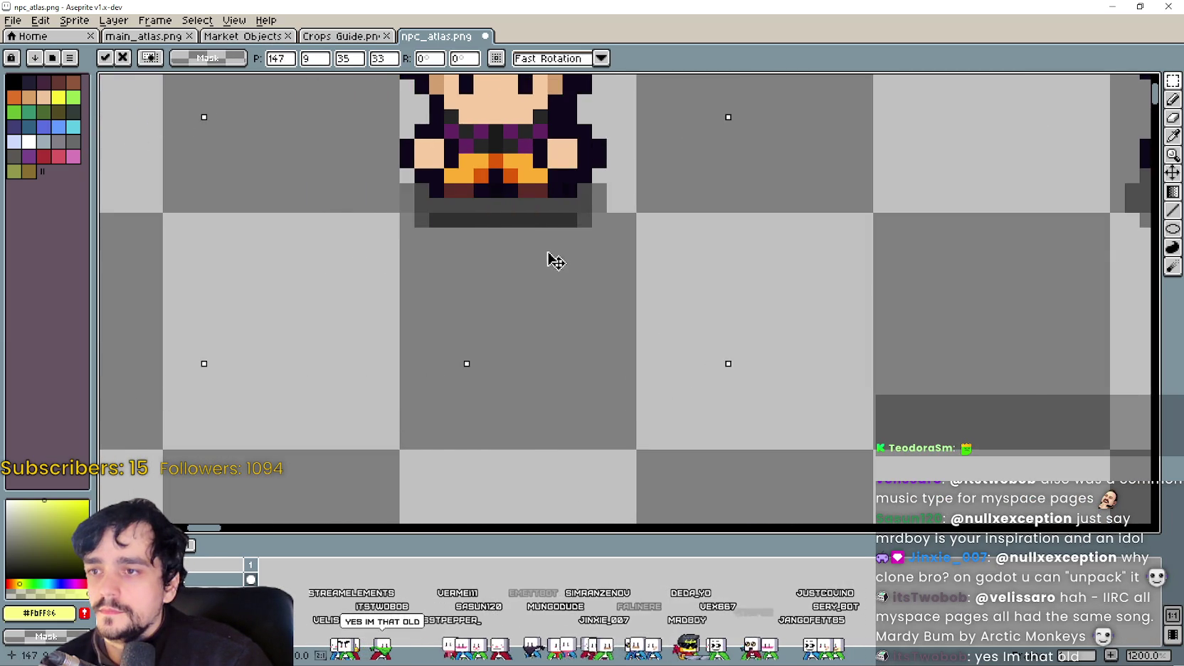
{"action": "scroll", "coordinate": [685, 249], "scroll_direction": "down", "scroll_amount": 4}
{"action": "scroll", "coordinate": [844, 268], "scroll_direction": "right", "scroll_amount": 3}
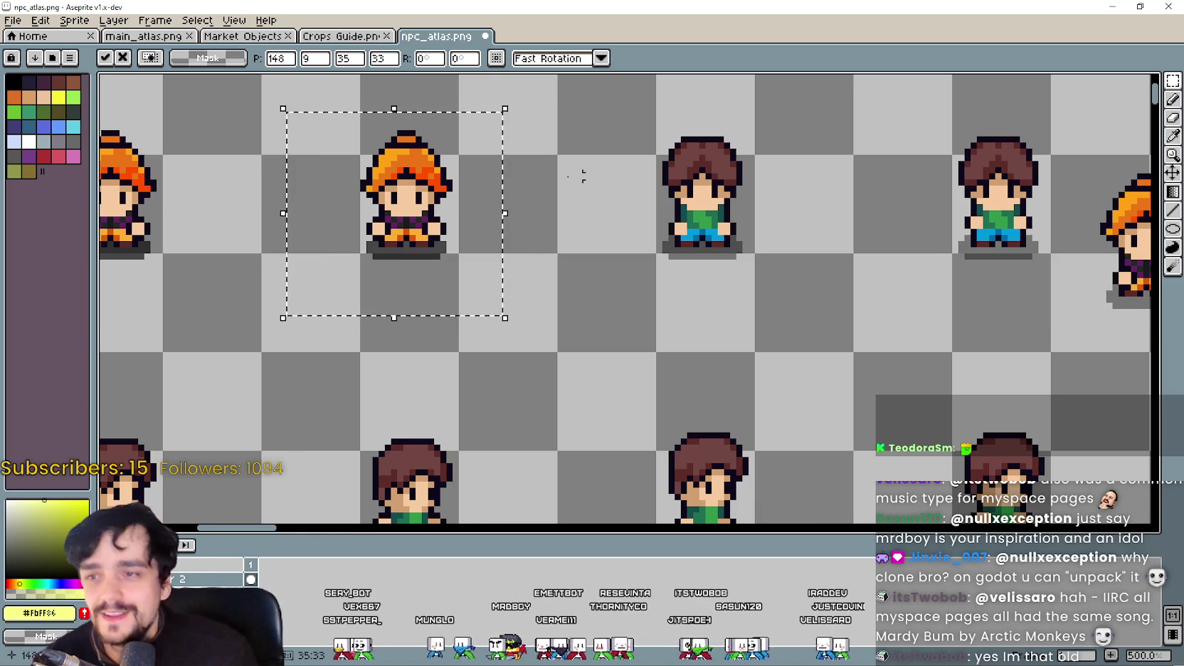
Step: Move another orange-haired girl frame into the next top-row cell
{"action": "scroll", "coordinate": [582, 176], "scroll_direction": "down", "scroll_amount": 1}
{"action": "scroll", "coordinate": [576, 238], "scroll_direction": "down", "scroll_amount": 1}
{"action": "scroll", "coordinate": [576, 238], "scroll_direction": "down", "scroll_amount": 1}
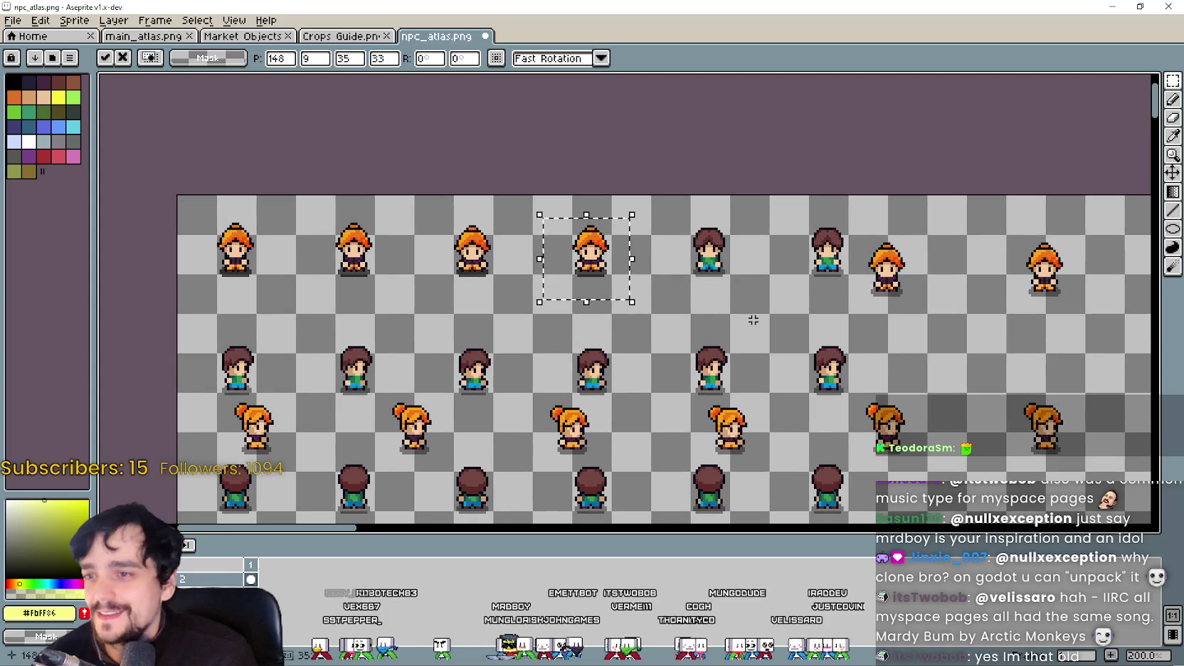
{"action": "left_click_drag", "start_coordinate": [859, 313], "coordinate": [919, 206]}
{"action": "scroll", "coordinate": [886, 306], "scroll_direction": "up", "scroll_amount": 1}
{"action": "mouse_move", "coordinate": [886, 249]}
{"action": "left_mouse_down"}
{"action": "mouse_move", "coordinate": [611, 237]}
{"action": "mouse_move", "coordinate": [645, 237]}
{"action": "left_mouse_up"}
Step: Line up the rightmost top-row orange-haired girl with the others and commit the move
{"action": "scroll", "coordinate": [611, 237], "scroll_direction": "up", "scroll_amount": 4}
{"action": "scroll", "coordinate": [683, 235], "scroll_direction": "down", "scroll_amount": 3}
{"action": "scroll", "coordinate": [727, 301], "scroll_direction": "down", "scroll_amount": 2}
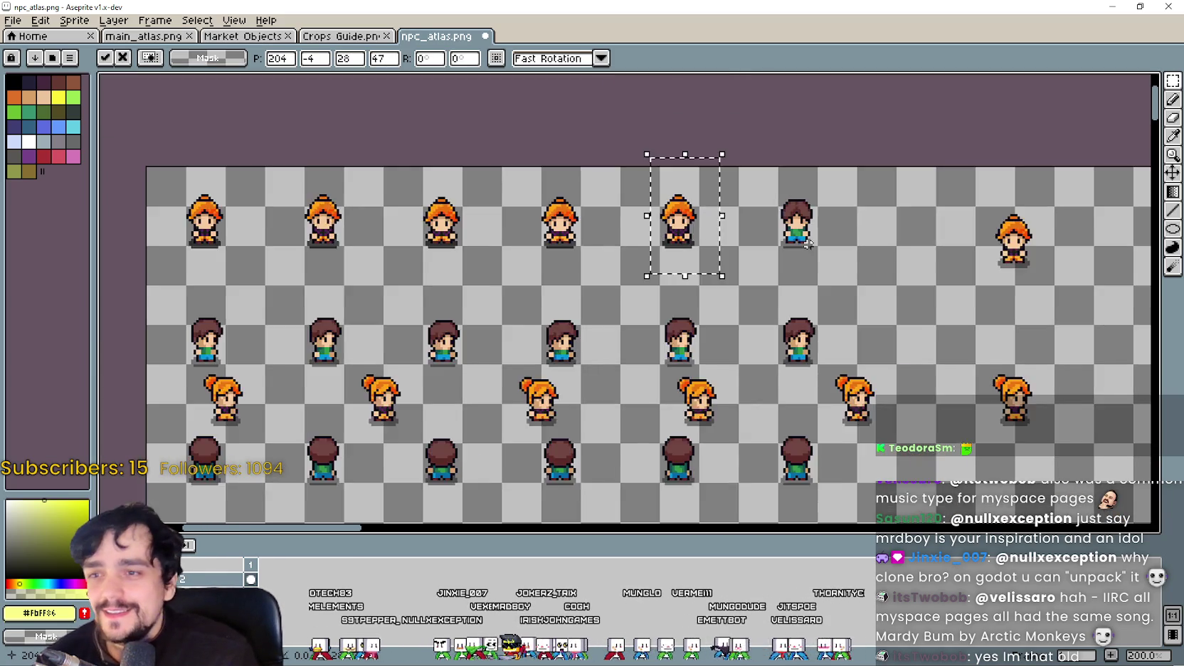
{"action": "scroll", "coordinate": [727, 302], "scroll_direction": "up", "scroll_amount": 2}
{"action": "left_click_drag", "start_coordinate": [773, 343], "coordinate": [956, 175]}
{"action": "mouse_move", "coordinate": [895, 318]}
{"action": "left_mouse_down"}
{"action": "mouse_move", "coordinate": [448, 281]}
{"action": "mouse_move", "coordinate": [493, 278]}
{"action": "left_mouse_up"}
{"action": "scroll", "coordinate": [453, 284], "scroll_direction": "up", "scroll_amount": 2}
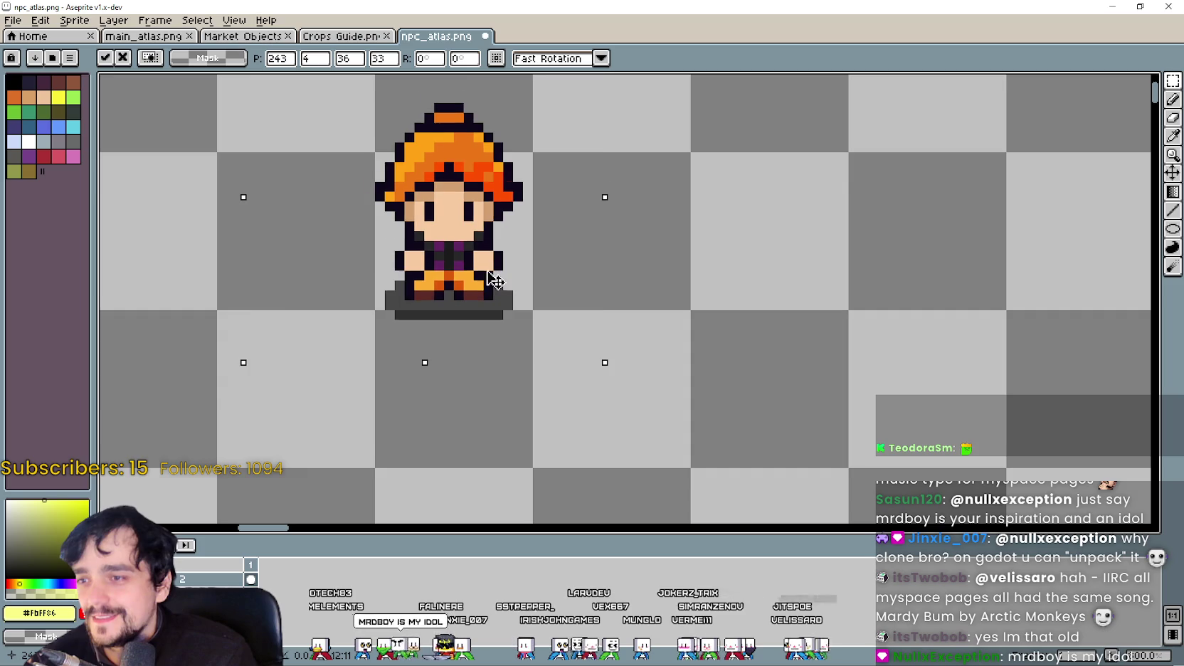
{"action": "scroll", "coordinate": [498, 281], "scroll_direction": "down", "scroll_amount": 1}
{"action": "scroll", "coordinate": [498, 281], "scroll_direction": "down", "scroll_amount": 2}
{"action": "left_click", "coordinate": [270, 362]}
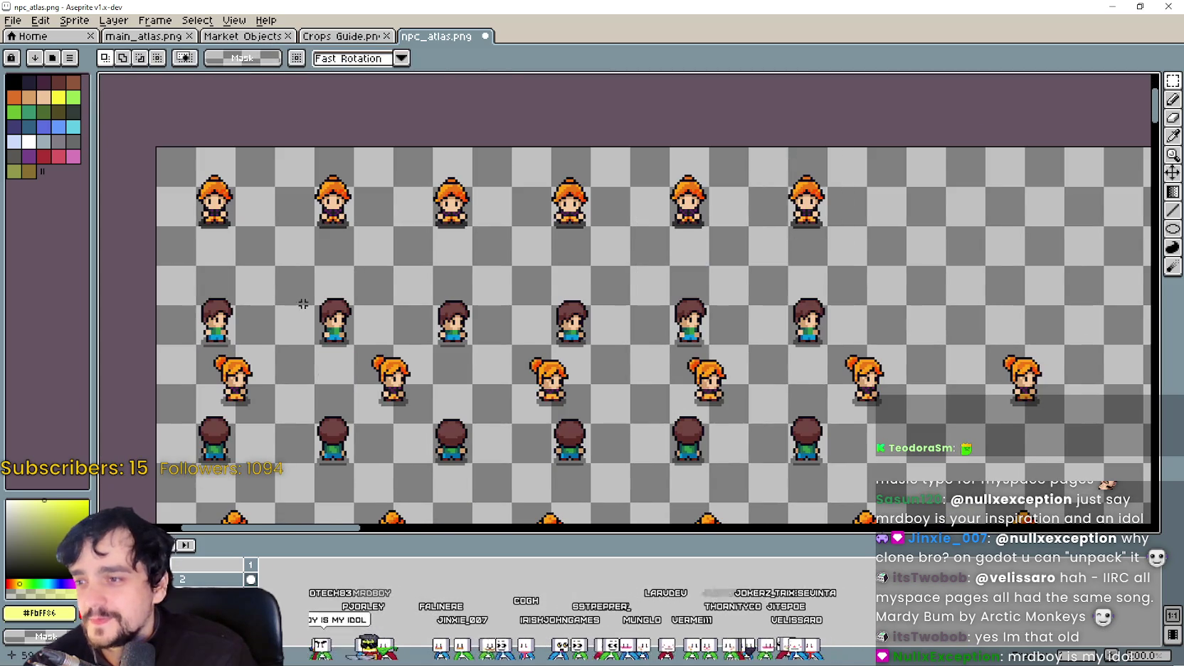
Step: Select the side-facing orange-haired girl frame and nudge it up one pixel
{"action": "scroll", "coordinate": [271, 363], "scroll_direction": "up", "scroll_amount": 1}
{"action": "left_click_drag", "start_coordinate": [279, 429], "coordinate": [390, 279]}
{"action": "scroll", "coordinate": [378, 312], "scroll_direction": "up", "scroll_amount": 2}
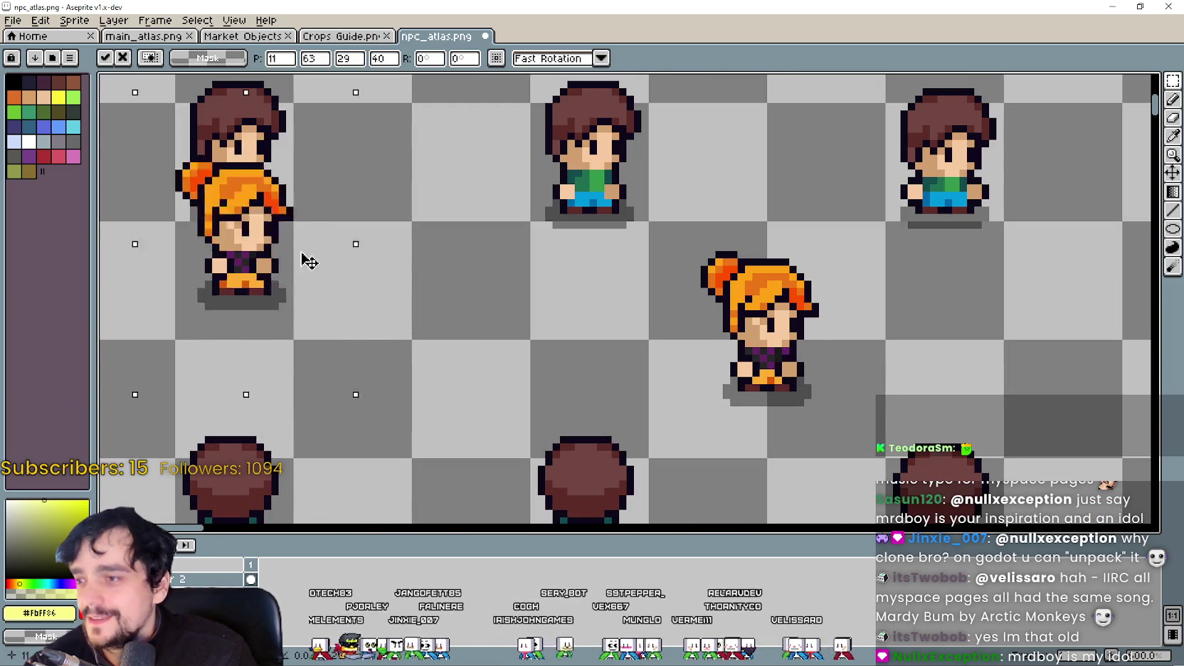
{"action": "scroll", "coordinate": [306, 206], "scroll_direction": "up", "scroll_amount": 1}
{"action": "scroll", "coordinate": [295, 227], "scroll_direction": "down", "scroll_amount": 3}
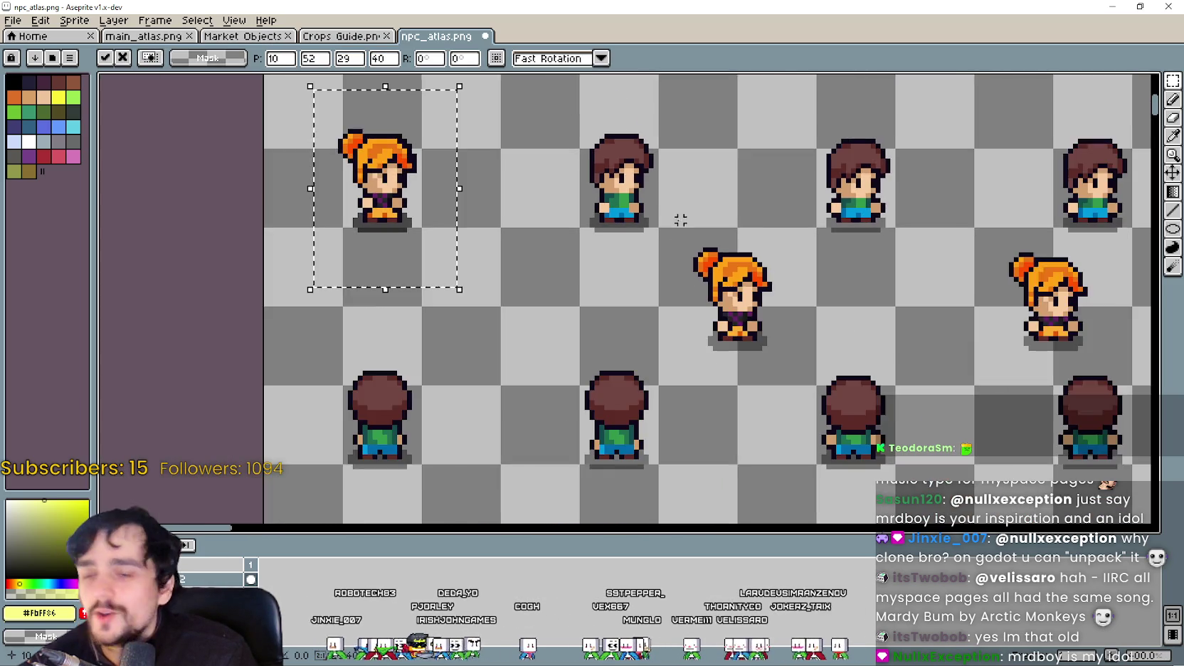
{"action": "scroll", "coordinate": [671, 333], "scroll_direction": "up", "scroll_amount": 1}
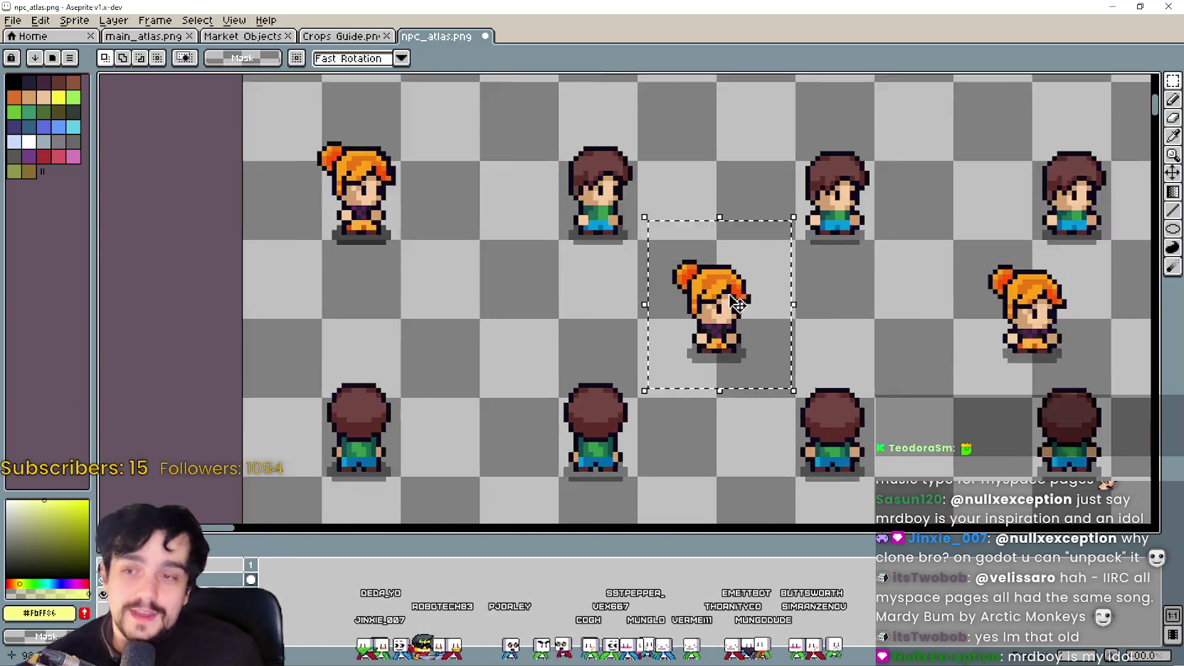
{"action": "scroll", "coordinate": [711, 306], "scroll_direction": "up", "scroll_amount": 2}
{"action": "scroll", "coordinate": [569, 199], "scroll_direction": "up", "scroll_amount": 2}
{"action": "scroll", "coordinate": [655, 242], "scroll_direction": "up", "scroll_amount": 2}
{"action": "left_click_drag", "start_coordinate": [655, 242], "coordinate": [678, 228]}
Step: Move the lower orange-haired girl frame into the side-facing row and commit it
{"action": "scroll", "coordinate": [700, 220], "scroll_direction": "down", "scroll_amount": 2}
{"action": "scroll", "coordinate": [683, 284], "scroll_direction": "down", "scroll_amount": 2}
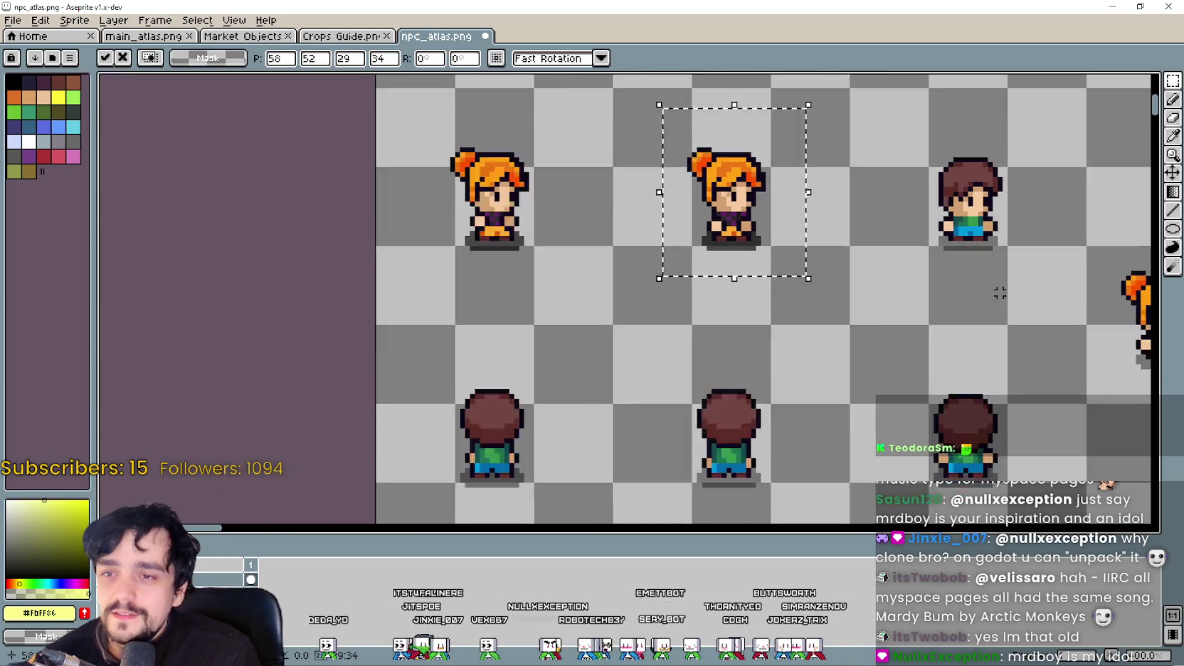
{"action": "scroll", "coordinate": [670, 324], "scroll_direction": "down", "scroll_amount": 2}
{"action": "left_click_drag", "start_coordinate": [770, 405], "coordinate": [882, 284]}
{"action": "scroll", "coordinate": [779, 349], "scroll_direction": "up", "scroll_amount": 2}
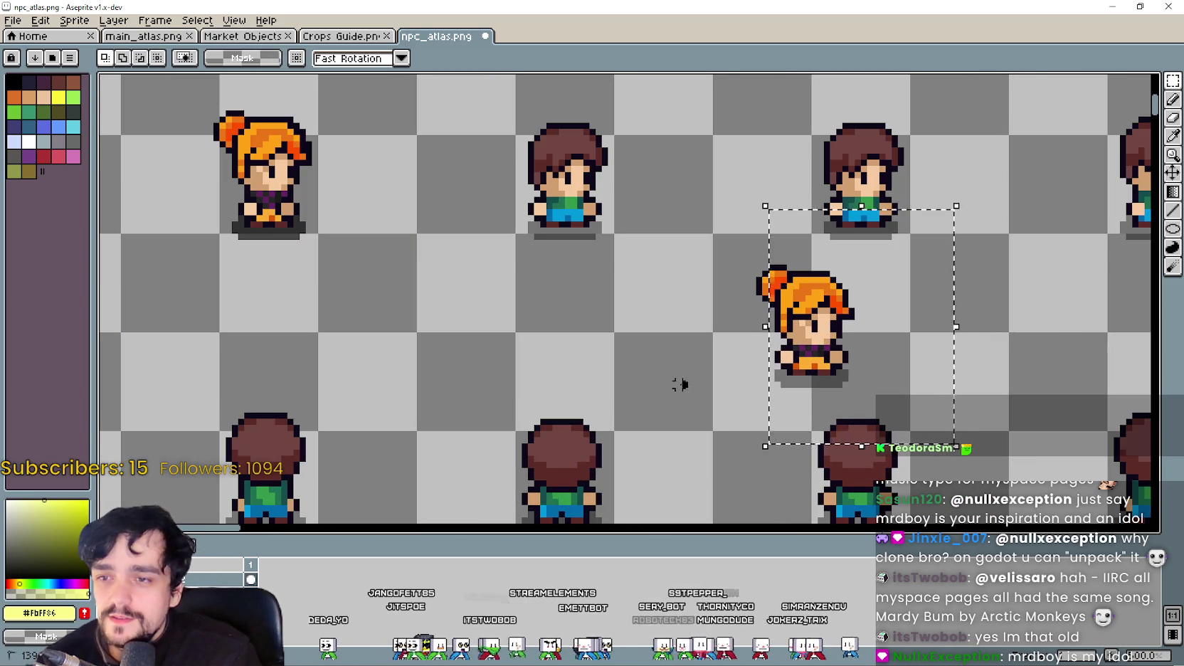
{"action": "mouse_move", "coordinate": [792, 338]}
{"action": "left_mouse_down"}
{"action": "mouse_move", "coordinate": [621, 212]}
{"action": "mouse_move", "coordinate": [619, 240]}
{"action": "left_mouse_up"}
{"action": "scroll", "coordinate": [621, 212], "scroll_direction": "up", "scroll_amount": 2}
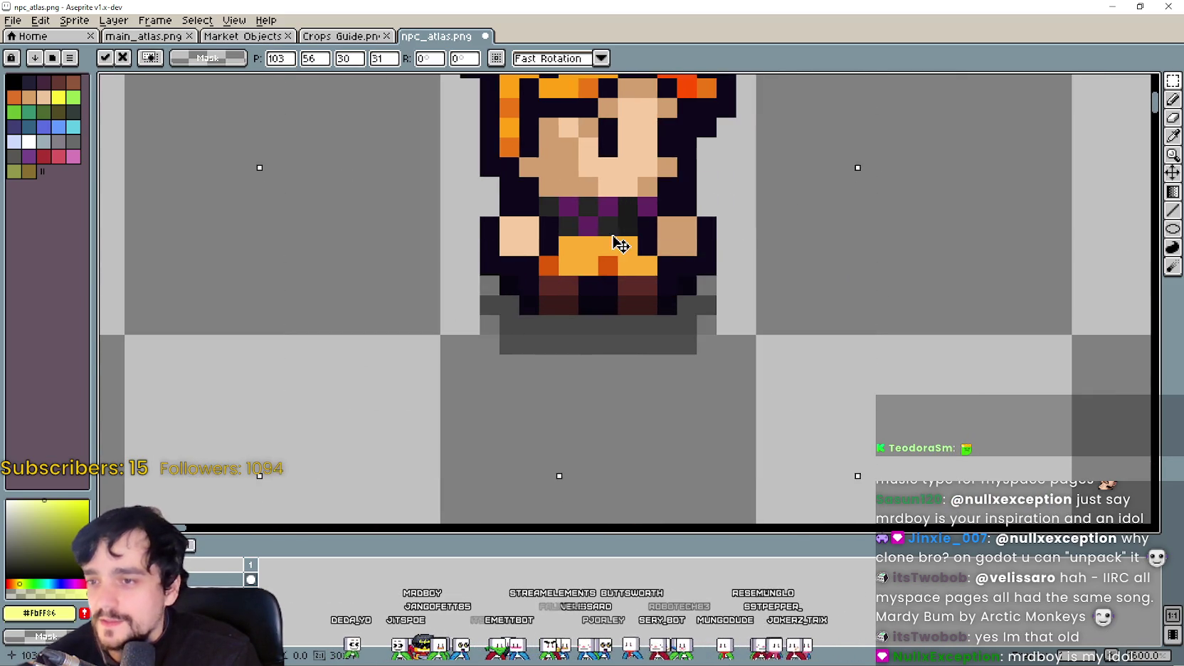
{"action": "scroll", "coordinate": [618, 238], "scroll_direction": "down", "scroll_amount": 3}
{"action": "scroll", "coordinate": [686, 303], "scroll_direction": "up", "scroll_amount": 2}
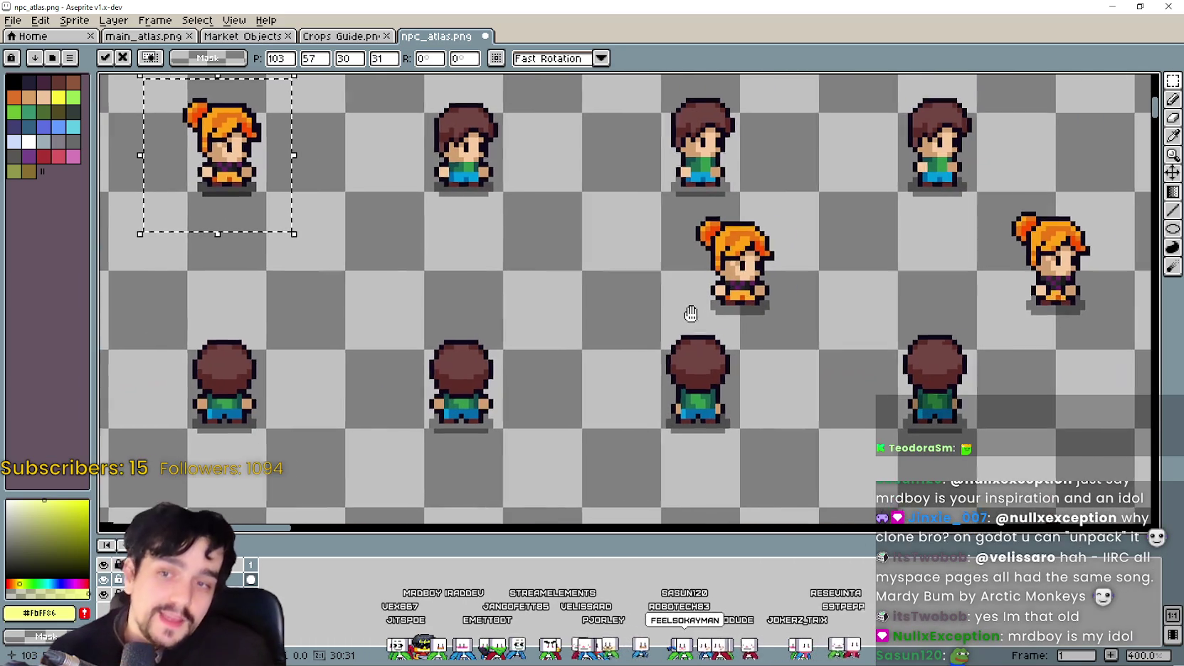
{"action": "left_click", "coordinate": [685, 291]}
Step: Move the selected girl frame up-left into line with the row
{"action": "scroll", "coordinate": [795, 207], "scroll_direction": "up", "scroll_amount": 2}
{"action": "scroll", "coordinate": [796, 207], "scroll_direction": "down", "scroll_amount": 2}
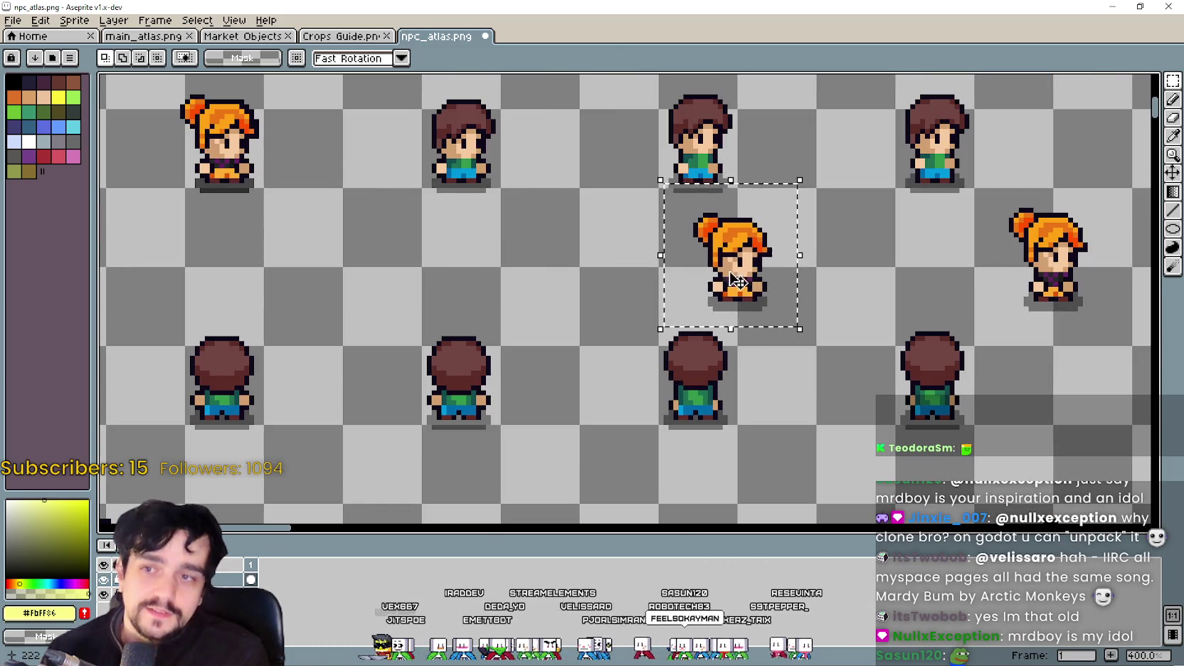
{"action": "mouse_move", "coordinate": [759, 297]}
{"action": "left_mouse_down"}
{"action": "mouse_move", "coordinate": [504, 184]}
{"action": "mouse_move", "coordinate": [491, 159]}
{"action": "left_mouse_up"}
{"action": "scroll", "coordinate": [503, 184], "scroll_direction": "up", "scroll_amount": 3}
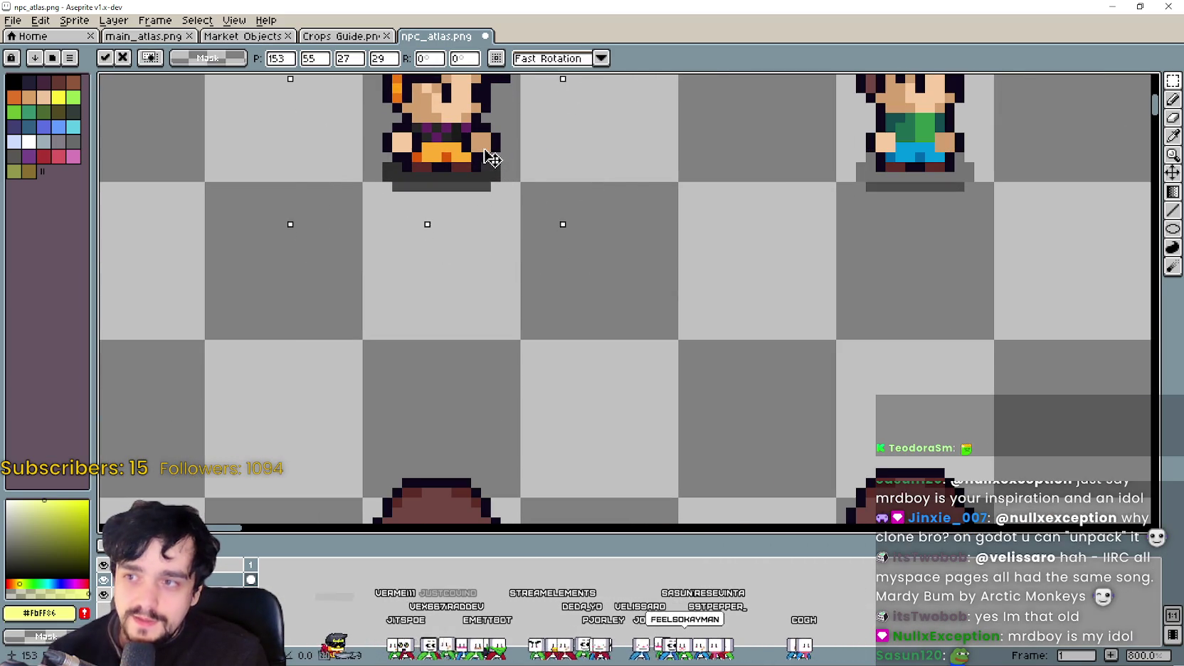
{"action": "scroll", "coordinate": [495, 154], "scroll_direction": "down", "scroll_amount": 3}
{"action": "scroll", "coordinate": [624, 201], "scroll_direction": "down", "scroll_amount": 1}
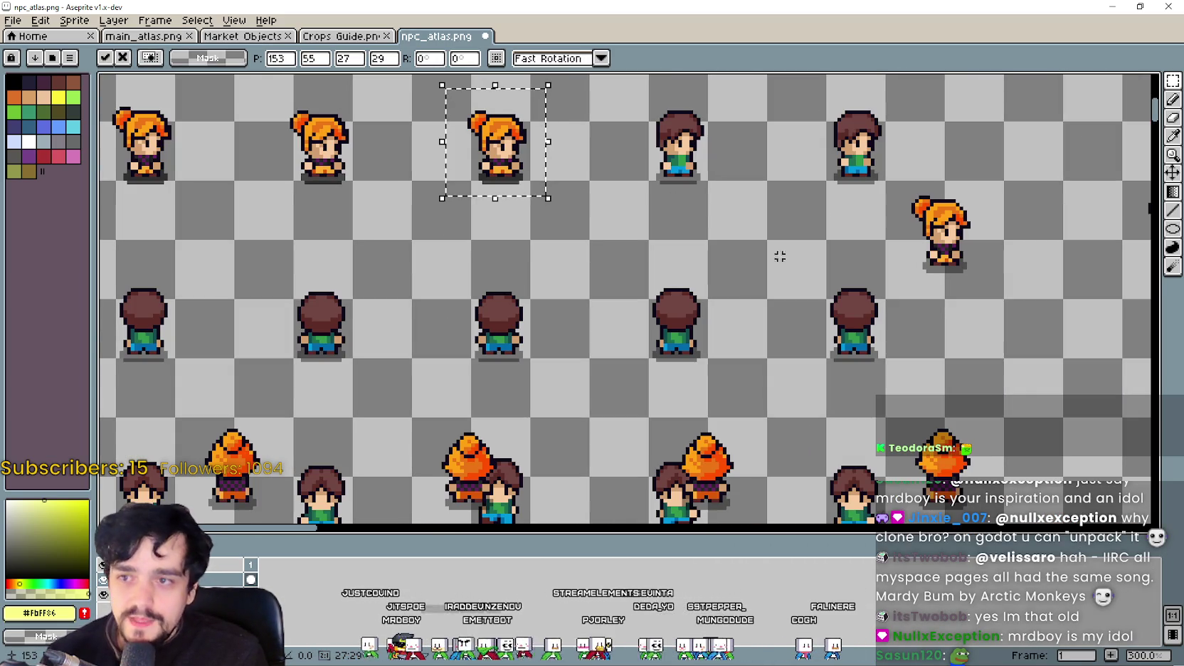
Step: Bring the right orange-haired girl left toward the brown-haired sprites, aligning her within the row
{"action": "left_click_drag", "start_coordinate": [886, 306], "coordinate": [1014, 168]}
{"action": "scroll", "coordinate": [918, 256], "scroll_direction": "up", "scroll_amount": 1}
{"action": "mouse_move", "coordinate": [957, 256]}
{"action": "left_mouse_down"}
{"action": "mouse_move", "coordinate": [508, 242]}
{"action": "mouse_move", "coordinate": [589, 297]}
{"action": "left_mouse_up"}
{"action": "scroll", "coordinate": [540, 271], "scroll_direction": "up", "scroll_amount": 1}
{"action": "scroll", "coordinate": [555, 285], "scroll_direction": "up", "scroll_amount": 1}
{"action": "scroll", "coordinate": [569, 292], "scroll_direction": "down", "scroll_amount": 2}
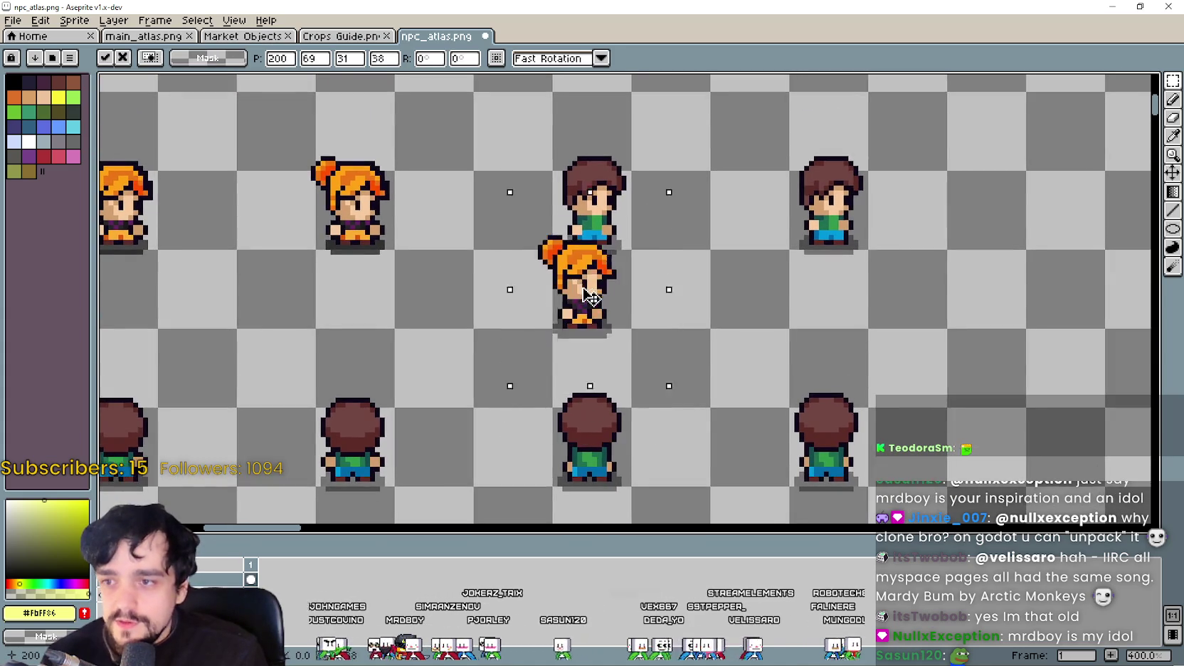
{"action": "scroll", "coordinate": [591, 297], "scroll_direction": "up", "scroll_amount": 1}
{"action": "scroll", "coordinate": [597, 312], "scroll_direction": "up", "scroll_amount": 1}
{"action": "left_click_drag", "start_coordinate": [597, 312], "coordinate": [529, 206]}
{"action": "scroll", "coordinate": [662, 158], "scroll_direction": "up", "scroll_amount": 2}
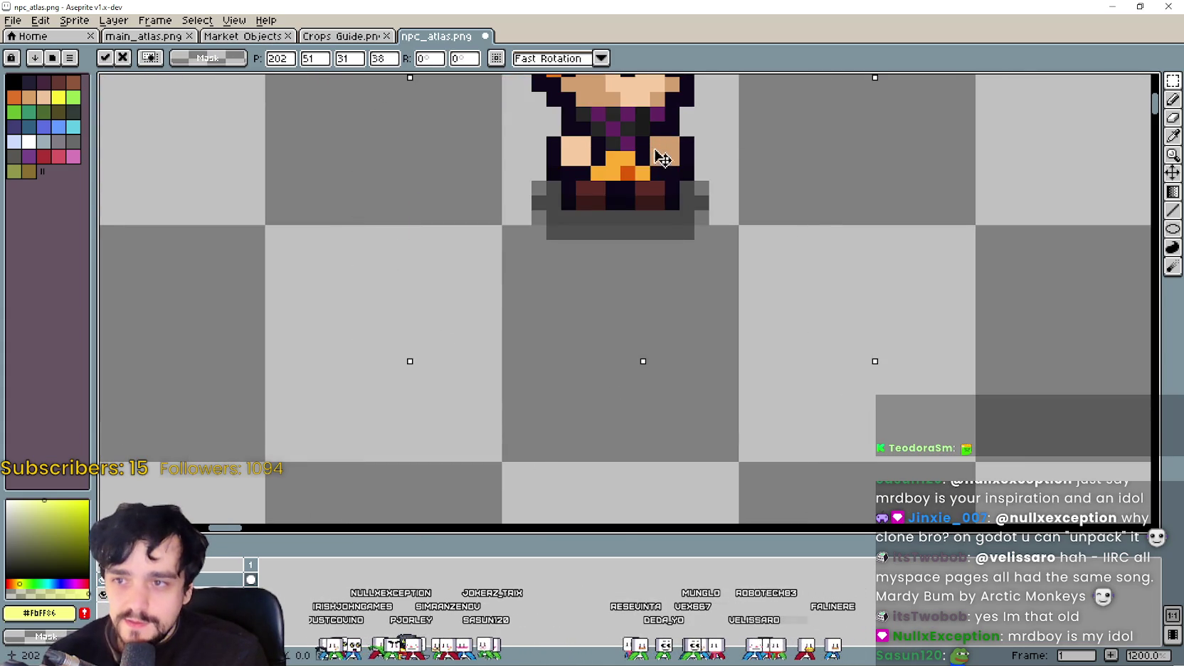
{"action": "left_click_drag", "start_coordinate": [661, 158], "coordinate": [660, 168]}
Step: Place the lone orange-haired girl sprite beside the brown-haired boy and fine-tune her spot
{"action": "scroll", "coordinate": [638, 181], "scroll_direction": "down", "scroll_amount": 5}
{"action": "scroll", "coordinate": [640, 190], "scroll_direction": "down", "scroll_amount": 1}
{"action": "scroll", "coordinate": [855, 362], "scroll_direction": "down", "scroll_amount": 1}
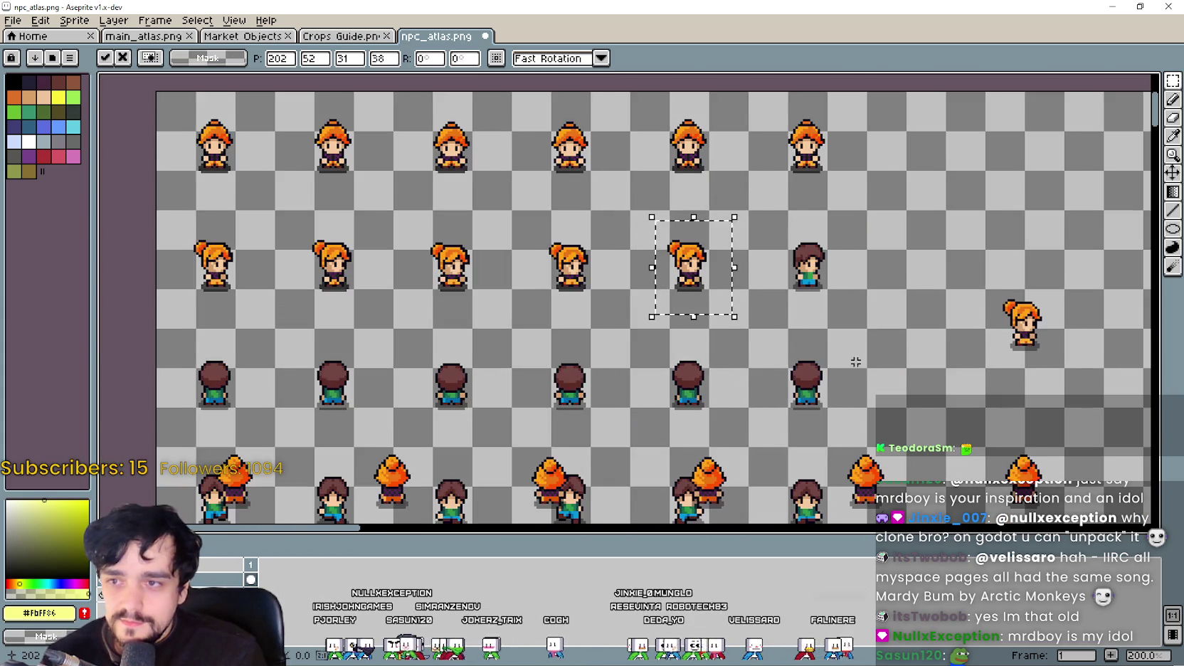
{"action": "left_click_drag", "start_coordinate": [855, 362], "coordinate": [547, 340]}
{"action": "left_click_drag", "start_coordinate": [634, 267], "coordinate": [766, 338]}
{"action": "scroll", "coordinate": [730, 331], "scroll_direction": "up", "scroll_amount": 2}
{"action": "mouse_move", "coordinate": [707, 316]}
{"action": "left_mouse_down"}
{"action": "mouse_move", "coordinate": [351, 173]}
{"action": "mouse_move", "coordinate": [290, 201]}
{"action": "left_mouse_up"}
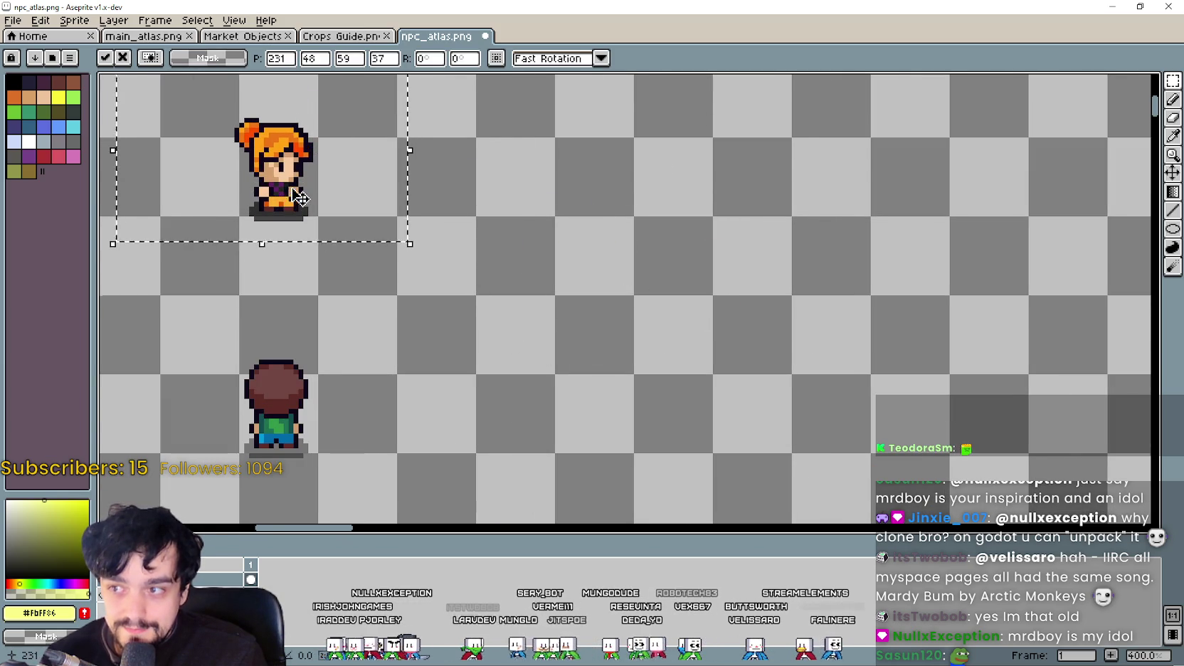
Step: Commit the lone girl's move, then lift the selected girl up onto the top row
{"action": "key", "text": "Return"}
{"action": "scroll", "coordinate": [299, 198], "scroll_direction": "down", "scroll_amount": 2}
{"action": "scroll", "coordinate": [370, 342], "scroll_direction": "down", "scroll_amount": 2}
{"action": "scroll", "coordinate": [498, 342], "scroll_direction": "left", "scroll_amount": 3}
{"action": "scroll", "coordinate": [643, 382], "scroll_direction": "up", "scroll_amount": 3}
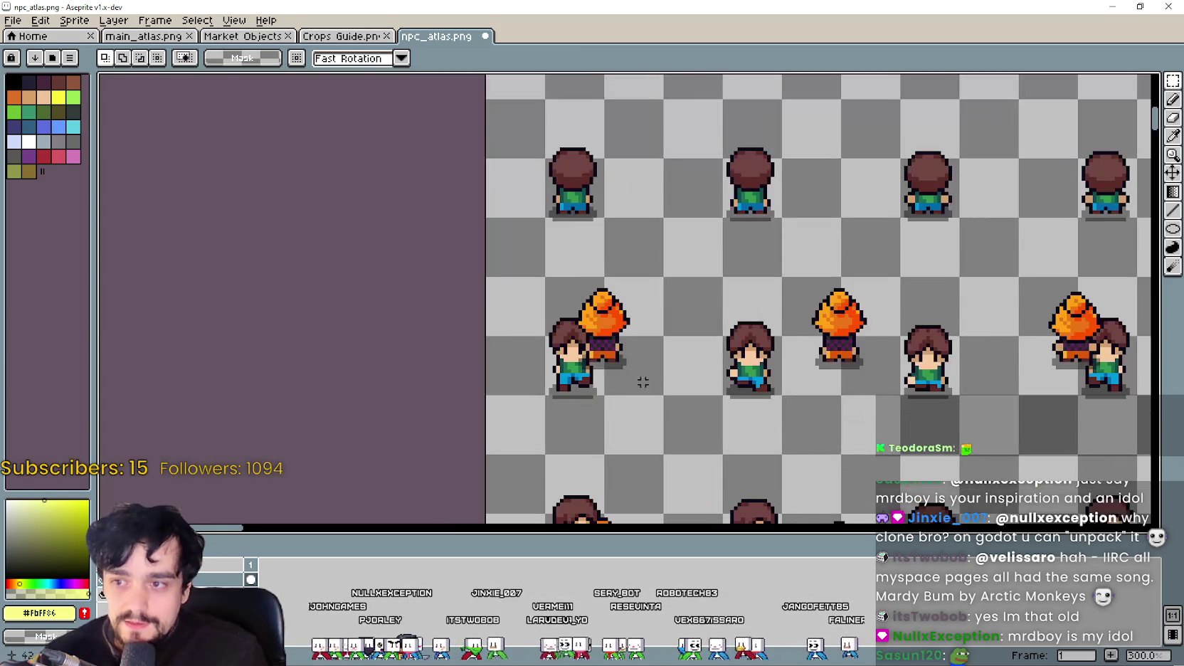
{"action": "scroll", "coordinate": [642, 382], "scroll_direction": "right", "scroll_amount": 2}
{"action": "mouse_move", "coordinate": [565, 329]}
{"action": "left_mouse_down"}
{"action": "mouse_move", "coordinate": [491, 214]}
{"action": "mouse_move", "coordinate": [539, 248]}
{"action": "left_mouse_up"}
{"action": "scroll", "coordinate": [491, 214], "scroll_direction": "up", "scroll_amount": 3}
{"action": "scroll", "coordinate": [589, 261], "scroll_direction": "down", "scroll_amount": 5}
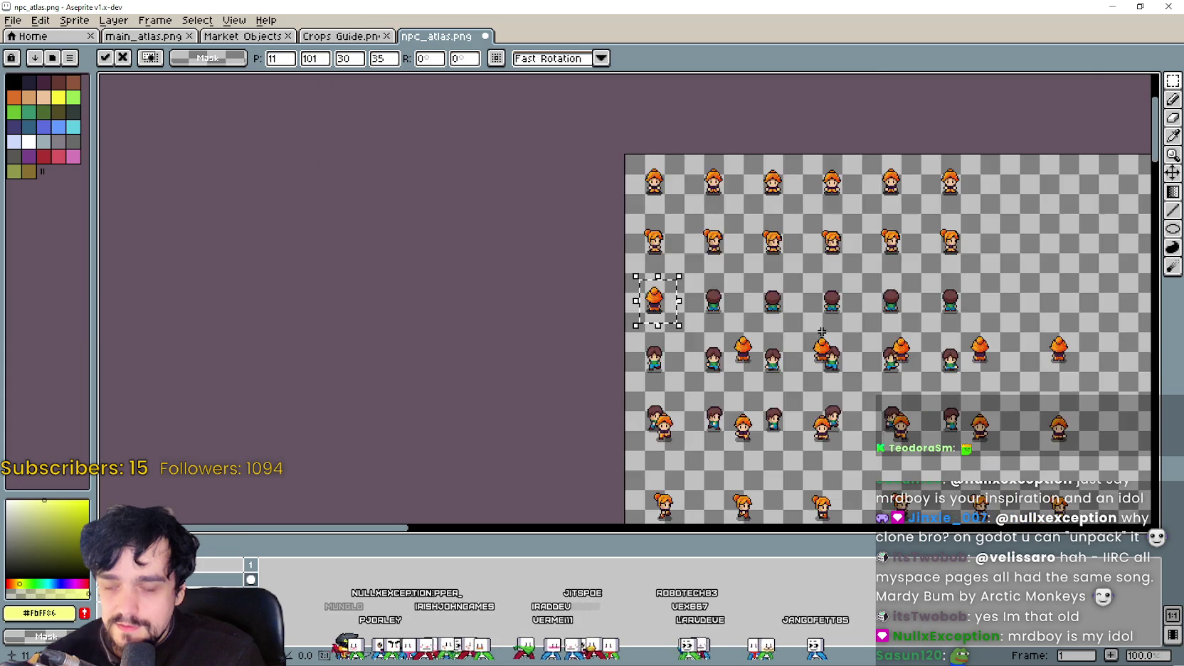
{"action": "scroll", "coordinate": [434, 313], "scroll_direction": "up", "scroll_amount": 1}
{"action": "scroll", "coordinate": [434, 314], "scroll_direction": "up", "scroll_amount": 2}
Step: Move the middle back-facing orange-haired girl up into the top row
{"action": "left_click_drag", "start_coordinate": [421, 329], "coordinate": [546, 204]}
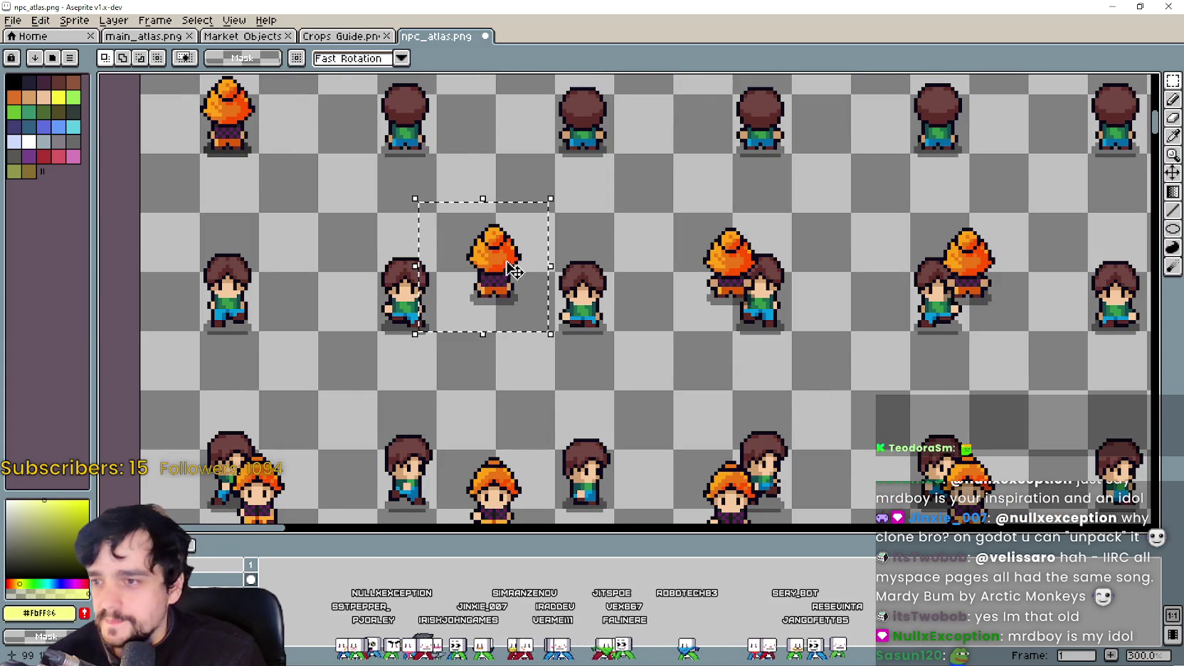
{"action": "mouse_move", "coordinate": [513, 271]}
{"action": "left_mouse_down"}
{"action": "mouse_move", "coordinate": [423, 135]}
{"action": "mouse_move", "coordinate": [409, 137]}
{"action": "left_mouse_up"}
{"action": "scroll", "coordinate": [423, 135], "scroll_direction": "up", "scroll_amount": 2}
{"action": "scroll", "coordinate": [431, 146], "scroll_direction": "up", "scroll_amount": 1}
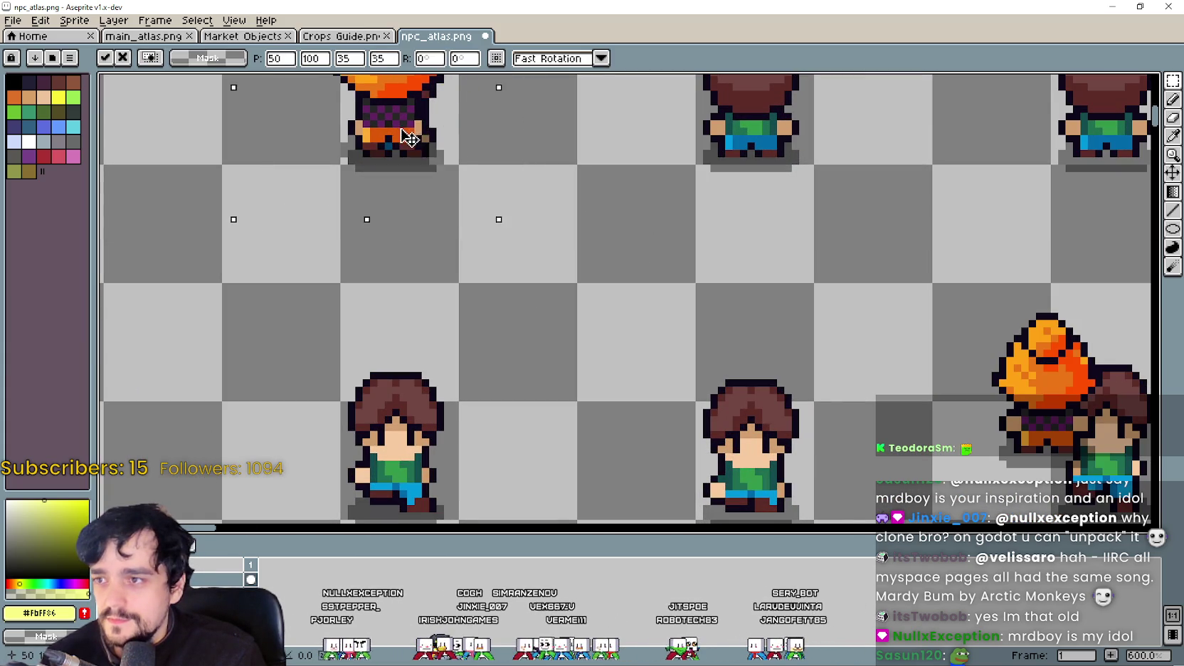
{"action": "scroll", "coordinate": [428, 150], "scroll_direction": "down", "scroll_amount": 3}
Step: Select the next orange-haired girl sprite and nudge it into alignment
{"action": "left_click_drag", "start_coordinate": [558, 375], "coordinate": [698, 235]}
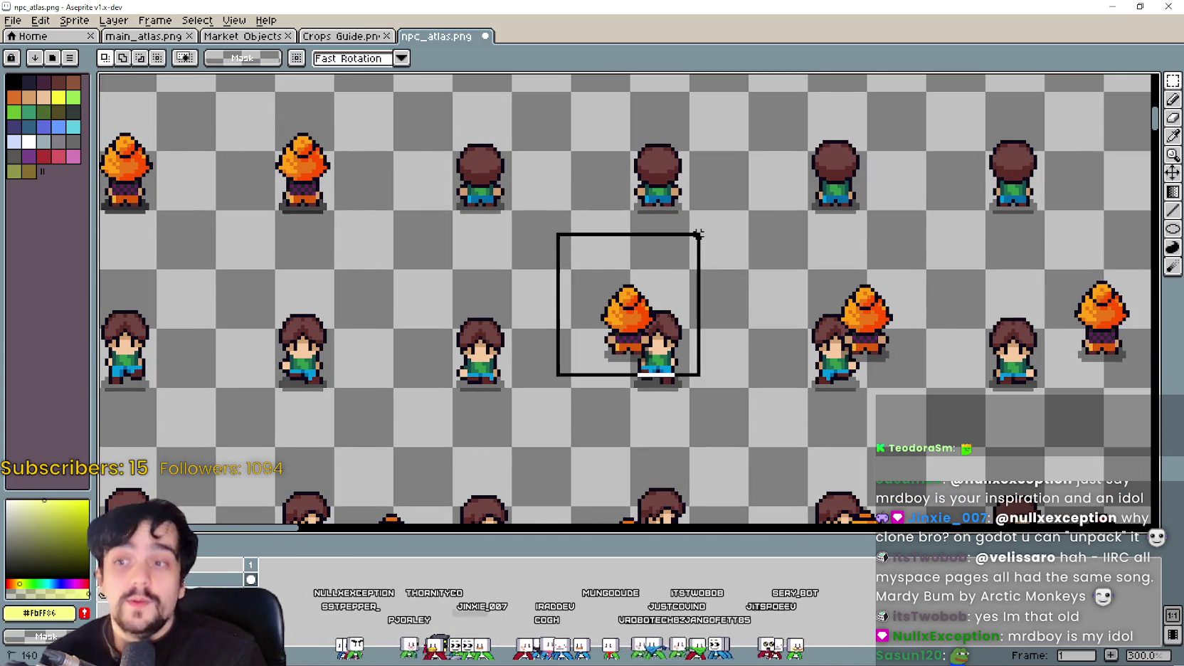
{"action": "scroll", "coordinate": [698, 234], "scroll_direction": "up", "scroll_amount": 2}
{"action": "scroll", "coordinate": [498, 356], "scroll_direction": "down", "scroll_amount": 1}
{"action": "mouse_move", "coordinate": [511, 425]}
{"action": "left_mouse_down"}
{"action": "mouse_move", "coordinate": [508, 402]}
{"action": "mouse_move", "coordinate": [518, 413]}
{"action": "left_mouse_up"}
{"action": "scroll", "coordinate": [509, 402], "scroll_direction": "up", "scroll_amount": 3}
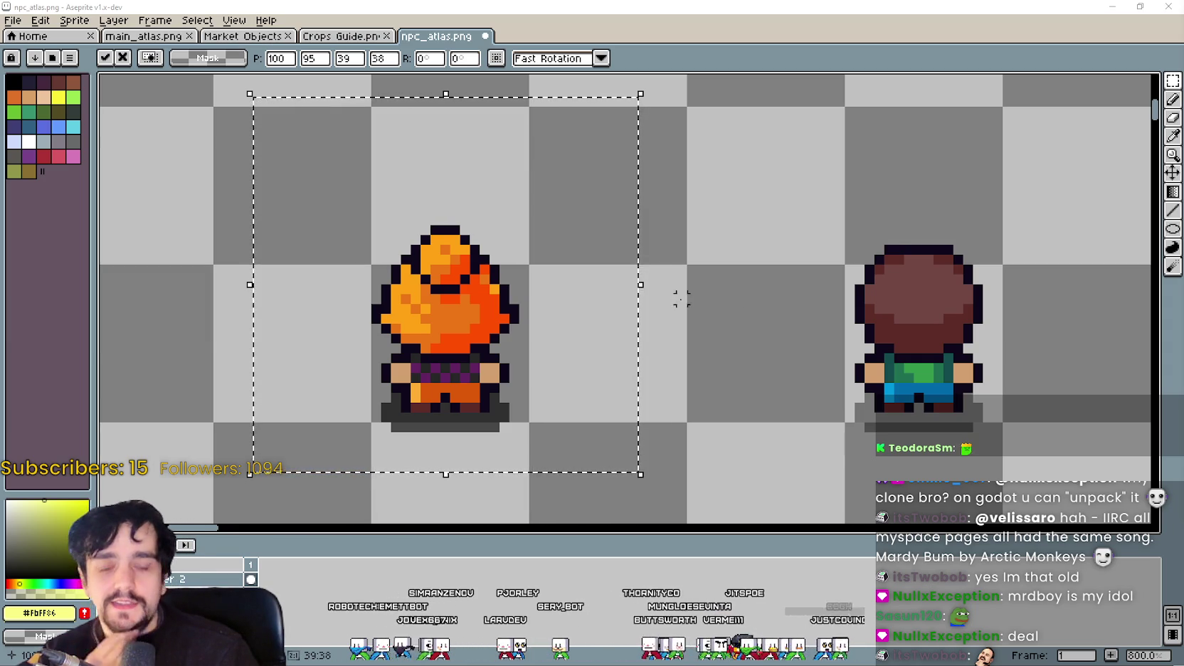
{"action": "scroll", "coordinate": [681, 299], "scroll_direction": "down", "scroll_amount": 3}
{"action": "scroll", "coordinate": [681, 299], "scroll_direction": "down", "scroll_amount": 1}
{"action": "scroll", "coordinate": [712, 356], "scroll_direction": "down", "scroll_amount": 2}
{"action": "scroll", "coordinate": [759, 425], "scroll_direction": "up", "scroll_amount": 2}
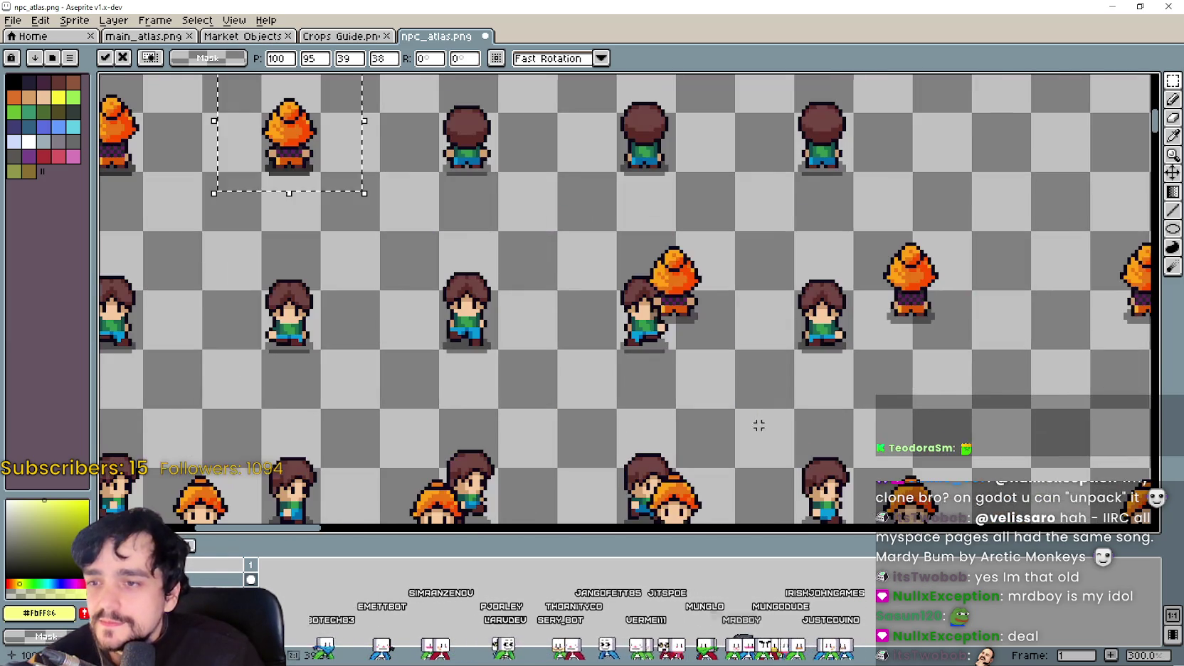
Step: Move another back-facing orange-haired girl up-left into her grid slot
{"action": "left_click_drag", "start_coordinate": [600, 369], "coordinate": [724, 215]}
{"action": "scroll", "coordinate": [743, 247], "scroll_direction": "down", "scroll_amount": 1}
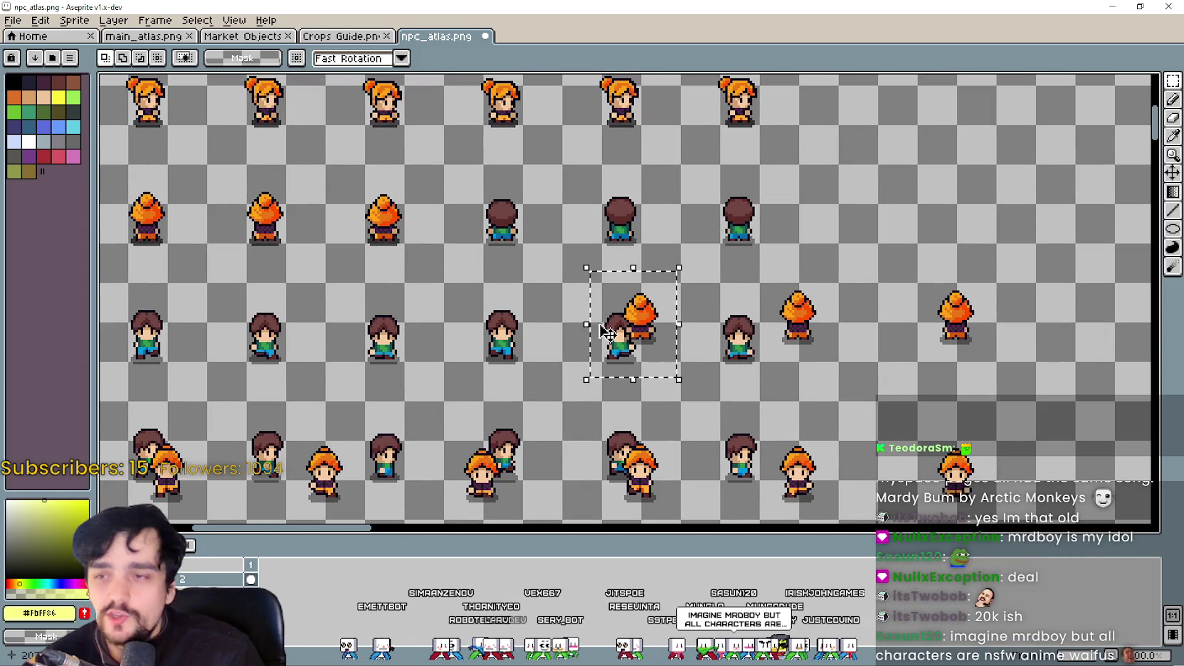
{"action": "left_click_drag", "start_coordinate": [606, 332], "coordinate": [436, 211]}
{"action": "scroll", "coordinate": [512, 263], "scroll_direction": "up", "scroll_amount": 2}
{"action": "scroll", "coordinate": [441, 214], "scroll_direction": "down", "scroll_amount": 2}
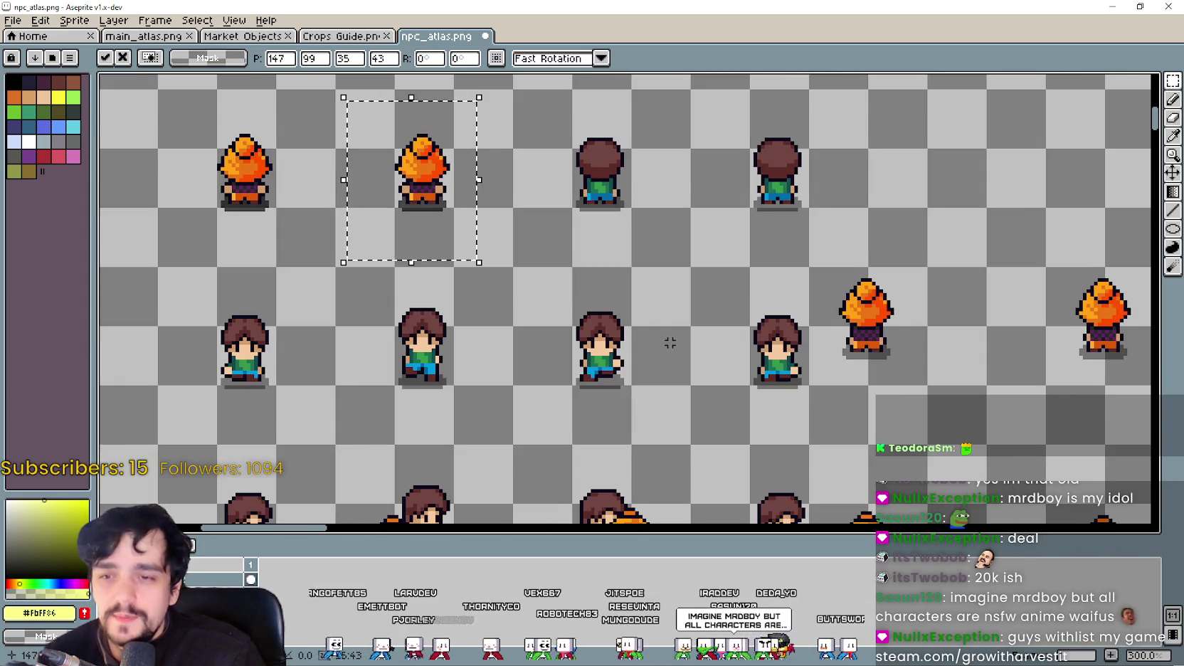
Step: Select the remaining back-facing orange-haired girl frames to reposition them
{"action": "mouse_move", "coordinate": [594, 182]}
{"action": "left_mouse_down"}
{"action": "mouse_move", "coordinate": [755, 362]}
{"action": "mouse_move", "coordinate": [507, 264]}
{"action": "mouse_move", "coordinate": [559, 254]}
{"action": "mouse_move", "coordinate": [573, 284]}
{"action": "left_mouse_up"}
{"action": "scroll", "coordinate": [550, 278], "scroll_direction": "up", "scroll_amount": 3}
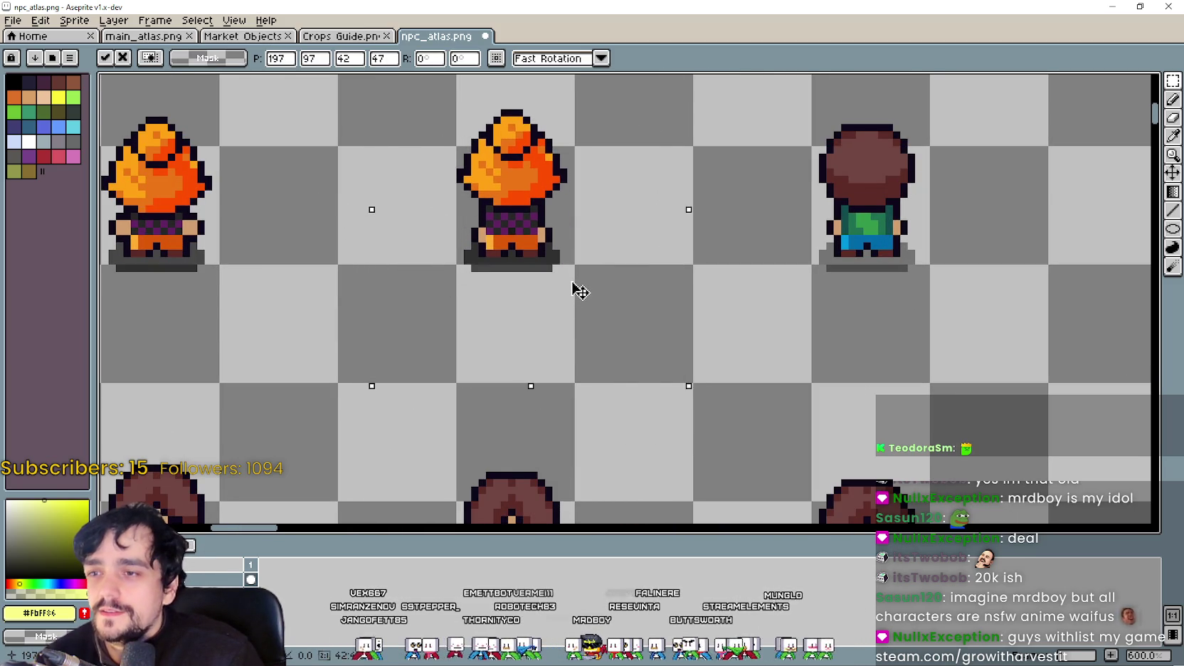
{"action": "scroll", "coordinate": [797, 370], "scroll_direction": "down", "scroll_amount": 3}
{"action": "scroll", "coordinate": [738, 375], "scroll_direction": "down", "scroll_amount": 1}
{"action": "mouse_move", "coordinate": [743, 410]}
{"action": "left_mouse_down"}
{"action": "mouse_move", "coordinate": [763, 338]}
{"action": "mouse_move", "coordinate": [566, 259]}
{"action": "left_mouse_up"}
{"action": "scroll", "coordinate": [585, 271], "scroll_direction": "up", "scroll_amount": 4}
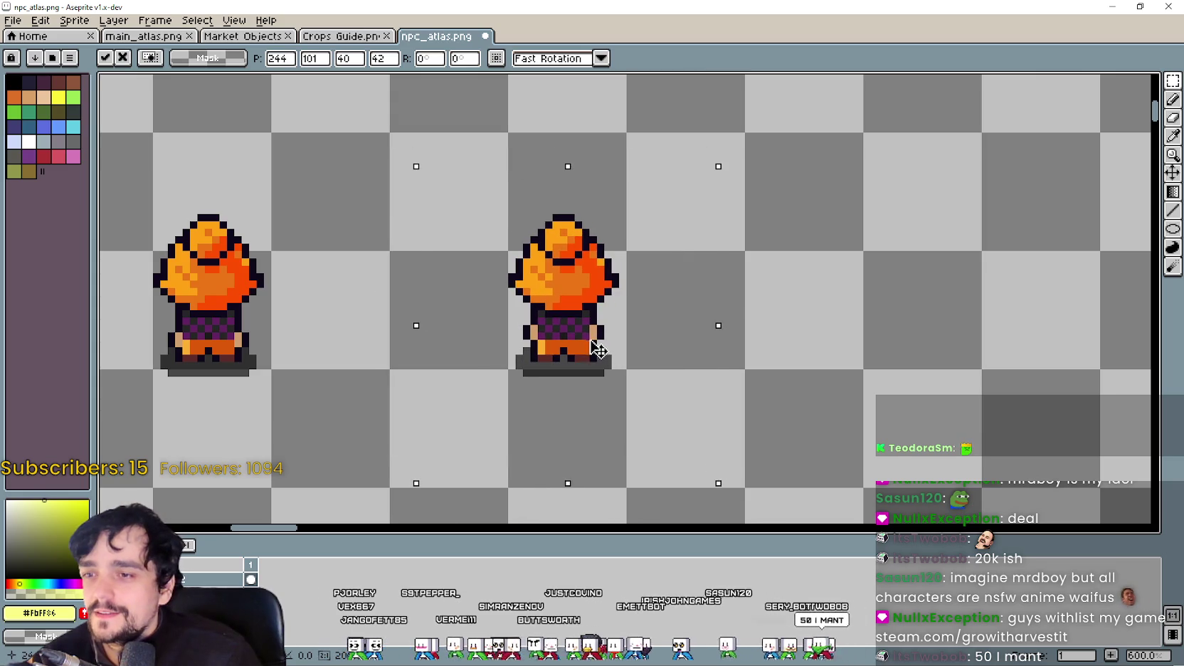
{"action": "scroll", "coordinate": [599, 350], "scroll_direction": "down", "scroll_amount": 3}
{"action": "scroll", "coordinate": [520, 357], "scroll_direction": "down", "scroll_amount": 2}
Step: Separate the first front-facing orange-haired girl from the overlapping boy and move her up-left into the row
{"action": "scroll", "coordinate": [687, 252], "scroll_direction": "up", "scroll_amount": 2}
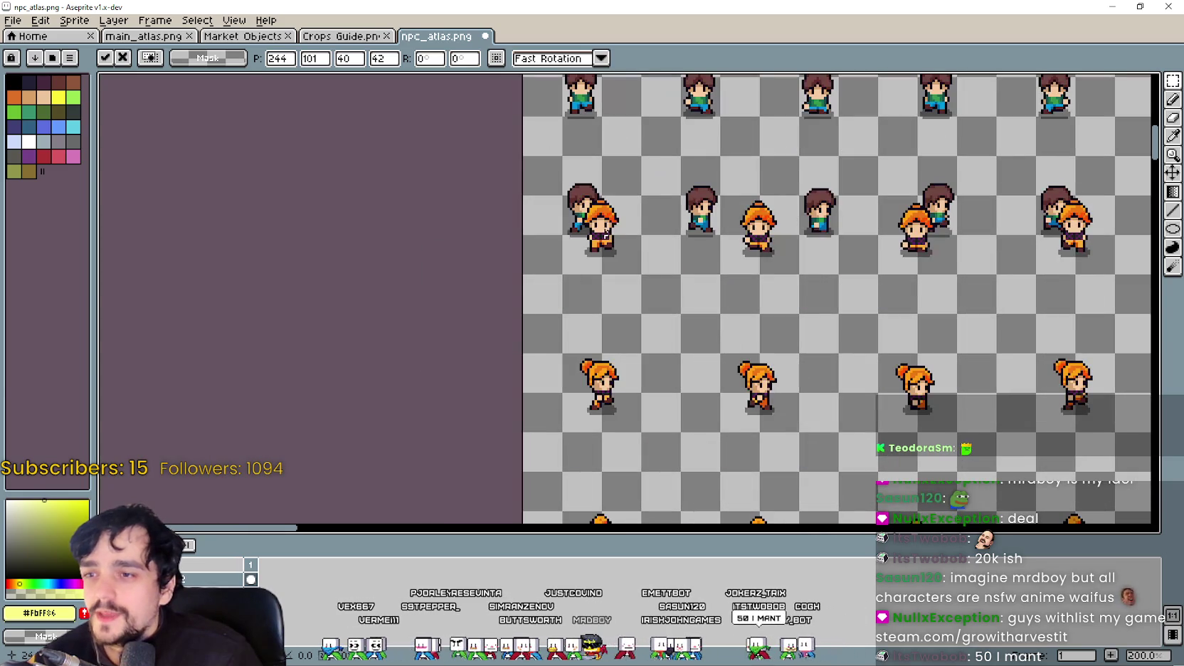
{"action": "left_click_drag", "start_coordinate": [519, 285], "coordinate": [634, 224]}
{"action": "scroll", "coordinate": [649, 227], "scroll_direction": "up", "scroll_amount": 1}
{"action": "scroll", "coordinate": [676, 317], "scroll_direction": "down", "scroll_amount": 3}
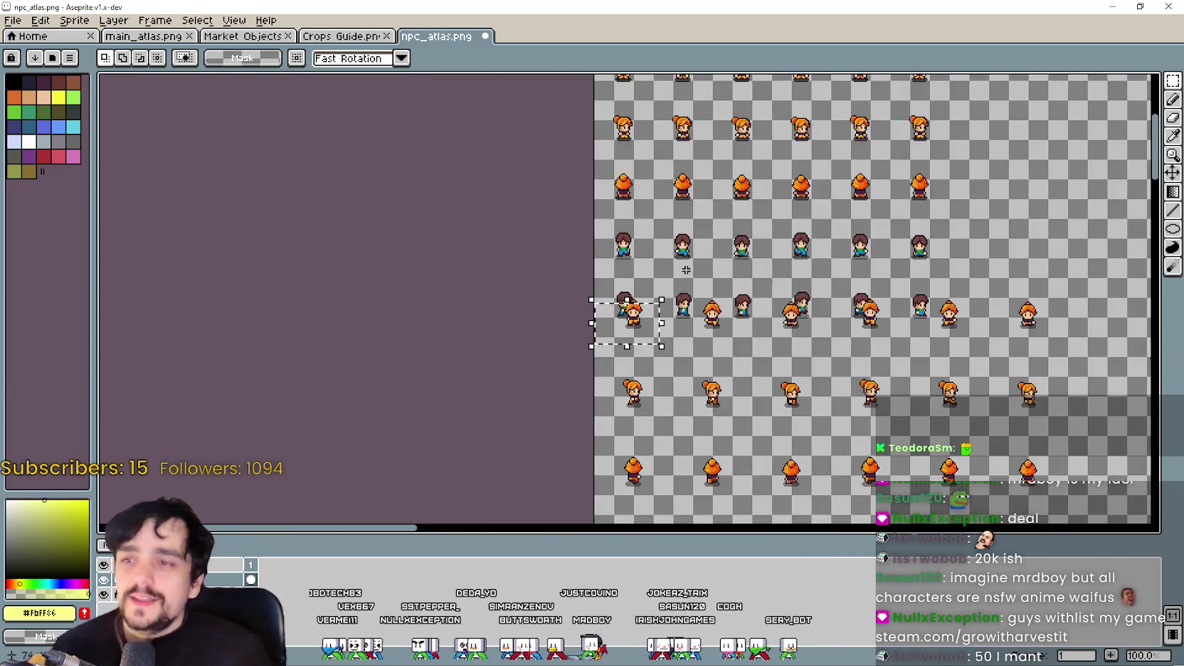
{"action": "scroll", "coordinate": [594, 309], "scroll_direction": "up", "scroll_amount": 4}
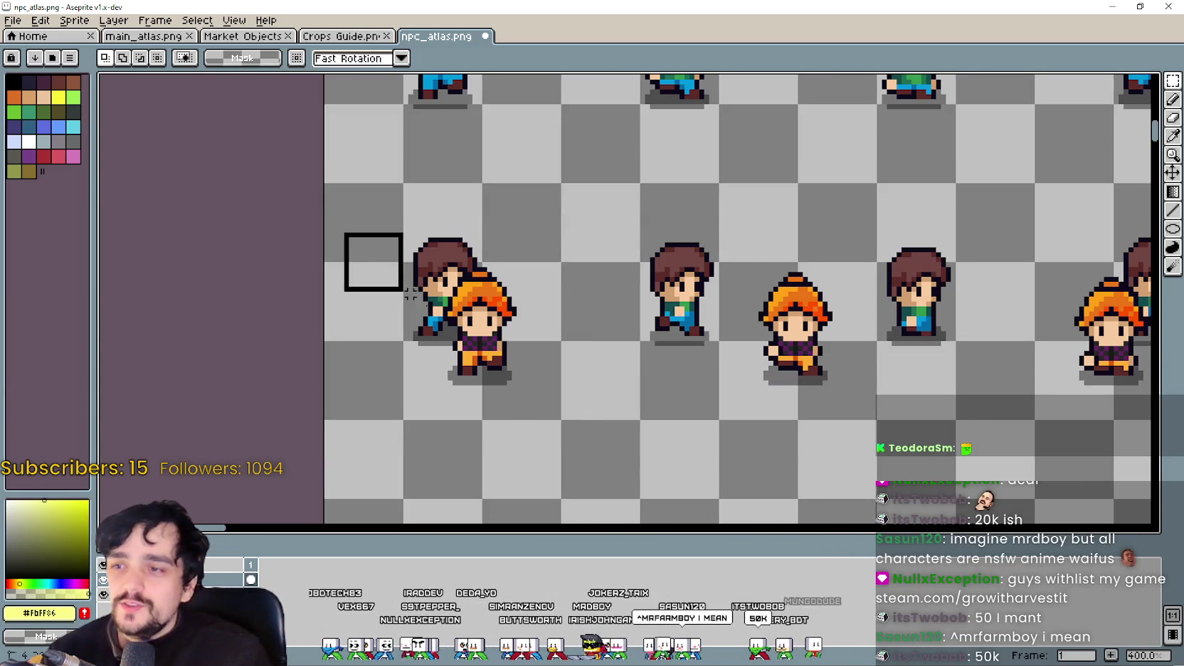
{"action": "left_click_drag", "start_coordinate": [411, 293], "coordinate": [595, 418]}
{"action": "scroll", "coordinate": [626, 383], "scroll_direction": "down", "scroll_amount": 2}
{"action": "mouse_move", "coordinate": [573, 357]}
{"action": "left_mouse_down"}
{"action": "mouse_move", "coordinate": [526, 225]}
{"action": "mouse_move", "coordinate": [558, 237]}
{"action": "left_mouse_up"}
{"action": "scroll", "coordinate": [525, 225], "scroll_direction": "up", "scroll_amount": 1}
{"action": "scroll", "coordinate": [527, 226], "scroll_direction": "up", "scroll_amount": 2}
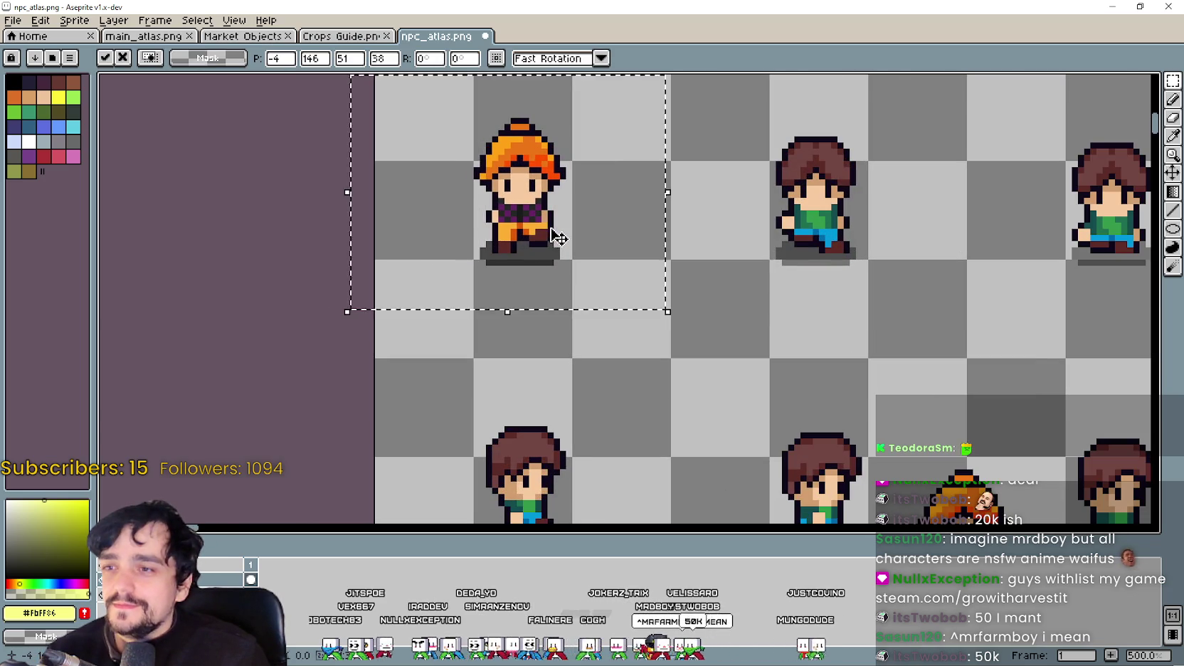
{"action": "scroll", "coordinate": [558, 237], "scroll_direction": "down", "scroll_amount": 2}
Step: Lift the lower front-facing orange-haired girl up beside the brown-haired boy
{"action": "left_click_drag", "start_coordinate": [759, 475], "coordinate": [848, 310]}
{"action": "mouse_move", "coordinate": [818, 424]}
{"action": "left_mouse_down"}
{"action": "mouse_move", "coordinate": [702, 226]}
{"action": "mouse_move", "coordinate": [747, 256]}
{"action": "left_mouse_up"}
{"action": "scroll", "coordinate": [703, 227], "scroll_direction": "up", "scroll_amount": 2}
{"action": "scroll", "coordinate": [703, 227], "scroll_direction": "up", "scroll_amount": 1}
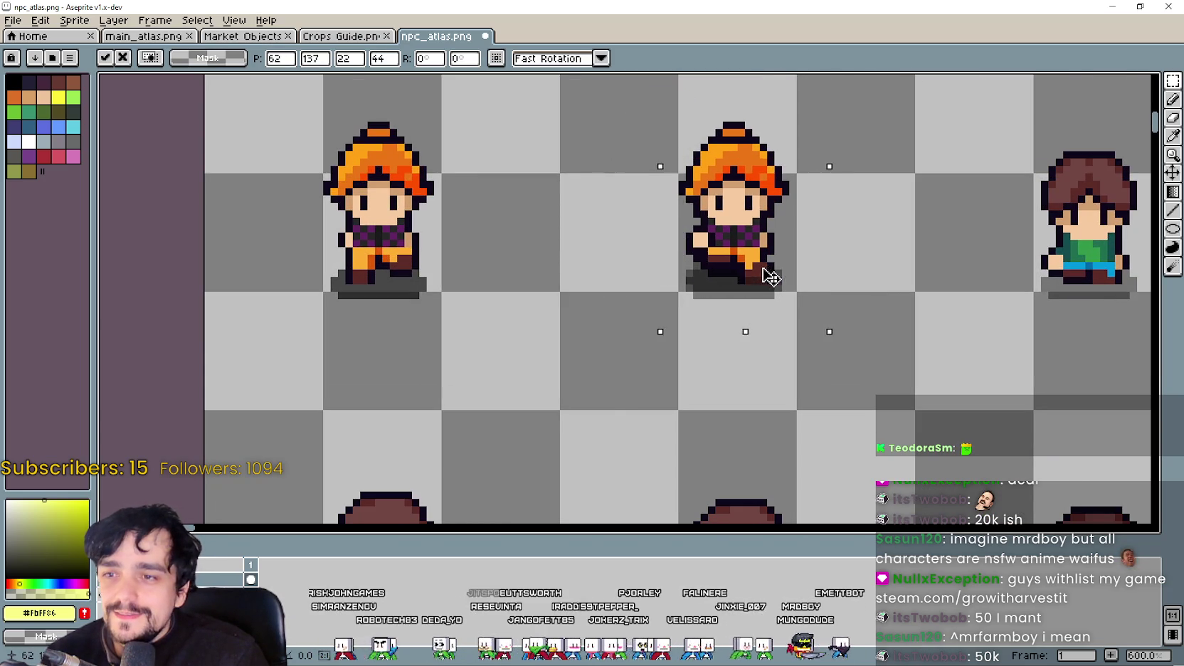
{"action": "scroll", "coordinate": [772, 275], "scroll_direction": "down", "scroll_amount": 2}
{"action": "left_click_drag", "start_coordinate": [964, 306], "coordinate": [714, 253]}
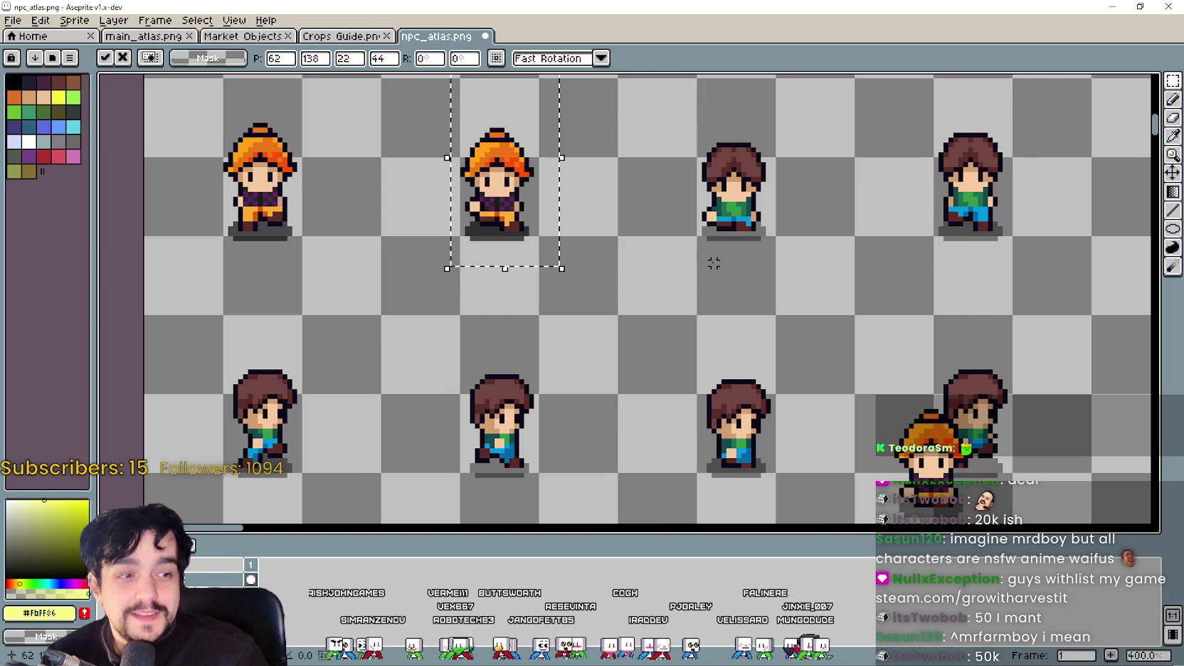
{"action": "scroll", "coordinate": [751, 257], "scroll_direction": "down", "scroll_amount": 1}
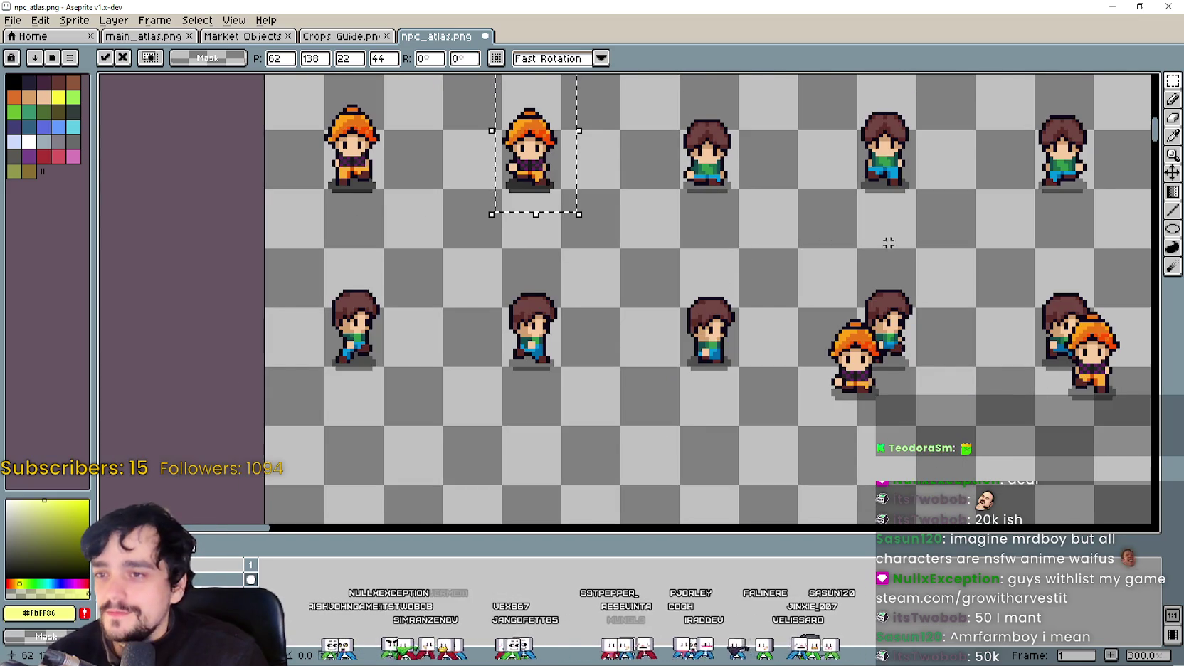
Step: Place another front-facing orange-haired girl in the top row slot, nudged right into alignment
{"action": "left_click_drag", "start_coordinate": [888, 243], "coordinate": [749, 286]}
{"action": "left_click_drag", "start_coordinate": [655, 309], "coordinate": [808, 490]}
{"action": "left_click_drag", "start_coordinate": [716, 420], "coordinate": [566, 213]}
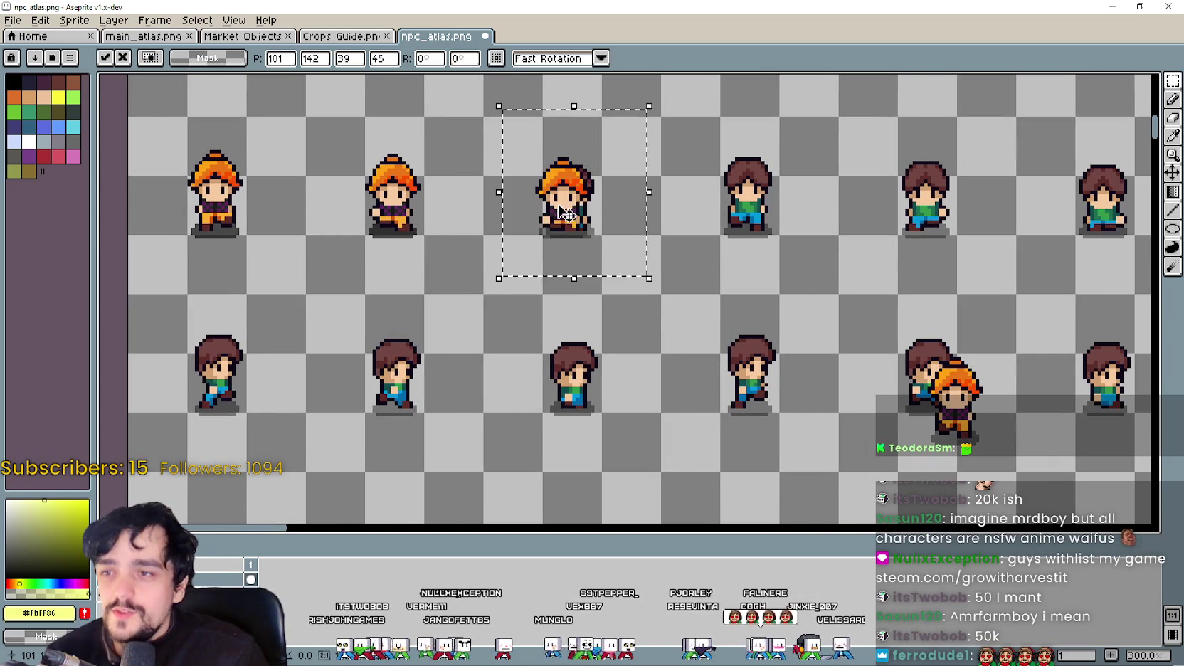
{"action": "scroll", "coordinate": [565, 213], "scroll_direction": "up", "scroll_amount": 2}
{"action": "left_click_drag", "start_coordinate": [608, 256], "coordinate": [603, 259]}
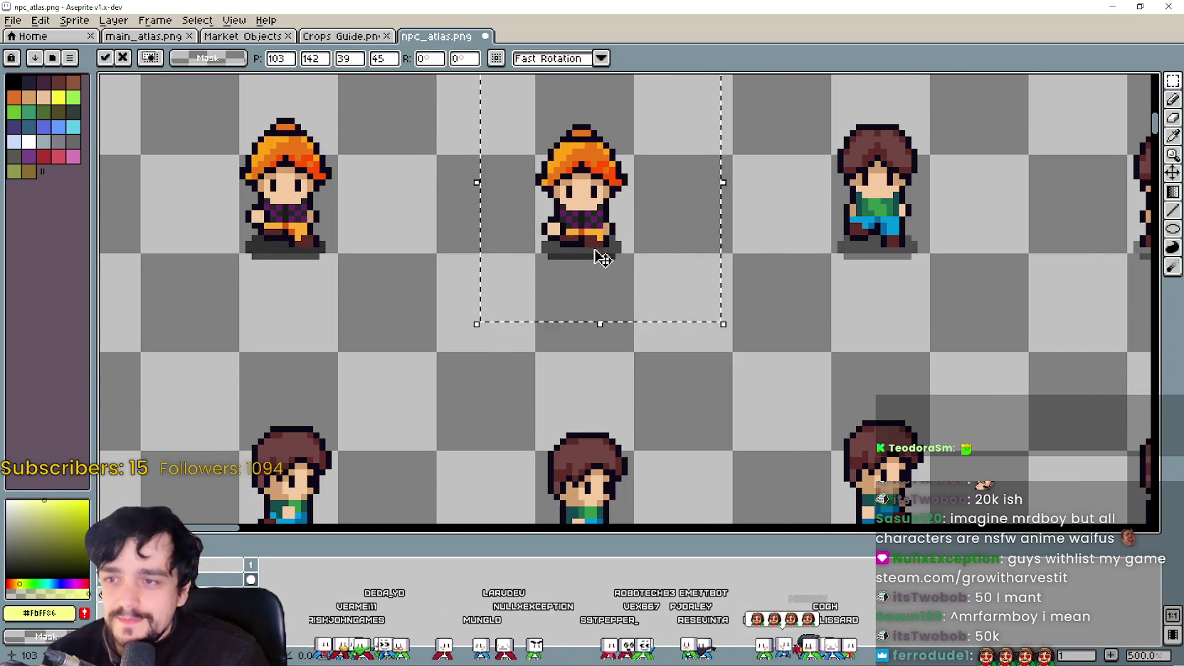
{"action": "scroll", "coordinate": [603, 259], "scroll_direction": "down", "scroll_amount": 3}
{"action": "scroll", "coordinate": [668, 277], "scroll_direction": "down", "scroll_amount": 1}
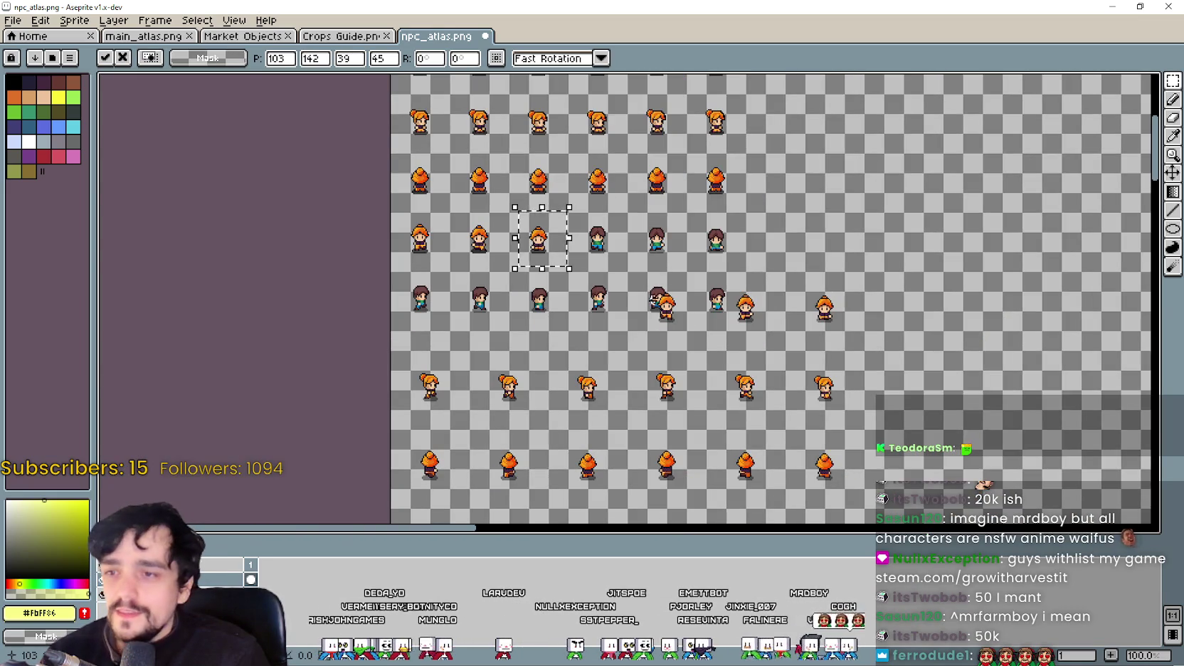
Step: Pull the orange-haired girl out of the overlapping sprites further down and move her up-left into the row
{"action": "mouse_move", "coordinate": [639, 282]}
{"action": "left_mouse_down"}
{"action": "mouse_move", "coordinate": [664, 345]}
{"action": "mouse_move", "coordinate": [427, 221]}
{"action": "left_mouse_up"}
{"action": "scroll", "coordinate": [676, 288], "scroll_direction": "up", "scroll_amount": 3}
{"action": "scroll", "coordinate": [790, 375], "scroll_direction": "down", "scroll_amount": 1}
{"action": "scroll", "coordinate": [427, 221], "scroll_direction": "up", "scroll_amount": 3}
{"action": "mouse_move", "coordinate": [458, 260]}
{"action": "left_mouse_down"}
{"action": "mouse_move", "coordinate": [411, 153]}
{"action": "mouse_move", "coordinate": [432, 170]}
{"action": "left_mouse_up"}
{"action": "scroll", "coordinate": [433, 170], "scroll_direction": "down", "scroll_amount": 1}
{"action": "scroll", "coordinate": [433, 171], "scroll_direction": "down", "scroll_amount": 2}
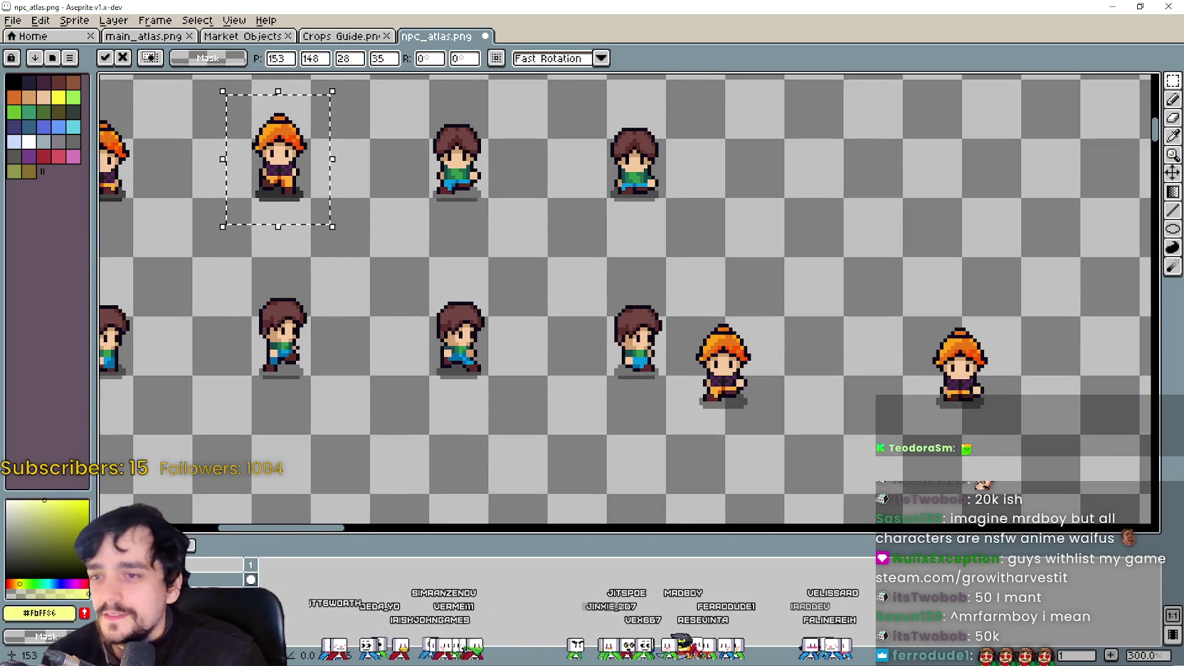
Step: Move the next orange-haired girl up-left beside the brown-haired boys and commit her position
{"action": "left_click_drag", "start_coordinate": [629, 429], "coordinate": [700, 421]}
{"action": "mouse_move", "coordinate": [781, 364]}
{"action": "left_mouse_down"}
{"action": "mouse_move", "coordinate": [529, 156]}
{"action": "mouse_move", "coordinate": [498, 169]}
{"action": "left_mouse_up"}
{"action": "scroll", "coordinate": [529, 157], "scroll_direction": "up", "scroll_amount": 4}
{"action": "key", "text": "Return"}
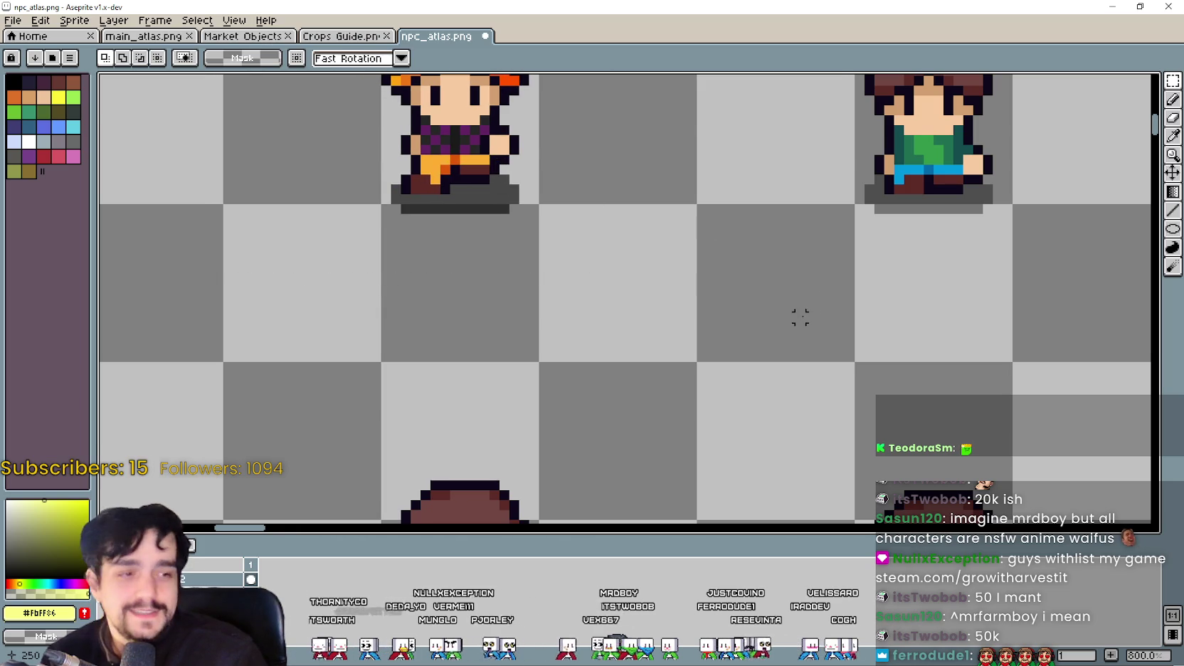
{"action": "scroll", "coordinate": [788, 304], "scroll_direction": "down", "scroll_amount": 2}
Step: Scroll over the npc_atlas.png canvas to review the arranged girl frames
{"action": "scroll", "coordinate": [697, 298], "scroll_direction": "down", "scroll_amount": 1}
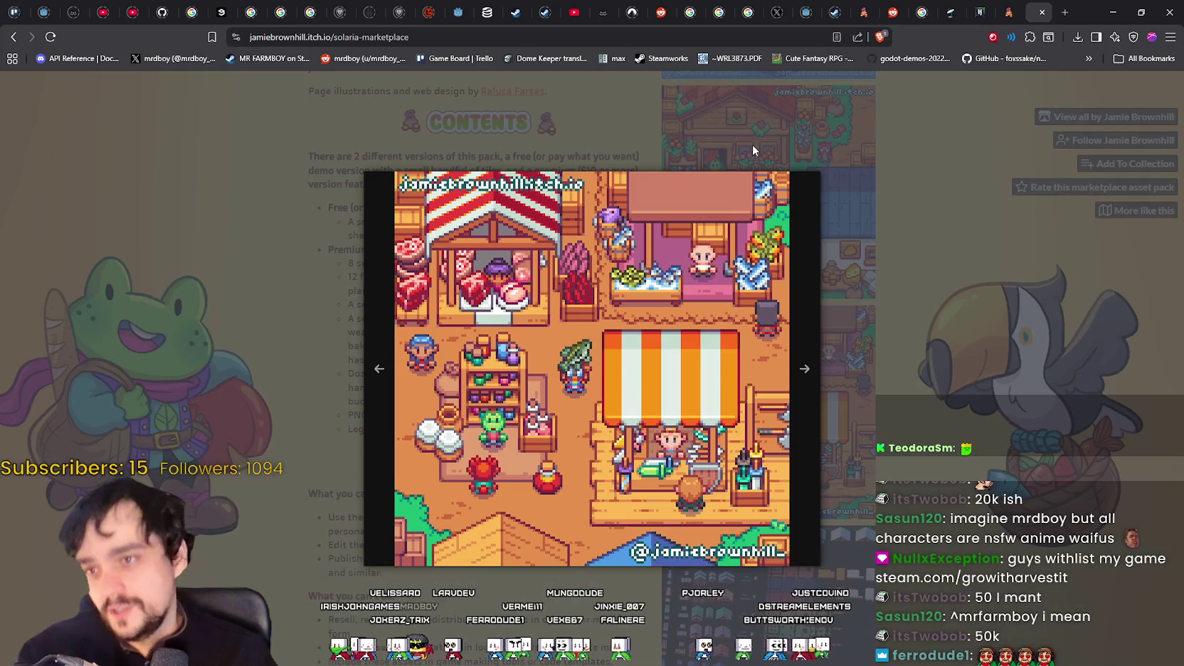
Step: Close the enlarged screenshot preview, browse the itch.io categories, and open the Combat RPG character asset page
{"action": "left_click", "coordinate": [752, 150]}
{"action": "scroll", "coordinate": [711, 285], "scroll_direction": "up", "scroll_amount": 5}
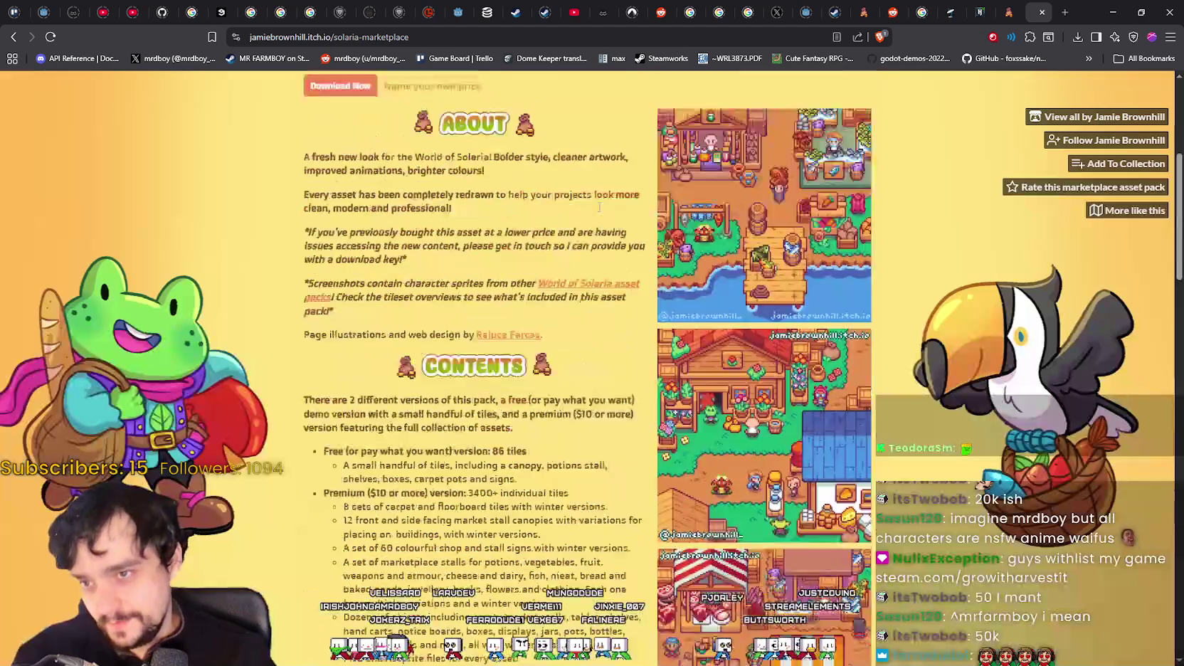
{"action": "scroll", "coordinate": [640, 213], "scroll_direction": "up", "scroll_amount": 4}
{"action": "left_click", "coordinate": [577, 86]}
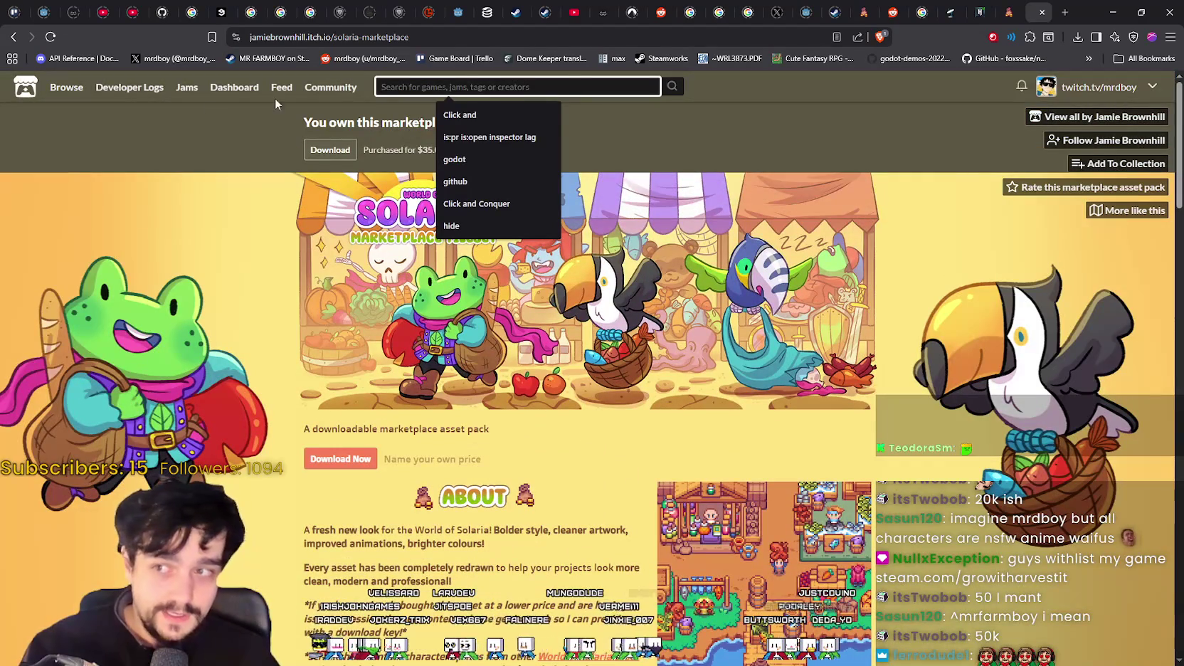
{"action": "mouse_move", "coordinate": [129, 87]}
{"action": "left_click", "coordinate": [158, 115]}
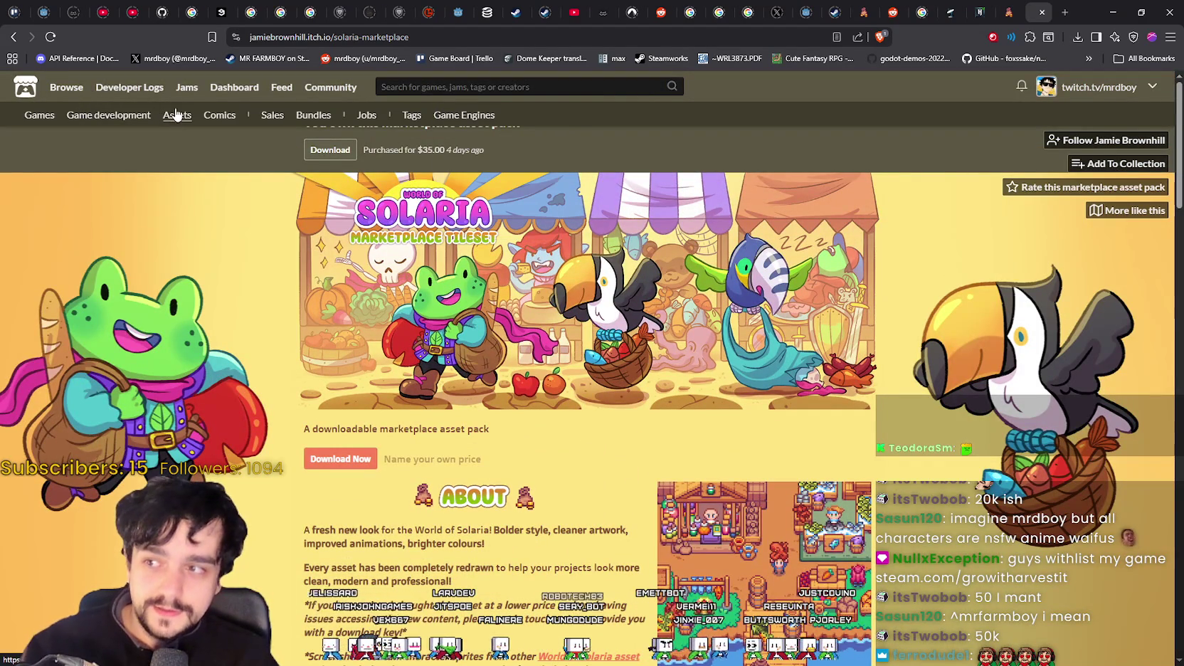
{"action": "scroll", "coordinate": [1084, 354], "scroll_direction": "down", "scroll_amount": 3}
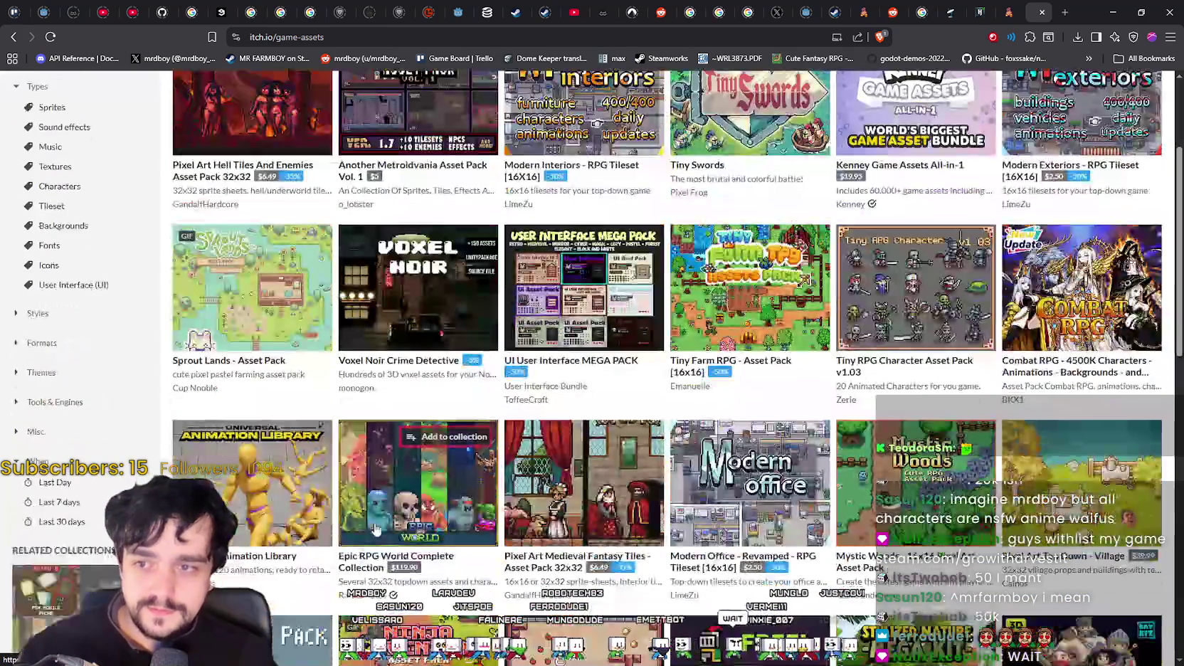
{"action": "left_click", "coordinate": [1084, 355]}
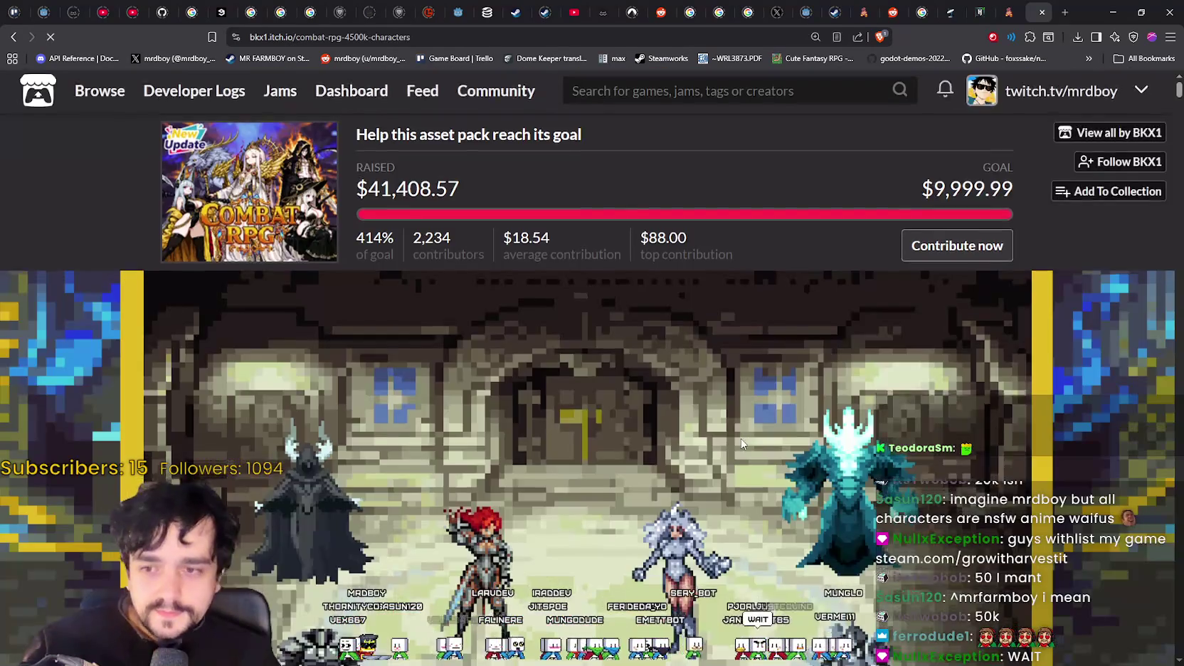
Step: Look through the Combat RPG page, then open the 2500+ Characters bundle and the Epic Characters #7 - Animated pack
{"action": "scroll", "coordinate": [769, 421], "scroll_direction": "down", "scroll_amount": 5}
{"action": "scroll", "coordinate": [770, 420], "scroll_direction": "down", "scroll_amount": 3}
{"action": "scroll", "coordinate": [1177, 121], "scroll_direction": "down", "scroll_amount": 4}
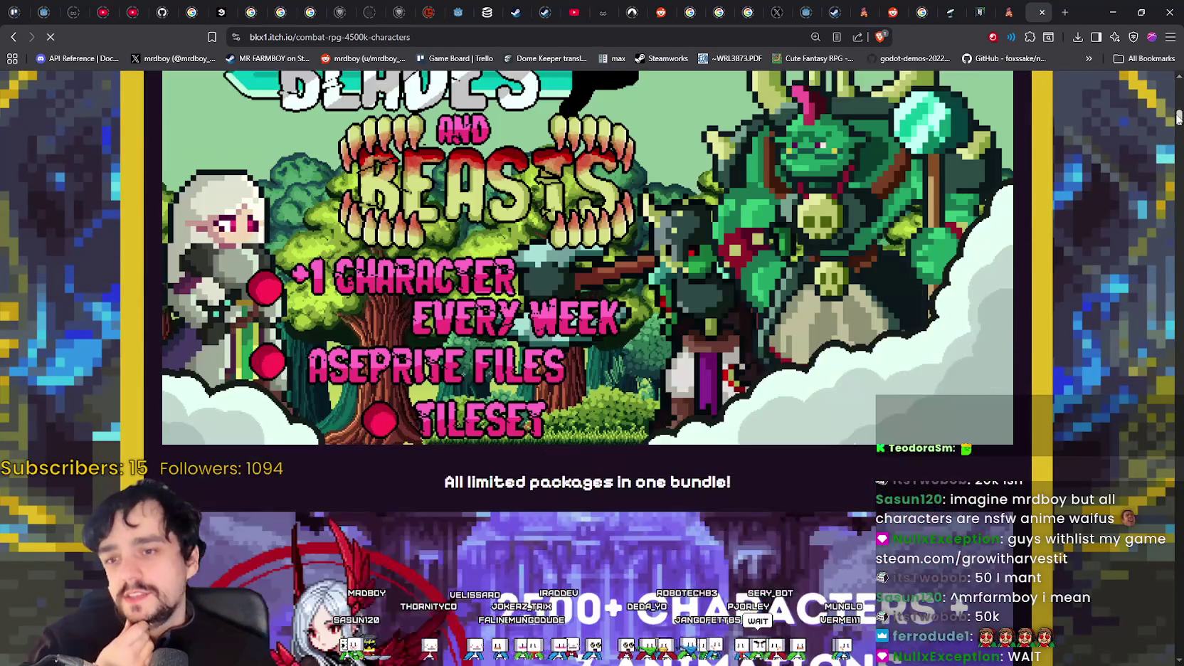
{"action": "scroll", "coordinate": [1178, 118], "scroll_direction": "up", "scroll_amount": 1}
{"action": "scroll", "coordinate": [1178, 117], "scroll_direction": "down", "scroll_amount": 1}
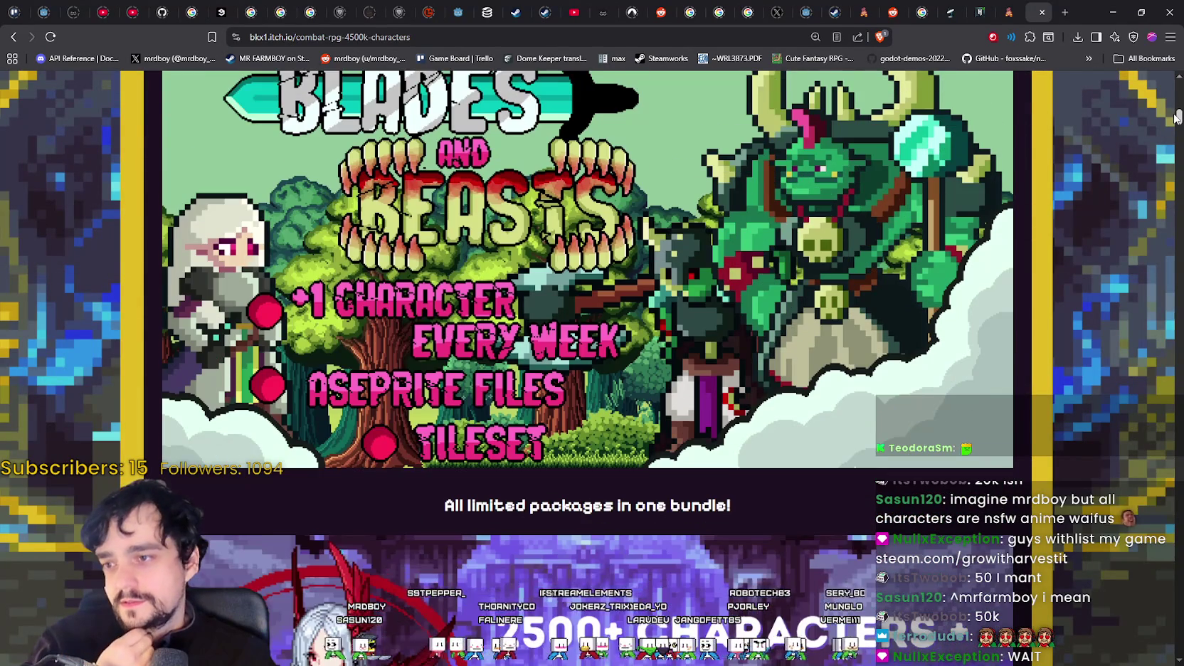
{"action": "scroll", "coordinate": [1178, 117], "scroll_direction": "up", "scroll_amount": 1}
{"action": "scroll", "coordinate": [1174, 122], "scroll_direction": "down", "scroll_amount": 10}
{"action": "scroll", "coordinate": [1166, 129], "scroll_direction": "up", "scroll_amount": 2}
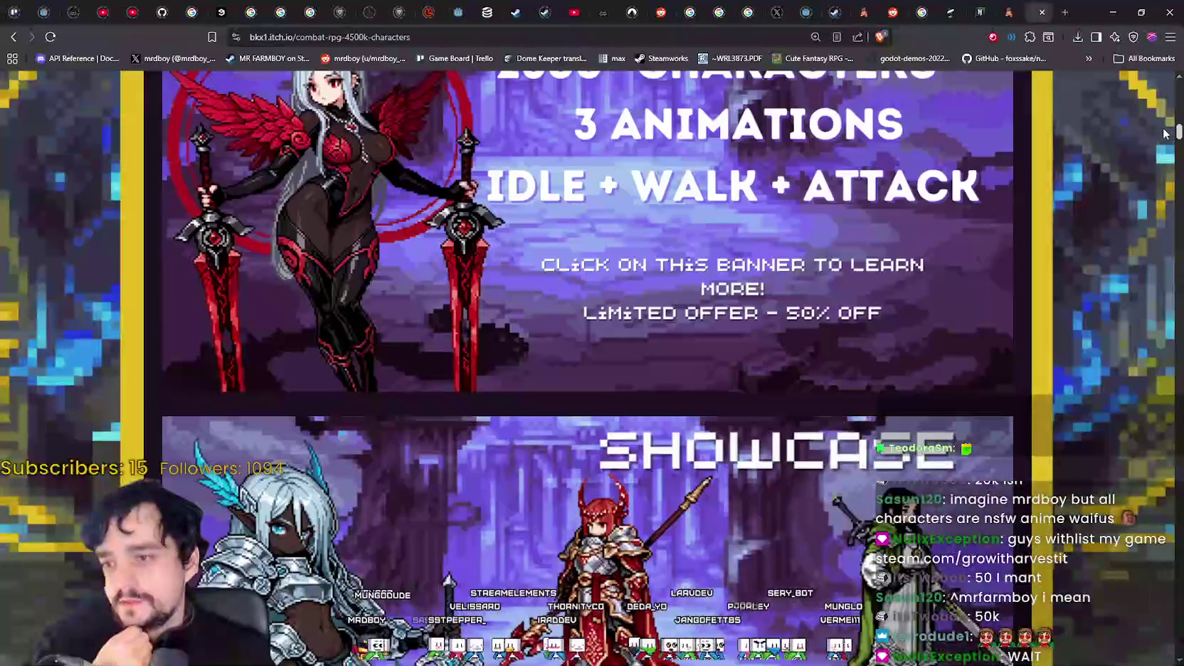
{"action": "scroll", "coordinate": [1164, 131], "scroll_direction": "up", "scroll_amount": 2}
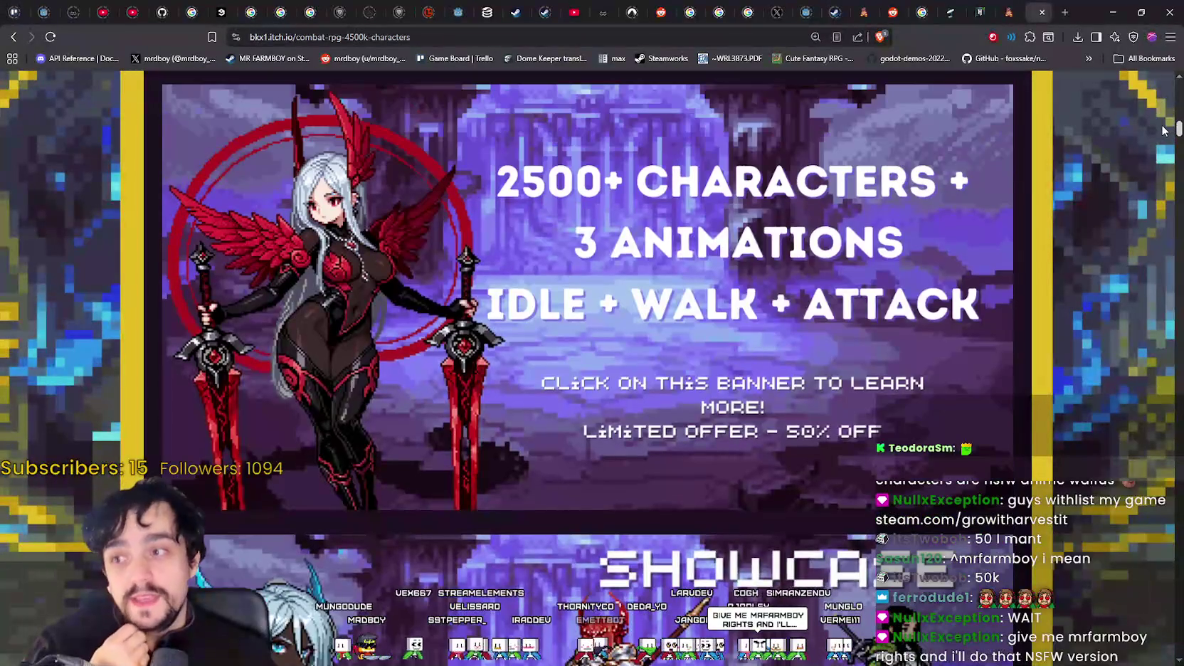
{"action": "left_click", "coordinate": [342, 333]}
{"action": "mouse_move", "coordinate": [911, 413]}
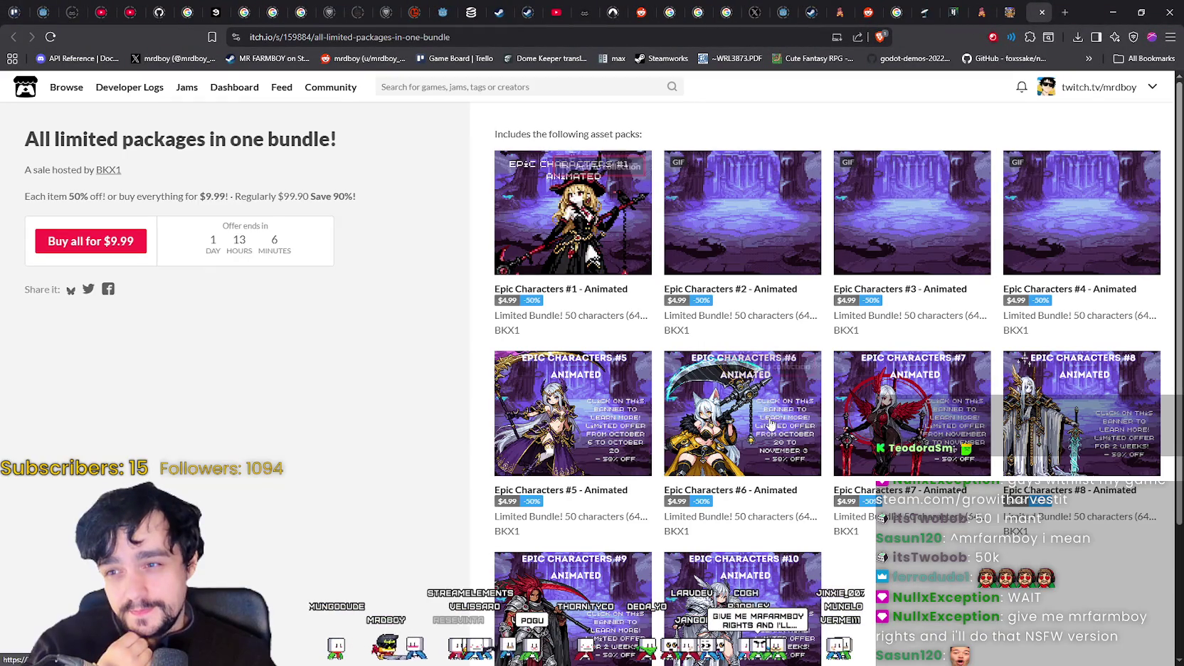
{"action": "left_click", "coordinate": [902, 432]}
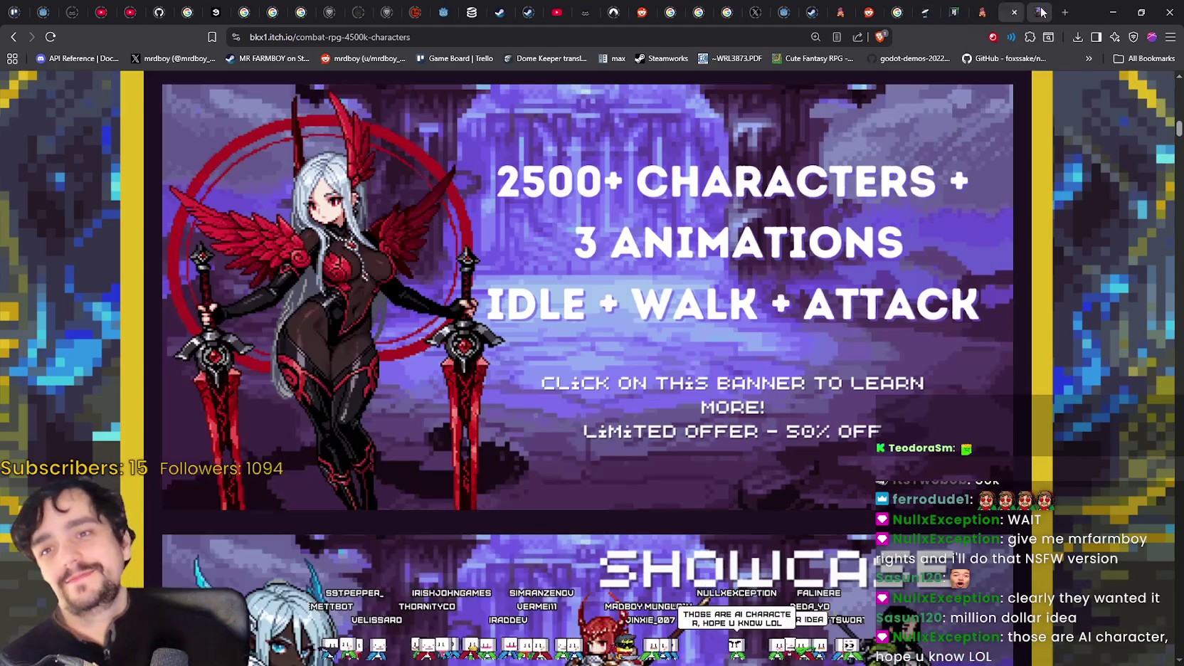
Step: Close the Epic Characters #7 and Combat RPG pages and return to the npc_atlas sprite sheet
{"action": "left_click", "coordinate": [1041, 12]}
{"action": "left_click", "coordinate": [1041, 13]}
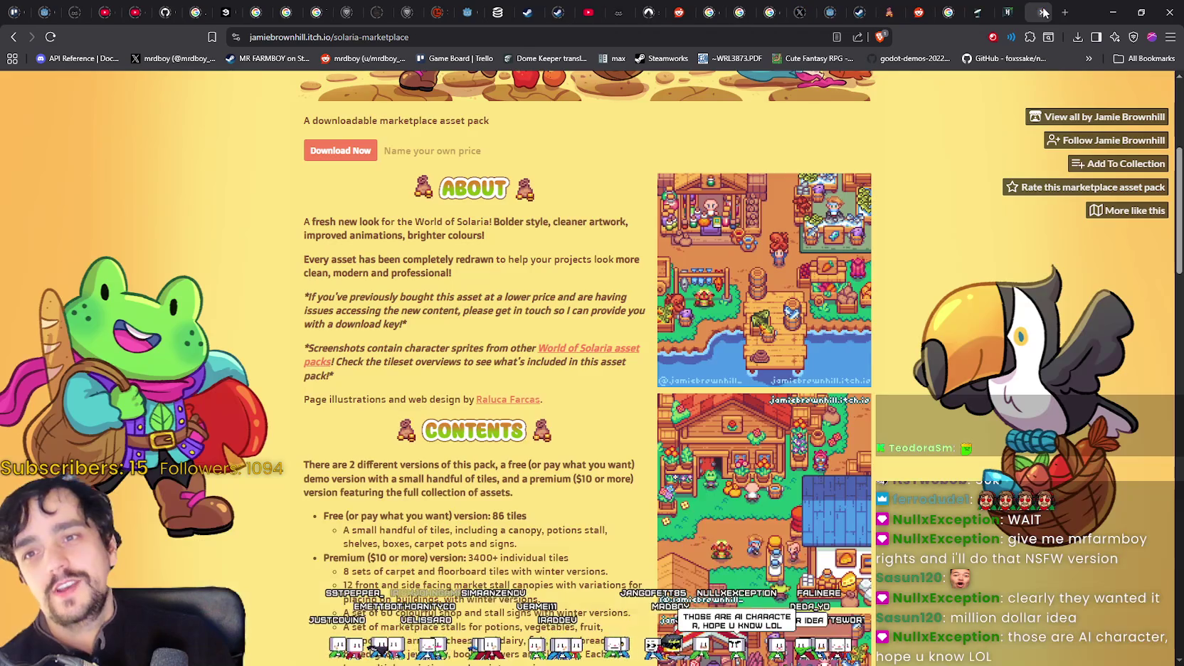
{"action": "key", "text": "alt+Tab"}
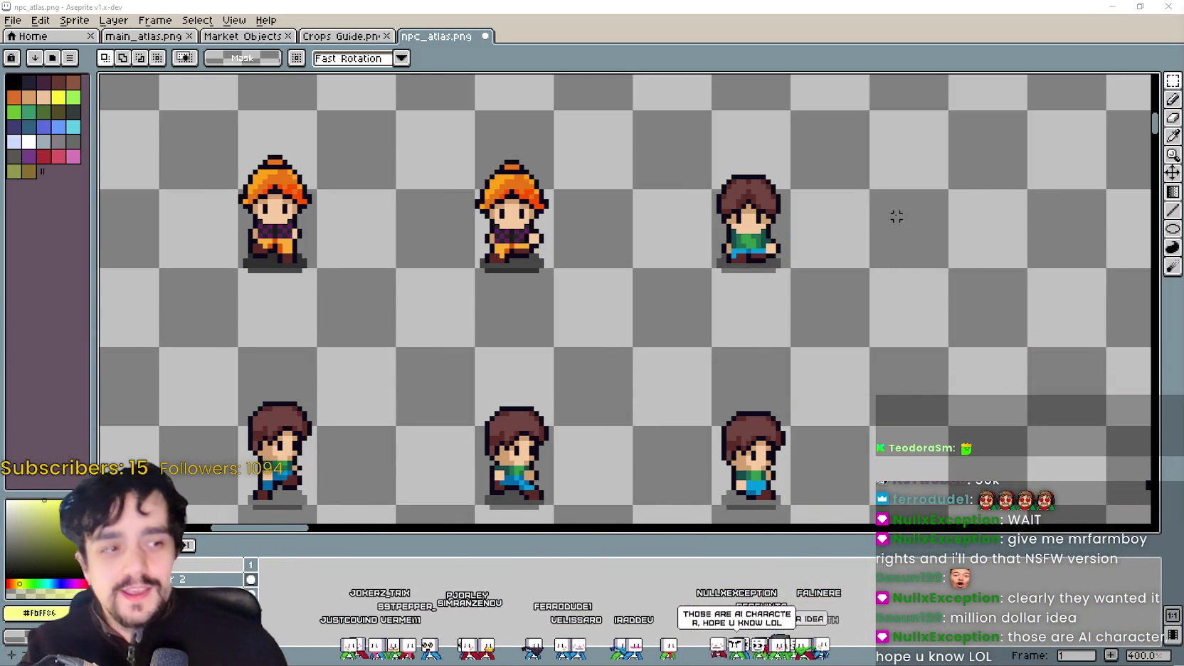
Step: Move the selected orange-haired frame into its new cell, line it up, and commit it
{"action": "scroll", "coordinate": [572, 476], "scroll_direction": "down", "scroll_amount": 2}
{"action": "scroll", "coordinate": [580, 434], "scroll_direction": "down", "scroll_amount": 2}
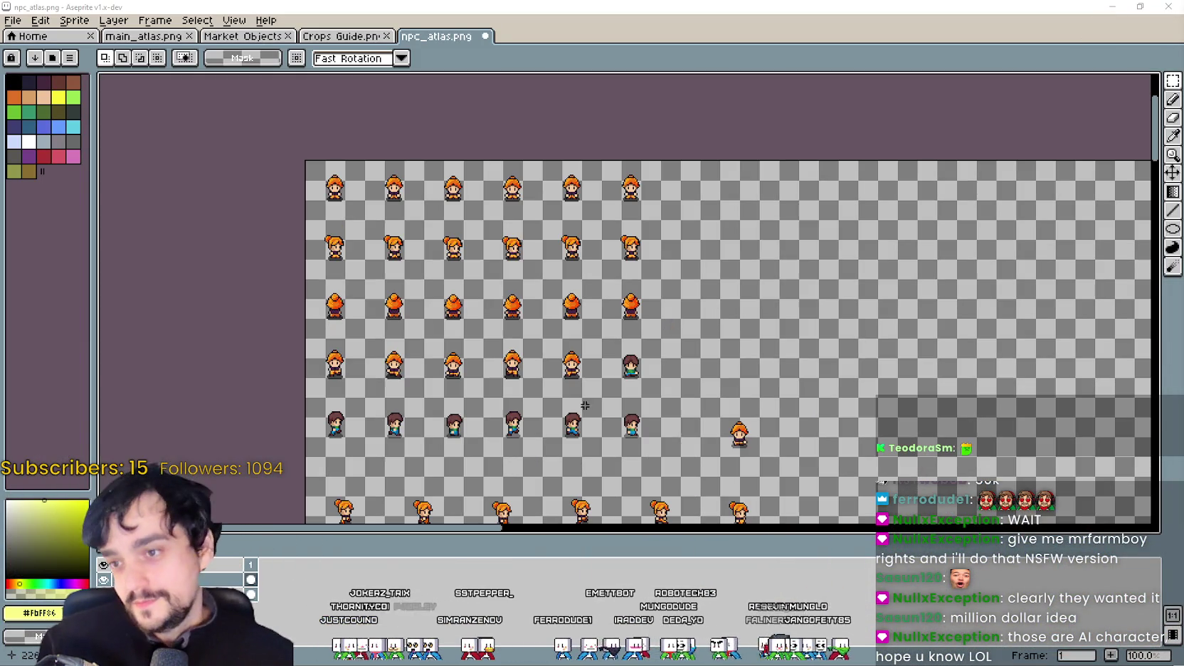
{"action": "scroll", "coordinate": [729, 368], "scroll_direction": "up", "scroll_amount": 2}
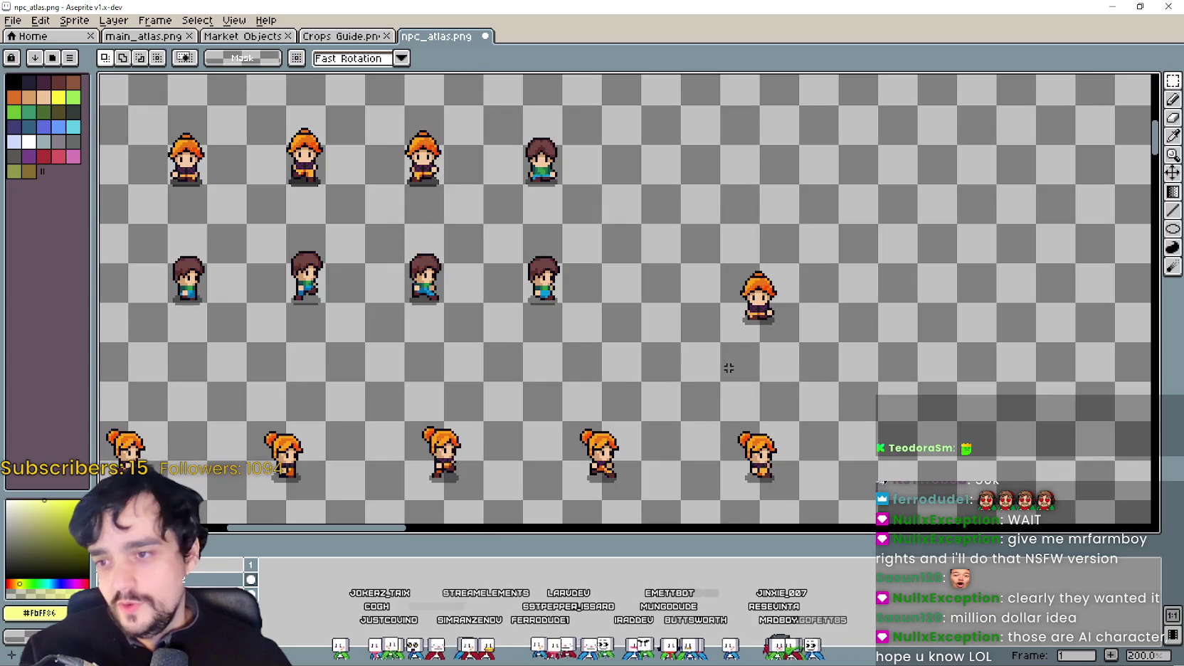
{"action": "scroll", "coordinate": [779, 326], "scroll_direction": "up", "scroll_amount": 1}
{"action": "mouse_move", "coordinate": [777, 322]}
{"action": "left_mouse_down"}
{"action": "mouse_move", "coordinate": [502, 211]}
{"action": "mouse_move", "coordinate": [766, 502]}
{"action": "mouse_move", "coordinate": [724, 370]}
{"action": "left_mouse_up"}
{"action": "scroll", "coordinate": [725, 370], "scroll_direction": "up", "scroll_amount": 2}
{"action": "scroll", "coordinate": [714, 370], "scroll_direction": "up", "scroll_amount": 2}
{"action": "left_click_drag", "start_coordinate": [743, 414], "coordinate": [720, 396]}
{"action": "scroll", "coordinate": [725, 402], "scroll_direction": "down", "scroll_amount": 2}
{"action": "scroll", "coordinate": [720, 395], "scroll_direction": "up", "scroll_amount": 2}
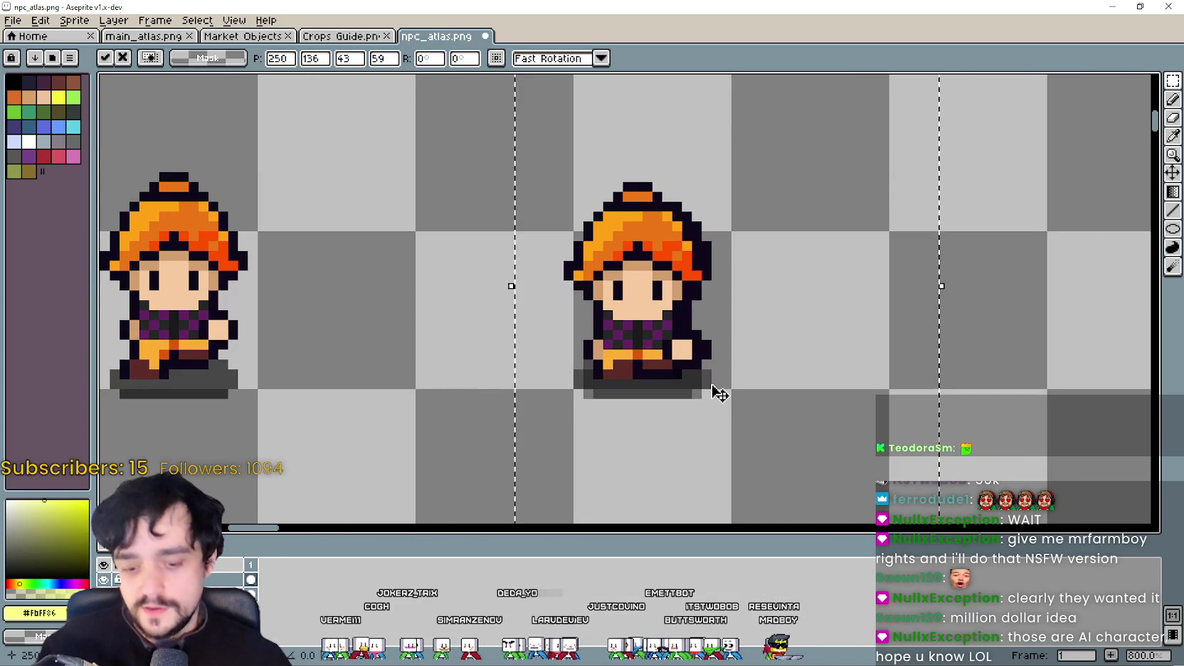
{"action": "scroll", "coordinate": [640, 399], "scroll_direction": "down", "scroll_amount": 4}
{"action": "left_click", "coordinate": [550, 406]}
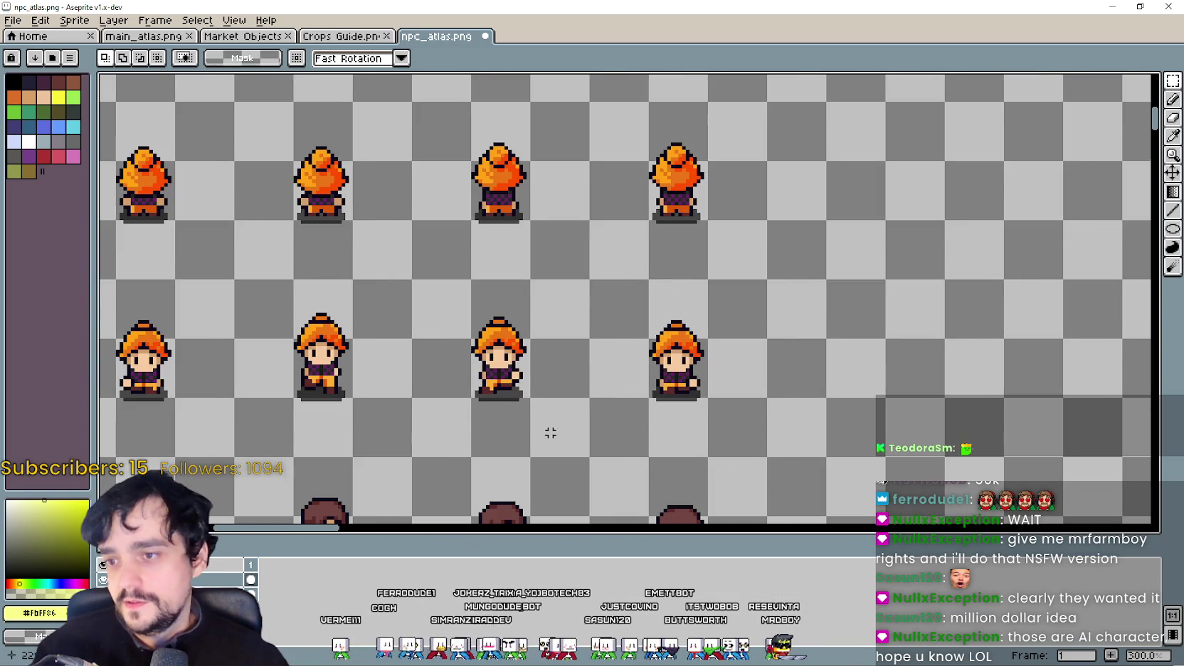
Step: Lift the first orange-haired frame off the brown-haired one toward the brown-haired row
{"action": "scroll", "coordinate": [550, 430], "scroll_direction": "down", "scroll_amount": 1}
{"action": "scroll", "coordinate": [458, 355], "scroll_direction": "up", "scroll_amount": 1}
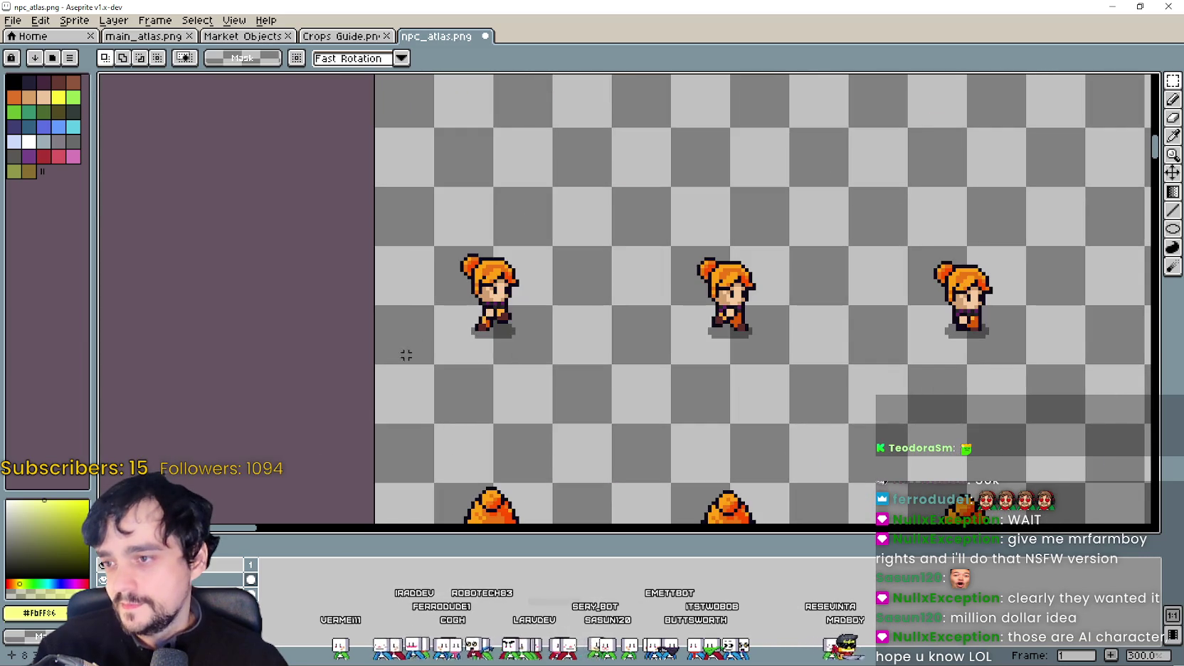
{"action": "left_click_drag", "start_coordinate": [436, 378], "coordinate": [635, 259]}
{"action": "scroll", "coordinate": [527, 293], "scroll_direction": "down", "scroll_amount": 2}
{"action": "scroll", "coordinate": [506, 390], "scroll_direction": "up", "scroll_amount": 3}
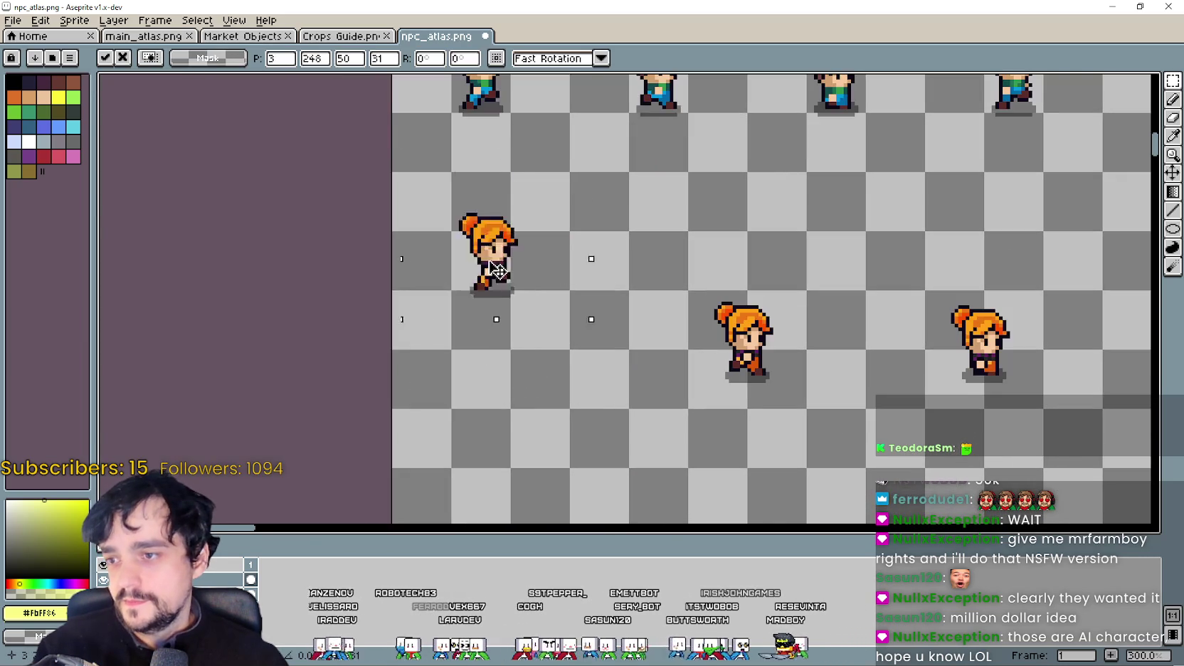
{"action": "left_click_drag", "start_coordinate": [506, 391], "coordinate": [520, 264]}
{"action": "scroll", "coordinate": [514, 304], "scroll_direction": "up", "scroll_amount": 2}
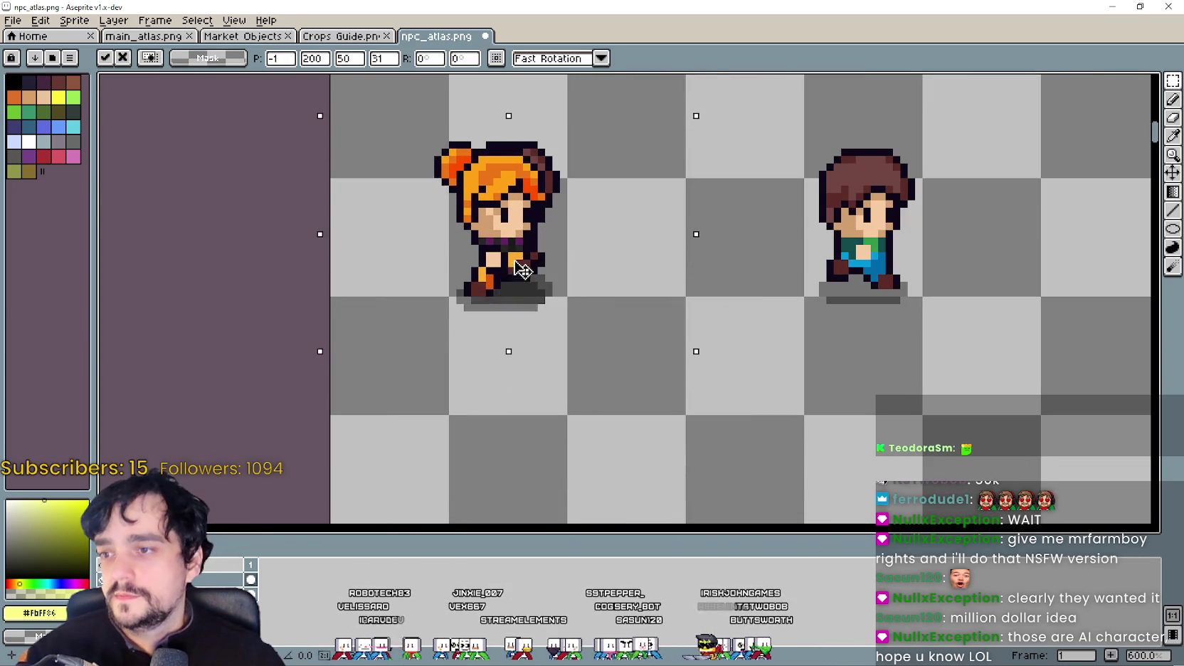
{"action": "scroll", "coordinate": [526, 264], "scroll_direction": "down", "scroll_amount": 3}
{"action": "mouse_move", "coordinate": [795, 402]}
{"action": "left_mouse_down"}
{"action": "mouse_move", "coordinate": [683, 296]}
{"action": "mouse_move", "coordinate": [619, 296]}
{"action": "left_mouse_up"}
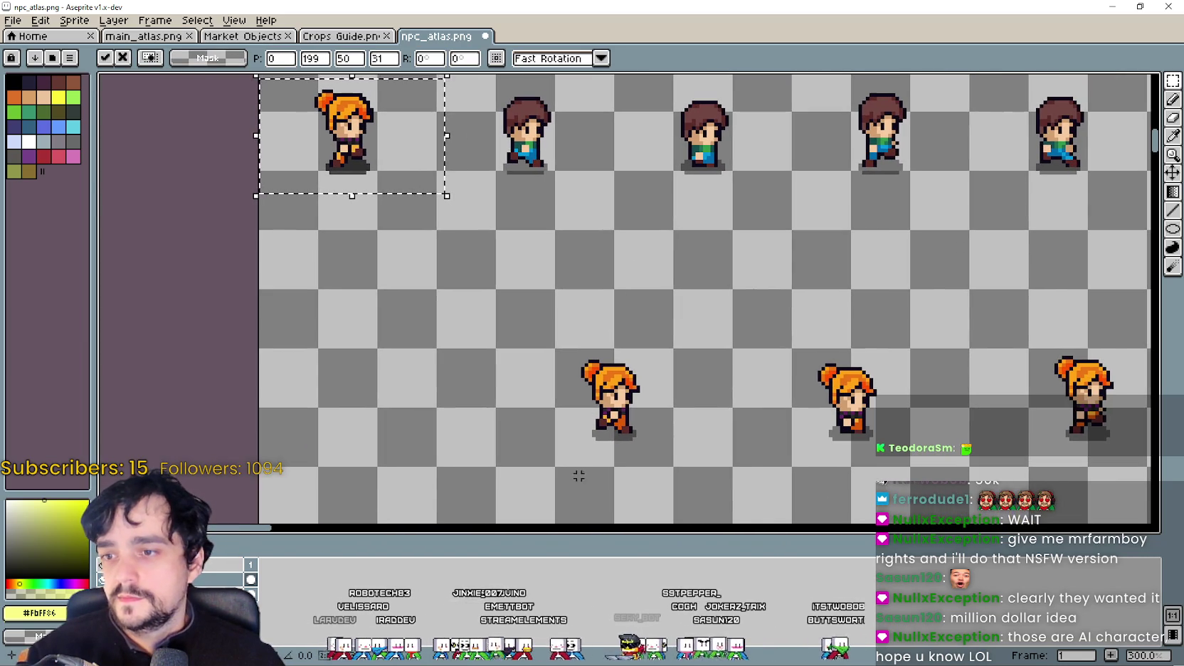
Step: Move a lower orange-haired frame up beside the brown-haired frames, fine-tune it, and commit
{"action": "left_click_drag", "start_coordinate": [576, 487], "coordinate": [671, 318]}
{"action": "left_click_drag", "start_coordinate": [626, 399], "coordinate": [526, 213]}
{"action": "scroll", "coordinate": [523, 206], "scroll_direction": "up", "scroll_amount": 1}
{"action": "scroll", "coordinate": [523, 207], "scroll_direction": "up", "scroll_amount": 1}
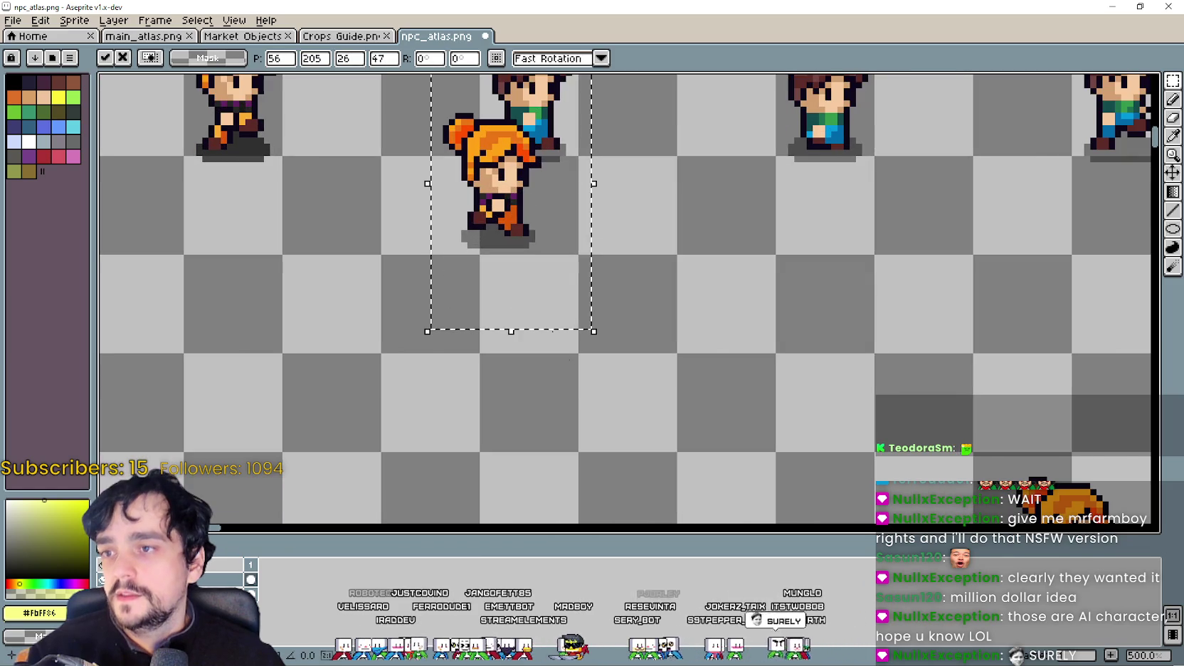
{"action": "scroll", "coordinate": [535, 264], "scroll_direction": "down", "scroll_amount": 1}
{"action": "mouse_move", "coordinate": [535, 264]}
{"action": "left_mouse_down"}
{"action": "mouse_move", "coordinate": [568, 246]}
{"action": "mouse_move", "coordinate": [685, 251]}
{"action": "left_mouse_up"}
{"action": "scroll", "coordinate": [568, 247], "scroll_direction": "up", "scroll_amount": 5}
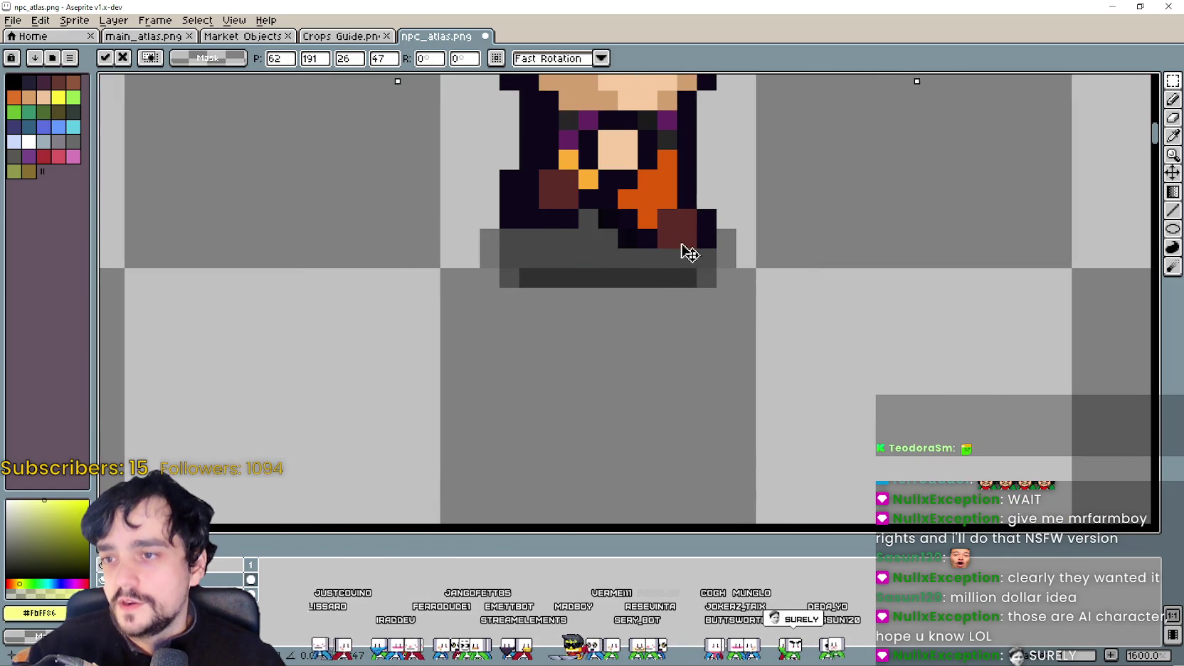
{"action": "scroll", "coordinate": [677, 257], "scroll_direction": "down", "scroll_amount": 6}
{"action": "key", "text": "Return"}
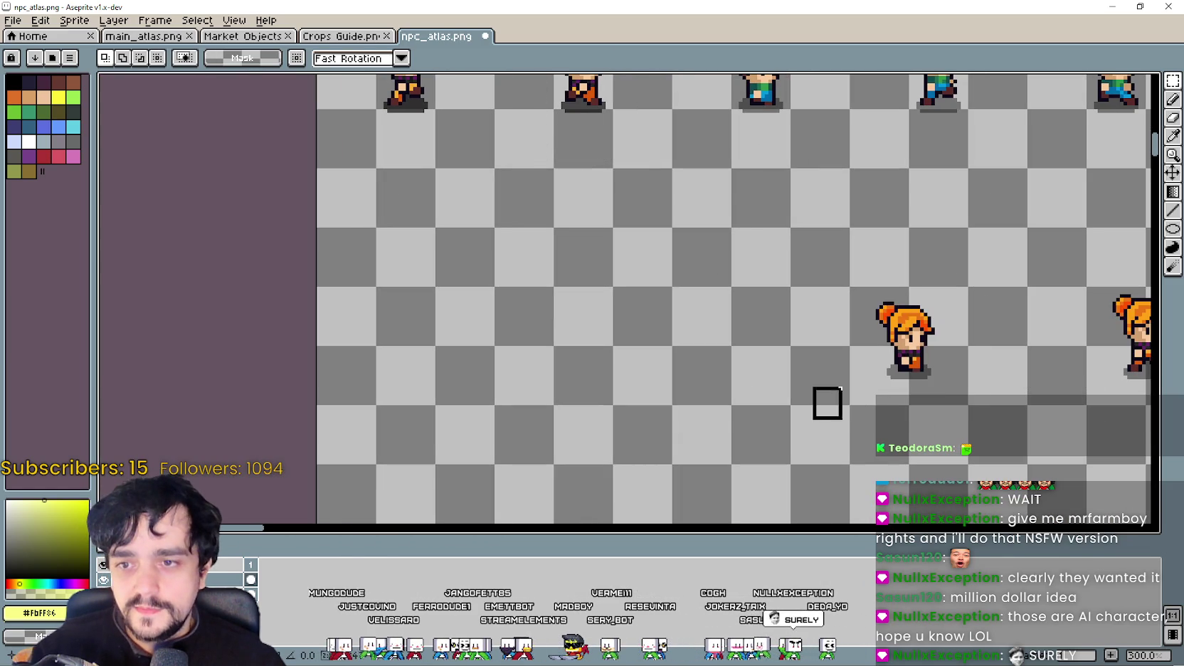
Step: Bring the next orange-haired frame up into the brown-haired row, aligned with the others
{"action": "left_click_drag", "start_coordinate": [802, 420], "coordinate": [1003, 271]}
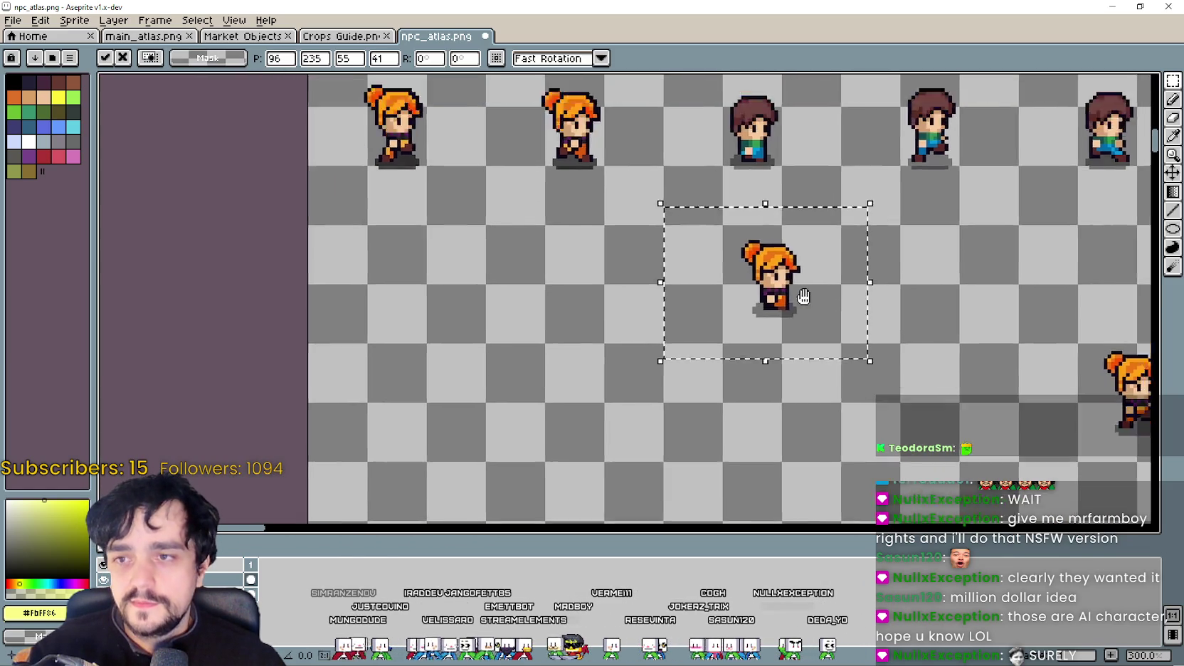
{"action": "left_click_drag", "start_coordinate": [927, 327], "coordinate": [767, 246]}
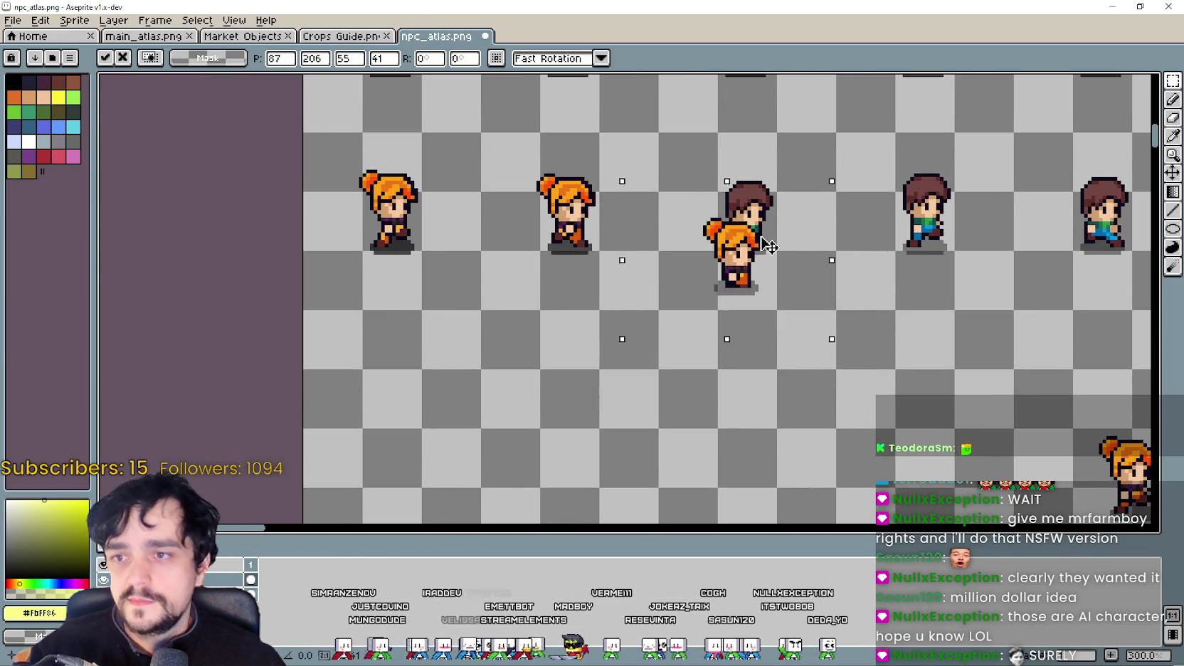
{"action": "scroll", "coordinate": [766, 342], "scroll_direction": "up", "scroll_amount": 4}
{"action": "left_click_drag", "start_coordinate": [766, 342], "coordinate": [785, 251]}
{"action": "scroll", "coordinate": [779, 259], "scroll_direction": "down", "scroll_amount": 4}
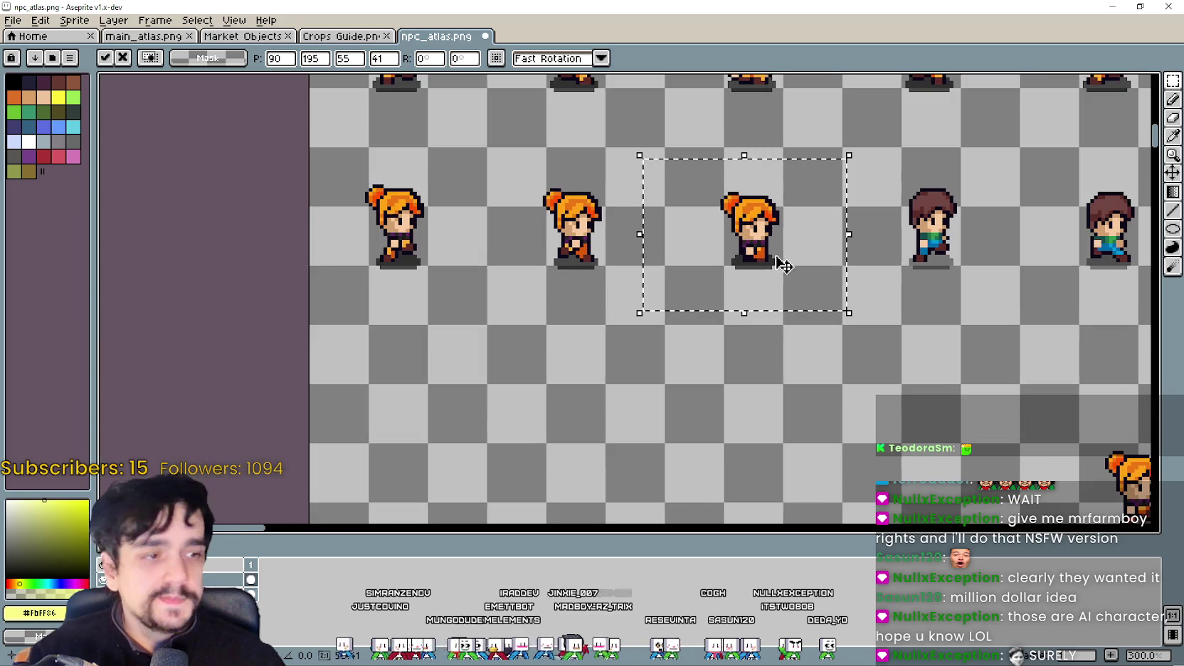
{"action": "scroll", "coordinate": [659, 222], "scroll_direction": "down", "scroll_amount": 2}
Step: Move another lower orange-haired frame beside the brown-haired frames and nudge it two pixels right
{"action": "left_click_drag", "start_coordinate": [761, 286], "coordinate": [851, 414]}
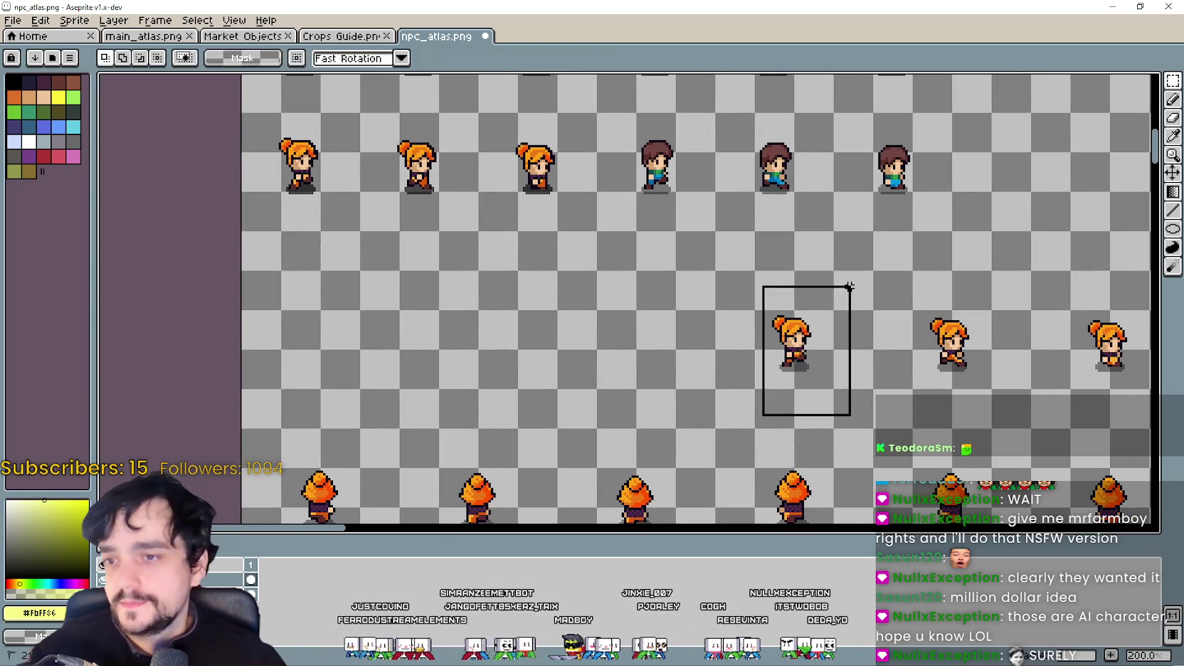
{"action": "left_click_drag", "start_coordinate": [795, 355], "coordinate": [690, 232]}
{"action": "scroll", "coordinate": [683, 225], "scroll_direction": "up", "scroll_amount": 1}
{"action": "scroll", "coordinate": [700, 270], "scroll_direction": "up", "scroll_amount": 1}
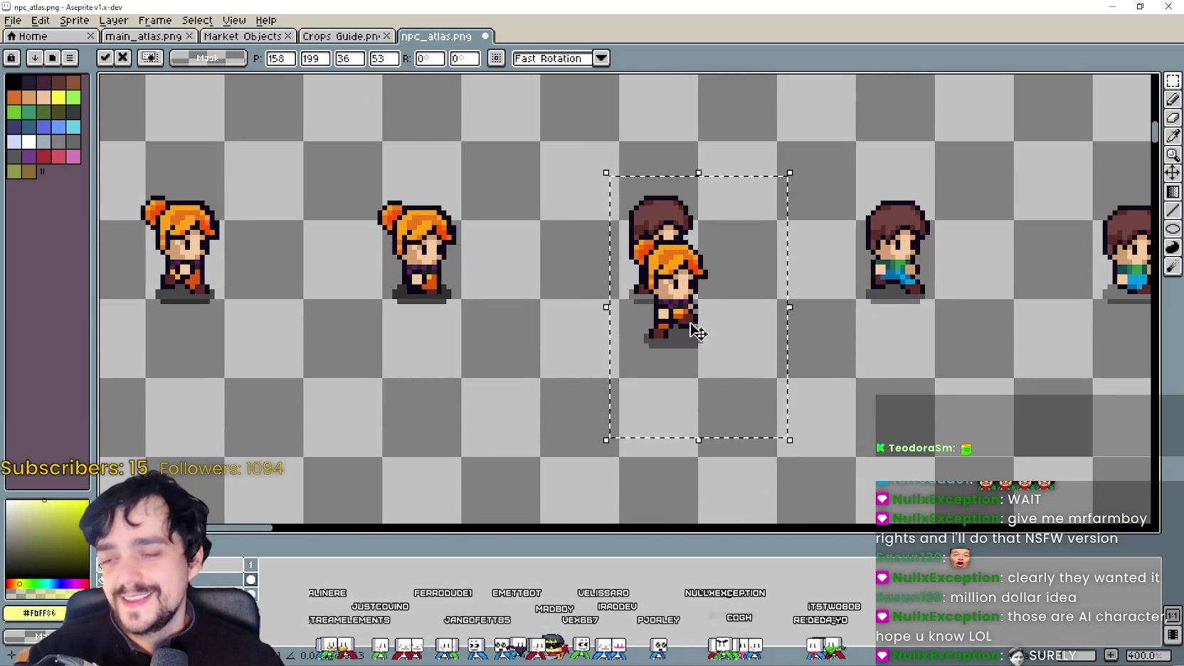
{"action": "scroll", "coordinate": [699, 330], "scroll_direction": "up", "scroll_amount": 1}
{"action": "scroll", "coordinate": [703, 330], "scroll_direction": "up", "scroll_amount": 1}
{"action": "key", "text": "Right"}
{"action": "key", "text": "Right"}
{"action": "scroll", "coordinate": [648, 265], "scroll_direction": "down", "scroll_amount": 5}
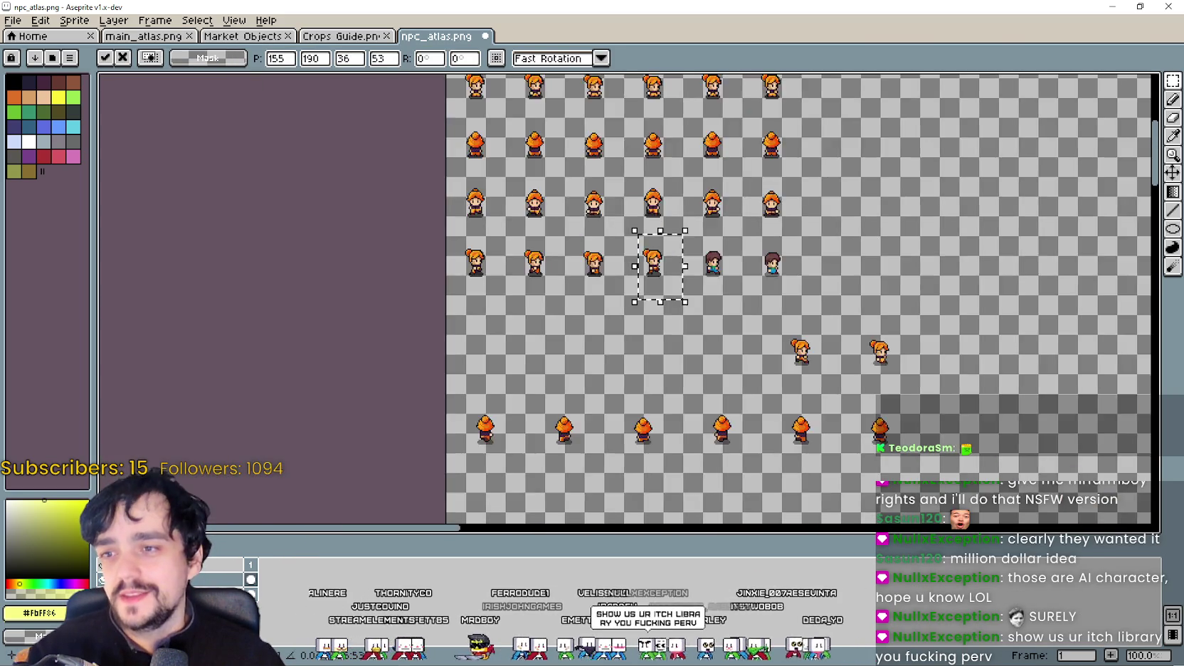
{"action": "scroll", "coordinate": [643, 347], "scroll_direction": "up", "scroll_amount": 2}
Step: Place the next orange-haired frame in the row, nudged up into alignment
{"action": "left_click_drag", "start_coordinate": [642, 350], "coordinate": [776, 237]}
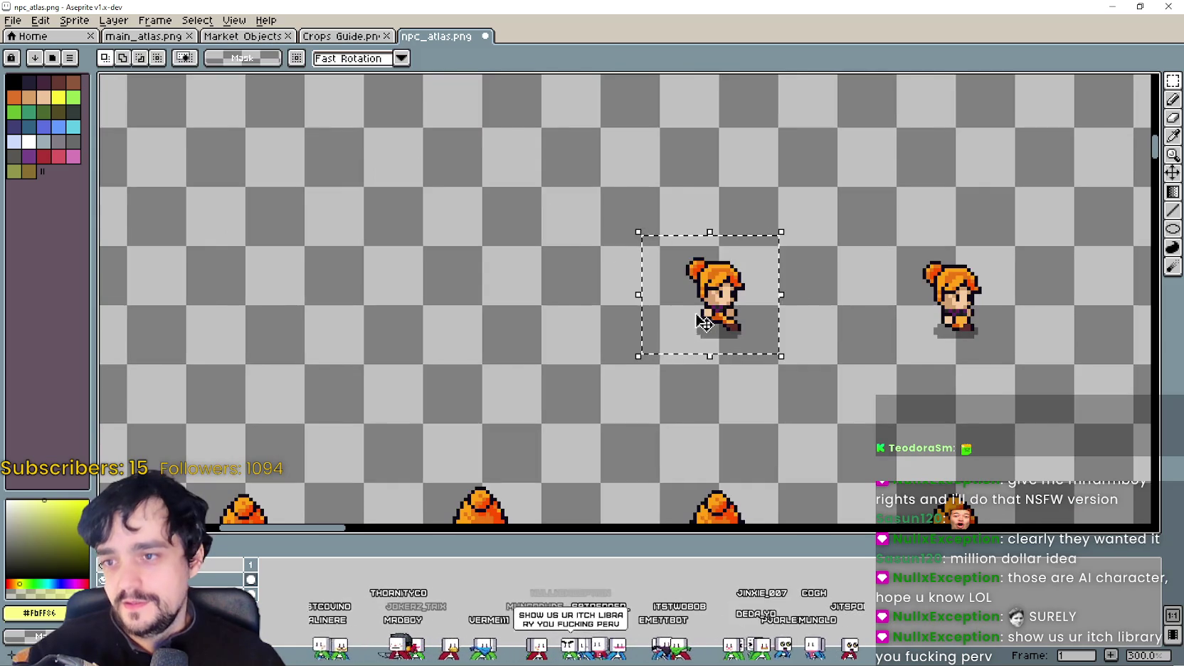
{"action": "left_click_drag", "start_coordinate": [703, 322], "coordinate": [788, 388]}
{"action": "scroll", "coordinate": [684, 290], "scroll_direction": "up", "scroll_amount": 3}
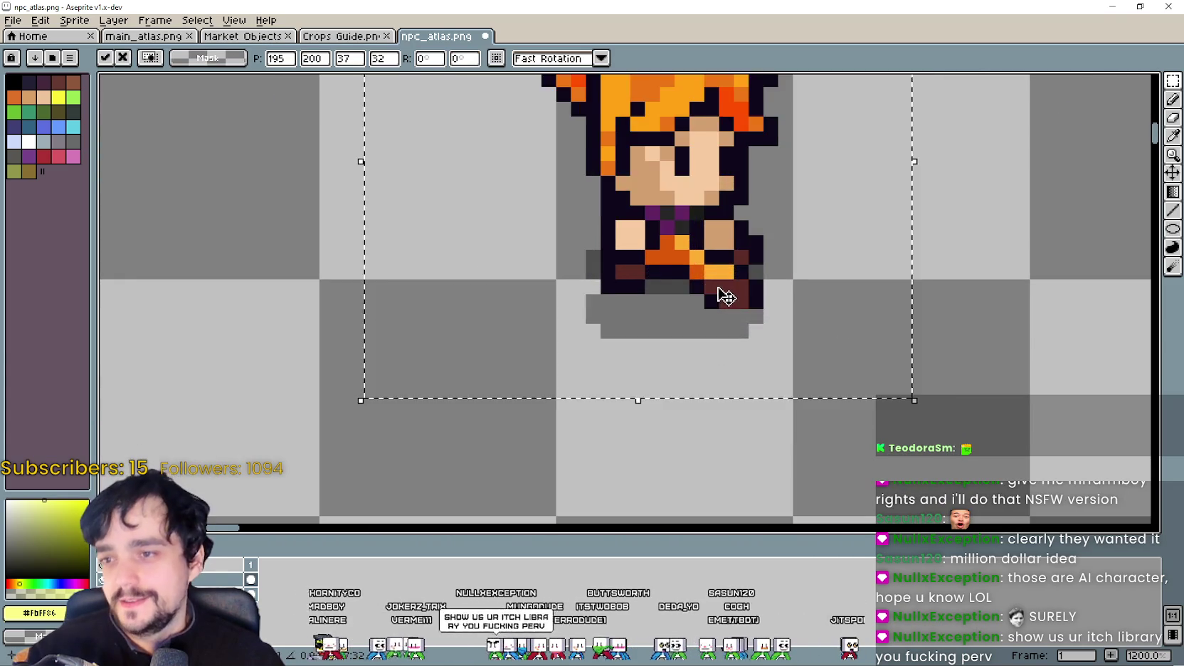
{"action": "key", "text": "Up"}
{"action": "key", "text": "Up"}
{"action": "key", "text": "Up"}
{"action": "scroll", "coordinate": [764, 278], "scroll_direction": "down", "scroll_amount": 3}
{"action": "scroll", "coordinate": [763, 278], "scroll_direction": "down", "scroll_amount": 3}
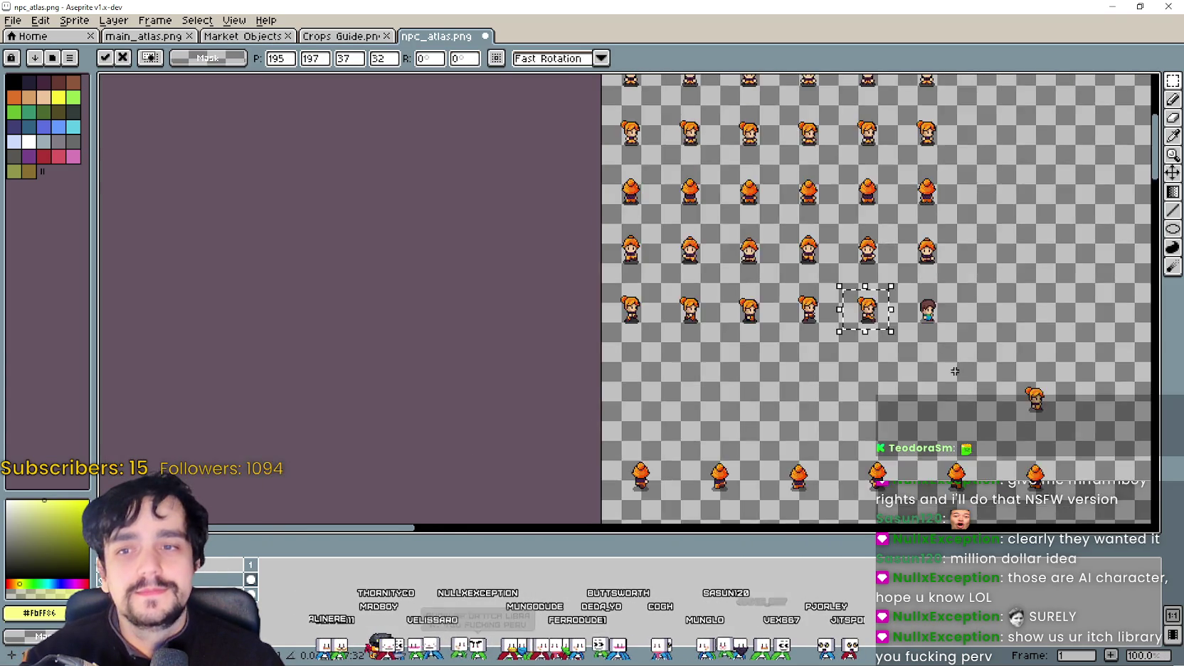
{"action": "scroll", "coordinate": [904, 345], "scroll_direction": "up", "scroll_amount": 3}
Step: Move the right-hand orange-haired frame up-left and settle it into its grid cell
{"action": "left_click_drag", "start_coordinate": [925, 370], "coordinate": [1018, 256]}
{"action": "left_click_drag", "start_coordinate": [955, 336], "coordinate": [678, 164]}
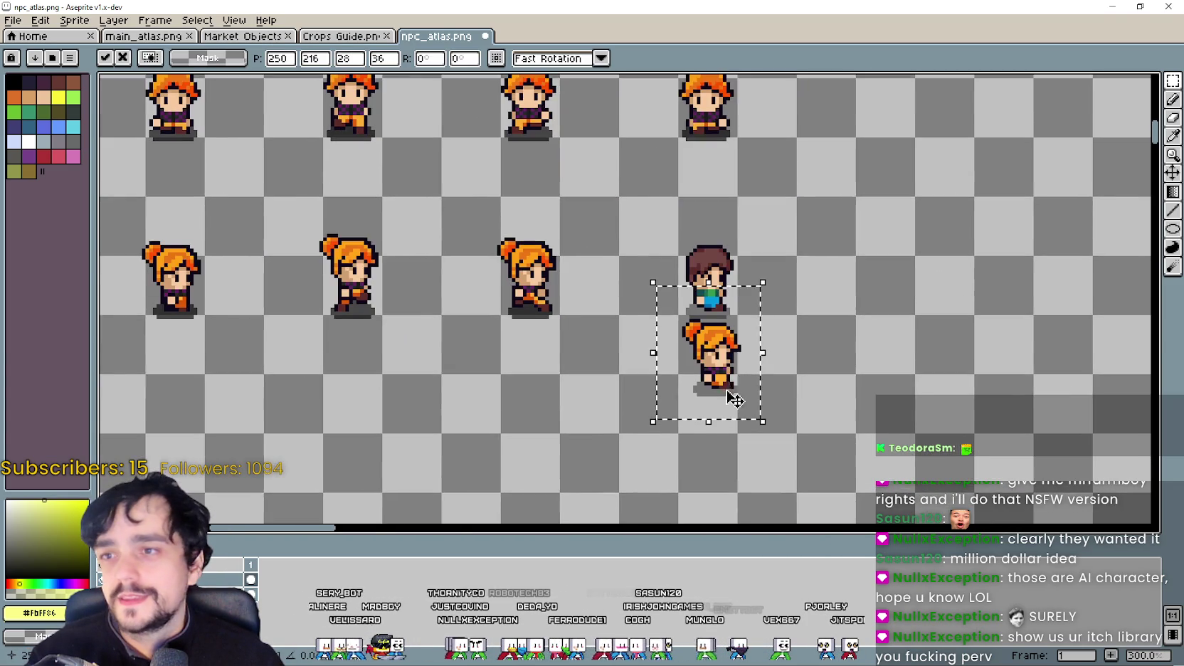
{"action": "scroll", "coordinate": [704, 341], "scroll_direction": "up", "scroll_amount": 2}
{"action": "left_click_drag", "start_coordinate": [734, 362], "coordinate": [714, 277]}
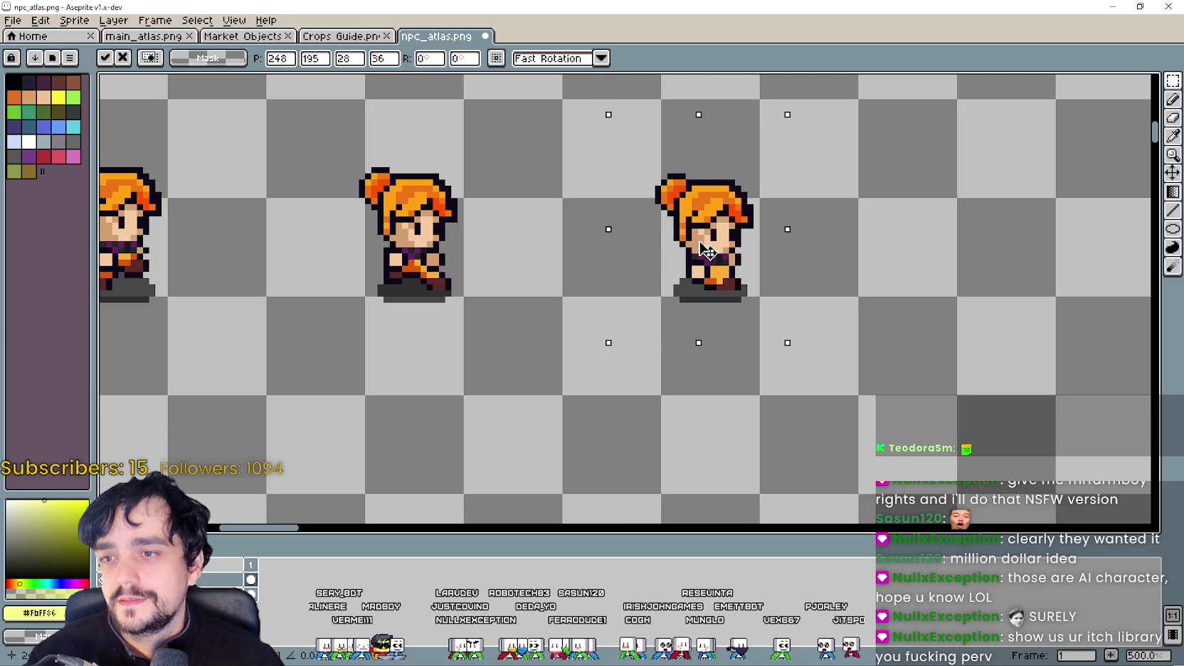
{"action": "scroll", "coordinate": [706, 250], "scroll_direction": "down", "scroll_amount": 4}
{"action": "scroll", "coordinate": [682, 264], "scroll_direction": "down", "scroll_amount": 1}
{"action": "scroll", "coordinate": [608, 335], "scroll_direction": "up", "scroll_amount": 1}
{"action": "scroll", "coordinate": [679, 242], "scroll_direction": "up", "scroll_amount": 2}
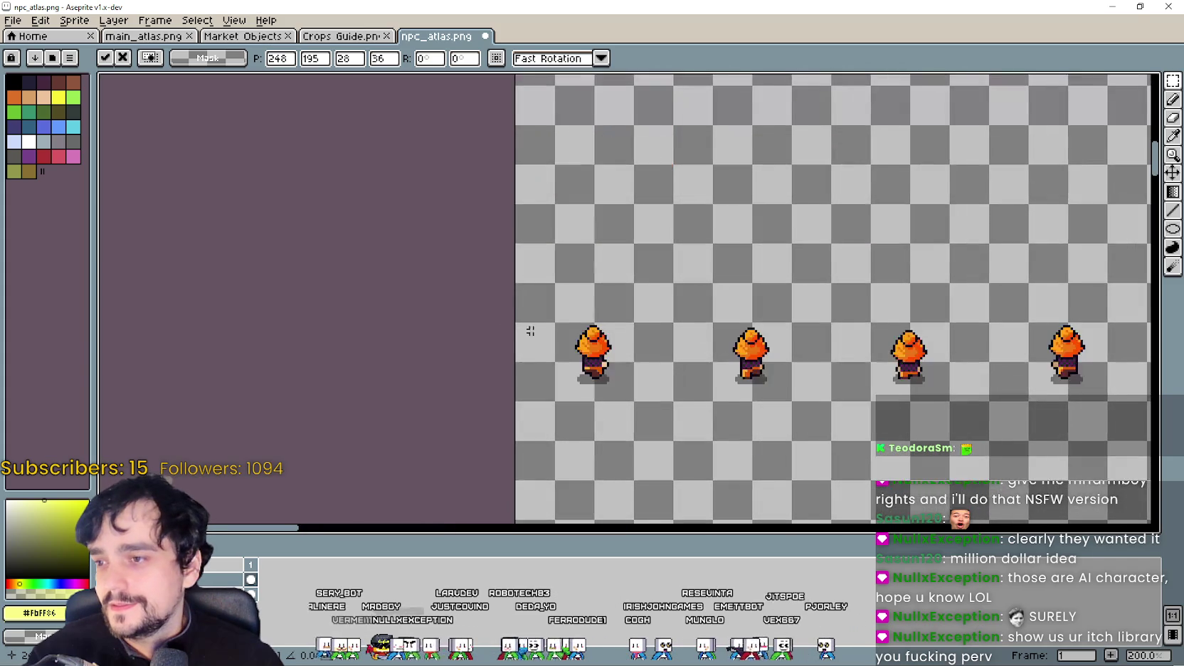
Step: Look over all the NPC sprite rows, then drop the moved sprite and clear the selection
{"action": "left_click_drag", "start_coordinate": [530, 331], "coordinate": [445, 189]}
{"action": "scroll", "coordinate": [542, 369], "scroll_direction": "down", "scroll_amount": 1}
{"action": "scroll", "coordinate": [543, 369], "scroll_direction": "down", "scroll_amount": 1}
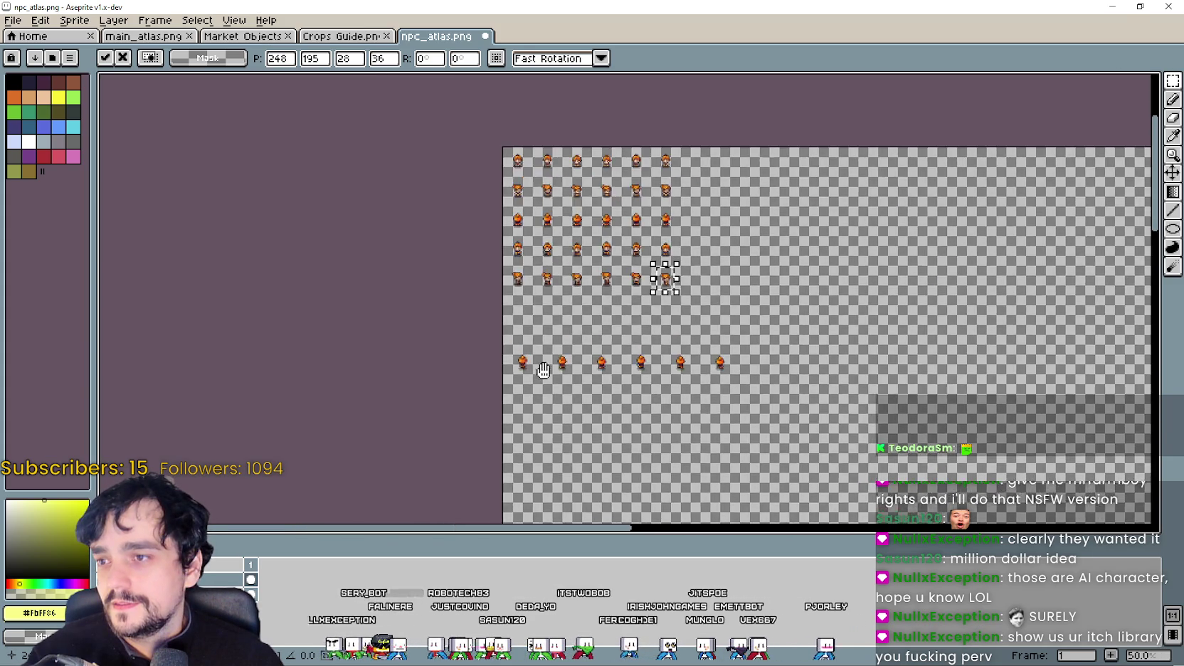
{"action": "scroll", "coordinate": [556, 269], "scroll_direction": "up", "scroll_amount": 2}
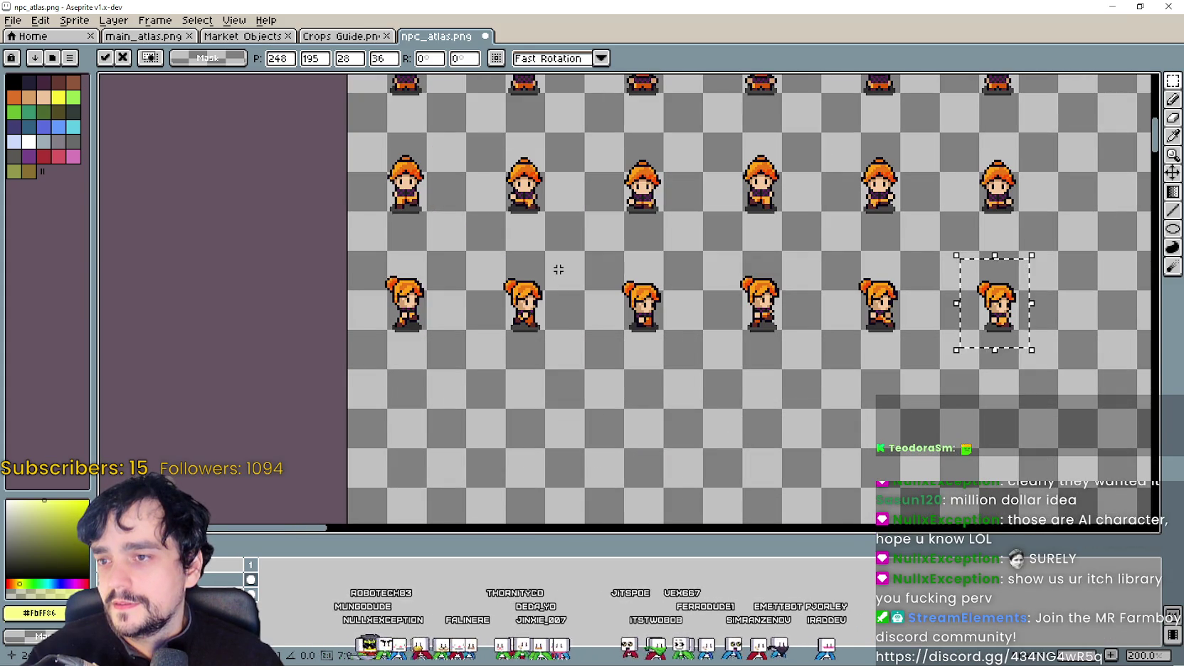
{"action": "left_click_drag", "start_coordinate": [788, 493], "coordinate": [662, 154]}
{"action": "left_click_drag", "start_coordinate": [658, 216], "coordinate": [644, 521]}
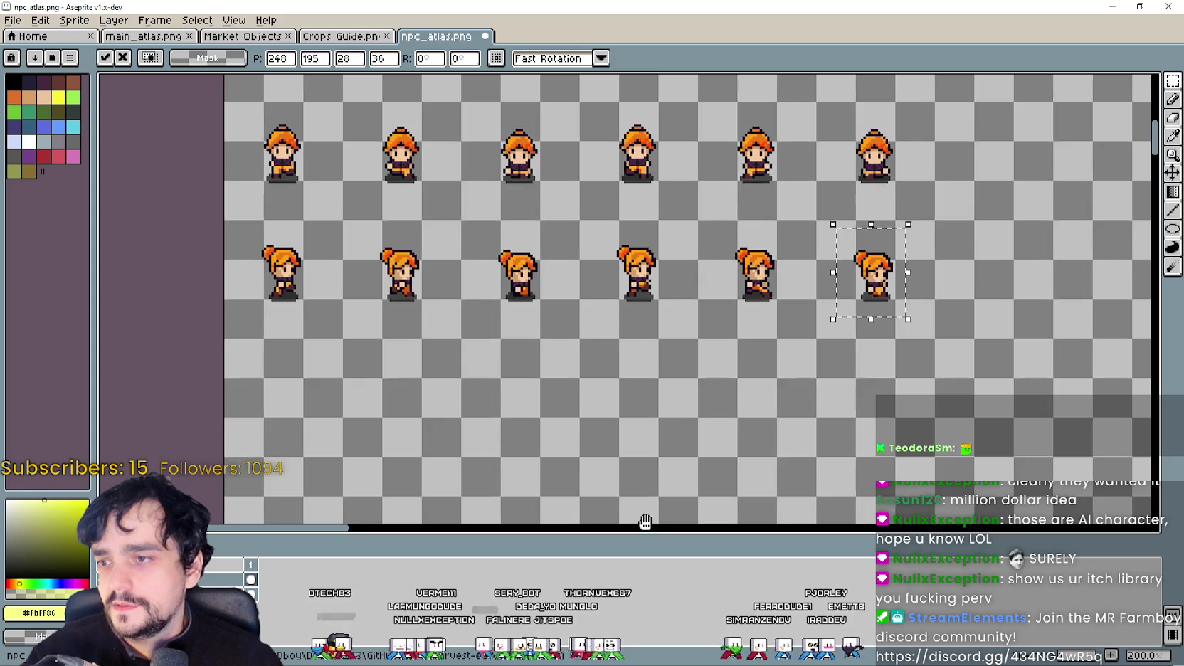
{"action": "mouse_move", "coordinate": [560, 323]}
{"action": "left_mouse_down"}
{"action": "mouse_move", "coordinate": [577, 481]}
{"action": "mouse_move", "coordinate": [535, 149]}
{"action": "left_mouse_up"}
{"action": "left_click_drag", "start_coordinate": [401, 320], "coordinate": [426, 238]}
{"action": "key", "text": "ctrl+d"}
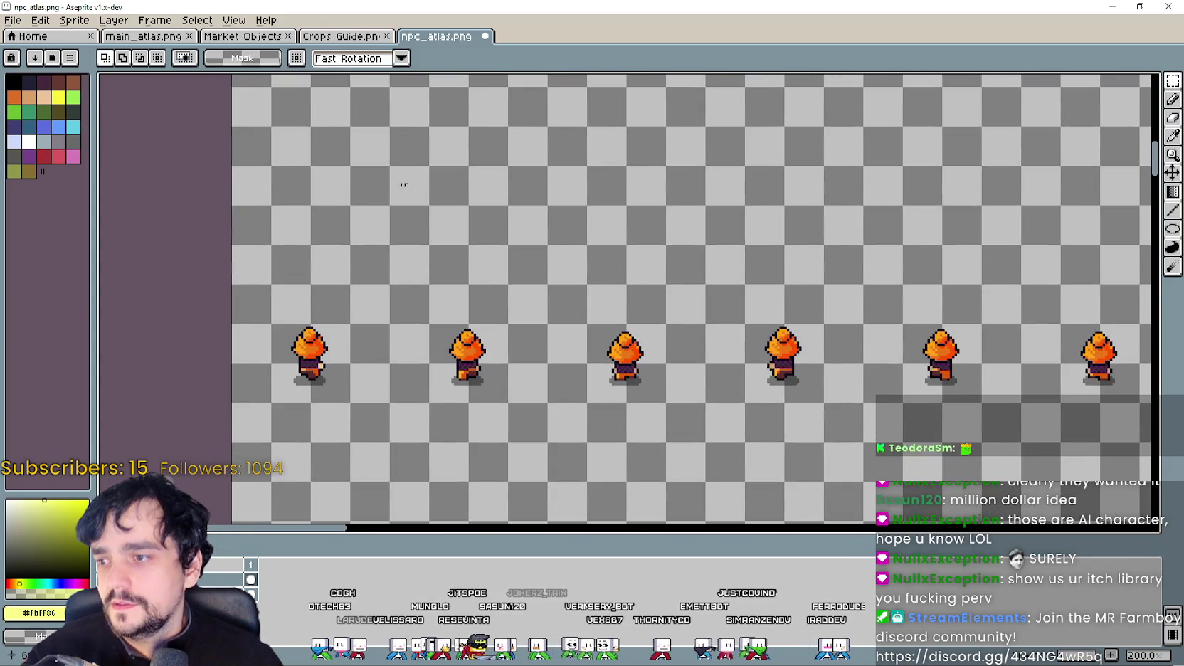
{"action": "left_click_drag", "start_coordinate": [394, 163], "coordinate": [405, 235]}
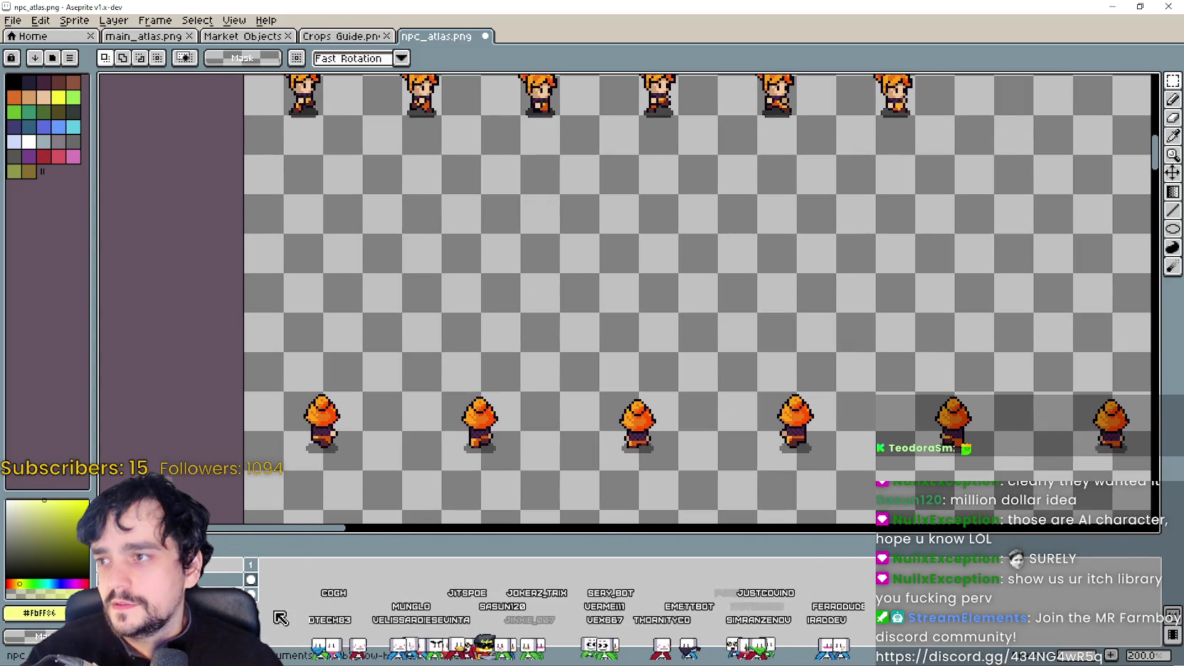
Step: Copy the brown-haired back-facing row from main_atlas.png and paste it into npc_atlas.png
{"action": "left_click", "coordinate": [162, 38]}
{"action": "scroll", "coordinate": [311, 249], "scroll_direction": "up", "scroll_amount": 1}
{"action": "scroll", "coordinate": [242, 217], "scroll_direction": "up", "scroll_amount": 1}
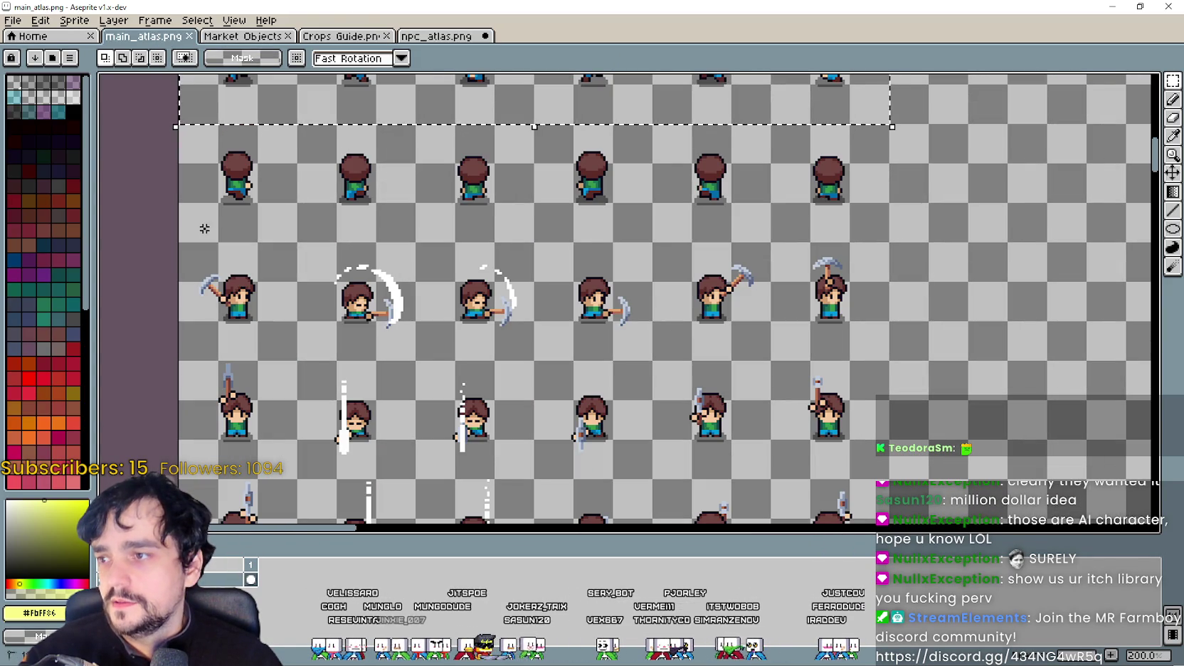
{"action": "left_click_drag", "start_coordinate": [178, 244], "coordinate": [891, 123]}
{"action": "key", "text": "ctrl+c"}
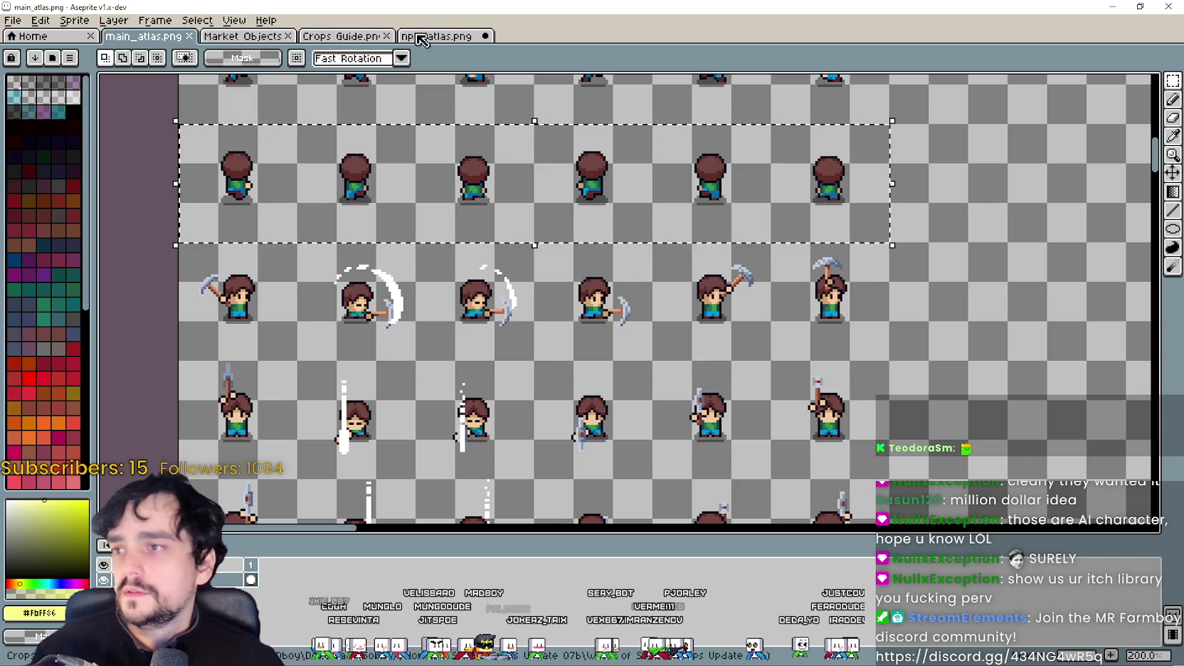
{"action": "left_click", "coordinate": [435, 36]}
{"action": "key", "text": "ctrl+v"}
{"action": "left_click", "coordinate": [525, 384]}
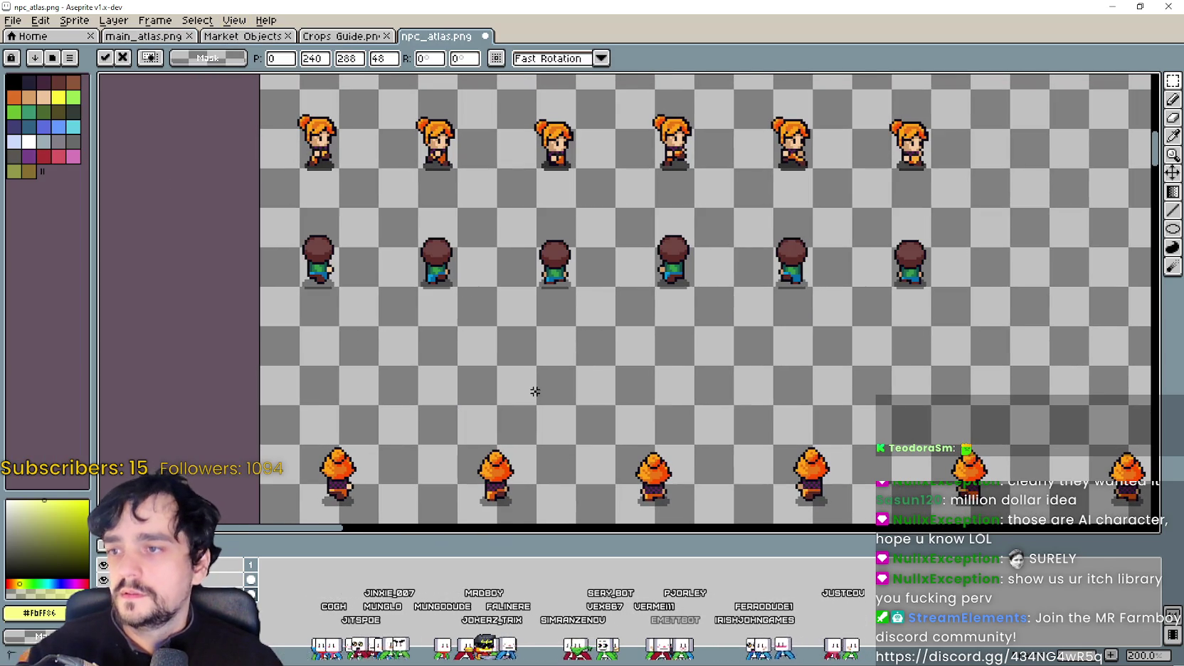
Step: Move the first three orange-hat back-facing sprites up onto the brown-haired row's slots
{"action": "mouse_move", "coordinate": [327, 411]}
{"action": "left_mouse_down"}
{"action": "mouse_move", "coordinate": [338, 265]}
{"action": "mouse_move", "coordinate": [428, 396]}
{"action": "left_mouse_up"}
{"action": "mouse_move", "coordinate": [368, 370]}
{"action": "left_mouse_down"}
{"action": "mouse_move", "coordinate": [384, 159]}
{"action": "mouse_move", "coordinate": [419, 420]}
{"action": "mouse_move", "coordinate": [362, 404]}
{"action": "left_mouse_up"}
{"action": "scroll", "coordinate": [443, 442], "scroll_direction": "up", "scroll_amount": 2}
{"action": "scroll", "coordinate": [363, 404], "scroll_direction": "down", "scroll_amount": 1}
{"action": "scroll", "coordinate": [370, 403], "scroll_direction": "down", "scroll_amount": 1}
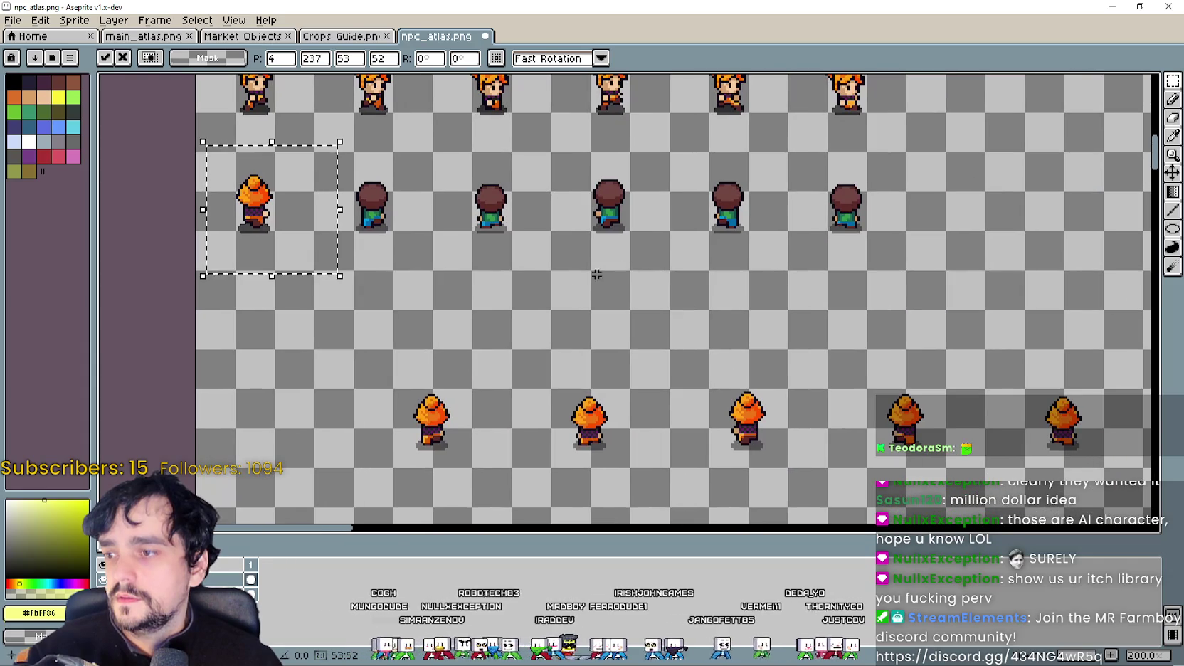
{"action": "left_click_drag", "start_coordinate": [378, 490], "coordinate": [491, 347]}
{"action": "left_click_drag", "start_coordinate": [427, 412], "coordinate": [384, 217]}
{"action": "scroll", "coordinate": [385, 206], "scroll_direction": "up", "scroll_amount": 1}
{"action": "scroll", "coordinate": [384, 199], "scroll_direction": "up", "scroll_amount": 2}
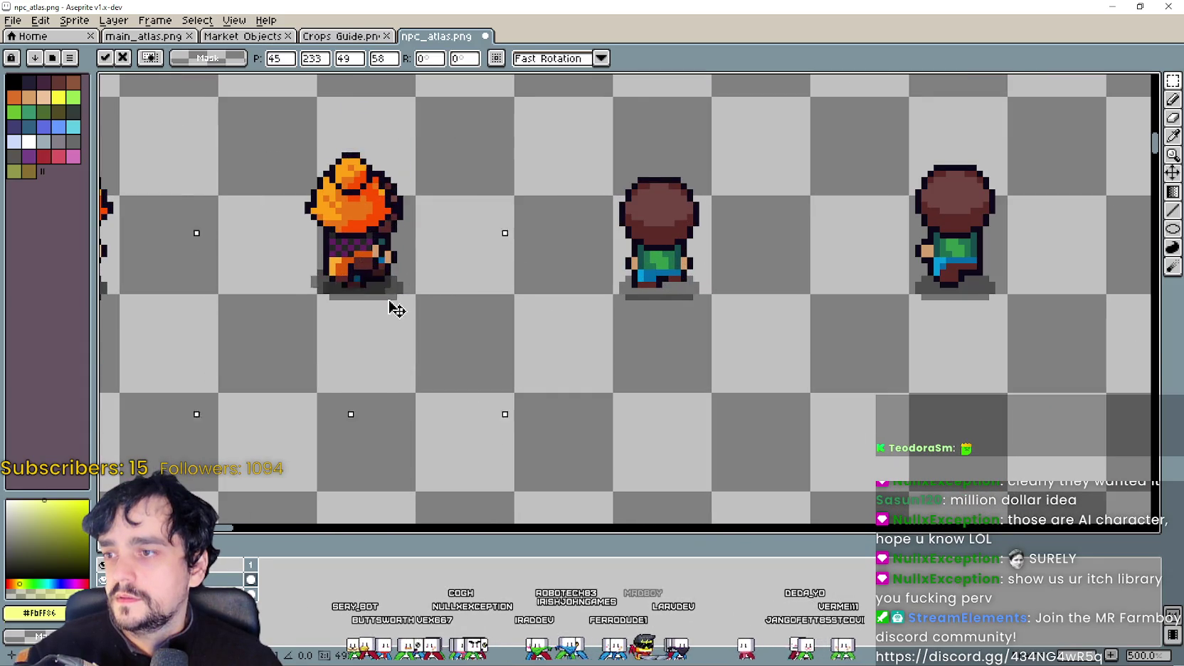
{"action": "left_click_drag", "start_coordinate": [391, 278], "coordinate": [405, 307]}
{"action": "scroll", "coordinate": [639, 314], "scroll_direction": "down", "scroll_amount": 2}
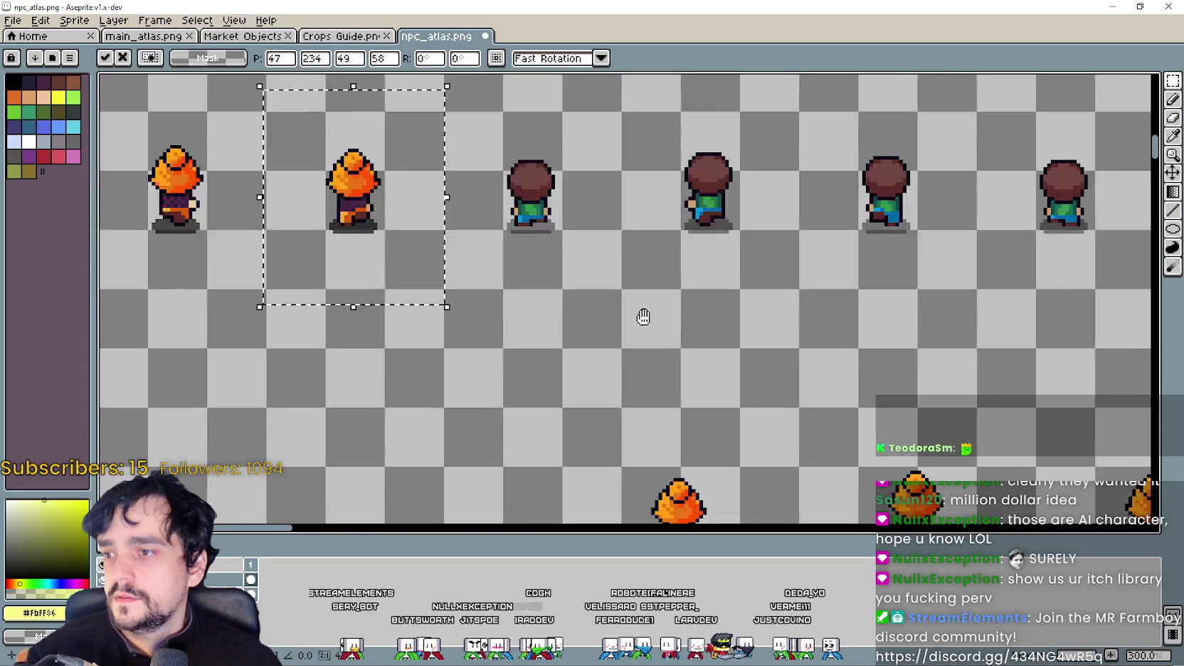
{"action": "scroll", "coordinate": [587, 423], "scroll_direction": "down", "scroll_amount": 1}
{"action": "mouse_move", "coordinate": [576, 425]}
{"action": "left_mouse_down"}
{"action": "mouse_move", "coordinate": [639, 317]}
{"action": "mouse_move", "coordinate": [517, 103]}
{"action": "left_mouse_up"}
{"action": "scroll", "coordinate": [503, 159], "scroll_direction": "up", "scroll_amount": 3}
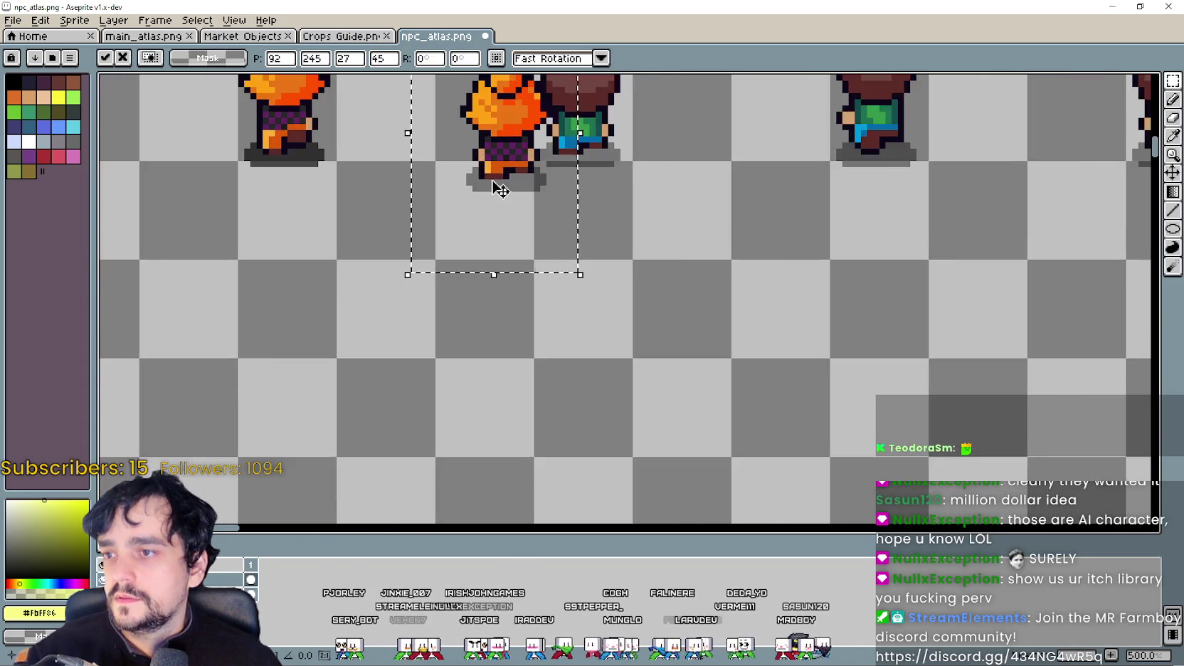
{"action": "scroll", "coordinate": [612, 152], "scroll_direction": "up", "scroll_amount": 2}
{"action": "mouse_move", "coordinate": [624, 153]}
{"action": "left_mouse_down"}
{"action": "mouse_move", "coordinate": [653, 155]}
{"action": "mouse_move", "coordinate": [636, 167]}
{"action": "left_mouse_up"}
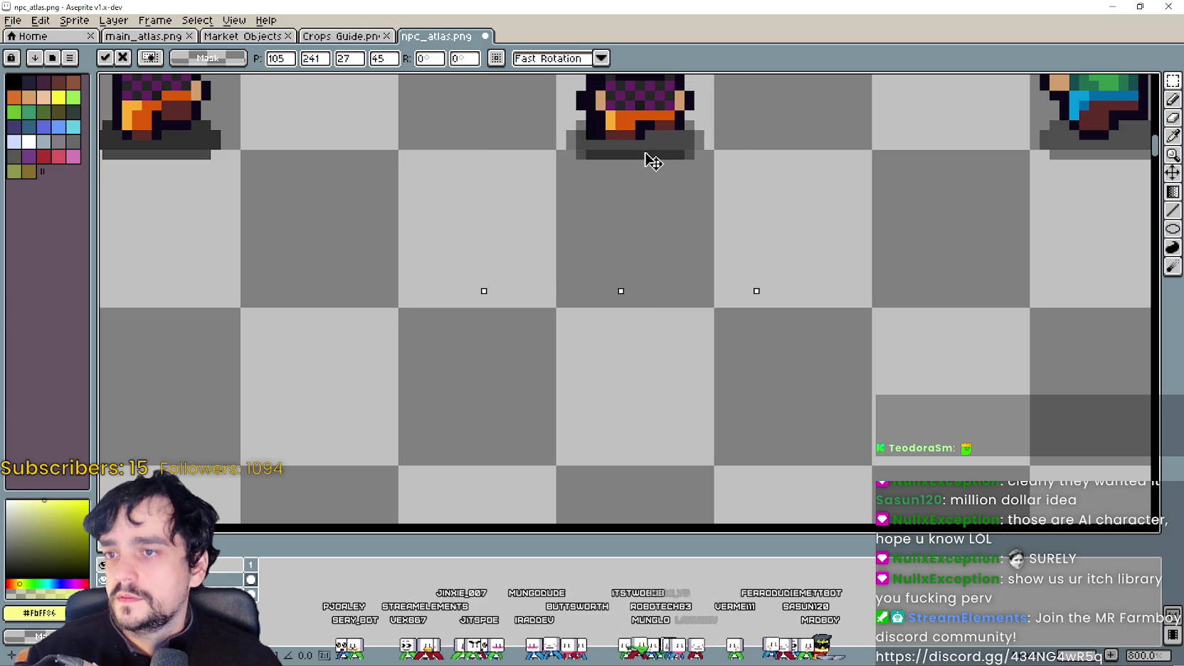
Step: Move the remaining three orange-hat back-facing sprites into their slots and commit the placement
{"action": "scroll", "coordinate": [626, 246], "scroll_direction": "down", "scroll_amount": 2}
{"action": "scroll", "coordinate": [626, 246], "scroll_direction": "down", "scroll_amount": 3}
{"action": "scroll", "coordinate": [661, 256], "scroll_direction": "right", "scroll_amount": 3}
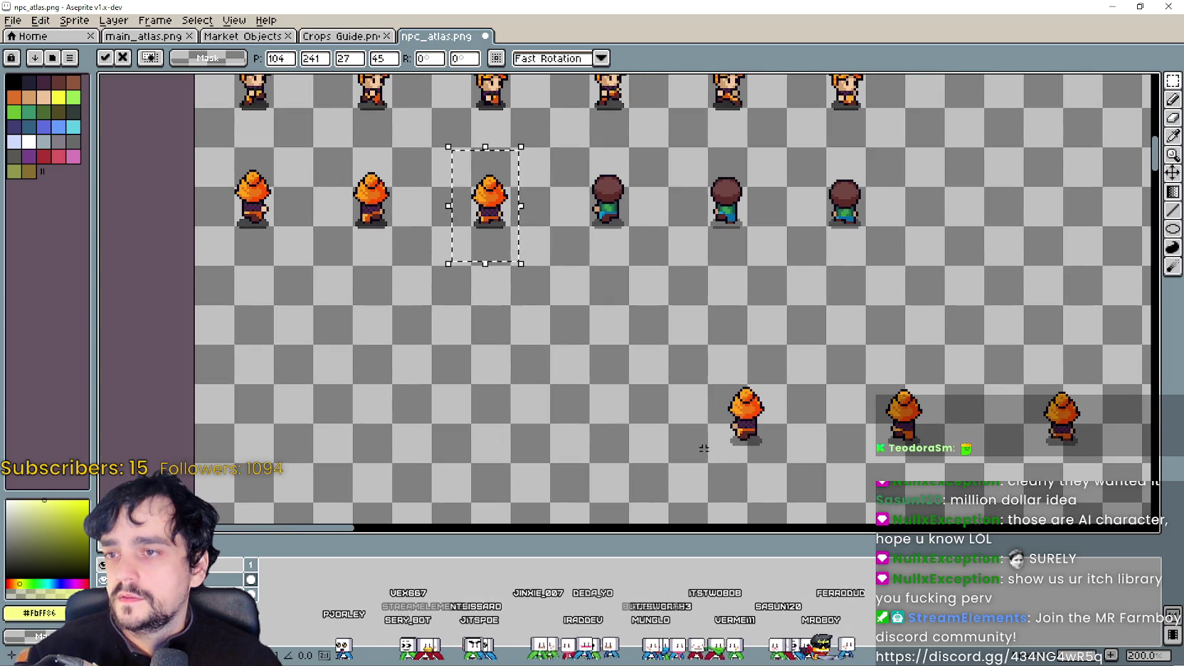
{"action": "left_click_drag", "start_coordinate": [697, 488], "coordinate": [787, 352]}
{"action": "mouse_move", "coordinate": [765, 436]}
{"action": "left_mouse_down"}
{"action": "mouse_move", "coordinate": [613, 242]}
{"action": "mouse_move", "coordinate": [643, 199]}
{"action": "left_mouse_up"}
{"action": "scroll", "coordinate": [604, 245], "scroll_direction": "up", "scroll_amount": 1}
{"action": "scroll", "coordinate": [605, 249], "scroll_direction": "up", "scroll_amount": 2}
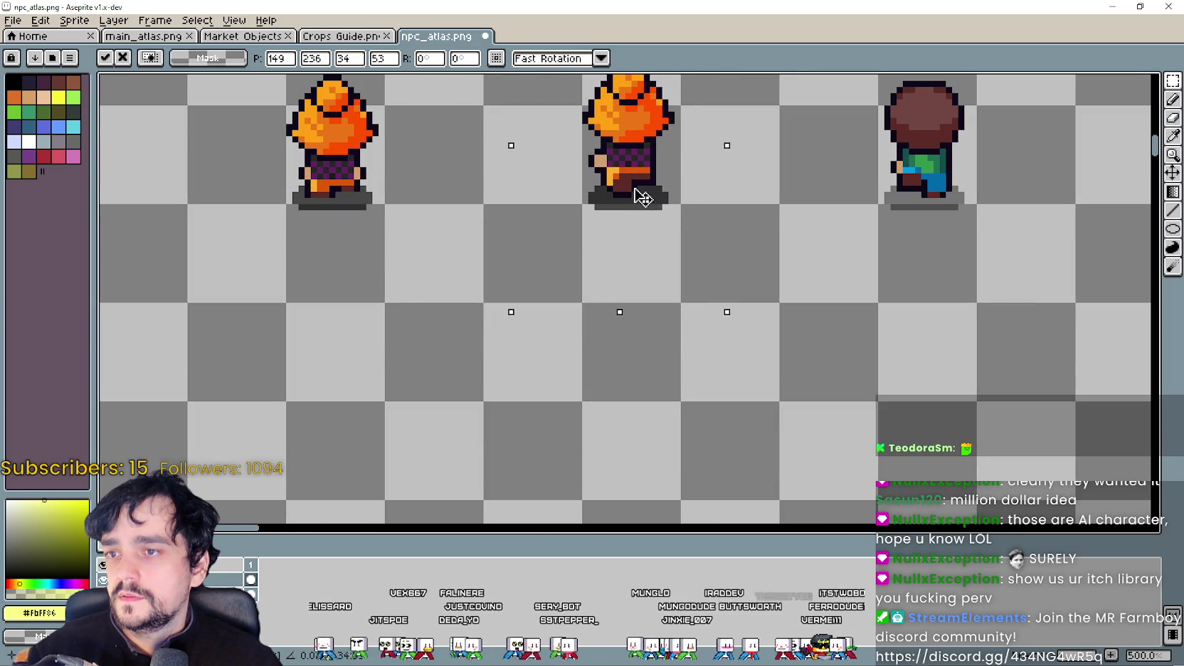
{"action": "scroll", "coordinate": [626, 237], "scroll_direction": "down", "scroll_amount": 3}
{"action": "scroll", "coordinate": [760, 338], "scroll_direction": "down", "scroll_amount": 2}
{"action": "scroll", "coordinate": [761, 338], "scroll_direction": "up", "scroll_amount": 2}
{"action": "mouse_move", "coordinate": [481, 212]}
{"action": "left_mouse_down"}
{"action": "mouse_move", "coordinate": [626, 389]}
{"action": "mouse_move", "coordinate": [405, 169]}
{"action": "mouse_move", "coordinate": [616, 306]}
{"action": "mouse_move", "coordinate": [516, 242]}
{"action": "left_mouse_up"}
{"action": "scroll", "coordinate": [598, 413], "scroll_direction": "up", "scroll_amount": 3}
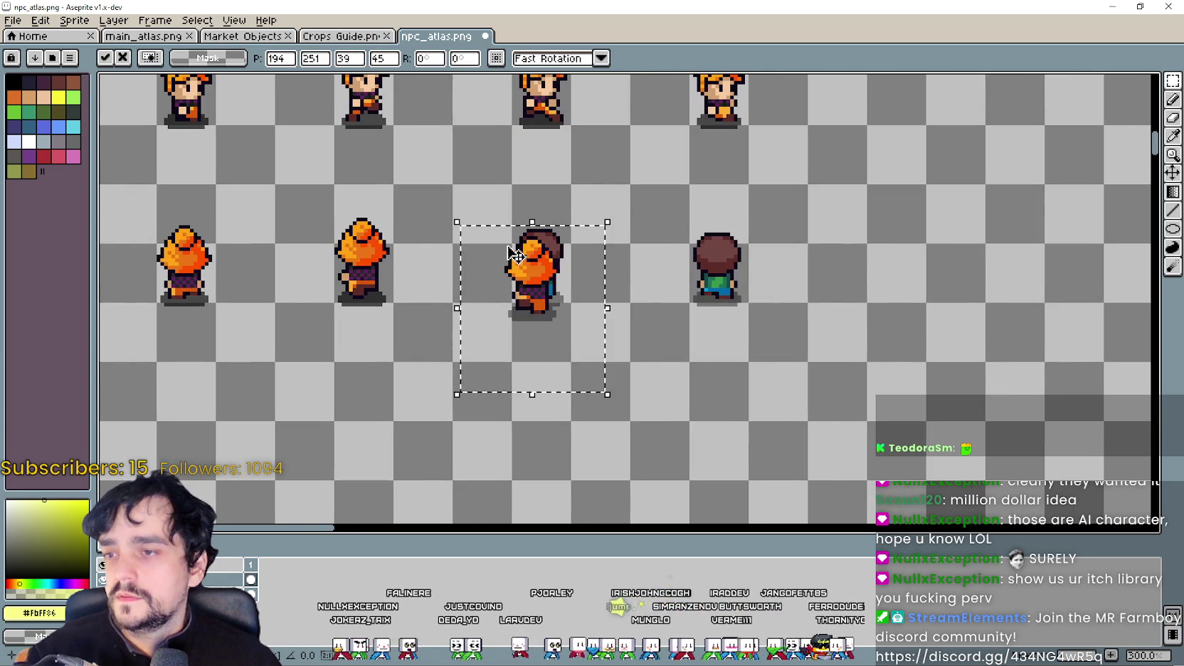
{"action": "scroll", "coordinate": [516, 243], "scroll_direction": "up", "scroll_amount": 1}
{"action": "left_click_drag", "start_coordinate": [568, 317], "coordinate": [580, 303]}
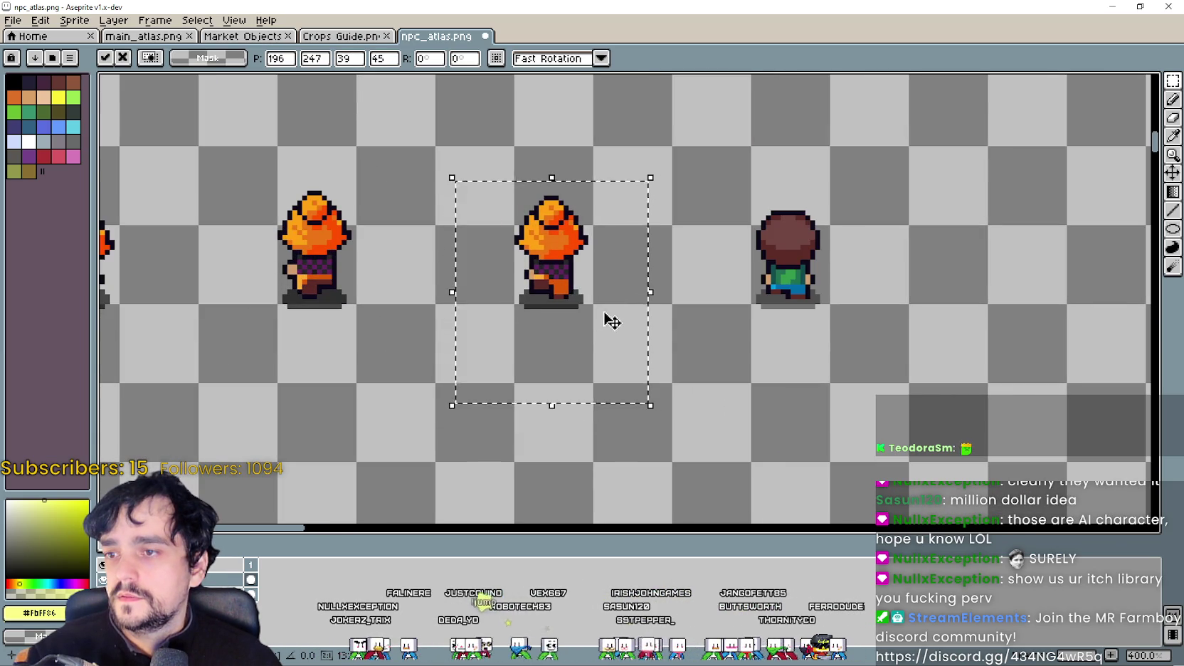
{"action": "scroll", "coordinate": [605, 319], "scroll_direction": "down", "scroll_amount": 2}
{"action": "left_click_drag", "start_coordinate": [759, 507], "coordinate": [886, 365]}
{"action": "mouse_move", "coordinate": [854, 402]}
{"action": "left_mouse_down"}
{"action": "mouse_move", "coordinate": [563, 224]}
{"action": "mouse_move", "coordinate": [696, 244]}
{"action": "left_mouse_up"}
{"action": "scroll", "coordinate": [563, 224], "scroll_direction": "up", "scroll_amount": 3}
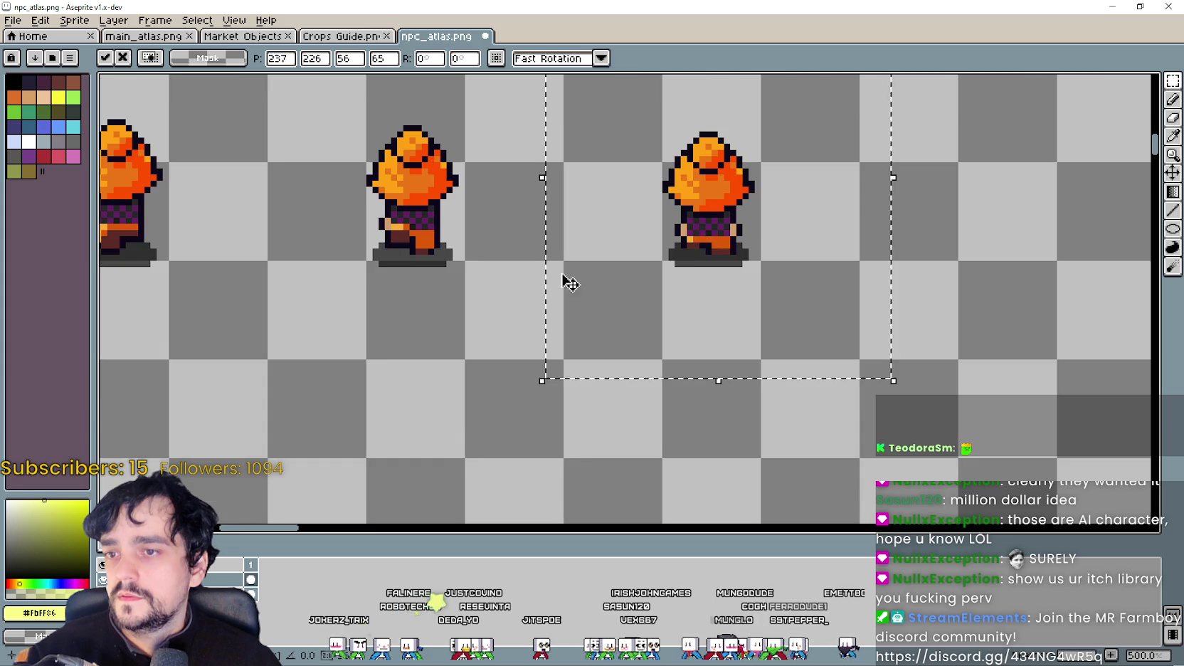
{"action": "scroll", "coordinate": [391, 356], "scroll_direction": "down", "scroll_amount": 3}
{"action": "key", "text": "Return"}
{"action": "scroll", "coordinate": [387, 346], "scroll_direction": "down", "scroll_amount": 3}
{"action": "scroll", "coordinate": [386, 346], "scroll_direction": "up", "scroll_amount": 3}
{"action": "scroll", "coordinate": [418, 307], "scroll_direction": "down", "scroll_amount": 2}
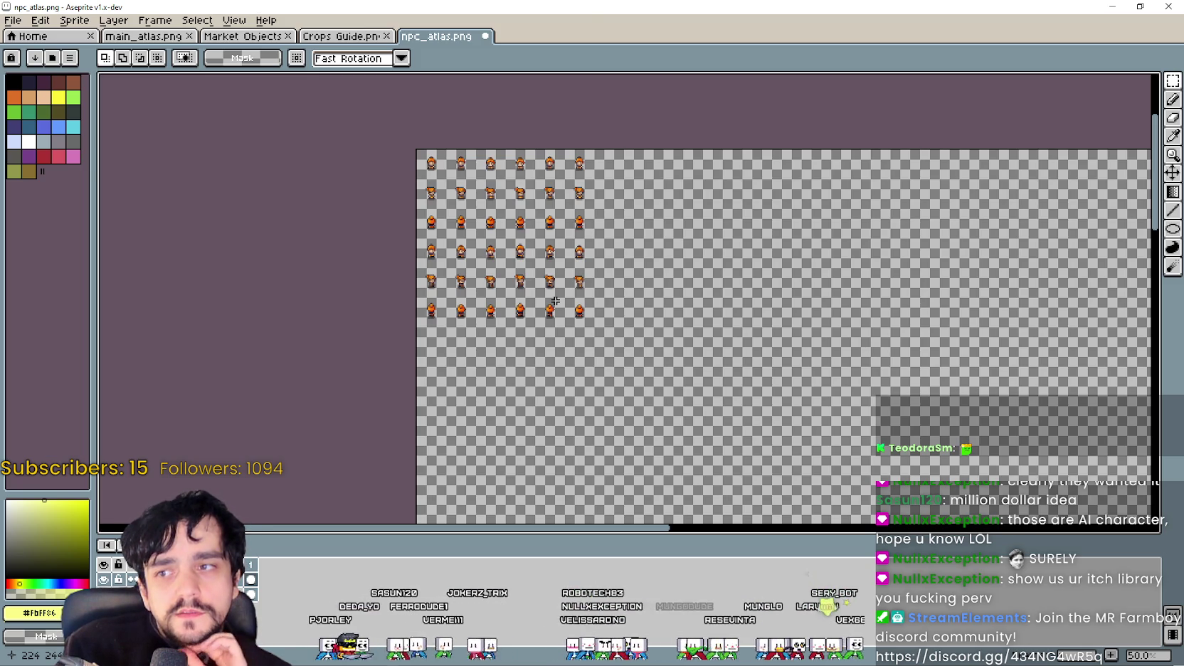
{"action": "scroll", "coordinate": [520, 313], "scroll_direction": "down", "scroll_amount": 1}
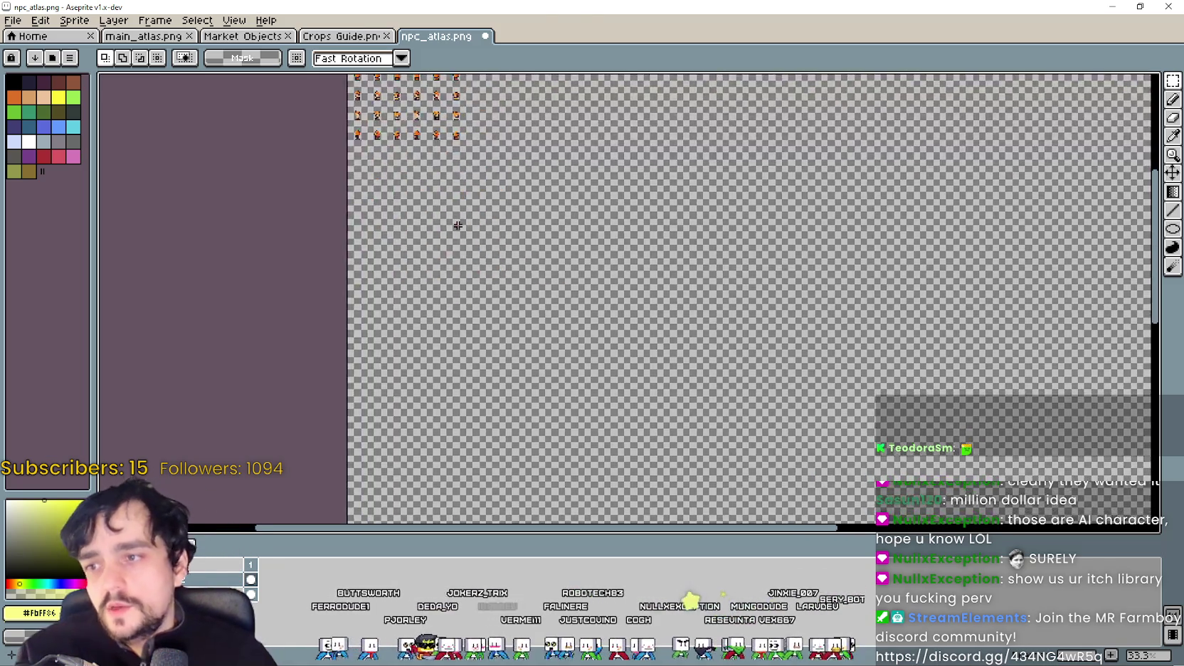
{"action": "scroll", "coordinate": [457, 225], "scroll_direction": "down", "scroll_amount": 2}
{"action": "scroll", "coordinate": [558, 277], "scroll_direction": "up", "scroll_amount": 2}
{"action": "scroll", "coordinate": [603, 347], "scroll_direction": "down", "scroll_amount": 2}
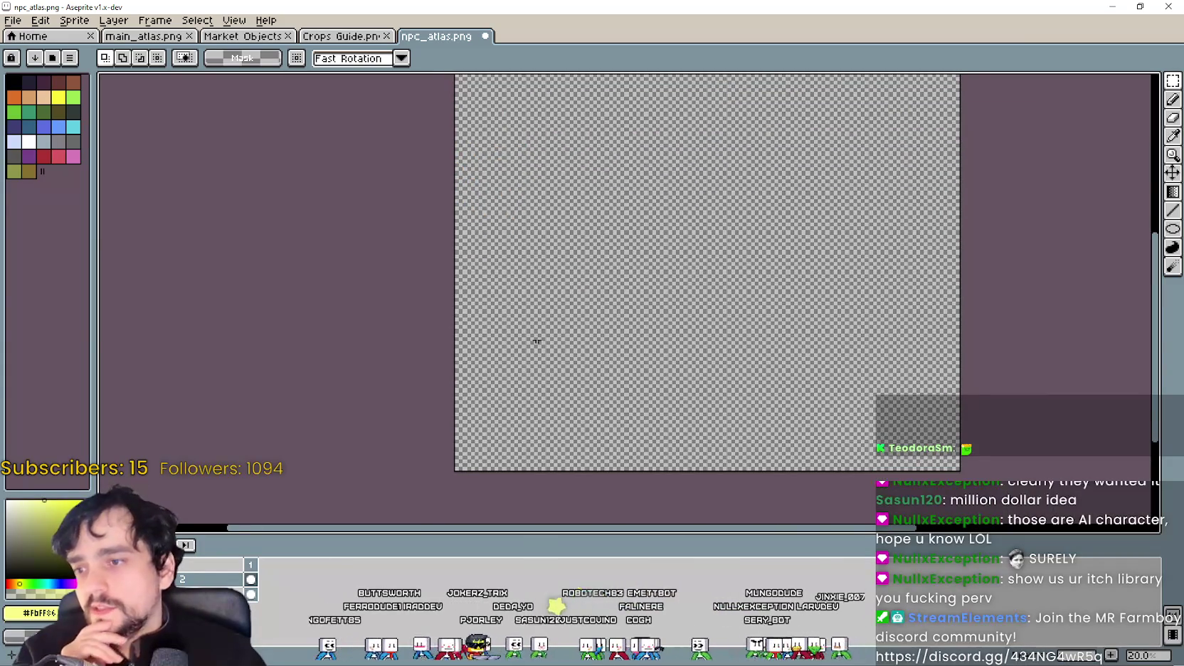
{"action": "scroll", "coordinate": [515, 204], "scroll_direction": "up", "scroll_amount": 2}
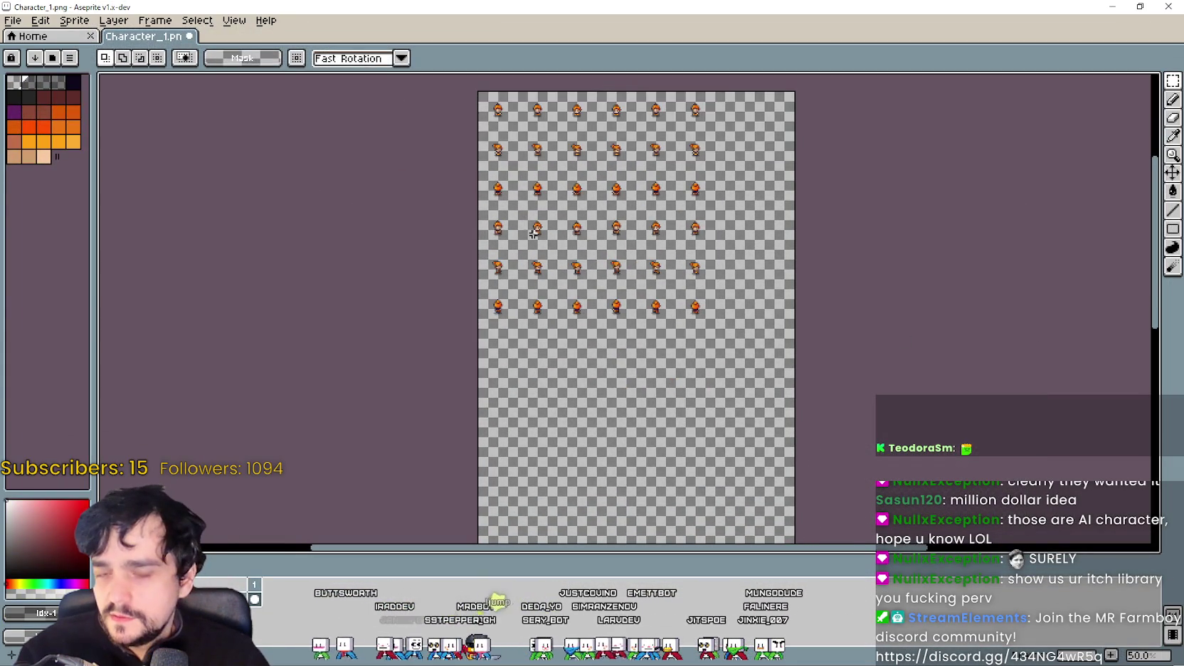
Step: Marquee-select the two-column block of orange-haired girl frames in Character_1.png
{"action": "mouse_move", "coordinate": [534, 234]}
{"action": "left_mouse_down"}
{"action": "mouse_move", "coordinate": [642, 320]}
{"action": "mouse_move", "coordinate": [545, 78]}
{"action": "left_mouse_up"}
{"action": "scroll", "coordinate": [642, 302], "scroll_direction": "up", "scroll_amount": 1}
{"action": "scroll", "coordinate": [643, 302], "scroll_direction": "down", "scroll_amount": 1}
{"action": "scroll", "coordinate": [525, 328], "scroll_direction": "up", "scroll_amount": 2}
{"action": "scroll", "coordinate": [506, 186], "scroll_direction": "down", "scroll_amount": 1}
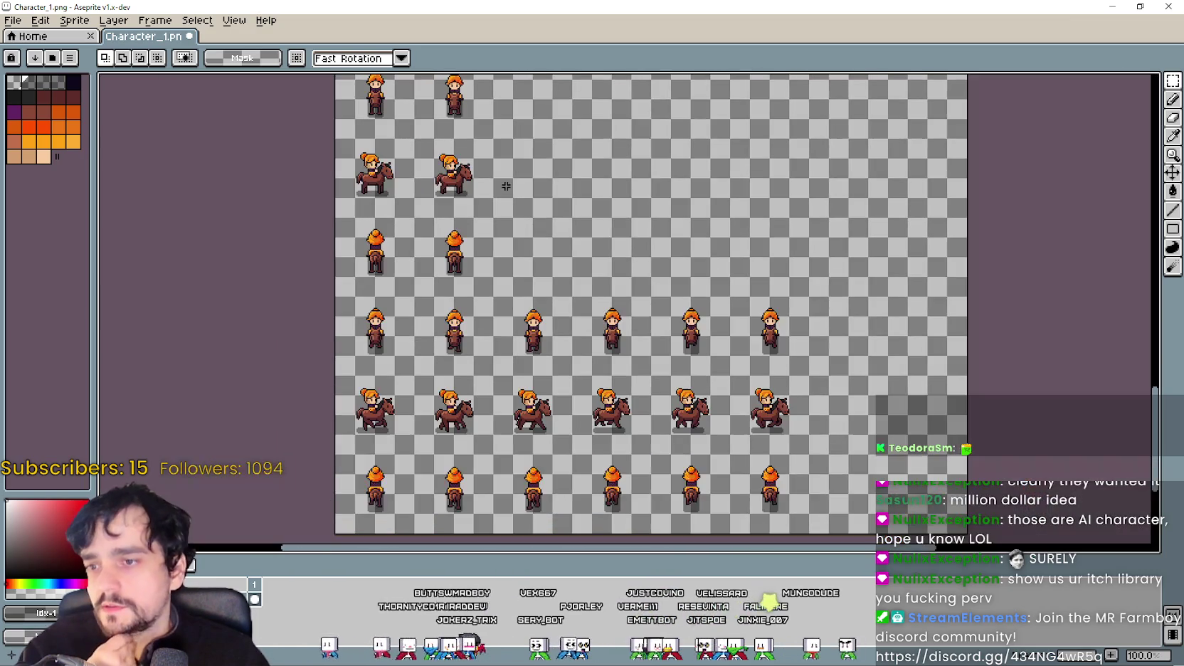
{"action": "scroll", "coordinate": [579, 267], "scroll_direction": "down", "scroll_amount": 1}
{"action": "scroll", "coordinate": [491, 180], "scroll_direction": "up", "scroll_amount": 1}
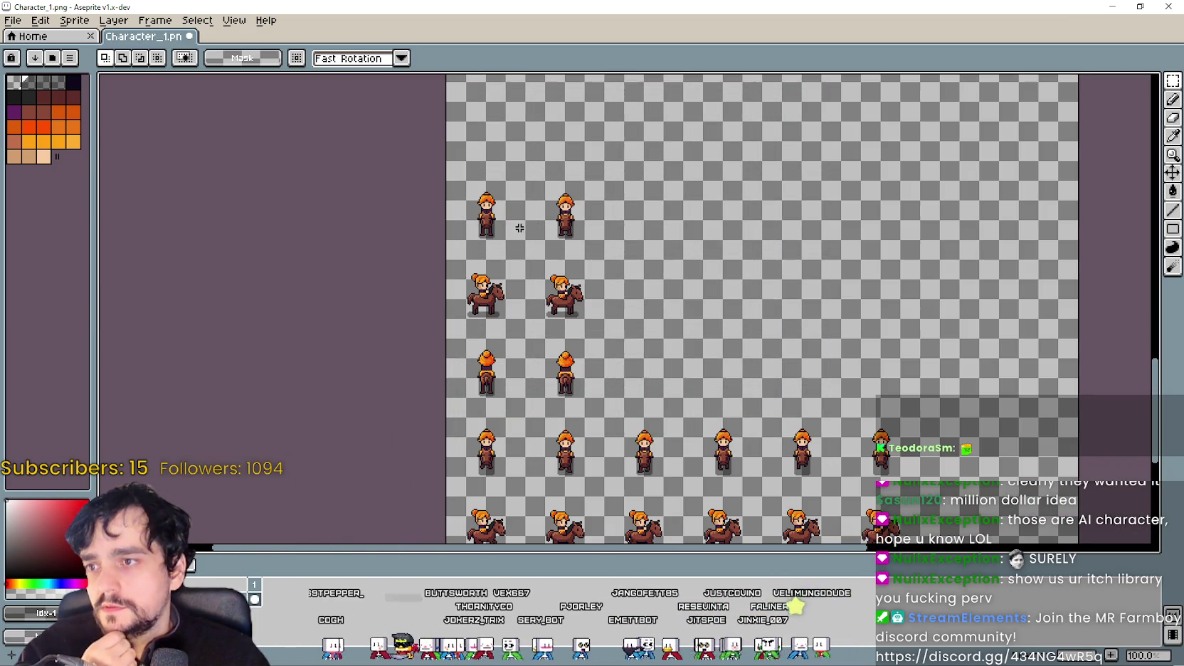
{"action": "scroll", "coordinate": [523, 256], "scroll_direction": "left", "scroll_amount": 2}
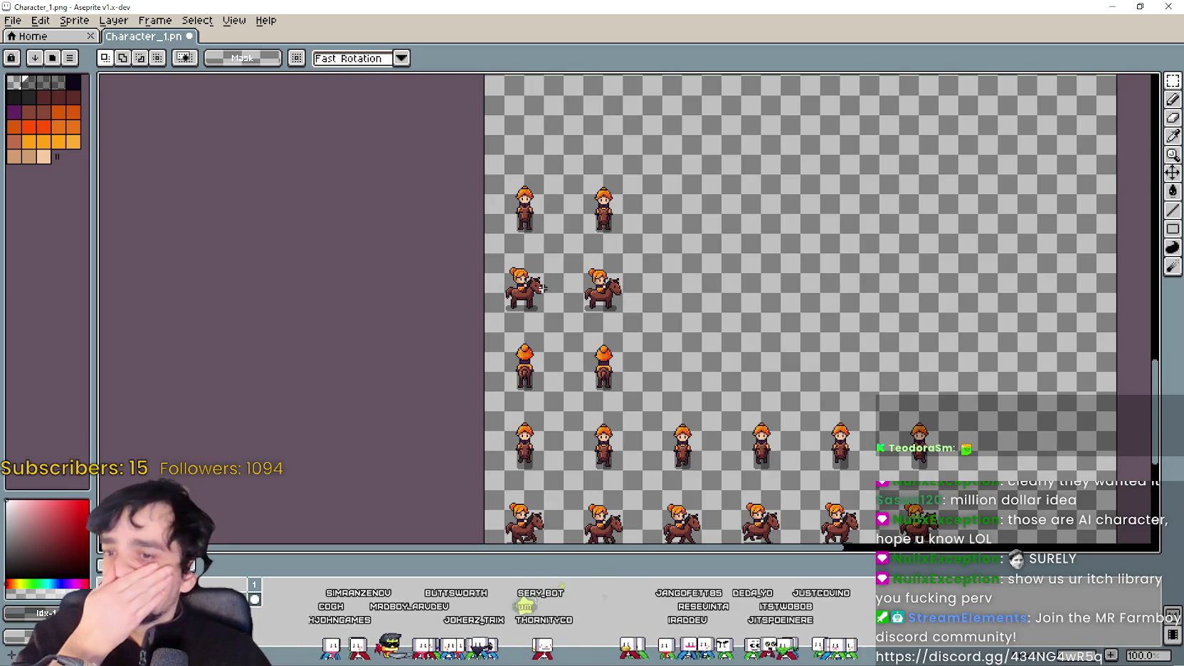
{"action": "left_click_drag", "start_coordinate": [541, 287], "coordinate": [539, 282]}
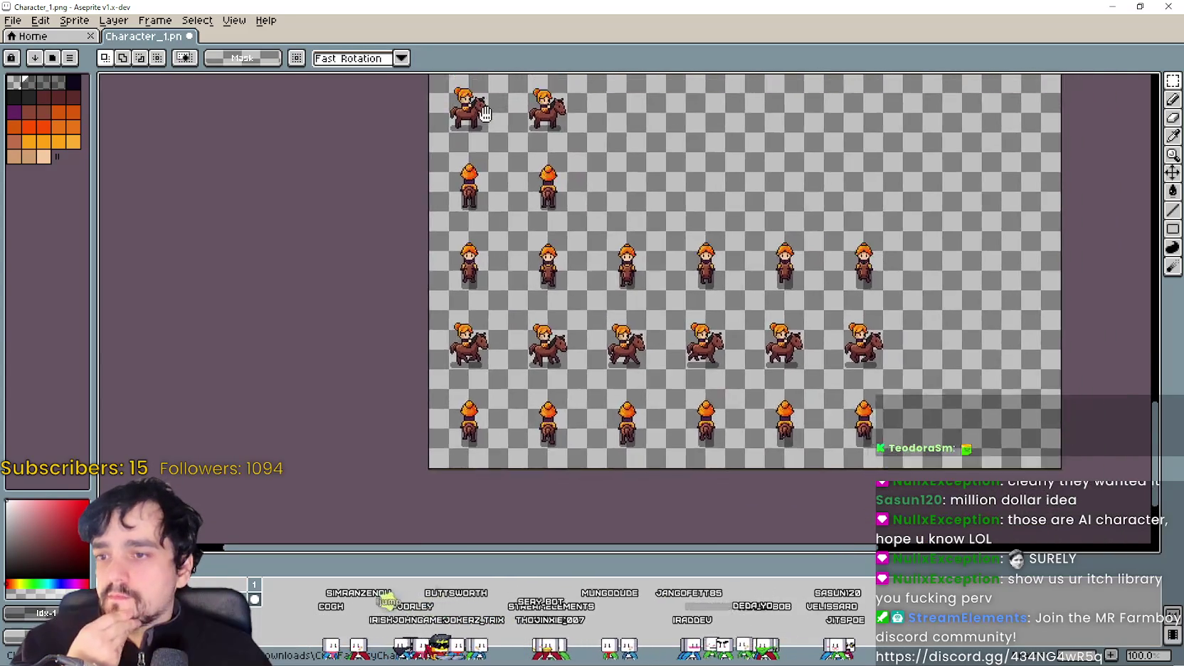
{"action": "scroll", "coordinate": [526, 235], "scroll_direction": "up", "scroll_amount": 2}
{"action": "scroll", "coordinate": [512, 214], "scroll_direction": "down", "scroll_amount": 1}
{"action": "scroll", "coordinate": [543, 231], "scroll_direction": "down", "scroll_amount": 1}
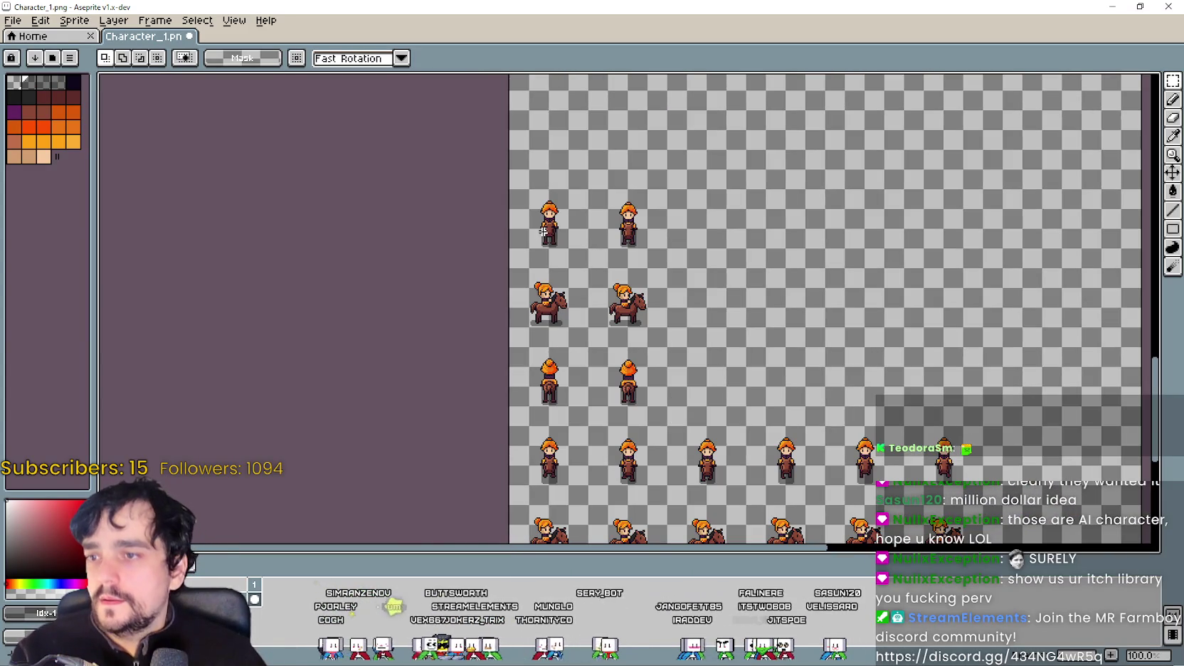
{"action": "left_click_drag", "start_coordinate": [618, 331], "coordinate": [689, 454]}
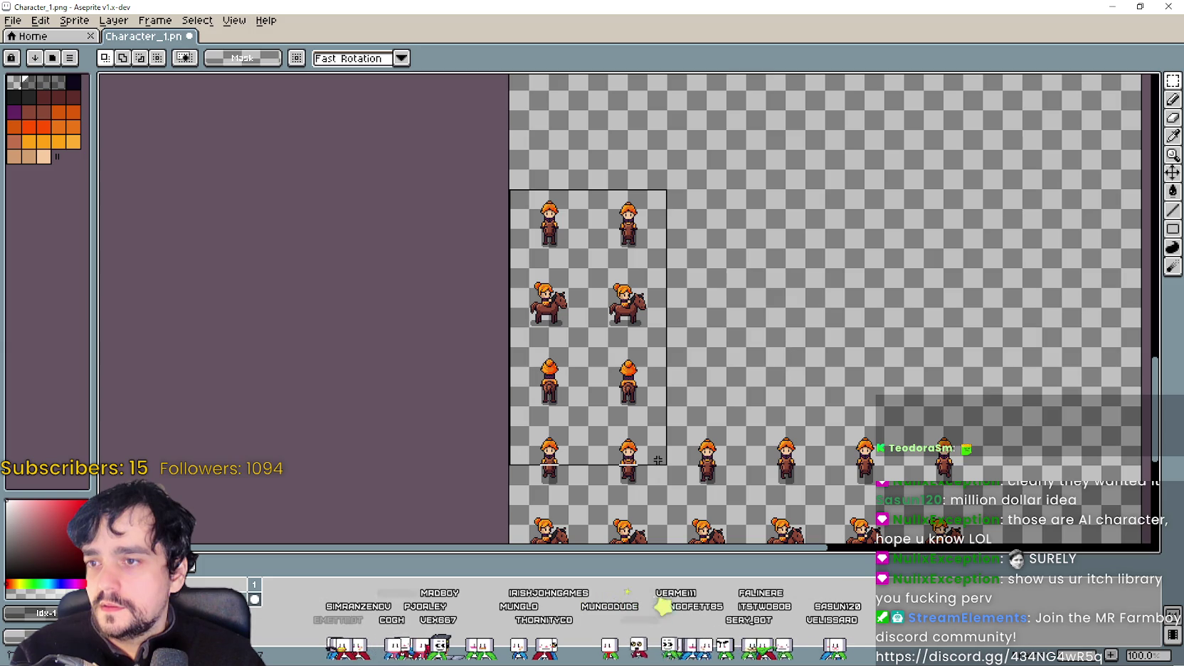
{"action": "scroll", "coordinate": [658, 456], "scroll_direction": "down", "scroll_amount": 5}
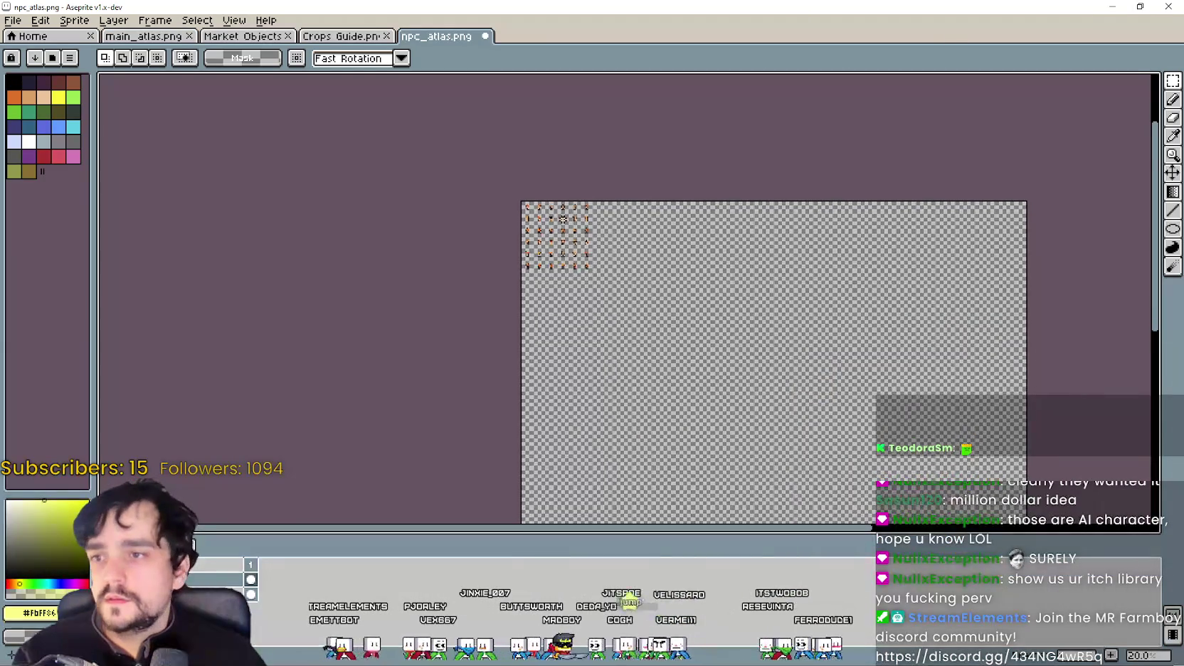
Step: Paste the orange-haired girl frames into npc_atlas.png, position them at 0,288 and commit
{"action": "scroll", "coordinate": [591, 276], "scroll_direction": "up", "scroll_amount": 2}
{"action": "key", "text": "ctrl+v"}
{"action": "scroll", "coordinate": [567, 286], "scroll_direction": "down", "scroll_amount": 1}
{"action": "scroll", "coordinate": [567, 286], "scroll_direction": "up", "scroll_amount": 1}
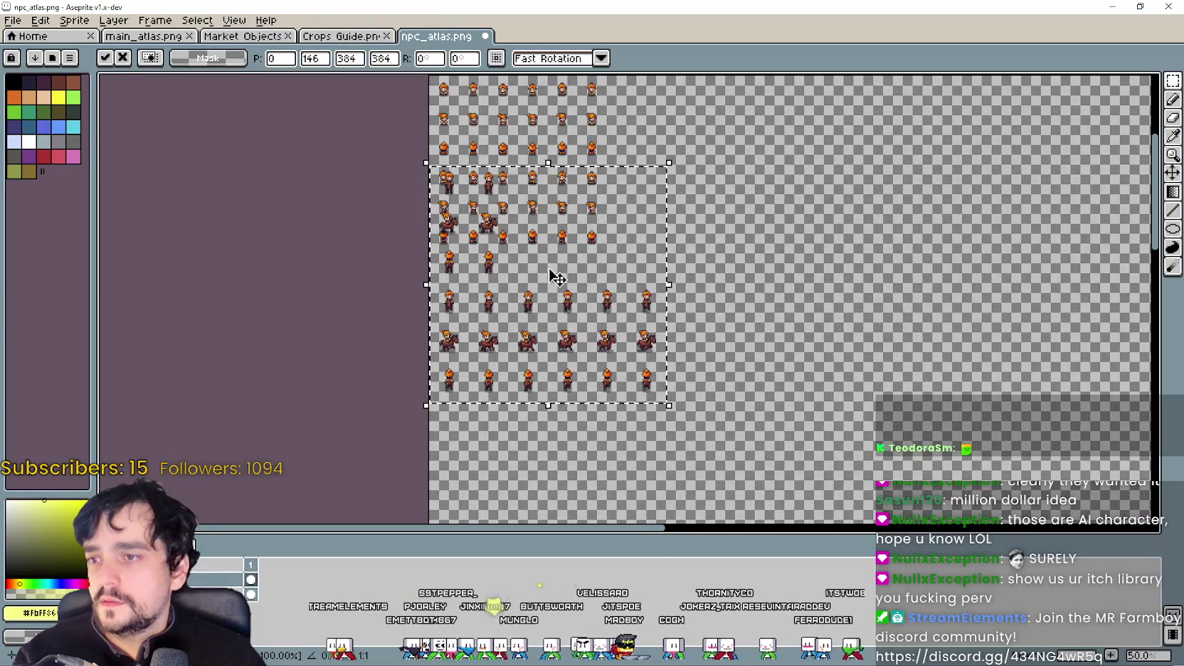
{"action": "mouse_move", "coordinate": [549, 272]}
{"action": "left_mouse_down"}
{"action": "mouse_move", "coordinate": [555, 228]}
{"action": "mouse_move", "coordinate": [564, 330]}
{"action": "mouse_move", "coordinate": [549, 323]}
{"action": "left_mouse_up"}
{"action": "scroll", "coordinate": [555, 227], "scroll_direction": "up", "scroll_amount": 1}
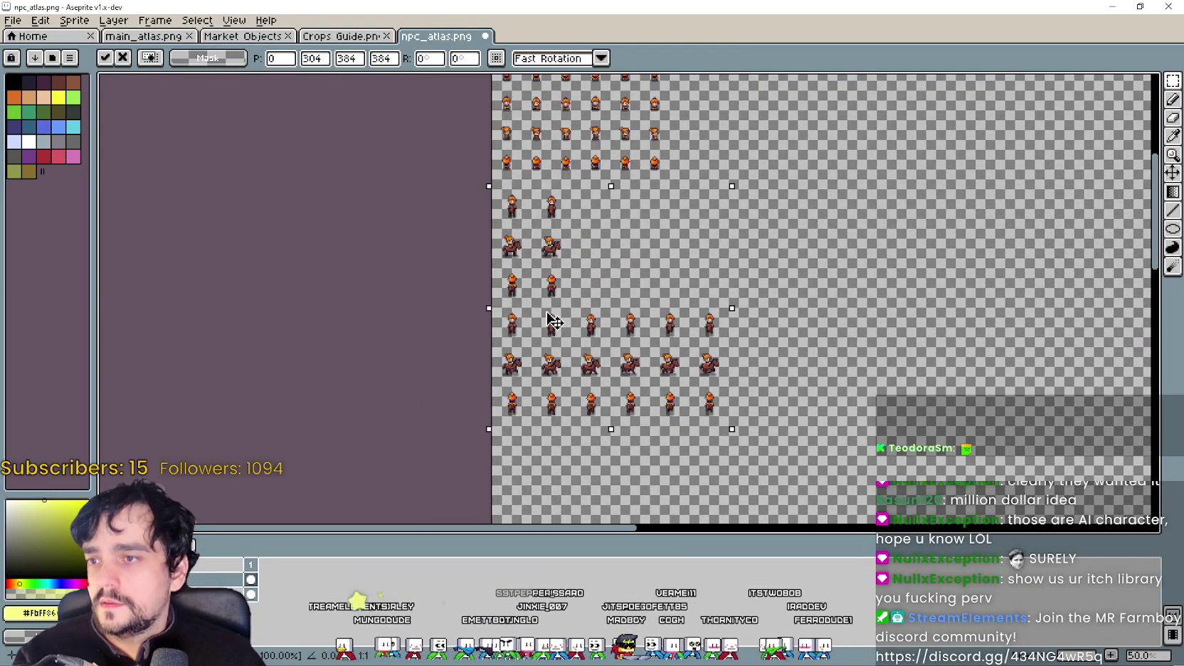
{"action": "scroll", "coordinate": [578, 264], "scroll_direction": "up", "scroll_amount": 1}
{"action": "left_click", "coordinate": [464, 243]}
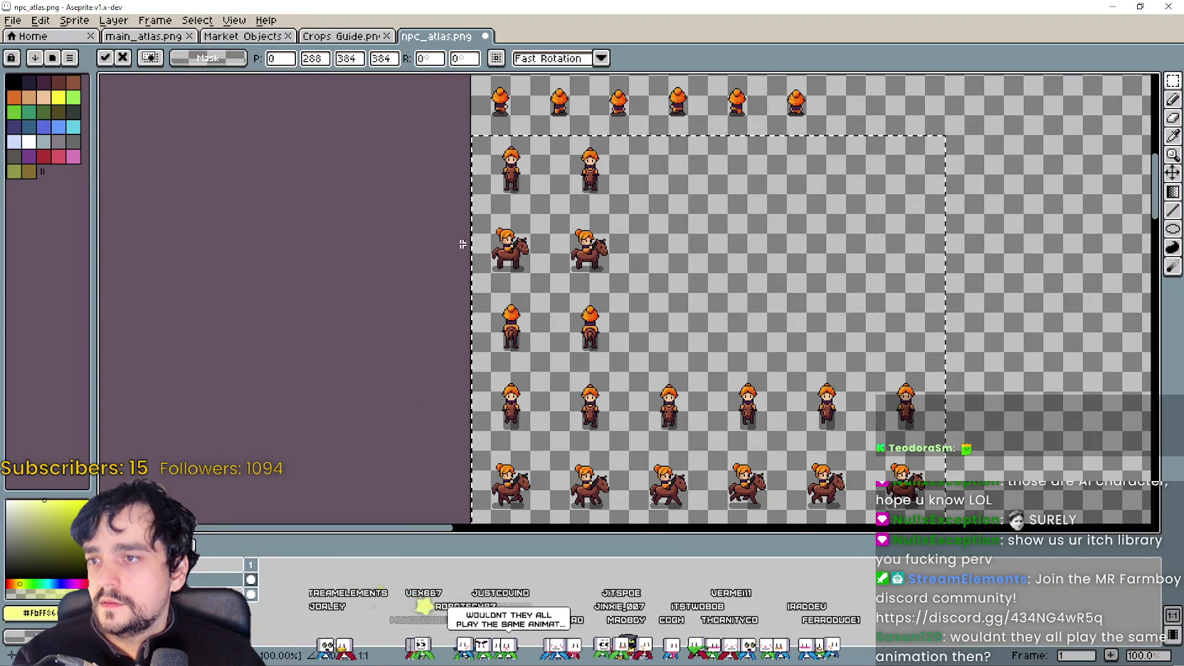
{"action": "left_click_drag", "start_coordinate": [549, 122], "coordinate": [507, 55]}
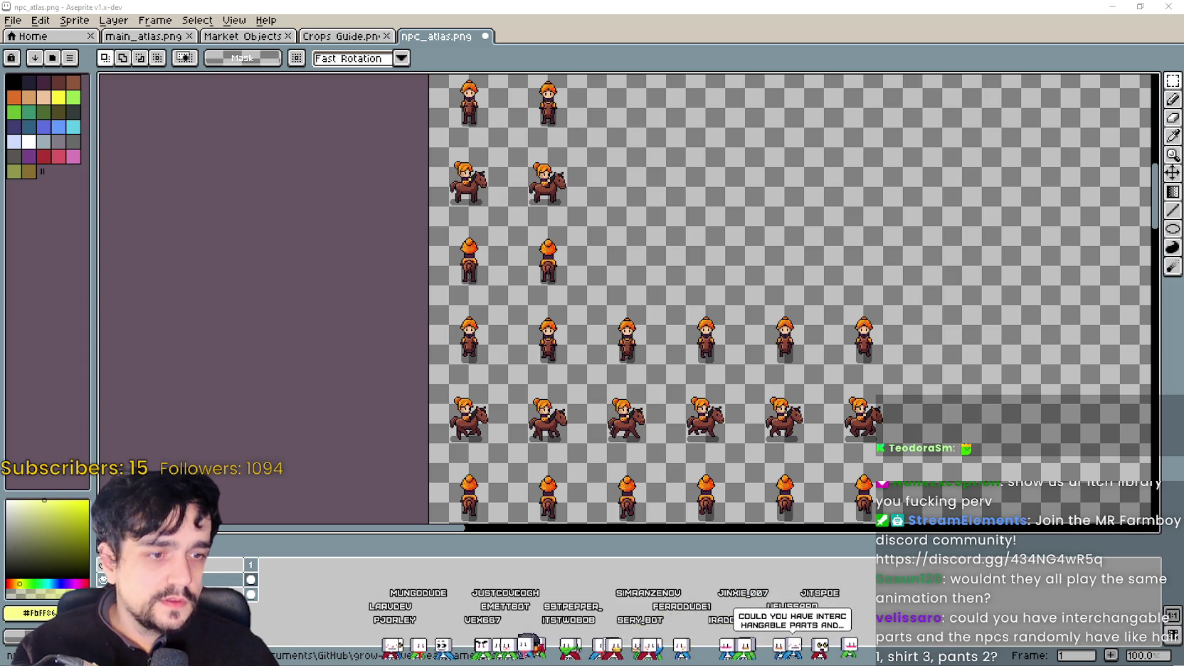
Step: Open Player.png in Aseprite from the Godot FileSystem panel
{"action": "key", "text": "alt+Tab"}
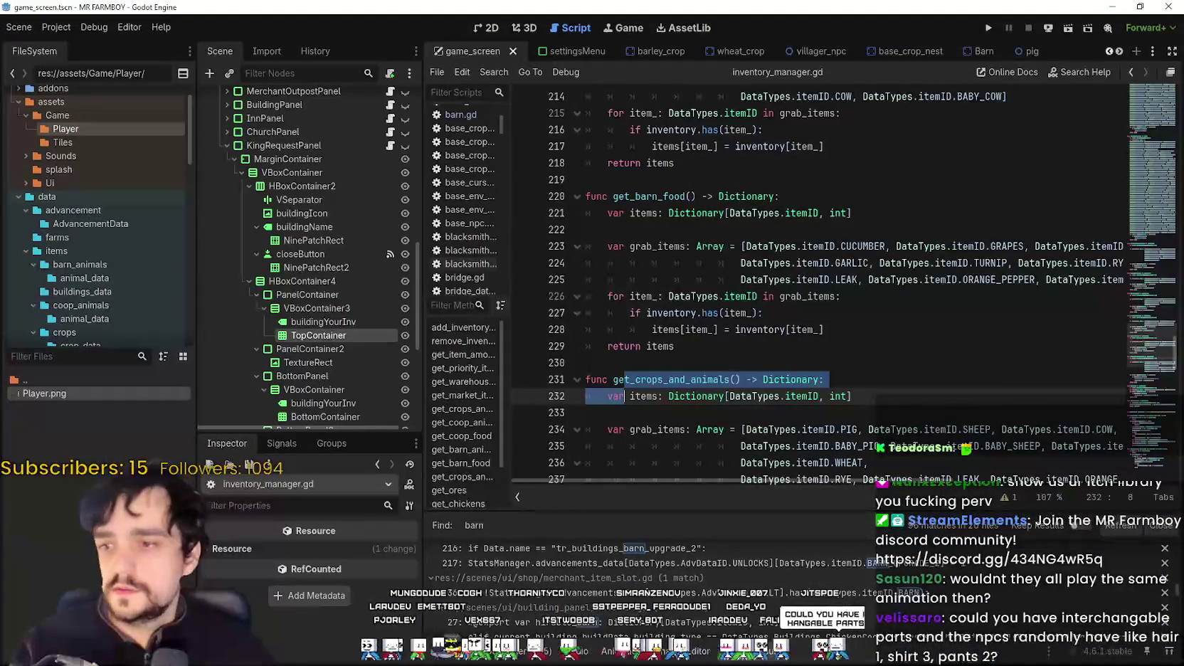
{"action": "right_click", "coordinate": [39, 395]}
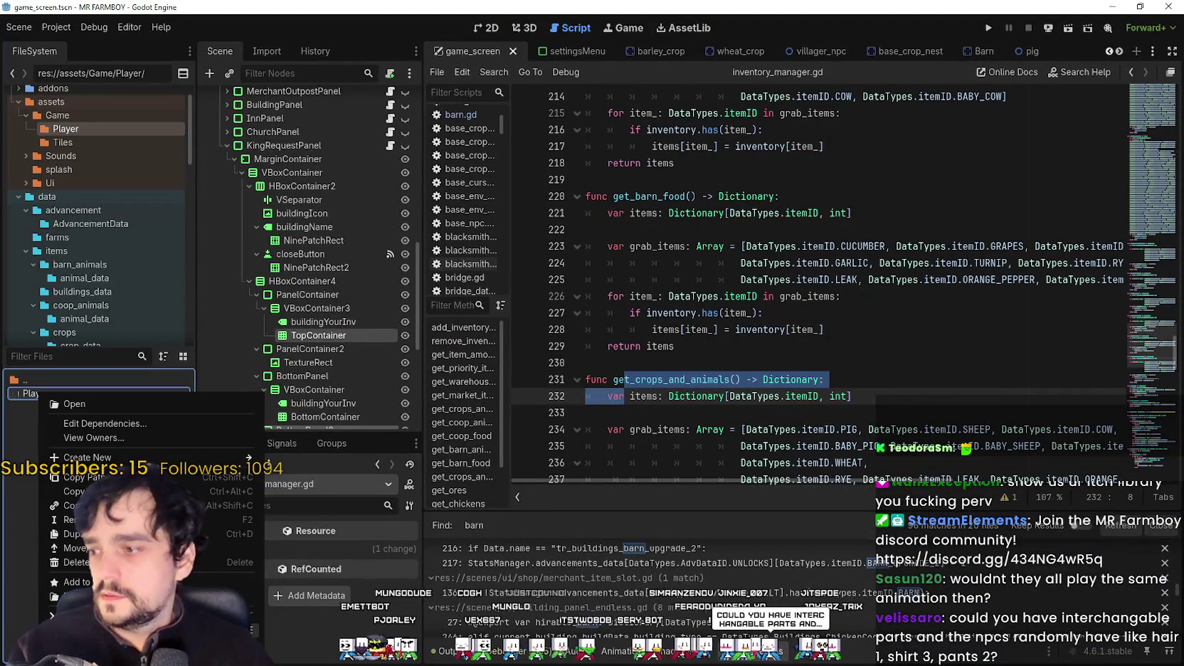
{"action": "left_click", "coordinate": [72, 404]}
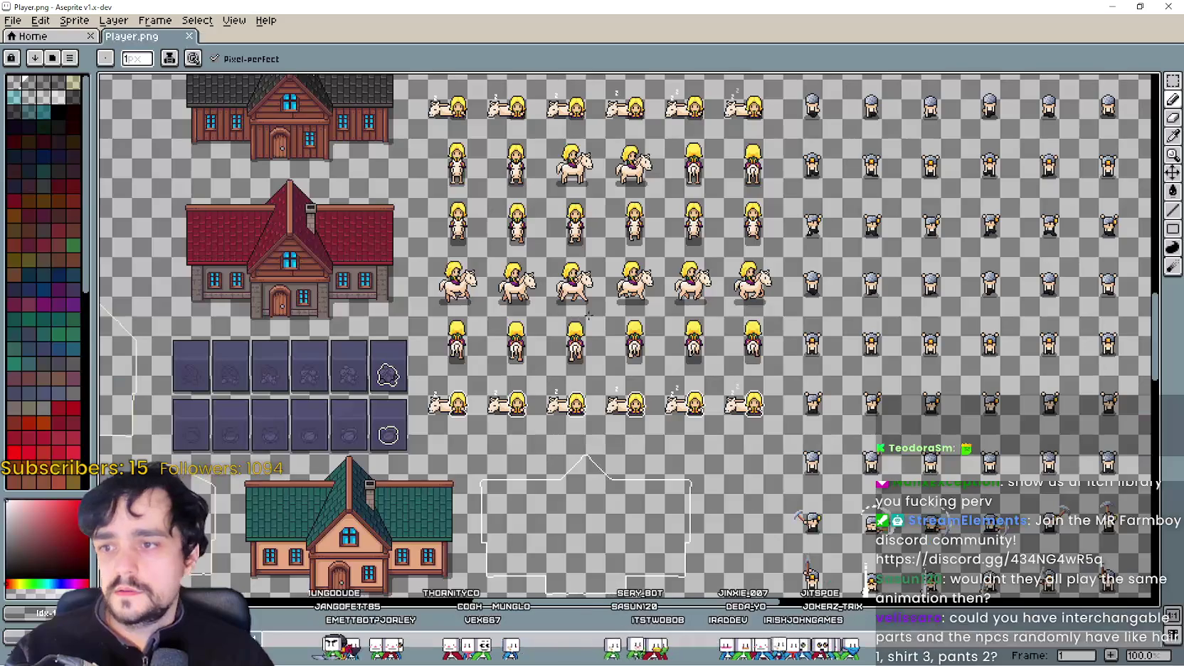
Step: Select and copy the 6x4 brown-haired girl frames in Player.png, then minimize Aseprite
{"action": "left_click_drag", "start_coordinate": [547, 242], "coordinate": [665, 434]}
{"action": "mouse_move", "coordinate": [625, 350]}
{"action": "left_mouse_down"}
{"action": "mouse_move", "coordinate": [544, 270]}
{"action": "mouse_move", "coordinate": [627, 302]}
{"action": "left_mouse_up"}
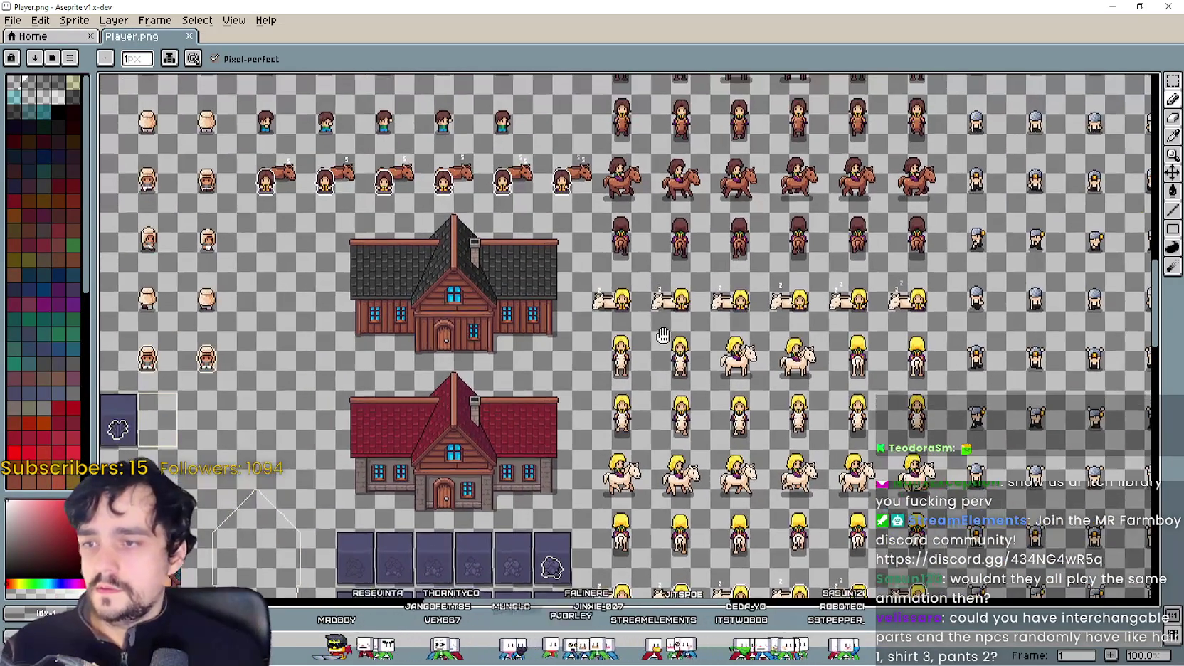
{"action": "left_click_drag", "start_coordinate": [153, 129], "coordinate": [294, 247]}
{"action": "scroll", "coordinate": [294, 247], "scroll_direction": "down", "scroll_amount": 2}
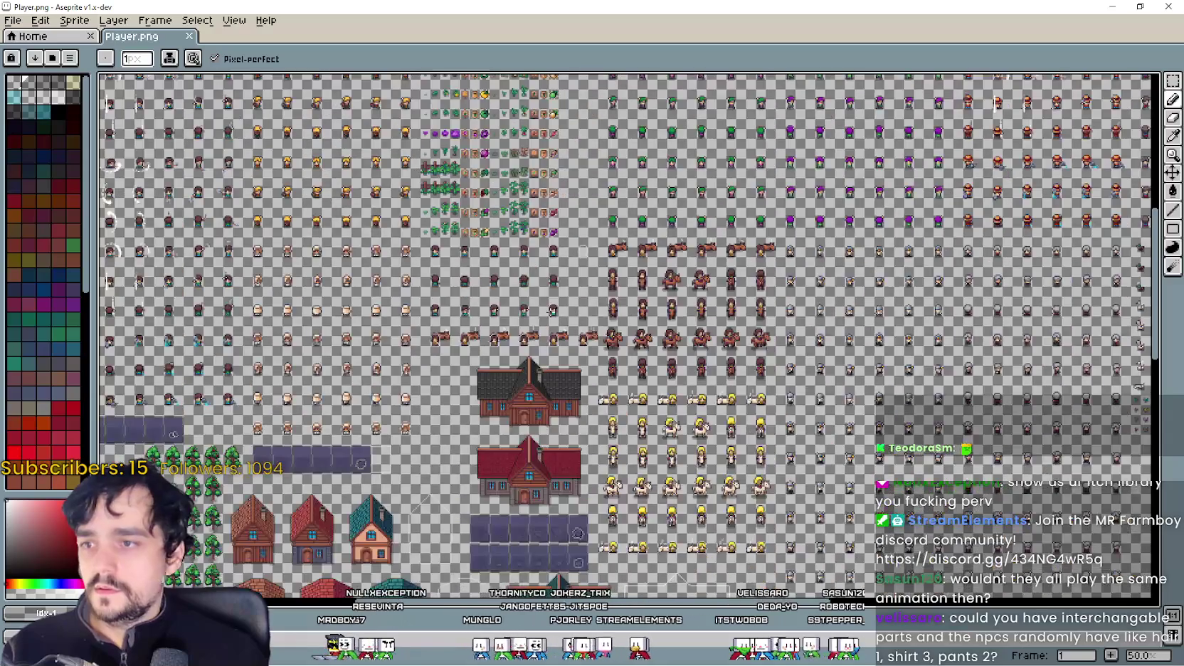
{"action": "left_click_drag", "start_coordinate": [552, 310], "coordinate": [494, 424]}
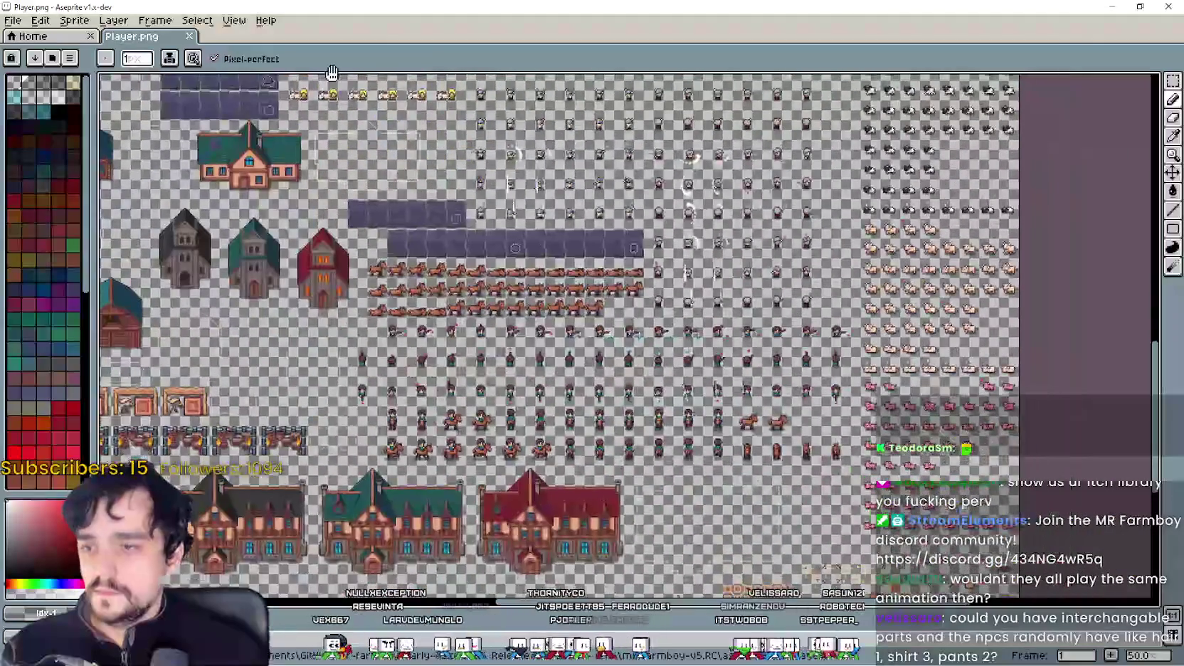
{"action": "scroll", "coordinate": [586, 271], "scroll_direction": "up", "scroll_amount": 2}
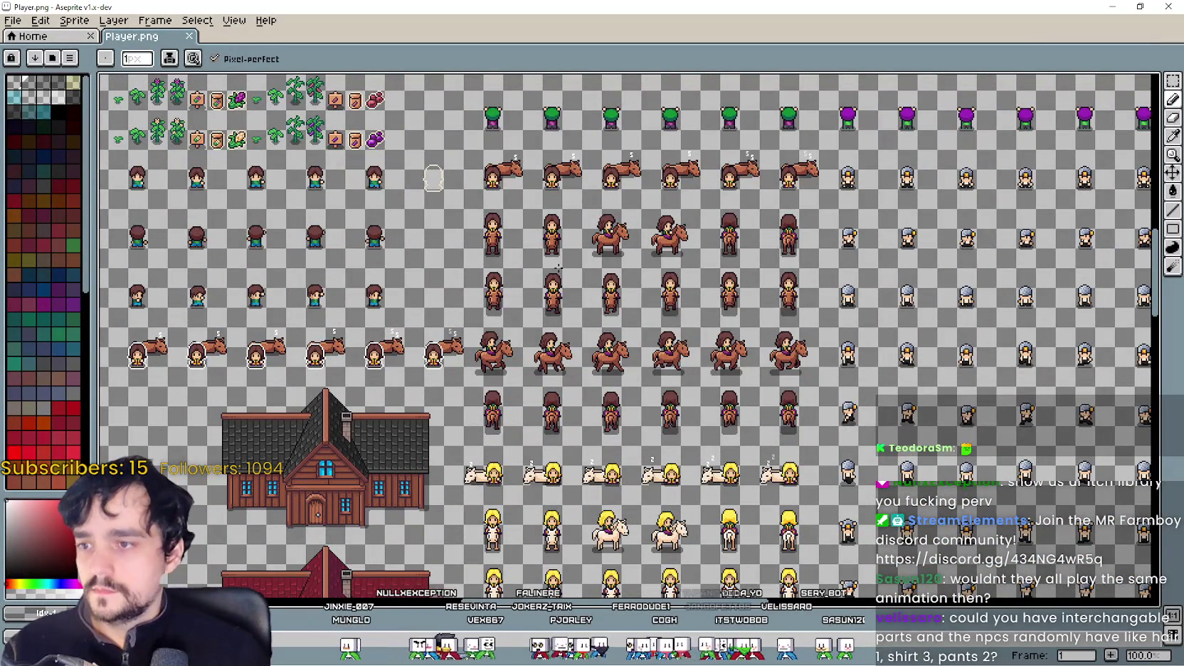
{"action": "left_click", "coordinate": [1172, 90]}
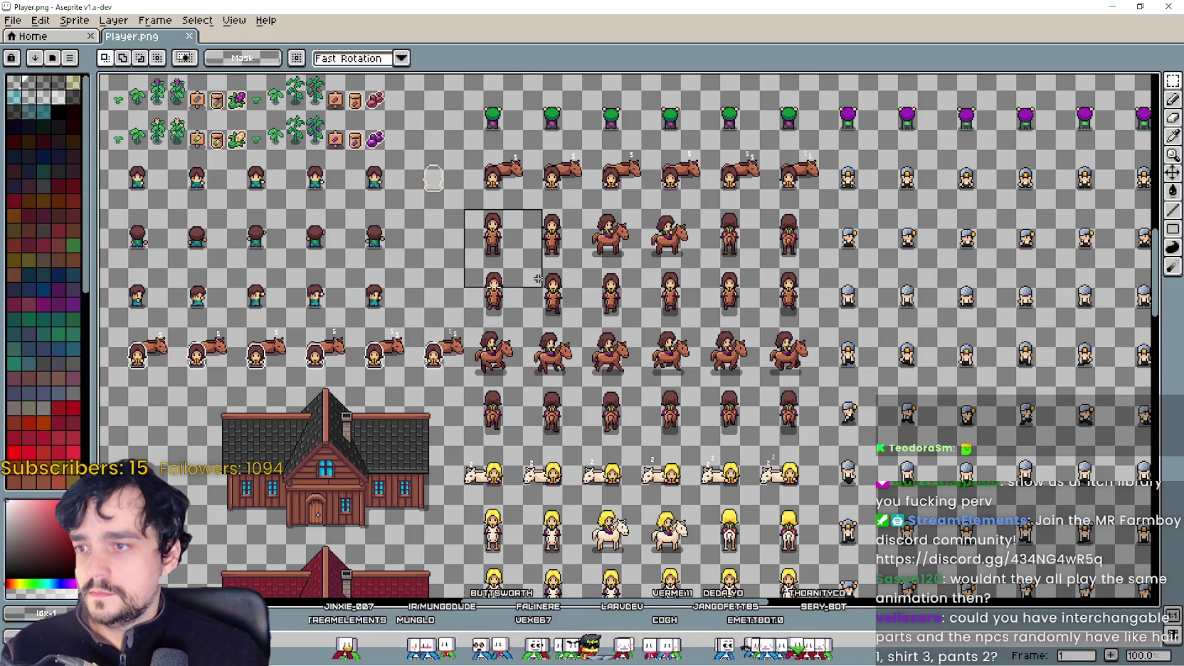
{"action": "left_click_drag", "start_coordinate": [539, 279], "coordinate": [822, 442]}
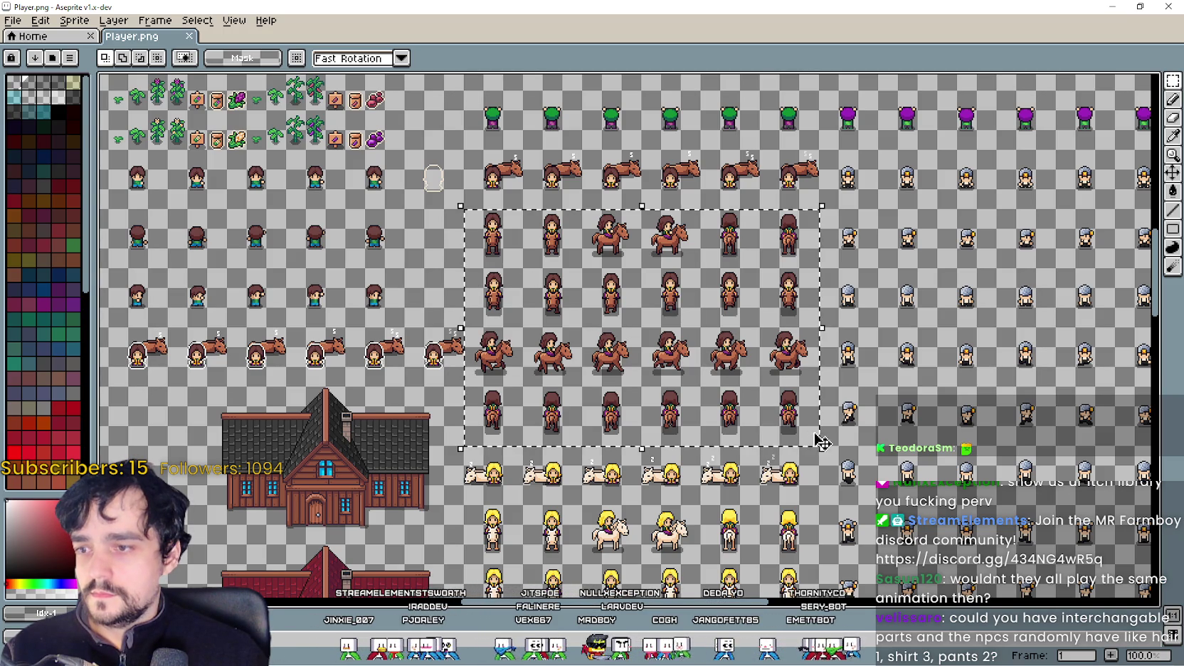
{"action": "left_click", "coordinate": [1099, 107]}
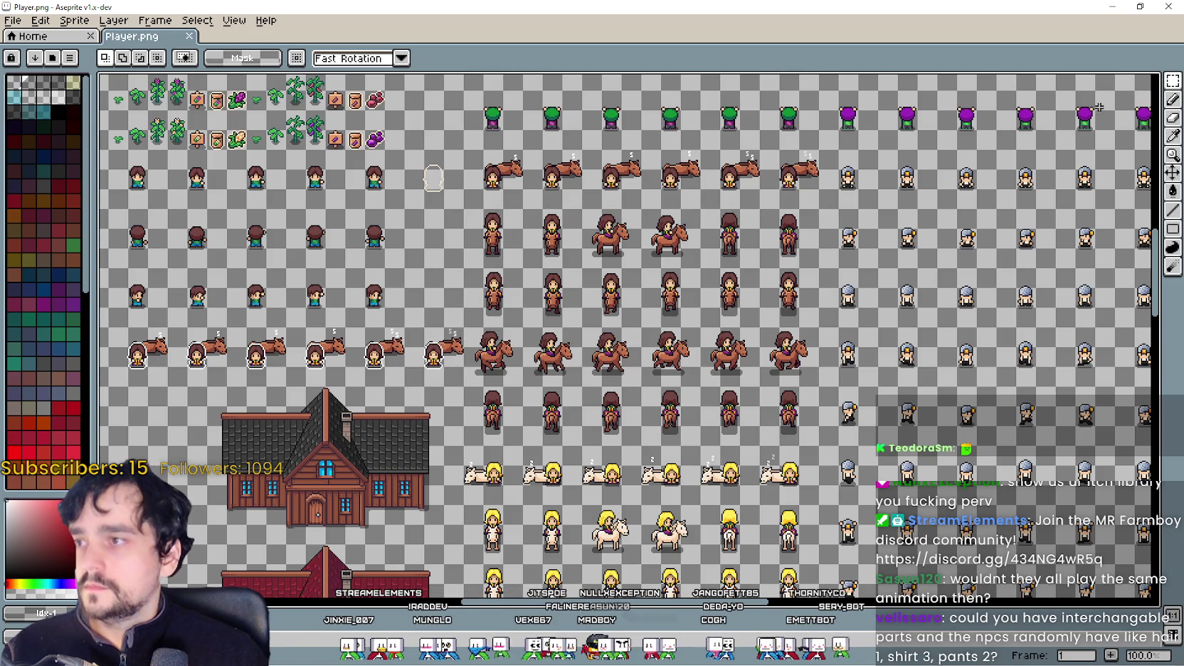
{"action": "left_click", "coordinate": [1112, 7]}
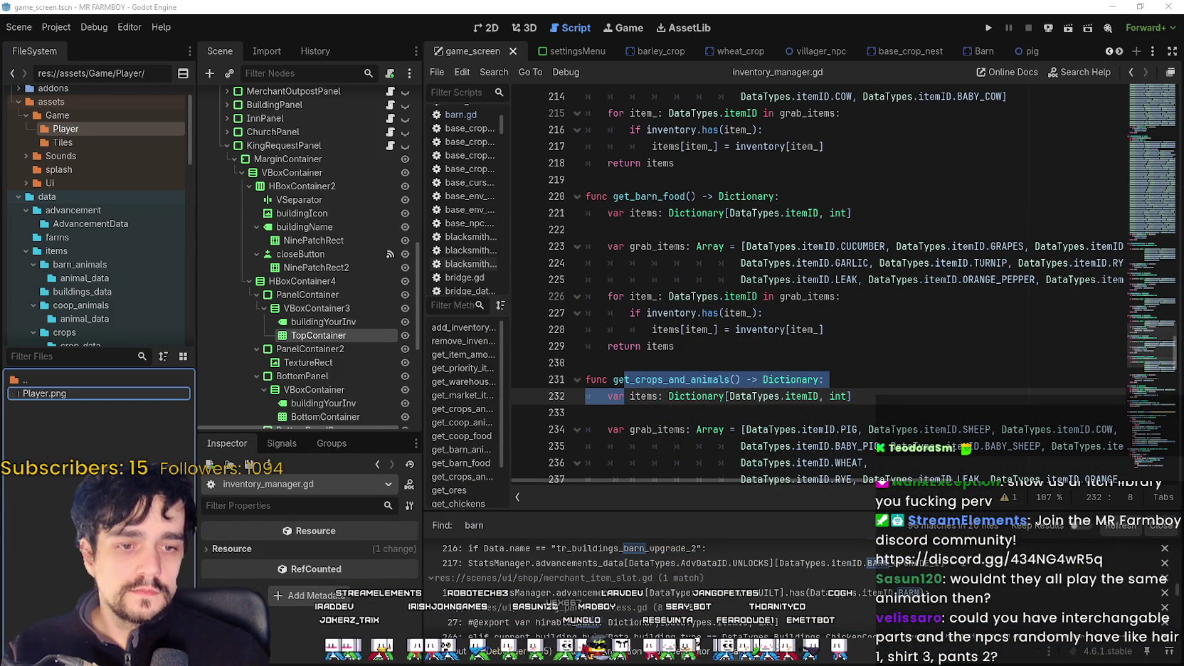
Step: Paste the brown-haired frame block into npc_atlas.png and commit it at 0,288
{"action": "key", "text": "alt+Tab"}
{"action": "scroll", "coordinate": [503, 430], "scroll_direction": "up", "scroll_amount": 3}
{"action": "scroll", "coordinate": [502, 431], "scroll_direction": "up", "scroll_amount": 1}
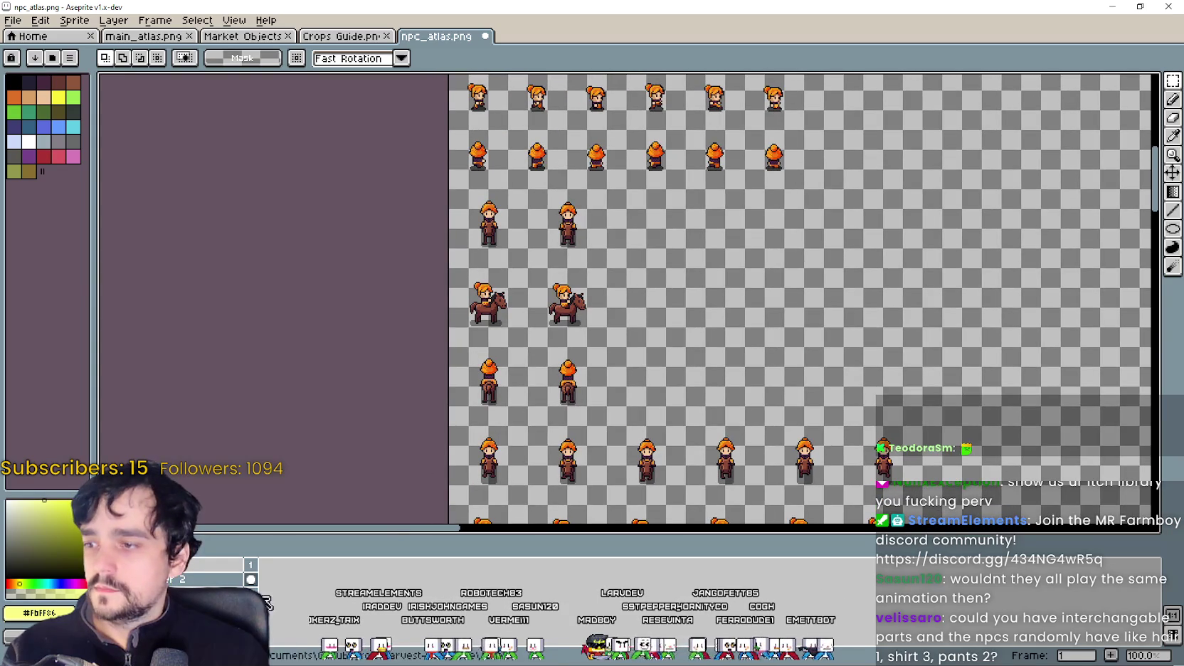
{"action": "scroll", "coordinate": [490, 357], "scroll_direction": "down", "scroll_amount": 1}
{"action": "scroll", "coordinate": [560, 330], "scroll_direction": "up", "scroll_amount": 1}
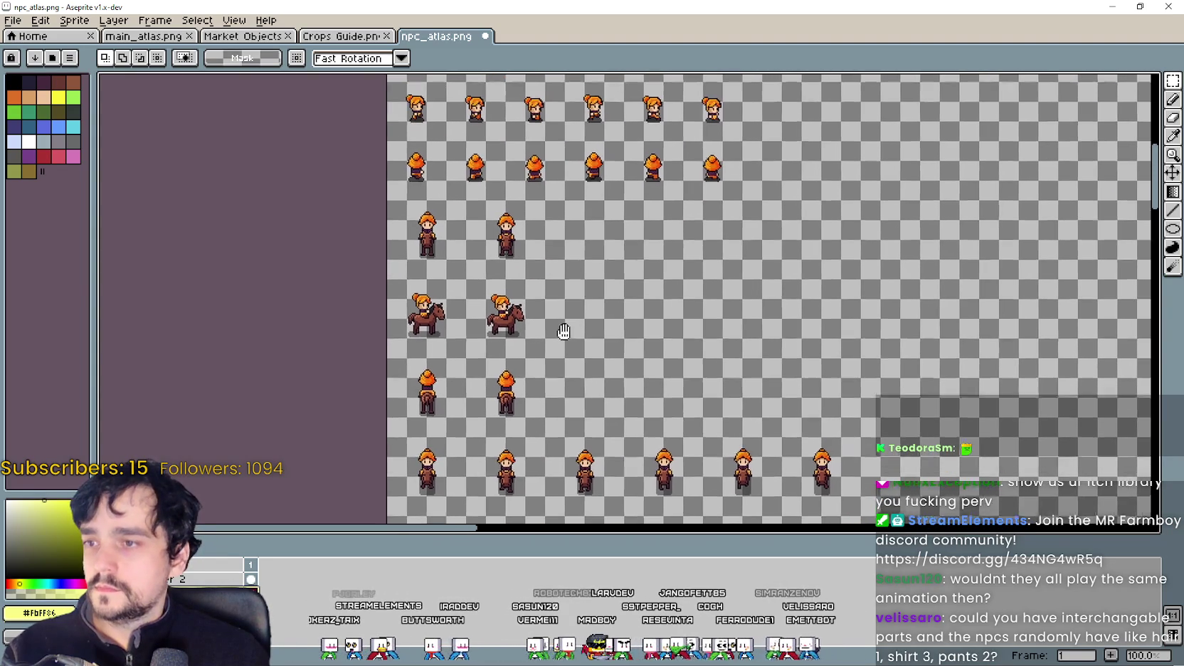
{"action": "key", "text": "ctrl+v"}
{"action": "left_click_drag", "start_coordinate": [524, 328], "coordinate": [562, 304]}
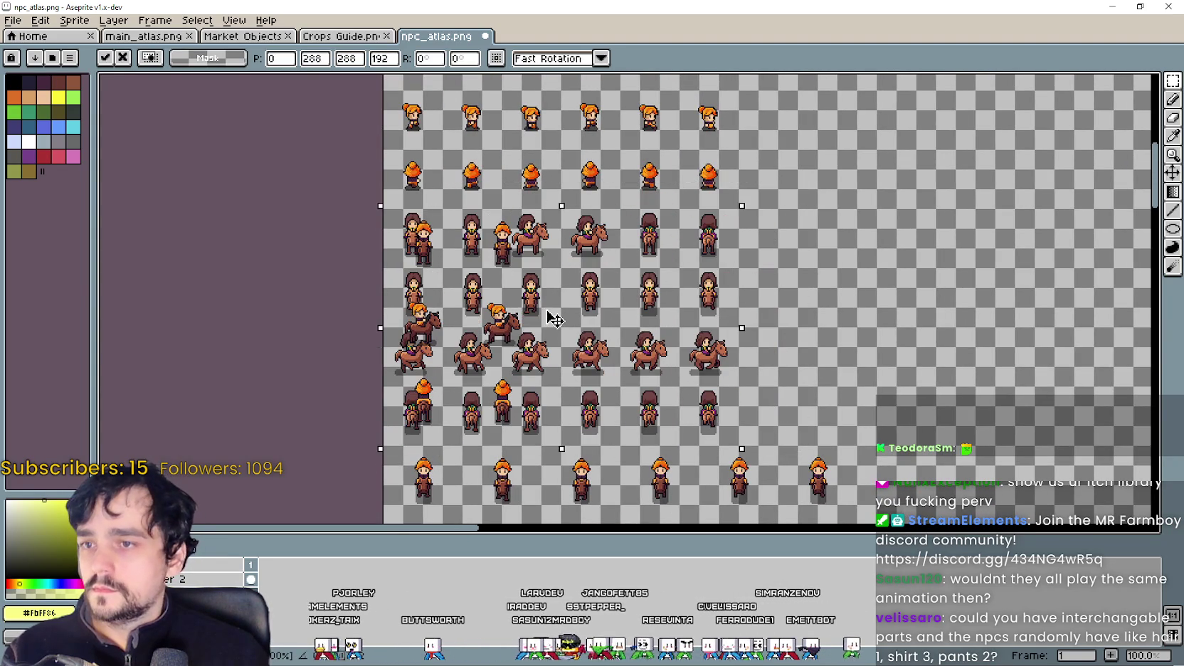
{"action": "scroll", "coordinate": [851, 355], "scroll_direction": "down", "scroll_amount": 1}
{"action": "left_click", "coordinate": [371, 293]}
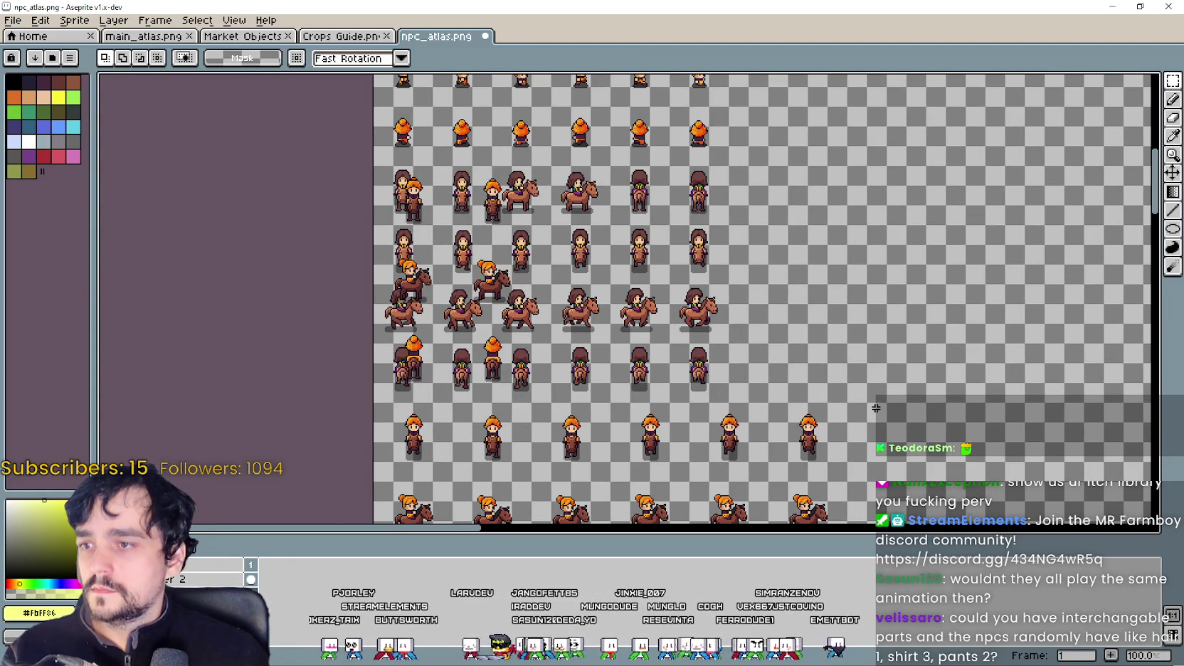
{"action": "scroll", "coordinate": [370, 293], "scroll_direction": "down", "scroll_amount": 1}
{"action": "scroll", "coordinate": [520, 365], "scroll_direction": "up", "scroll_amount": 1}
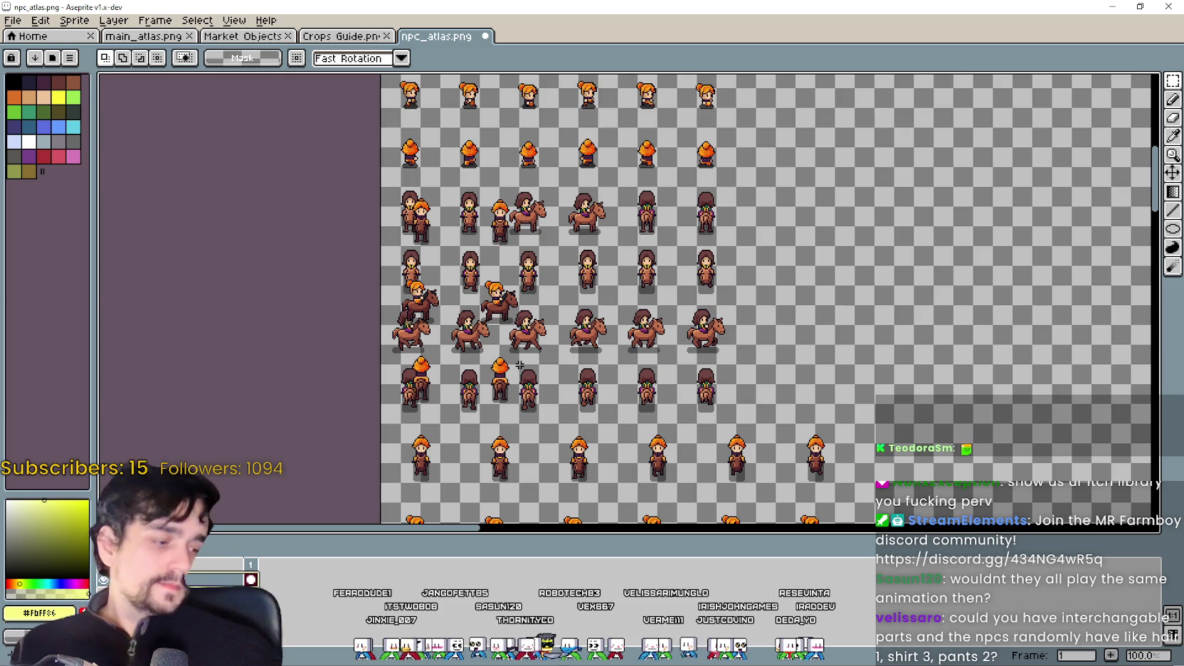
Step: Drag the timeline splitter down and zoom to 200% to inspect the overlapping girl frames
{"action": "left_click_drag", "start_coordinate": [663, 353], "coordinate": [713, 423]}
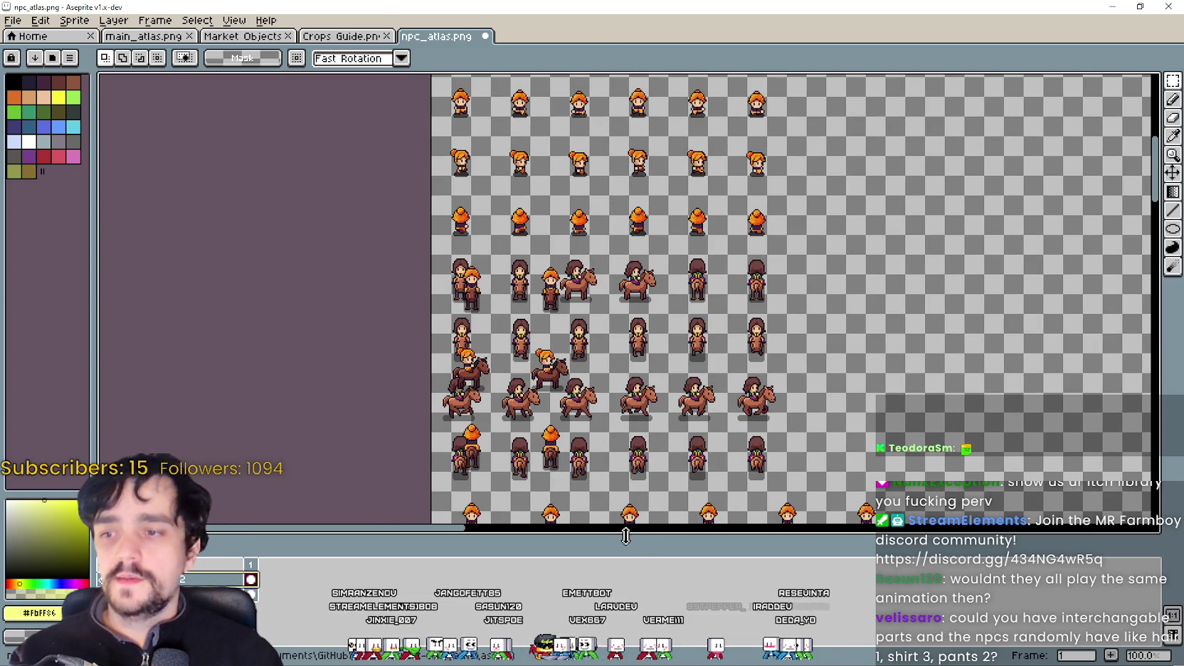
{"action": "left_click_drag", "start_coordinate": [624, 536], "coordinate": [639, 564]}
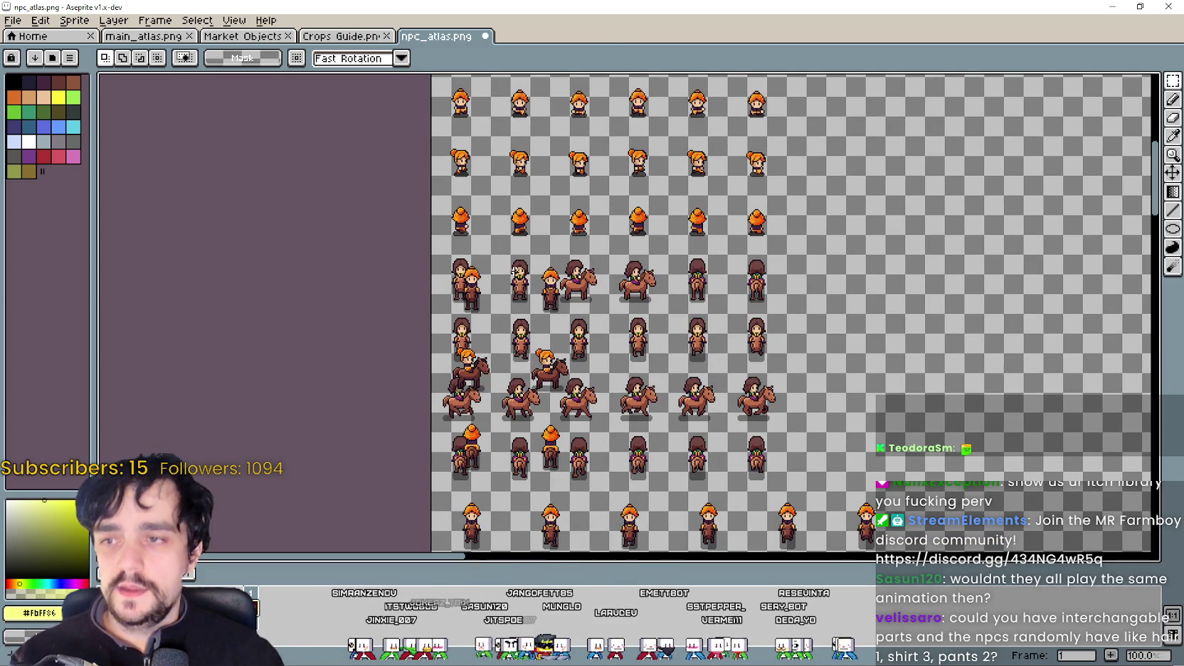
{"action": "scroll", "coordinate": [516, 272], "scroll_direction": "up", "scroll_amount": 1}
{"action": "scroll", "coordinate": [503, 264], "scroll_direction": "down", "scroll_amount": 2}
{"action": "scroll", "coordinate": [480, 284], "scroll_direction": "up", "scroll_amount": 1}
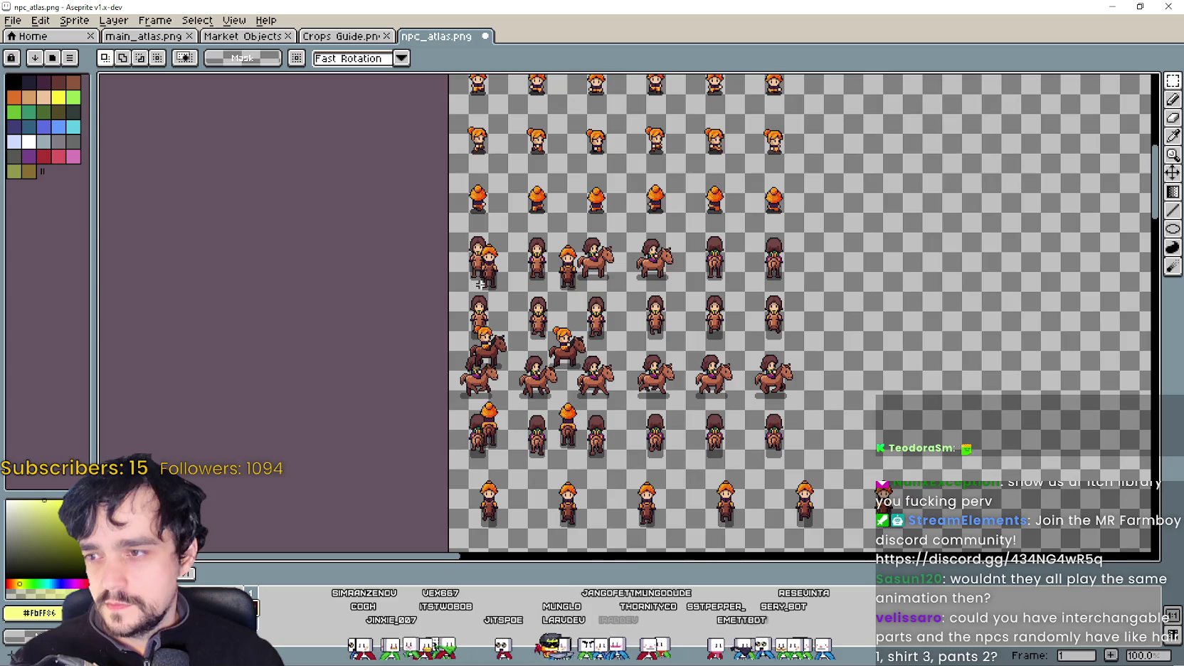
{"action": "scroll", "coordinate": [637, 350], "scroll_direction": "up", "scroll_amount": 1}
{"action": "scroll", "coordinate": [630, 344], "scroll_direction": "down", "scroll_amount": 1}
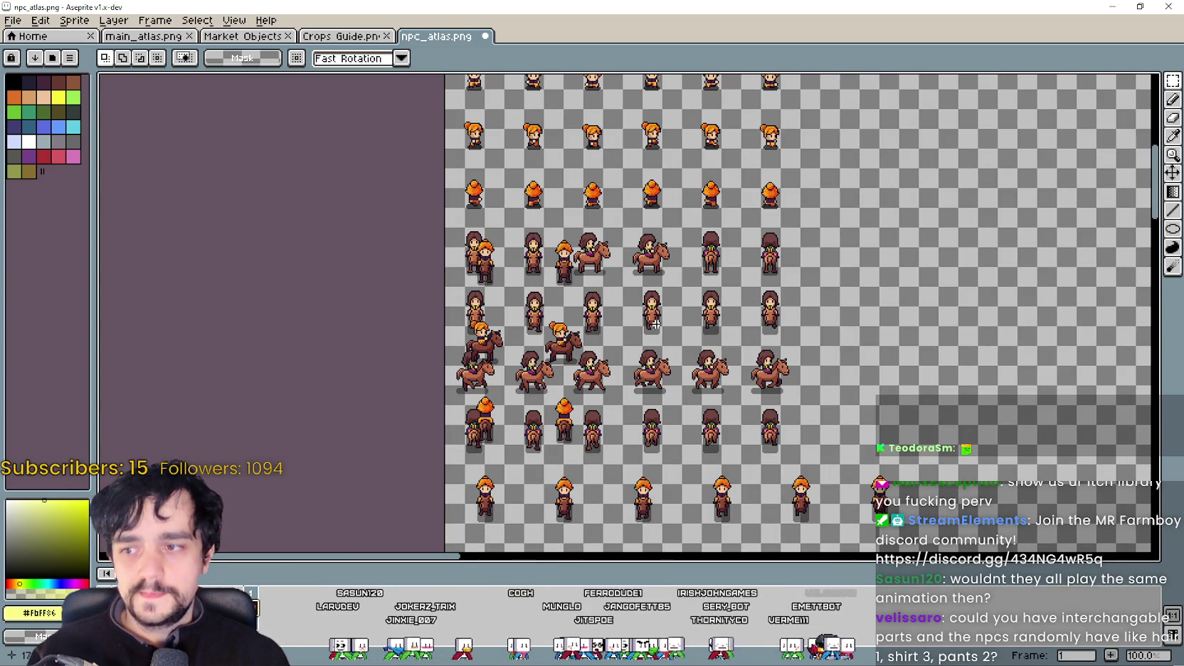
{"action": "scroll", "coordinate": [611, 320], "scroll_direction": "up", "scroll_amount": 2}
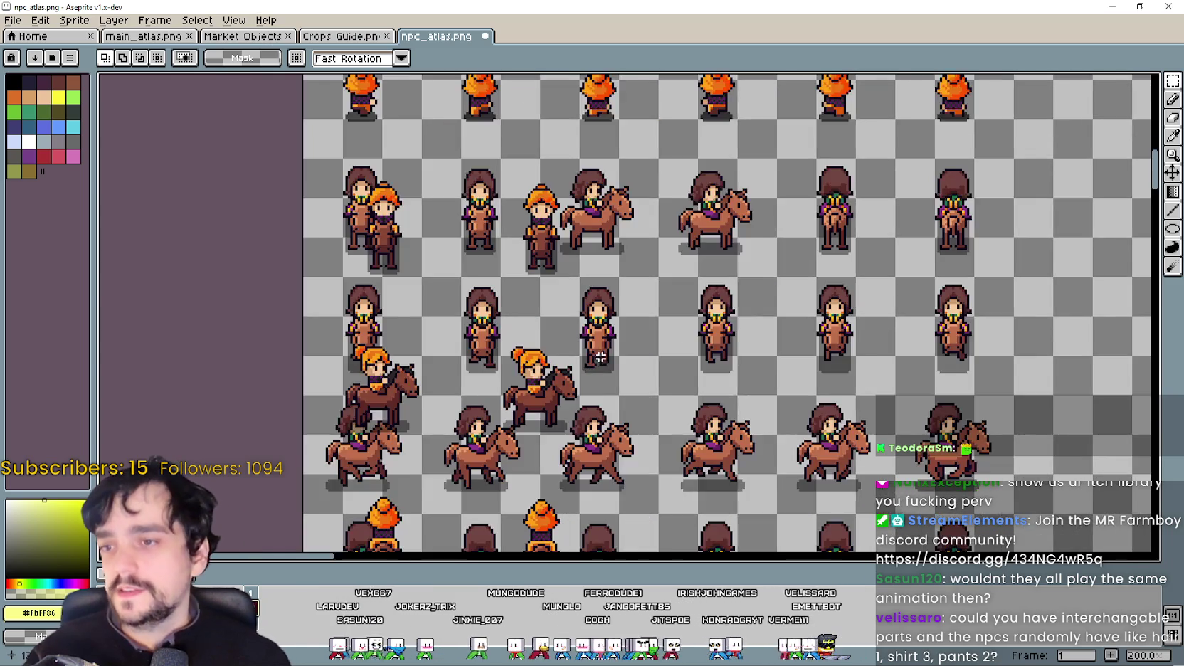
{"action": "scroll", "coordinate": [514, 322], "scroll_direction": "down", "scroll_amount": 2}
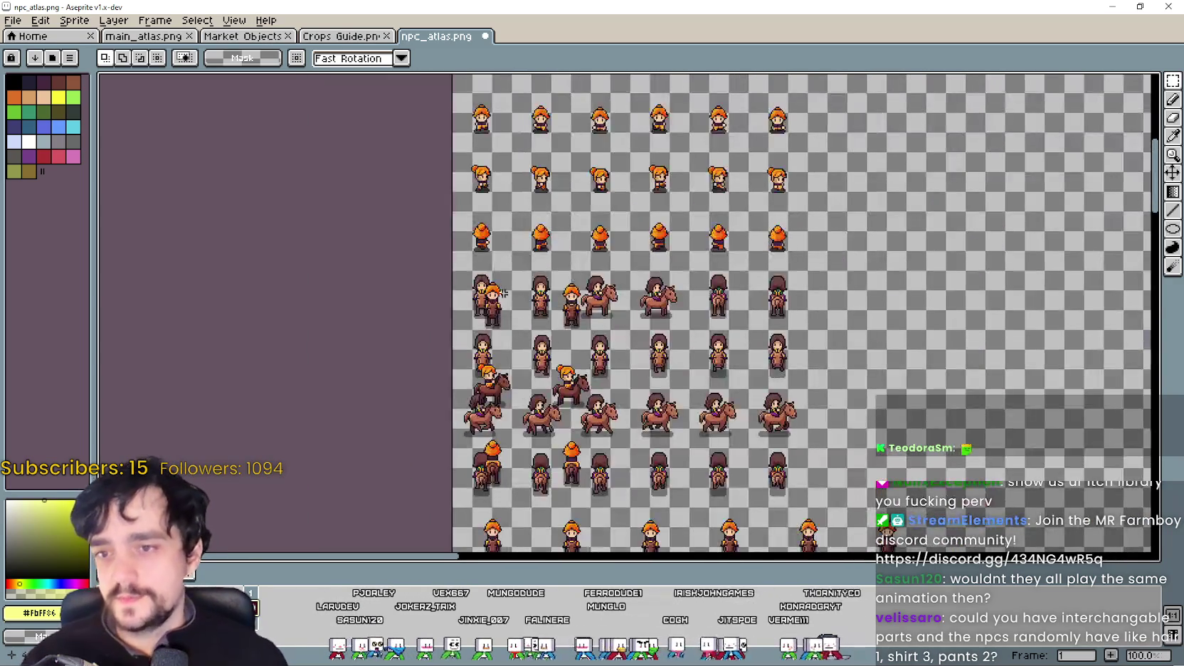
{"action": "scroll", "coordinate": [514, 322], "scroll_direction": "up", "scroll_amount": 2}
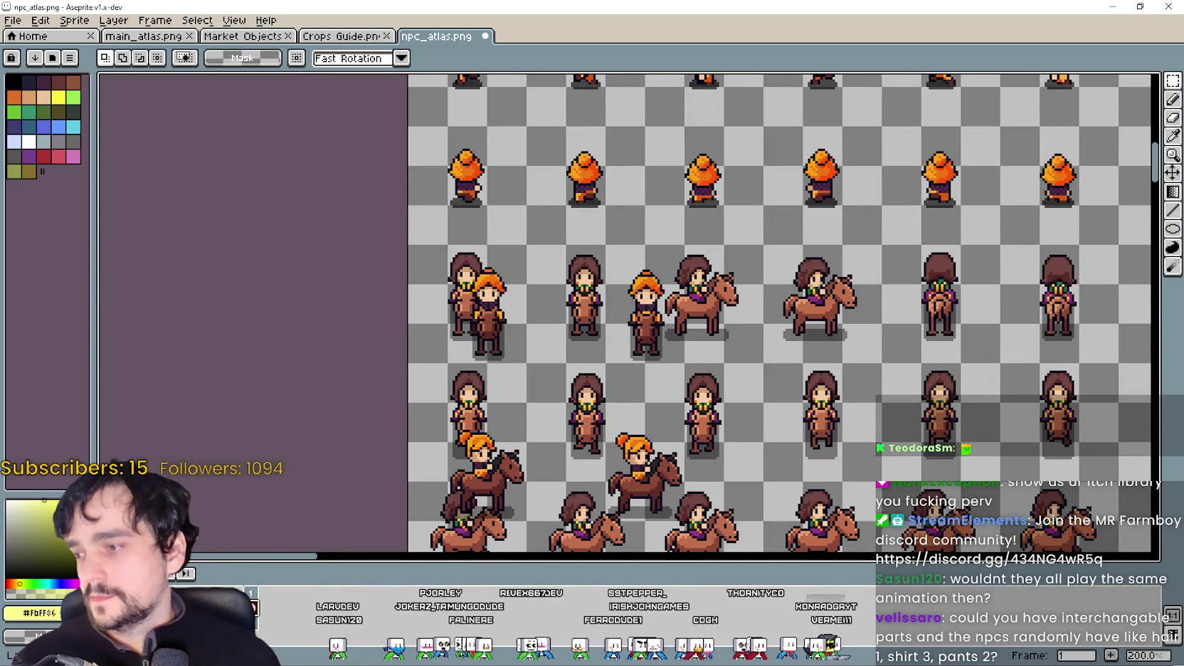
Step: Move the overlapping orange-haired sprite left off the brown-haired one and commit it
{"action": "left_click_drag", "start_coordinate": [456, 395], "coordinate": [561, 256]}
{"action": "scroll", "coordinate": [558, 426], "scroll_direction": "up", "scroll_amount": 2}
{"action": "left_click_drag", "start_coordinate": [557, 425], "coordinate": [489, 410]}
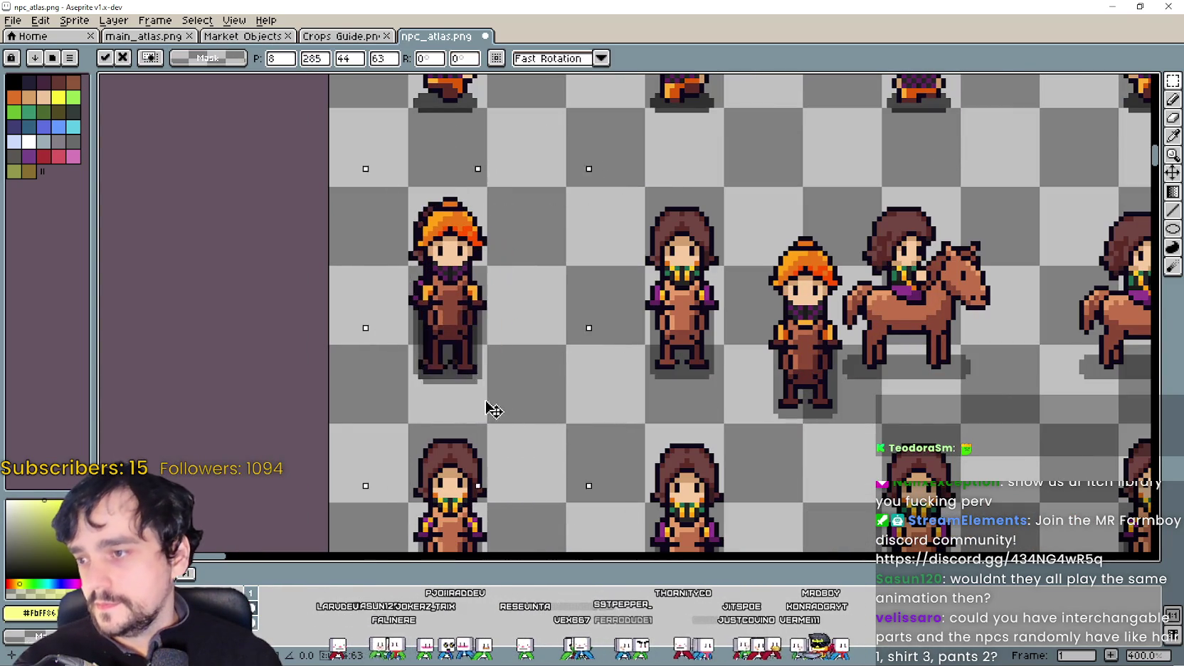
{"action": "scroll", "coordinate": [488, 405], "scroll_direction": "down", "scroll_amount": 2}
{"action": "scroll", "coordinate": [640, 385], "scroll_direction": "down", "scroll_amount": 1}
{"action": "scroll", "coordinate": [696, 356], "scroll_direction": "up", "scroll_amount": 1}
{"action": "key", "text": "Return"}
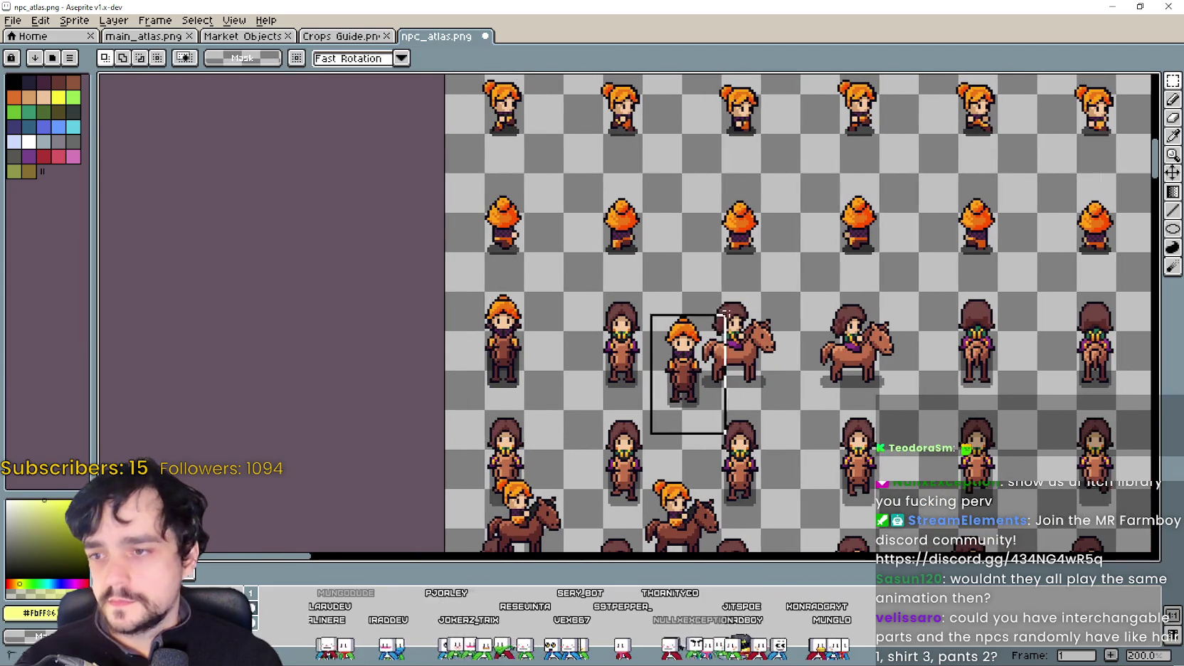
{"action": "scroll", "coordinate": [696, 356], "scroll_direction": "up", "scroll_amount": 2}
Step: Shift the next orange-haired sprite to the left and deselect it
{"action": "left_click_drag", "start_coordinate": [679, 388], "coordinate": [605, 365]}
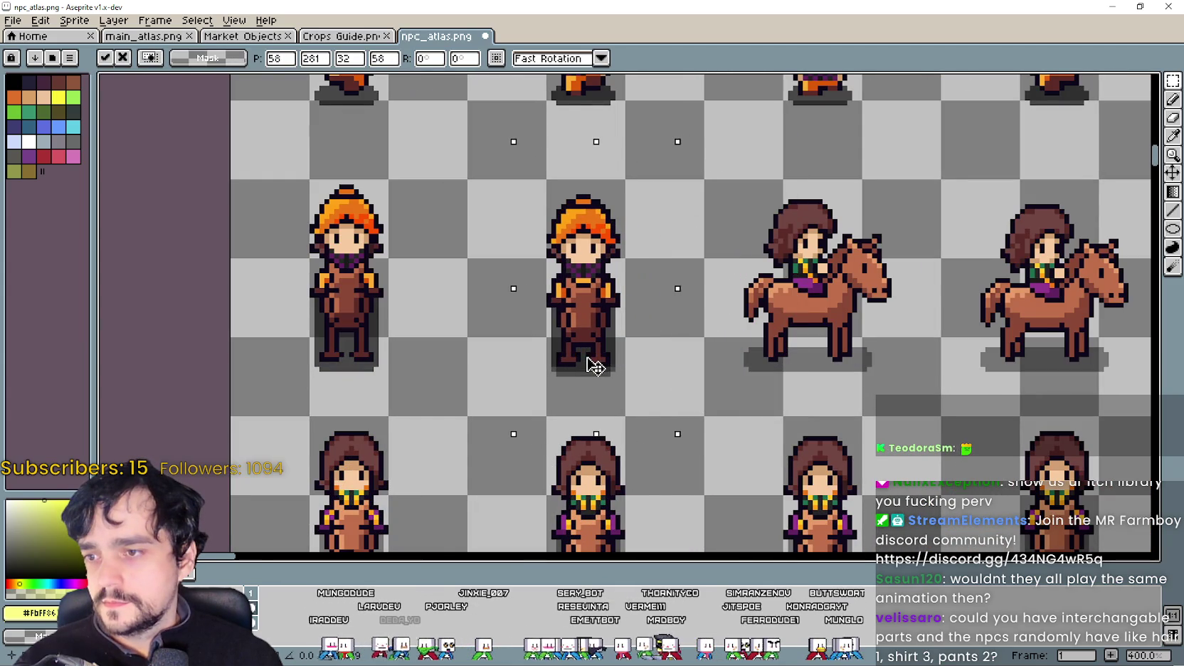
{"action": "scroll", "coordinate": [606, 365], "scroll_direction": "down", "scroll_amount": 1}
{"action": "scroll", "coordinate": [605, 365], "scroll_direction": "down", "scroll_amount": 3}
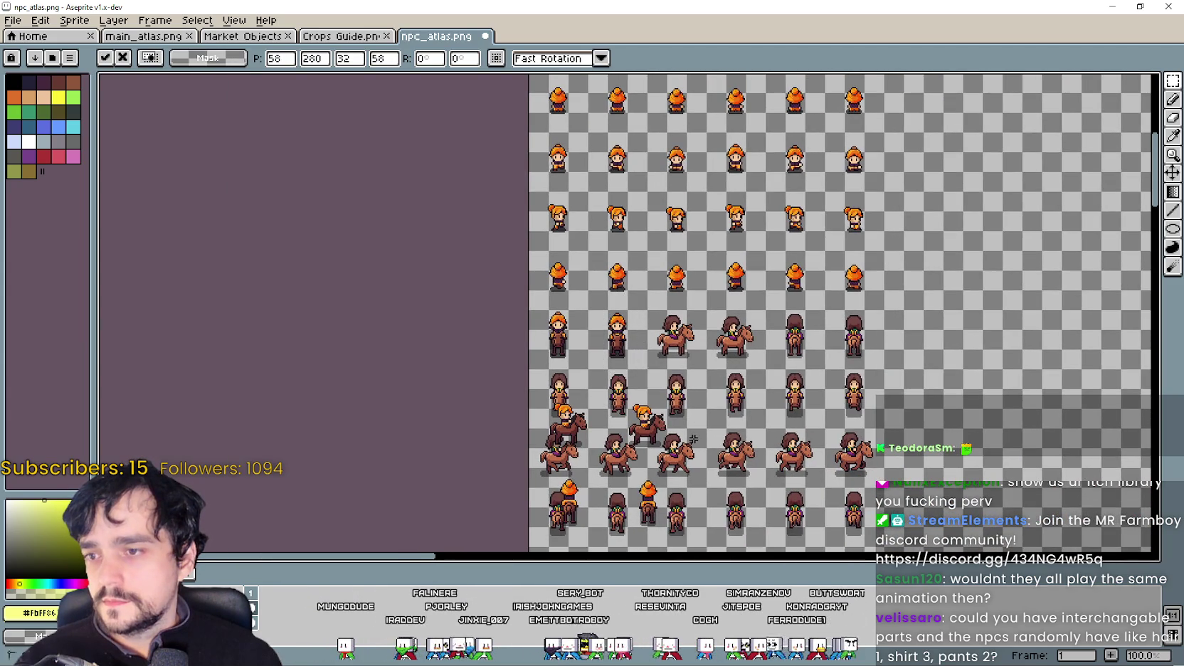
{"action": "key", "text": "ctrl+d"}
{"action": "scroll", "coordinate": [565, 434], "scroll_direction": "up", "scroll_amount": 3}
{"action": "scroll", "coordinate": [565, 434], "scroll_direction": "down", "scroll_amount": 3}
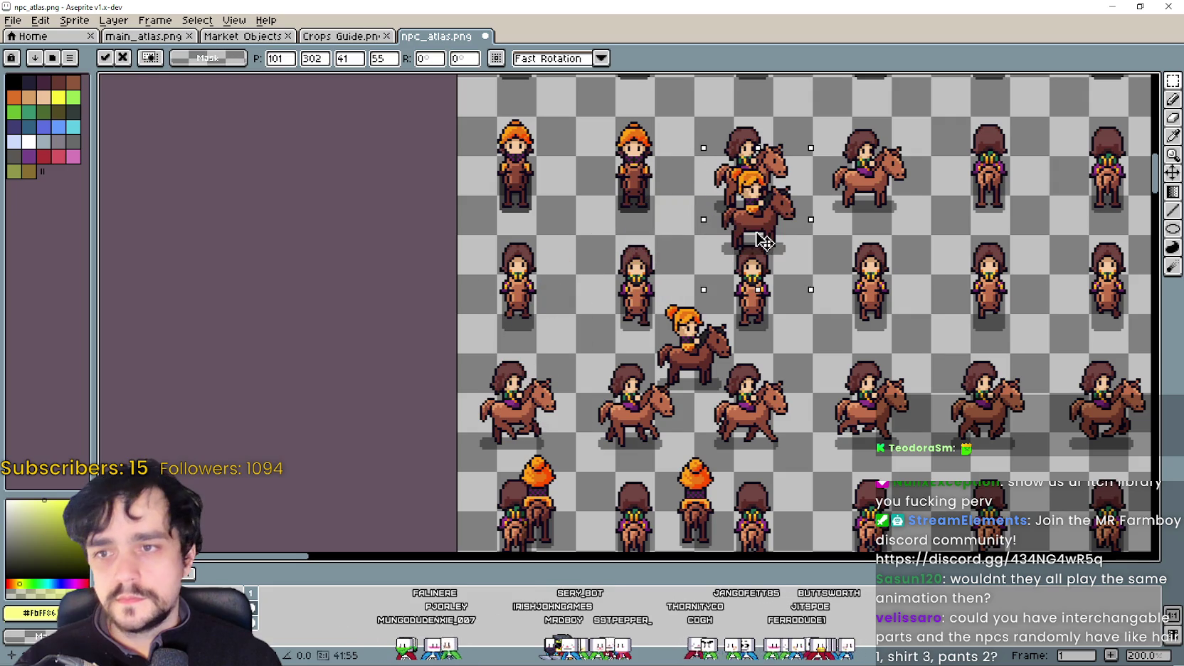
Step: Move an orange-haired rider up into a grid cell and align it there
{"action": "left_click_drag", "start_coordinate": [541, 381], "coordinate": [776, 254]}
{"action": "scroll", "coordinate": [811, 258], "scroll_direction": "up", "scroll_amount": 1}
{"action": "mouse_move", "coordinate": [636, 352]}
{"action": "left_mouse_down"}
{"action": "mouse_move", "coordinate": [629, 318]}
{"action": "mouse_move", "coordinate": [646, 311]}
{"action": "left_mouse_up"}
{"action": "scroll", "coordinate": [629, 318], "scroll_direction": "up", "scroll_amount": 1}
{"action": "scroll", "coordinate": [630, 311], "scroll_direction": "up", "scroll_amount": 2}
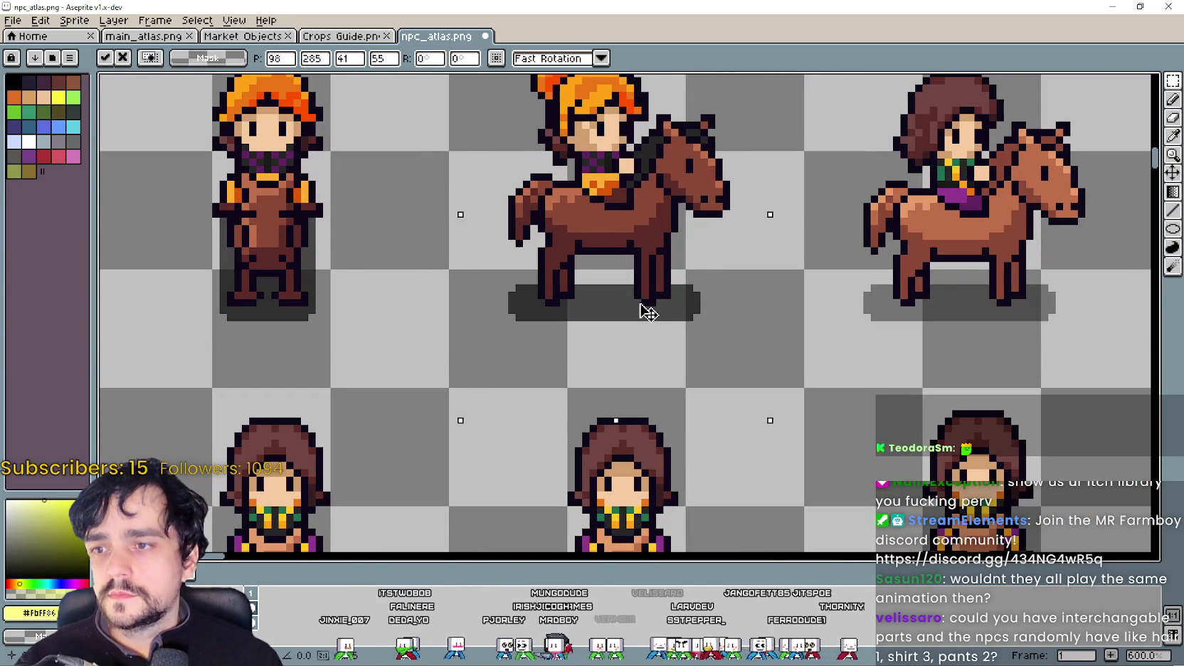
{"action": "scroll", "coordinate": [637, 320], "scroll_direction": "down", "scroll_amount": 4}
{"action": "left_click", "coordinate": [492, 413]}
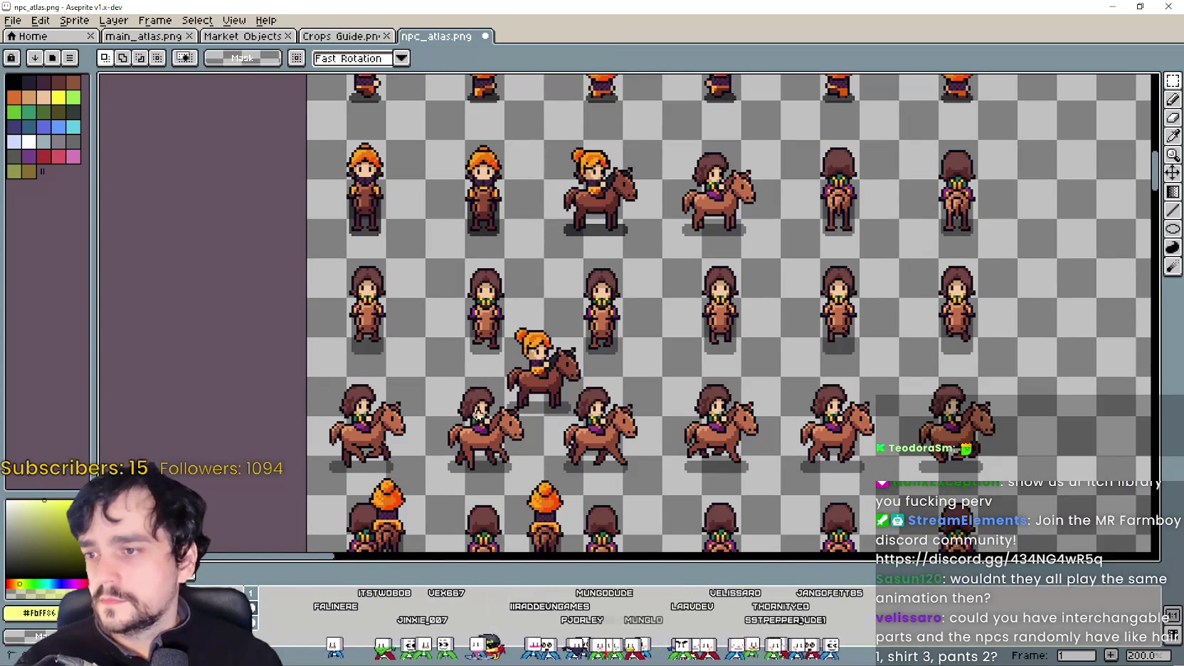
Step: Move two more orange-haired frames up and right toward the upper row
{"action": "left_click_drag", "start_coordinate": [555, 365], "coordinate": [723, 222]}
{"action": "scroll", "coordinate": [711, 224], "scroll_direction": "up", "scroll_amount": 2}
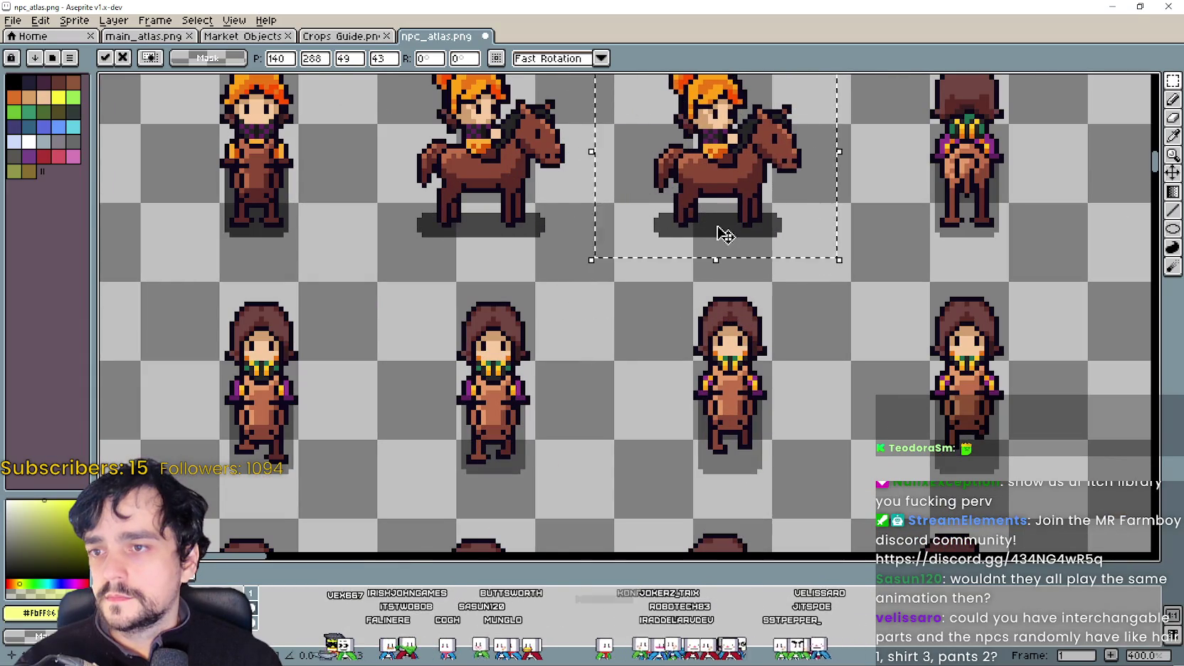
{"action": "scroll", "coordinate": [718, 232], "scroll_direction": "down", "scroll_amount": 2}
{"action": "scroll", "coordinate": [696, 369], "scroll_direction": "down", "scroll_amount": 2}
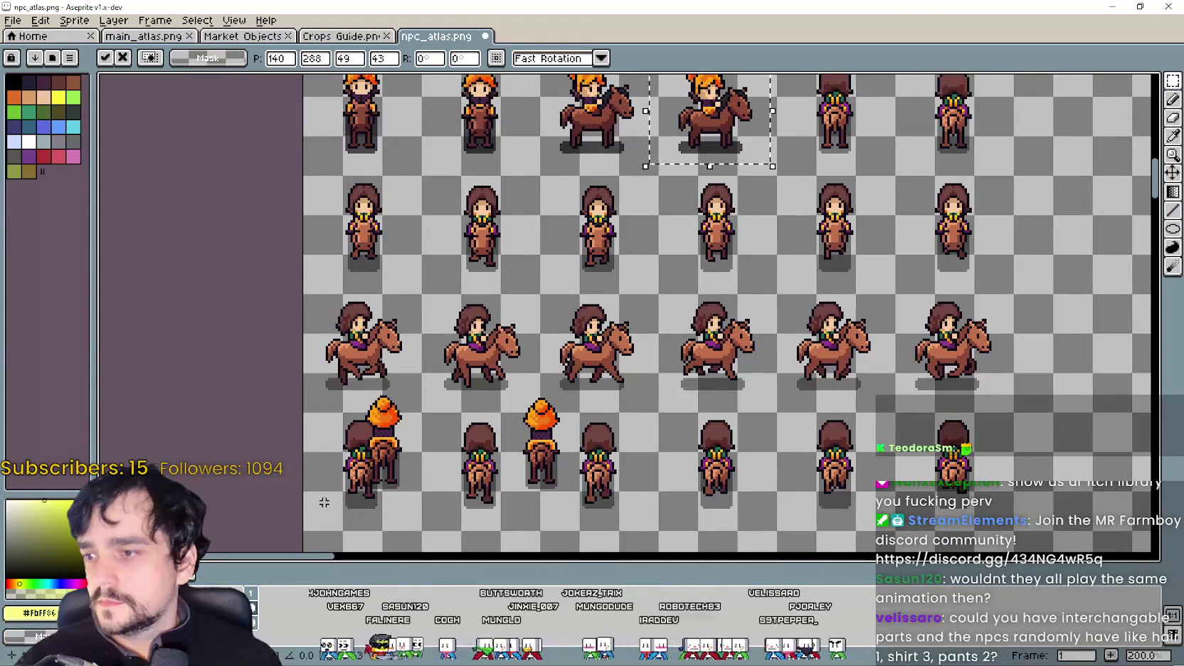
{"action": "left_click_drag", "start_coordinate": [324, 502], "coordinate": [439, 362]}
{"action": "left_click_drag", "start_coordinate": [384, 445], "coordinate": [715, 213]}
{"action": "scroll", "coordinate": [740, 320], "scroll_direction": "up", "scroll_amount": 1}
{"action": "scroll", "coordinate": [742, 344], "scroll_direction": "up", "scroll_amount": 1}
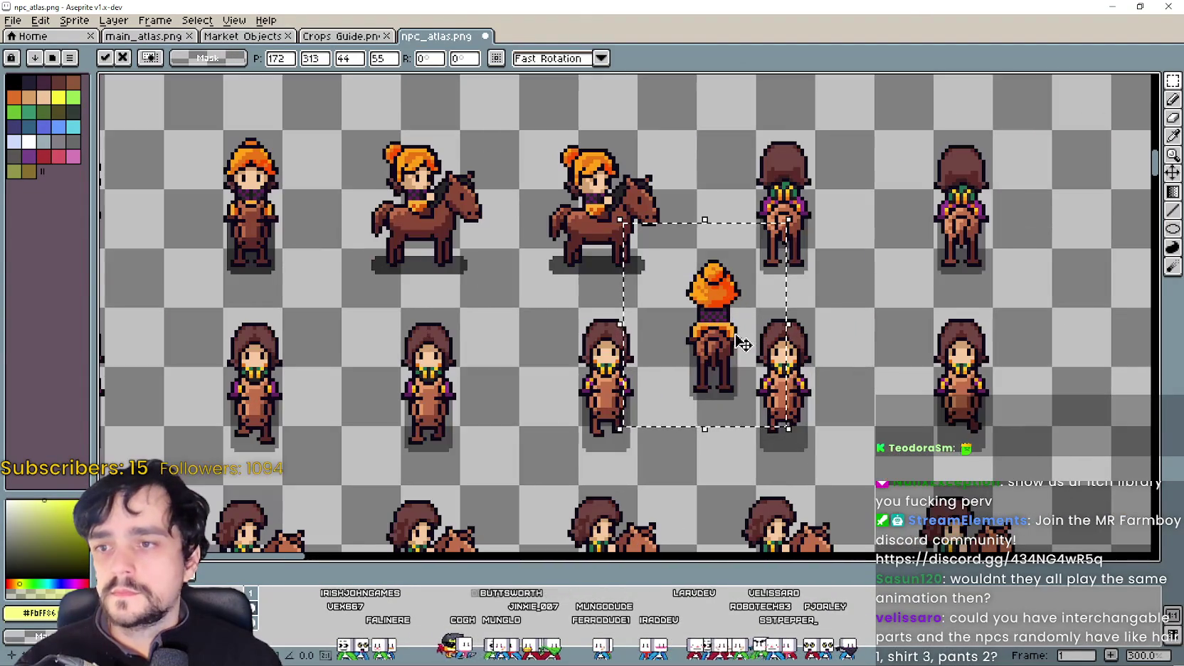
Step: Place the two back-view orange-haired frames in the last cells of the top row
{"action": "mouse_move", "coordinate": [740, 344]}
{"action": "left_mouse_down"}
{"action": "mouse_move", "coordinate": [782, 242]}
{"action": "mouse_move", "coordinate": [811, 210]}
{"action": "left_mouse_up"}
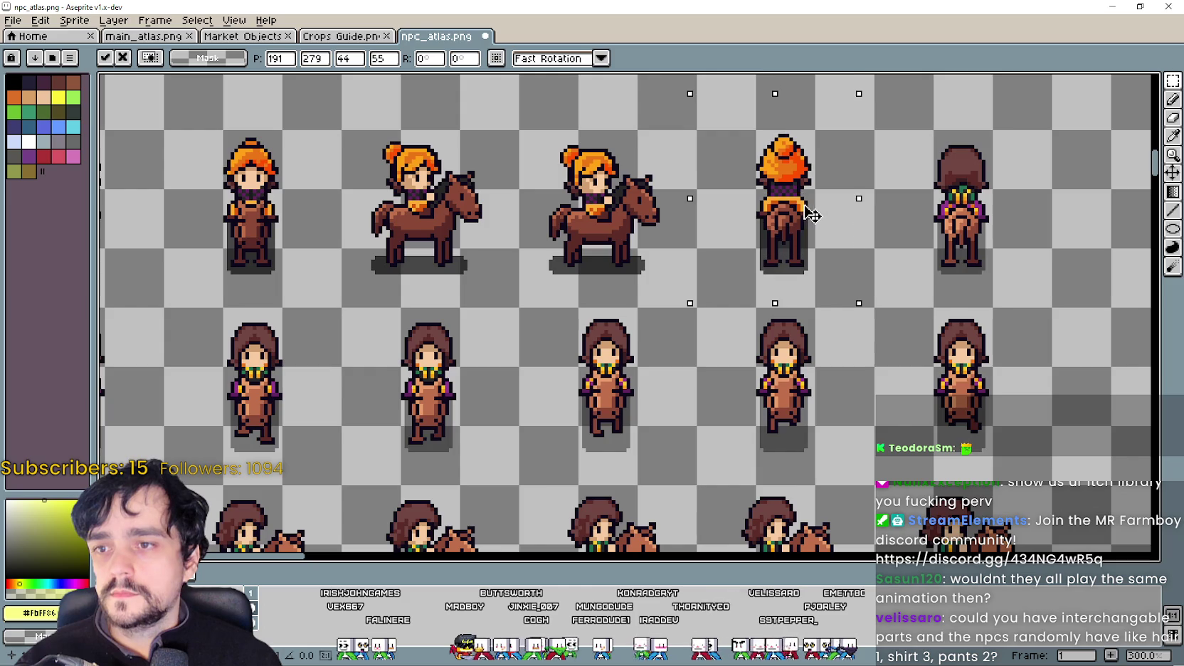
{"action": "scroll", "coordinate": [811, 212], "scroll_direction": "down", "scroll_amount": 2}
{"action": "scroll", "coordinate": [601, 316], "scroll_direction": "up", "scroll_amount": 1}
{"action": "scroll", "coordinate": [601, 316], "scroll_direction": "down", "scroll_amount": 1}
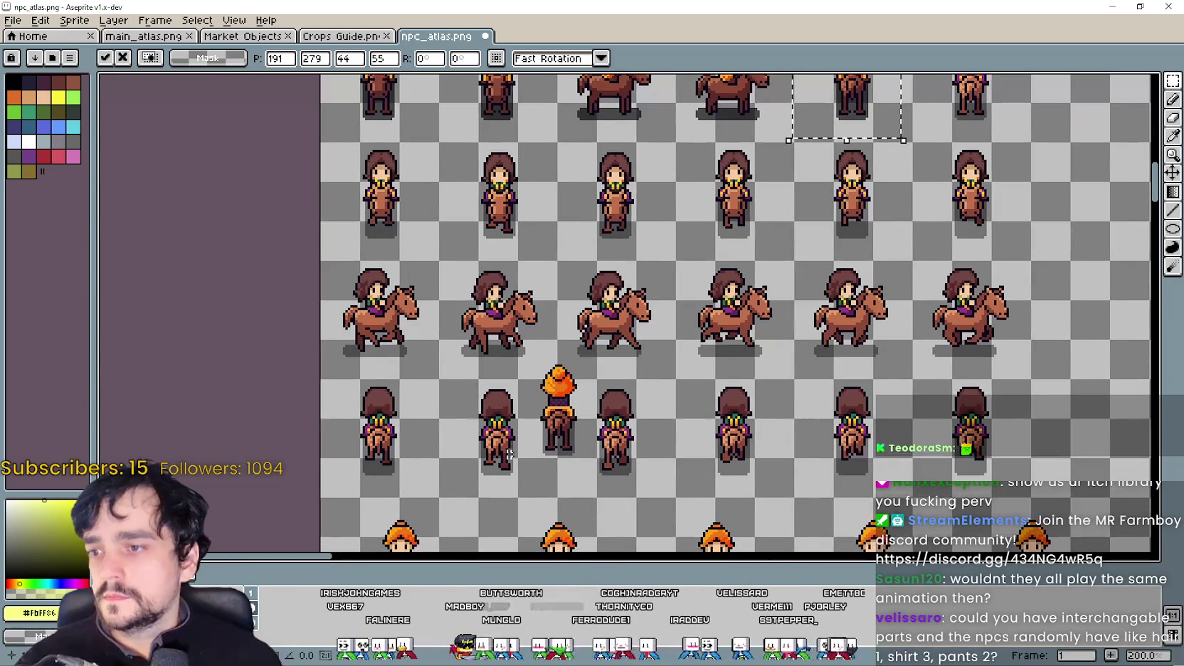
{"action": "mouse_move", "coordinate": [562, 399]}
{"action": "left_mouse_down"}
{"action": "mouse_move", "coordinate": [849, 226]}
{"action": "mouse_move", "coordinate": [825, 281]}
{"action": "left_mouse_up"}
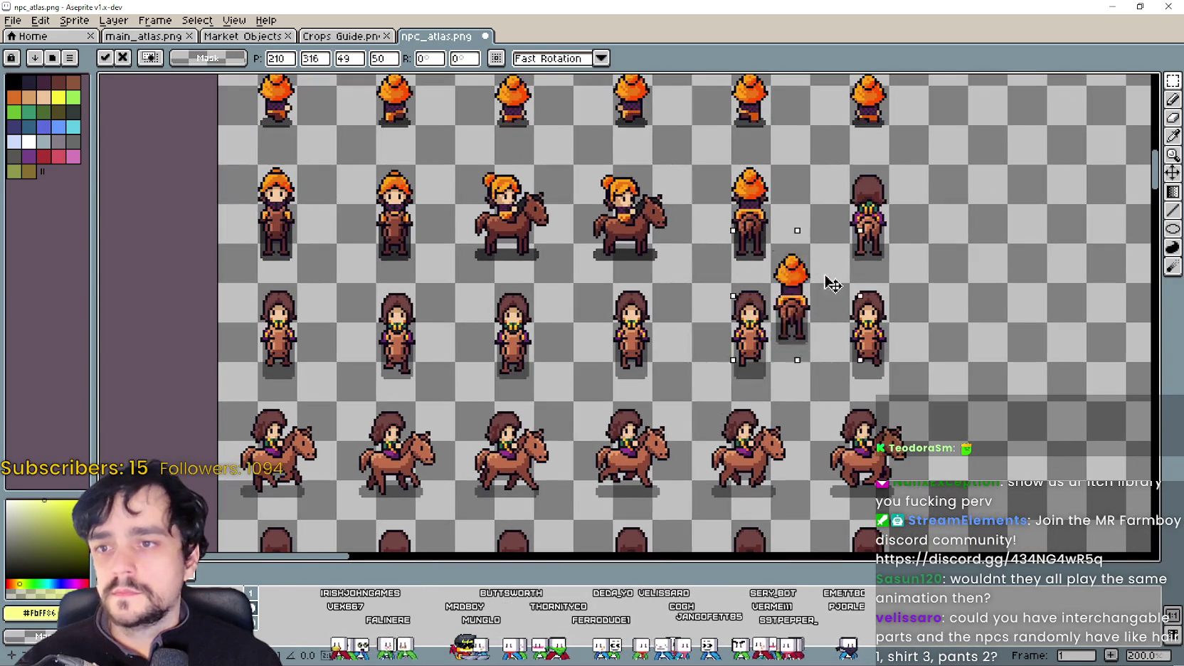
{"action": "scroll", "coordinate": [825, 281], "scroll_direction": "up", "scroll_amount": 2}
{"action": "left_click_drag", "start_coordinate": [870, 224], "coordinate": [881, 283]}
{"action": "scroll", "coordinate": [880, 283], "scroll_direction": "down", "scroll_amount": 3}
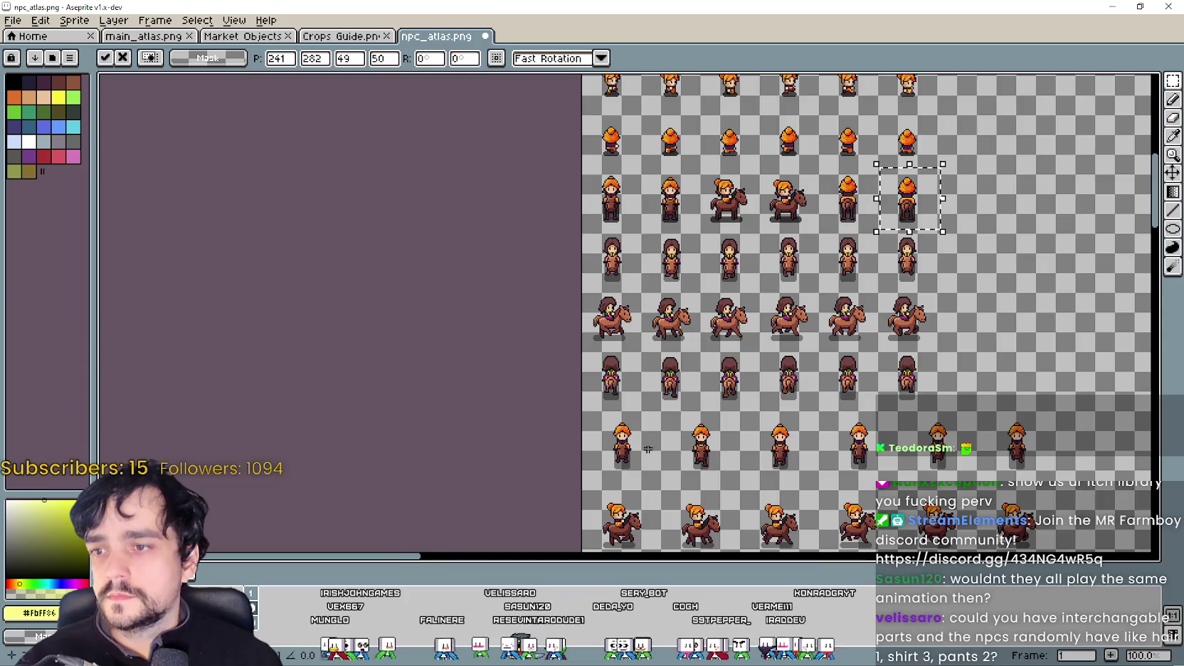
{"action": "scroll", "coordinate": [647, 449], "scroll_direction": "down", "scroll_amount": 1}
Step: Drop the previous selection and move an orange-haired standing frame up into the grid
{"action": "left_click", "coordinate": [591, 432]}
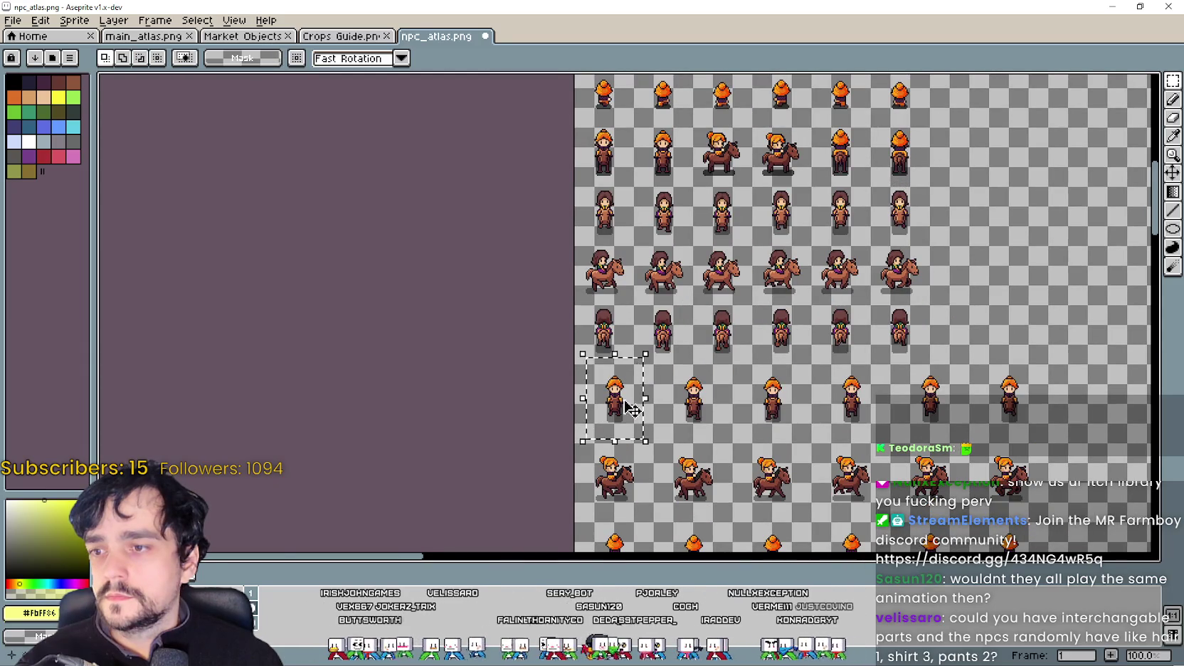
{"action": "scroll", "coordinate": [629, 409], "scroll_direction": "up", "scroll_amount": 1}
{"action": "left_click_drag", "start_coordinate": [630, 409], "coordinate": [633, 343]}
{"action": "scroll", "coordinate": [626, 370], "scroll_direction": "up", "scroll_amount": 1}
{"action": "scroll", "coordinate": [633, 343], "scroll_direction": "up", "scroll_amount": 2}
{"action": "scroll", "coordinate": [765, 385], "scroll_direction": "down", "scroll_amount": 2}
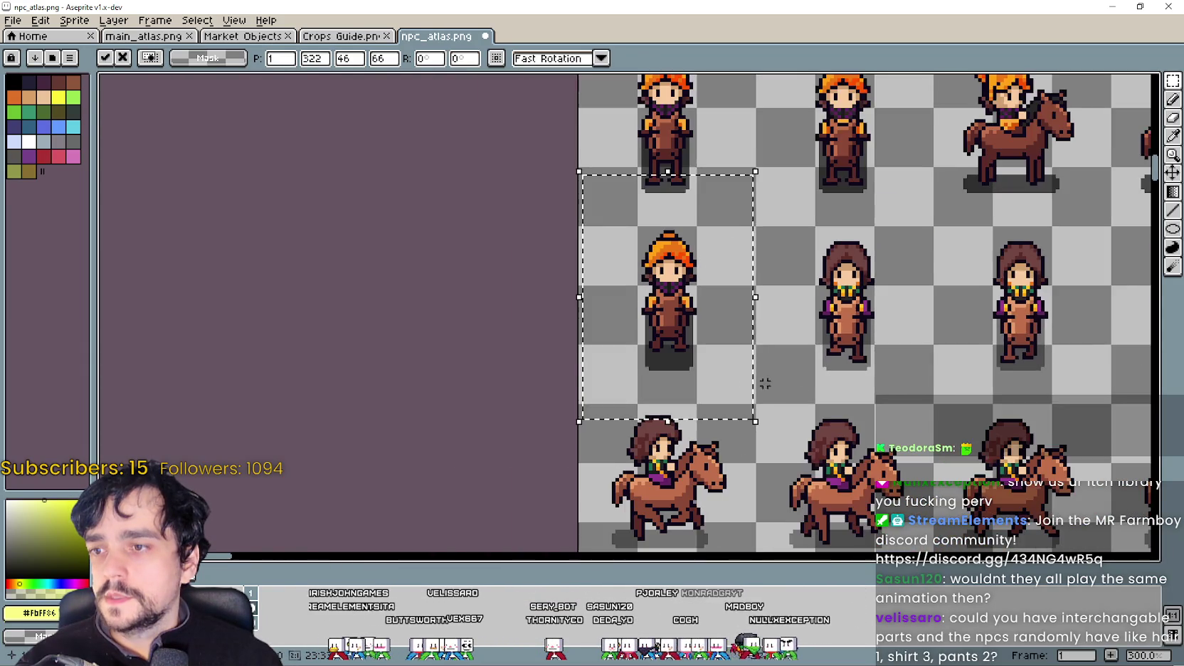
{"action": "scroll", "coordinate": [765, 384], "scroll_direction": "down", "scroll_amount": 1}
{"action": "scroll", "coordinate": [631, 330], "scroll_direction": "down", "scroll_amount": 1}
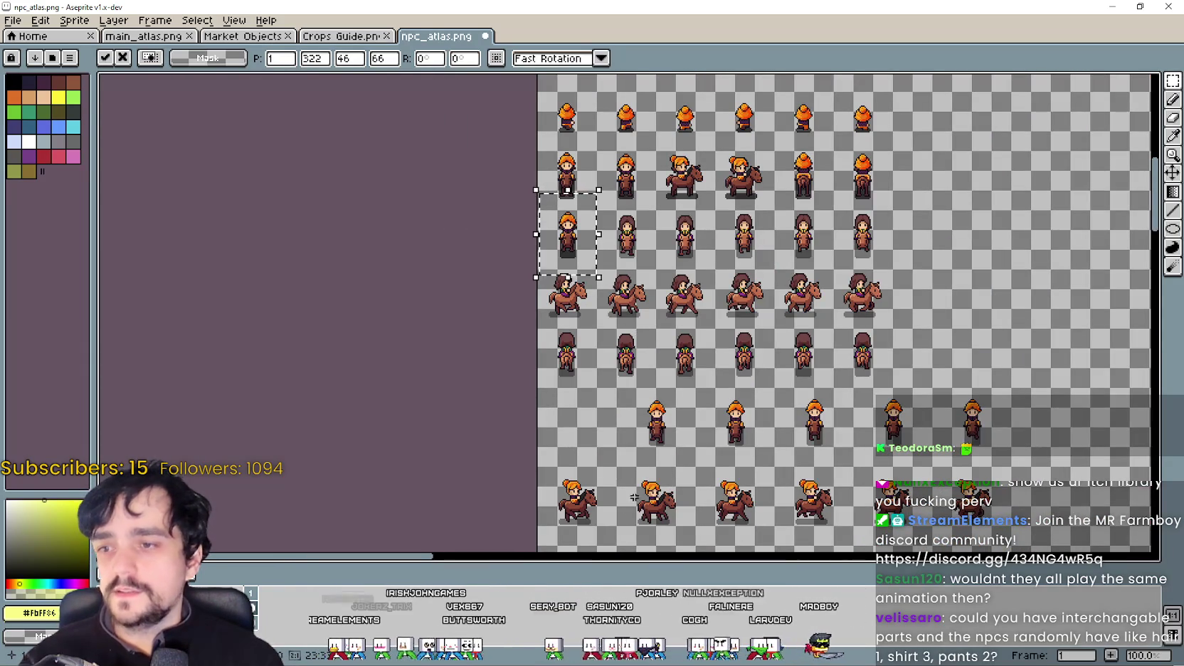
Step: Place a second orange-haired standing frame into the standing row and commit it
{"action": "mouse_move", "coordinate": [633, 377]}
{"action": "left_mouse_down"}
{"action": "mouse_move", "coordinate": [678, 453]}
{"action": "mouse_move", "coordinate": [599, 196]}
{"action": "left_mouse_up"}
{"action": "scroll", "coordinate": [679, 427], "scroll_direction": "up", "scroll_amount": 1}
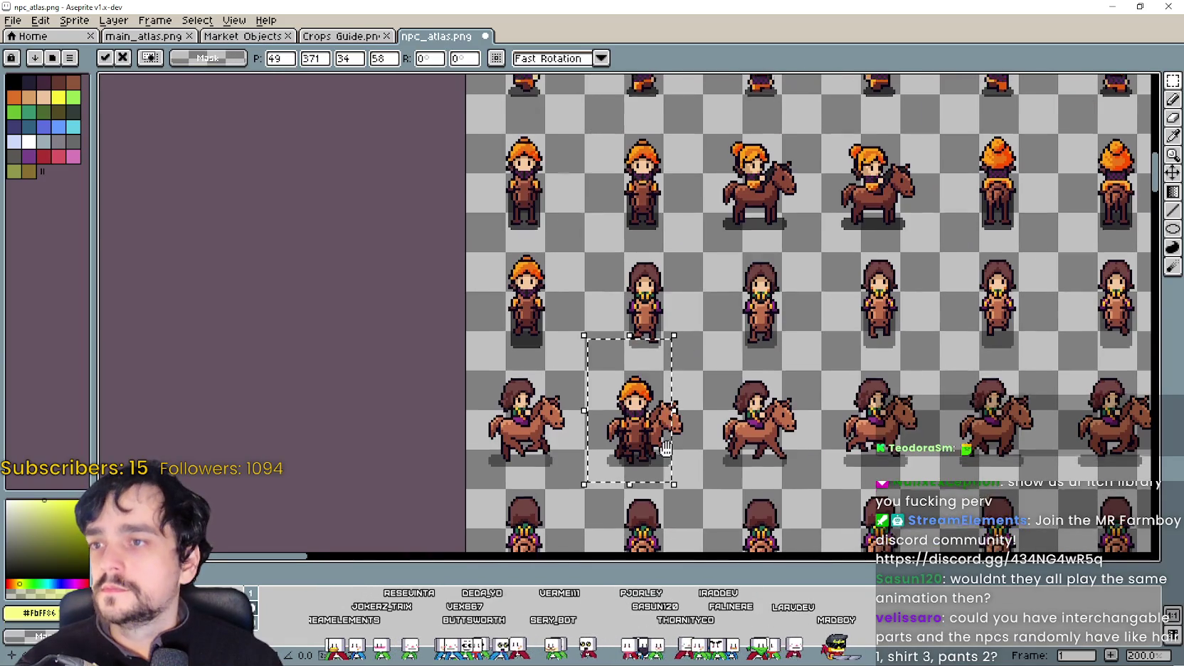
{"action": "left_click_drag", "start_coordinate": [665, 448], "coordinate": [665, 313]}
{"action": "scroll", "coordinate": [665, 413], "scroll_direction": "up", "scroll_amount": 3}
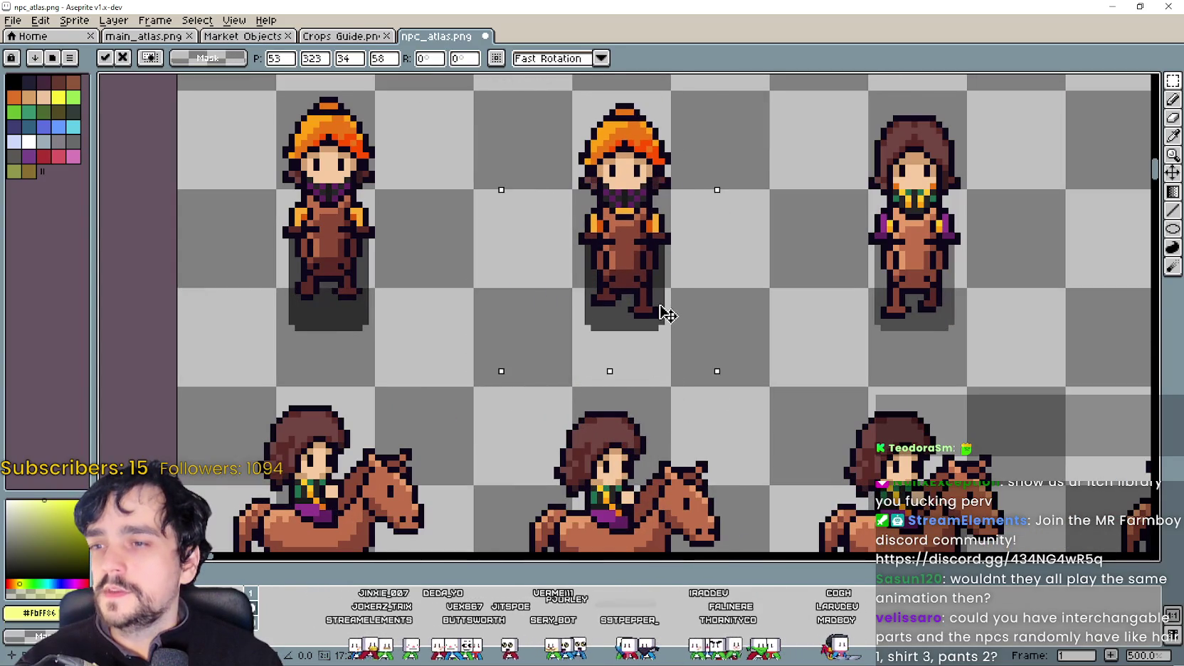
{"action": "scroll", "coordinate": [669, 323], "scroll_direction": "down", "scroll_amount": 3}
{"action": "scroll", "coordinate": [668, 324], "scroll_direction": "down", "scroll_amount": 1}
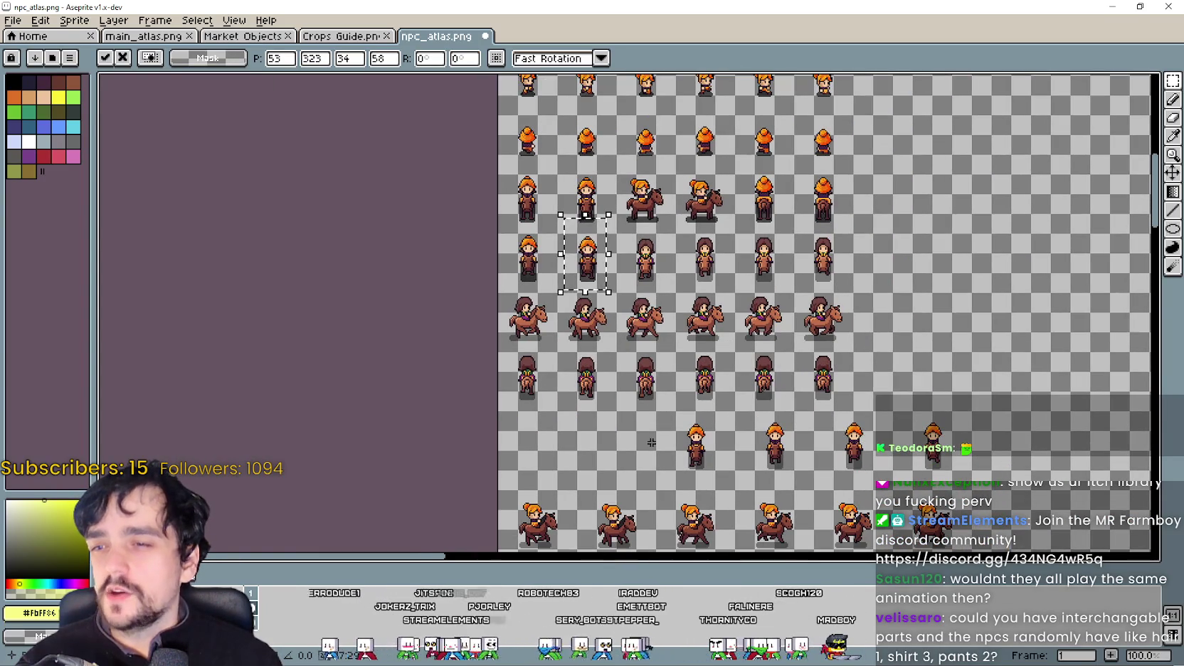
{"action": "key", "text": "Return"}
Step: Move the next orange-haired frame up, align it in its cell, and commit
{"action": "left_click_drag", "start_coordinate": [715, 469], "coordinate": [662, 256]}
{"action": "scroll", "coordinate": [662, 256], "scroll_direction": "up", "scroll_amount": 4}
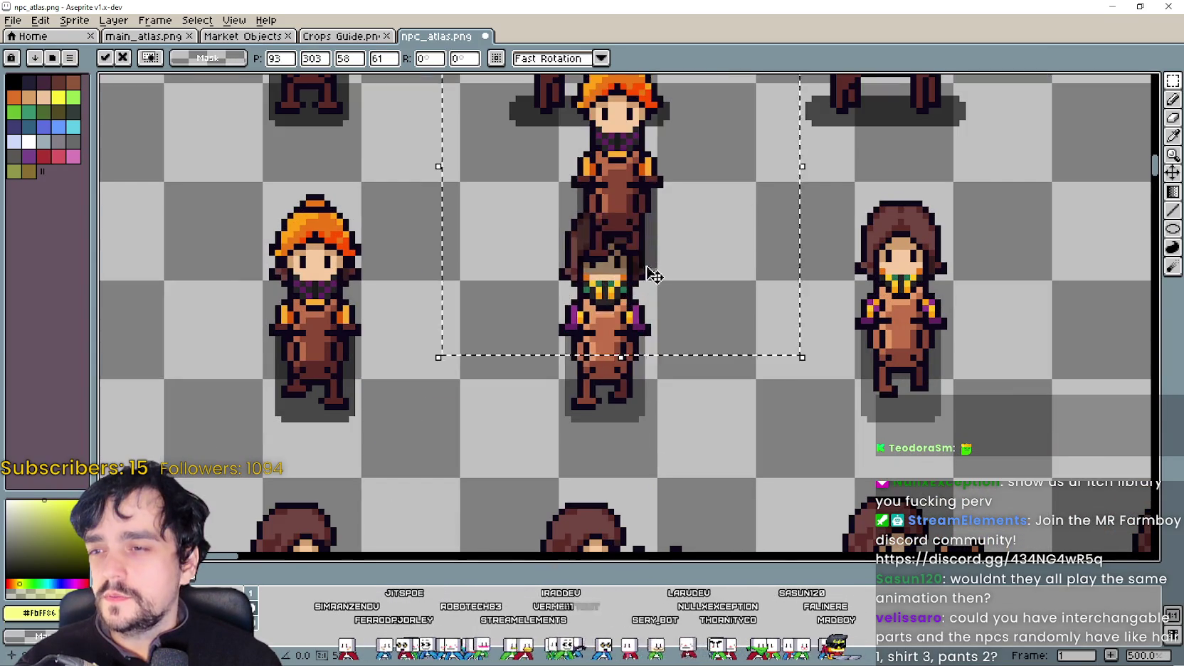
{"action": "left_click_drag", "start_coordinate": [641, 338], "coordinate": [639, 407]}
{"action": "scroll", "coordinate": [639, 407], "scroll_direction": "down", "scroll_amount": 3}
{"action": "key", "text": "Return"}
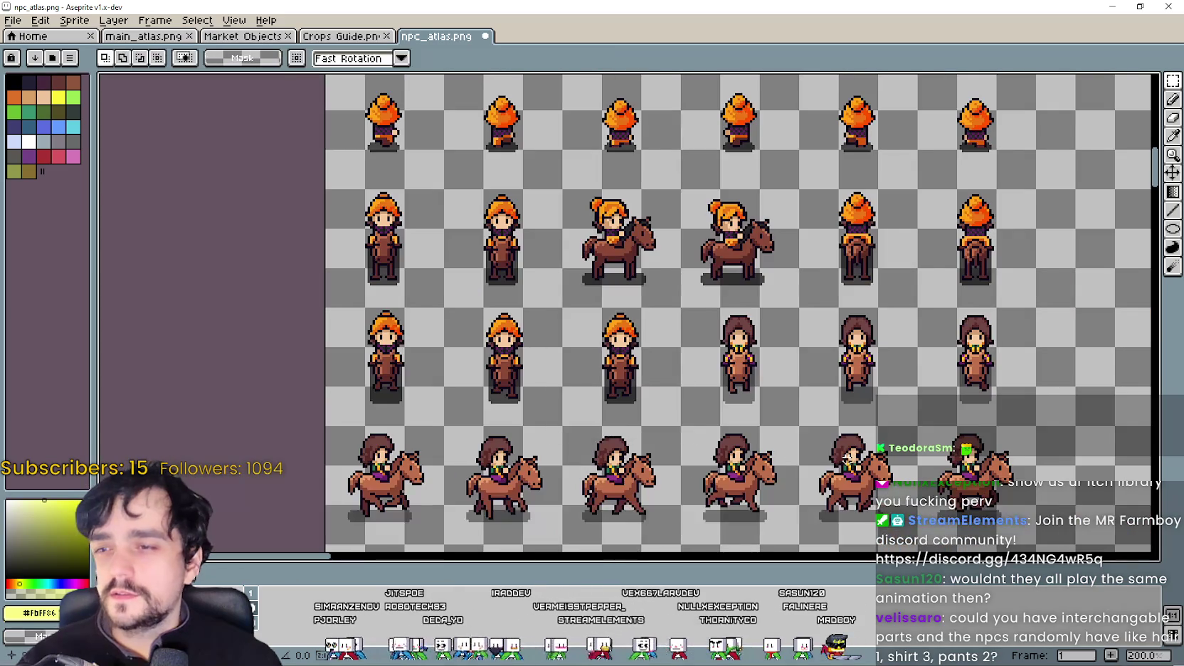
{"action": "scroll", "coordinate": [722, 325], "scroll_direction": "down", "scroll_amount": 2}
Step: Raise another orange-haired standing frame from the lower rows into the grid and commit
{"action": "left_click_drag", "start_coordinate": [787, 386], "coordinate": [682, 345]}
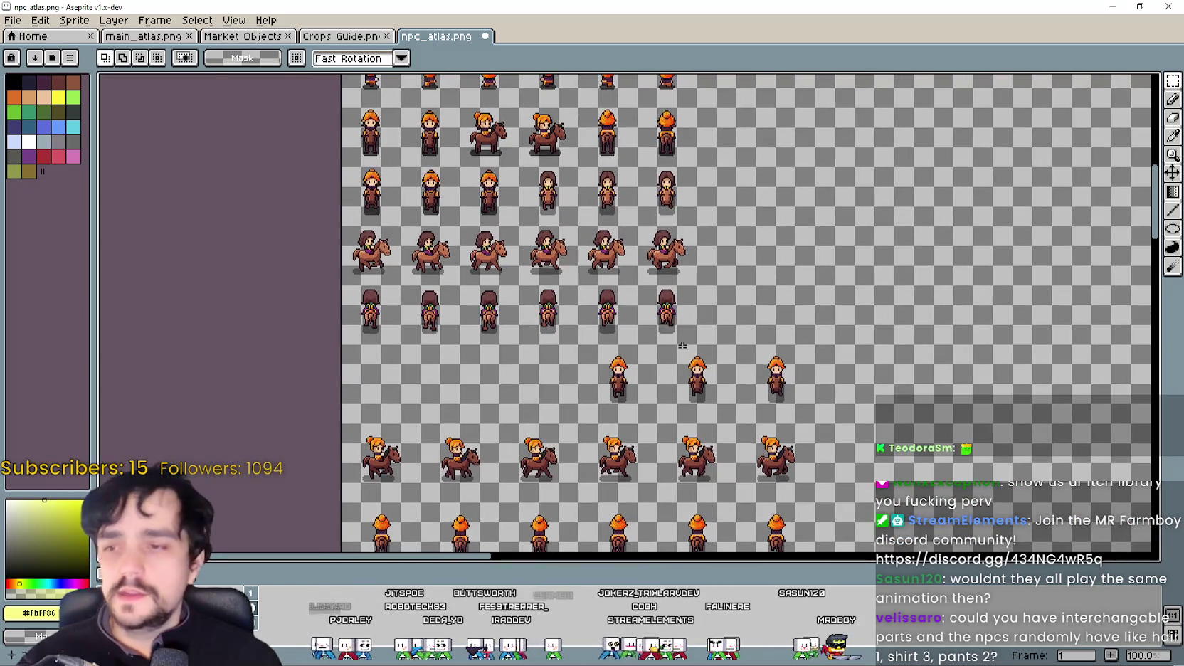
{"action": "mouse_move", "coordinate": [626, 387]}
{"action": "left_mouse_down"}
{"action": "mouse_move", "coordinate": [585, 230]}
{"action": "mouse_move", "coordinate": [624, 153]}
{"action": "mouse_move", "coordinate": [626, 179]}
{"action": "left_mouse_up"}
{"action": "scroll", "coordinate": [523, 224], "scroll_direction": "up", "scroll_amount": 2}
{"action": "scroll", "coordinate": [626, 181], "scroll_direction": "down", "scroll_amount": 2}
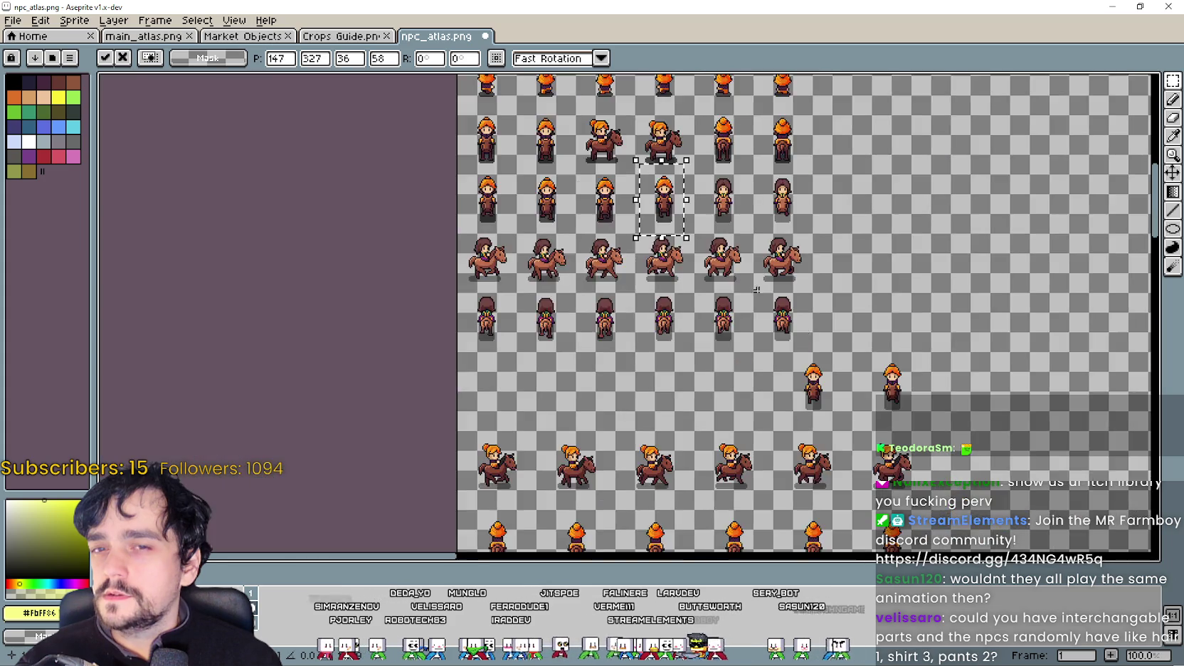
{"action": "scroll", "coordinate": [735, 347], "scroll_direction": "up", "scroll_amount": 1}
{"action": "scroll", "coordinate": [736, 347], "scroll_direction": "down", "scroll_amount": 1}
{"action": "key", "text": "Return"}
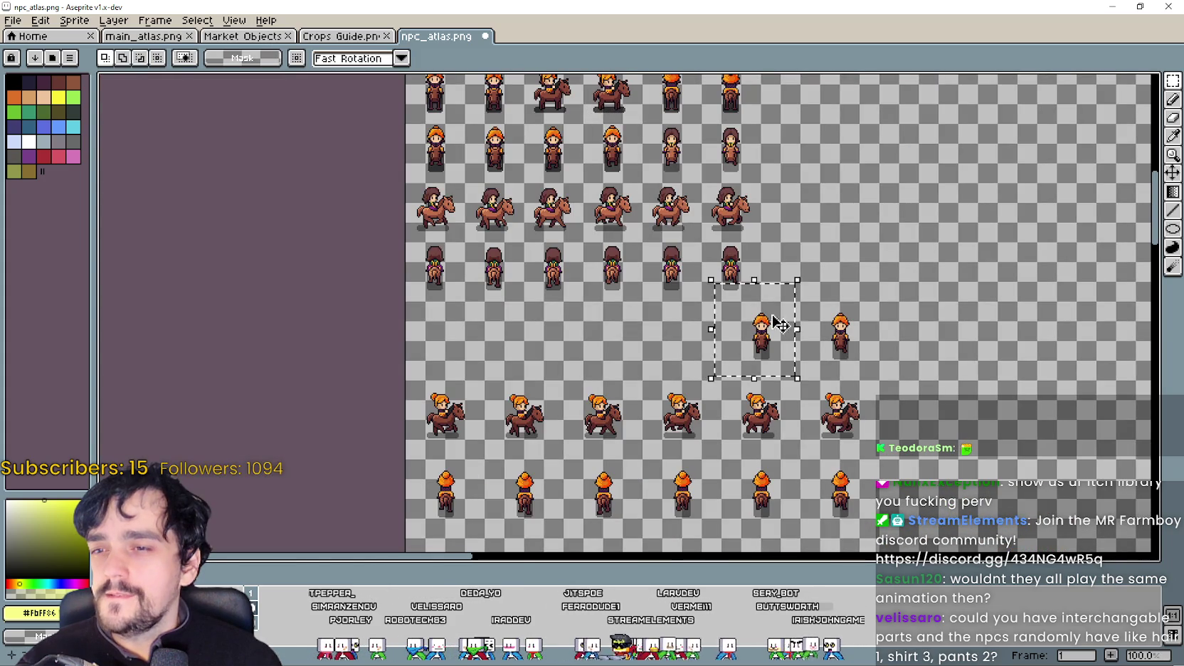
Step: Move an orange-haired frame into the neighbouring column of the standing row
{"action": "left_click_drag", "start_coordinate": [779, 323], "coordinate": [698, 199]}
{"action": "scroll", "coordinate": [697, 199], "scroll_direction": "up", "scroll_amount": 1}
{"action": "scroll", "coordinate": [706, 359], "scroll_direction": "up", "scroll_amount": 1}
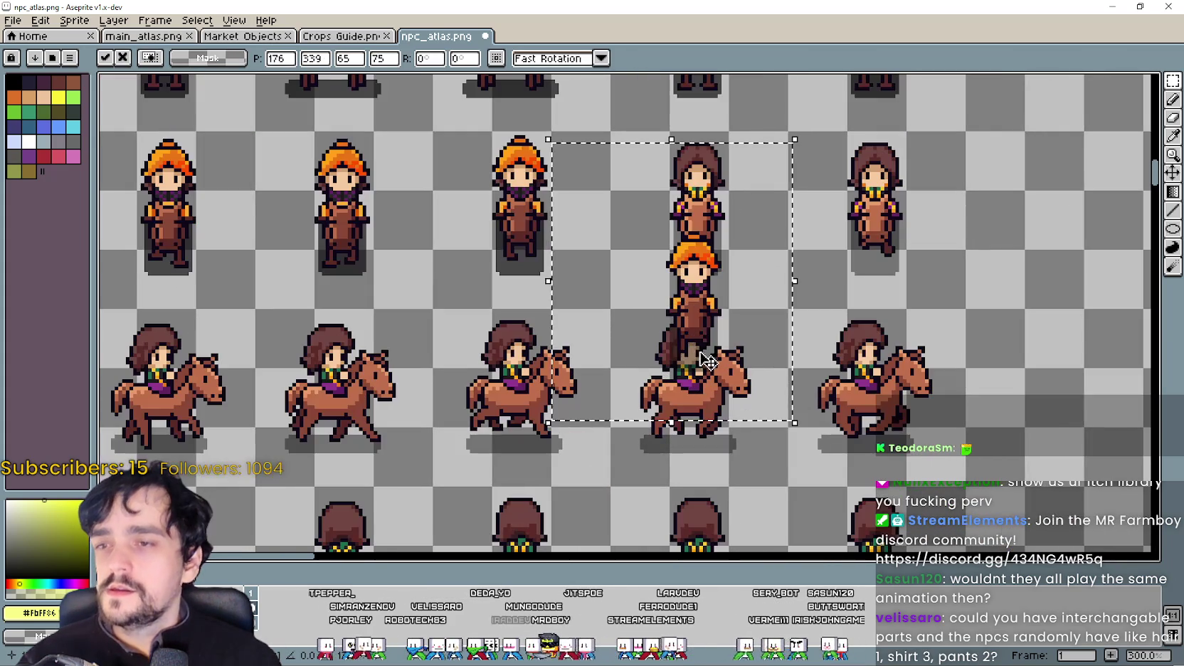
{"action": "mouse_move", "coordinate": [707, 359]}
{"action": "left_mouse_down"}
{"action": "mouse_move", "coordinate": [703, 264]}
{"action": "mouse_move", "coordinate": [722, 278]}
{"action": "left_mouse_up"}
{"action": "scroll", "coordinate": [739, 299], "scroll_direction": "up", "scroll_amount": 2}
{"action": "scroll", "coordinate": [726, 273], "scroll_direction": "down", "scroll_amount": 4}
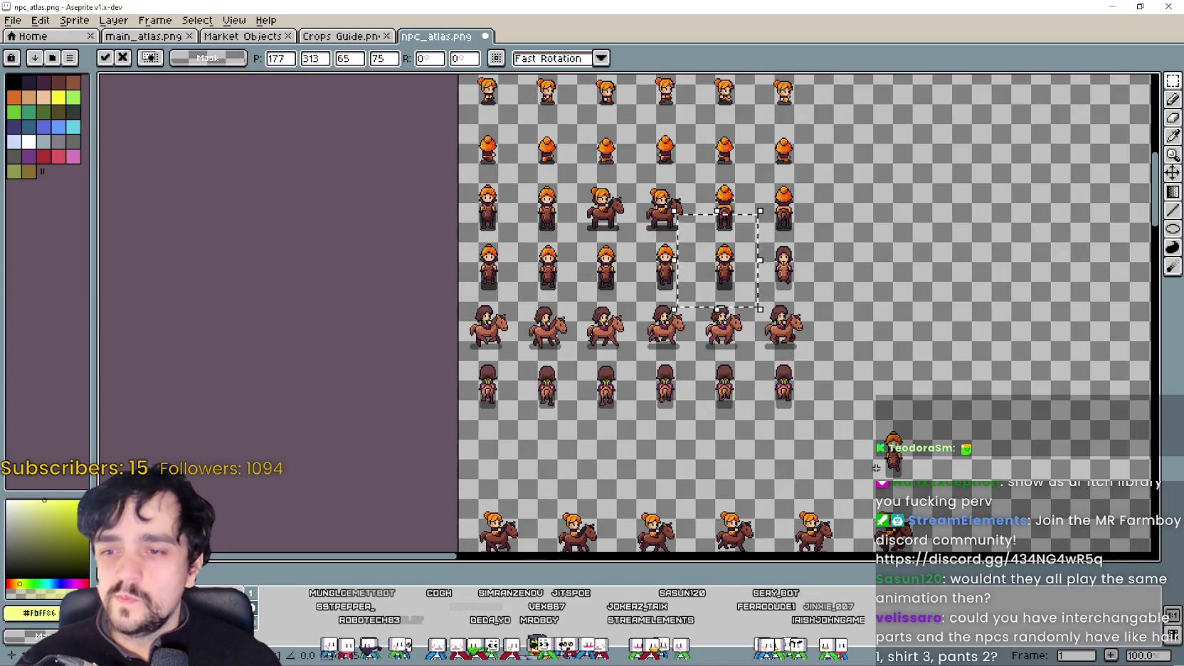
Step: Move the leftover brown-haired frame in that row up in the grid
{"action": "left_click_drag", "start_coordinate": [865, 498], "coordinate": [917, 417]}
{"action": "mouse_move", "coordinate": [895, 477]}
{"action": "left_mouse_down"}
{"action": "mouse_move", "coordinate": [769, 265]}
{"action": "mouse_move", "coordinate": [824, 317]}
{"action": "mouse_move", "coordinate": [869, 318]}
{"action": "left_mouse_up"}
{"action": "scroll", "coordinate": [767, 273], "scroll_direction": "up", "scroll_amount": 3}
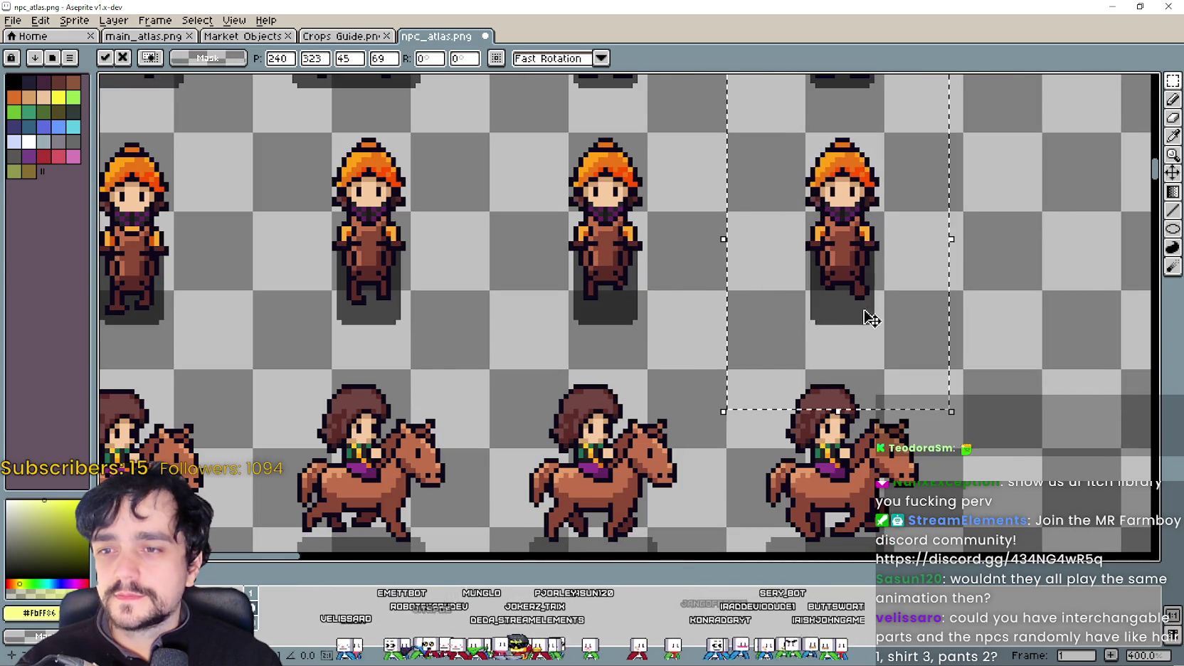
{"action": "scroll", "coordinate": [869, 318], "scroll_direction": "down", "scroll_amount": 3}
Step: Move an orange-haired rider from the lower row up into the riders' row
{"action": "left_click_drag", "start_coordinate": [599, 502], "coordinate": [671, 410]}
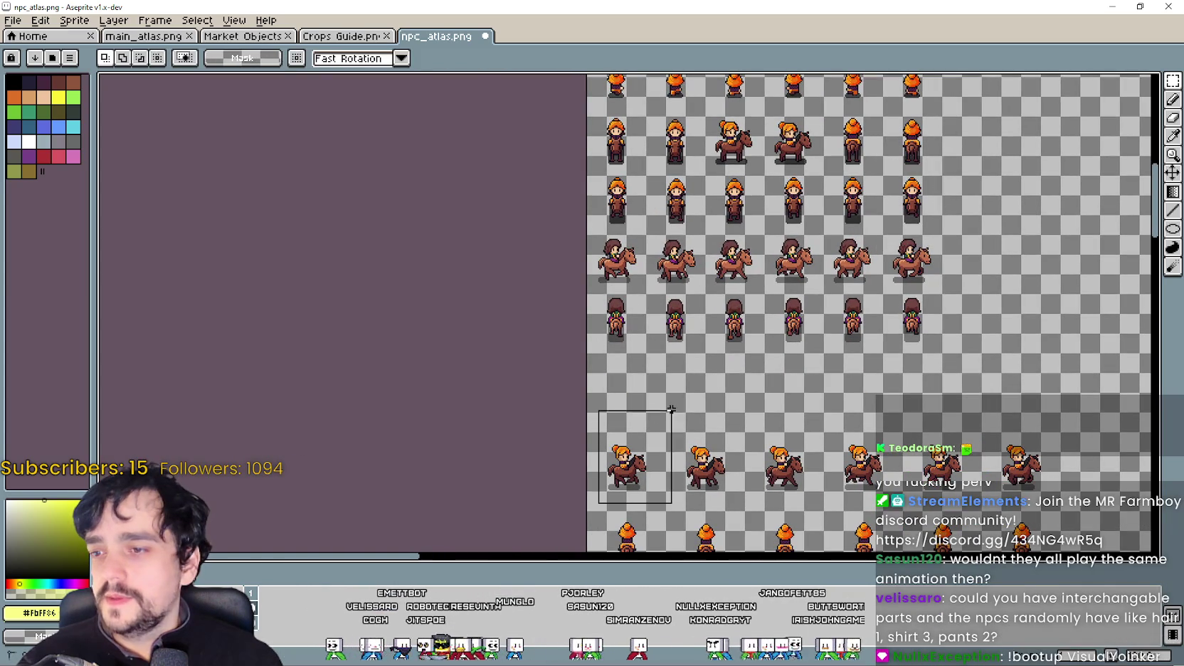
{"action": "mouse_move", "coordinate": [656, 459]}
{"action": "left_mouse_down"}
{"action": "mouse_move", "coordinate": [634, 304]}
{"action": "mouse_move", "coordinate": [636, 290]}
{"action": "mouse_move", "coordinate": [656, 299]}
{"action": "left_mouse_up"}
{"action": "scroll", "coordinate": [621, 278], "scroll_direction": "up", "scroll_amount": 3}
{"action": "scroll", "coordinate": [656, 299], "scroll_direction": "down", "scroll_amount": 2}
{"action": "scroll", "coordinate": [655, 299], "scroll_direction": "down", "scroll_amount": 1}
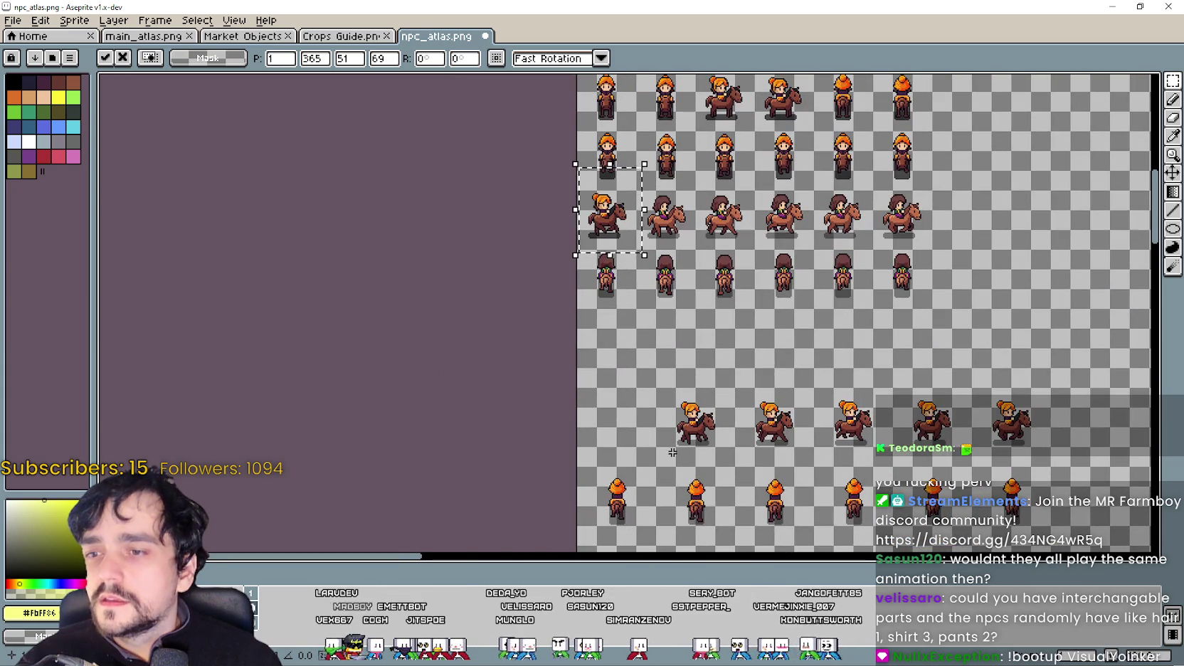
Step: Move the next orange-haired rider up into the grid
{"action": "left_click_drag", "start_coordinate": [667, 457], "coordinate": [717, 393]}
{"action": "left_click", "coordinate": [711, 423]}
{"action": "scroll", "coordinate": [687, 244], "scroll_direction": "up", "scroll_amount": 5}
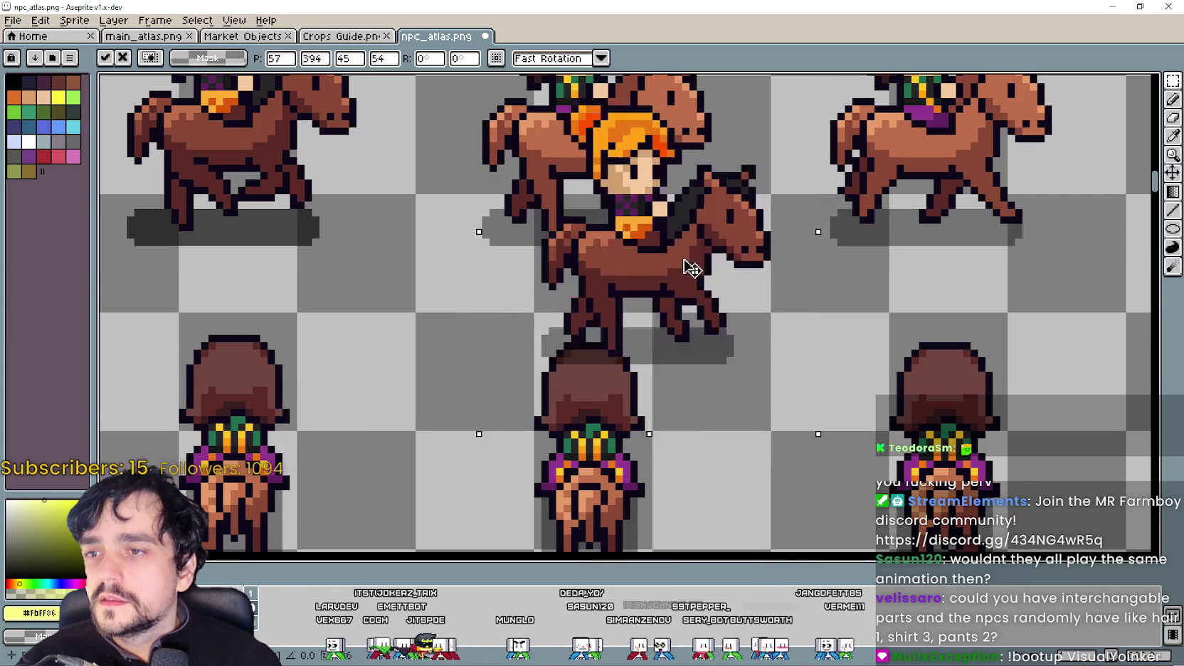
{"action": "mouse_move", "coordinate": [682, 264]}
{"action": "left_mouse_down"}
{"action": "mouse_move", "coordinate": [626, 137]}
{"action": "mouse_move", "coordinate": [637, 159]}
{"action": "left_mouse_up"}
{"action": "scroll", "coordinate": [647, 180], "scroll_direction": "down", "scroll_amount": 3}
{"action": "scroll", "coordinate": [647, 180], "scroll_direction": "down", "scroll_amount": 3}
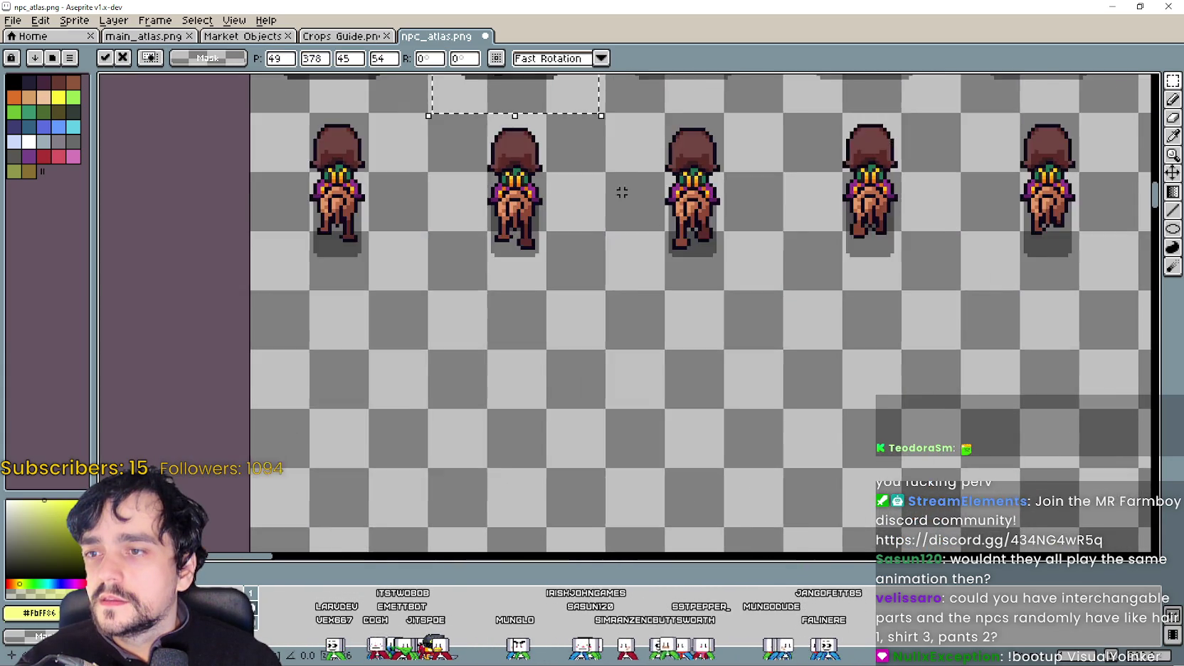
{"action": "scroll", "coordinate": [687, 344], "scroll_direction": "down", "scroll_amount": 1}
{"action": "scroll", "coordinate": [687, 344], "scroll_direction": "down", "scroll_amount": 2}
Step: Move a third orange rider into its cell in the rider row
{"action": "left_click_drag", "start_coordinate": [638, 464], "coordinate": [770, 362]}
{"action": "left_click_drag", "start_coordinate": [719, 420], "coordinate": [666, 283]}
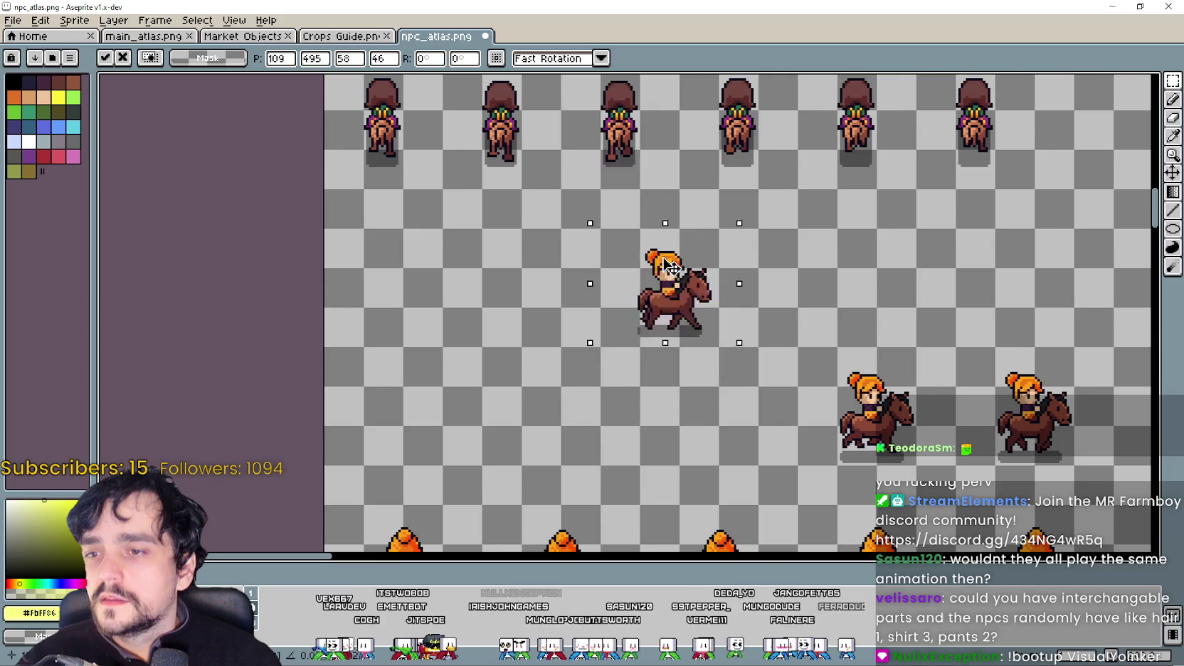
{"action": "scroll", "coordinate": [661, 284], "scroll_direction": "up", "scroll_amount": 2}
{"action": "mouse_move", "coordinate": [648, 384]}
{"action": "left_mouse_down"}
{"action": "mouse_move", "coordinate": [660, 274]}
{"action": "mouse_move", "coordinate": [687, 246]}
{"action": "left_mouse_up"}
{"action": "scroll", "coordinate": [653, 298], "scroll_direction": "up", "scroll_amount": 2}
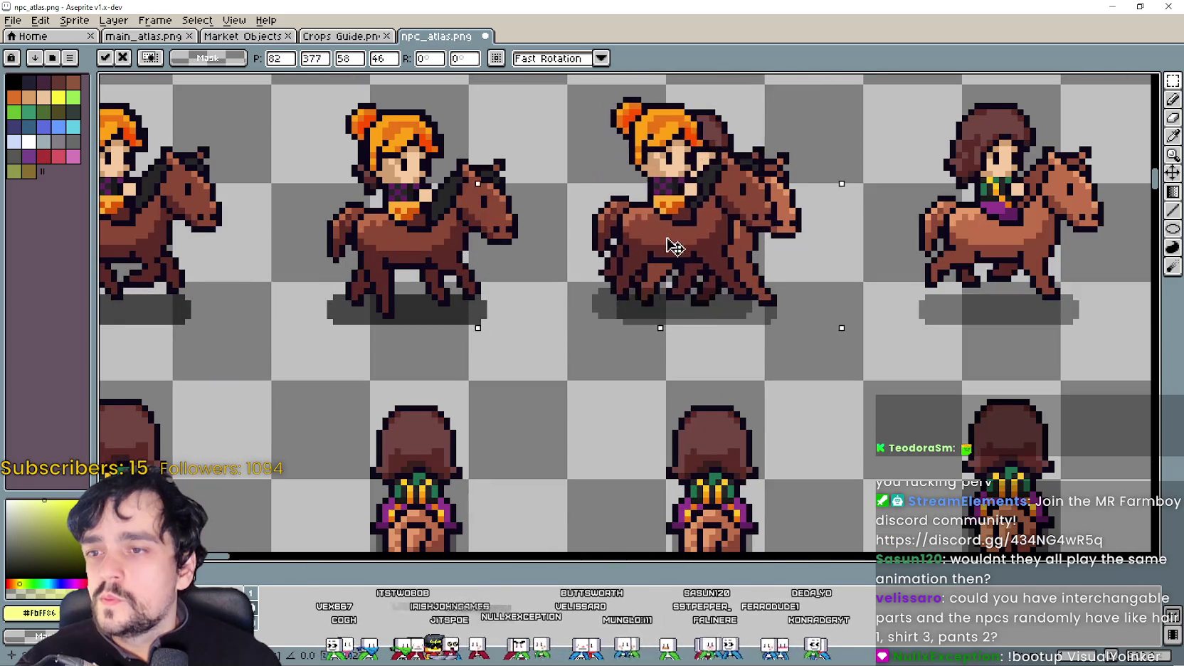
{"action": "scroll", "coordinate": [687, 246], "scroll_direction": "down", "scroll_amount": 2}
{"action": "scroll", "coordinate": [772, 313], "scroll_direction": "down", "scroll_amount": 2}
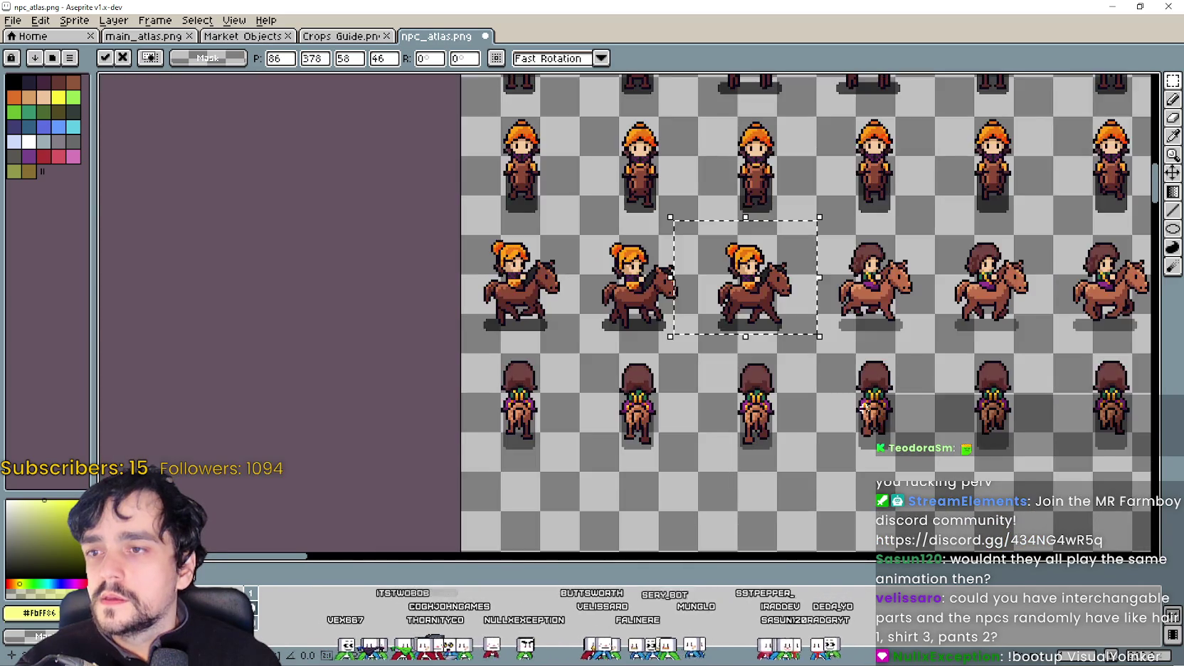
{"action": "scroll", "coordinate": [510, 126], "scroll_direction": "up", "scroll_amount": 1}
Step: Move two more orange riders, including the lower-right one, up into the rider row
{"action": "mouse_move", "coordinate": [647, 413]}
{"action": "left_mouse_down"}
{"action": "mouse_move", "coordinate": [658, 201]}
{"action": "mouse_move", "coordinate": [719, 232]}
{"action": "left_mouse_up"}
{"action": "scroll", "coordinate": [658, 201], "scroll_direction": "up", "scroll_amount": 1}
{"action": "scroll", "coordinate": [717, 242], "scroll_direction": "down", "scroll_amount": 1}
{"action": "scroll", "coordinate": [778, 344], "scroll_direction": "down", "scroll_amount": 1}
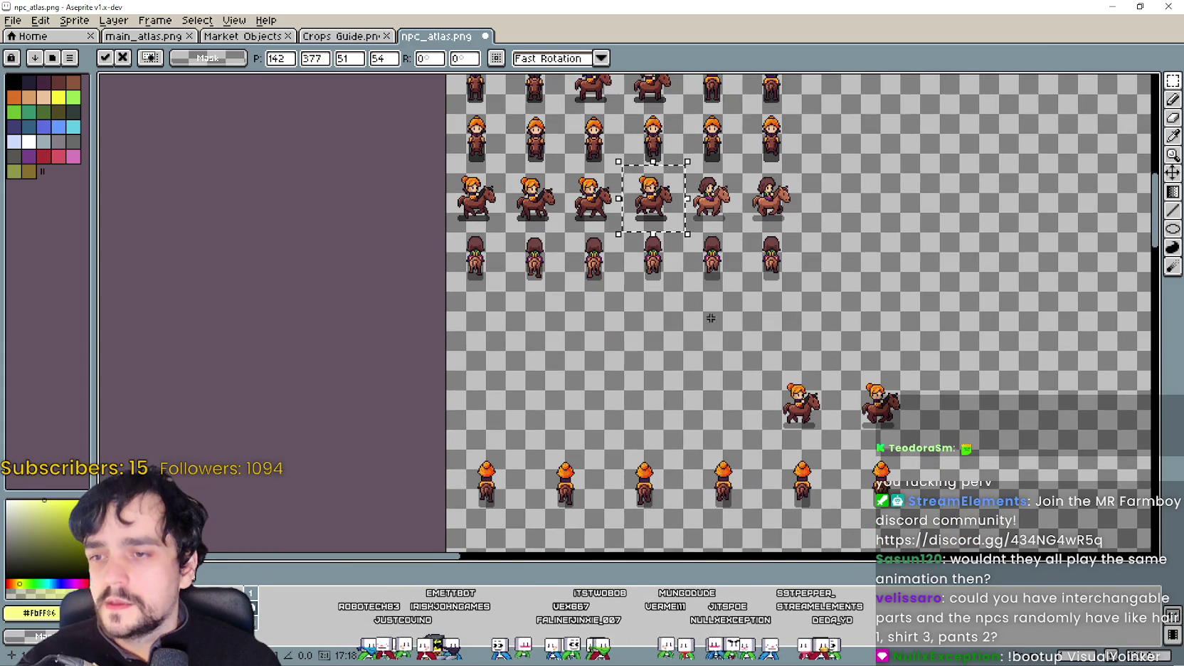
{"action": "mouse_move", "coordinate": [761, 433]}
{"action": "left_mouse_down"}
{"action": "mouse_move", "coordinate": [829, 370]}
{"action": "mouse_move", "coordinate": [755, 311]}
{"action": "left_mouse_up"}
{"action": "scroll", "coordinate": [756, 311], "scroll_direction": "up", "scroll_amount": 2}
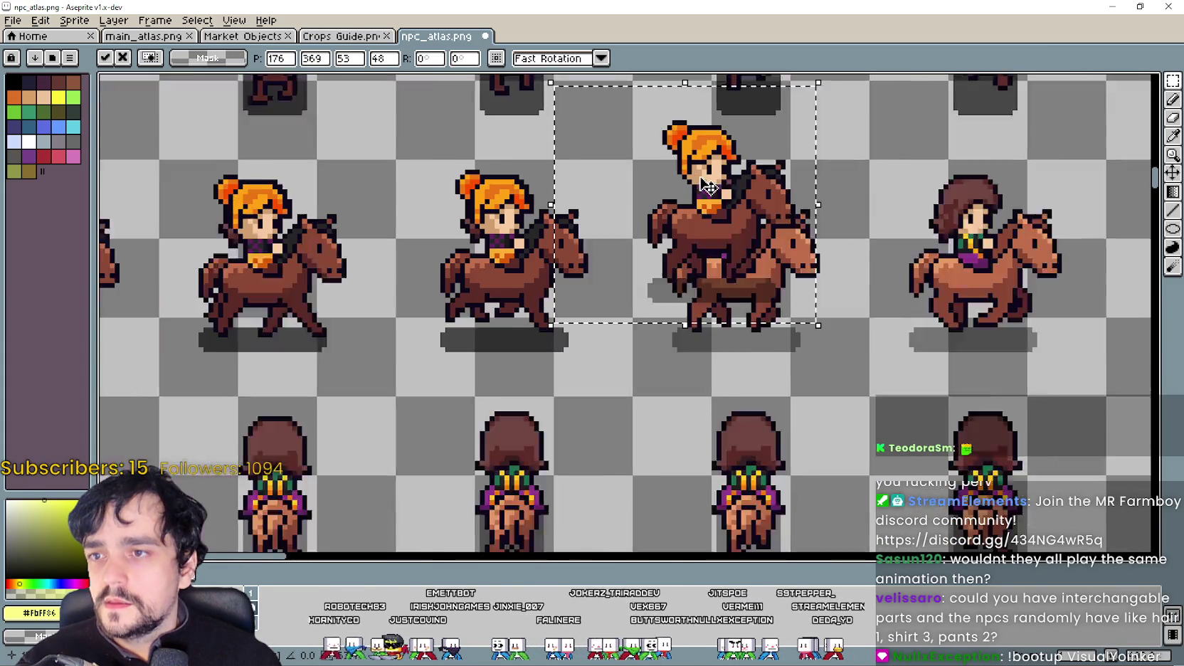
{"action": "mouse_move", "coordinate": [704, 241]}
{"action": "left_mouse_down"}
{"action": "mouse_move", "coordinate": [588, 274]}
{"action": "mouse_move", "coordinate": [752, 286]}
{"action": "left_mouse_up"}
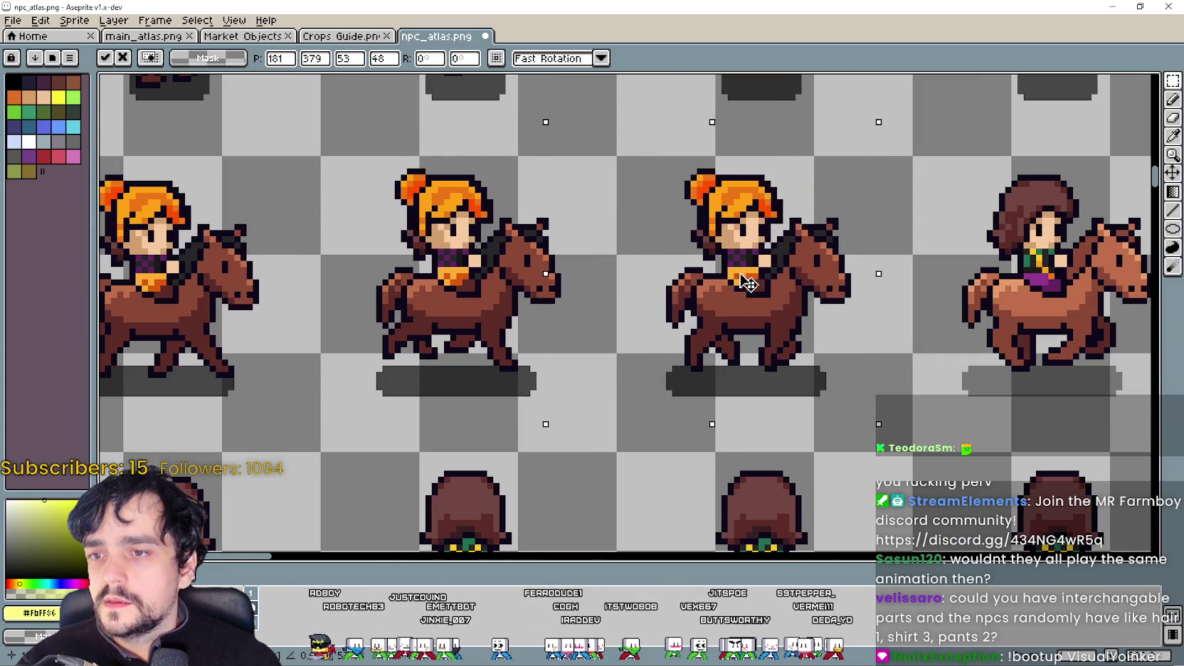
{"action": "scroll", "coordinate": [749, 283], "scroll_direction": "down", "scroll_amount": 1}
{"action": "scroll", "coordinate": [749, 283], "scroll_direction": "down", "scroll_amount": 5}
{"action": "scroll", "coordinate": [783, 391], "scroll_direction": "up", "scroll_amount": 1}
{"action": "scroll", "coordinate": [783, 392], "scroll_direction": "up", "scroll_amount": 2}
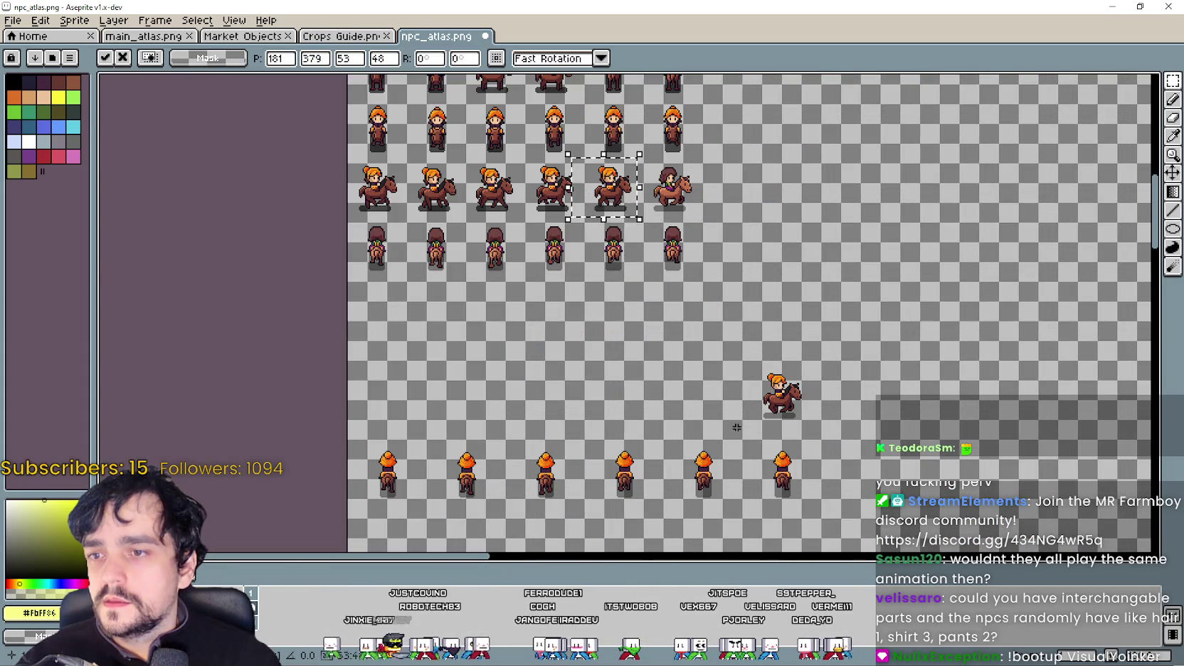
Step: Shift the leftover rider below the grid up-left toward its row cell
{"action": "left_click_drag", "start_coordinate": [736, 428], "coordinate": [831, 366]}
{"action": "mouse_move", "coordinate": [783, 398]}
{"action": "left_mouse_down"}
{"action": "mouse_move", "coordinate": [714, 290]}
{"action": "mouse_move", "coordinate": [631, 104]}
{"action": "mouse_move", "coordinate": [659, 198]}
{"action": "left_mouse_up"}
{"action": "scroll", "coordinate": [725, 285], "scroll_direction": "up", "scroll_amount": 3}
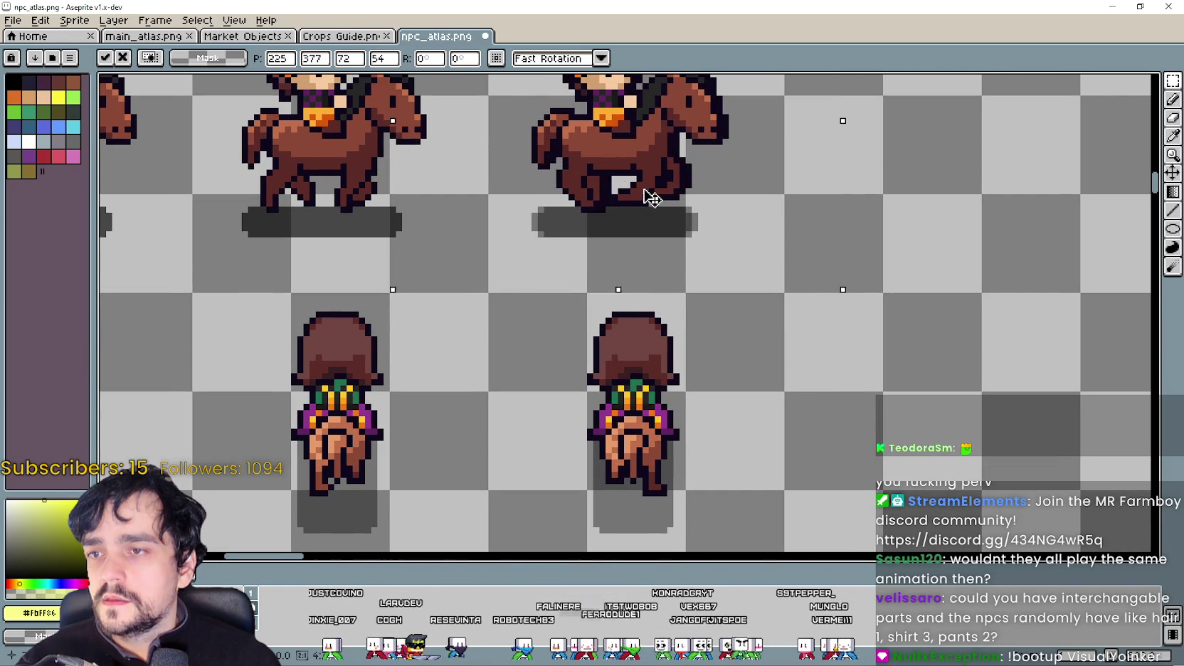
Step: Move the first orange back-view riders up into the back-view row and align them in their cells
{"action": "scroll", "coordinate": [659, 198], "scroll_direction": "down", "scroll_amount": 3}
{"action": "scroll", "coordinate": [624, 389], "scroll_direction": "down", "scroll_amount": 3}
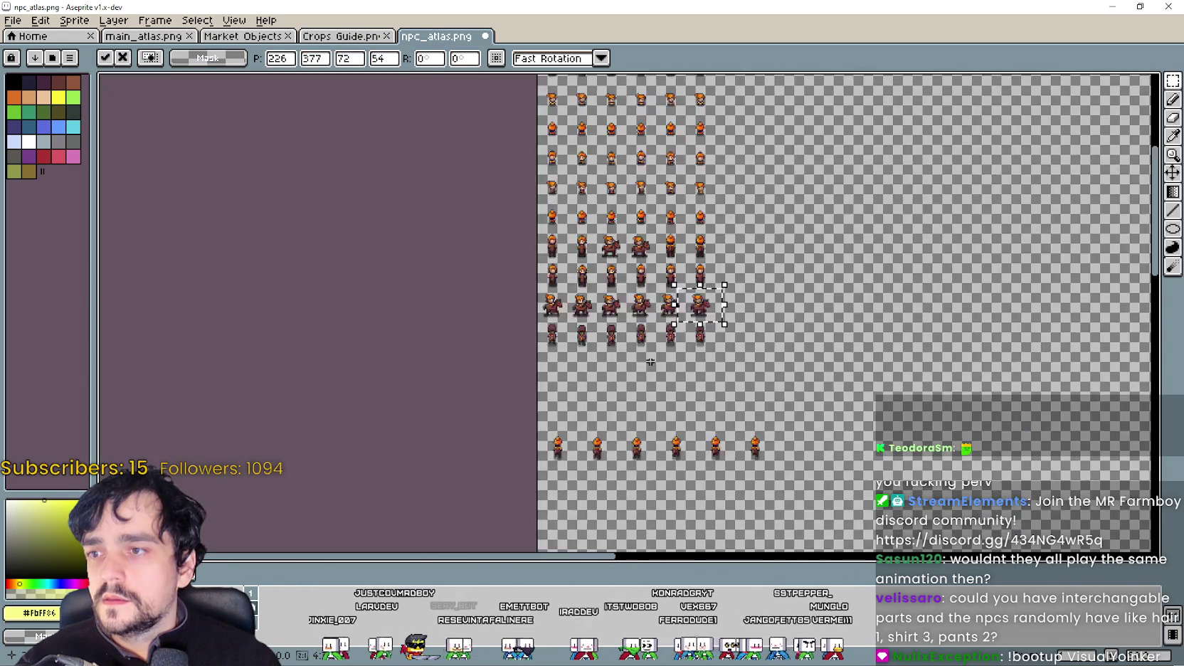
{"action": "scroll", "coordinate": [616, 365], "scroll_direction": "up", "scroll_amount": 3}
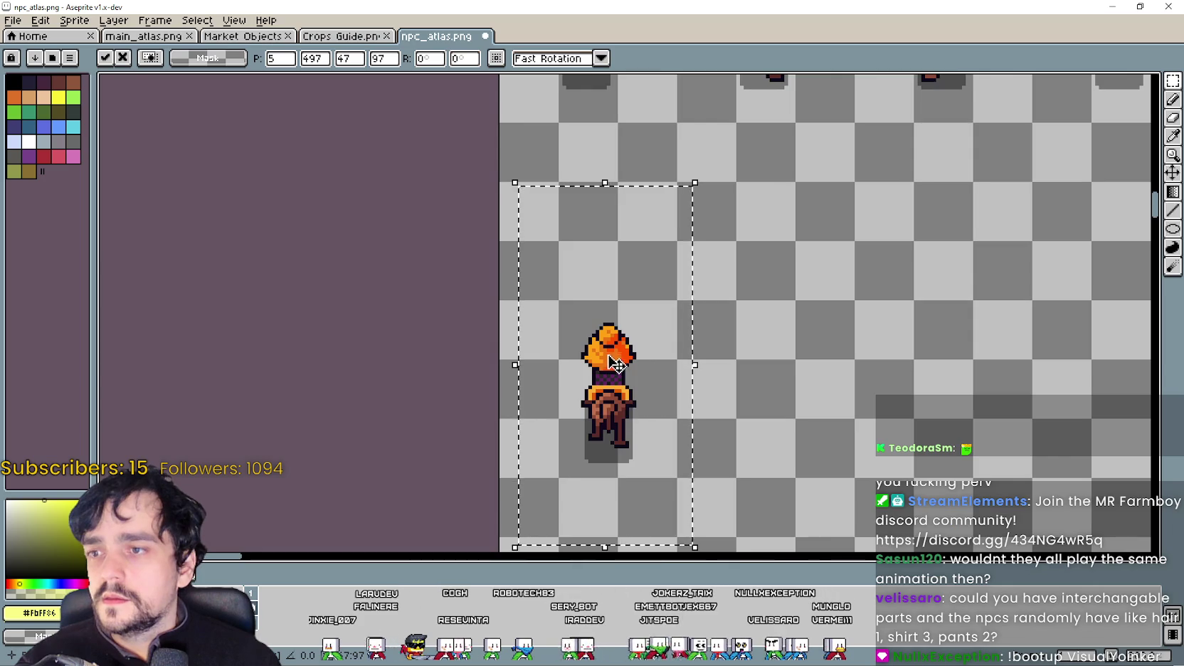
{"action": "left_click_drag", "start_coordinate": [640, 420], "coordinate": [647, 256]}
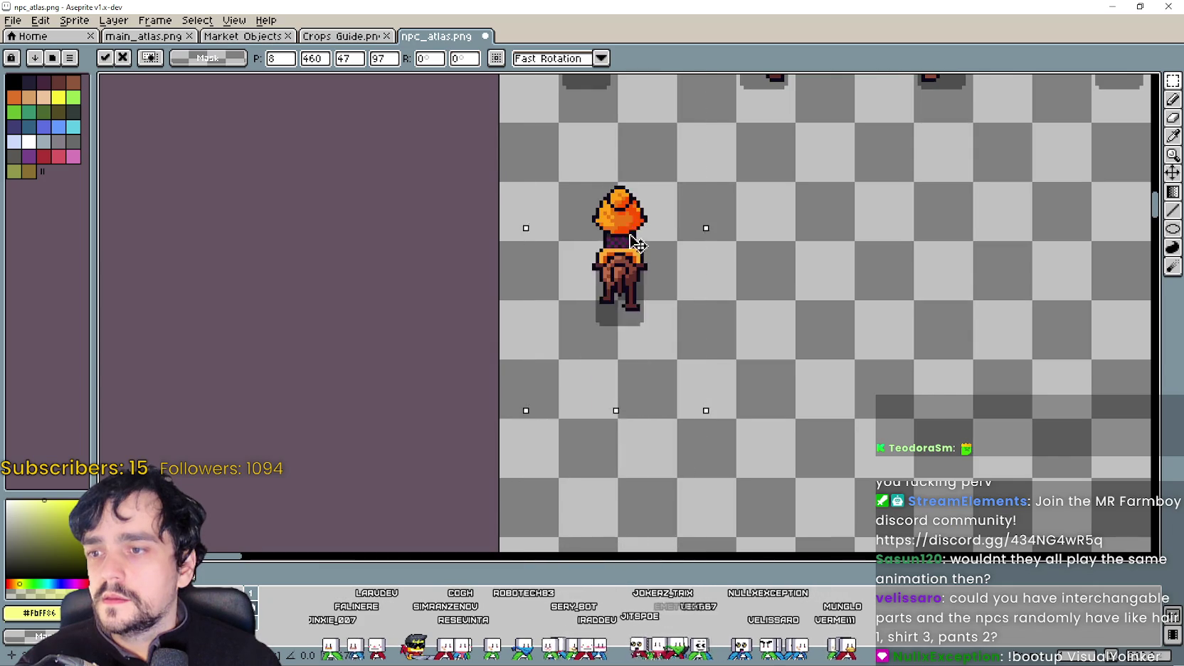
{"action": "scroll", "coordinate": [651, 299], "scroll_direction": "up", "scroll_amount": 1}
{"action": "scroll", "coordinate": [644, 341], "scroll_direction": "up", "scroll_amount": 1}
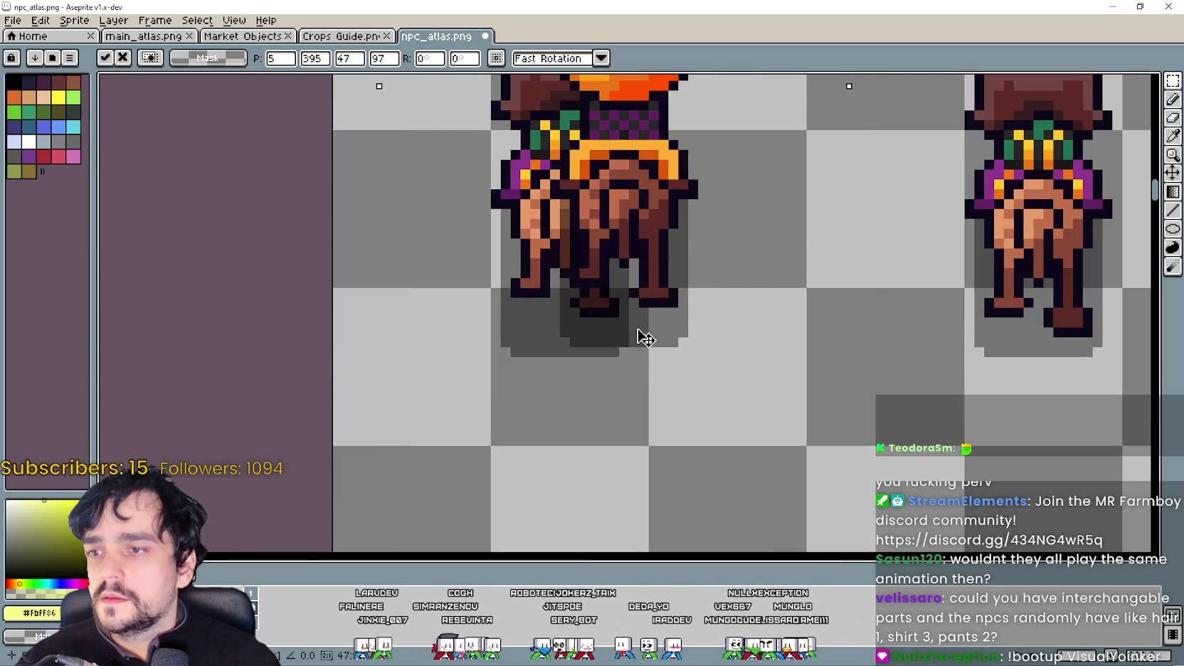
{"action": "left_click_drag", "start_coordinate": [647, 256], "coordinate": [593, 343]}
{"action": "scroll", "coordinate": [593, 341], "scroll_direction": "down", "scroll_amount": 3}
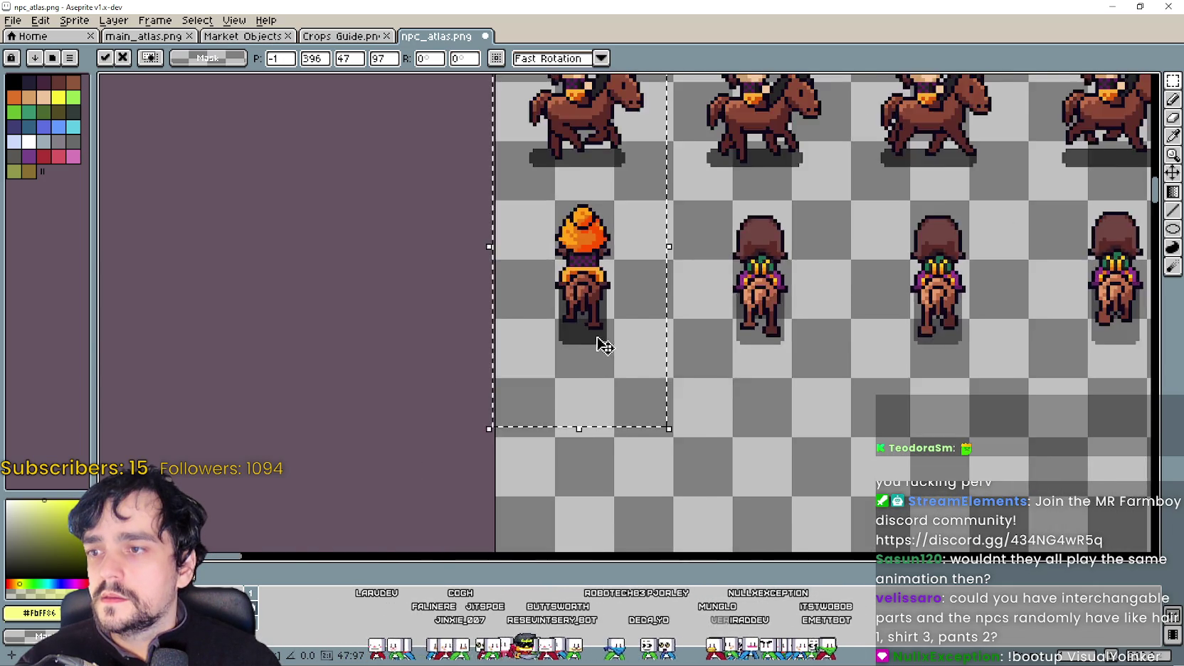
{"action": "scroll", "coordinate": [596, 338], "scroll_direction": "down", "scroll_amount": 3}
{"action": "left_click_drag", "start_coordinate": [574, 518], "coordinate": [603, 455]}
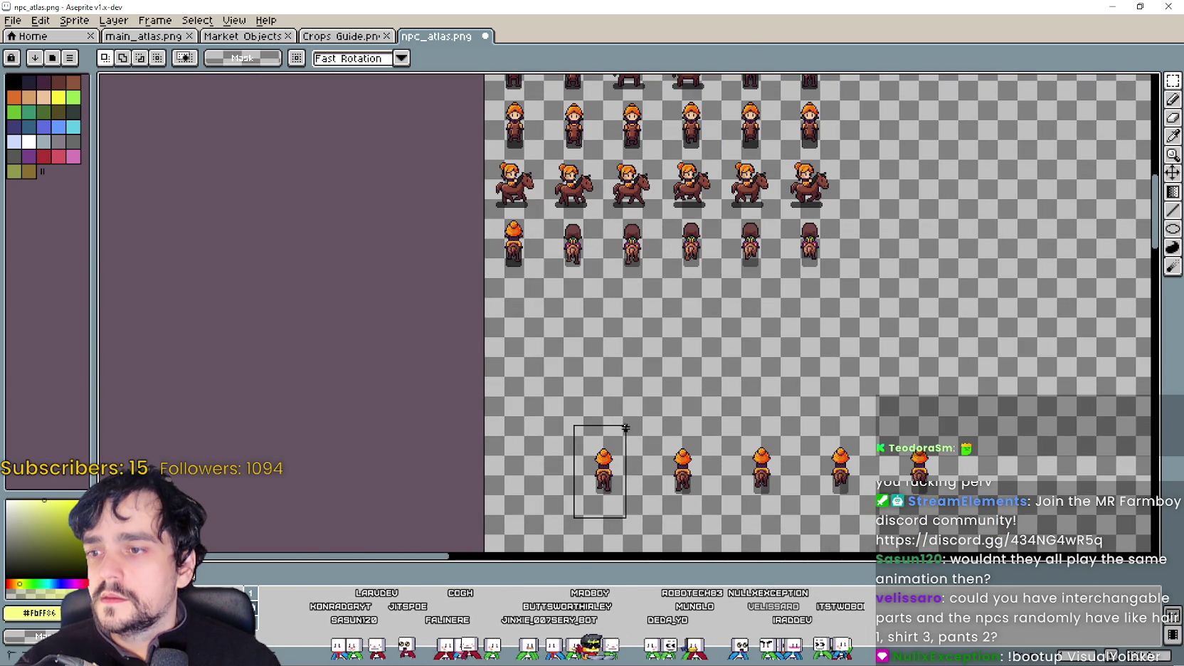
{"action": "scroll", "coordinate": [604, 277], "scroll_direction": "up", "scroll_amount": 2}
{"action": "scroll", "coordinate": [587, 292], "scroll_direction": "up", "scroll_amount": 1}
{"action": "left_click_drag", "start_coordinate": [586, 292], "coordinate": [644, 324]}
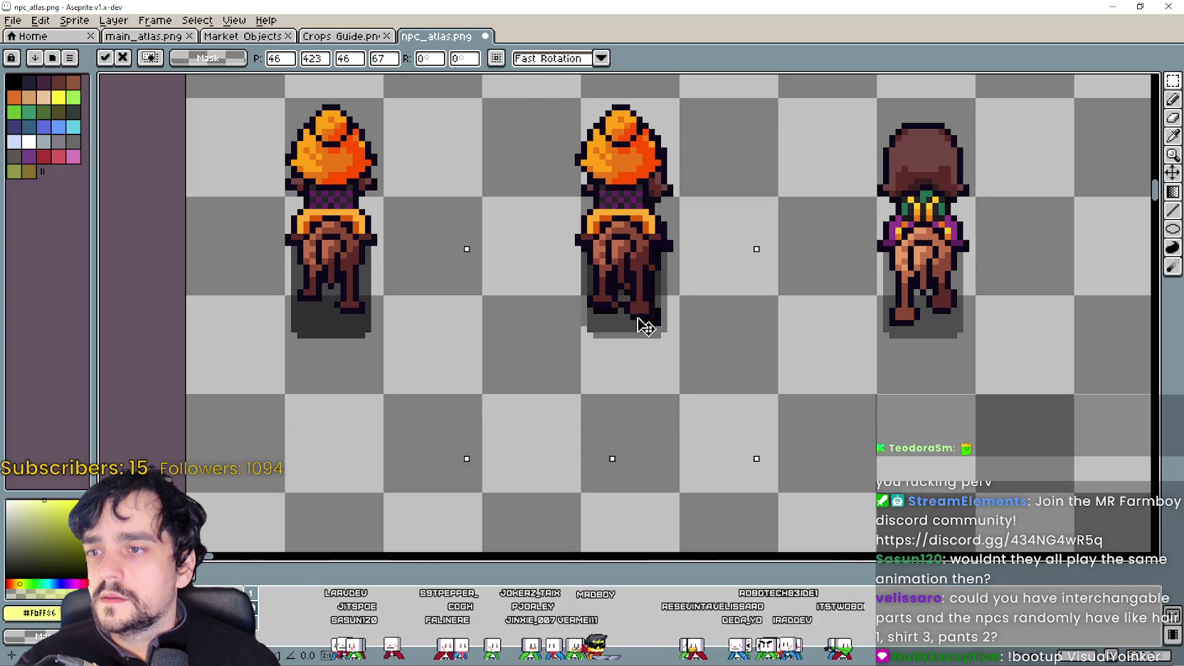
{"action": "scroll", "coordinate": [647, 331], "scroll_direction": "down", "scroll_amount": 2}
{"action": "scroll", "coordinate": [582, 268], "scroll_direction": "down", "scroll_amount": 1}
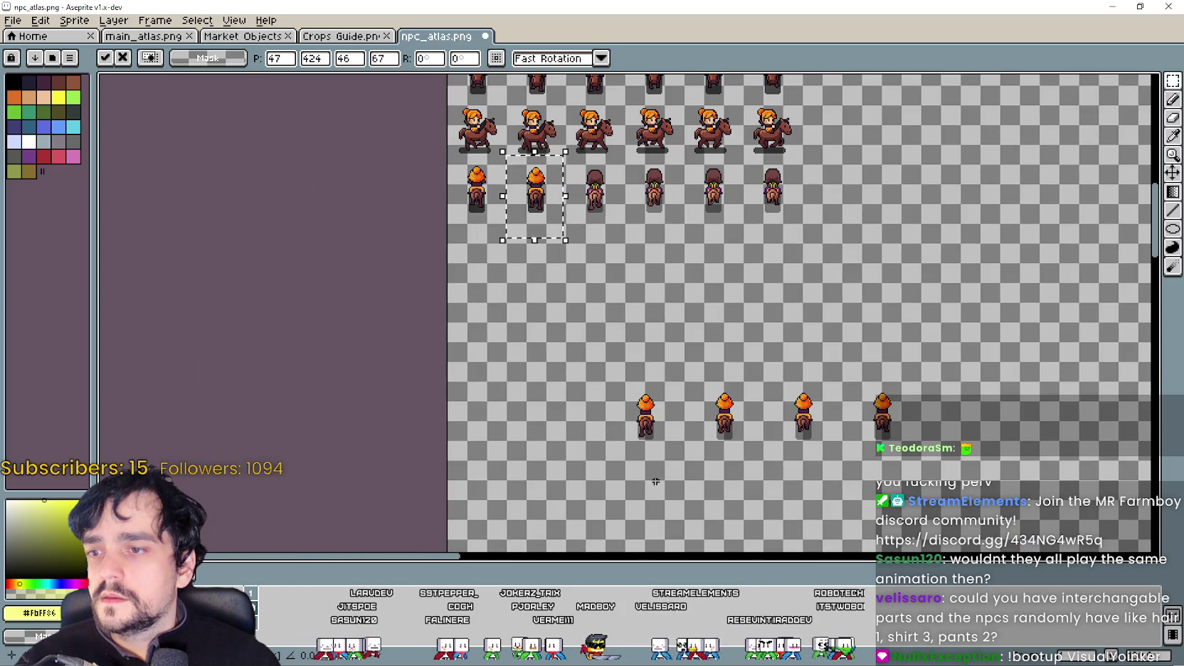
Step: Lift two more bottom-row orange riders into the back-view row, nudging each into its cell
{"action": "mouse_move", "coordinate": [630, 388]}
{"action": "left_mouse_down"}
{"action": "mouse_move", "coordinate": [666, 445]}
{"action": "mouse_move", "coordinate": [634, 348]}
{"action": "left_mouse_up"}
{"action": "scroll", "coordinate": [602, 198], "scroll_direction": "up", "scroll_amount": 3}
{"action": "left_click_drag", "start_coordinate": [602, 198], "coordinate": [639, 273]}
{"action": "scroll", "coordinate": [647, 286], "scroll_direction": "down", "scroll_amount": 3}
{"action": "scroll", "coordinate": [594, 284], "scroll_direction": "down", "scroll_amount": 2}
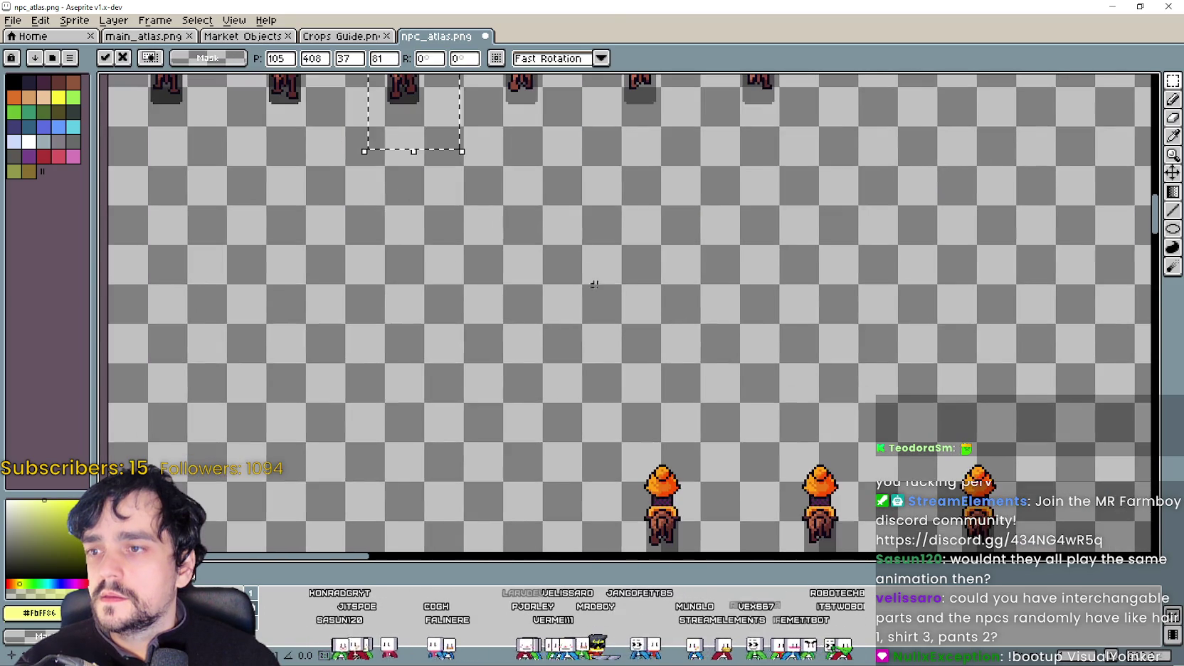
{"action": "scroll", "coordinate": [594, 284], "scroll_direction": "down", "scroll_amount": 3}
{"action": "left_click_drag", "start_coordinate": [654, 393], "coordinate": [706, 475]}
{"action": "left_click_drag", "start_coordinate": [682, 436], "coordinate": [552, 143]}
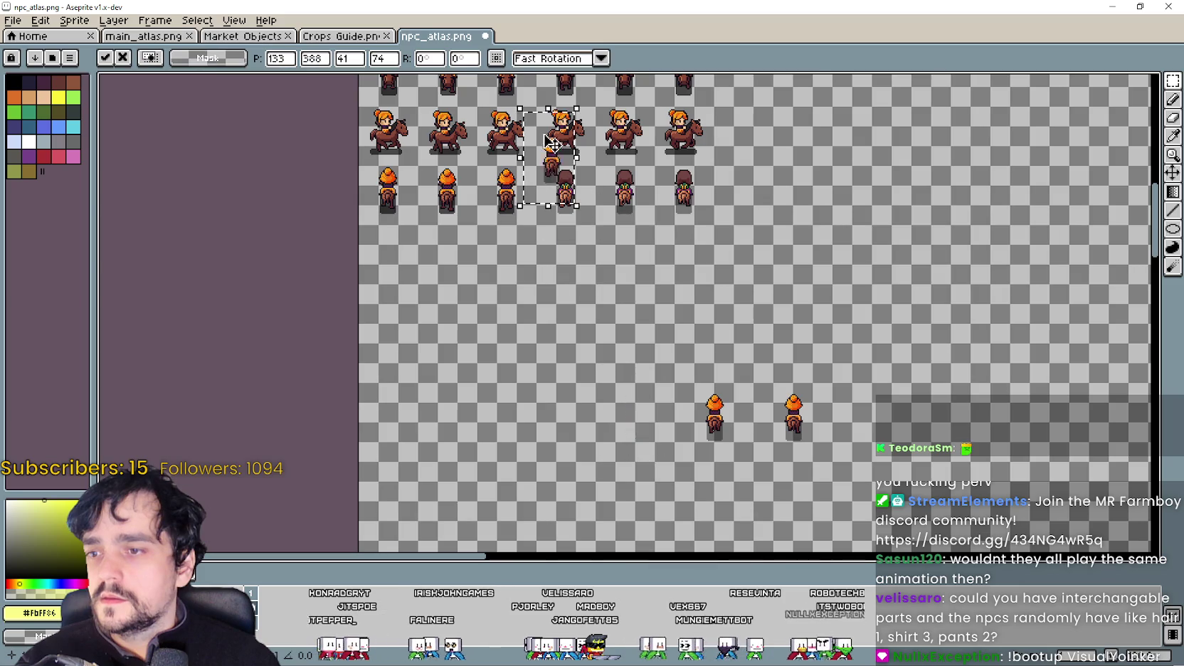
{"action": "scroll", "coordinate": [552, 143], "scroll_direction": "up", "scroll_amount": 4}
{"action": "left_click_drag", "start_coordinate": [577, 190], "coordinate": [652, 347]}
{"action": "scroll", "coordinate": [652, 345], "scroll_direction": "down", "scroll_amount": 5}
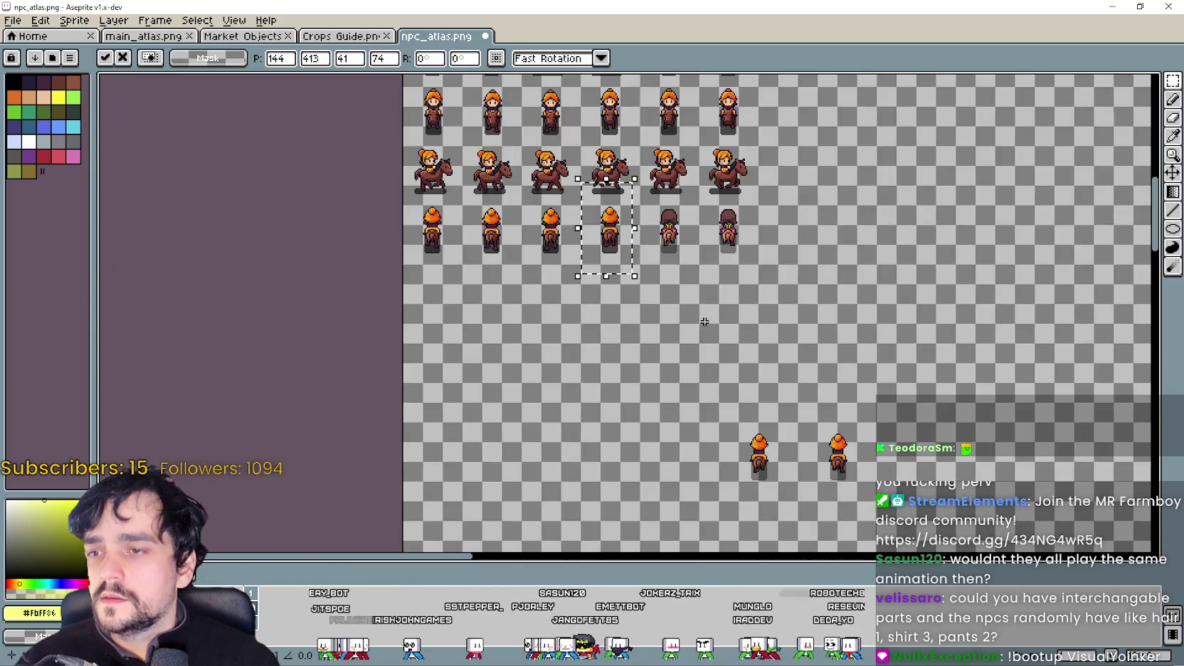
Step: Place the remaining orange riders, the last in the fourth back-view cell, then deselect
{"action": "mouse_move", "coordinate": [740, 484]}
{"action": "left_mouse_down"}
{"action": "mouse_move", "coordinate": [780, 418]}
{"action": "mouse_move", "coordinate": [673, 281]}
{"action": "mouse_move", "coordinate": [722, 242]}
{"action": "mouse_move", "coordinate": [767, 240]}
{"action": "mouse_move", "coordinate": [825, 377]}
{"action": "left_mouse_up"}
{"action": "scroll", "coordinate": [673, 281], "scroll_direction": "up", "scroll_amount": 4}
{"action": "scroll", "coordinate": [722, 242], "scroll_direction": "up", "scroll_amount": 1}
{"action": "scroll", "coordinate": [715, 232], "scroll_direction": "up", "scroll_amount": 1}
{"action": "scroll", "coordinate": [765, 236], "scroll_direction": "down", "scroll_amount": 3}
{"action": "scroll", "coordinate": [759, 251], "scroll_direction": "down", "scroll_amount": 2}
{"action": "scroll", "coordinate": [891, 427], "scroll_direction": "up", "scroll_amount": 1}
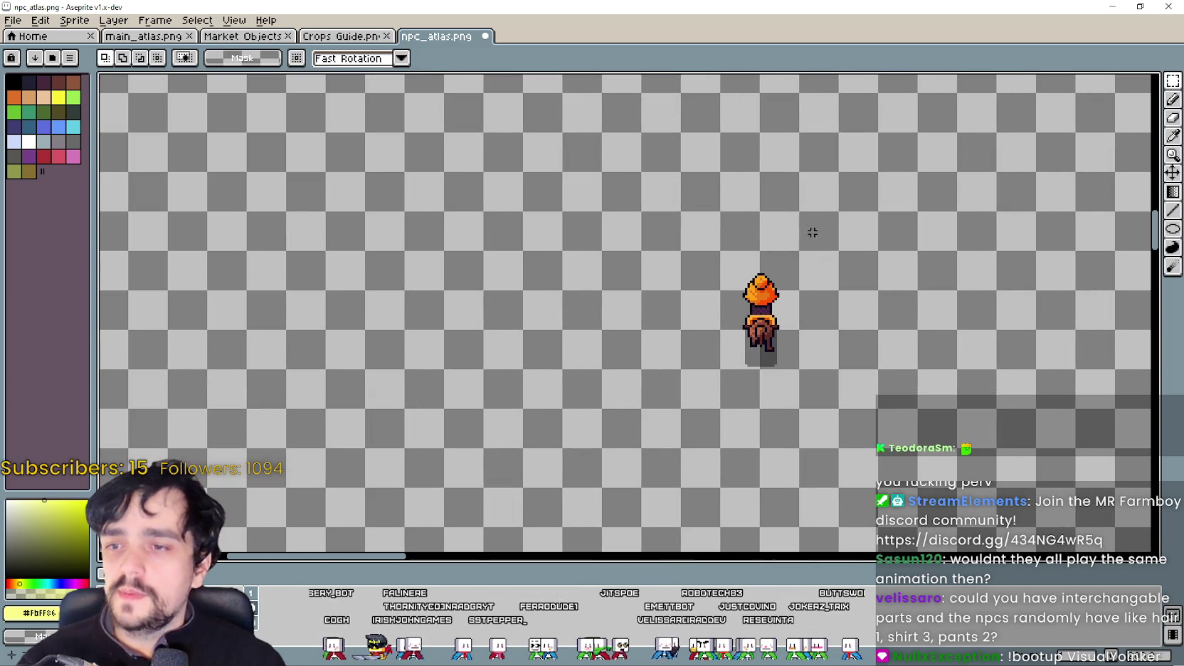
{"action": "left_click_drag", "start_coordinate": [731, 415], "coordinate": [520, 141]}
{"action": "scroll", "coordinate": [521, 141], "scroll_direction": "down", "scroll_amount": 3}
{"action": "left_click_drag", "start_coordinate": [635, 448], "coordinate": [629, 413]}
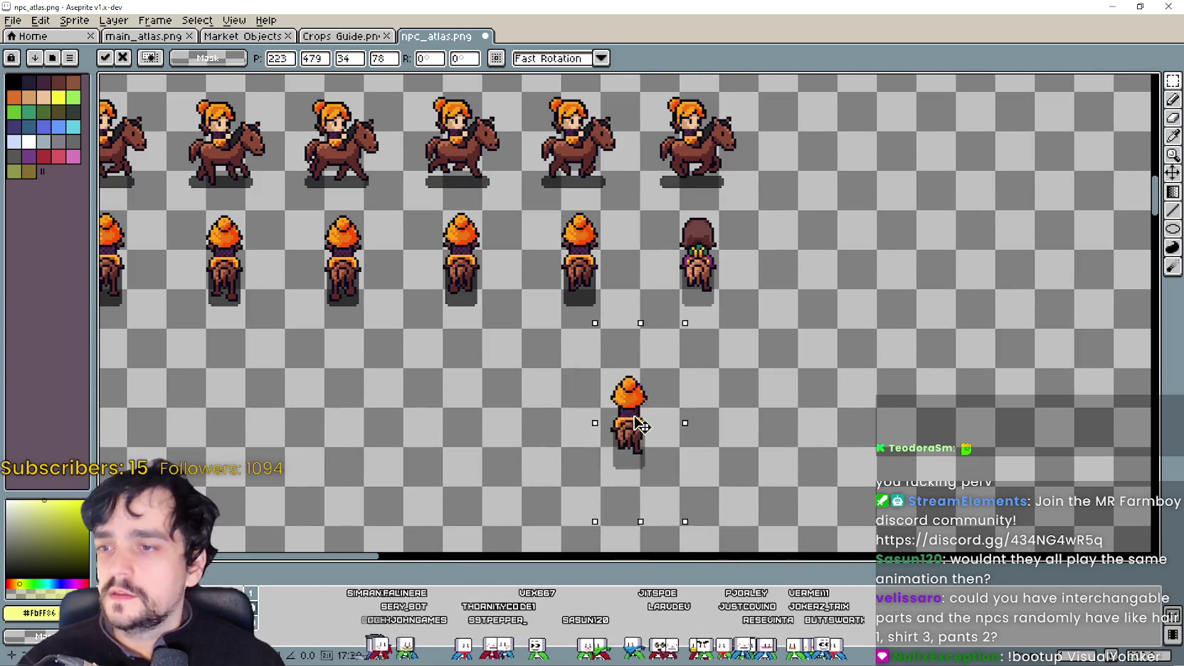
{"action": "scroll", "coordinate": [629, 413], "scroll_direction": "up", "scroll_amount": 3}
{"action": "mouse_move", "coordinate": [644, 315]}
{"action": "left_mouse_down"}
{"action": "mouse_move", "coordinate": [787, 256]}
{"action": "mouse_move", "coordinate": [858, 283]}
{"action": "left_mouse_up"}
{"action": "scroll", "coordinate": [787, 256], "scroll_direction": "up", "scroll_amount": 1}
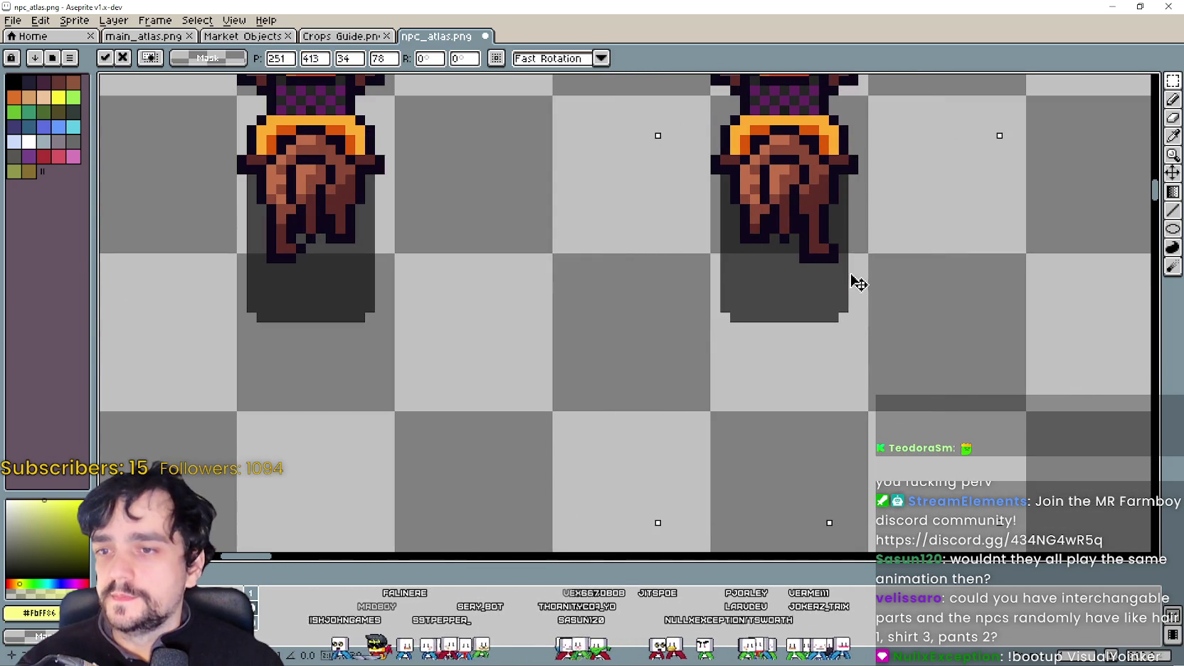
{"action": "scroll", "coordinate": [852, 283], "scroll_direction": "down", "scroll_amount": 1}
{"action": "scroll", "coordinate": [745, 296], "scroll_direction": "down", "scroll_amount": 1}
{"action": "left_click", "coordinate": [619, 324]}
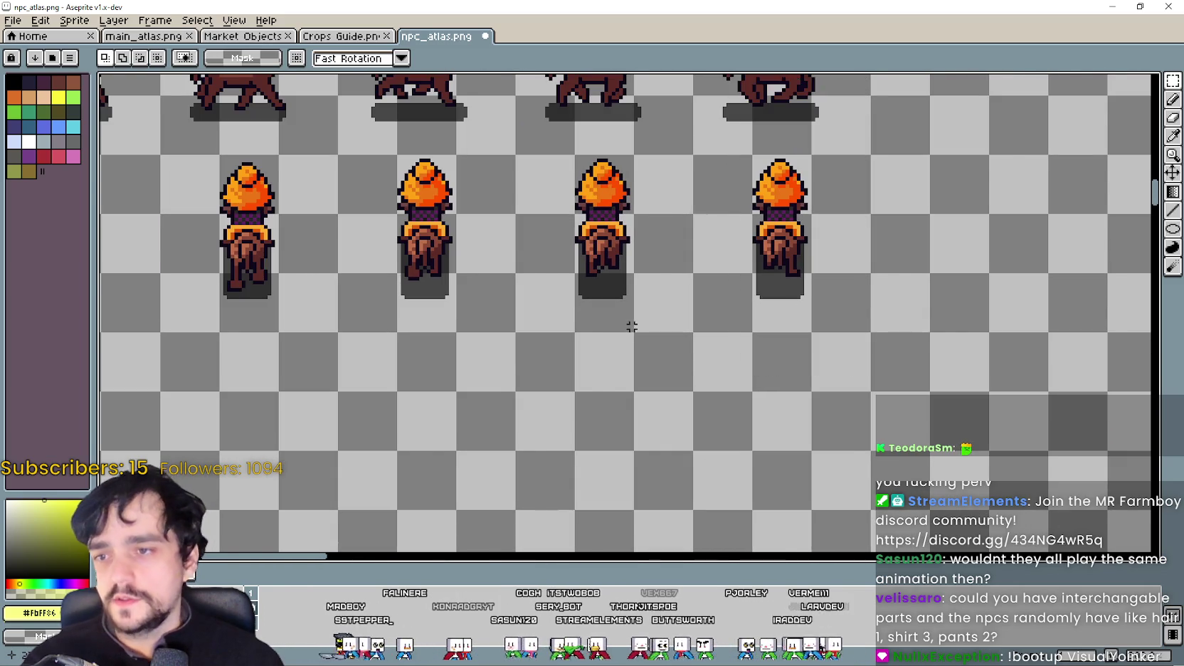
{"action": "scroll", "coordinate": [629, 322], "scroll_direction": "down", "scroll_amount": 1}
{"action": "scroll", "coordinate": [625, 312], "scroll_direction": "down", "scroll_amount": 2}
{"action": "scroll", "coordinate": [697, 427], "scroll_direction": "up", "scroll_amount": 1}
{"action": "scroll", "coordinate": [772, 550], "scroll_direction": "up", "scroll_amount": 1}
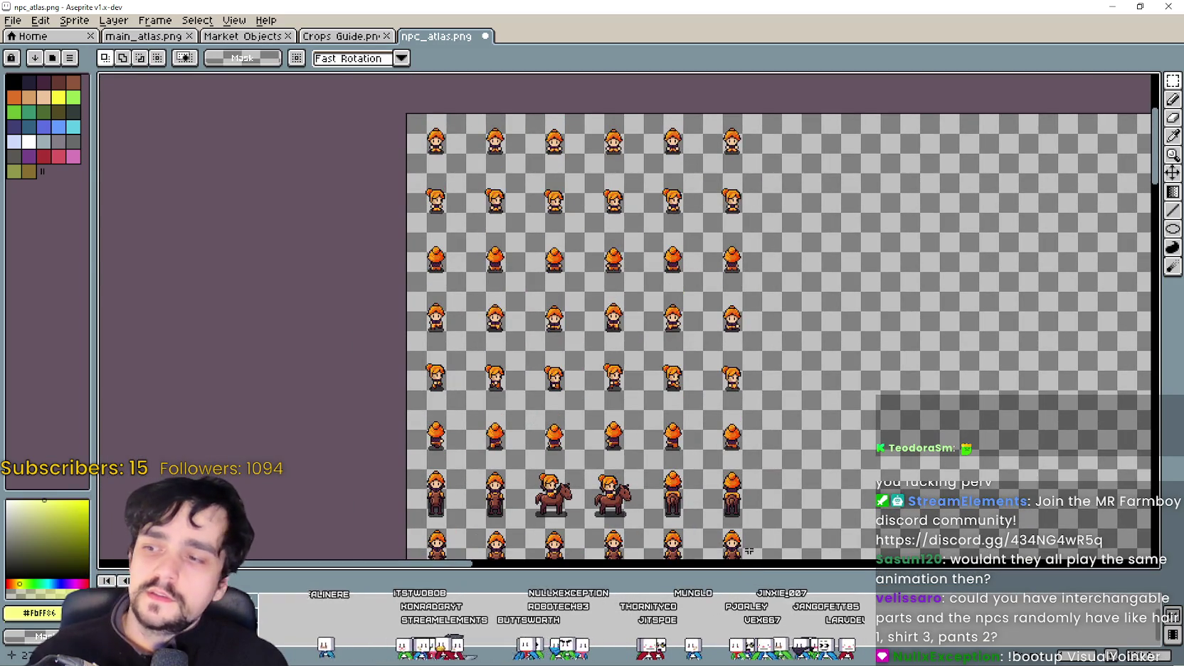
Step: Scroll and pan the canvas to look over the rearranged orange-haired rider rows
{"action": "scroll", "coordinate": [629, 208], "scroll_direction": "down", "scroll_amount": 2}
{"action": "scroll", "coordinate": [628, 209], "scroll_direction": "up", "scroll_amount": 1}
{"action": "scroll", "coordinate": [702, 234], "scroll_direction": "down", "scroll_amount": 1}
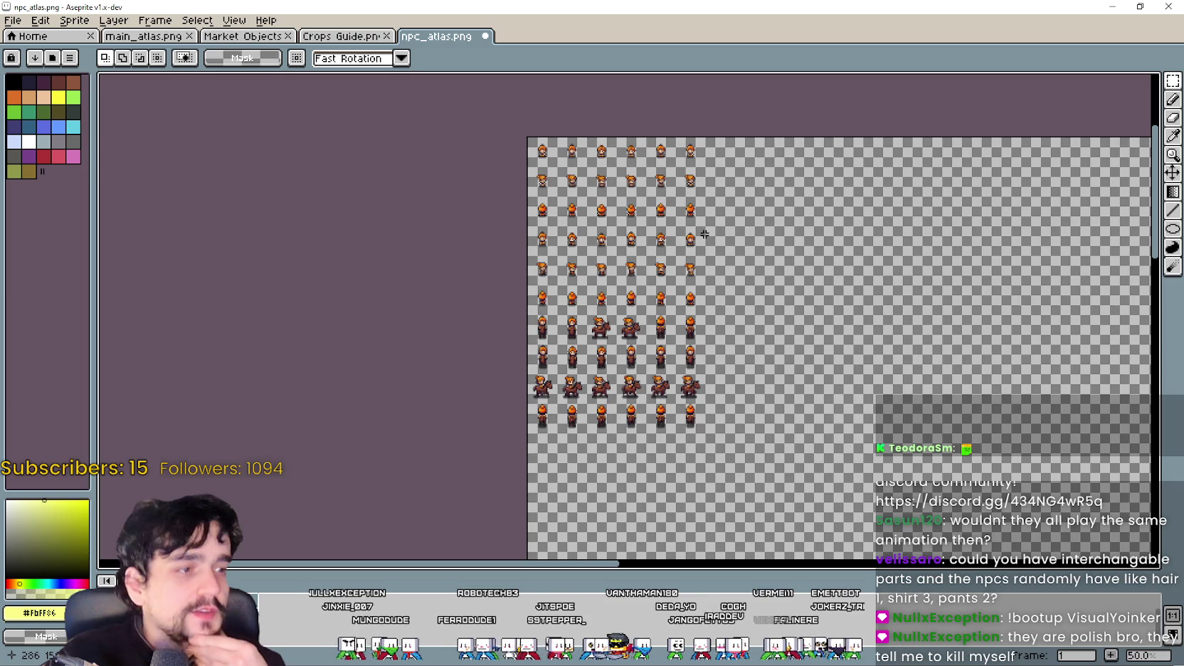
{"action": "left_click_drag", "start_coordinate": [717, 350], "coordinate": [643, 242]}
{"action": "scroll", "coordinate": [649, 257], "scroll_direction": "down", "scroll_amount": 1}
{"action": "scroll", "coordinate": [649, 256], "scroll_direction": "up", "scroll_amount": 3}
{"action": "scroll", "coordinate": [640, 249], "scroll_direction": "down", "scroll_amount": 1}
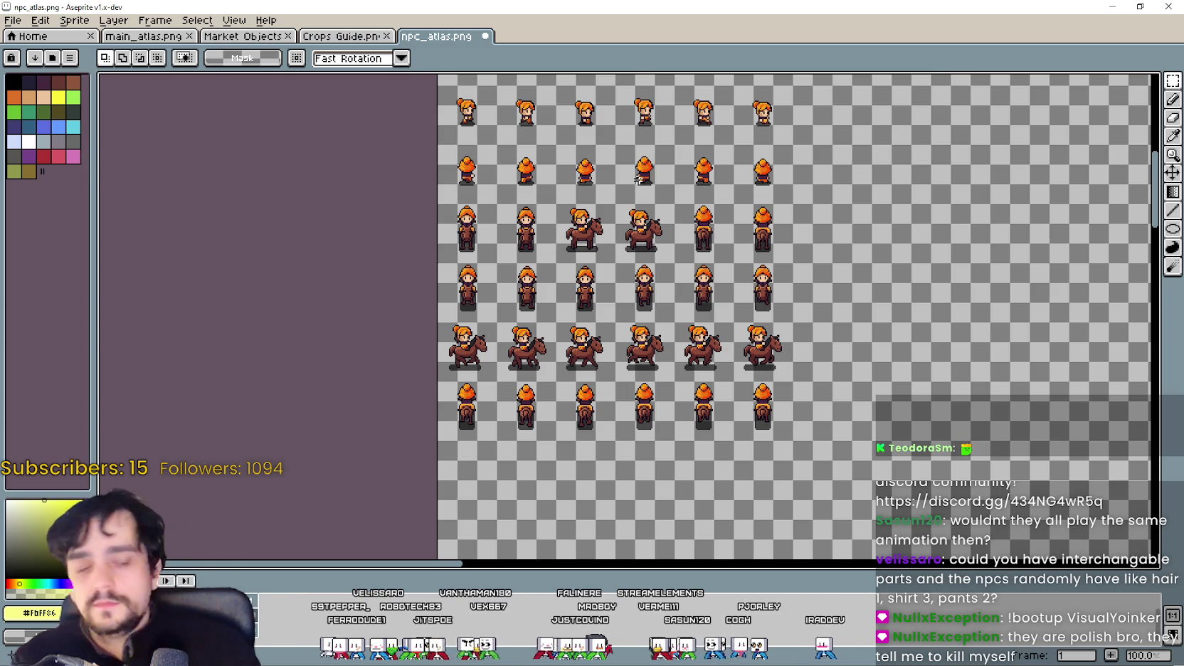
{"action": "scroll", "coordinate": [632, 362], "scroll_direction": "down", "scroll_amount": 1}
{"action": "scroll", "coordinate": [632, 362], "scroll_direction": "down", "scroll_amount": 1}
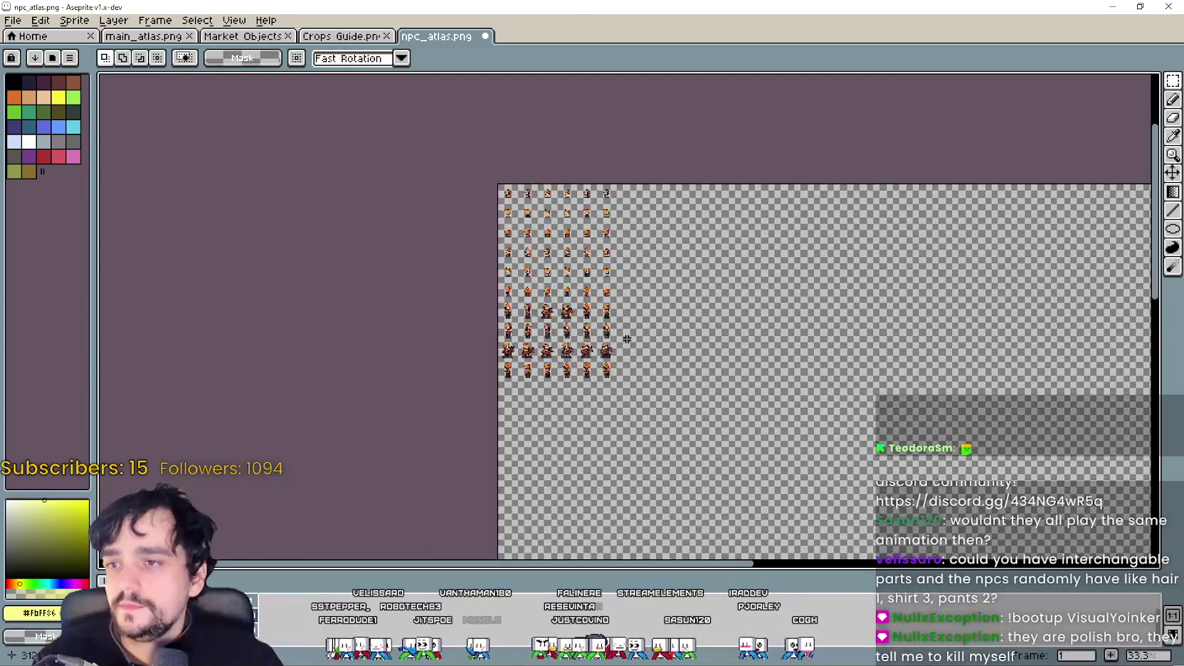
{"action": "scroll", "coordinate": [626, 363], "scroll_direction": "up", "scroll_amount": 1}
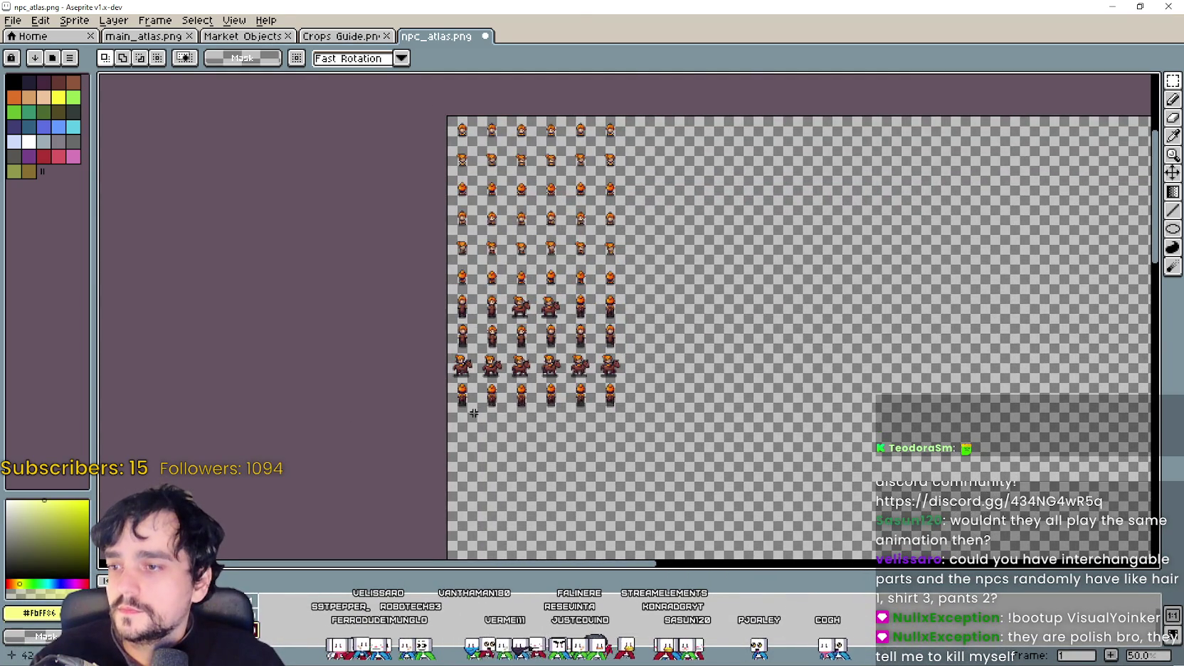
{"action": "scroll", "coordinate": [474, 413], "scroll_direction": "up", "scroll_amount": 2}
{"action": "scroll", "coordinate": [454, 397], "scroll_direction": "down", "scroll_amount": 1}
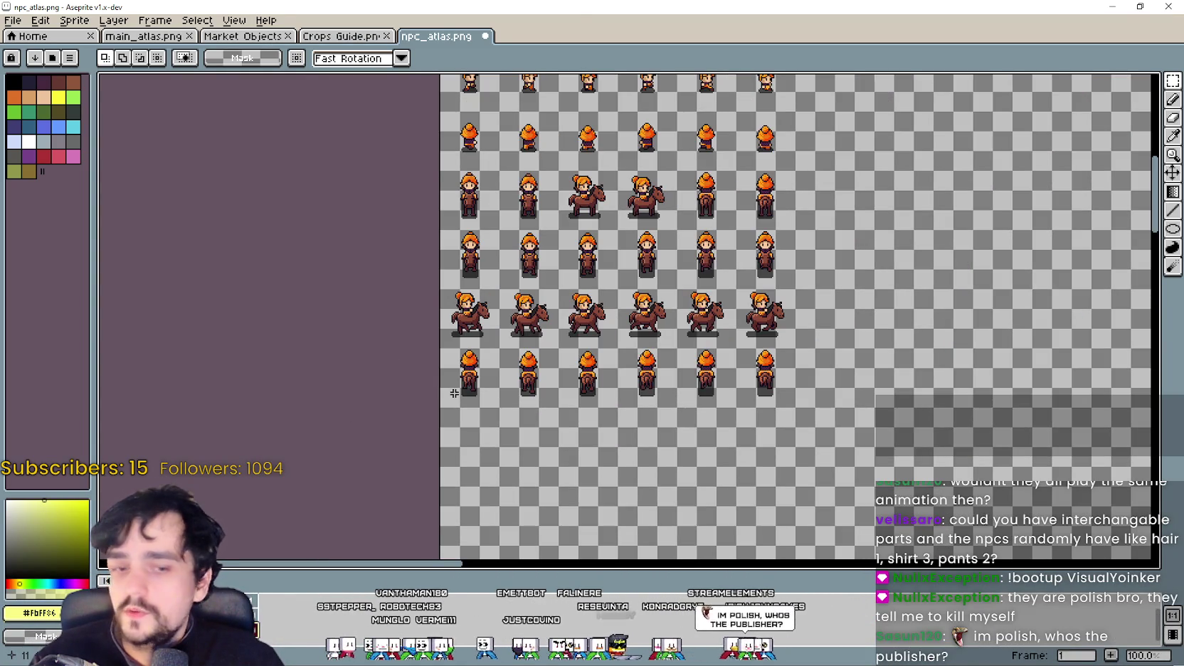
{"action": "mouse_move", "coordinate": [453, 393]}
{"action": "left_mouse_down"}
{"action": "mouse_move", "coordinate": [626, 434]}
{"action": "mouse_move", "coordinate": [604, 173]}
{"action": "left_mouse_up"}
{"action": "left_click_drag", "start_coordinate": [527, 297], "coordinate": [470, 342]}
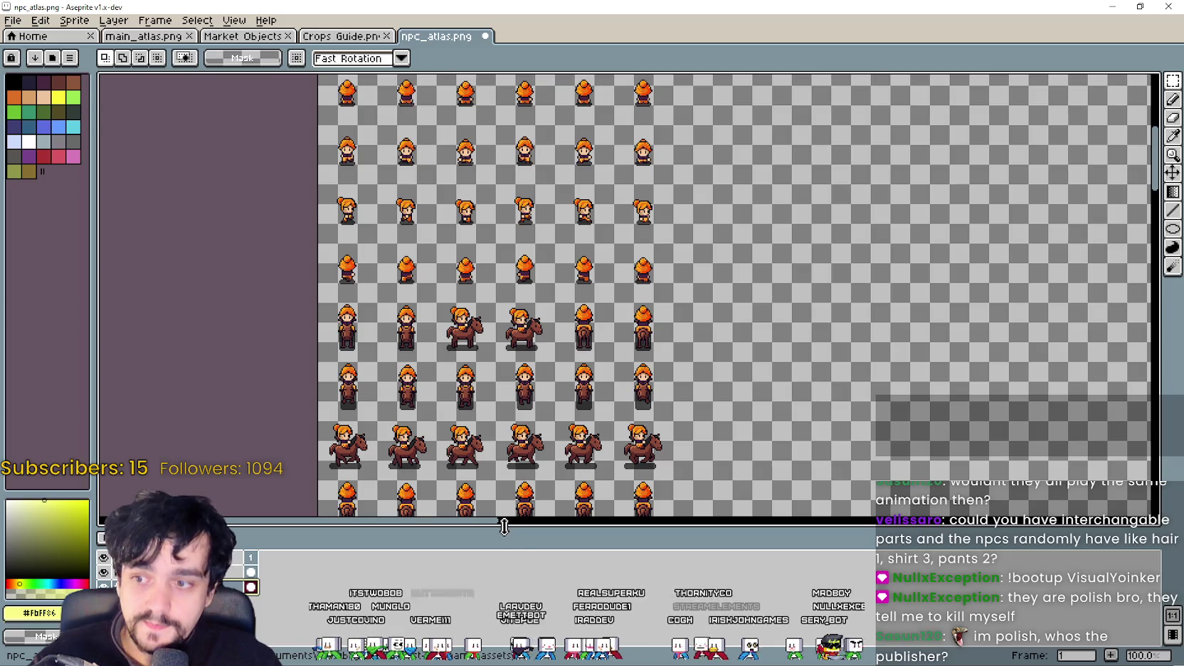
{"action": "scroll", "coordinate": [331, 415], "scroll_direction": "down", "scroll_amount": 1}
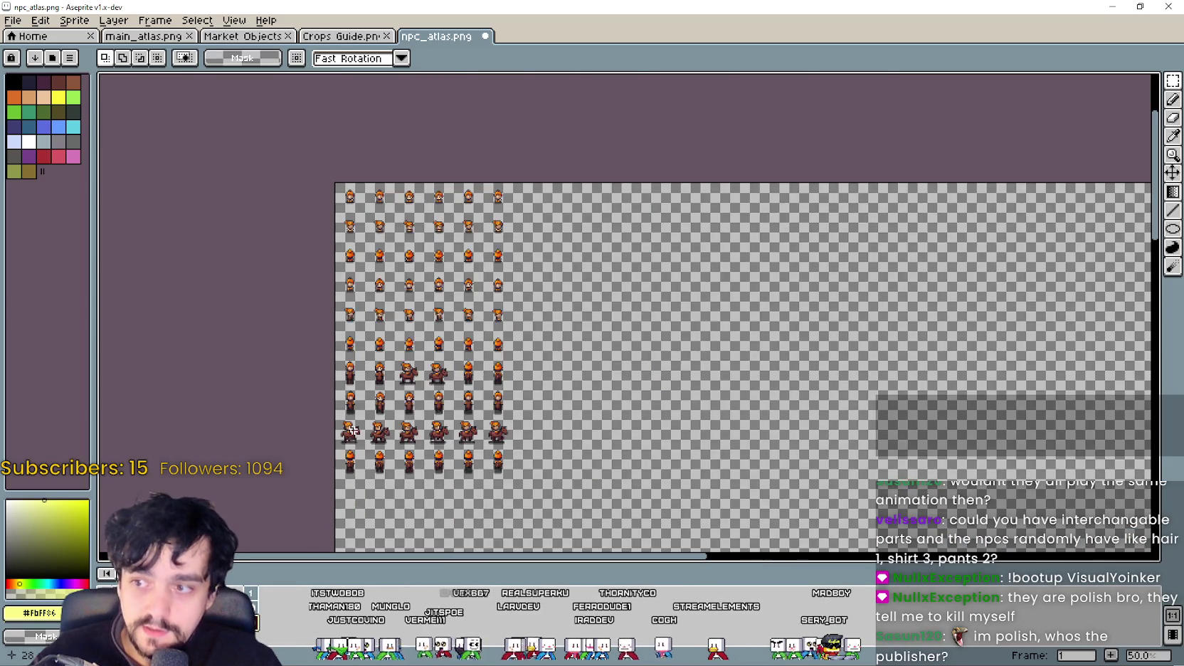
{"action": "scroll", "coordinate": [331, 415], "scroll_direction": "up", "scroll_amount": 1}
{"action": "scroll", "coordinate": [331, 415], "scroll_direction": "down", "scroll_amount": 1}
{"action": "scroll", "coordinate": [331, 415], "scroll_direction": "up", "scroll_amount": 1}
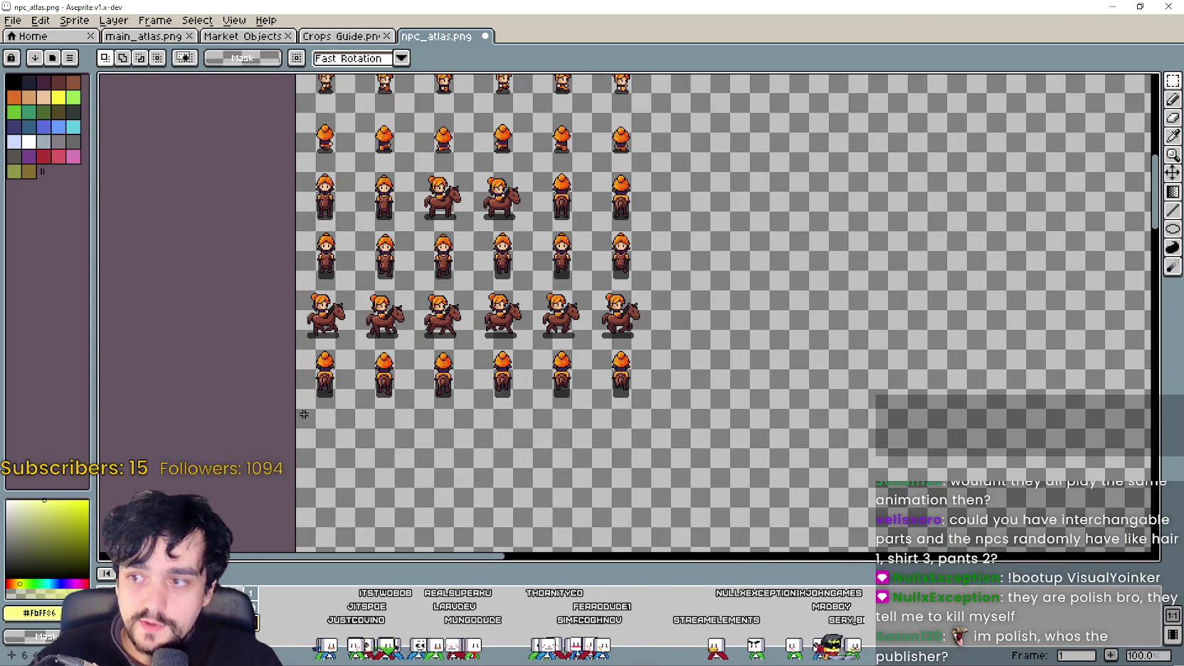
{"action": "scroll", "coordinate": [631, 491], "scroll_direction": "up", "scroll_amount": 3}
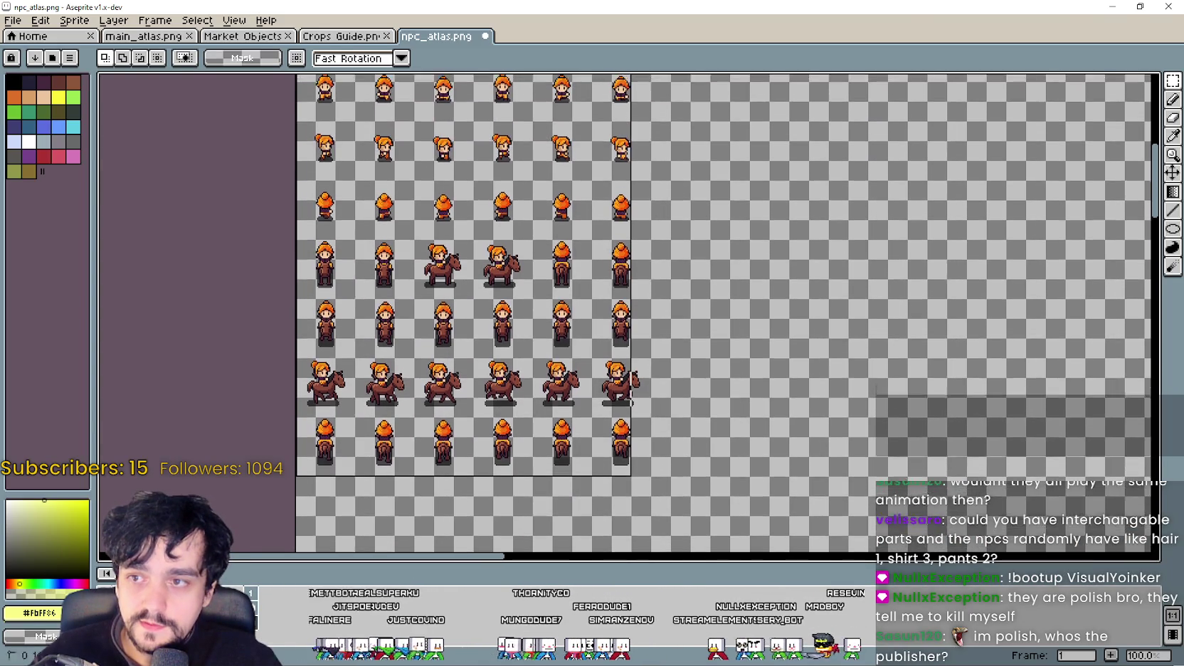
{"action": "scroll", "coordinate": [631, 491], "scroll_direction": "up", "scroll_amount": 2}
{"action": "scroll", "coordinate": [641, 213], "scroll_direction": "up", "scroll_amount": 2}
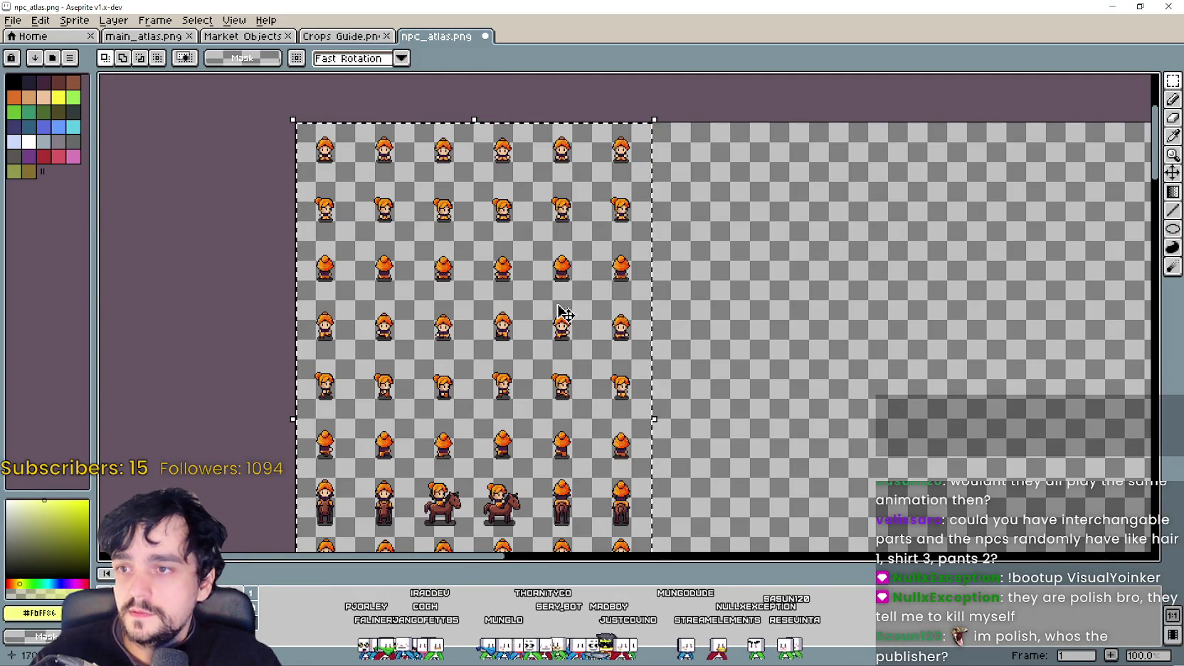
Step: Move the brown-haired girl block to 288,0 beside the orange-haired block and commit it
{"action": "mouse_move", "coordinate": [462, 329]}
{"action": "left_mouse_down"}
{"action": "mouse_move", "coordinate": [797, 324]}
{"action": "mouse_move", "coordinate": [825, 378]}
{"action": "left_mouse_up"}
{"action": "scroll", "coordinate": [824, 378], "scroll_direction": "down", "scroll_amount": 3}
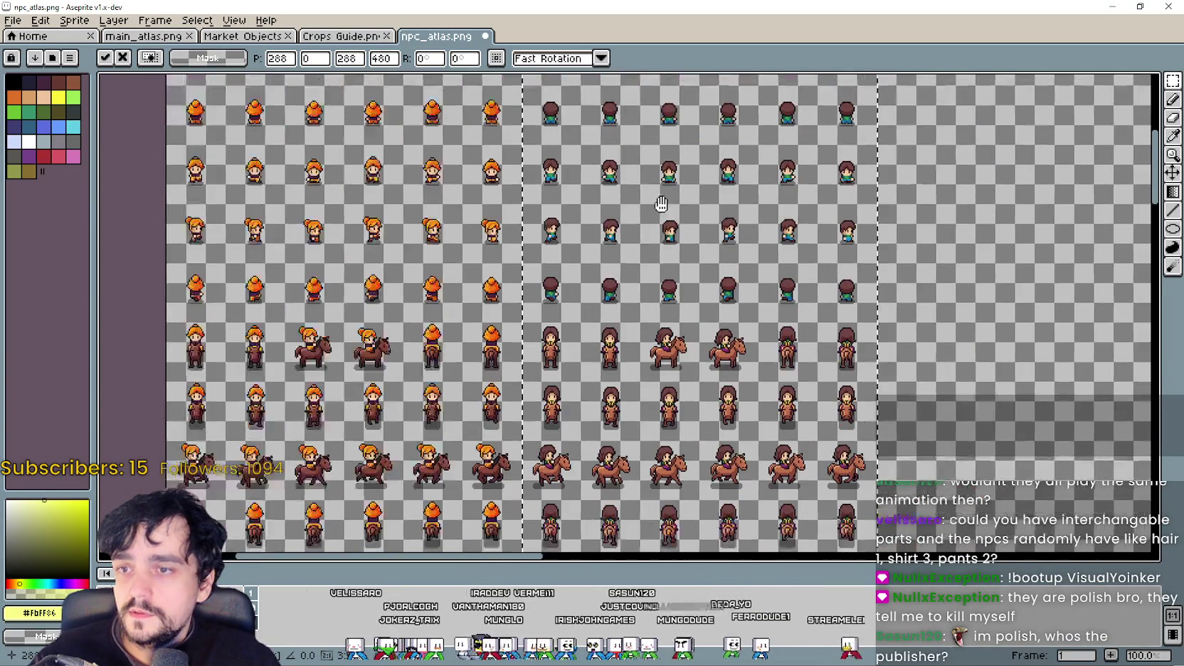
{"action": "scroll", "coordinate": [712, 284], "scroll_direction": "right", "scroll_amount": 2}
{"action": "scroll", "coordinate": [651, 278], "scroll_direction": "down", "scroll_amount": 2}
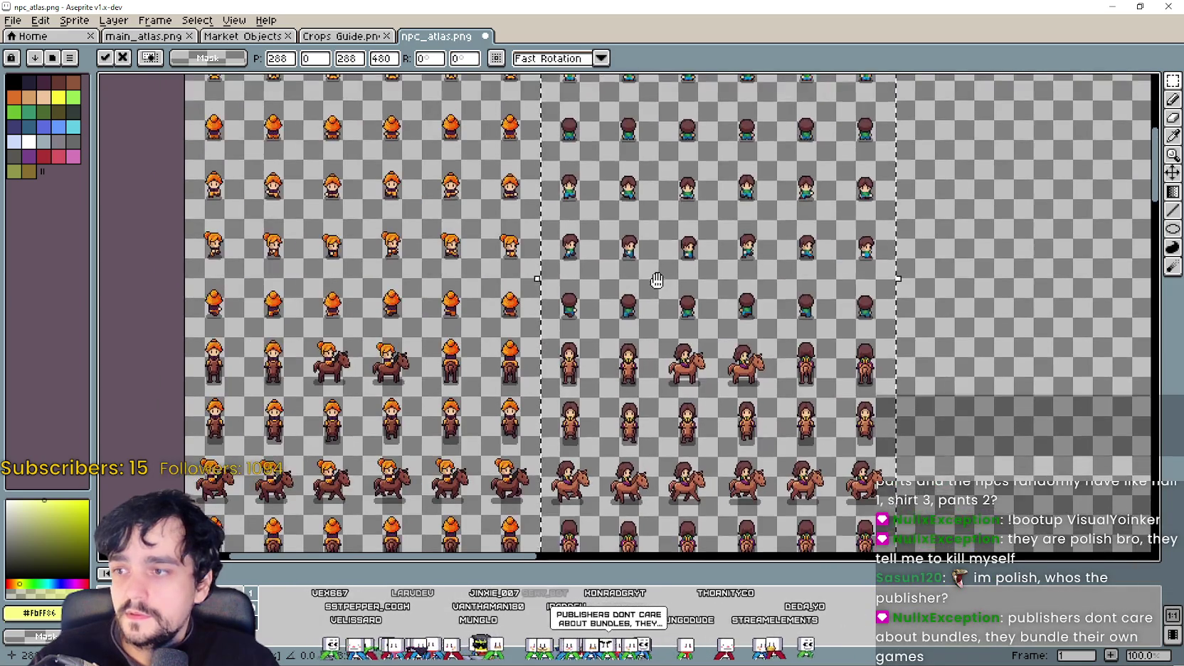
{"action": "scroll", "coordinate": [643, 289], "scroll_direction": "up", "scroll_amount": 2}
{"action": "key", "text": "ctrl+d"}
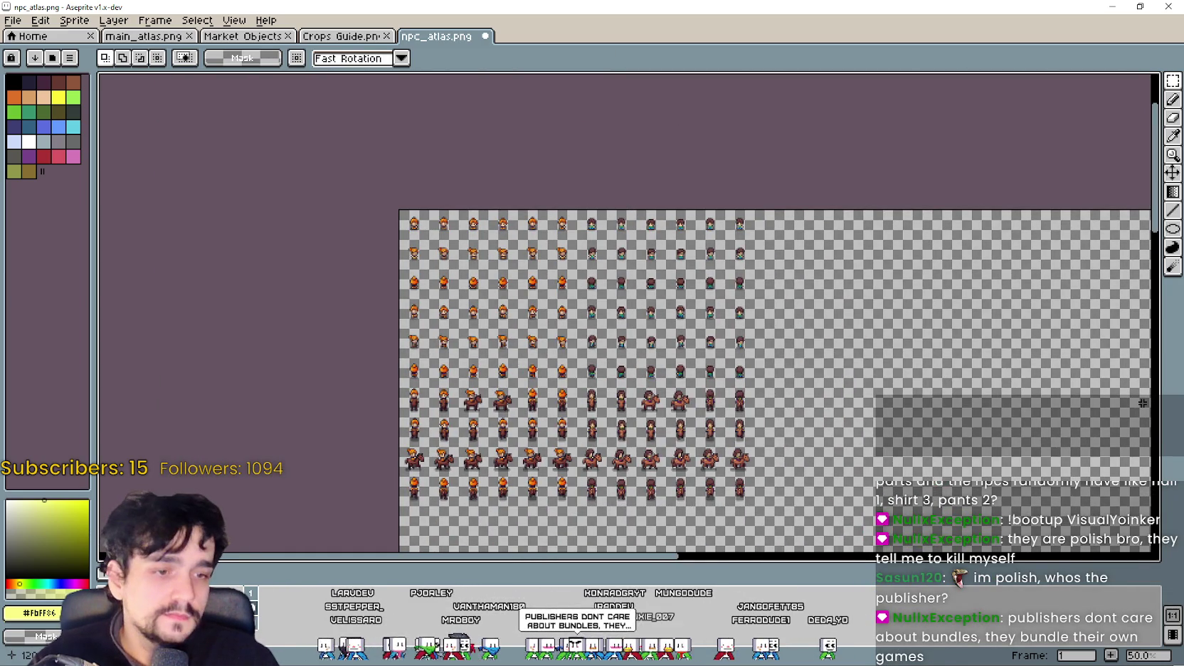
Step: Close the Player.png and Character_1.png windows, discarding changes
{"action": "left_click", "coordinate": [1112, 5]}
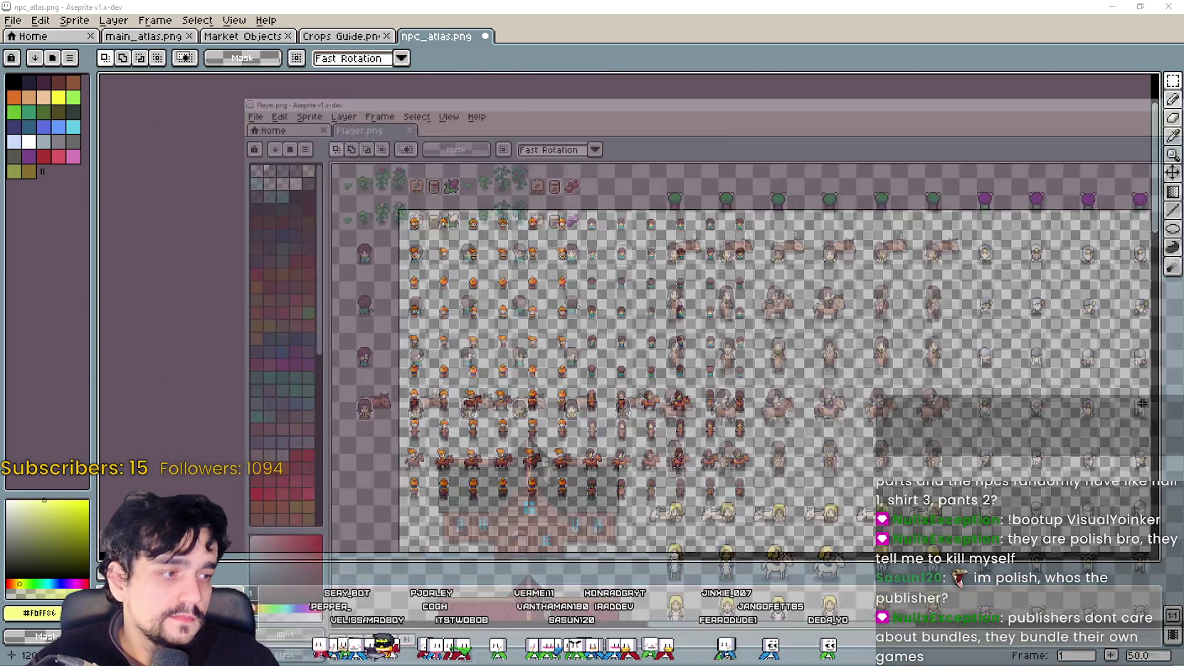
{"action": "left_click", "coordinate": [1179, 6]}
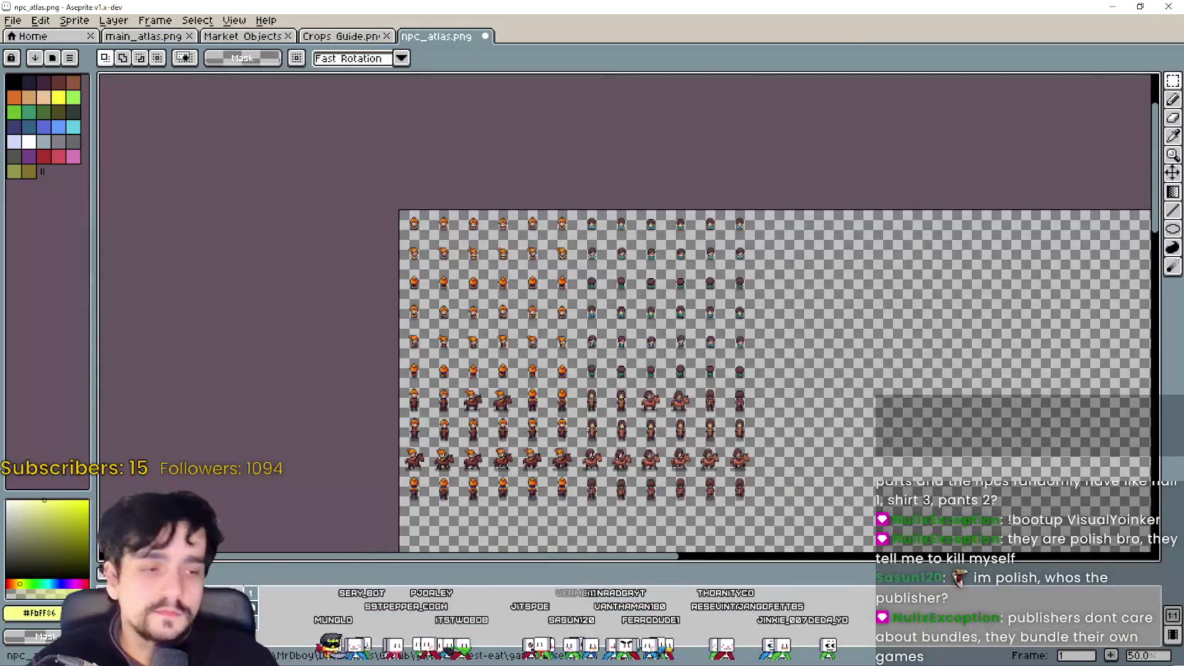
{"action": "left_click", "coordinate": [1112, 6]}
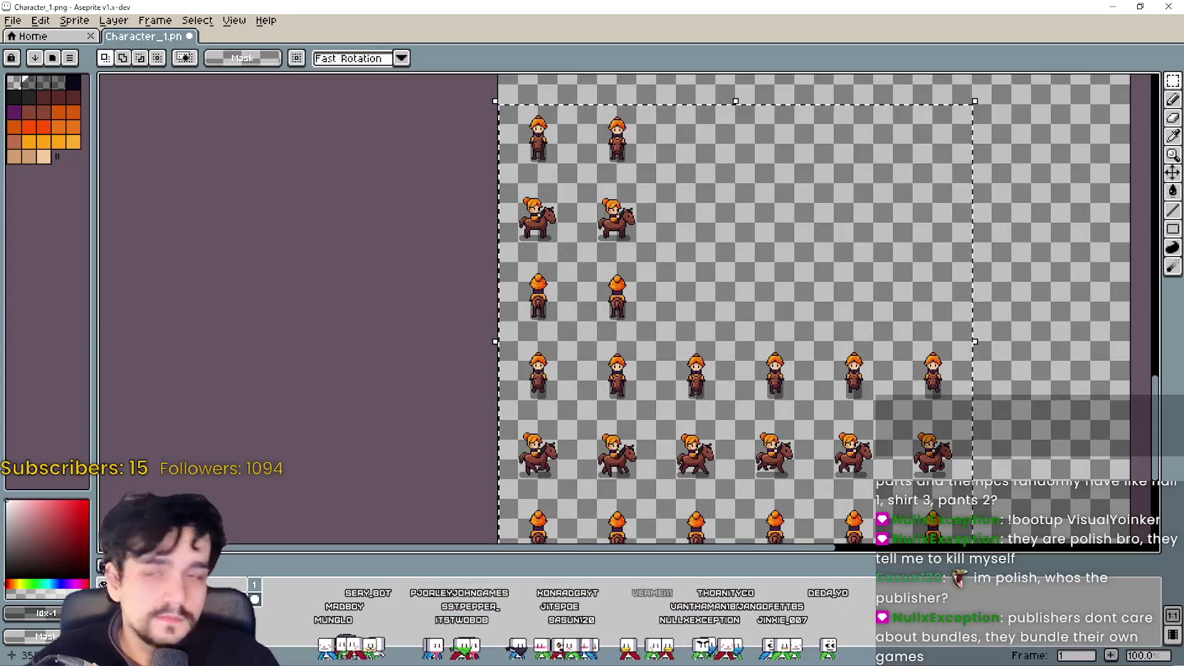
{"action": "left_click", "coordinate": [1168, 6]}
{"action": "left_click", "coordinate": [592, 368]}
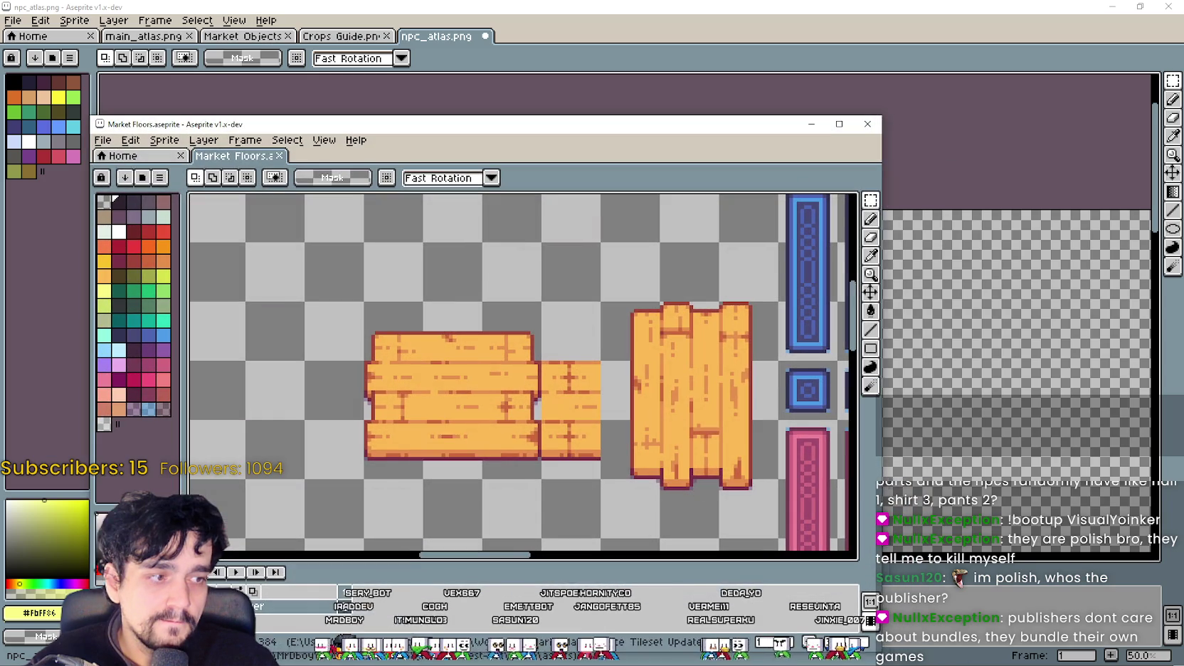
Step: Close the Market Signs and Market Floors windows without saving
{"action": "left_click", "coordinate": [884, 139]}
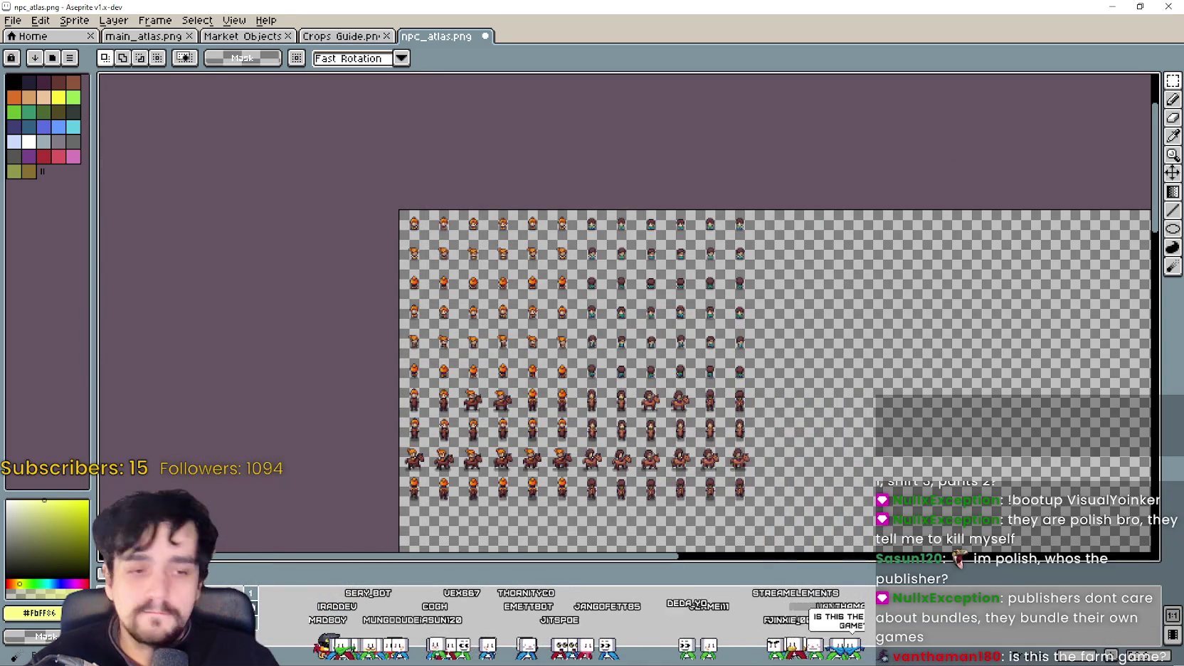
{"action": "key", "text": "alt+Tab"}
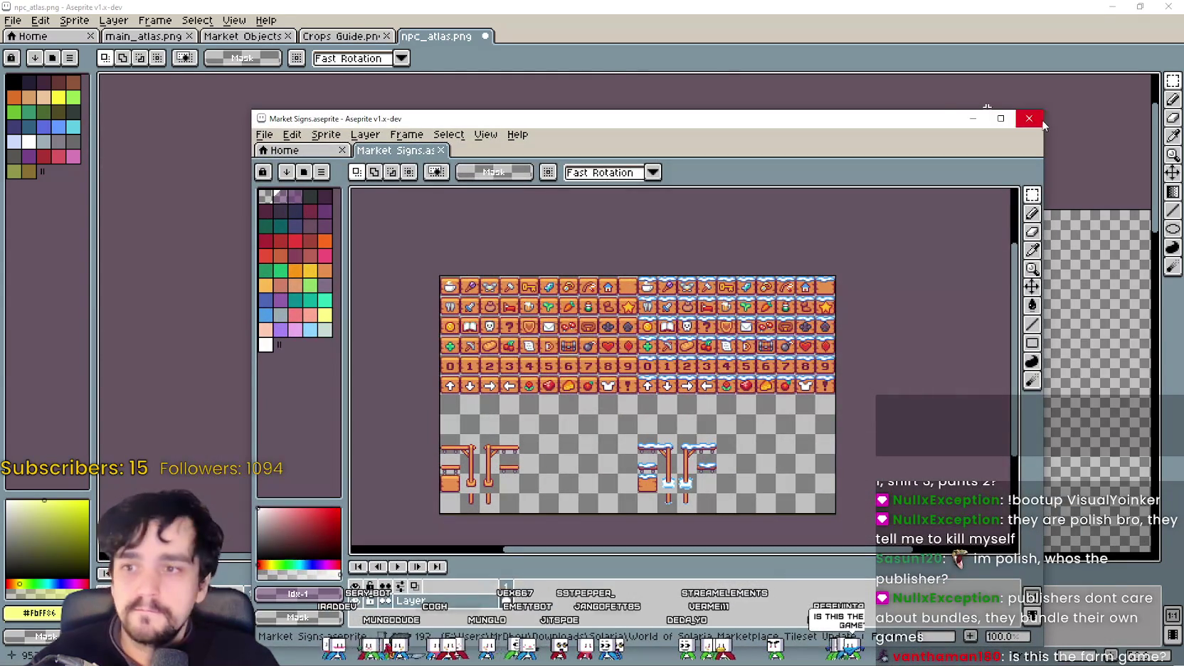
{"action": "left_click", "coordinate": [987, 107]}
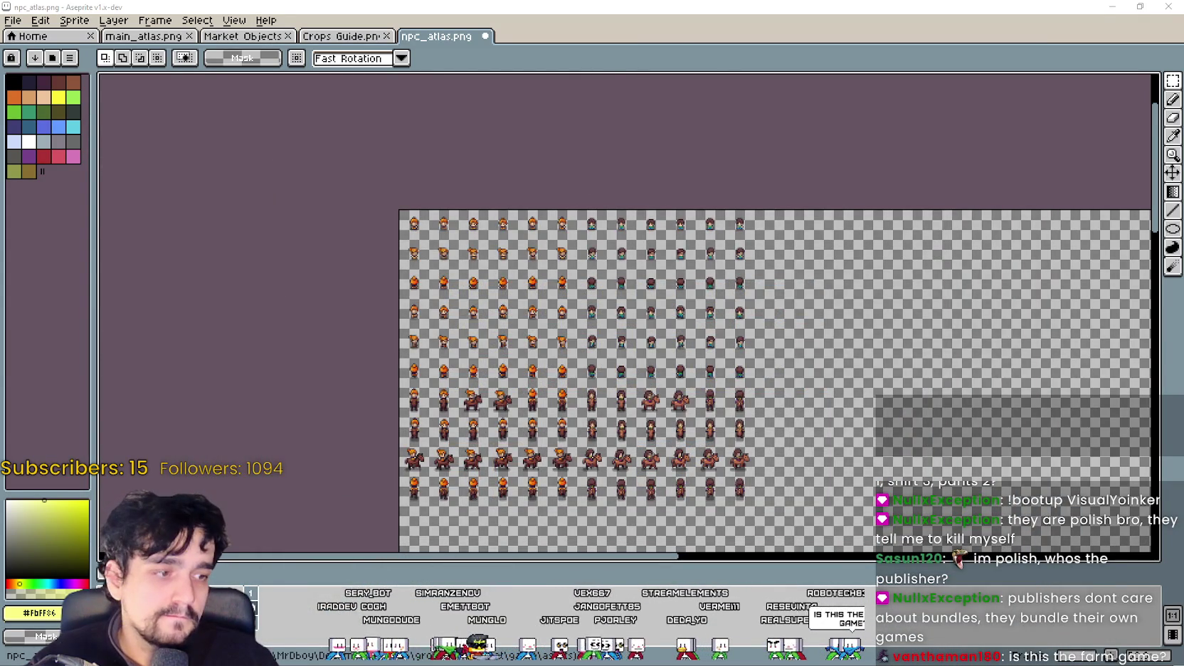
{"action": "key", "text": "alt+Tab"}
{"action": "left_click", "coordinate": [1127, 180]}
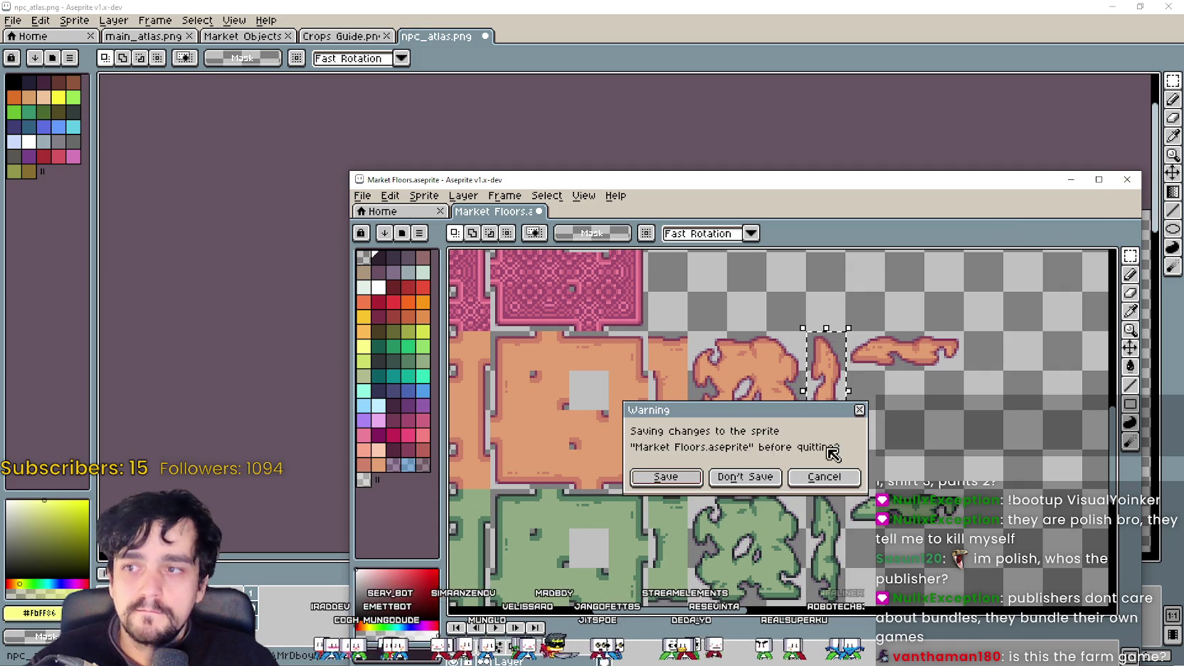
{"action": "left_click", "coordinate": [778, 474]}
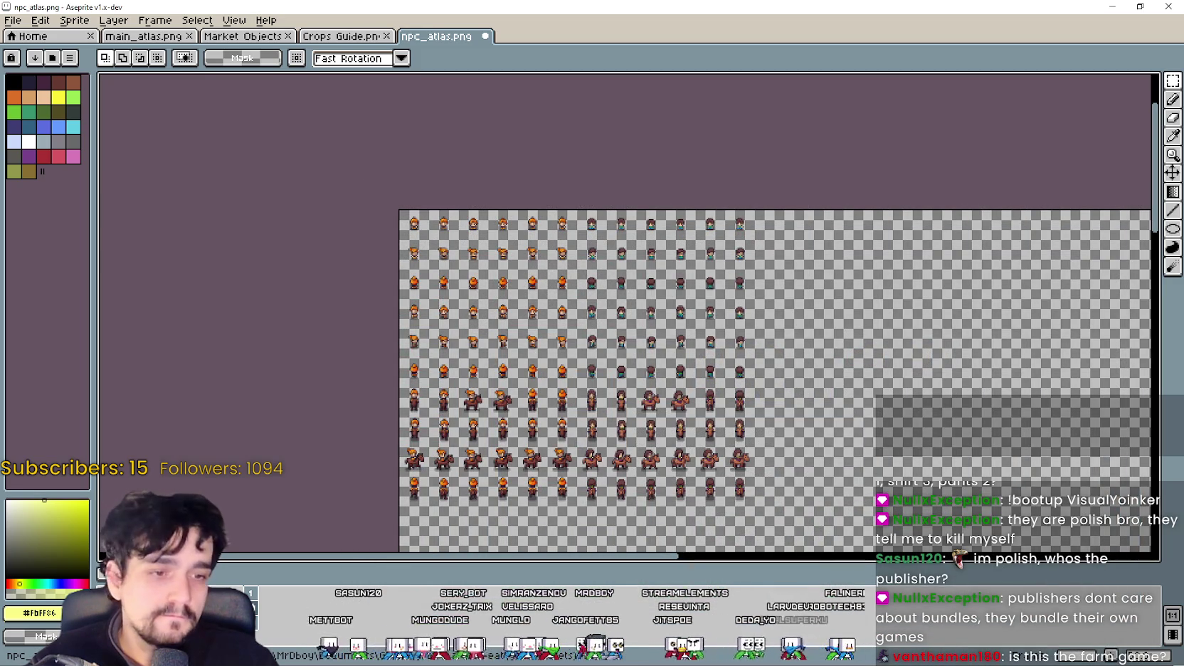
Step: Close the Objects.png and Bars & Meters windows, then return to npc_atlas
{"action": "key", "text": "alt+Tab"}
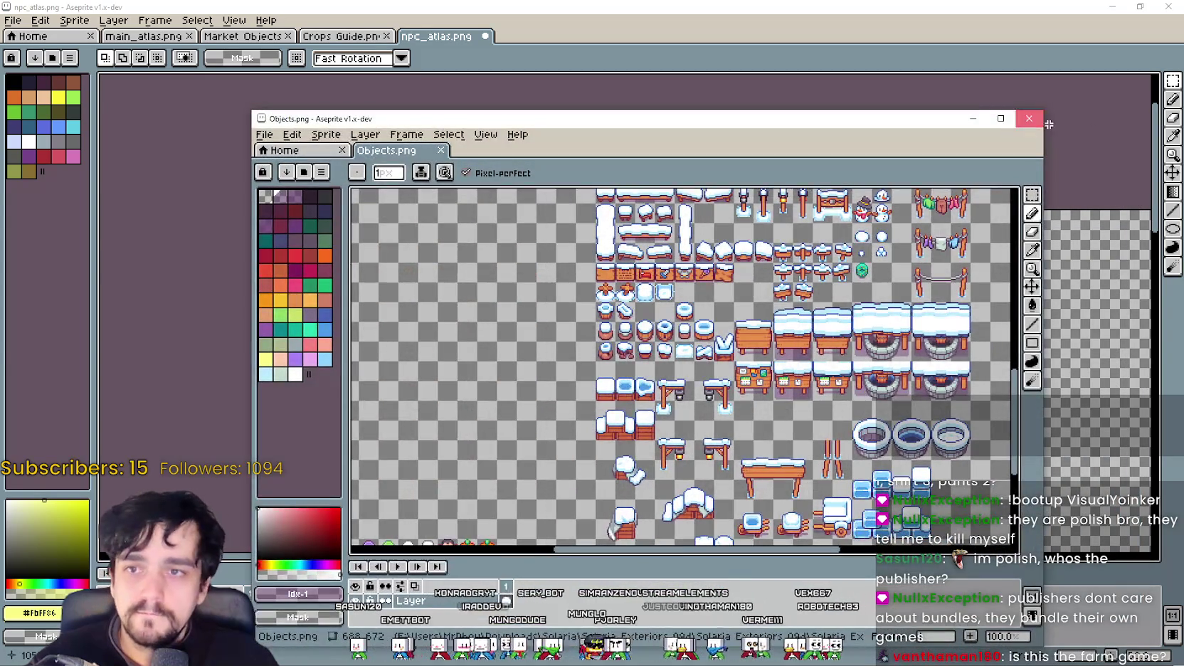
{"action": "left_click", "coordinate": [1029, 119]}
{"action": "key", "text": "alt+Tab"}
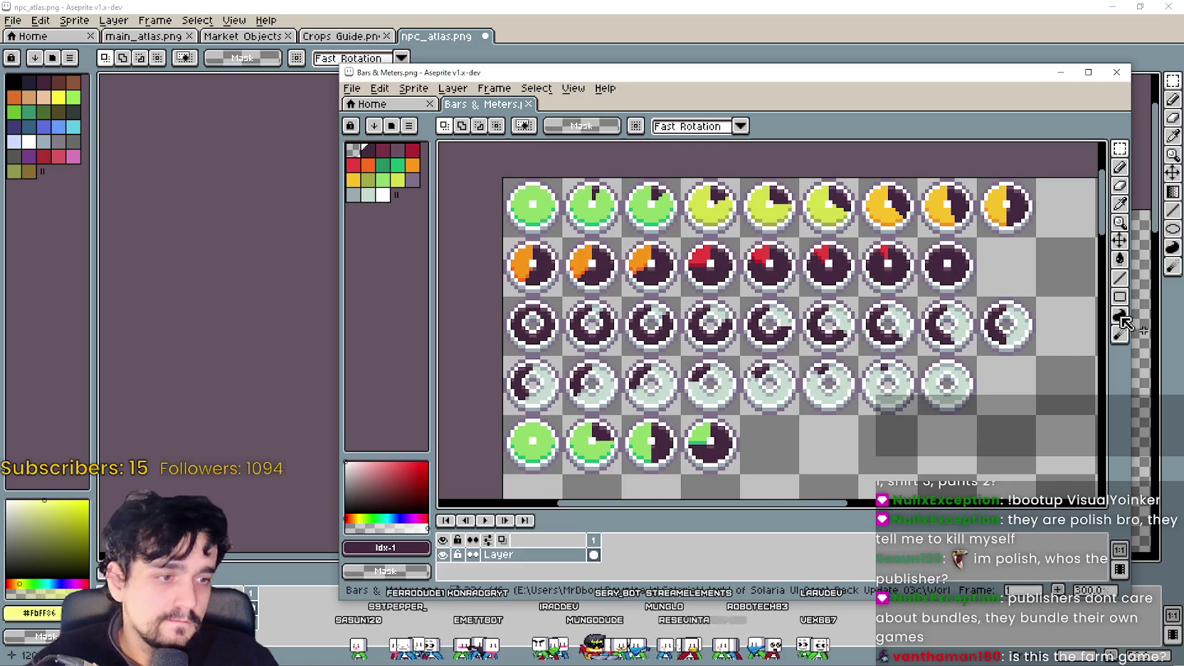
{"action": "key", "text": "alt+Tab"}
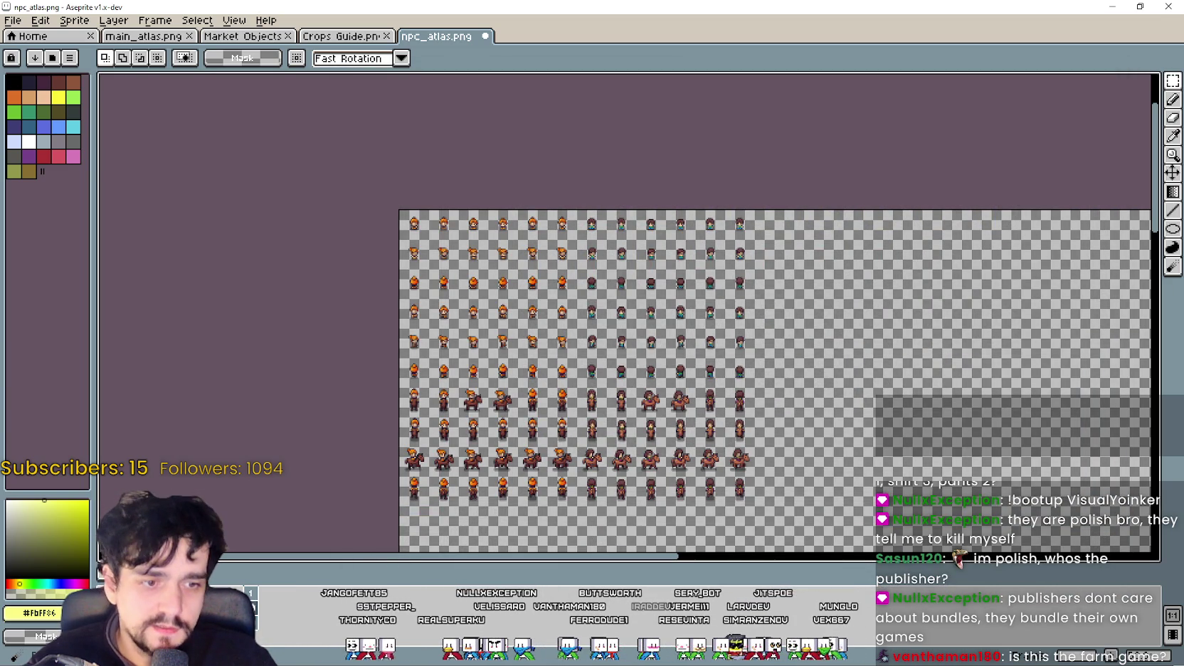
{"action": "key", "text": "alt+Tab"}
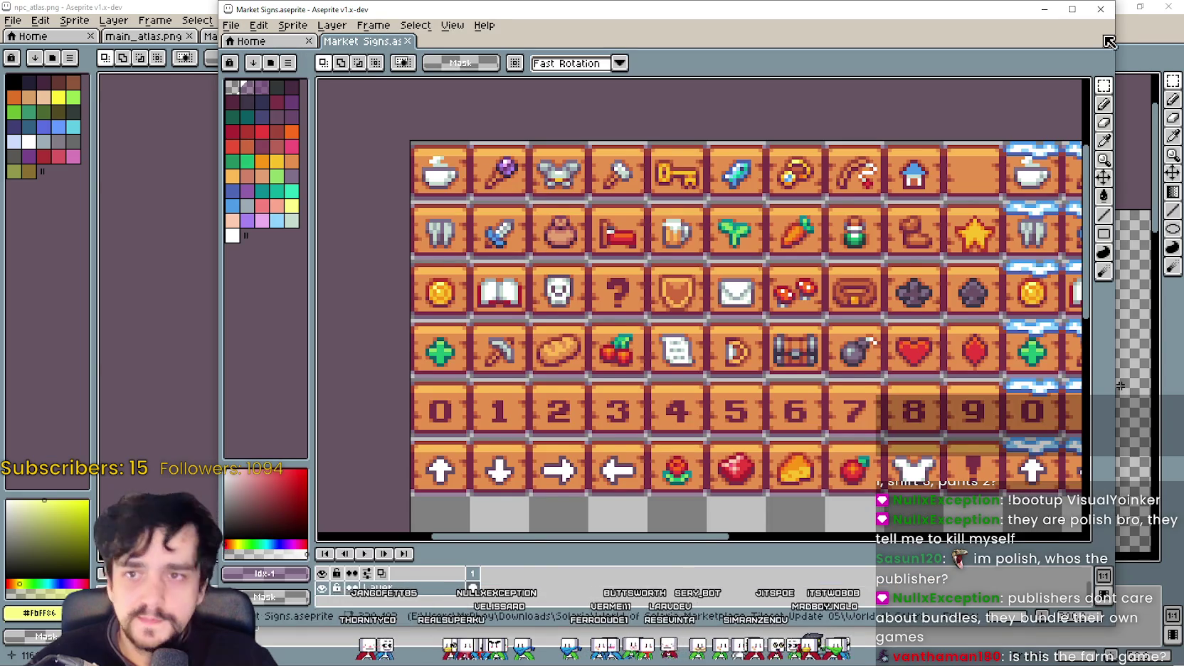
{"action": "key", "text": "alt+Tab"}
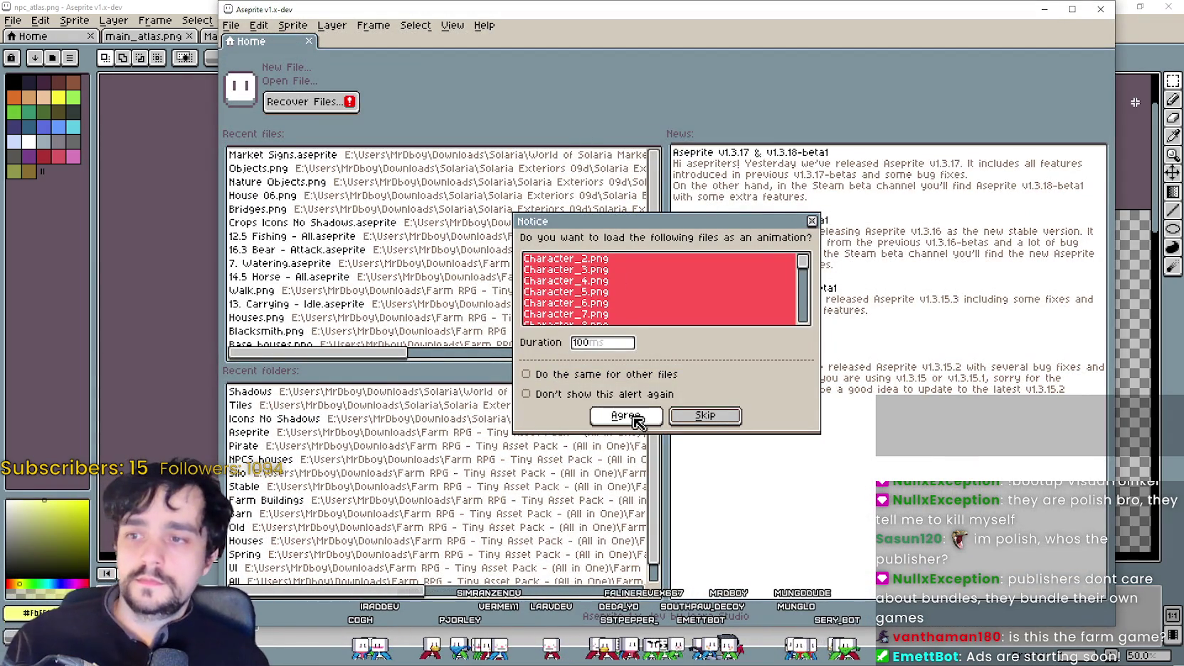
Step: Open Character_2.png as a single sheet, then bring Steam back to the MR FARMBOY store page
{"action": "left_click", "coordinate": [811, 222]}
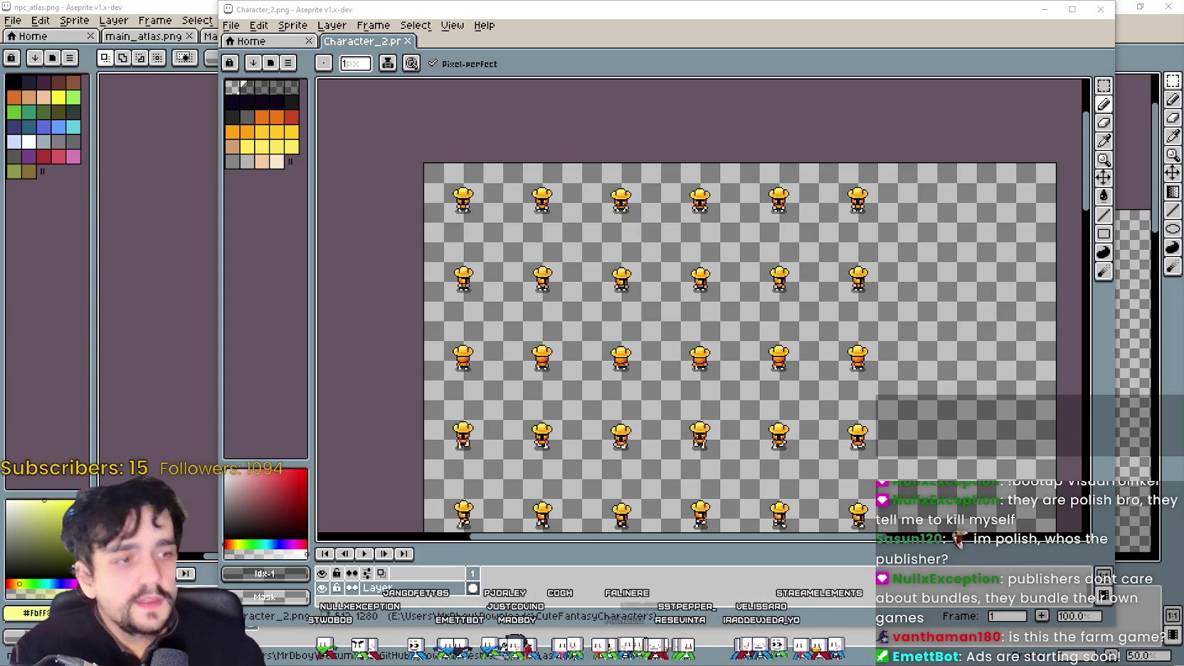
{"action": "key", "text": "alt+Tab"}
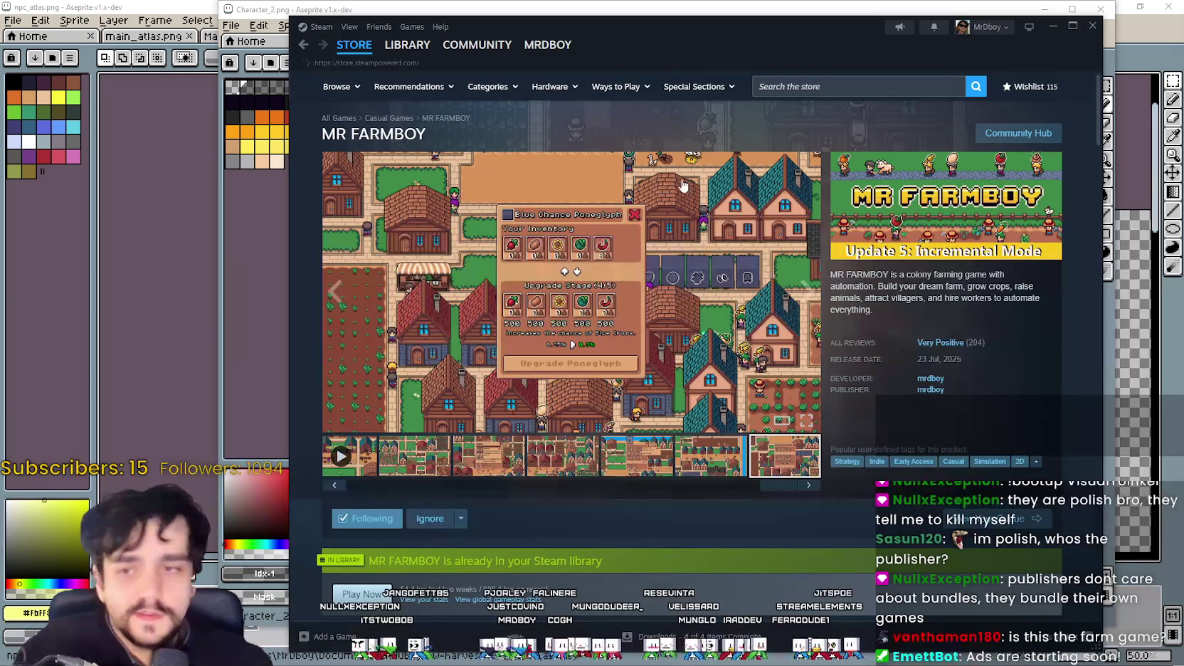
{"action": "left_click", "coordinate": [354, 46]}
{"action": "left_click", "coordinate": [303, 44]}
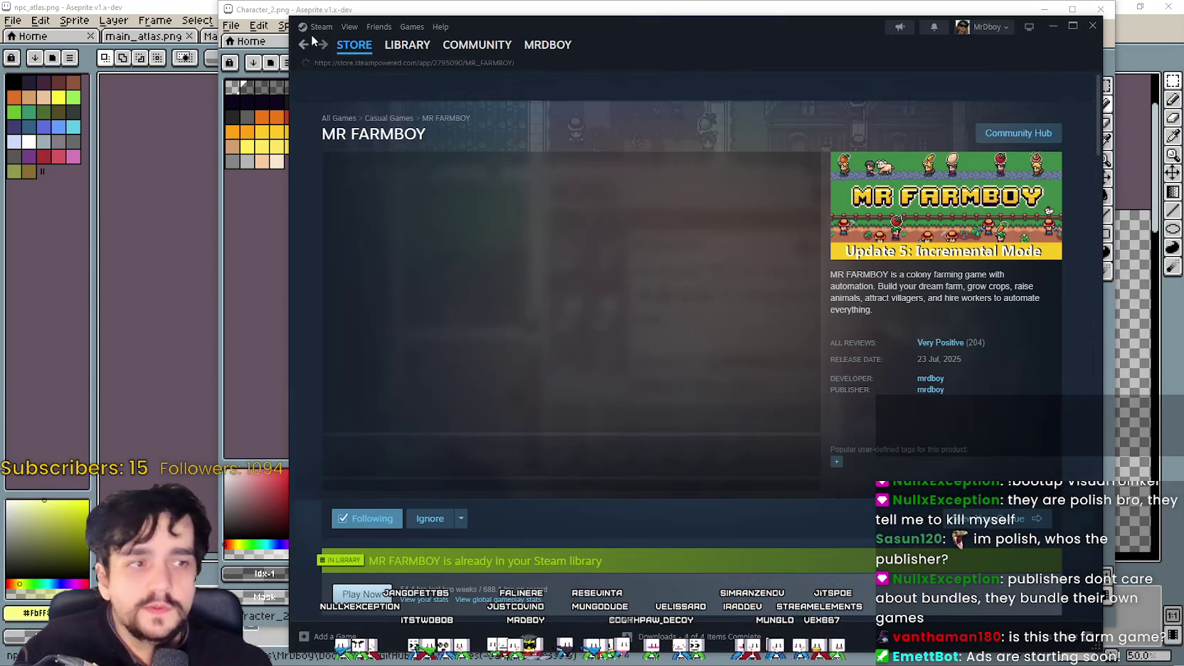
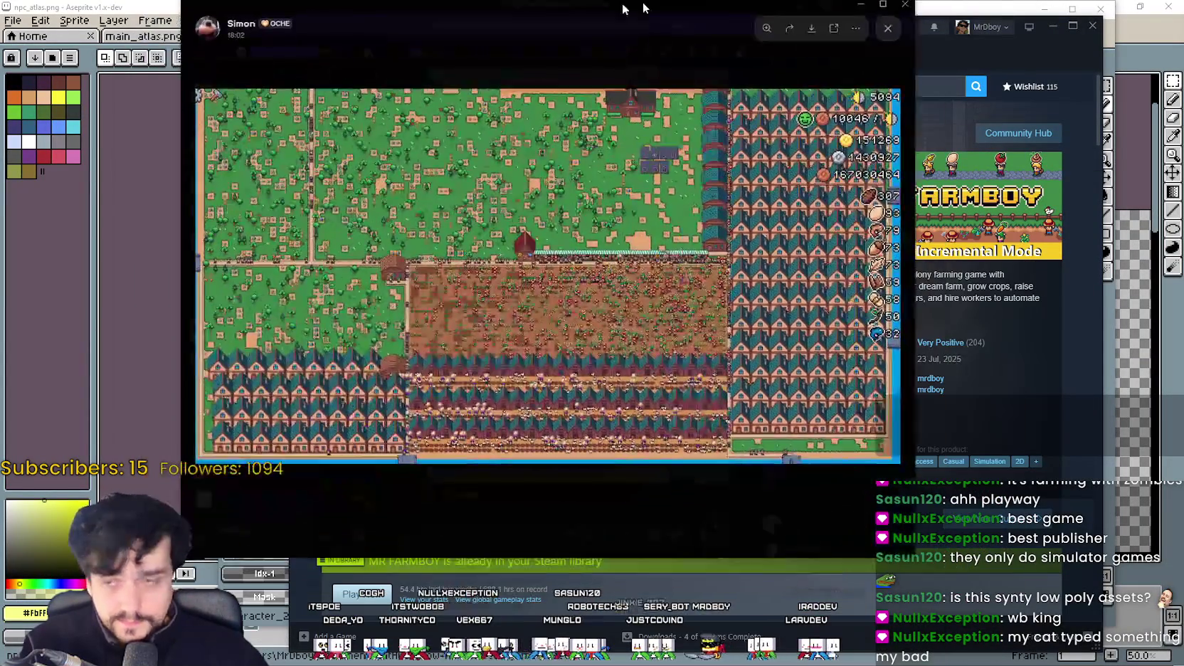
Step: Drag the Discord viewer over Steam, maximize it, and zoom into the farm-game clip
{"action": "left_click_drag", "start_coordinate": [626, 8], "coordinate": [667, 19]}
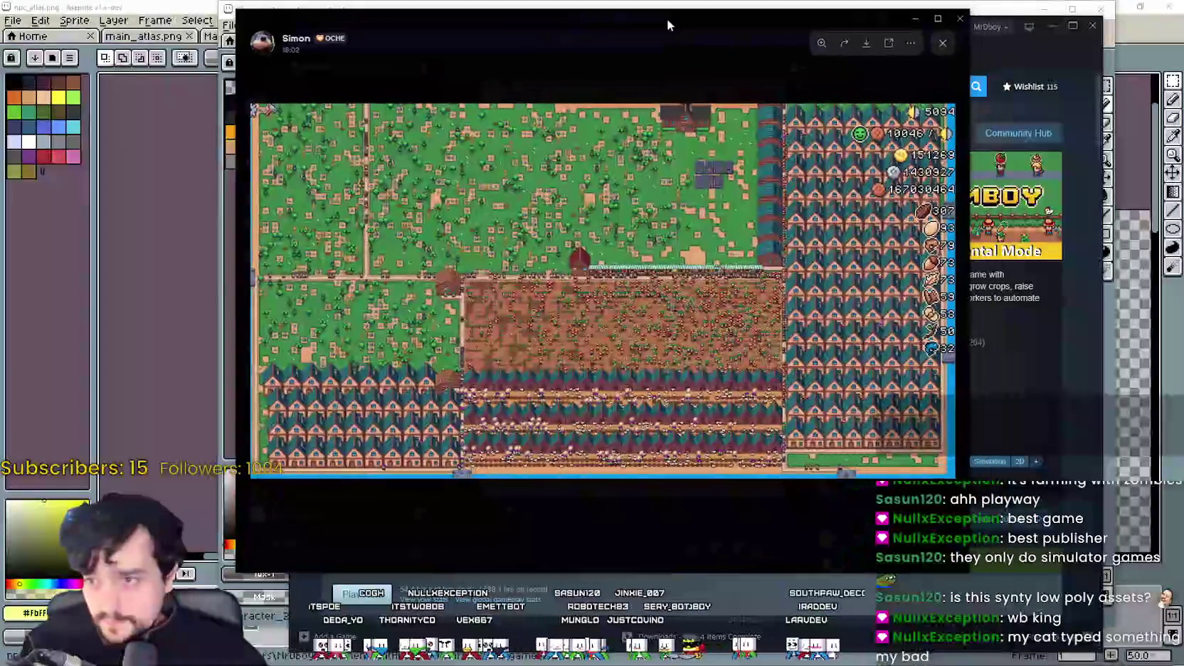
{"action": "left_click", "coordinate": [937, 19]}
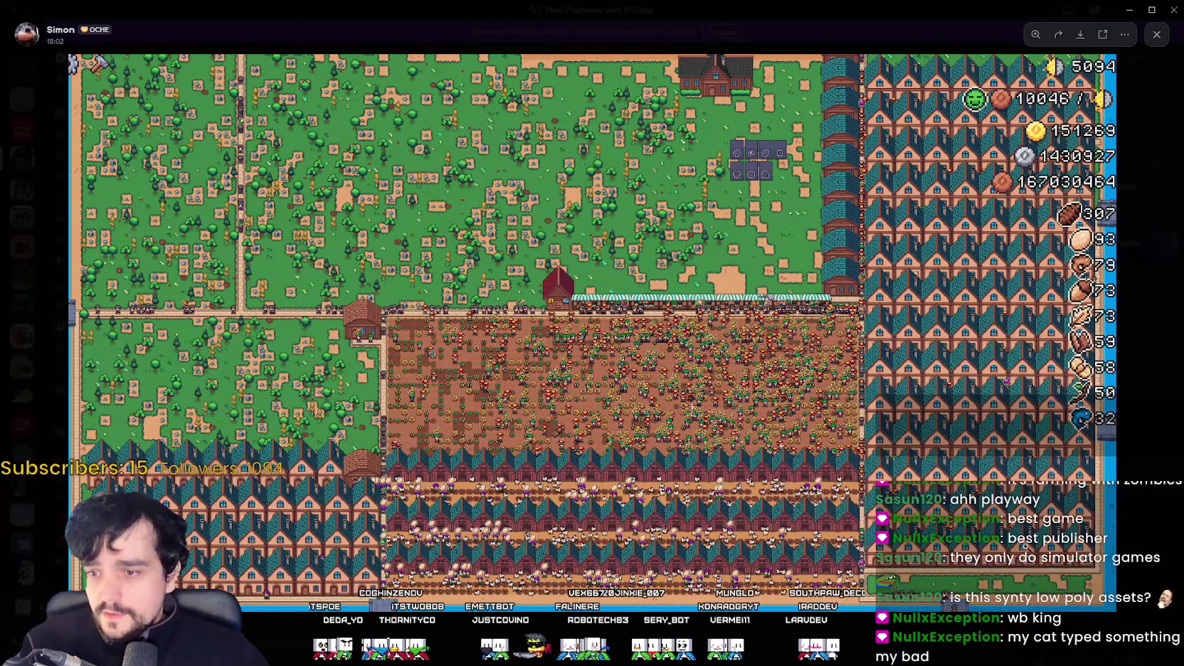
{"action": "left_click", "coordinate": [912, 384]}
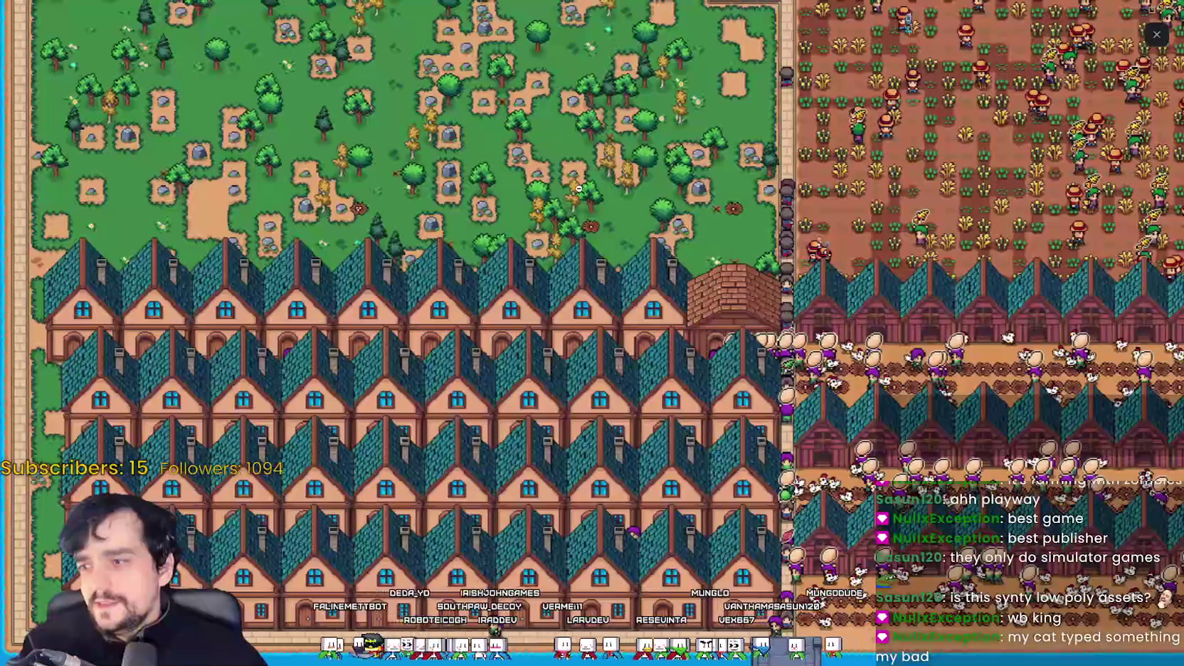
Step: Skip through different moments of the farm-game clip using the W, A, S and D keys
{"action": "key", "text": "d"}
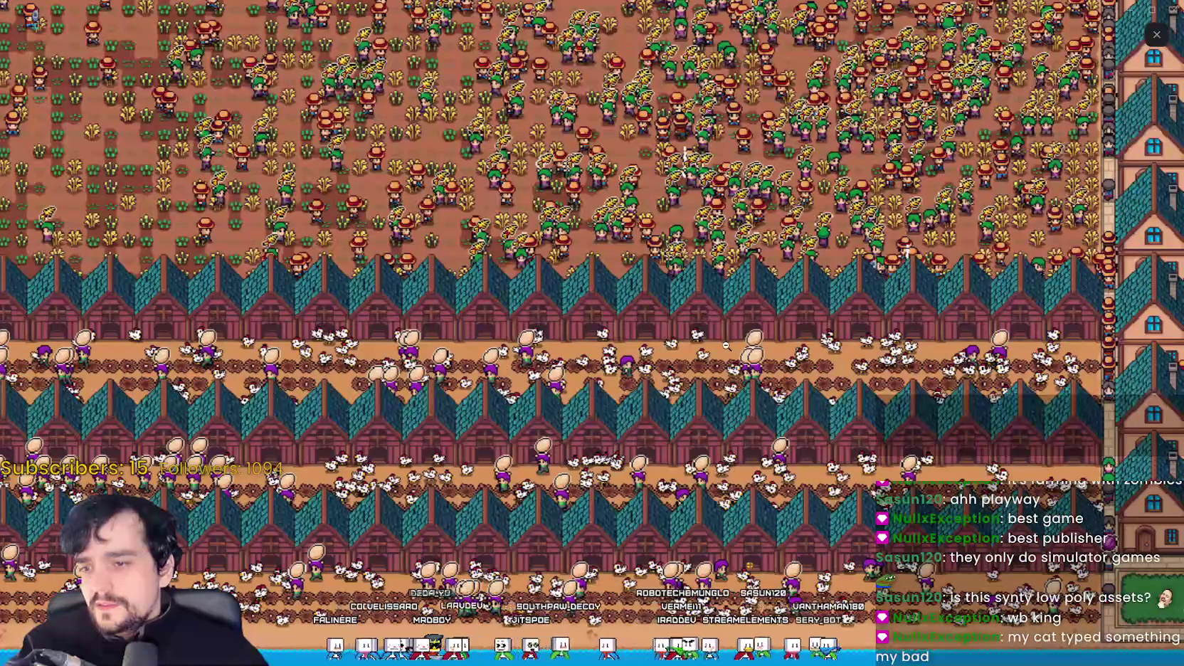
{"action": "key", "text": "d"}
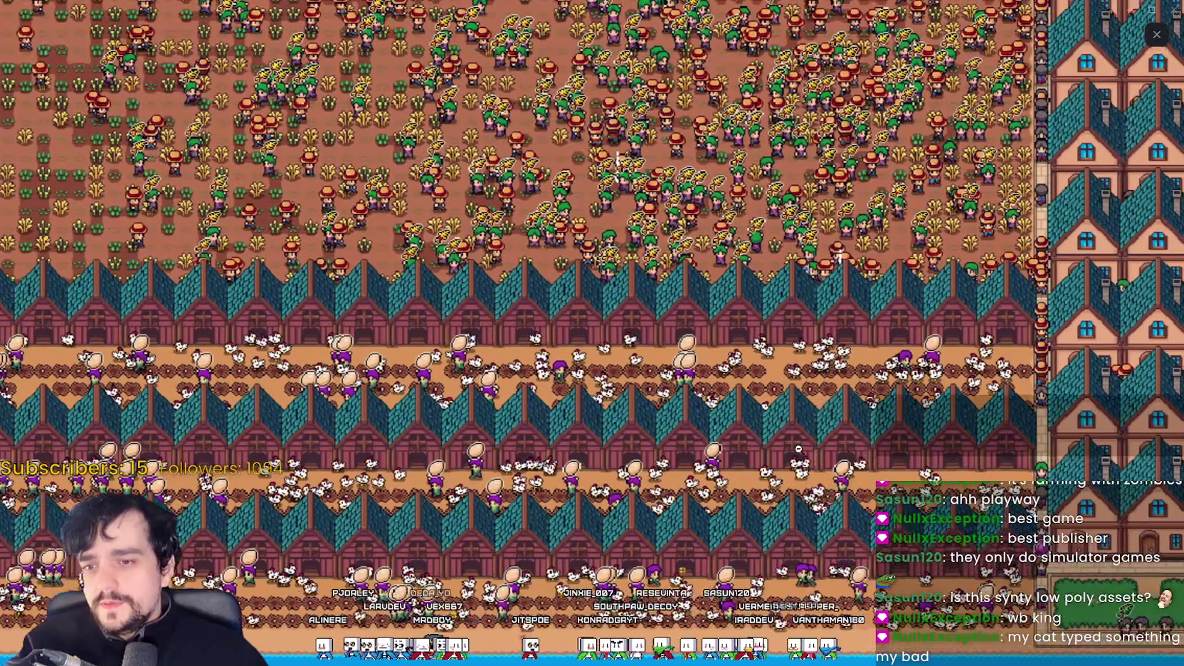
{"action": "key", "text": "w"}
{"action": "key", "text": "a"}
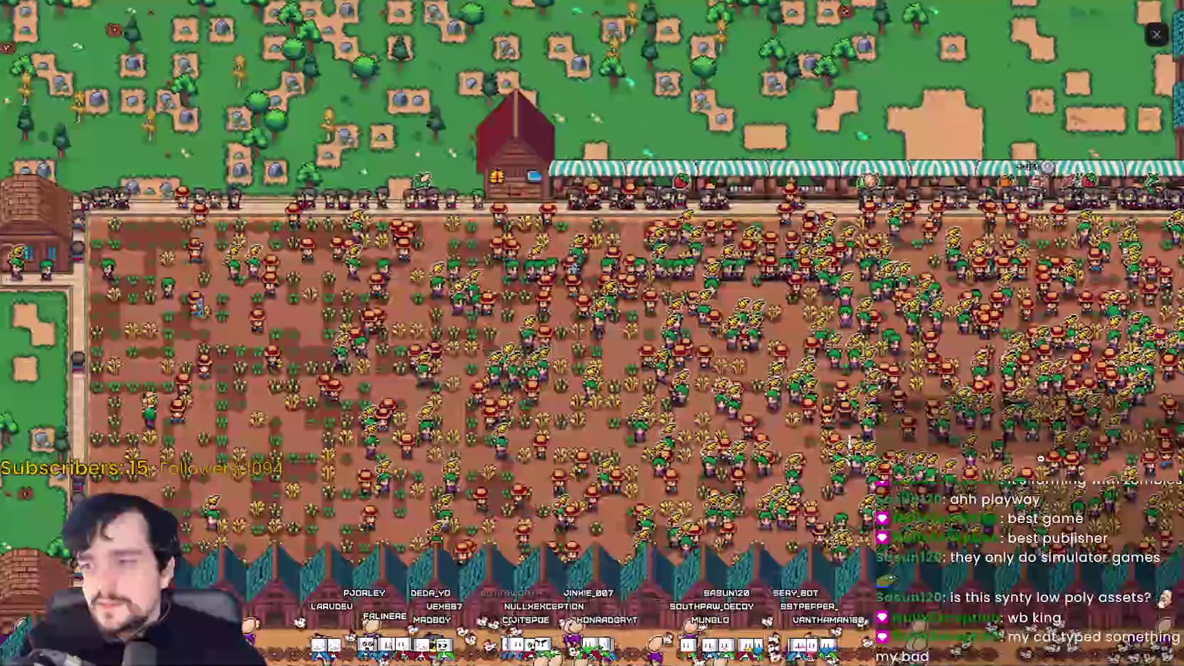
{"action": "key", "text": "w"}
{"action": "key", "text": "a"}
{"action": "key", "text": "w"}
{"action": "key", "text": "a"}
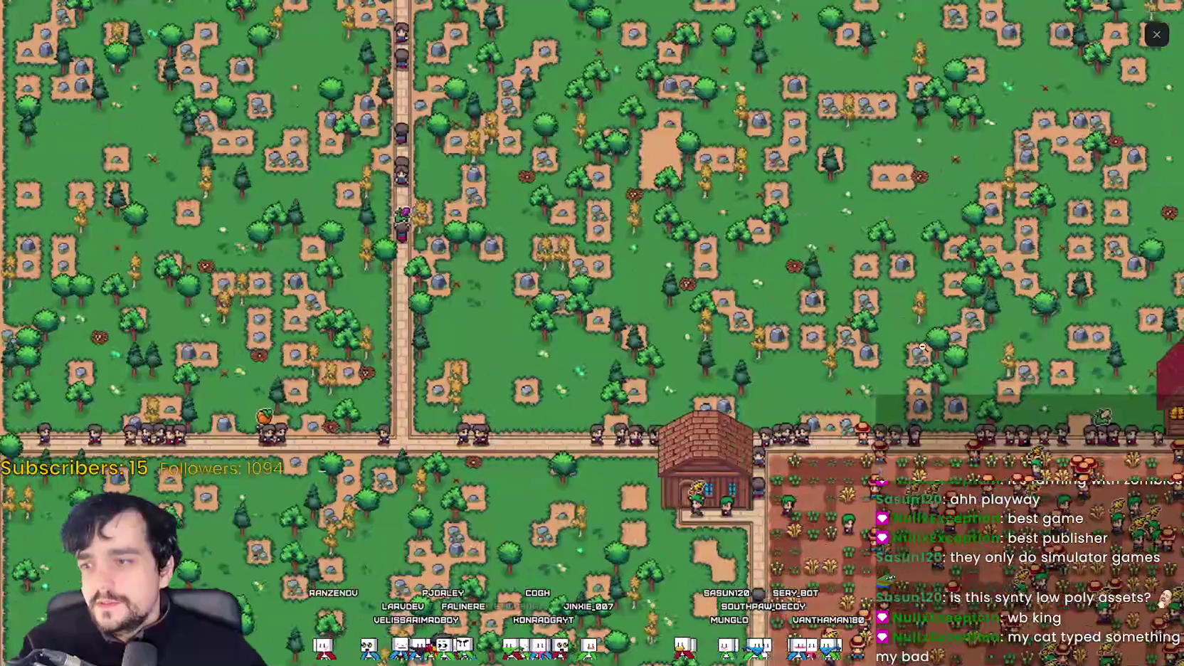
{"action": "key", "text": "w"}
{"action": "key", "text": "d"}
{"action": "key", "text": "d"}
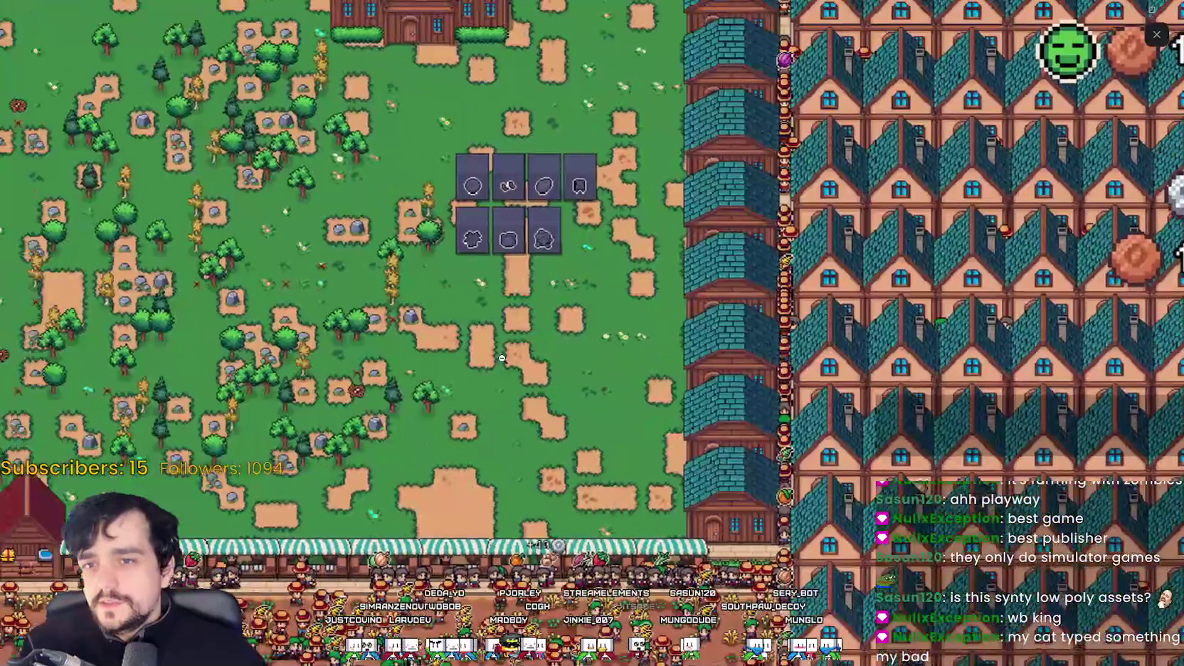
{"action": "key", "text": "s"}
{"action": "key", "text": "a"}
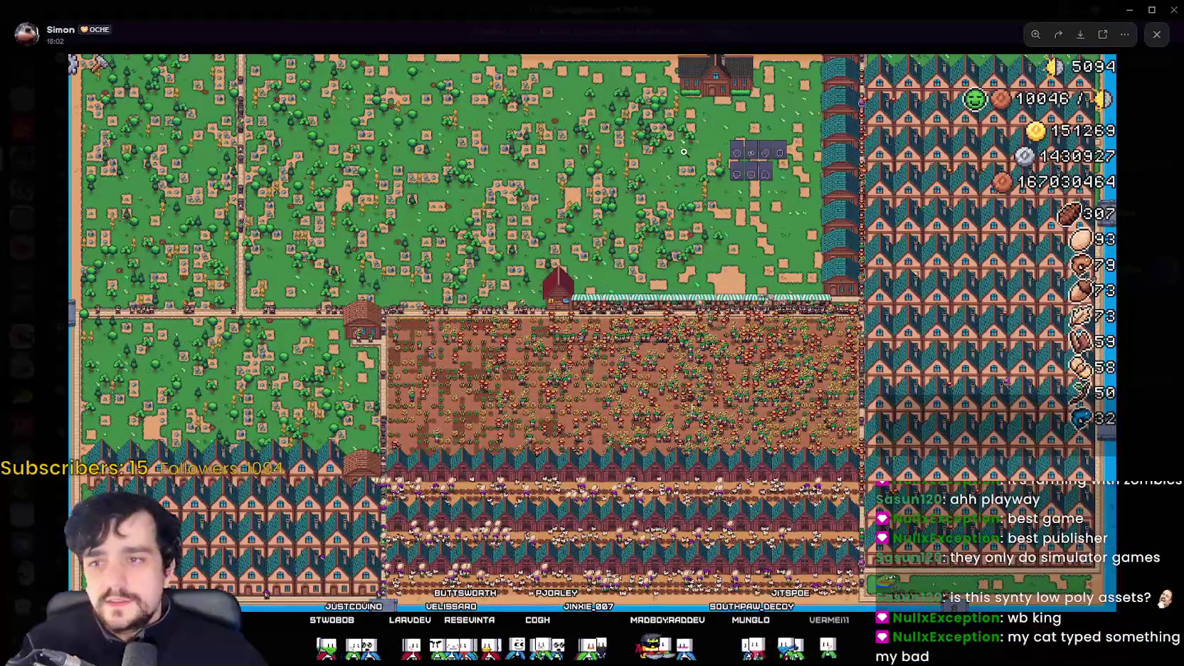
Step: Close the full-screen Discord viewer to return to the MR FARMBOY Steam page
{"action": "key", "text": "Escape"}
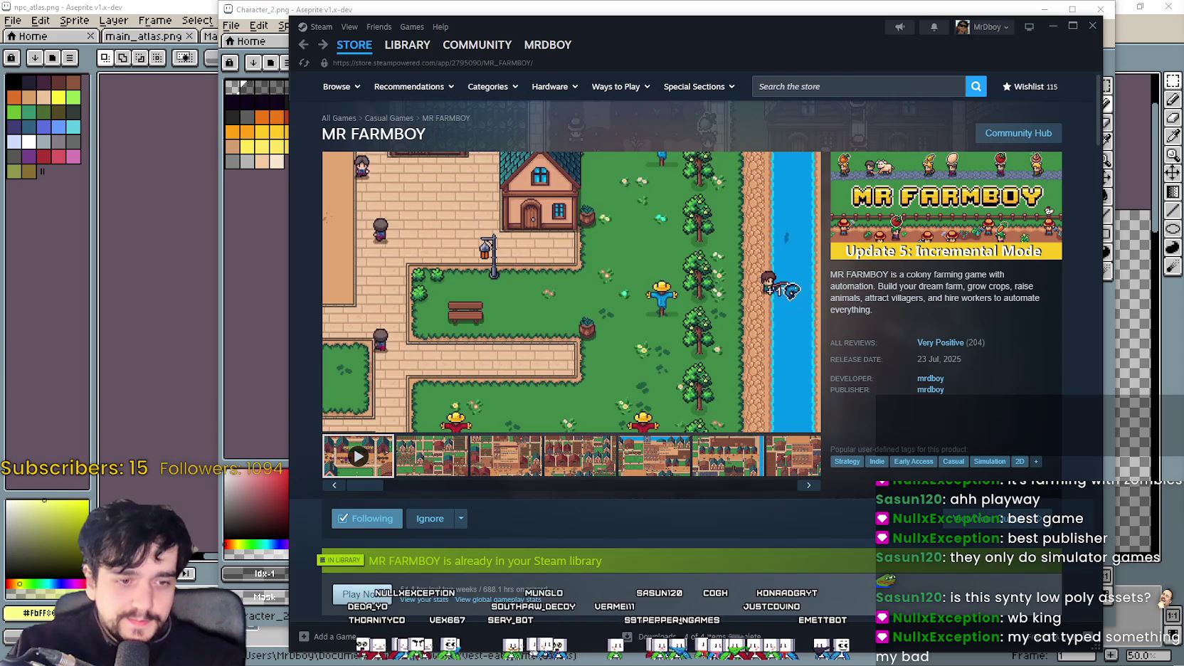
Step: Switch to the predictions notes, briefly scroll the Steam page, then return to Notepad
{"action": "key", "text": "alt+Tab"}
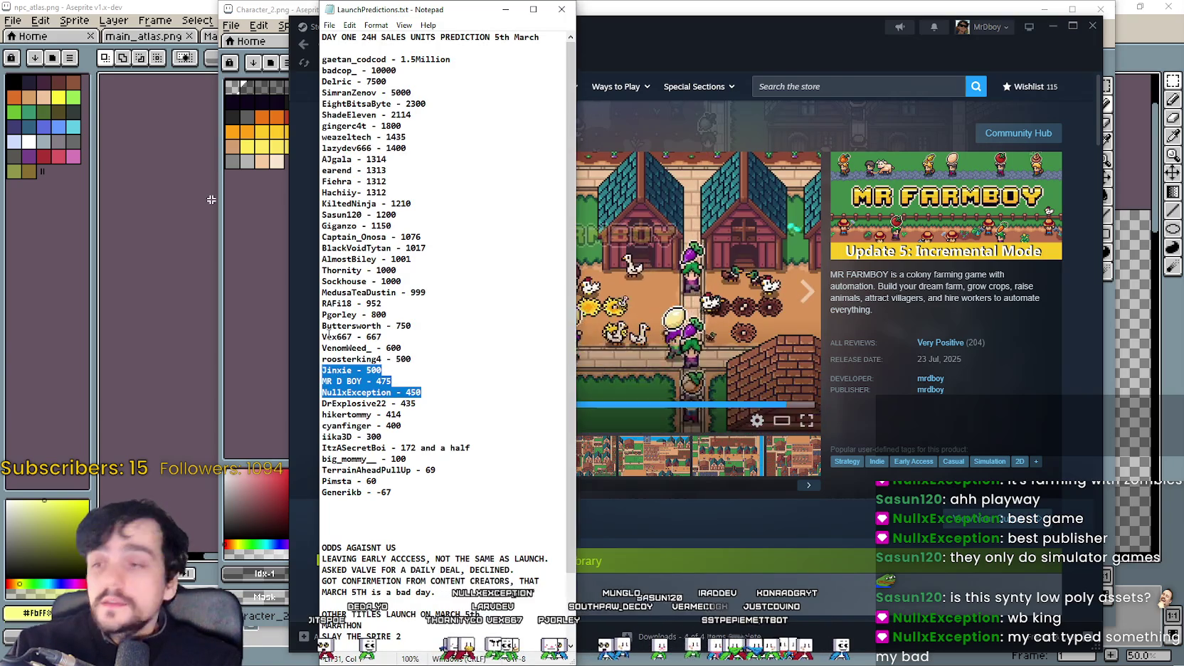
{"action": "left_click", "coordinate": [329, 335]}
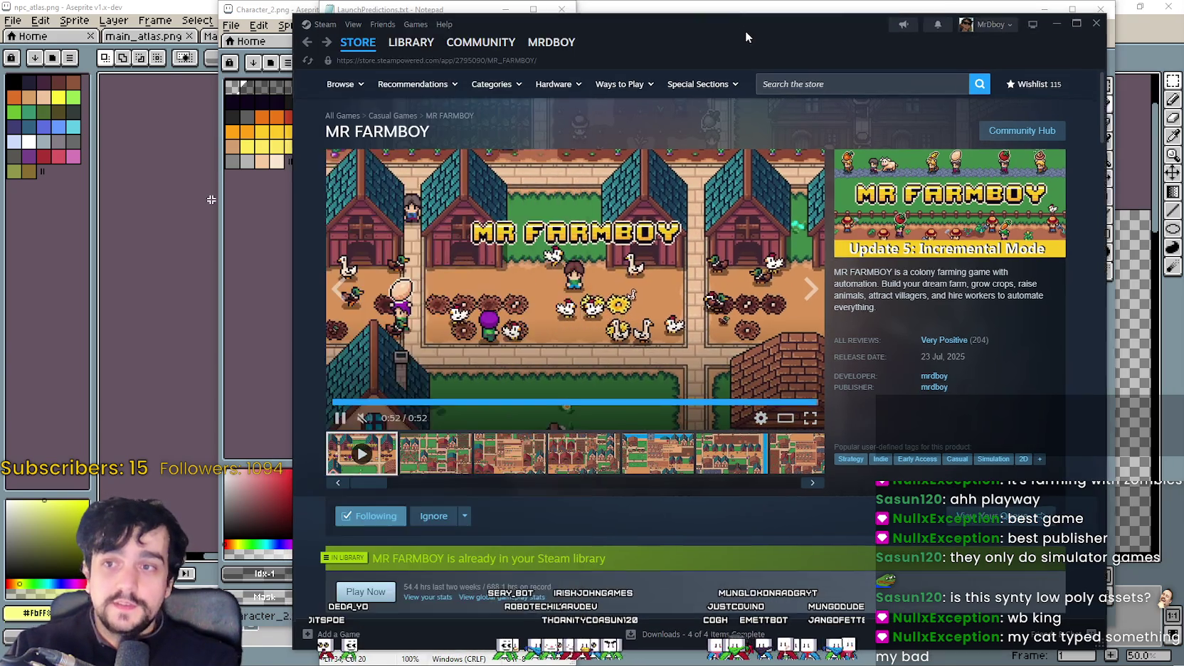
{"action": "left_click", "coordinate": [690, 345]}
{"action": "scroll", "coordinate": [676, 427], "scroll_direction": "down", "scroll_amount": 4}
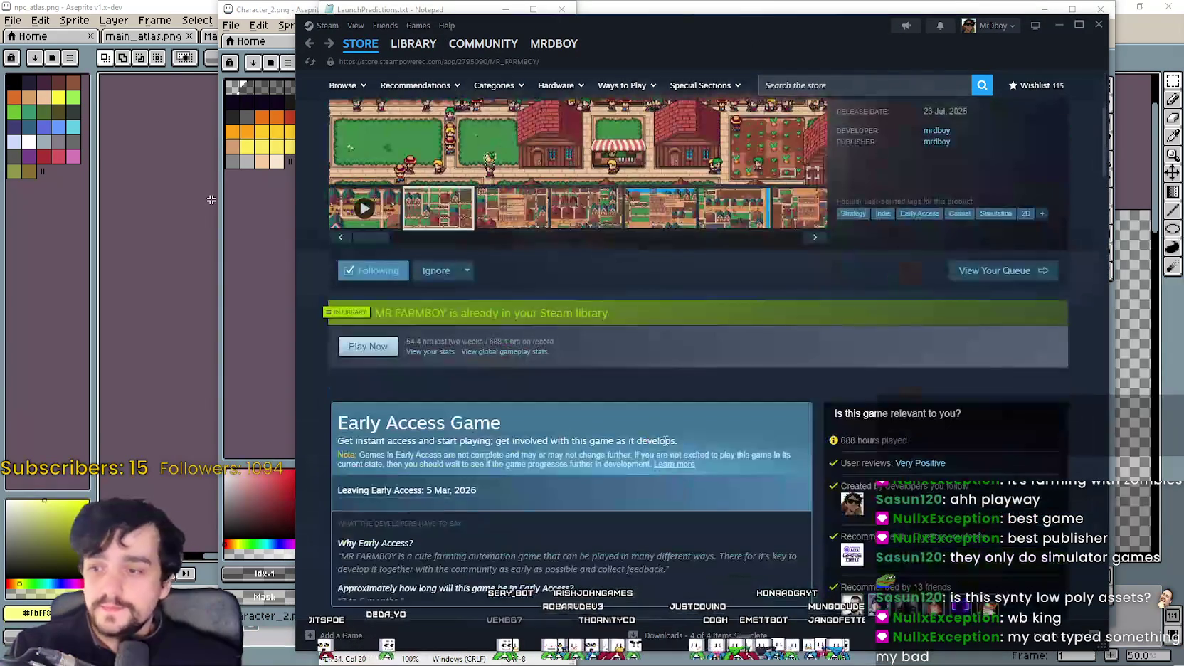
{"action": "scroll", "coordinate": [623, 404], "scroll_direction": "down", "scroll_amount": 2}
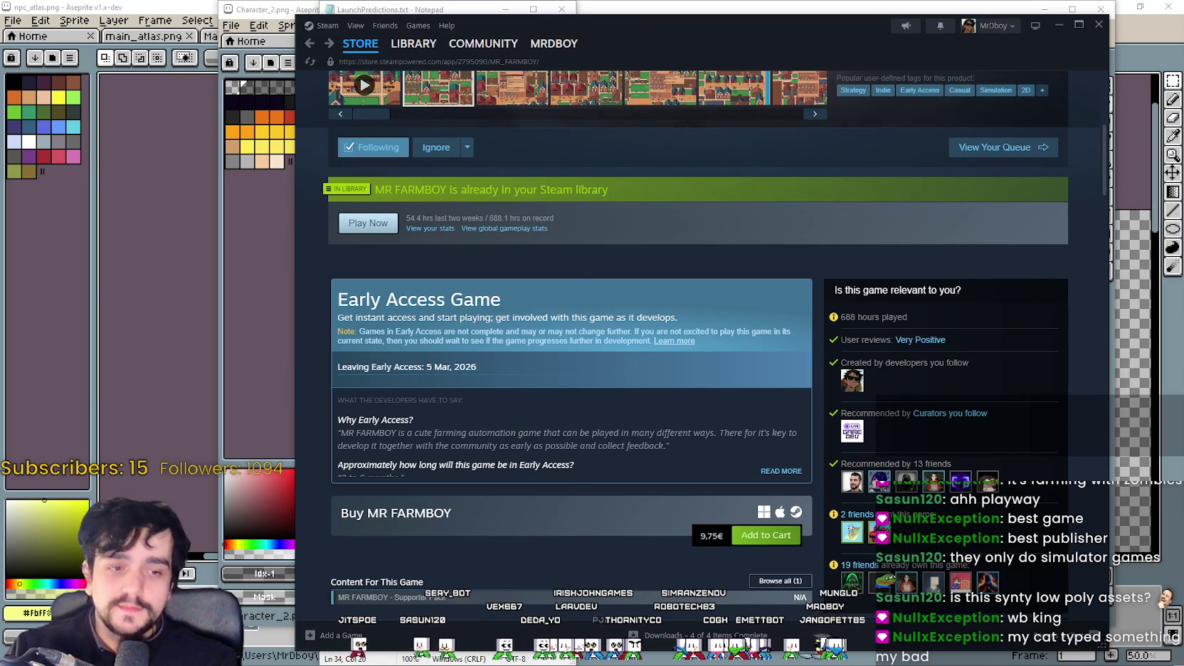
{"action": "key", "text": "alt+Tab"}
Step: Select every day-one prediction line in LaunchPredictions.txt, from the last line up to the first
{"action": "left_click", "coordinate": [436, 499]}
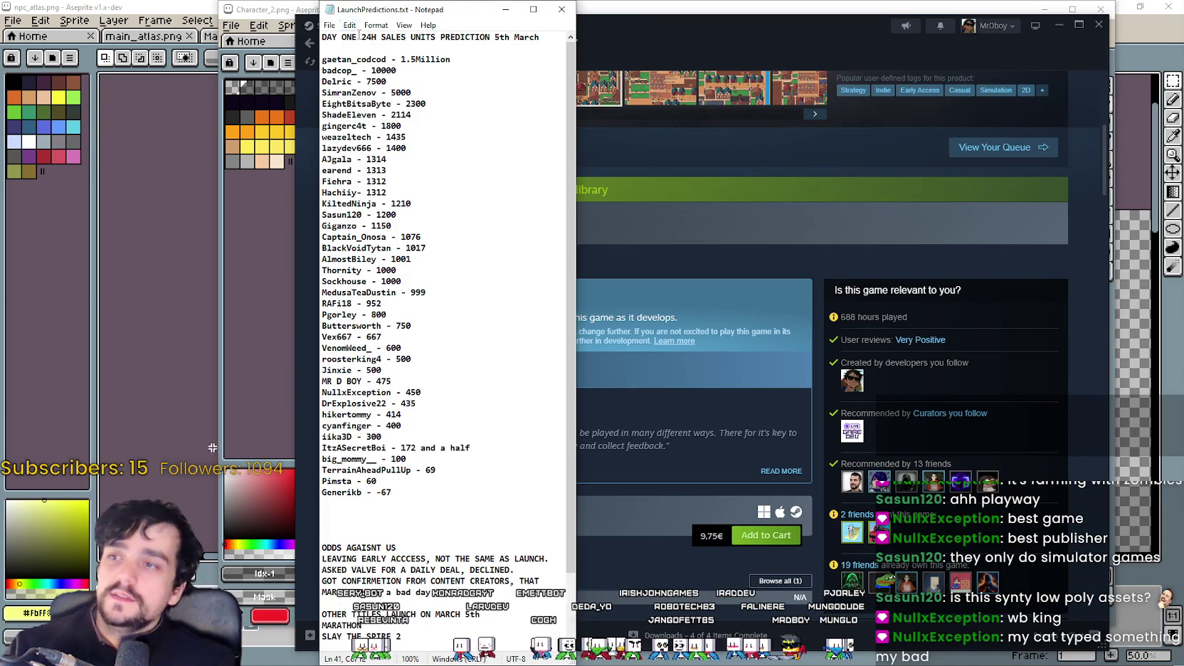
{"action": "mouse_move", "coordinate": [358, 37]}
{"action": "left_mouse_down"}
{"action": "mouse_move", "coordinate": [418, 38]}
{"action": "mouse_move", "coordinate": [340, 29]}
{"action": "mouse_move", "coordinate": [411, 37]}
{"action": "left_mouse_up"}
{"action": "left_click", "coordinate": [486, 86]}
{"action": "left_click_drag", "start_coordinate": [436, 498], "coordinate": [298, 50]}
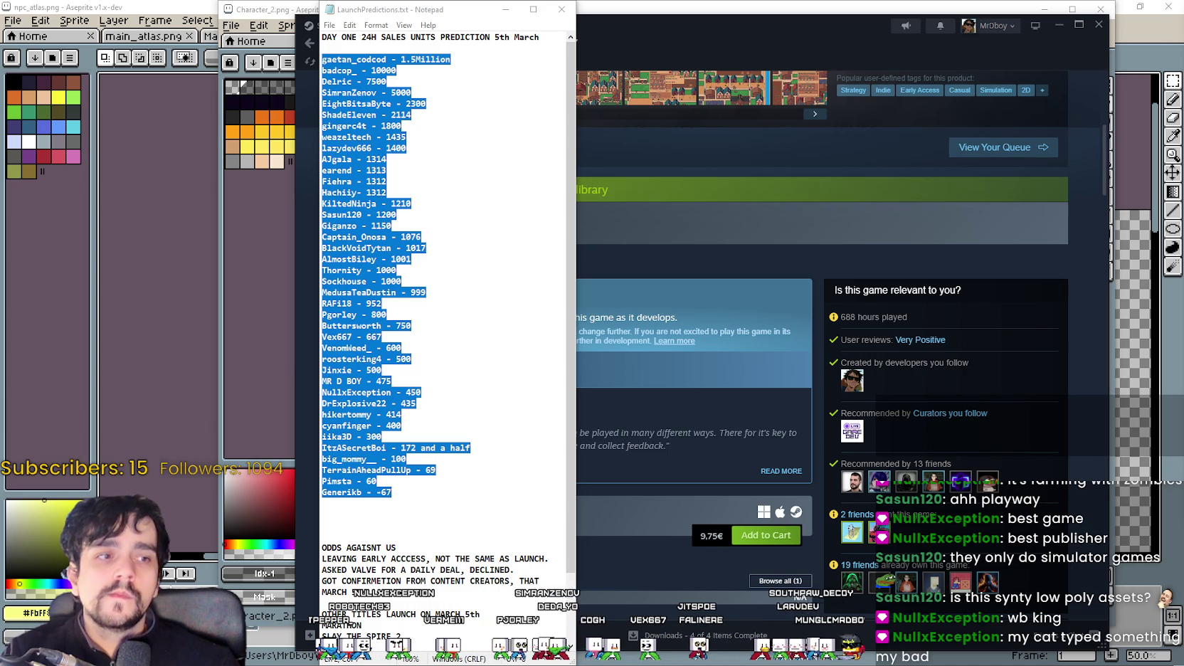
Step: Highlight the 600 and 500 prediction lines, then the 1000-unit prediction
{"action": "left_click", "coordinate": [498, 429]}
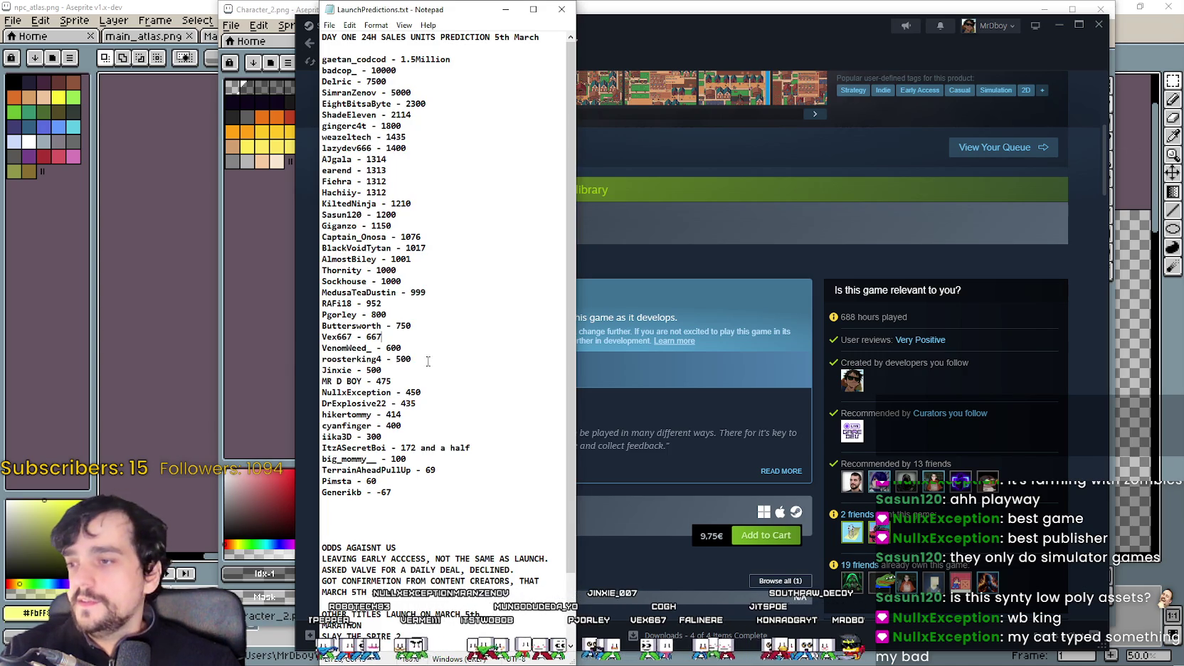
{"action": "mouse_move", "coordinate": [323, 348]}
{"action": "left_mouse_down"}
{"action": "mouse_move", "coordinate": [412, 359]}
{"action": "mouse_move", "coordinate": [323, 381]}
{"action": "left_mouse_up"}
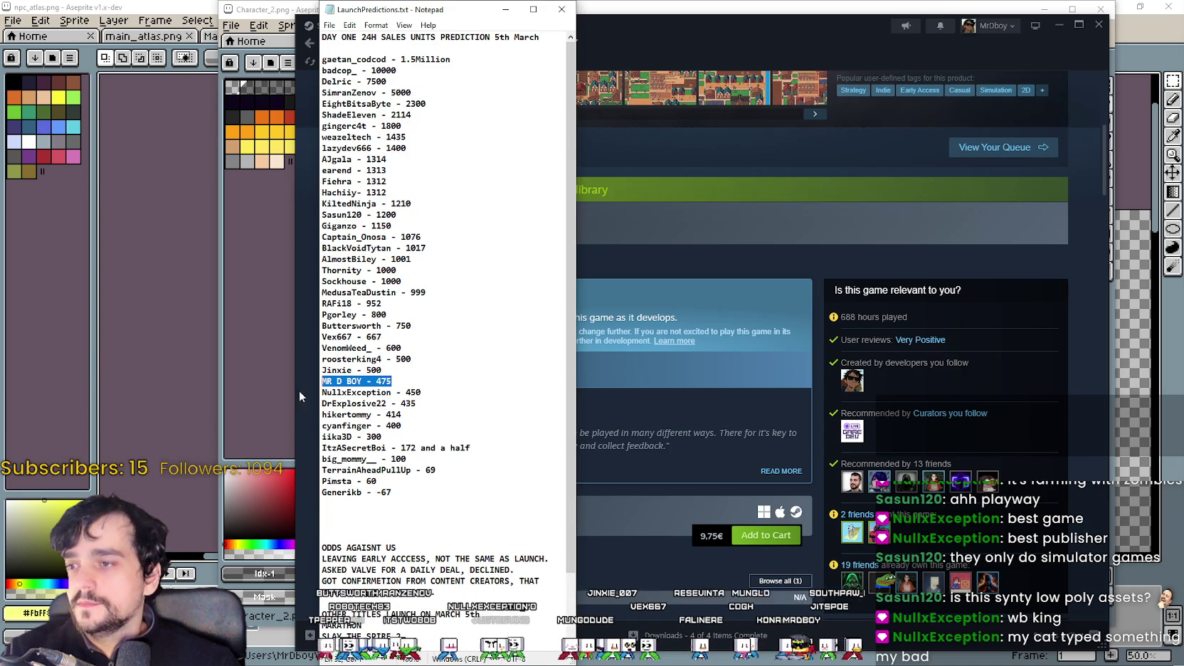
{"action": "left_click_drag", "start_coordinate": [396, 271], "coordinate": [322, 270]}
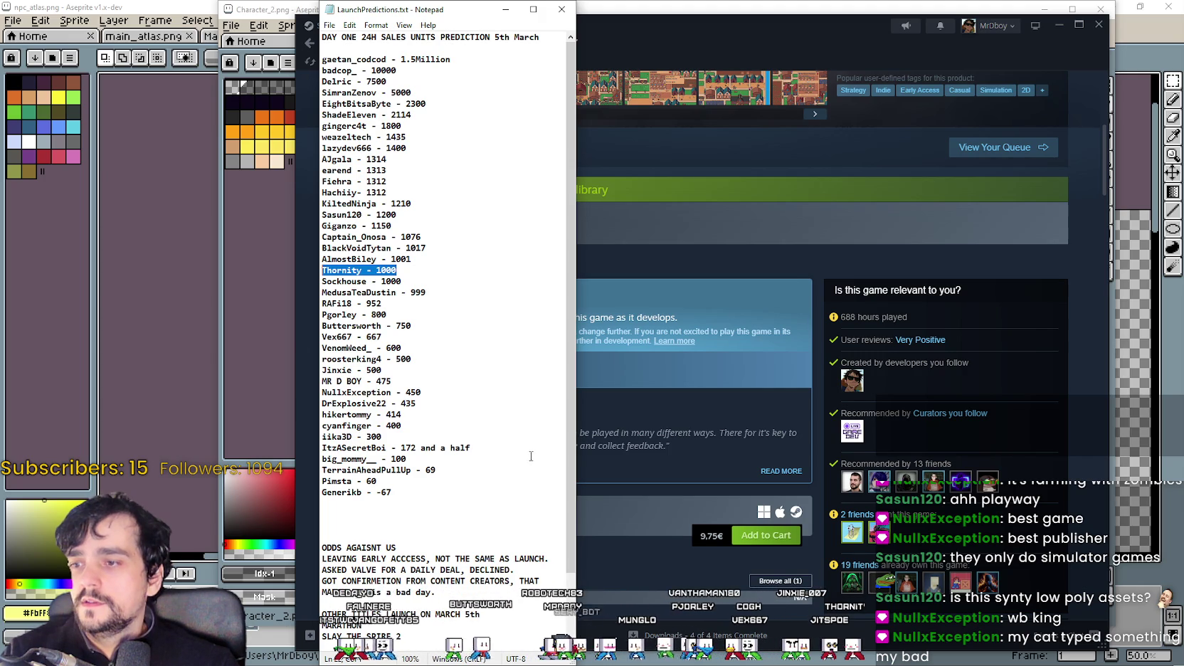
{"action": "left_click", "coordinate": [507, 468]}
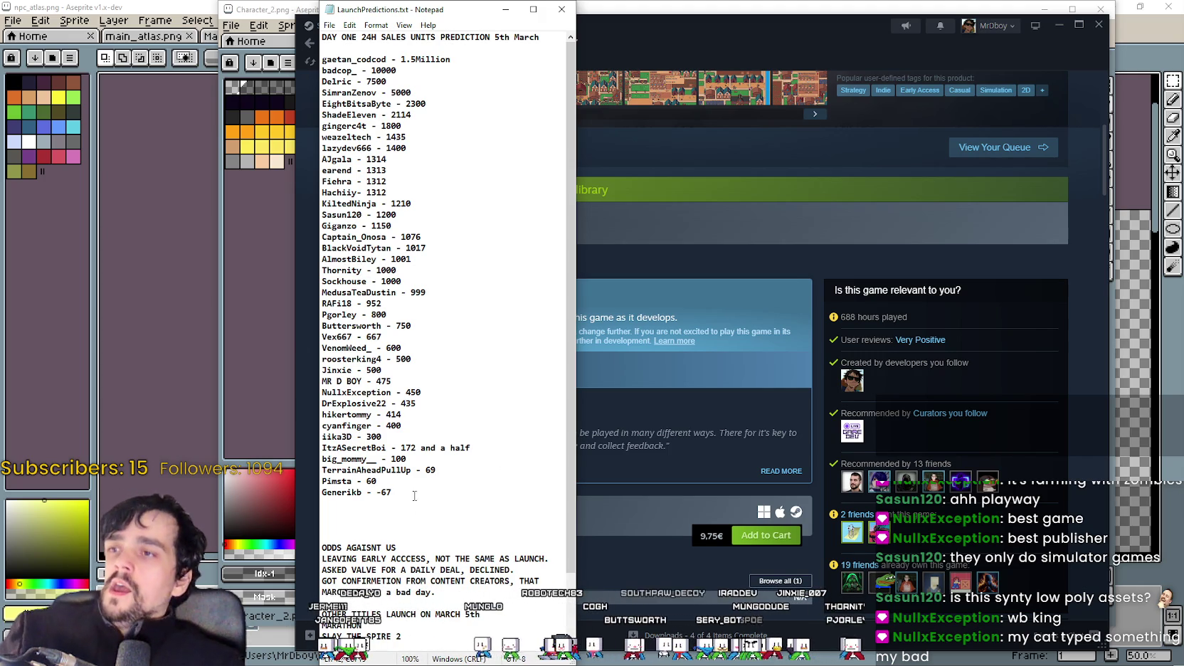
Step: Highlight the 5000-unit prediction, then minimize Notepad to reveal the store page
{"action": "left_click", "coordinate": [392, 493]}
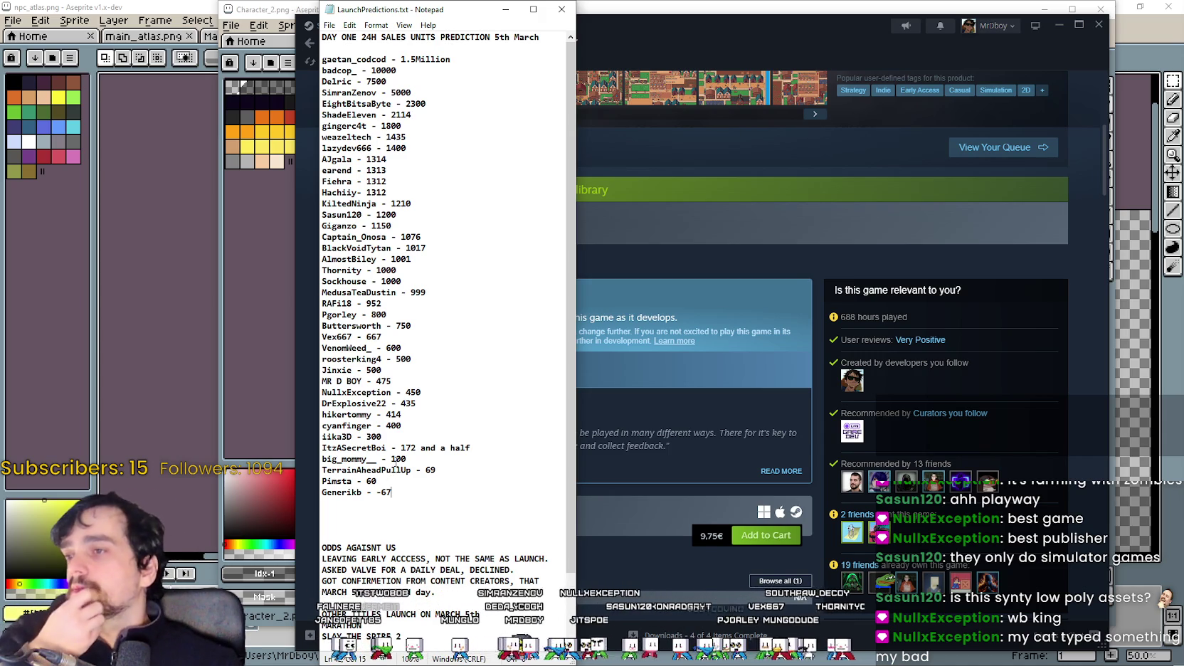
{"action": "left_click_drag", "start_coordinate": [412, 93], "coordinate": [220, 96]}
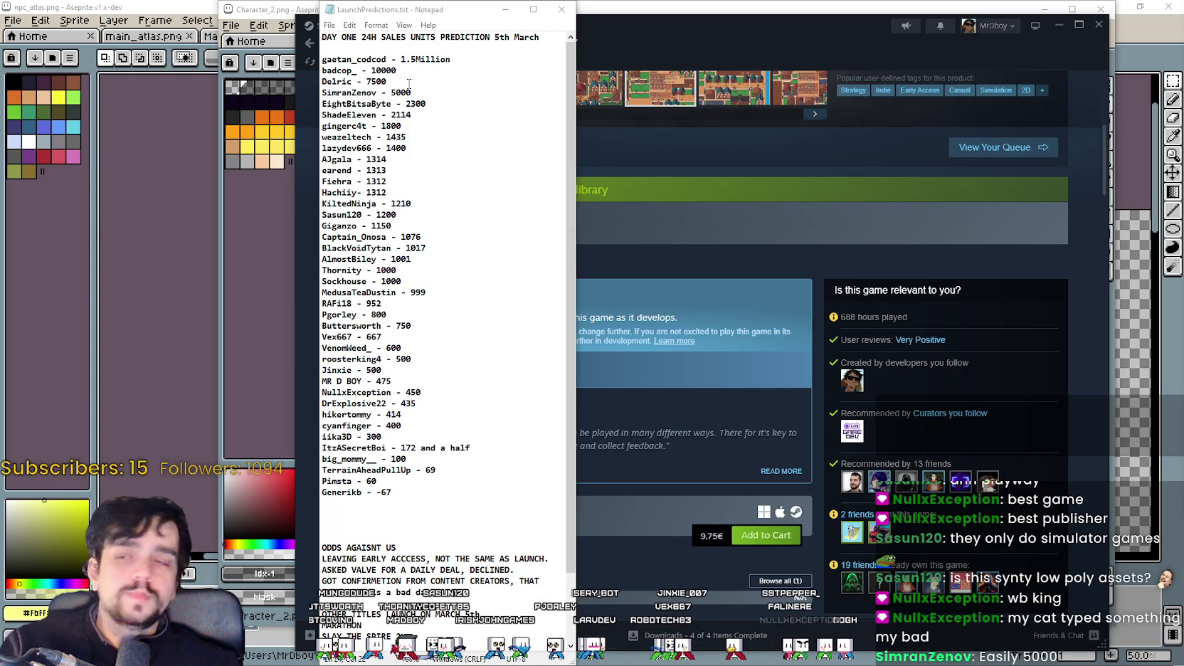
{"action": "left_click", "coordinate": [509, 11]}
{"action": "scroll", "coordinate": [620, 491], "scroll_direction": "up", "scroll_amount": 2}
Step: View the last and then the second MR FARMBOY store screenshots at large size
{"action": "scroll", "coordinate": [619, 484], "scroll_direction": "up", "scroll_amount": 3}
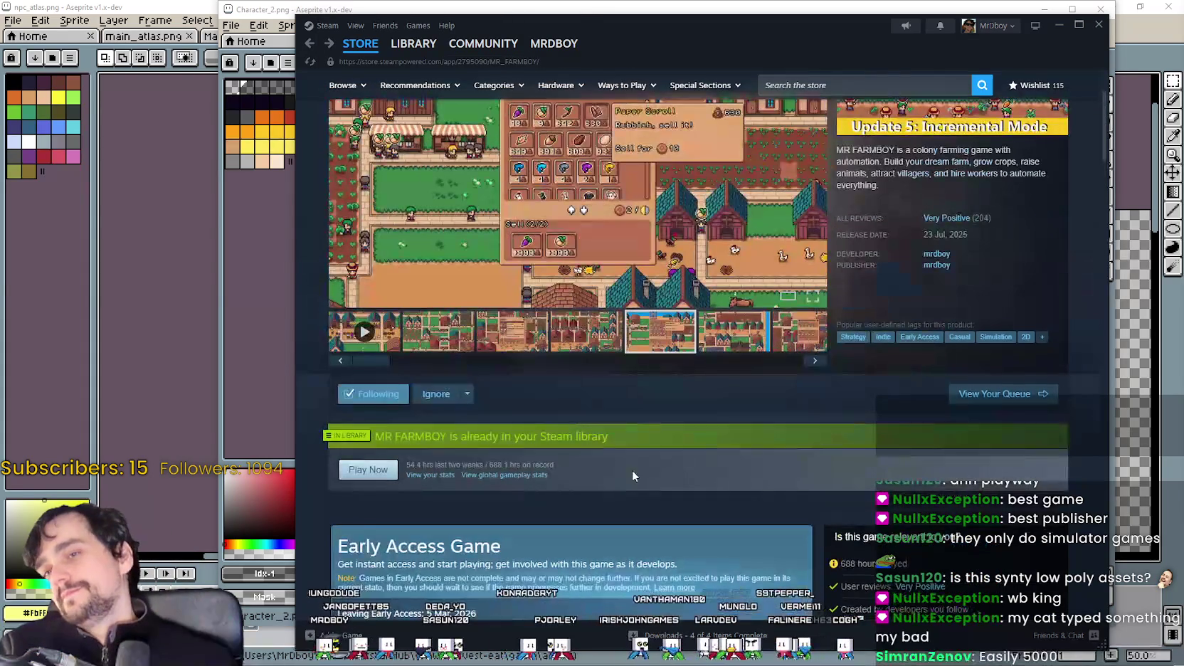
{"action": "left_click", "coordinate": [789, 343]}
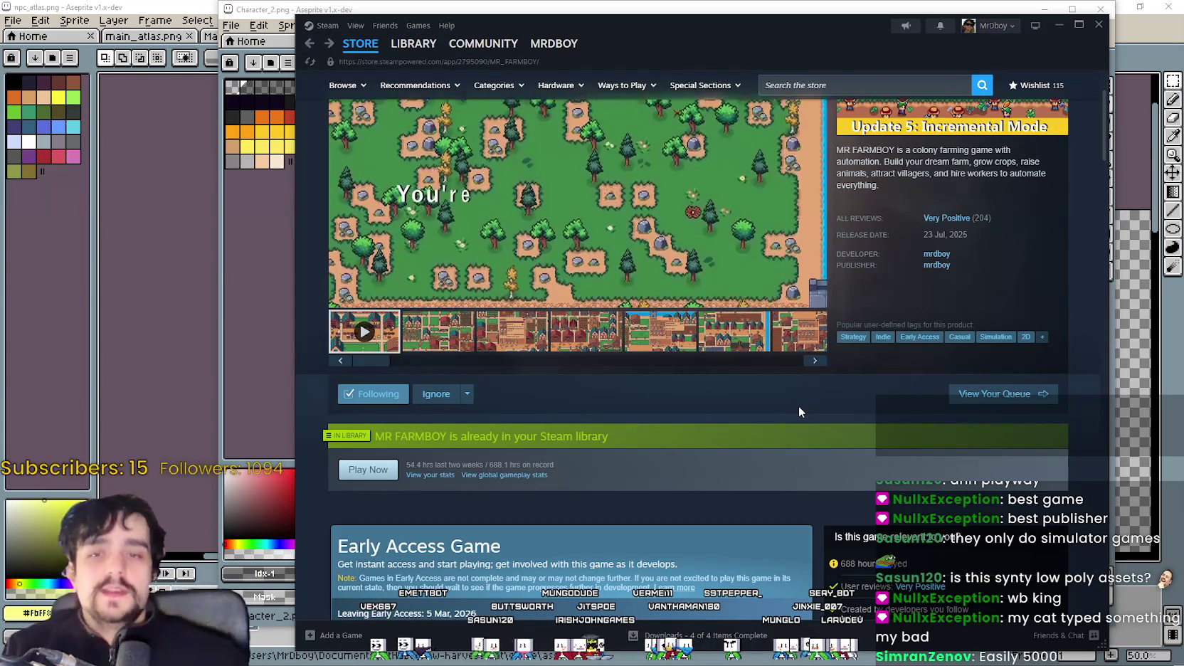
{"action": "left_click", "coordinate": [459, 340]}
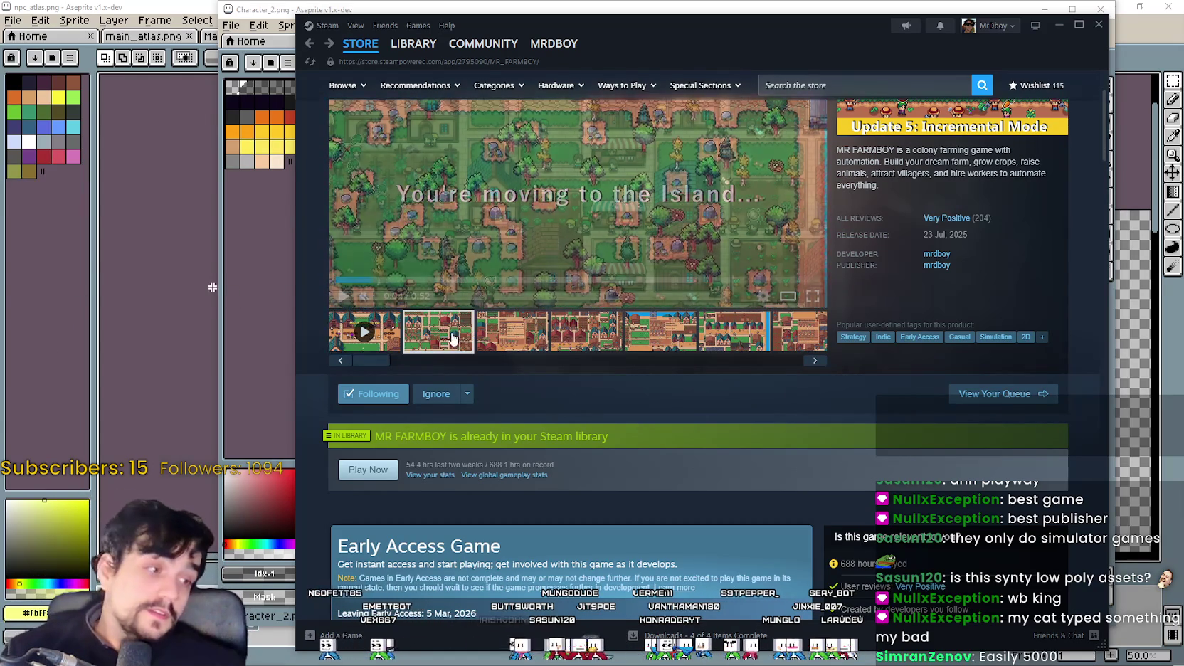
Step: In Character_2.png, marquee-select the block of straw-hat farmer walking frames
{"action": "left_click", "coordinate": [628, 4]}
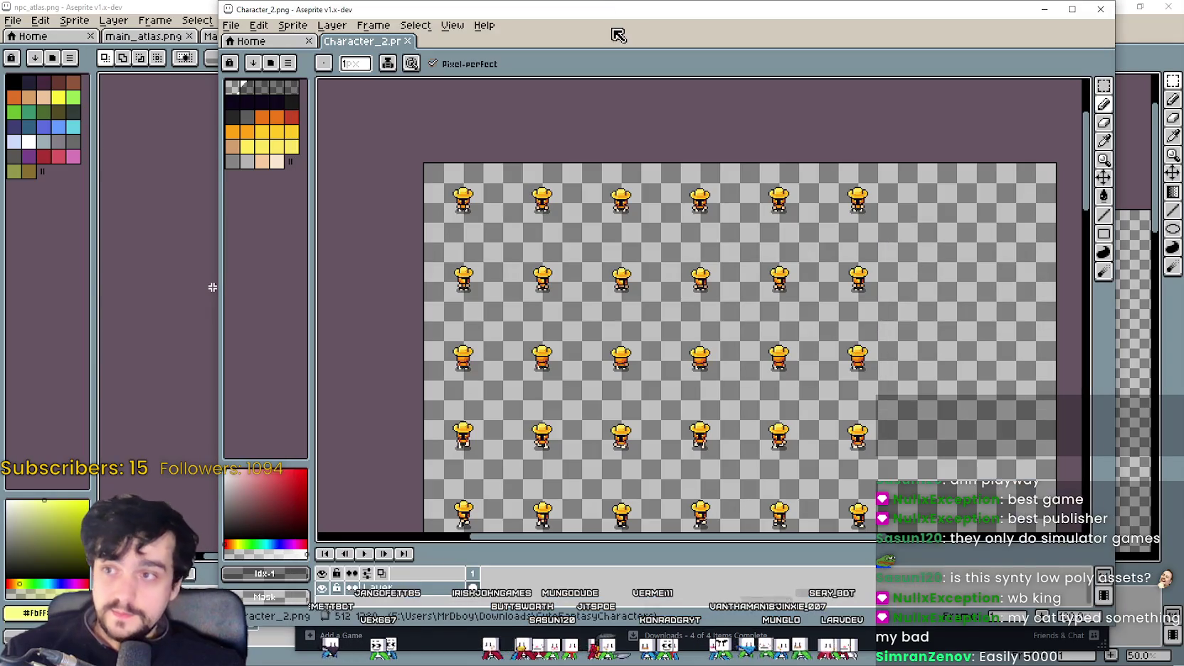
{"action": "scroll", "coordinate": [674, 200], "scroll_direction": "up", "scroll_amount": 2}
{"action": "left_click", "coordinate": [1104, 84]}
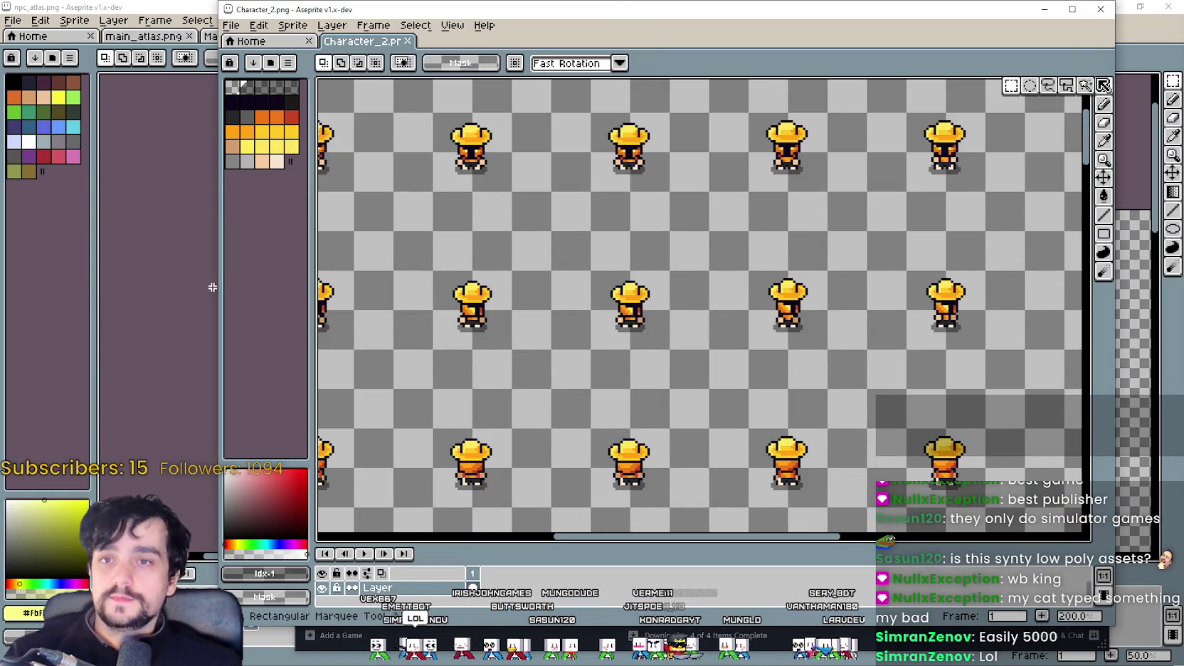
{"action": "scroll", "coordinate": [595, 214], "scroll_direction": "down", "scroll_amount": 1}
{"action": "scroll", "coordinate": [595, 214], "scroll_direction": "down", "scroll_amount": 1}
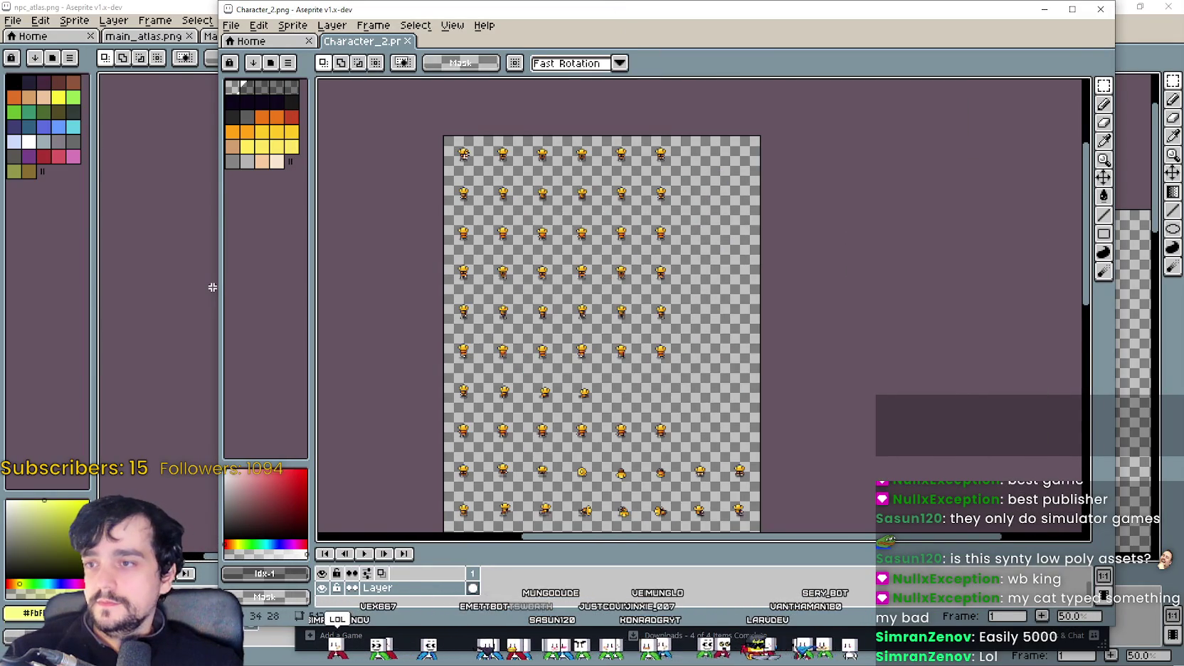
{"action": "left_click_drag", "start_coordinate": [464, 153], "coordinate": [558, 242]}
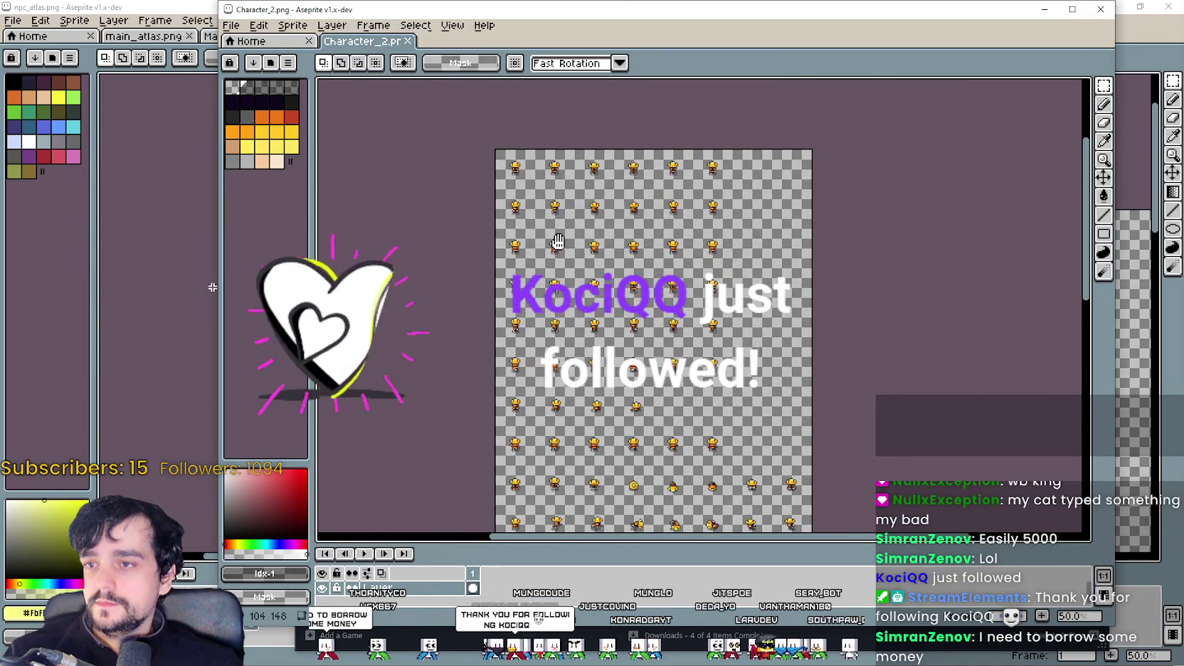
{"action": "left_click_drag", "start_coordinate": [492, 148], "coordinate": [748, 318]}
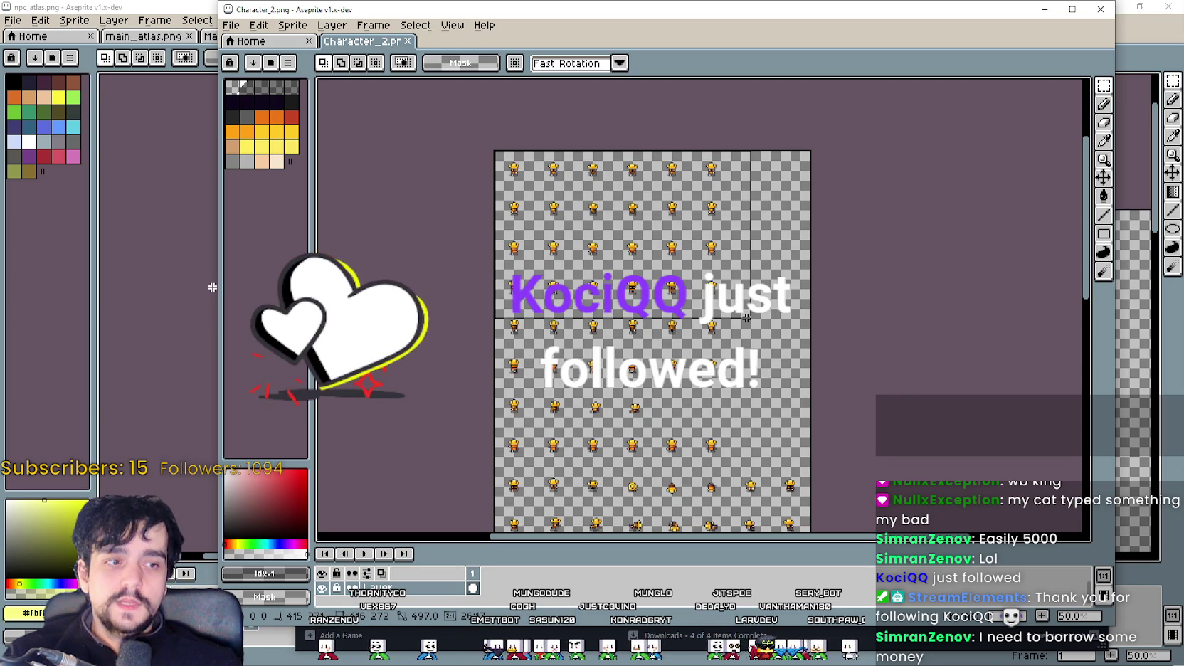
Step: Copy the farmer frames and bring up the top of the npc_atlas sheet
{"action": "scroll", "coordinate": [713, 293], "scroll_direction": "up", "scroll_amount": 1}
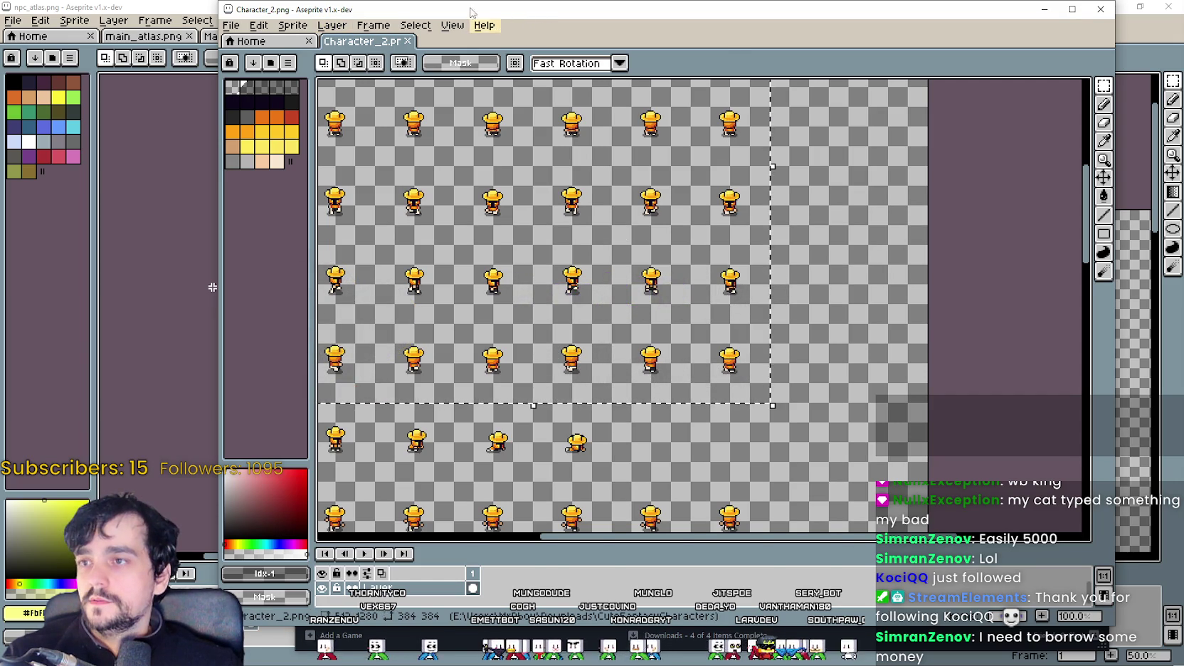
{"action": "key", "text": "alt+Tab"}
{"action": "scroll", "coordinate": [512, 449], "scroll_direction": "up", "scroll_amount": 1}
{"action": "mouse_move", "coordinate": [656, 279]}
{"action": "left_mouse_down"}
{"action": "mouse_move", "coordinate": [530, 279]}
{"action": "mouse_move", "coordinate": [530, 425]}
{"action": "left_mouse_up"}
Step: Paste the farmer frames into npc_atlas, move them to the top rows, and commit
{"action": "key", "text": "ctrl+v"}
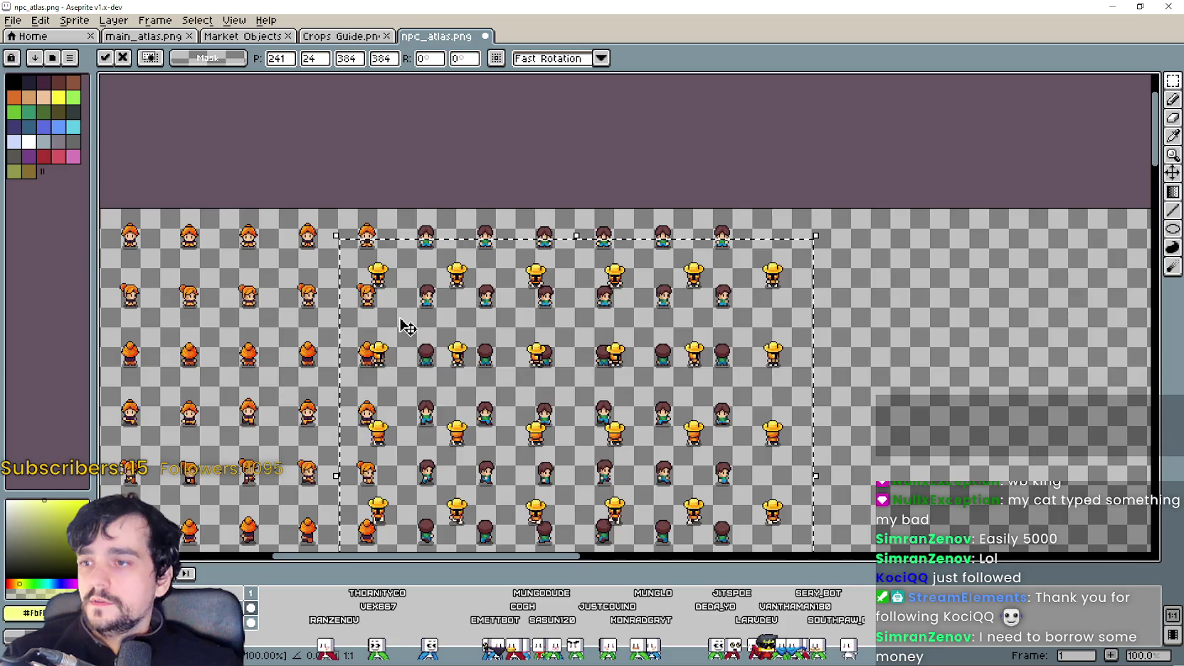
{"action": "scroll", "coordinate": [405, 326], "scroll_direction": "up", "scroll_amount": 1}
{"action": "left_click_drag", "start_coordinate": [377, 251], "coordinate": [489, 207]}
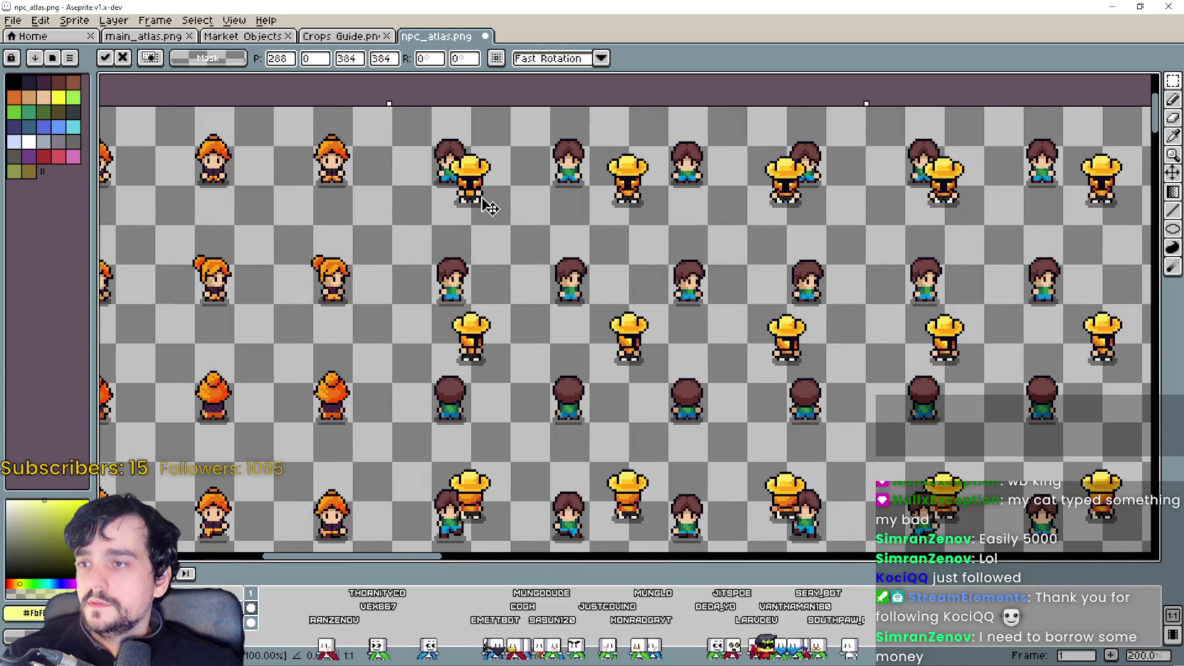
{"action": "scroll", "coordinate": [524, 271], "scroll_direction": "down", "scroll_amount": 2}
{"action": "scroll", "coordinate": [510, 243], "scroll_direction": "up", "scroll_amount": 1}
{"action": "scroll", "coordinate": [661, 383], "scroll_direction": "down", "scroll_amount": 2}
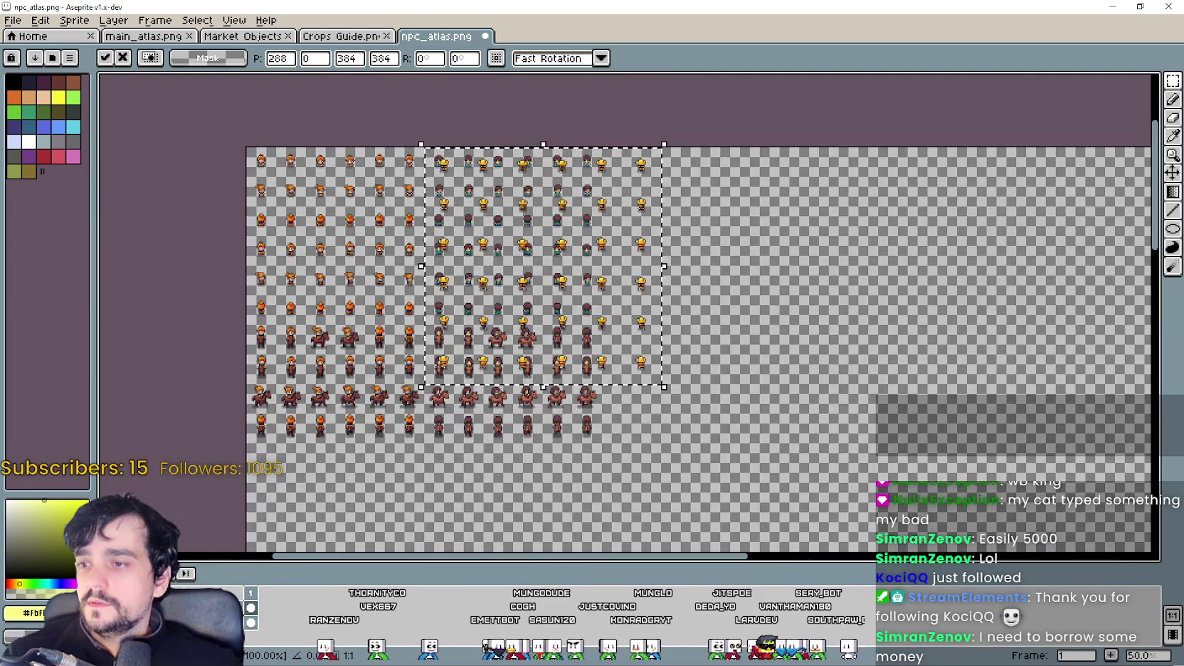
{"action": "scroll", "coordinate": [335, 157], "scroll_direction": "up", "scroll_amount": 2}
{"action": "key", "text": "Return"}
Step: Shift the first two farmer sprites left into their grid cells
{"action": "scroll", "coordinate": [461, 332], "scroll_direction": "up", "scroll_amount": 1}
{"action": "scroll", "coordinate": [461, 333], "scroll_direction": "up", "scroll_amount": 1}
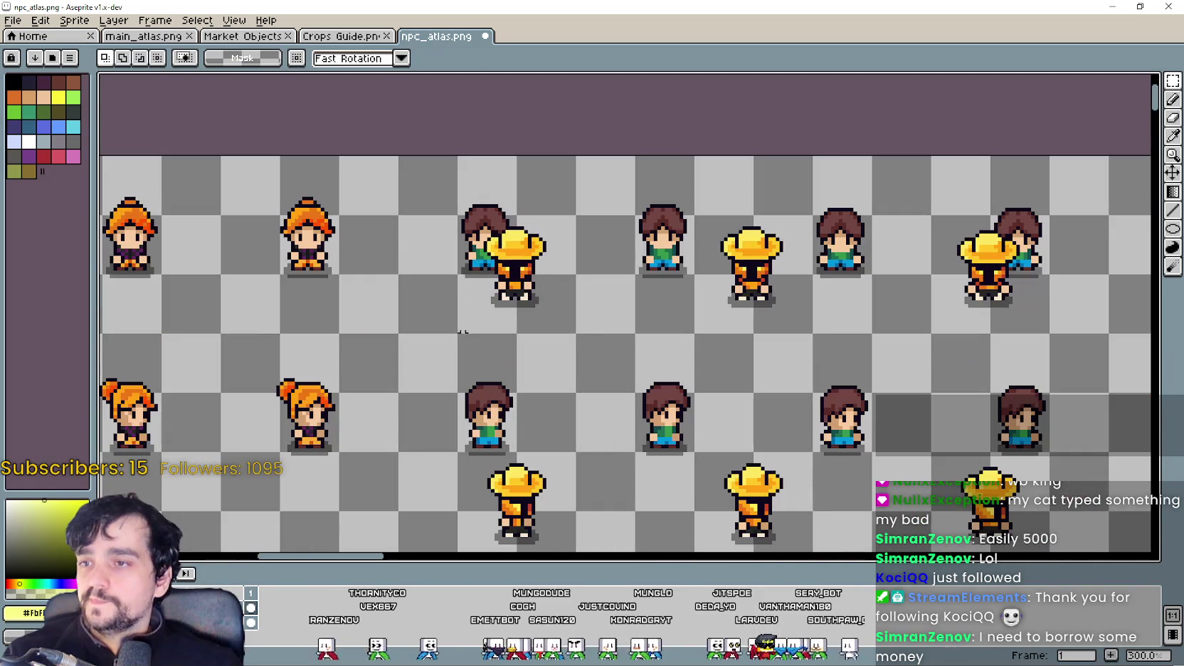
{"action": "scroll", "coordinate": [552, 256], "scroll_direction": "up", "scroll_amount": 1}
{"action": "mouse_move", "coordinate": [536, 283]}
{"action": "left_mouse_down"}
{"action": "mouse_move", "coordinate": [488, 278]}
{"action": "mouse_move", "coordinate": [520, 290]}
{"action": "left_mouse_up"}
{"action": "scroll", "coordinate": [510, 285], "scroll_direction": "up", "scroll_amount": 2}
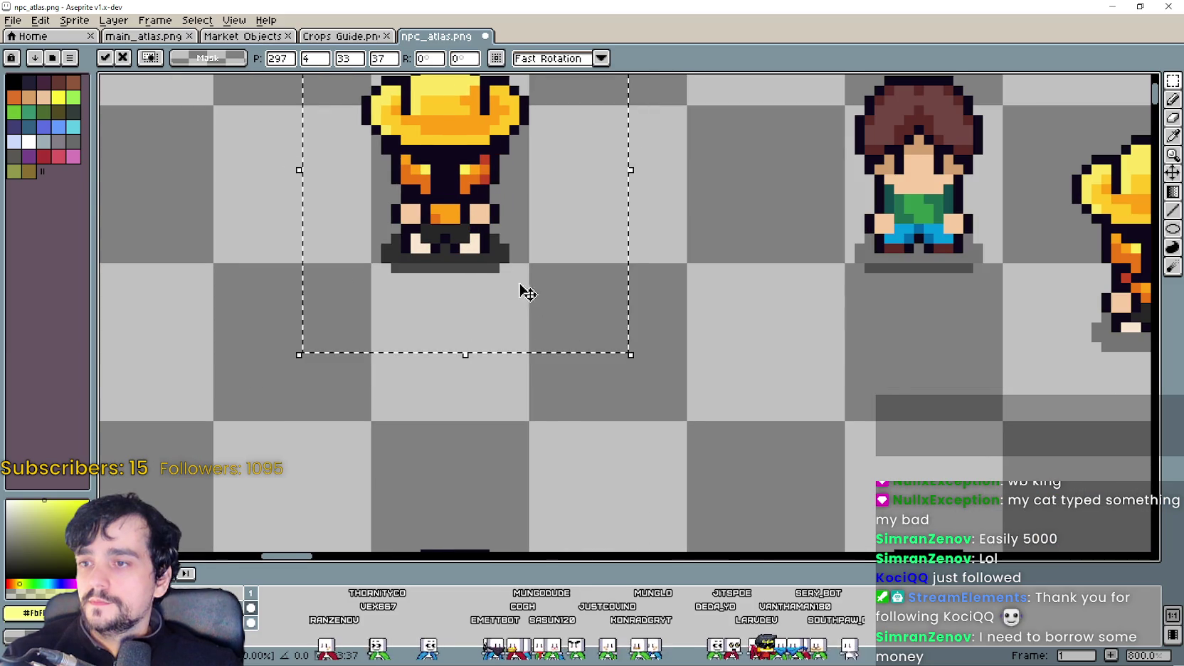
{"action": "scroll", "coordinate": [521, 290], "scroll_direction": "down", "scroll_amount": 3}
{"action": "key", "text": "Return"}
{"action": "mouse_move", "coordinate": [712, 341]}
{"action": "left_mouse_down"}
{"action": "mouse_move", "coordinate": [592, 299]}
{"action": "mouse_move", "coordinate": [600, 334]}
{"action": "left_mouse_up"}
{"action": "scroll", "coordinate": [592, 299], "scroll_direction": "up", "scroll_amount": 2}
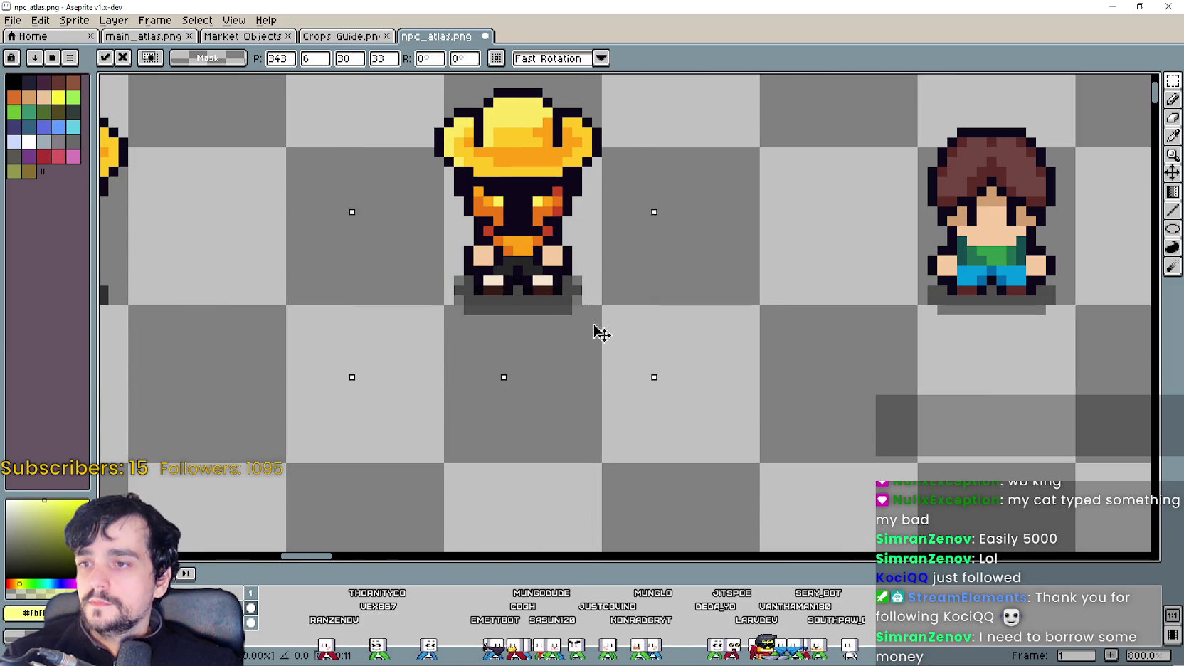
{"action": "scroll", "coordinate": [601, 329], "scroll_direction": "down", "scroll_amount": 3}
{"action": "scroll", "coordinate": [588, 322], "scroll_direction": "down", "scroll_amount": 1}
{"action": "left_click", "coordinate": [588, 322]}
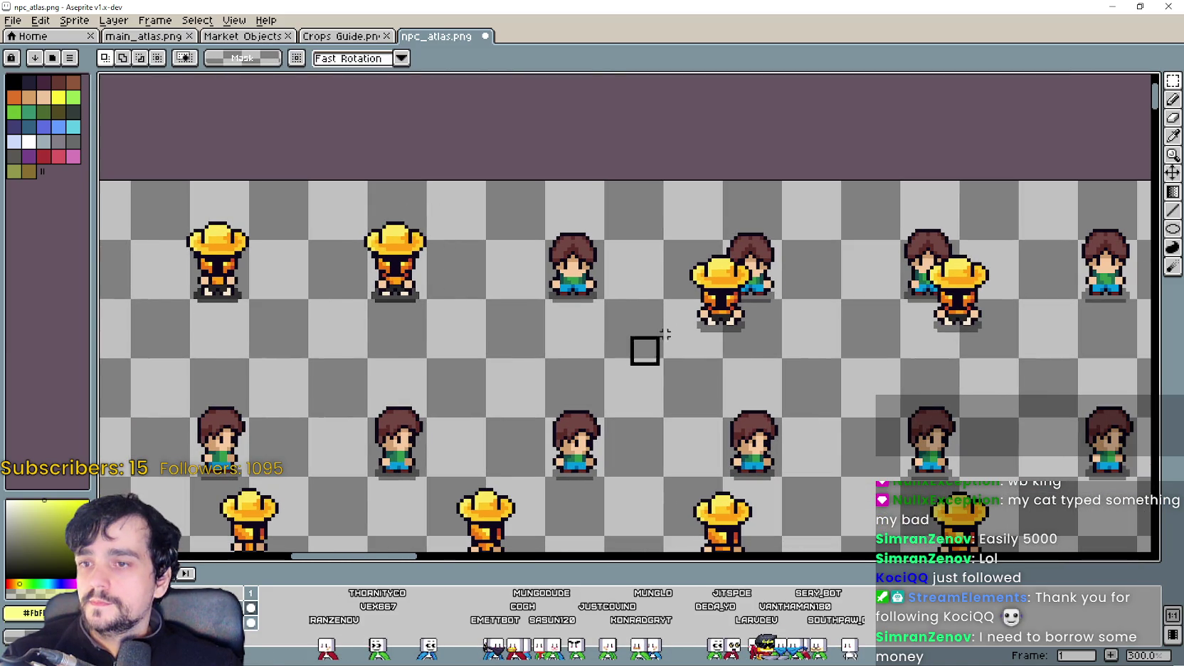
Step: Move the next farmer sprite left, and move the one overlapping the brown-haired boy into the empty cell
{"action": "mouse_move", "coordinate": [772, 302]}
{"action": "left_mouse_down"}
{"action": "mouse_move", "coordinate": [592, 317]}
{"action": "mouse_move", "coordinate": [588, 301]}
{"action": "left_mouse_up"}
{"action": "scroll", "coordinate": [619, 291], "scroll_direction": "up", "scroll_amount": 3}
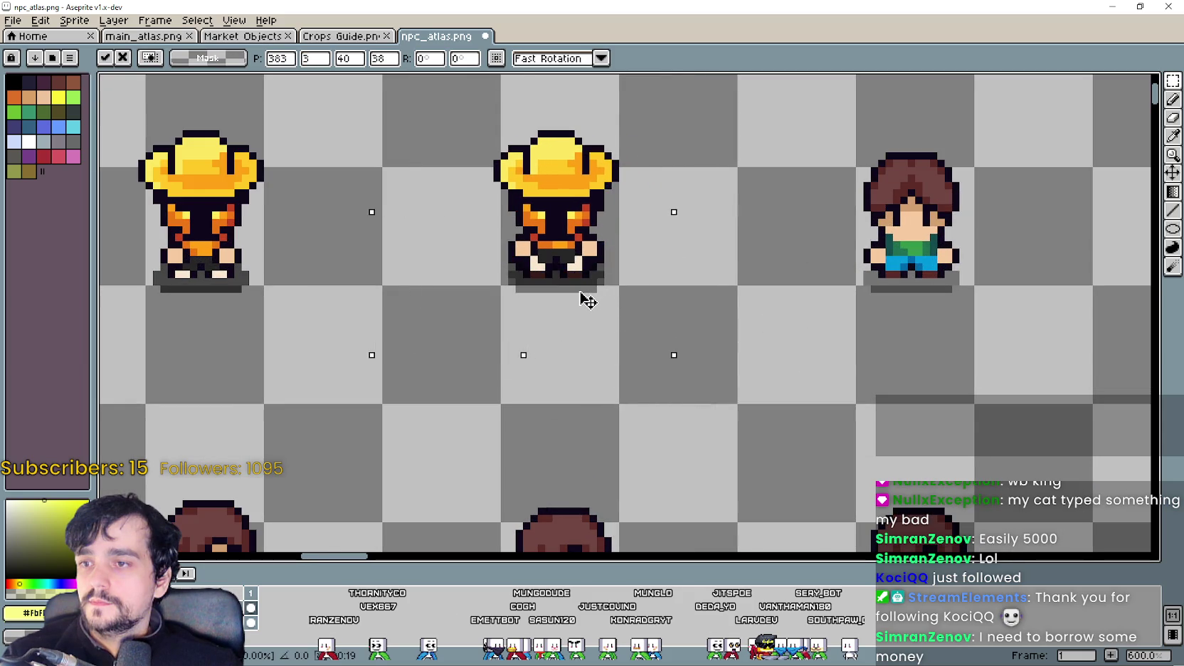
{"action": "scroll", "coordinate": [583, 302], "scroll_direction": "down", "scroll_amount": 3}
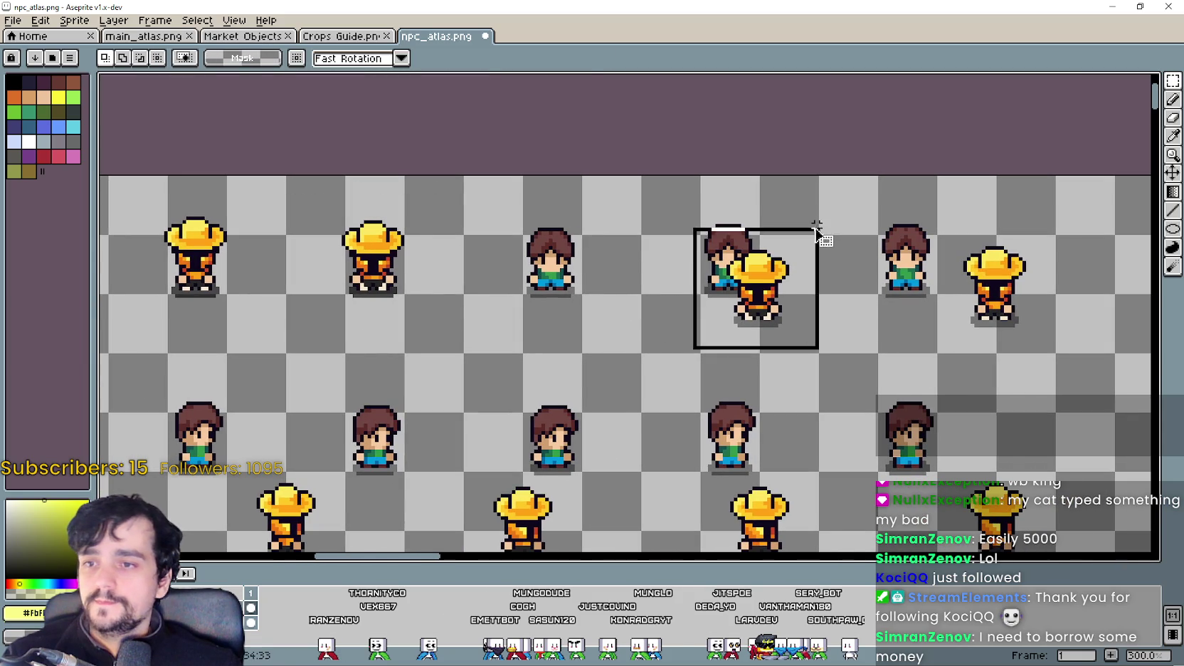
{"action": "mouse_move", "coordinate": [765, 314]}
{"action": "left_mouse_down"}
{"action": "mouse_move", "coordinate": [556, 302]}
{"action": "mouse_move", "coordinate": [890, 284]}
{"action": "left_mouse_up"}
{"action": "scroll", "coordinate": [556, 302], "scroll_direction": "up", "scroll_amount": 3}
{"action": "scroll", "coordinate": [567, 300], "scroll_direction": "down", "scroll_amount": 3}
{"action": "key", "text": "Return"}
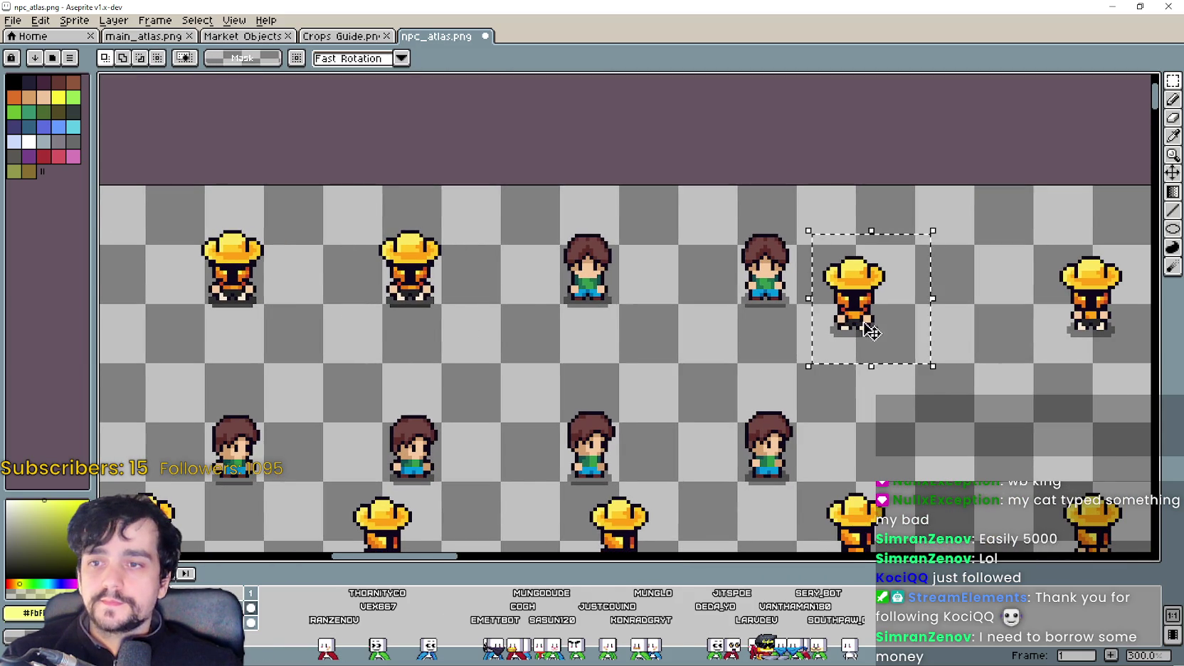
{"action": "scroll", "coordinate": [870, 331], "scroll_direction": "up", "scroll_amount": 1}
{"action": "mouse_move", "coordinate": [871, 331]}
{"action": "left_mouse_down"}
{"action": "mouse_move", "coordinate": [634, 304]}
{"action": "mouse_move", "coordinate": [516, 309]}
{"action": "left_mouse_up"}
{"action": "scroll", "coordinate": [515, 309], "scroll_direction": "up", "scroll_amount": 5}
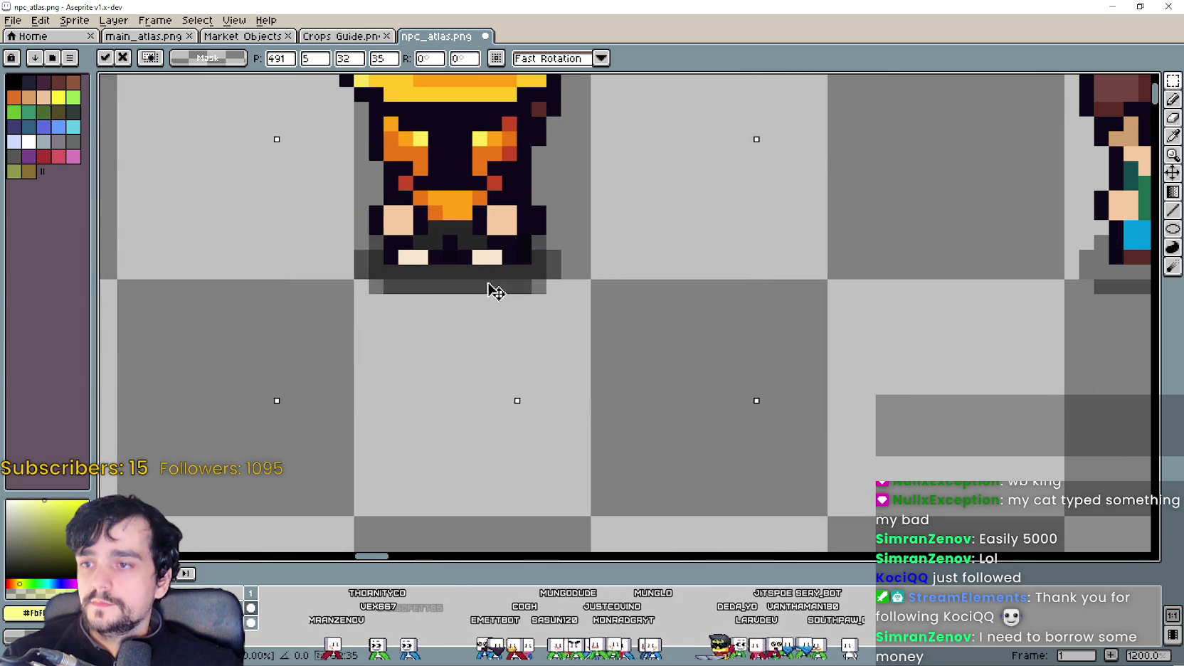
{"action": "scroll", "coordinate": [496, 292], "scroll_direction": "down", "scroll_amount": 2}
{"action": "scroll", "coordinate": [948, 338], "scroll_direction": "down", "scroll_amount": 2}
Step: Select the rightmost farmer sprite in the row and move it further left into its cell
{"action": "mouse_move", "coordinate": [947, 338]}
{"action": "left_mouse_down"}
{"action": "mouse_move", "coordinate": [733, 338]}
{"action": "mouse_move", "coordinate": [904, 233]}
{"action": "left_mouse_up"}
{"action": "scroll", "coordinate": [771, 356], "scroll_direction": "down", "scroll_amount": 1}
{"action": "left_click_drag", "start_coordinate": [811, 346], "coordinate": [549, 311]}
{"action": "scroll", "coordinate": [549, 312], "scroll_direction": "up", "scroll_amount": 3}
{"action": "mouse_move", "coordinate": [567, 272]}
{"action": "left_mouse_down"}
{"action": "mouse_move", "coordinate": [493, 293]}
{"action": "mouse_move", "coordinate": [491, 277]}
{"action": "left_mouse_up"}
{"action": "scroll", "coordinate": [476, 311], "scroll_direction": "down", "scroll_amount": 2}
{"action": "scroll", "coordinate": [476, 312], "scroll_direction": "down", "scroll_amount": 3}
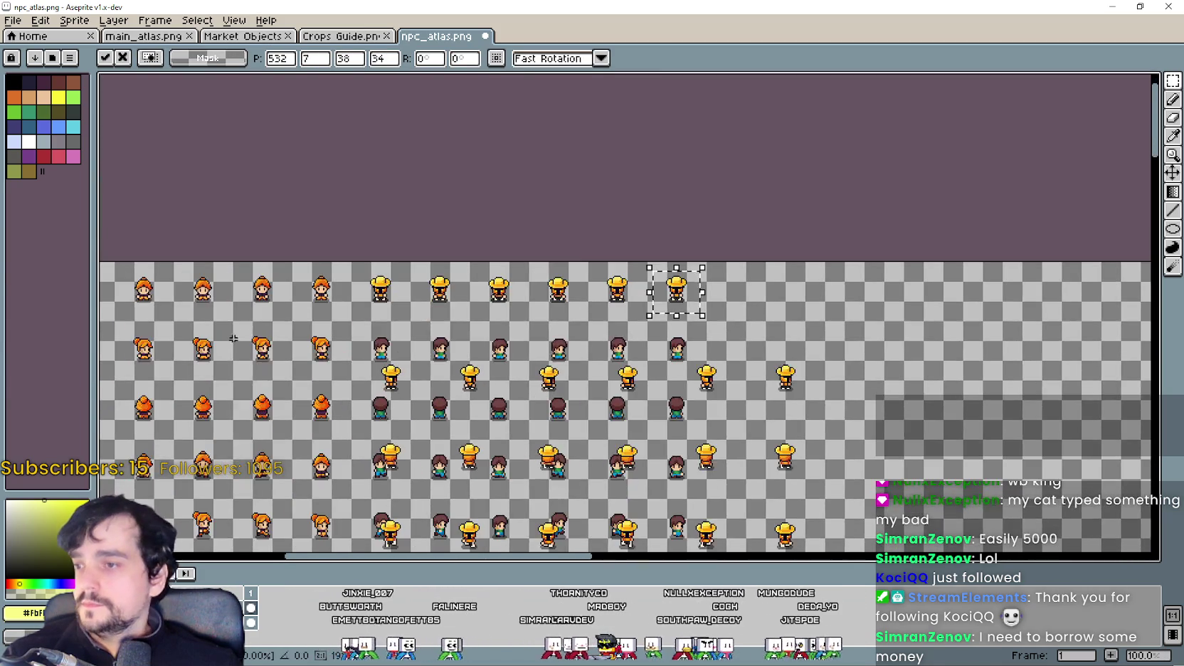
{"action": "scroll", "coordinate": [275, 403], "scroll_direction": "up", "scroll_amount": 1}
{"action": "key", "text": "Return"}
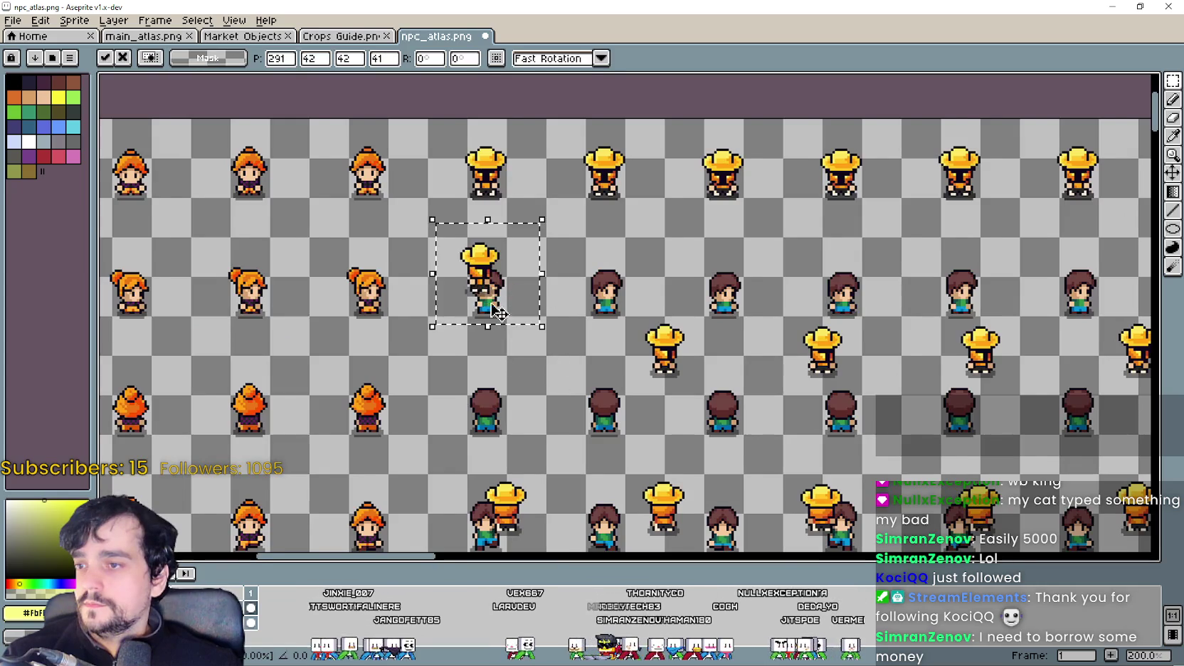
Step: Move the remaining farmer sprites up-left and nudge them into exact cell alignment
{"action": "scroll", "coordinate": [498, 278], "scroll_direction": "up", "scroll_amount": 1}
{"action": "mouse_move", "coordinate": [530, 363]}
{"action": "left_mouse_down"}
{"action": "mouse_move", "coordinate": [498, 278]}
{"action": "mouse_move", "coordinate": [525, 322]}
{"action": "left_mouse_up"}
{"action": "mouse_move", "coordinate": [865, 388]}
{"action": "left_mouse_down"}
{"action": "mouse_move", "coordinate": [705, 309]}
{"action": "mouse_move", "coordinate": [576, 202]}
{"action": "mouse_move", "coordinate": [350, 194]}
{"action": "left_mouse_up"}
{"action": "key", "text": "Return"}
{"action": "left_click", "coordinate": [689, 328]}
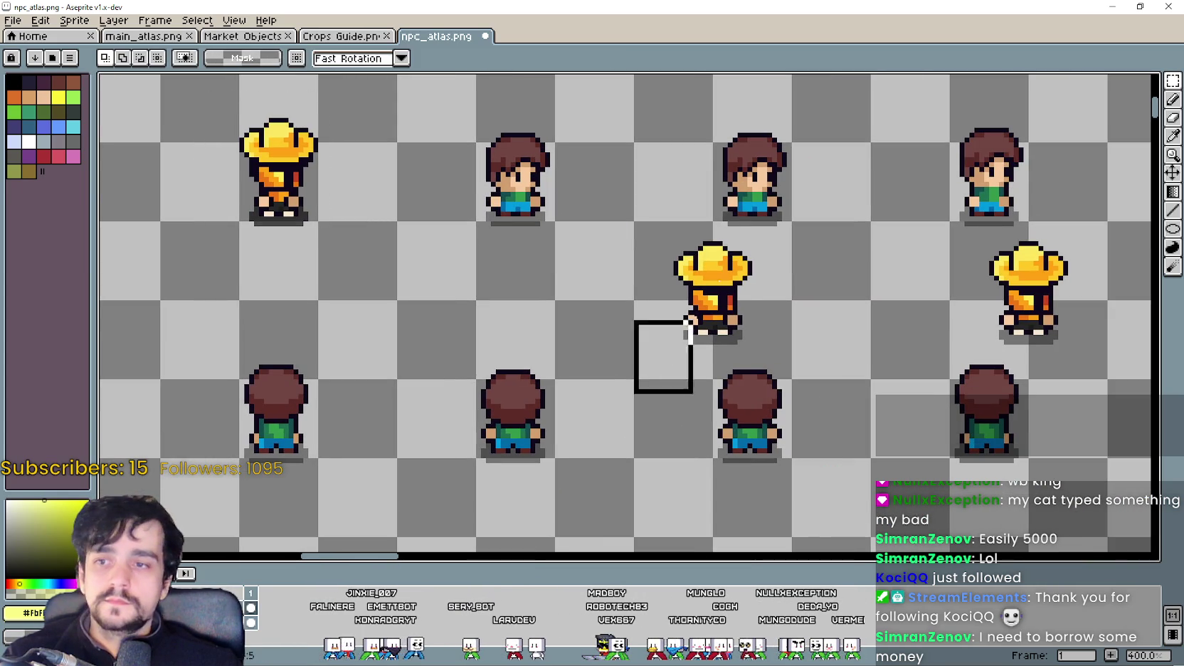
{"action": "left_click_drag", "start_coordinate": [727, 331], "coordinate": [570, 264]}
{"action": "scroll", "coordinate": [562, 263], "scroll_direction": "up", "scroll_amount": 3}
{"action": "left_click_drag", "start_coordinate": [503, 198], "coordinate": [547, 237]}
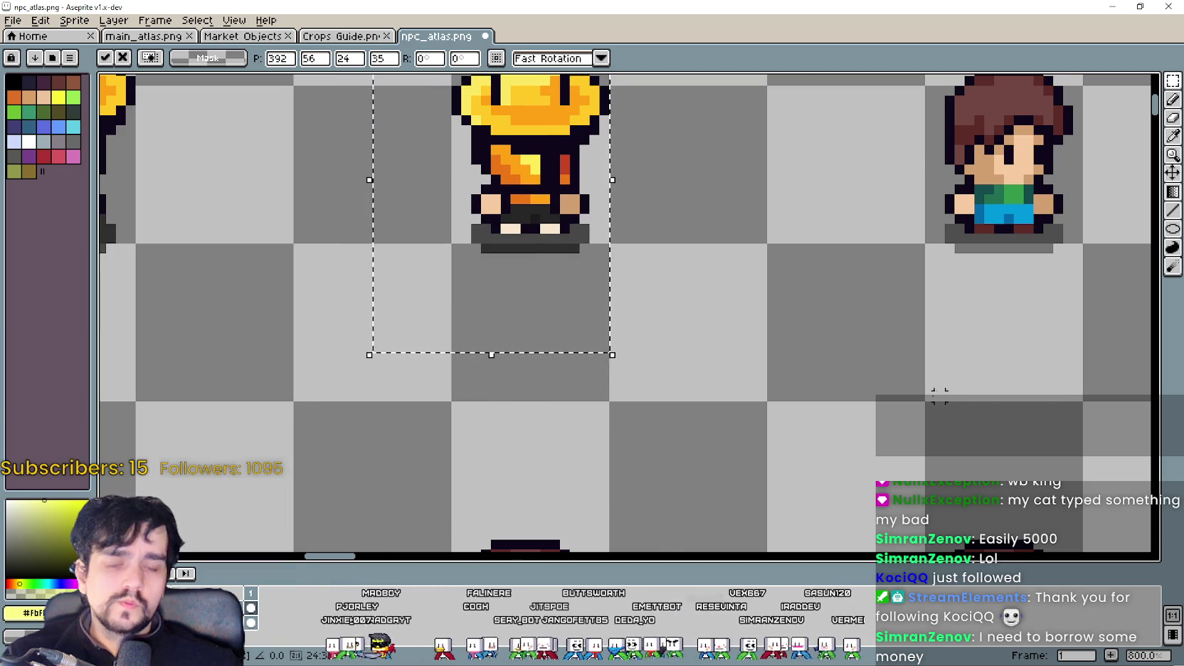
Step: Move the first straw-hat farmer frame up-left and align it beside the brown-haired character
{"action": "scroll", "coordinate": [939, 396], "scroll_direction": "down", "scroll_amount": 3}
{"action": "scroll", "coordinate": [899, 330], "scroll_direction": "down", "scroll_amount": 1}
{"action": "left_click_drag", "start_coordinate": [685, 349], "coordinate": [772, 459]}
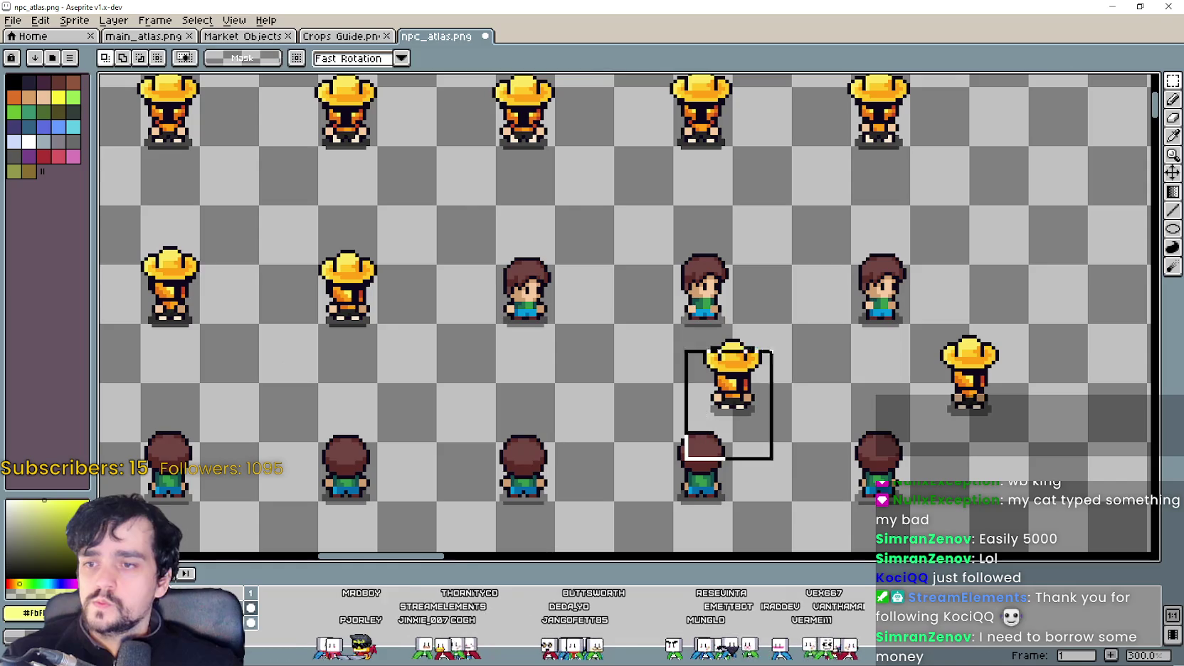
{"action": "left_click_drag", "start_coordinate": [733, 398], "coordinate": [591, 313]}
{"action": "scroll", "coordinate": [590, 314], "scroll_direction": "up", "scroll_amount": 3}
{"action": "left_click_drag", "start_coordinate": [530, 285], "coordinate": [584, 362]}
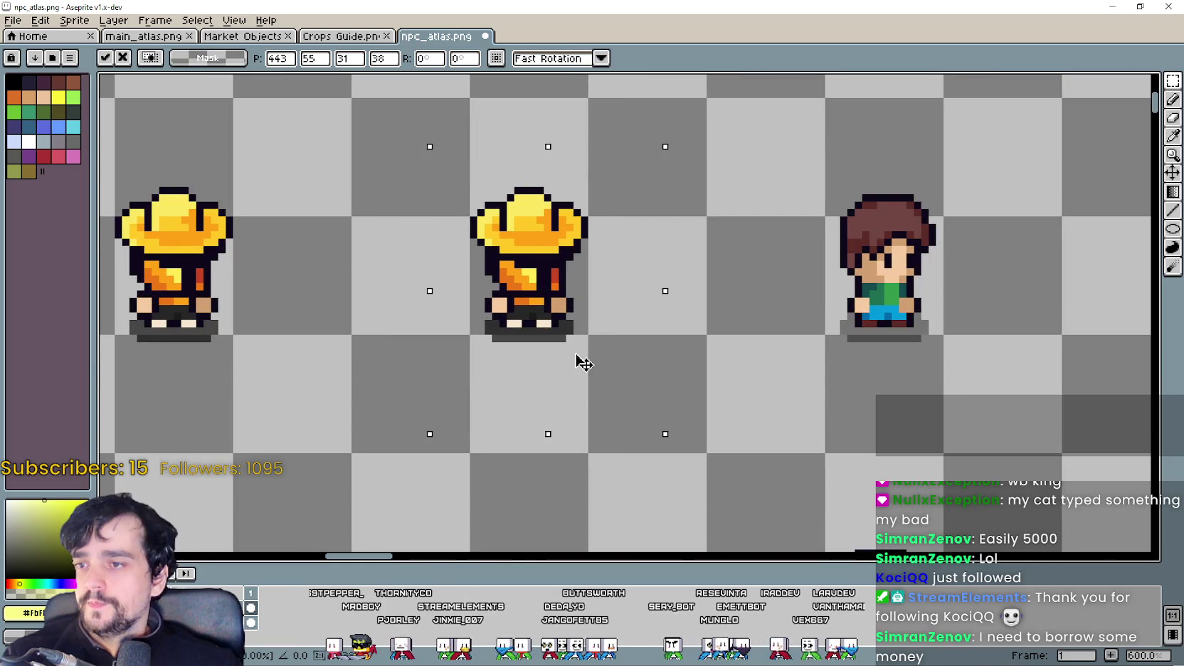
{"action": "scroll", "coordinate": [583, 363], "scroll_direction": "down", "scroll_amount": 2}
{"action": "scroll", "coordinate": [626, 348], "scroll_direction": "down", "scroll_amount": 2}
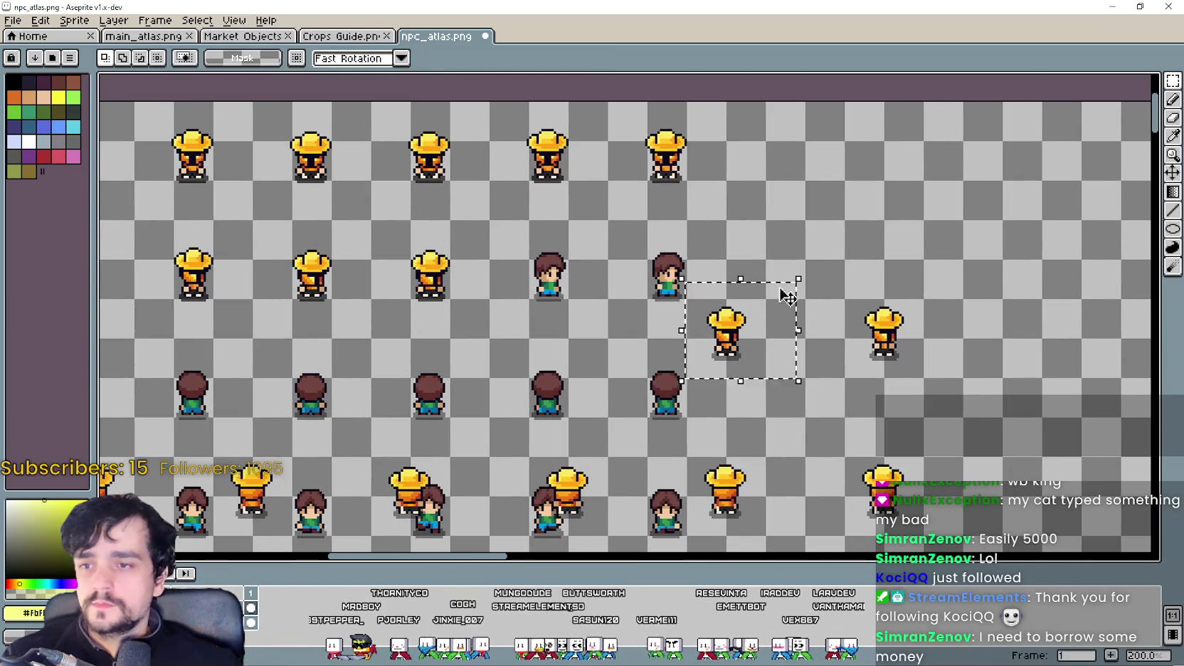
{"action": "scroll", "coordinate": [788, 297], "scroll_direction": "up", "scroll_amount": 2}
{"action": "mouse_move", "coordinate": [555, 257]}
{"action": "left_mouse_down"}
{"action": "mouse_move", "coordinate": [384, 213]}
{"action": "mouse_move", "coordinate": [412, 238]}
{"action": "left_mouse_up"}
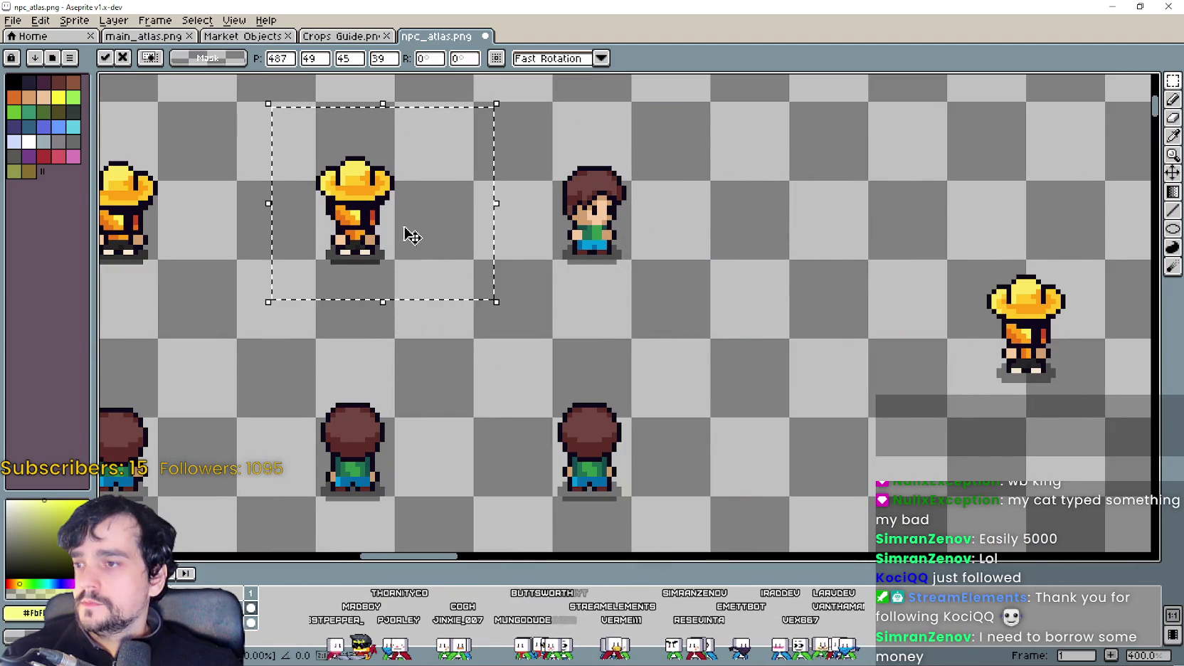
Step: Shift the right-hand farmer frame left into its top-row cell
{"action": "left_click_drag", "start_coordinate": [951, 253], "coordinate": [1078, 418]}
{"action": "mouse_move", "coordinate": [1018, 335]}
{"action": "left_mouse_down"}
{"action": "mouse_move", "coordinate": [634, 235]}
{"action": "mouse_move", "coordinate": [659, 242]}
{"action": "left_mouse_up"}
{"action": "scroll", "coordinate": [633, 235], "scroll_direction": "up", "scroll_amount": 3}
{"action": "scroll", "coordinate": [711, 313], "scroll_direction": "down", "scroll_amount": 5}
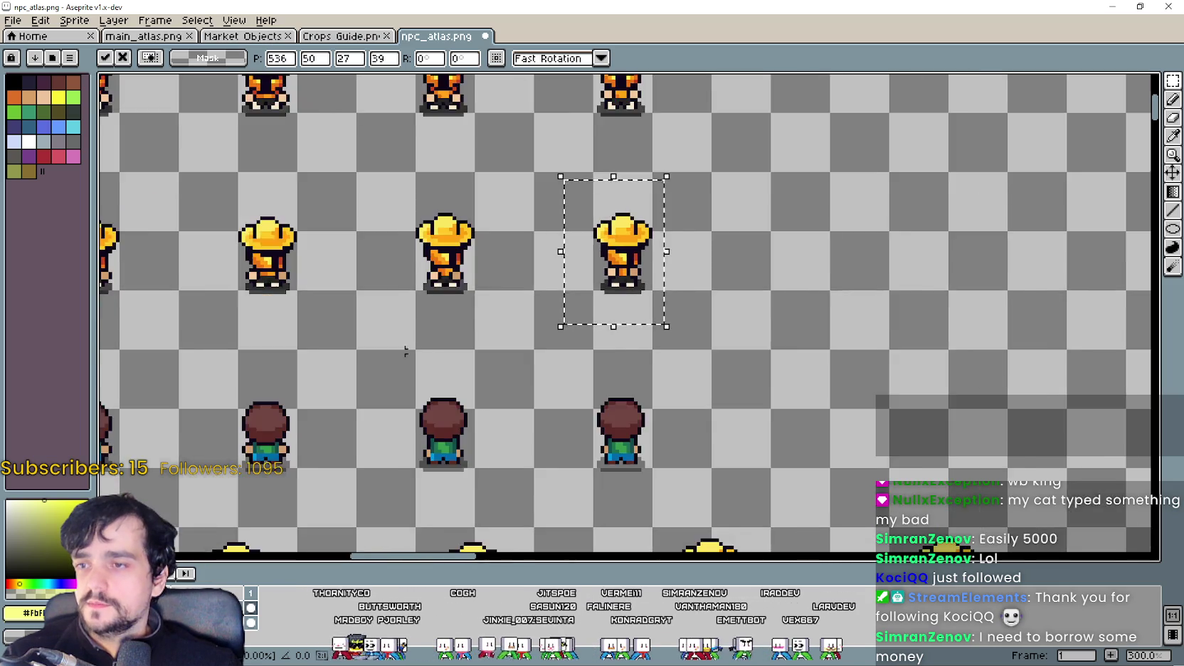
{"action": "scroll", "coordinate": [712, 313], "scroll_direction": "down", "scroll_amount": 2}
{"action": "scroll", "coordinate": [688, 436], "scroll_direction": "up", "scroll_amount": 2}
Step: Lift a lower farmer frame up into the top row
{"action": "left_click_drag", "start_coordinate": [606, 347], "coordinate": [700, 469]}
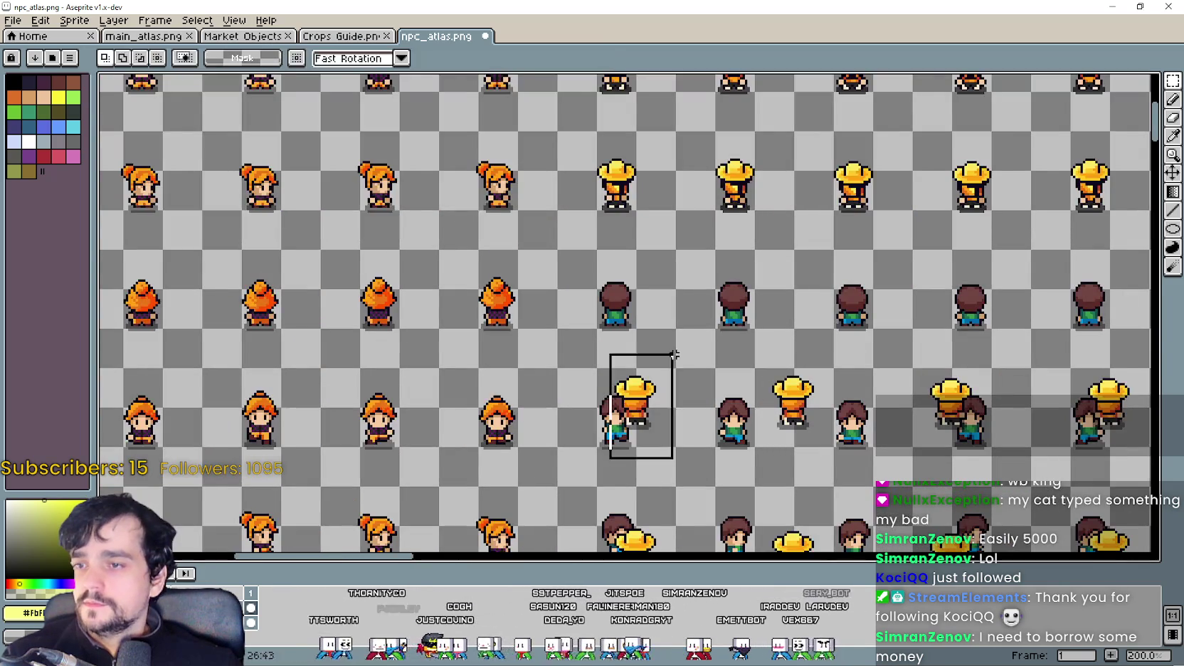
{"action": "scroll", "coordinate": [623, 394], "scroll_direction": "up", "scroll_amount": 3}
{"action": "mouse_move", "coordinate": [653, 404]}
{"action": "left_mouse_down"}
{"action": "mouse_move", "coordinate": [644, 264]}
{"action": "mouse_move", "coordinate": [666, 245]}
{"action": "left_mouse_up"}
{"action": "scroll", "coordinate": [683, 253], "scroll_direction": "up", "scroll_amount": 1}
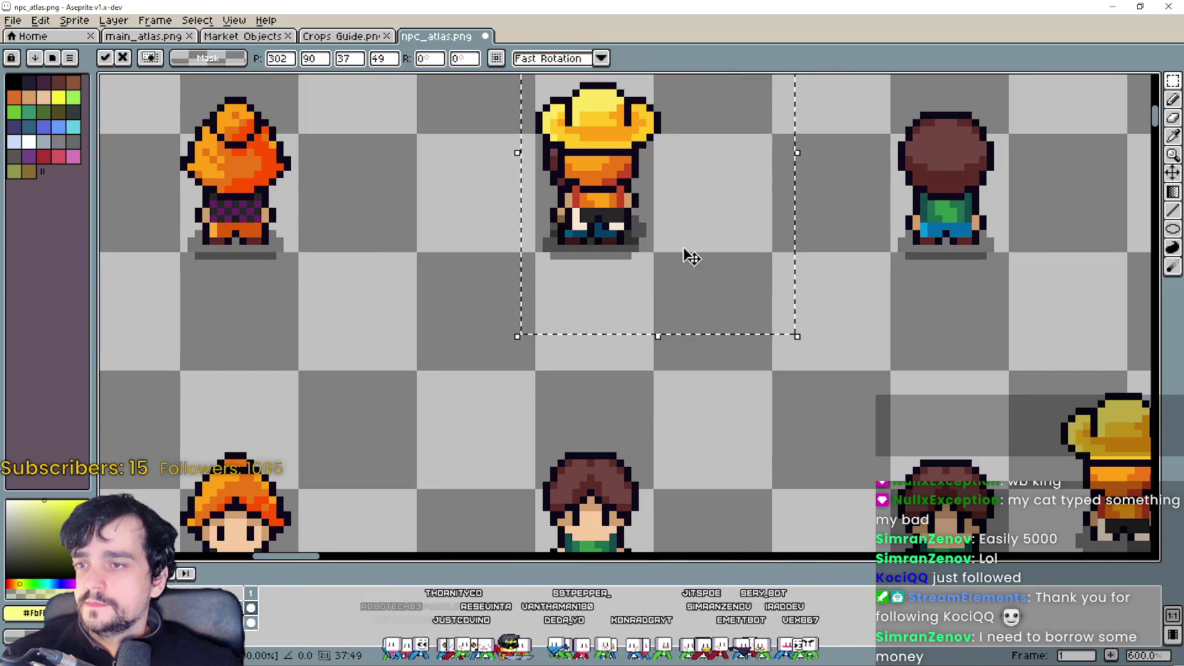
{"action": "scroll", "coordinate": [674, 263], "scroll_direction": "down", "scroll_amount": 3}
{"action": "scroll", "coordinate": [673, 263], "scroll_direction": "right", "scroll_amount": 3}
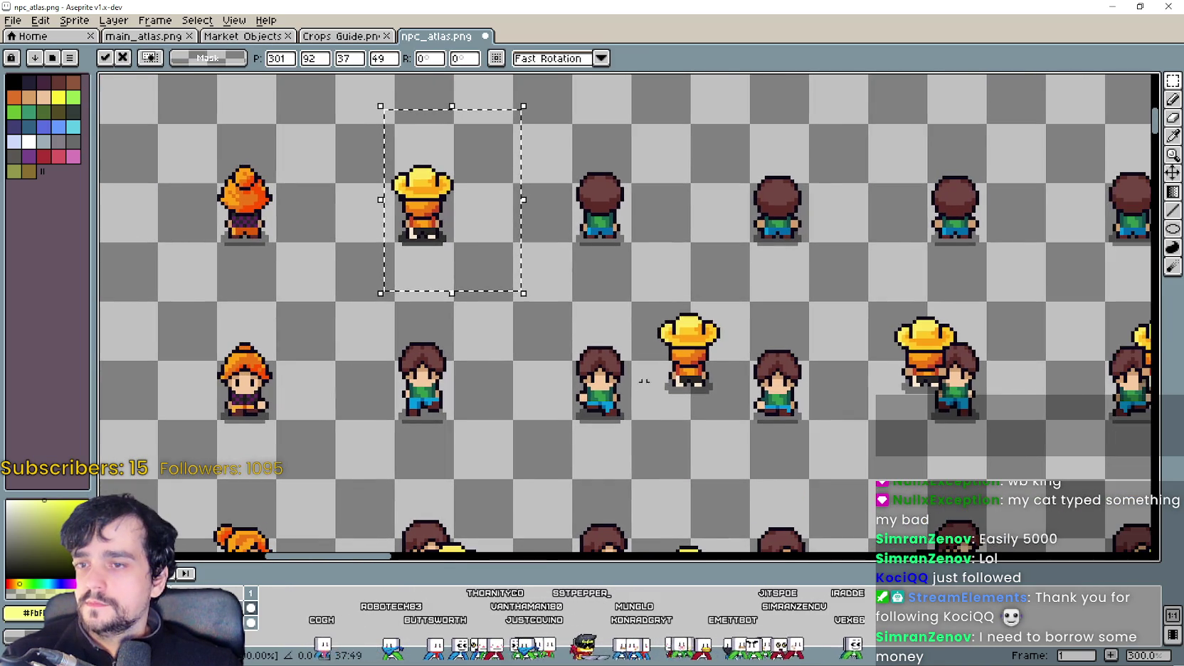
Step: Raise the next lower farmer frame onto the top row and nudge it into alignment
{"action": "left_click_drag", "start_coordinate": [651, 401], "coordinate": [740, 304]}
{"action": "left_click_drag", "start_coordinate": [694, 356], "coordinate": [655, 245]}
{"action": "scroll", "coordinate": [655, 245], "scroll_direction": "up", "scroll_amount": 3}
{"action": "mouse_move", "coordinate": [569, 260]}
{"action": "left_mouse_down"}
{"action": "mouse_move", "coordinate": [623, 238]}
{"action": "mouse_move", "coordinate": [641, 249]}
{"action": "left_mouse_up"}
{"action": "scroll", "coordinate": [641, 249], "scroll_direction": "down", "scroll_amount": 3}
{"action": "scroll", "coordinate": [641, 249], "scroll_direction": "right", "scroll_amount": 3}
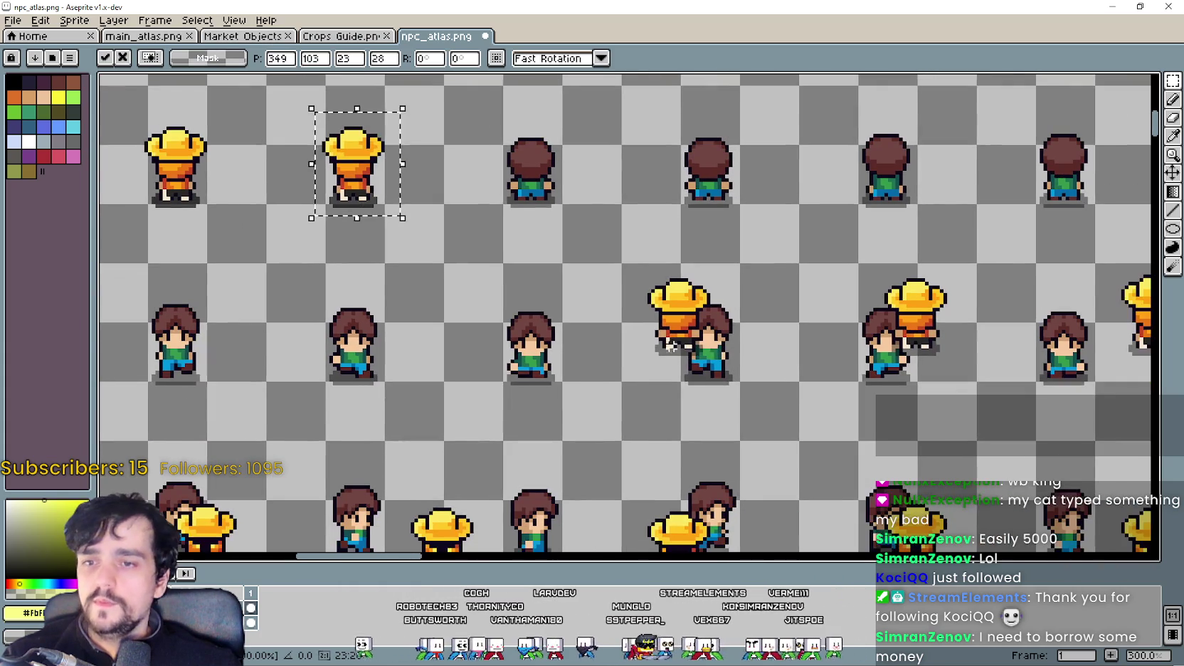
Step: Move another lower farmer frame up and position it precisely in its cell
{"action": "left_click_drag", "start_coordinate": [626, 384], "coordinate": [734, 240]}
{"action": "left_click_drag", "start_coordinate": [701, 327], "coordinate": [562, 192]}
{"action": "scroll", "coordinate": [587, 233], "scroll_direction": "up", "scroll_amount": 2}
{"action": "mouse_move", "coordinate": [586, 232]}
{"action": "left_mouse_down"}
{"action": "mouse_move", "coordinate": [558, 212]}
{"action": "mouse_move", "coordinate": [583, 227]}
{"action": "left_mouse_up"}
{"action": "scroll", "coordinate": [626, 299], "scroll_direction": "down", "scroll_amount": 2}
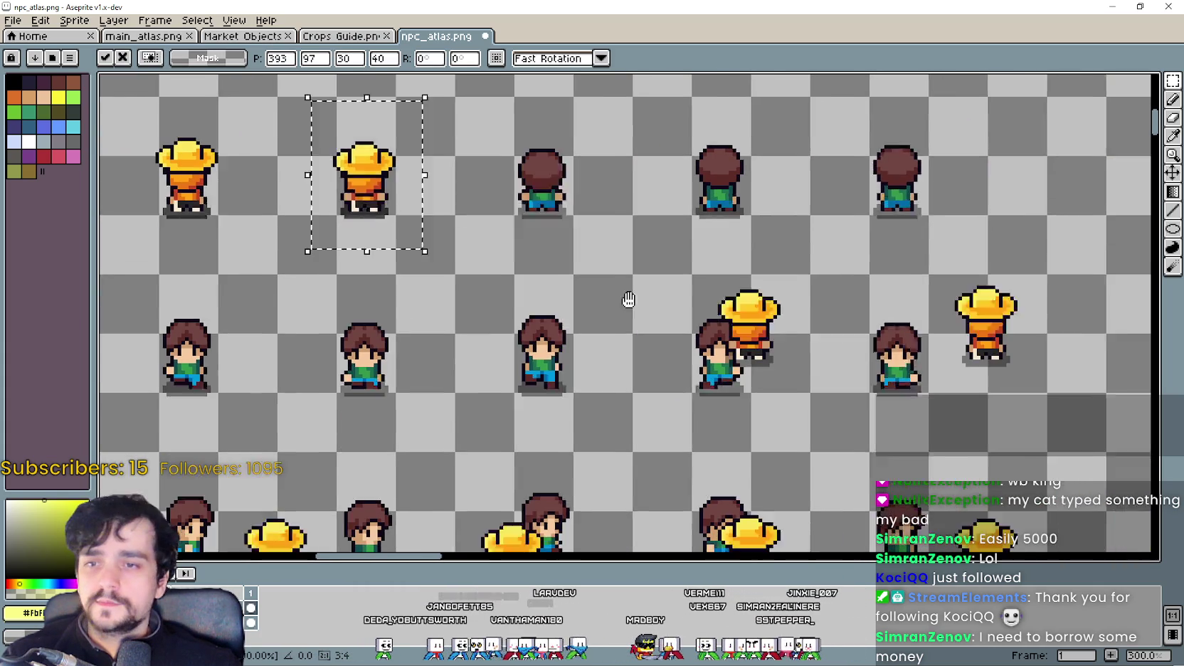
{"action": "scroll", "coordinate": [626, 299], "scroll_direction": "right", "scroll_amount": 3}
Step: Place the middle farmer frame in the upper-left cell
{"action": "left_click_drag", "start_coordinate": [536, 404], "coordinate": [607, 245]}
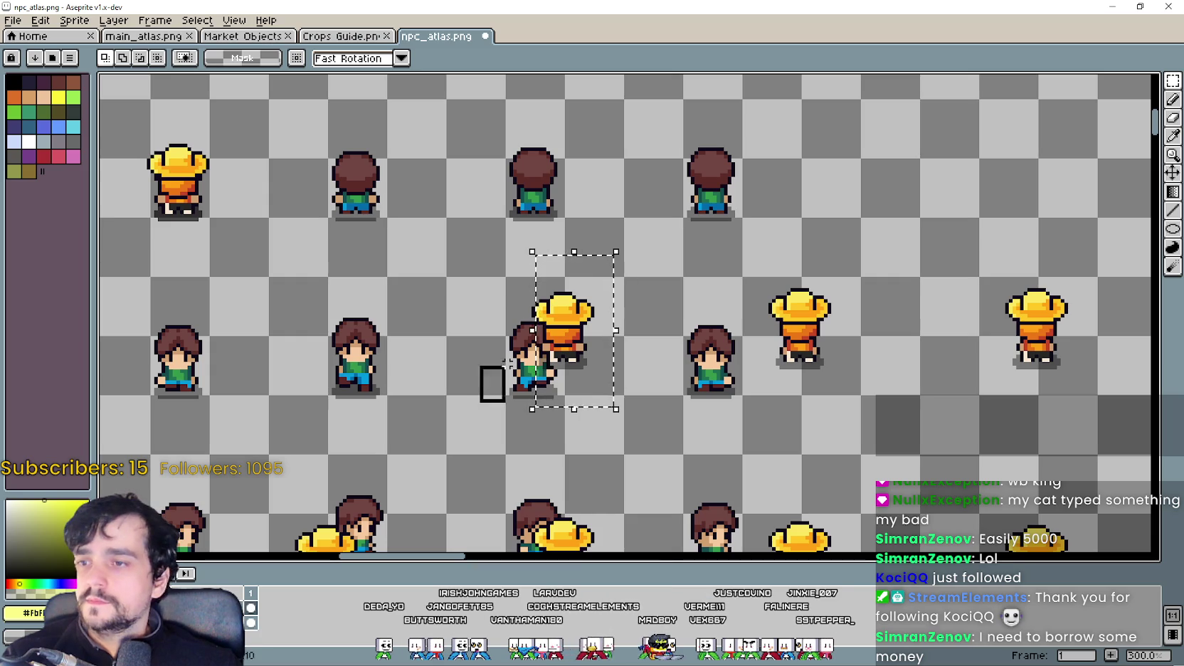
{"action": "left_click_drag", "start_coordinate": [593, 345], "coordinate": [366, 206]}
{"action": "scroll", "coordinate": [367, 206], "scroll_direction": "up", "scroll_amount": 2}
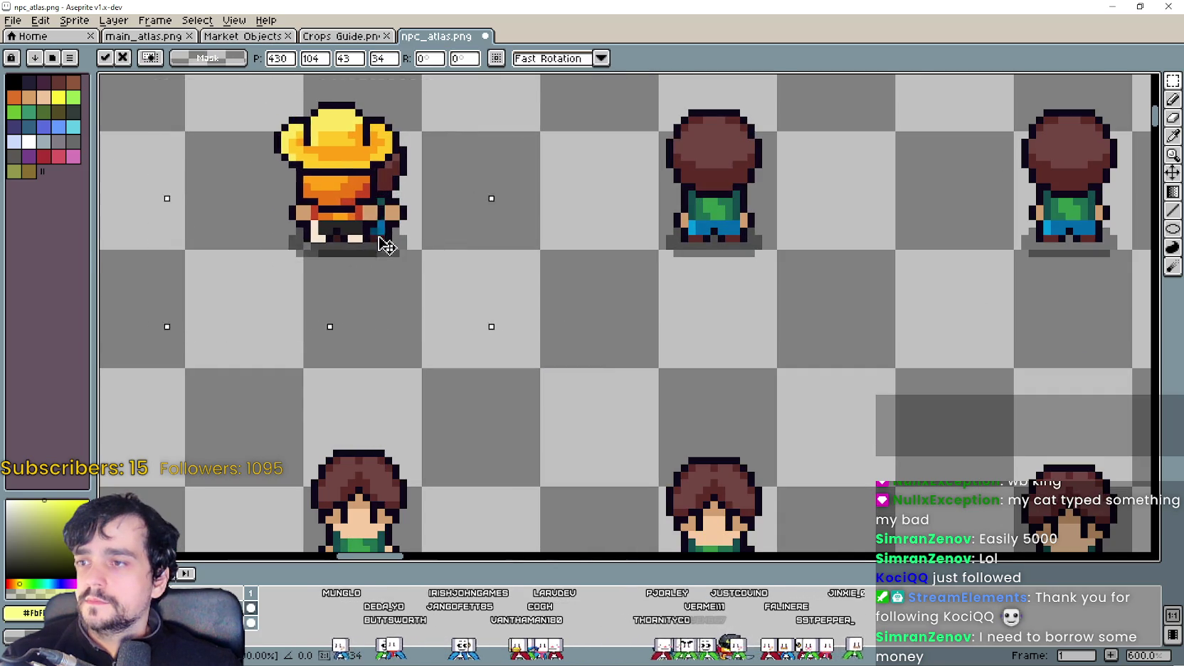
{"action": "scroll", "coordinate": [399, 238], "scroll_direction": "down", "scroll_amount": 2}
{"action": "scroll", "coordinate": [804, 335], "scroll_direction": "right", "scroll_amount": 3}
Step: Move a lower straw-hat farmer frame up into its top-row cell
{"action": "left_click_drag", "start_coordinate": [586, 401], "coordinate": [708, 263]}
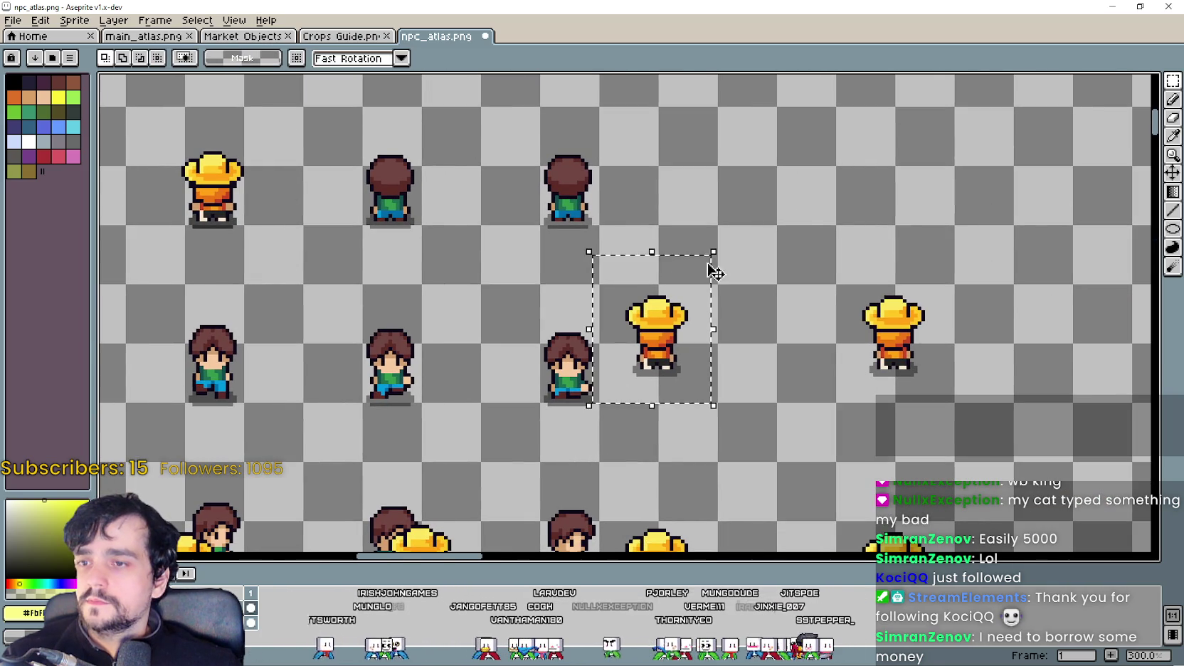
{"action": "mouse_move", "coordinate": [651, 342]}
{"action": "left_mouse_down"}
{"action": "mouse_move", "coordinate": [413, 213]}
{"action": "mouse_move", "coordinate": [389, 224]}
{"action": "left_mouse_up"}
{"action": "scroll", "coordinate": [402, 212], "scroll_direction": "up", "scroll_amount": 3}
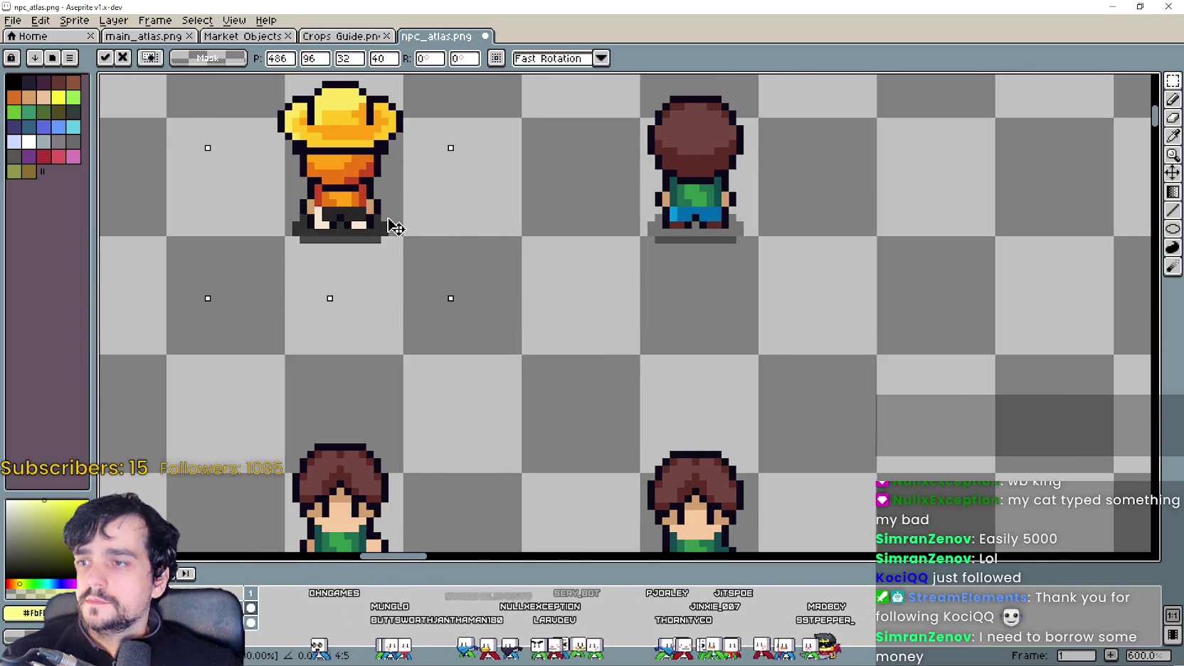
{"action": "scroll", "coordinate": [389, 224], "scroll_direction": "down", "scroll_amount": 2}
{"action": "scroll", "coordinate": [813, 322], "scroll_direction": "right", "scroll_amount": 2}
{"action": "scroll", "coordinate": [708, 355], "scroll_direction": "right", "scroll_amount": 2}
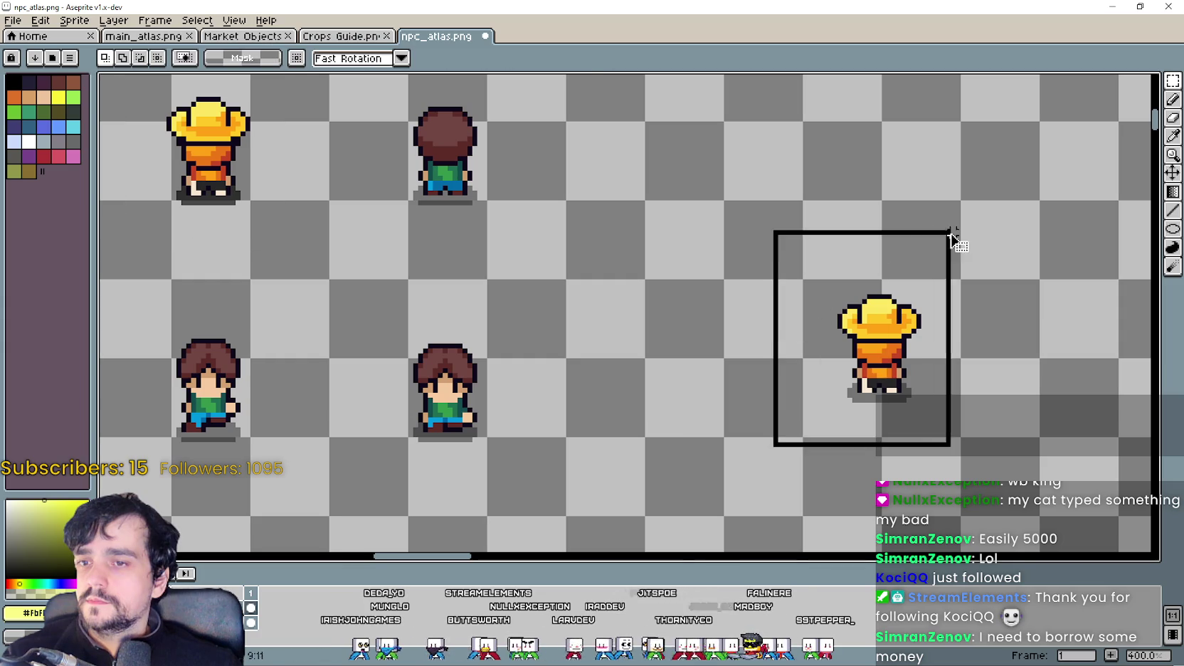
Step: Move the lower-right farmer frame into the upper-middle cell
{"action": "left_click_drag", "start_coordinate": [774, 447], "coordinate": [967, 224]}
{"action": "mouse_move", "coordinate": [871, 398]}
{"action": "left_mouse_down"}
{"action": "mouse_move", "coordinate": [428, 216]}
{"action": "mouse_move", "coordinate": [336, 146]}
{"action": "mouse_move", "coordinate": [377, 140]}
{"action": "mouse_move", "coordinate": [372, 153]}
{"action": "left_mouse_up"}
{"action": "scroll", "coordinate": [434, 235], "scroll_direction": "up", "scroll_amount": 5}
{"action": "scroll", "coordinate": [377, 177], "scroll_direction": "down", "scroll_amount": 5}
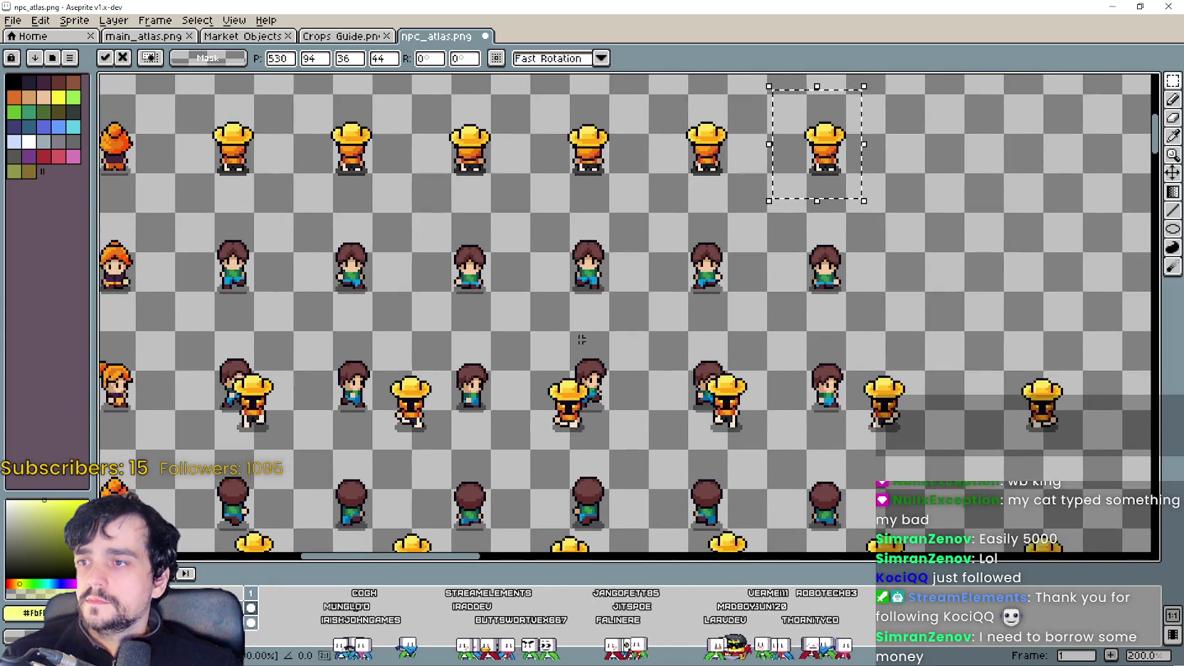
Step: Deselect the previously placed farmer frame and drag the next one into a boy's cell
{"action": "scroll", "coordinate": [424, 284], "scroll_direction": "left", "scroll_amount": 5}
{"action": "key", "text": "ctrl+d"}
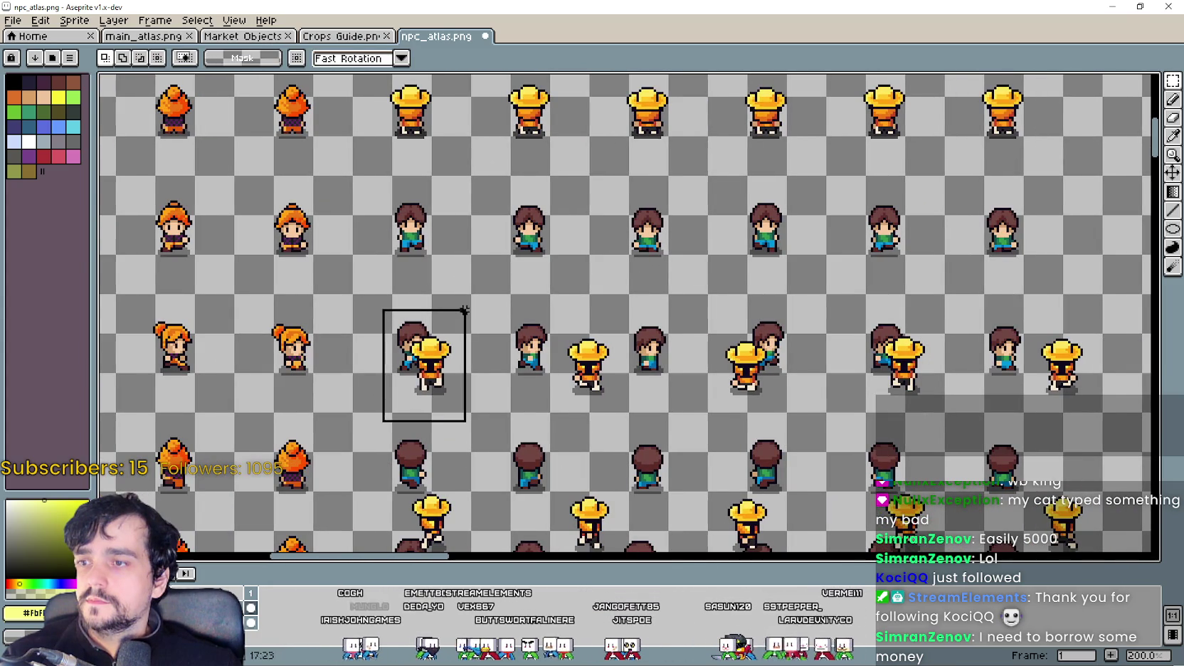
{"action": "mouse_move", "coordinate": [425, 388]}
{"action": "left_mouse_down"}
{"action": "mouse_move", "coordinate": [395, 265]}
{"action": "mouse_move", "coordinate": [505, 313]}
{"action": "mouse_move", "coordinate": [568, 322]}
{"action": "left_mouse_up"}
{"action": "scroll", "coordinate": [378, 235], "scroll_direction": "up", "scroll_amount": 2}
{"action": "scroll", "coordinate": [388, 243], "scroll_direction": "up", "scroll_amount": 2}
{"action": "scroll", "coordinate": [567, 322], "scroll_direction": "down", "scroll_amount": 4}
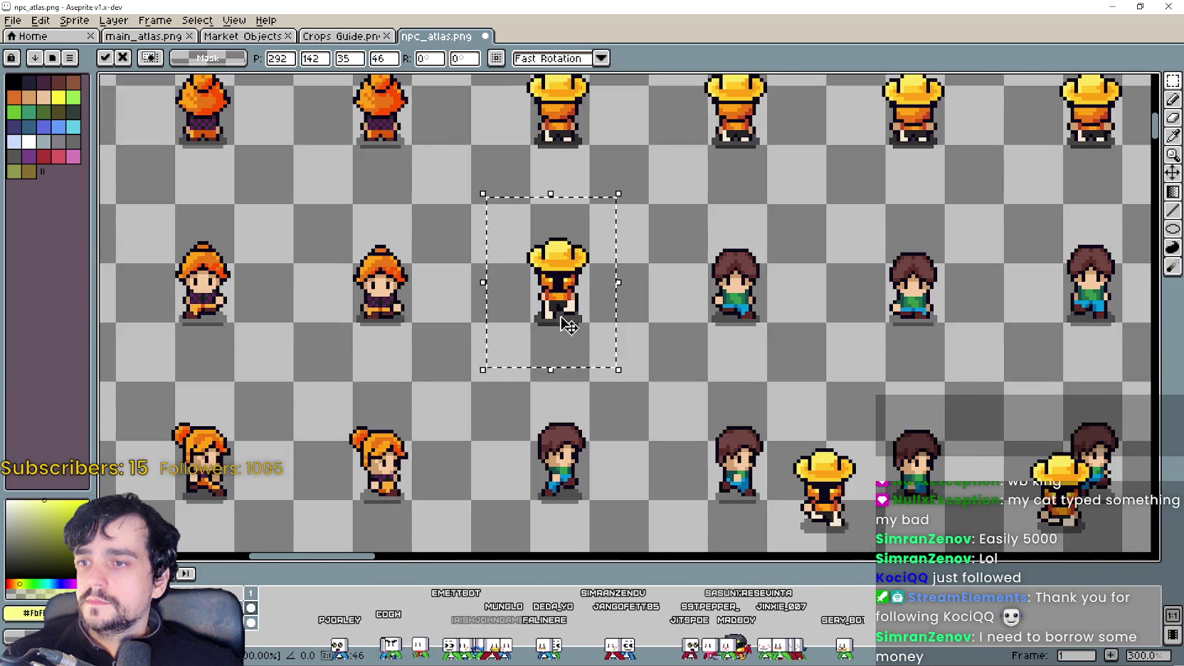
Step: Select two more loose straw-hat farmer frames and settle each into its grid cell
{"action": "left_click_drag", "start_coordinate": [775, 410], "coordinate": [436, 317]}
{"action": "mouse_move", "coordinate": [417, 369]}
{"action": "left_mouse_down"}
{"action": "mouse_move", "coordinate": [520, 441]}
{"action": "mouse_move", "coordinate": [297, 225]}
{"action": "mouse_move", "coordinate": [506, 232]}
{"action": "left_mouse_up"}
{"action": "scroll", "coordinate": [297, 225], "scroll_direction": "up", "scroll_amount": 3}
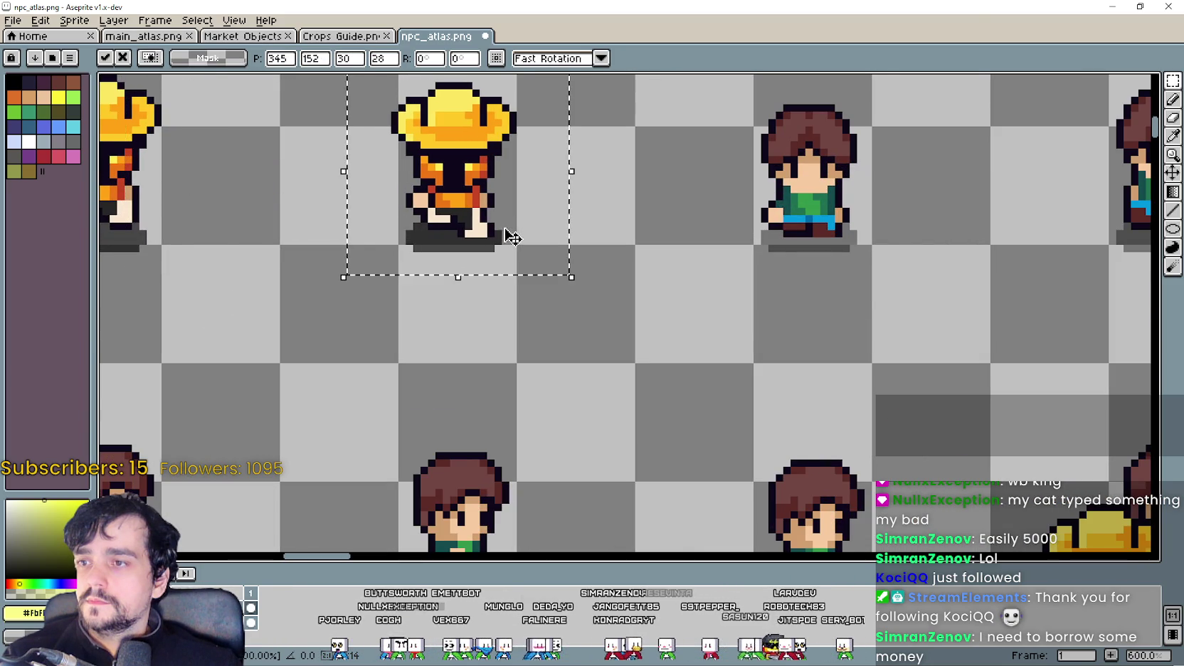
{"action": "scroll", "coordinate": [506, 232], "scroll_direction": "down", "scroll_amount": 2}
{"action": "scroll", "coordinate": [576, 246], "scroll_direction": "down", "scroll_amount": 1}
{"action": "left_click_drag", "start_coordinate": [780, 310], "coordinate": [616, 238]}
{"action": "left_click_drag", "start_coordinate": [425, 295], "coordinate": [503, 428]}
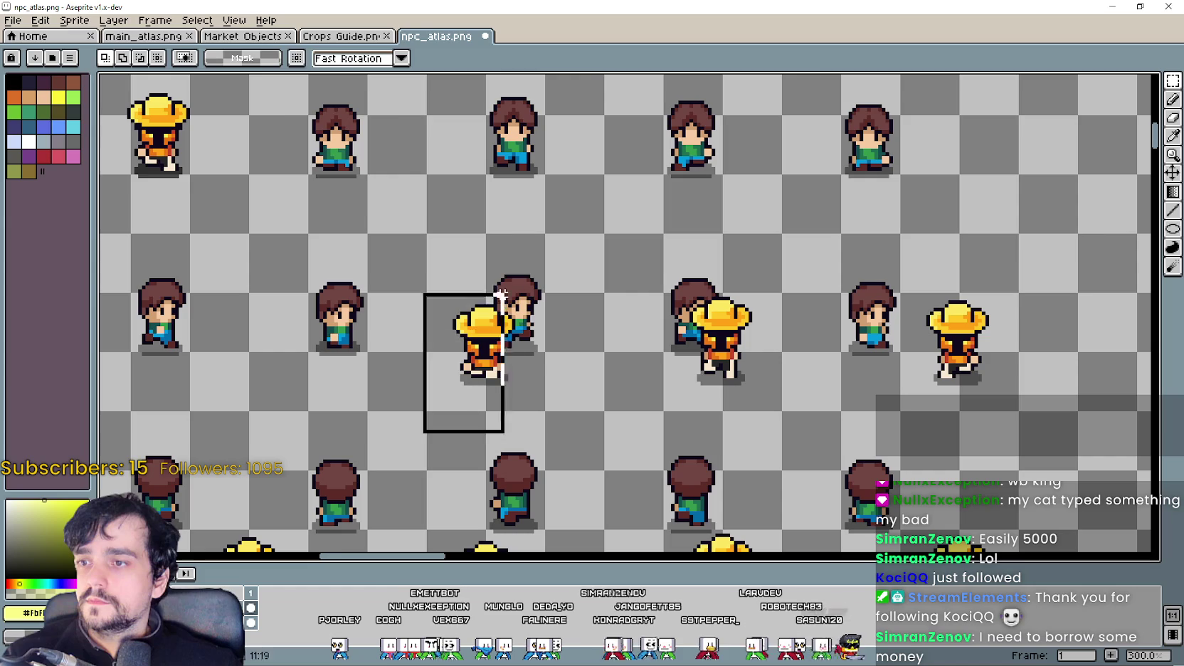
{"action": "mouse_move", "coordinate": [479, 336]}
{"action": "left_mouse_down"}
{"action": "mouse_move", "coordinate": [423, 244]}
{"action": "mouse_move", "coordinate": [356, 179]}
{"action": "mouse_move", "coordinate": [417, 217]}
{"action": "mouse_move", "coordinate": [370, 233]}
{"action": "left_mouse_up"}
{"action": "scroll", "coordinate": [356, 179], "scroll_direction": "up", "scroll_amount": 2}
{"action": "scroll", "coordinate": [371, 234], "scroll_direction": "down", "scroll_amount": 4}
Step: Move the next straw-hat farmer frame up-left into its cell
{"action": "left_click_drag", "start_coordinate": [444, 251], "coordinate": [534, 338]}
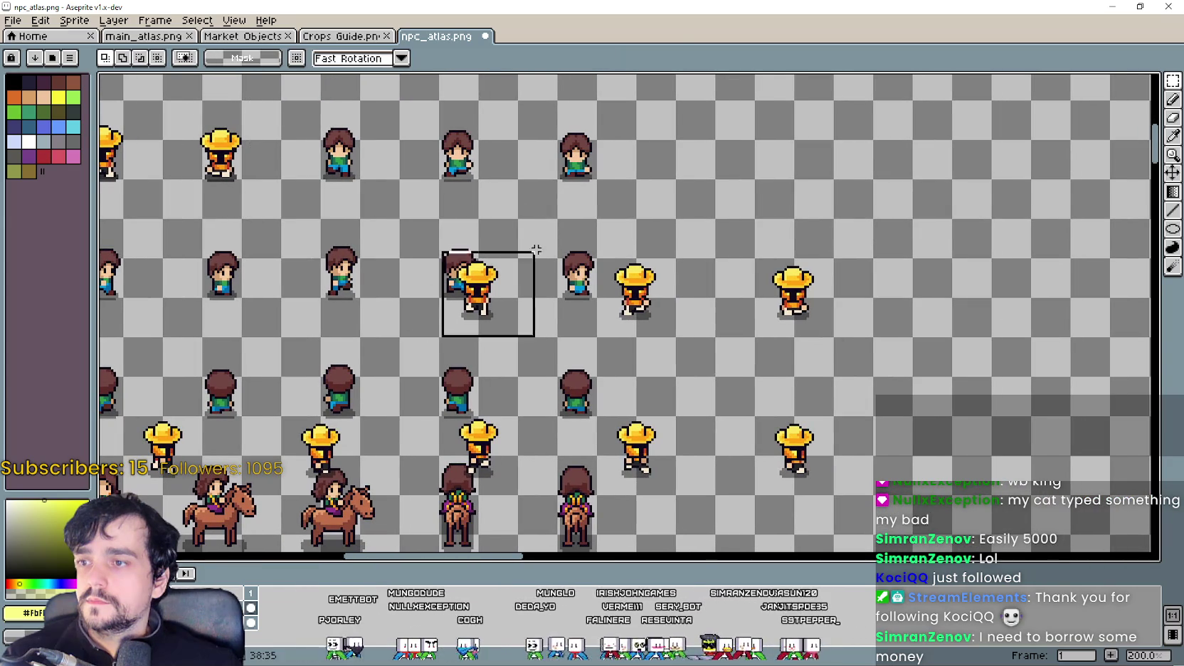
{"action": "mouse_move", "coordinate": [454, 284]}
{"action": "left_mouse_down"}
{"action": "mouse_move", "coordinate": [323, 164]}
{"action": "mouse_move", "coordinate": [369, 177]}
{"action": "left_mouse_up"}
{"action": "scroll", "coordinate": [322, 163], "scroll_direction": "up", "scroll_amount": 1}
{"action": "scroll", "coordinate": [331, 179], "scroll_direction": "up", "scroll_amount": 1}
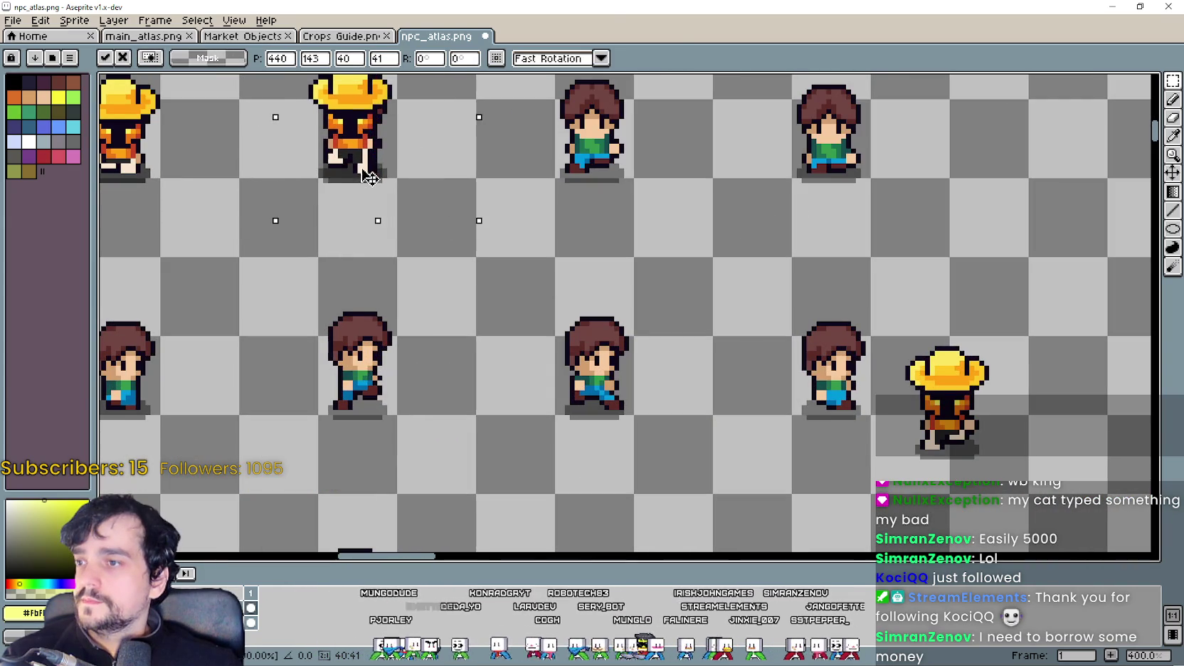
{"action": "scroll", "coordinate": [375, 178], "scroll_direction": "down", "scroll_amount": 1}
Step: Place the right-hand farmer frame on the top-row boy's cell, fine-tune it, and drop it
{"action": "left_click_drag", "start_coordinate": [811, 434], "coordinate": [929, 285]}
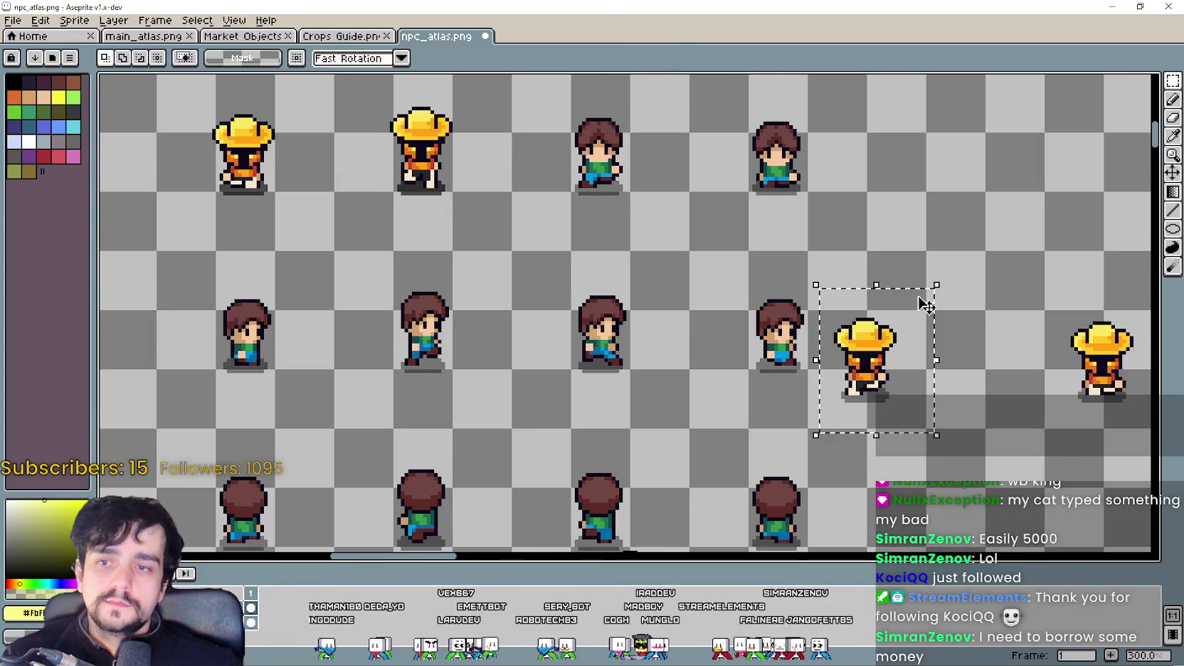
{"action": "left_click_drag", "start_coordinate": [856, 360], "coordinate": [567, 168]}
{"action": "scroll", "coordinate": [573, 170], "scroll_direction": "up", "scroll_amount": 3}
{"action": "left_click_drag", "start_coordinate": [597, 217], "coordinate": [637, 211]}
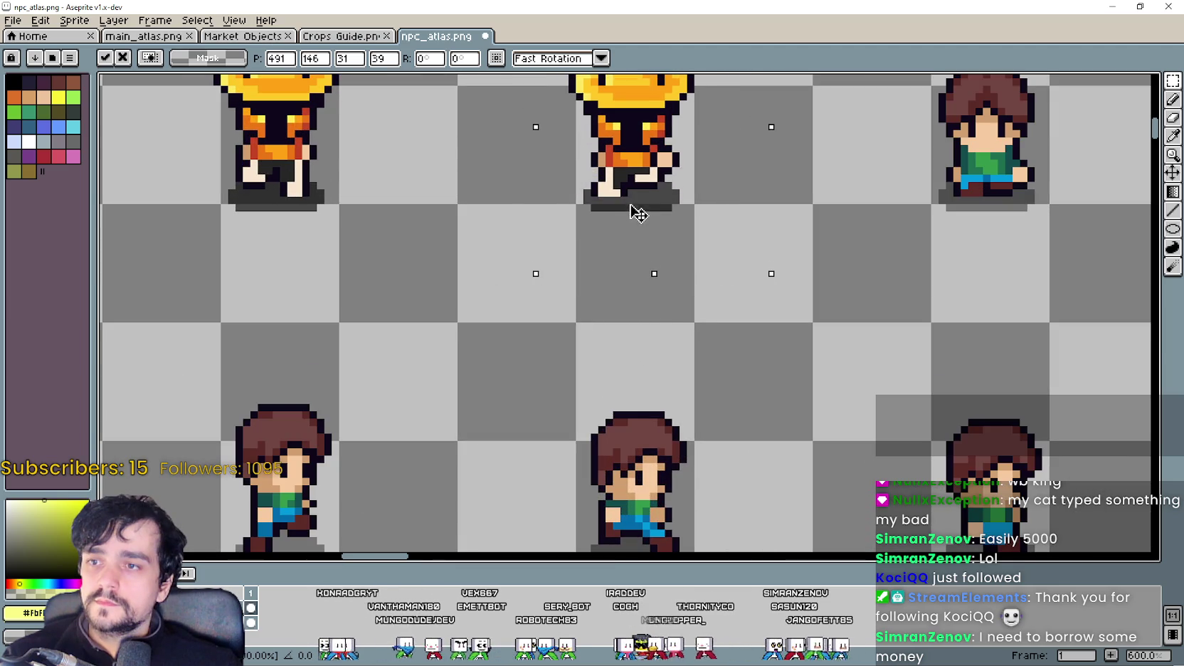
{"action": "scroll", "coordinate": [646, 214], "scroll_direction": "down", "scroll_amount": 2}
{"action": "scroll", "coordinate": [646, 215], "scroll_direction": "down", "scroll_amount": 1}
{"action": "scroll", "coordinate": [642, 304], "scroll_direction": "right", "scroll_amount": 3}
{"action": "left_click", "coordinate": [728, 335]}
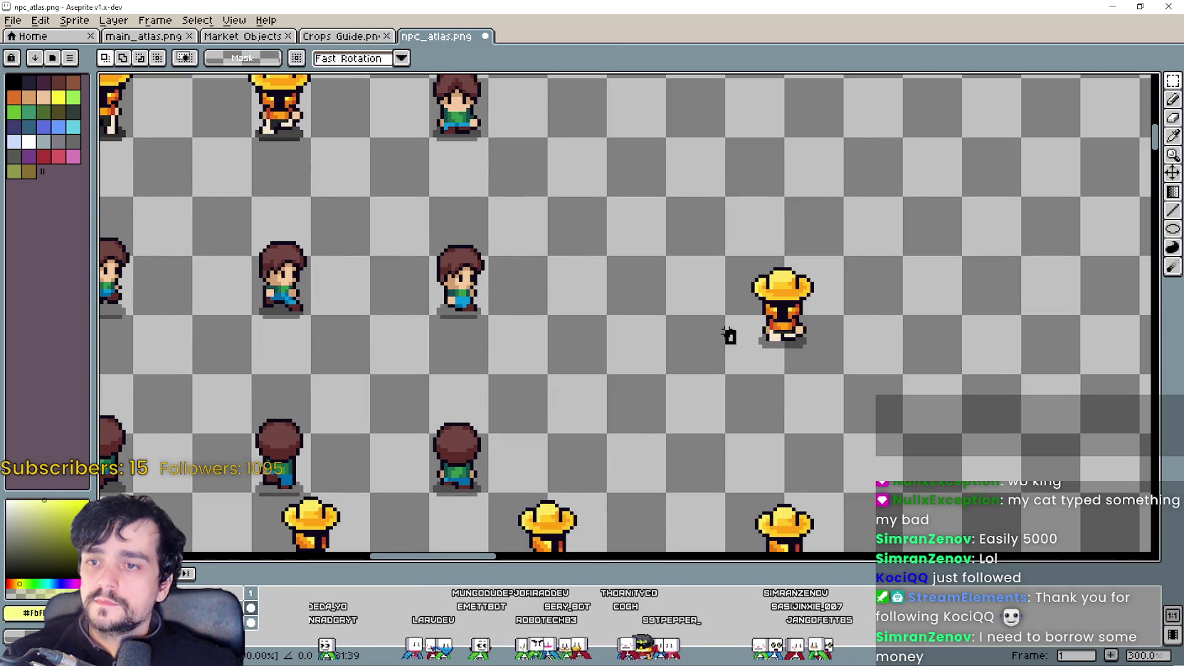
Step: Position another farmer frame in a top-row boy's cell and commit it with Enter
{"action": "left_click_drag", "start_coordinate": [790, 313], "coordinate": [515, 148]}
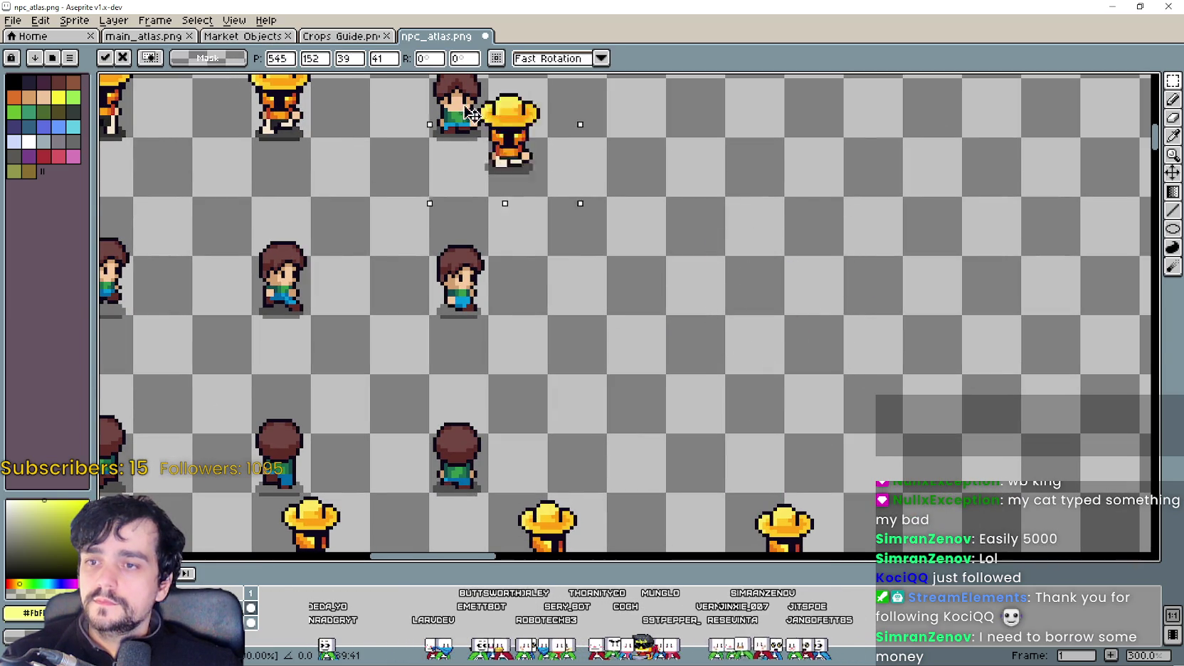
{"action": "scroll", "coordinate": [576, 264], "scroll_direction": "up", "scroll_amount": 1}
{"action": "scroll", "coordinate": [576, 256], "scroll_direction": "up", "scroll_amount": 1}
{"action": "mouse_move", "coordinate": [579, 258]}
{"action": "left_mouse_down"}
{"action": "mouse_move", "coordinate": [603, 270]}
{"action": "mouse_move", "coordinate": [547, 257]}
{"action": "mouse_move", "coordinate": [637, 304]}
{"action": "left_mouse_up"}
{"action": "scroll", "coordinate": [591, 260], "scroll_direction": "down", "scroll_amount": 3}
{"action": "scroll", "coordinate": [576, 264], "scroll_direction": "up", "scroll_amount": 3}
{"action": "scroll", "coordinate": [569, 270], "scroll_direction": "up", "scroll_amount": 2}
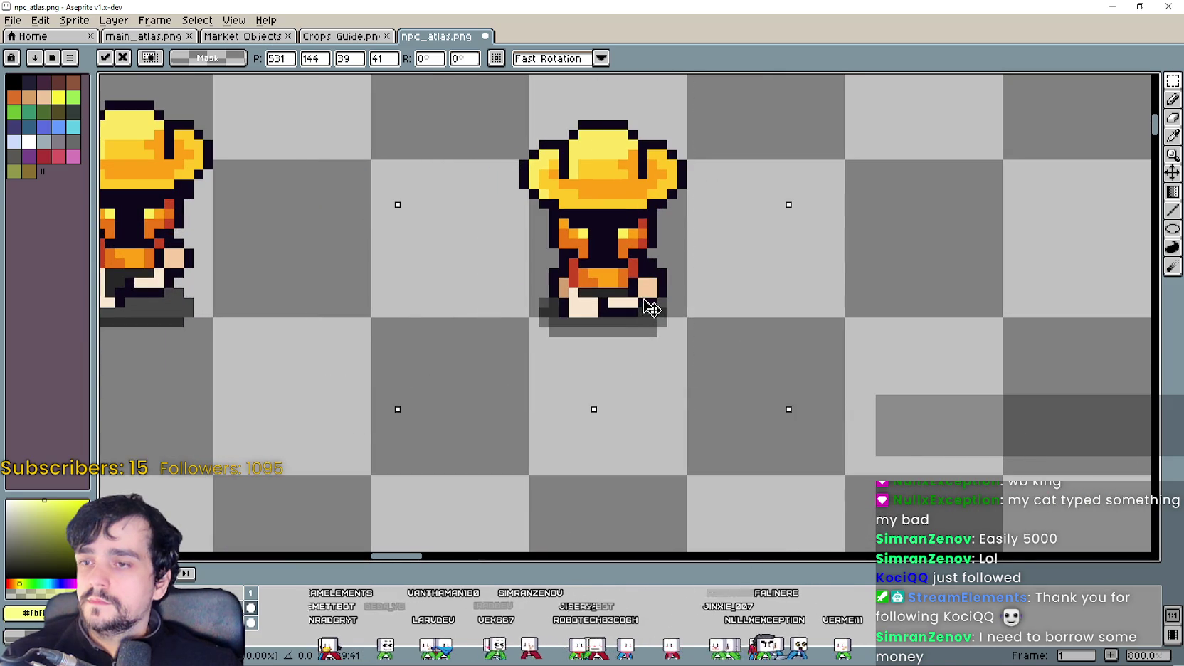
{"action": "scroll", "coordinate": [621, 308], "scroll_direction": "down", "scroll_amount": 4}
{"action": "scroll", "coordinate": [621, 308], "scroll_direction": "down", "scroll_amount": 1}
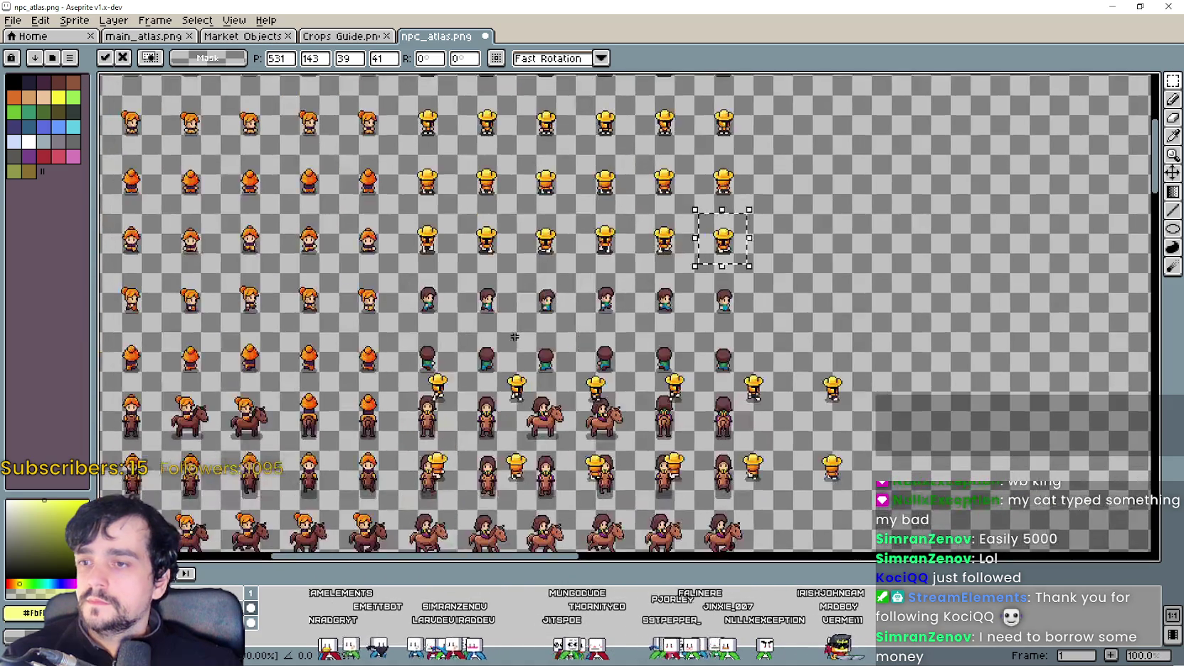
{"action": "key", "text": "Return"}
Step: Move the floating farmer frame up into the boy's cell
{"action": "scroll", "coordinate": [496, 363], "scroll_direction": "up", "scroll_amount": 1}
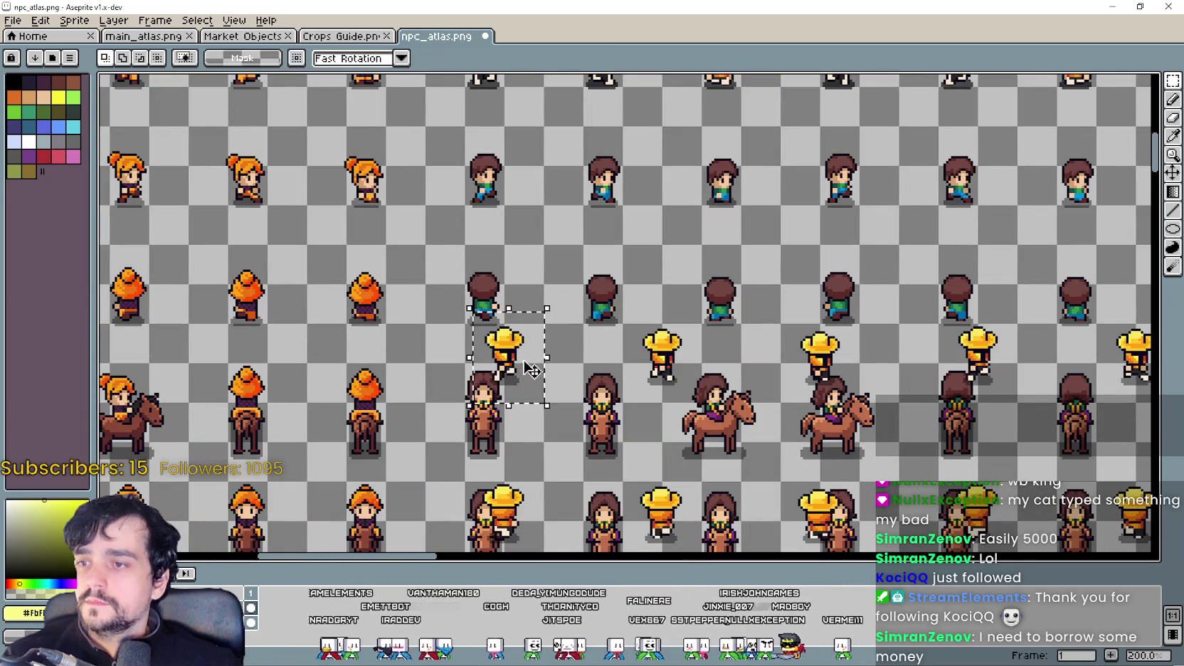
{"action": "mouse_move", "coordinate": [530, 369]}
{"action": "left_mouse_down"}
{"action": "mouse_move", "coordinate": [474, 172]}
{"action": "mouse_move", "coordinate": [594, 274]}
{"action": "left_mouse_up"}
{"action": "scroll", "coordinate": [474, 171], "scroll_direction": "up", "scroll_amount": 4}
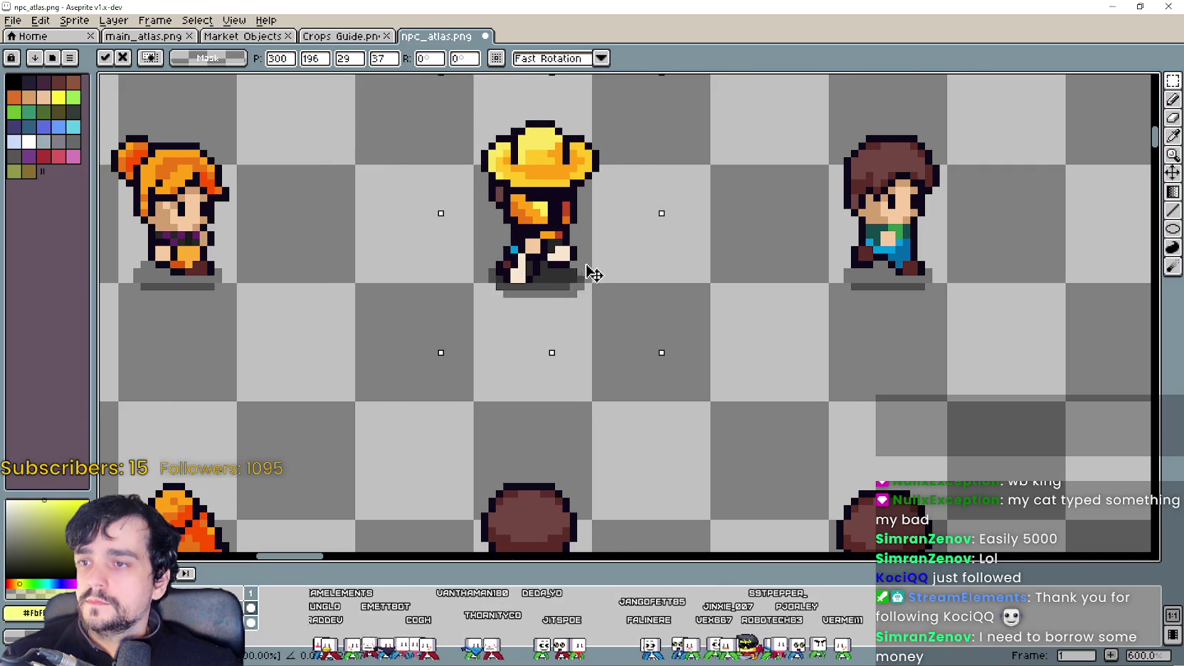
{"action": "scroll", "coordinate": [585, 269], "scroll_direction": "down", "scroll_amount": 3}
{"action": "scroll", "coordinate": [498, 321], "scroll_direction": "down", "scroll_amount": 1}
{"action": "scroll", "coordinate": [425, 375], "scroll_direction": "up", "scroll_amount": 1}
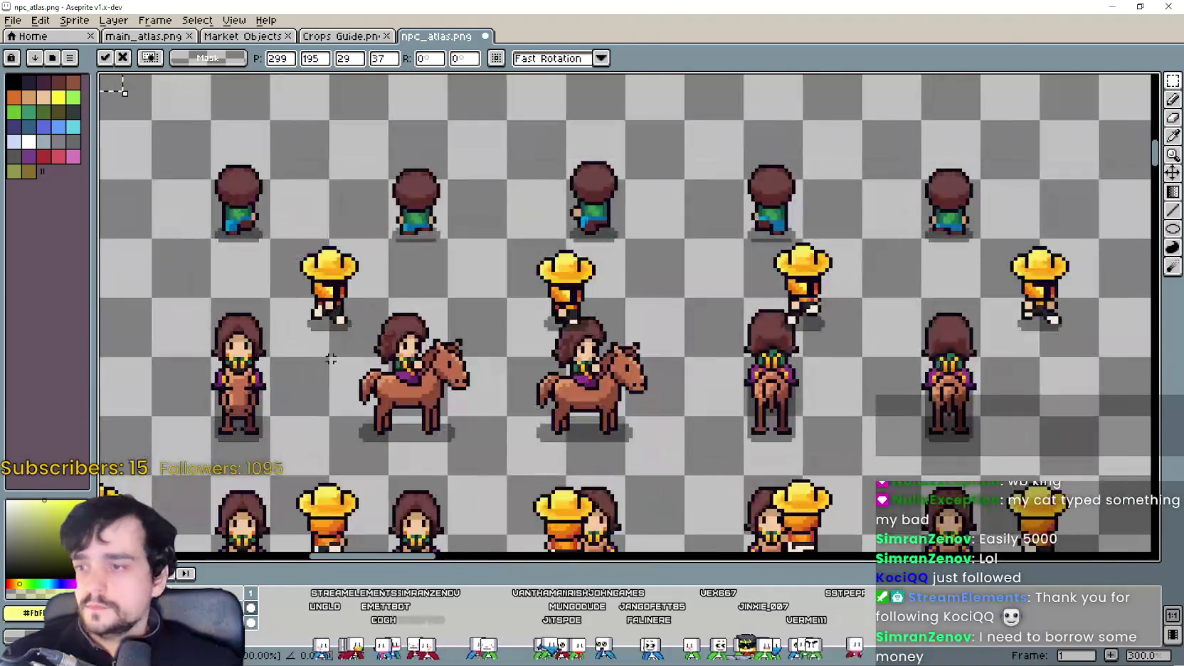
Step: Select another straw-hat farmer frame and move it into the boy column
{"action": "left_click_drag", "start_coordinate": [427, 243], "coordinate": [511, 345]}
{"action": "scroll", "coordinate": [507, 279], "scroll_direction": "down", "scroll_amount": 2}
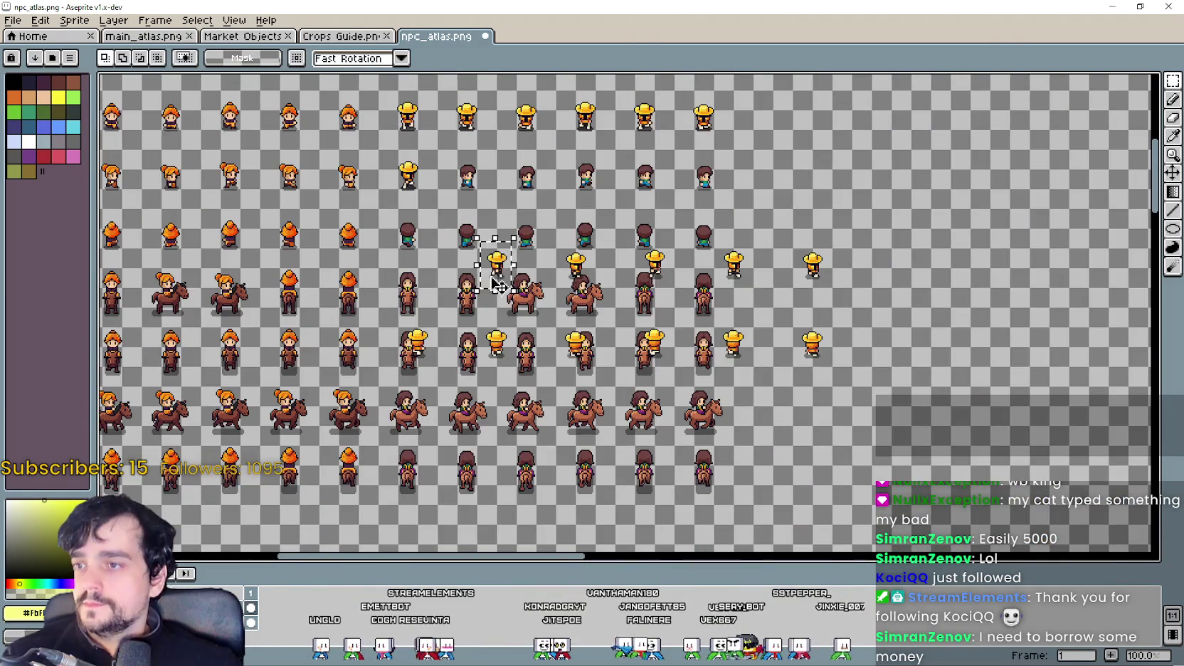
{"action": "scroll", "coordinate": [498, 285], "scroll_direction": "up", "scroll_amount": 2}
{"action": "left_click_drag", "start_coordinate": [475, 172], "coordinate": [515, 364]}
{"action": "scroll", "coordinate": [491, 220], "scroll_direction": "up", "scroll_amount": 3}
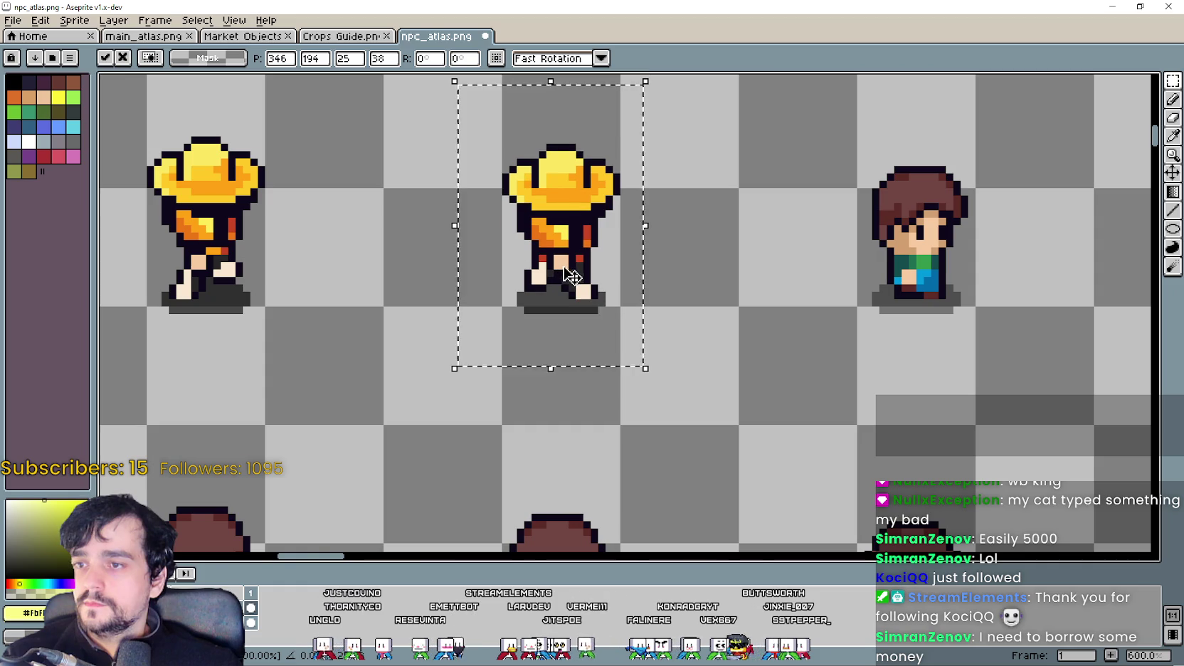
{"action": "scroll", "coordinate": [573, 276], "scroll_direction": "down", "scroll_amount": 3}
{"action": "scroll", "coordinate": [573, 276], "scroll_direction": "down", "scroll_amount": 1}
Step: Lift the next two farmer frames up into the cells above
{"action": "left_click_drag", "start_coordinate": [610, 425], "coordinate": [685, 327]}
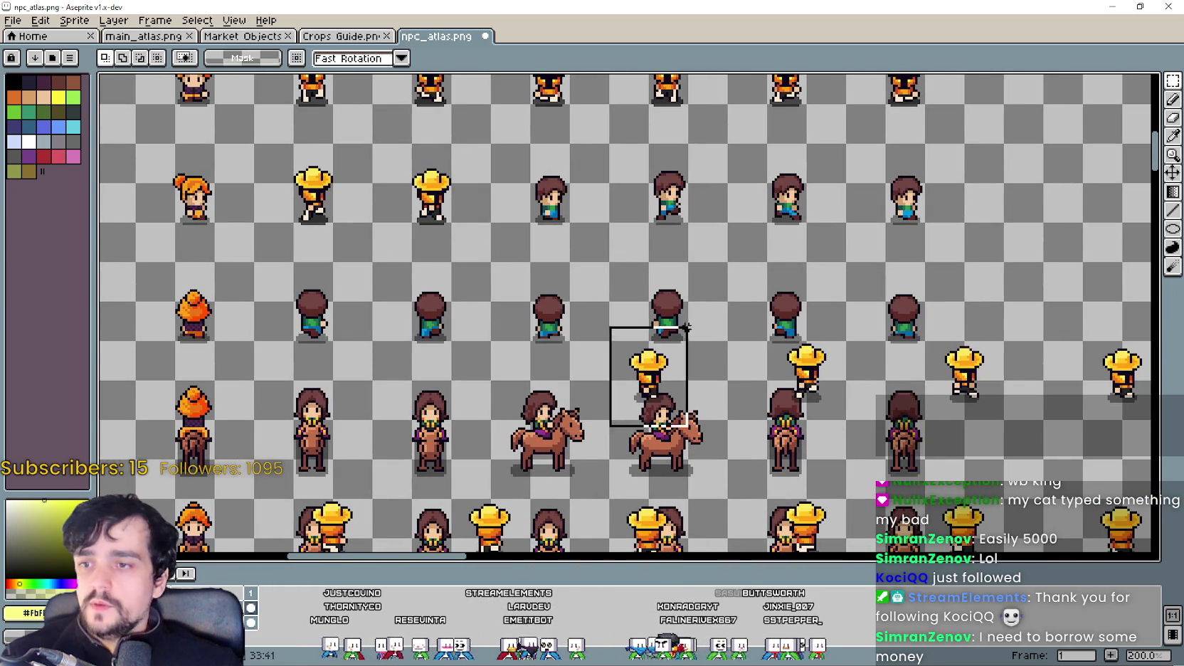
{"action": "left_click_drag", "start_coordinate": [661, 374], "coordinate": [569, 214]}
{"action": "scroll", "coordinate": [569, 242], "scroll_direction": "up", "scroll_amount": 3}
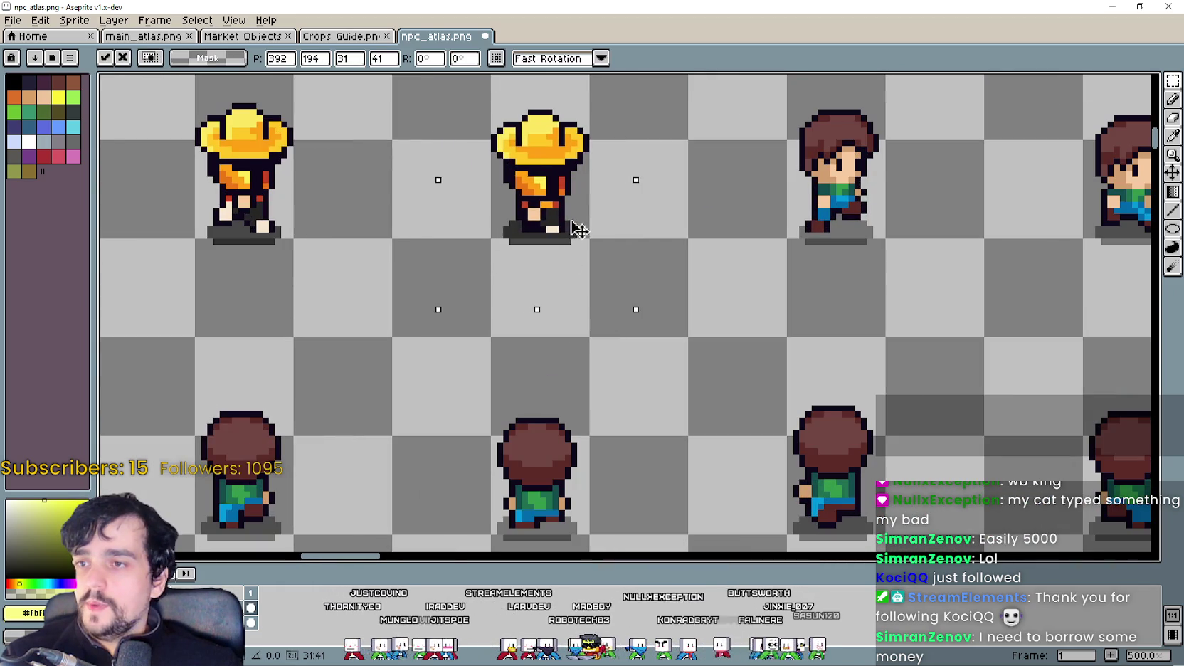
{"action": "scroll", "coordinate": [579, 230], "scroll_direction": "down", "scroll_amount": 3}
{"action": "mouse_move", "coordinate": [663, 336]}
{"action": "left_mouse_down"}
{"action": "mouse_move", "coordinate": [742, 418]}
{"action": "mouse_move", "coordinate": [669, 300]}
{"action": "mouse_move", "coordinate": [651, 199]}
{"action": "left_mouse_up"}
{"action": "scroll", "coordinate": [650, 199], "scroll_direction": "up", "scroll_amount": 3}
{"action": "scroll", "coordinate": [597, 245], "scroll_direction": "down", "scroll_amount": 3}
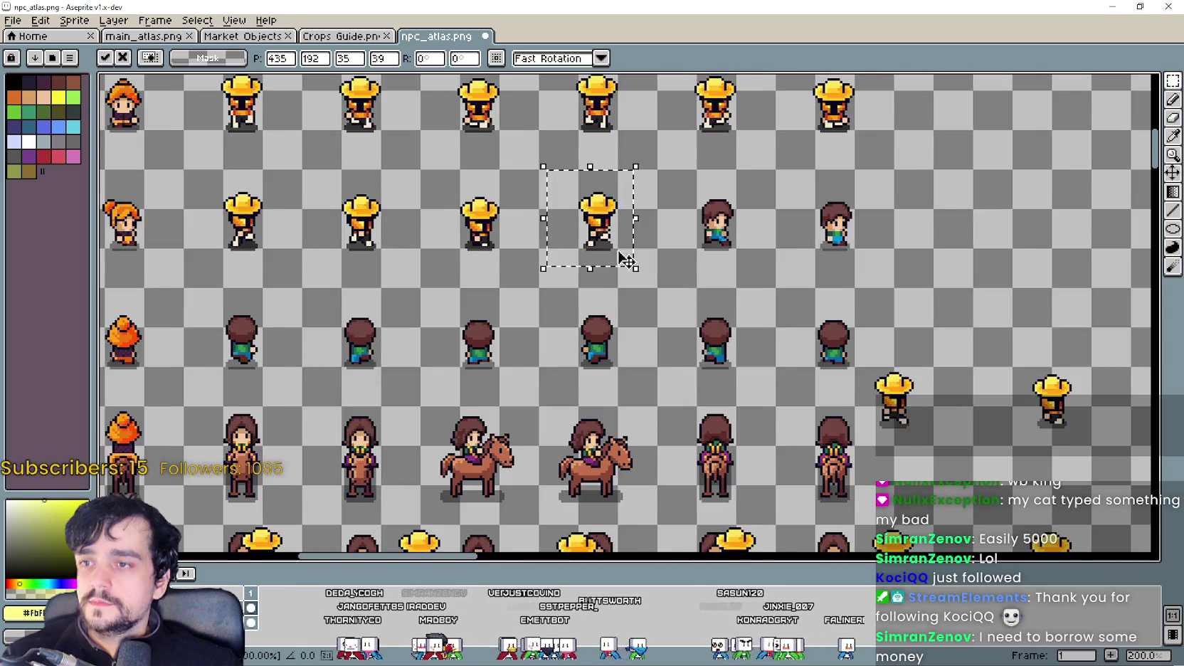
Step: Place a farmer frame beside the top-row kid and fine-tune it into that cell
{"action": "left_click_drag", "start_coordinate": [640, 293], "coordinate": [709, 396]}
{"action": "mouse_move", "coordinate": [672, 334]}
{"action": "left_mouse_down"}
{"action": "mouse_move", "coordinate": [490, 214]}
{"action": "mouse_move", "coordinate": [501, 148]}
{"action": "left_mouse_up"}
{"action": "scroll", "coordinate": [490, 213], "scroll_direction": "up", "scroll_amount": 3}
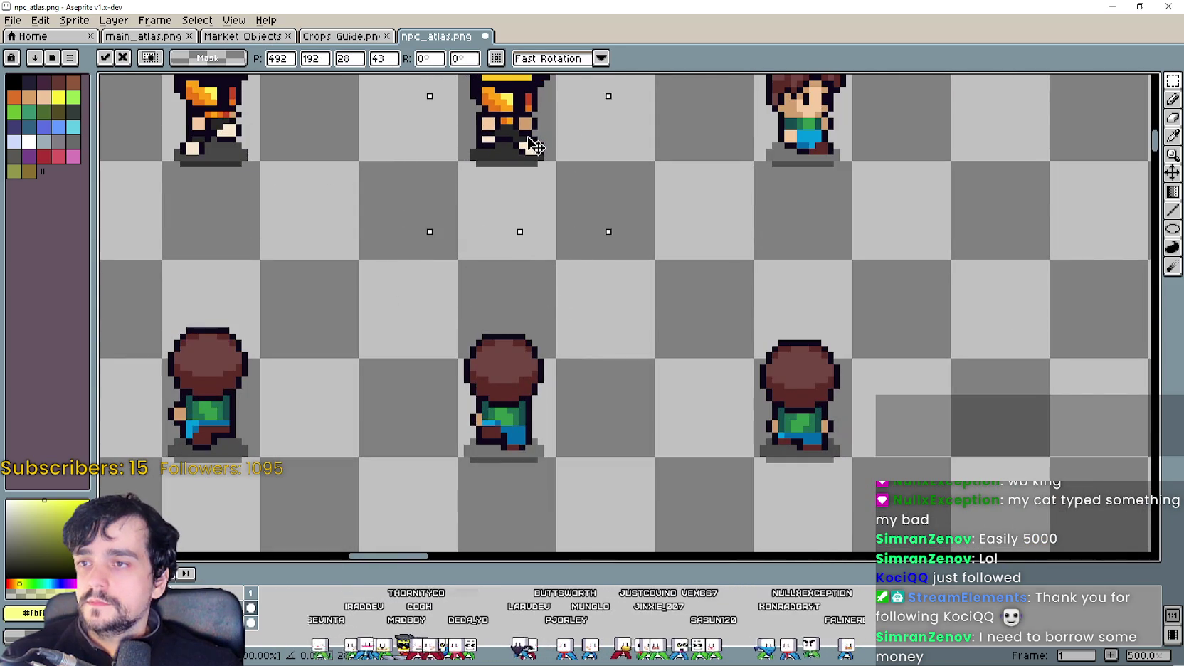
{"action": "scroll", "coordinate": [535, 146], "scroll_direction": "down", "scroll_amount": 3}
{"action": "left_click_drag", "start_coordinate": [872, 320], "coordinate": [640, 157]}
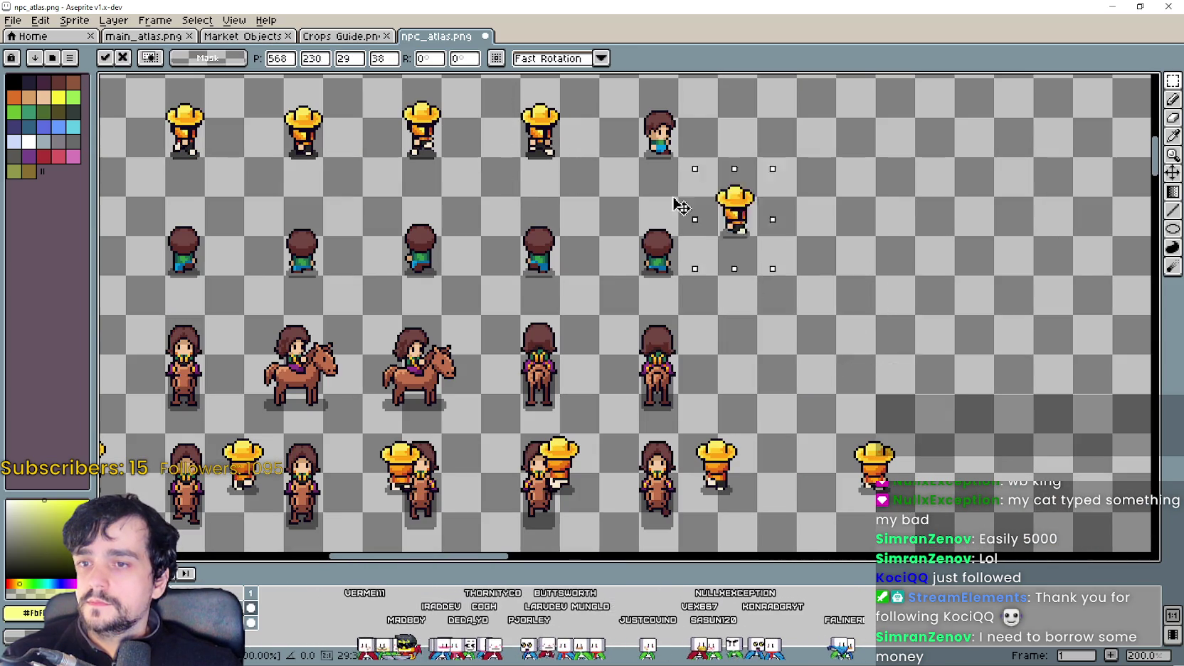
{"action": "scroll", "coordinate": [626, 128], "scroll_direction": "up", "scroll_amount": 3}
{"action": "left_click_drag", "start_coordinate": [621, 98], "coordinate": [684, 144]}
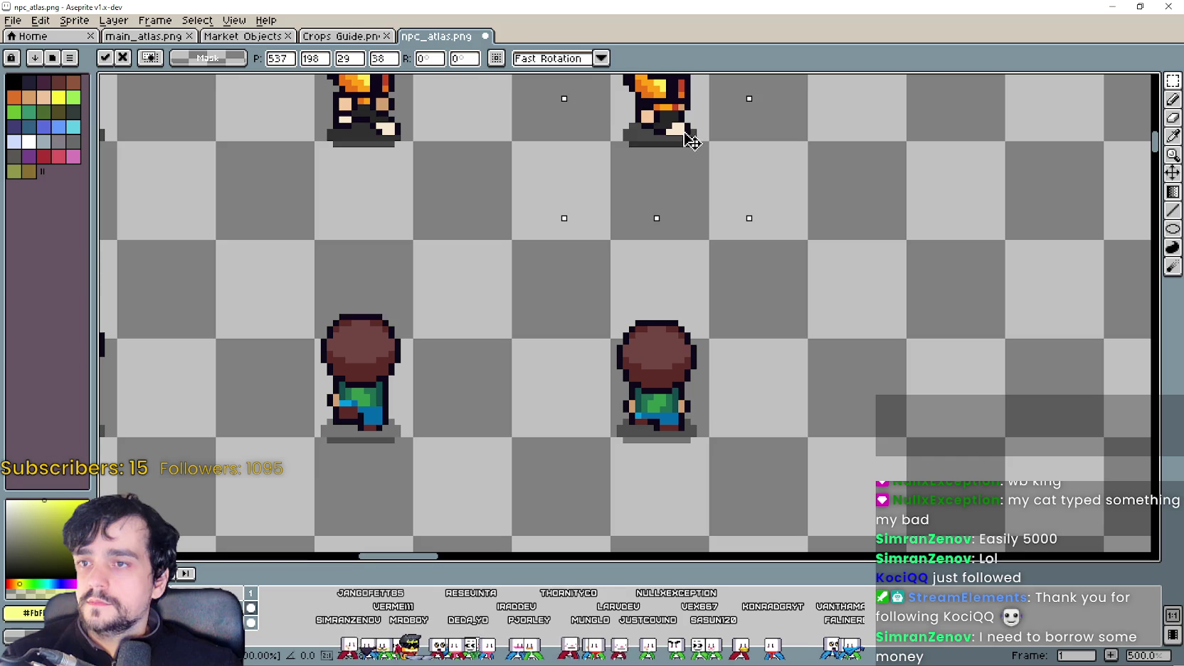
{"action": "scroll", "coordinate": [685, 144], "scroll_direction": "down", "scroll_amount": 4}
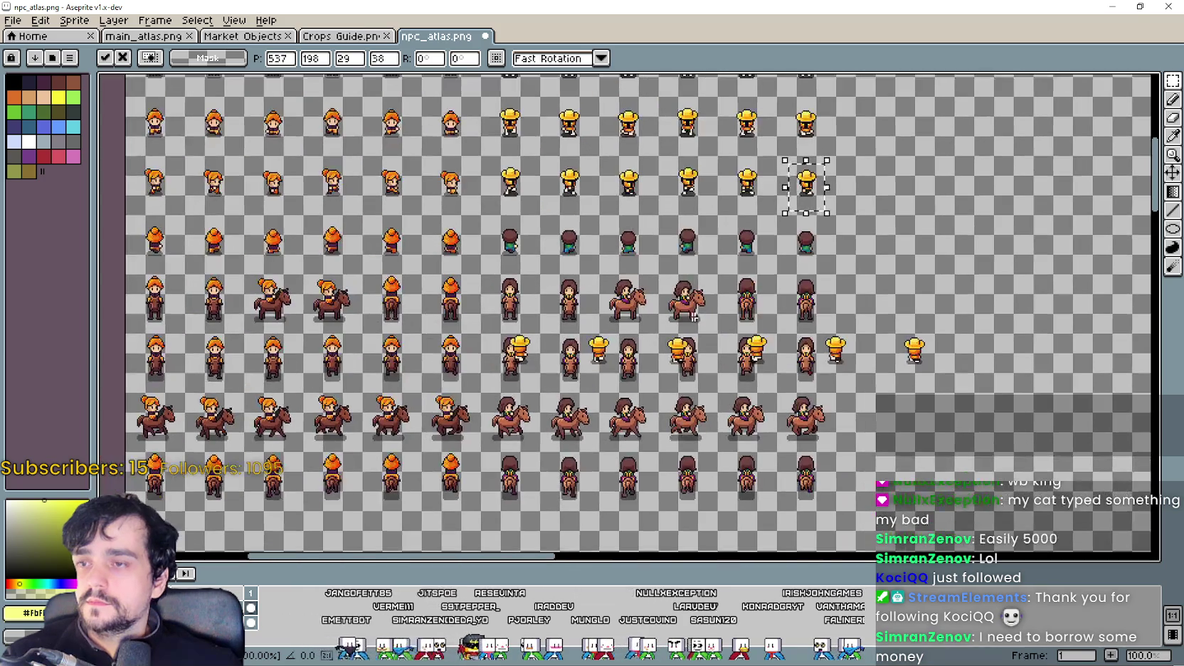
Step: Align two more loose farmer frames into their grid cells and commit with Enter
{"action": "mouse_move", "coordinate": [504, 334]}
{"action": "left_mouse_down"}
{"action": "mouse_move", "coordinate": [528, 379]}
{"action": "mouse_move", "coordinate": [462, 149]}
{"action": "left_mouse_up"}
{"action": "scroll", "coordinate": [527, 370], "scroll_direction": "up", "scroll_amount": 1}
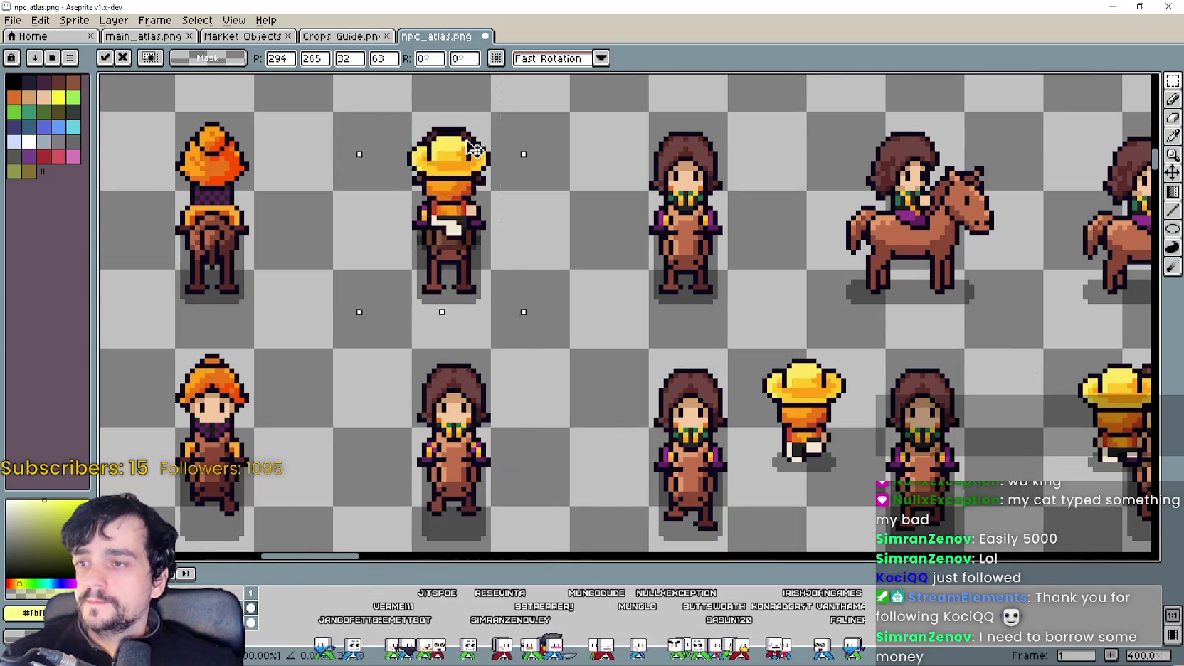
{"action": "scroll", "coordinate": [463, 145], "scroll_direction": "down", "scroll_amount": 1}
{"action": "mouse_move", "coordinate": [510, 305]}
{"action": "left_mouse_down"}
{"action": "mouse_move", "coordinate": [518, 245]}
{"action": "mouse_move", "coordinate": [540, 282]}
{"action": "left_mouse_up"}
{"action": "scroll", "coordinate": [544, 261], "scroll_direction": "up", "scroll_amount": 3}
{"action": "scroll", "coordinate": [541, 285], "scroll_direction": "down", "scroll_amount": 2}
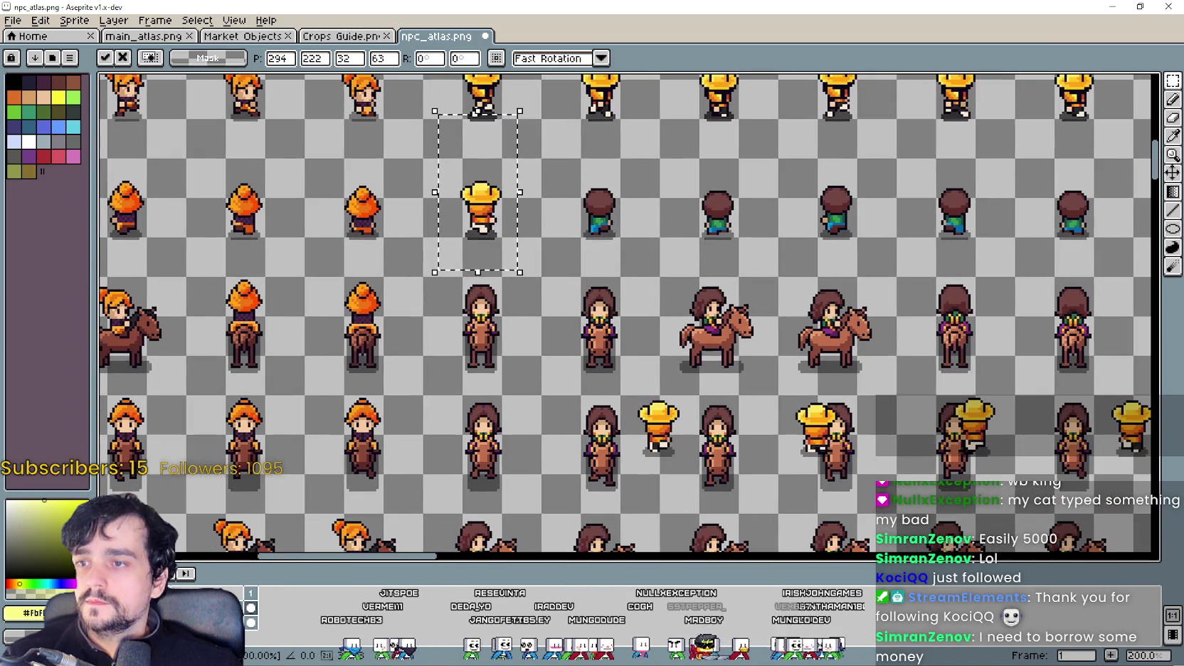
{"action": "left_click_drag", "start_coordinate": [632, 478], "coordinate": [692, 370]}
{"action": "mouse_move", "coordinate": [672, 427]}
{"action": "left_mouse_down"}
{"action": "mouse_move", "coordinate": [616, 211]}
{"action": "mouse_move", "coordinate": [621, 225]}
{"action": "left_mouse_up"}
{"action": "scroll", "coordinate": [601, 241], "scroll_direction": "up", "scroll_amount": 3}
{"action": "scroll", "coordinate": [619, 228], "scroll_direction": "down", "scroll_amount": 5}
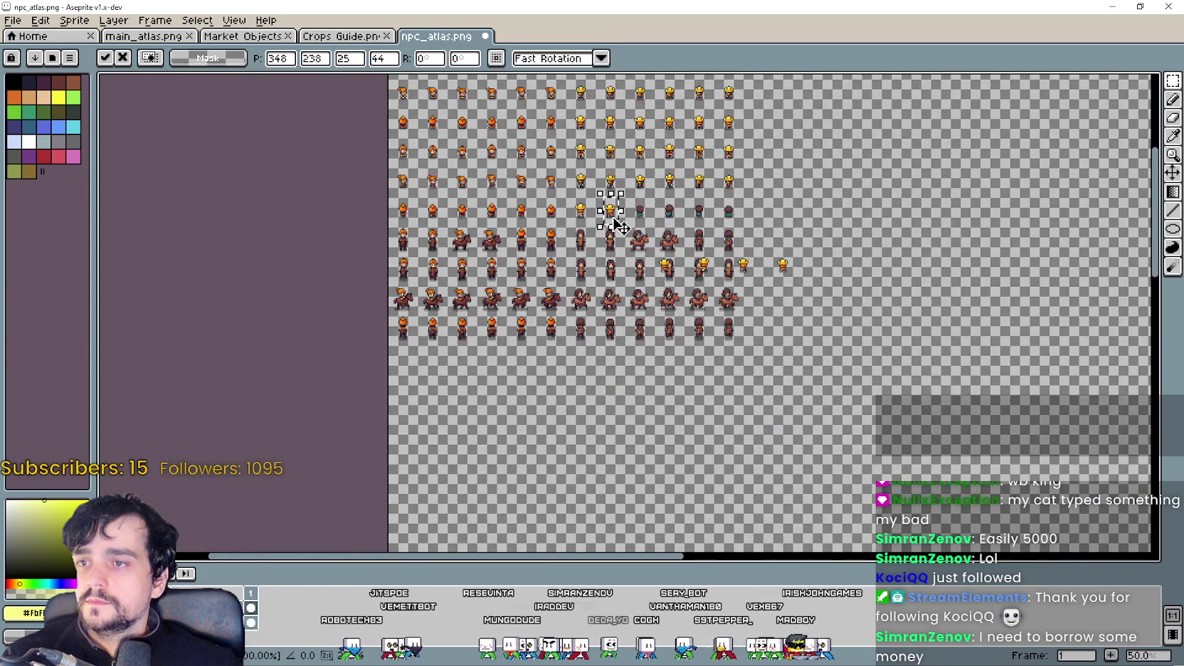
{"action": "scroll", "coordinate": [683, 265], "scroll_direction": "up", "scroll_amount": 2}
{"action": "key", "text": "Return"}
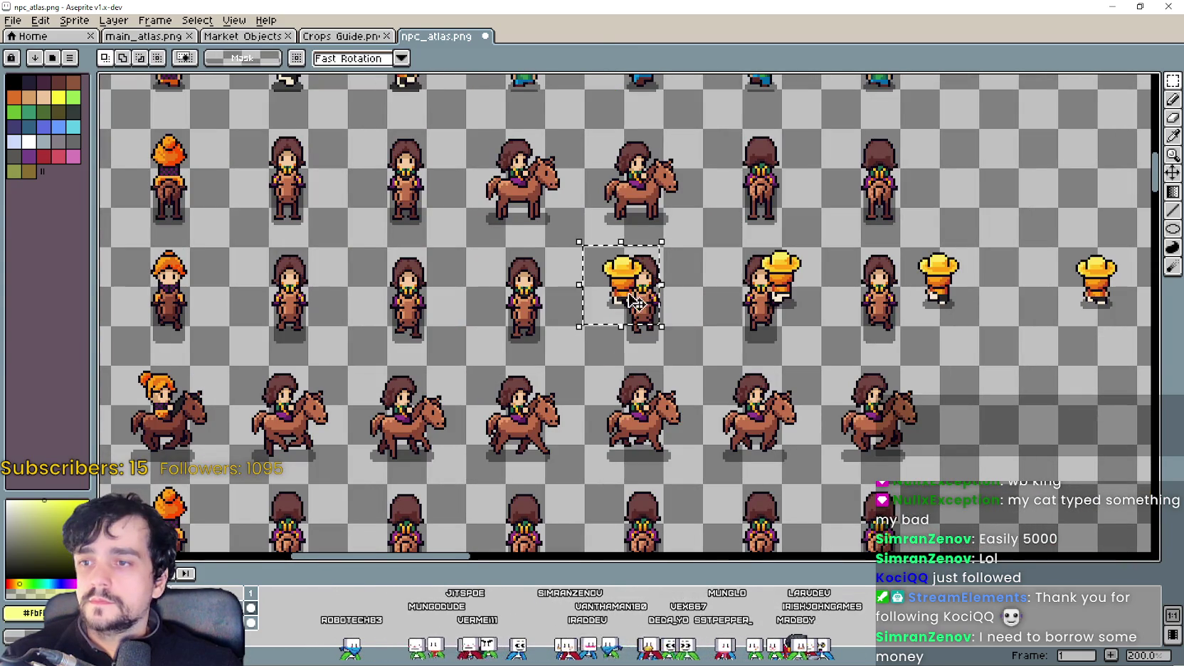
Step: Move the next farmer frame up and shift it onto the neighbouring cell
{"action": "left_click_drag", "start_coordinate": [635, 302], "coordinate": [514, 135]}
{"action": "scroll", "coordinate": [515, 135], "scroll_direction": "up", "scroll_amount": 2}
{"action": "scroll", "coordinate": [568, 245], "scroll_direction": "up", "scroll_amount": 2}
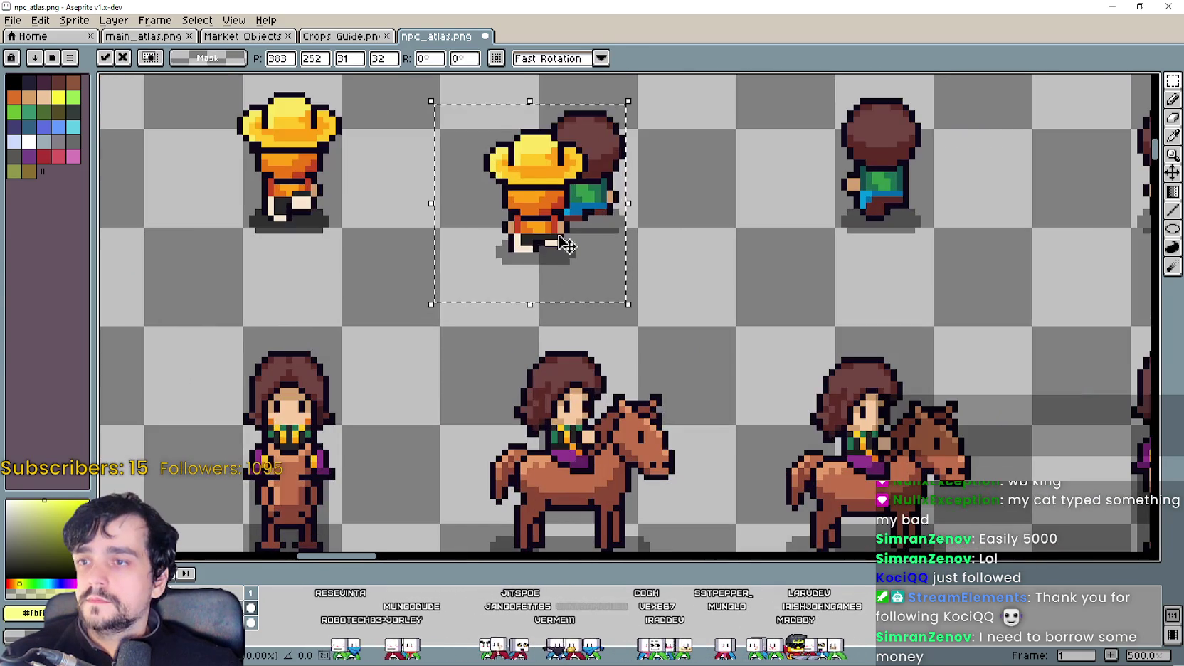
{"action": "left_click_drag", "start_coordinate": [567, 244], "coordinate": [624, 228]}
{"action": "scroll", "coordinate": [624, 226], "scroll_direction": "down", "scroll_amount": 2}
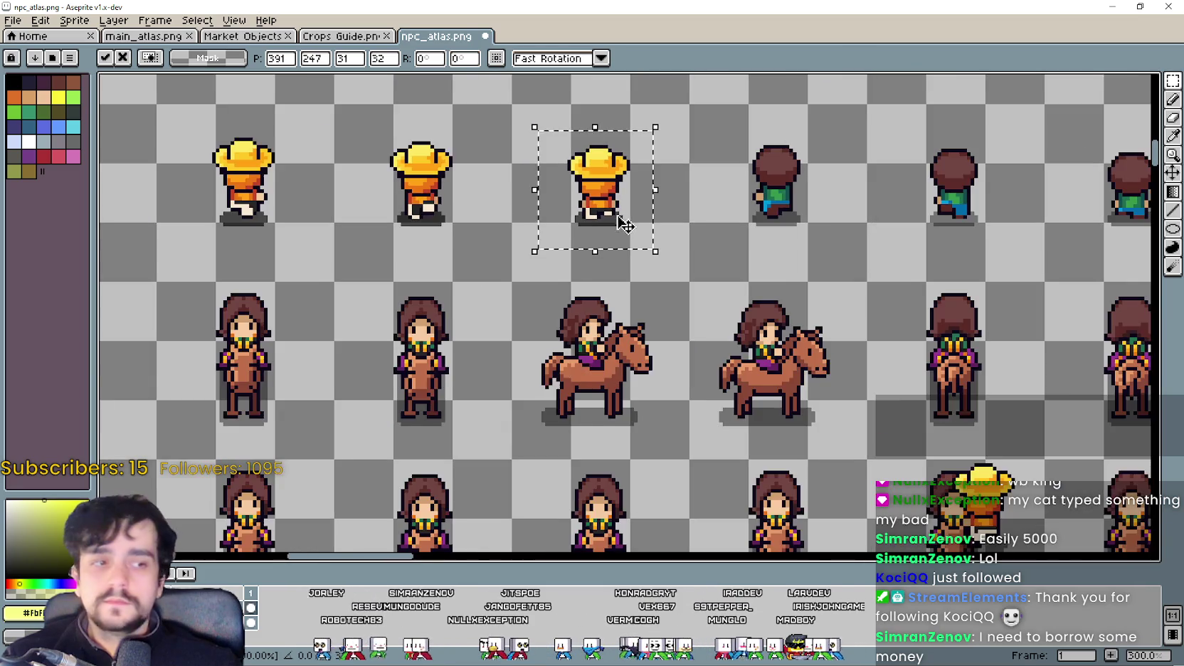
{"action": "scroll", "coordinate": [624, 226], "scroll_direction": "right", "scroll_amount": 5}
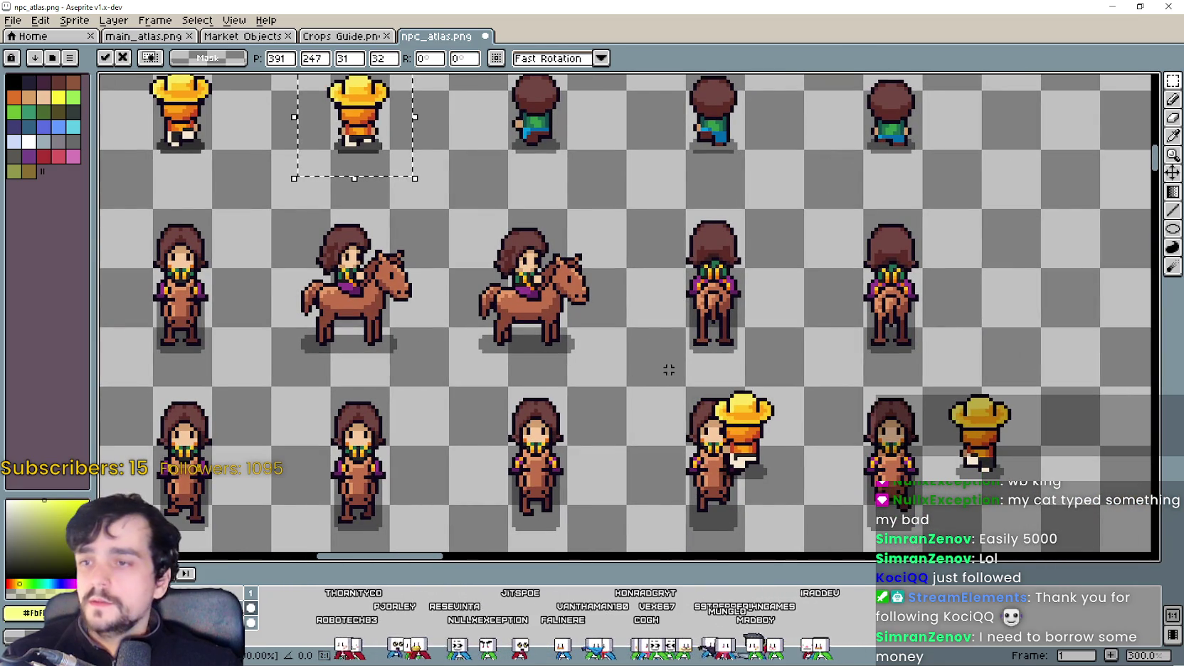
Step: Move the lower loose farmer frame into its cell, raise it, and nudge one pixel right
{"action": "left_click_drag", "start_coordinate": [663, 500], "coordinate": [791, 332]}
{"action": "left_click_drag", "start_coordinate": [739, 427], "coordinate": [535, 163]}
{"action": "scroll", "coordinate": [569, 321], "scroll_direction": "down", "scroll_amount": 1}
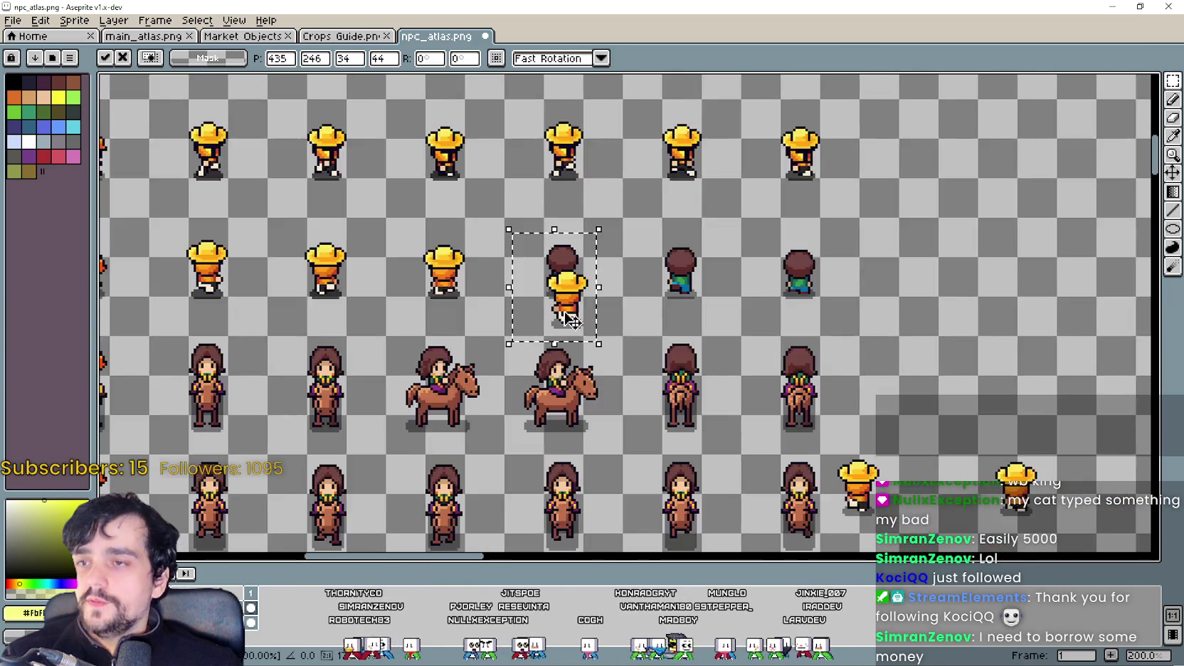
{"action": "scroll", "coordinate": [569, 320], "scroll_direction": "up", "scroll_amount": 1}
{"action": "left_click_drag", "start_coordinate": [569, 320], "coordinate": [563, 294]}
{"action": "scroll", "coordinate": [563, 294], "scroll_direction": "up", "scroll_amount": 3}
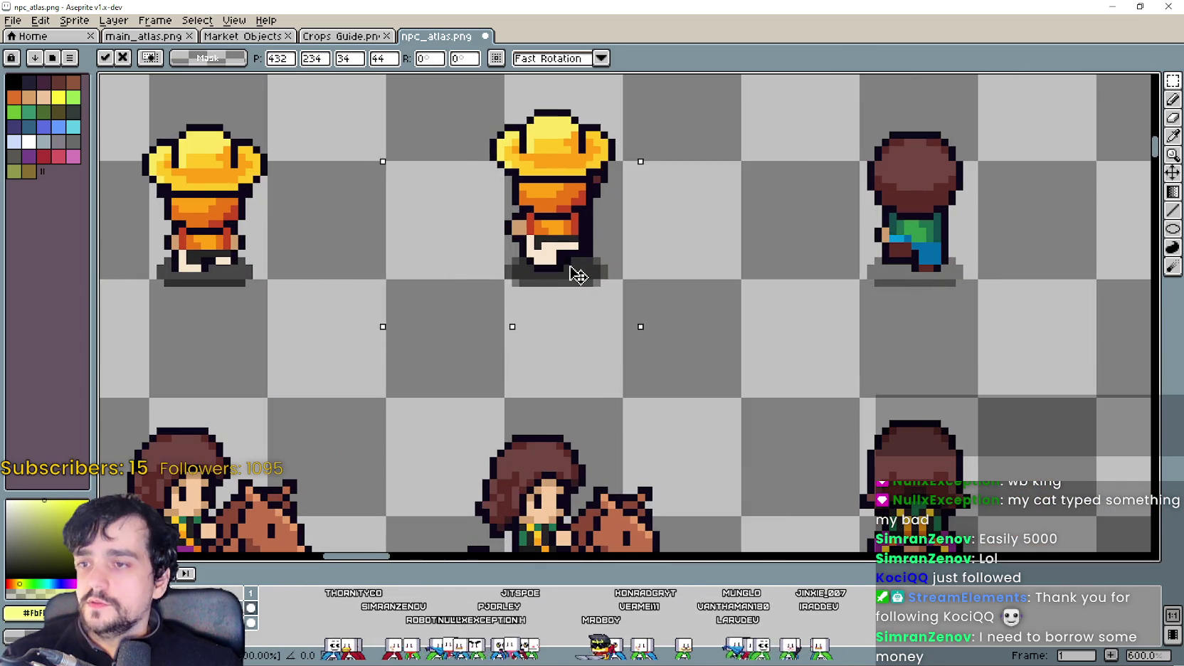
{"action": "key", "text": "Right"}
{"action": "scroll", "coordinate": [547, 272], "scroll_direction": "down", "scroll_amount": 4}
{"action": "scroll", "coordinate": [547, 273], "scroll_direction": "up", "scroll_amount": 1}
Step: Fit a farmer frame into the third column cell and fine-tune its position
{"action": "mouse_move", "coordinate": [857, 399]}
{"action": "left_mouse_down"}
{"action": "mouse_move", "coordinate": [774, 311]}
{"action": "mouse_move", "coordinate": [847, 384]}
{"action": "left_mouse_up"}
{"action": "scroll", "coordinate": [847, 384], "scroll_direction": "down", "scroll_amount": 2}
{"action": "scroll", "coordinate": [815, 323], "scroll_direction": "up", "scroll_amount": 3}
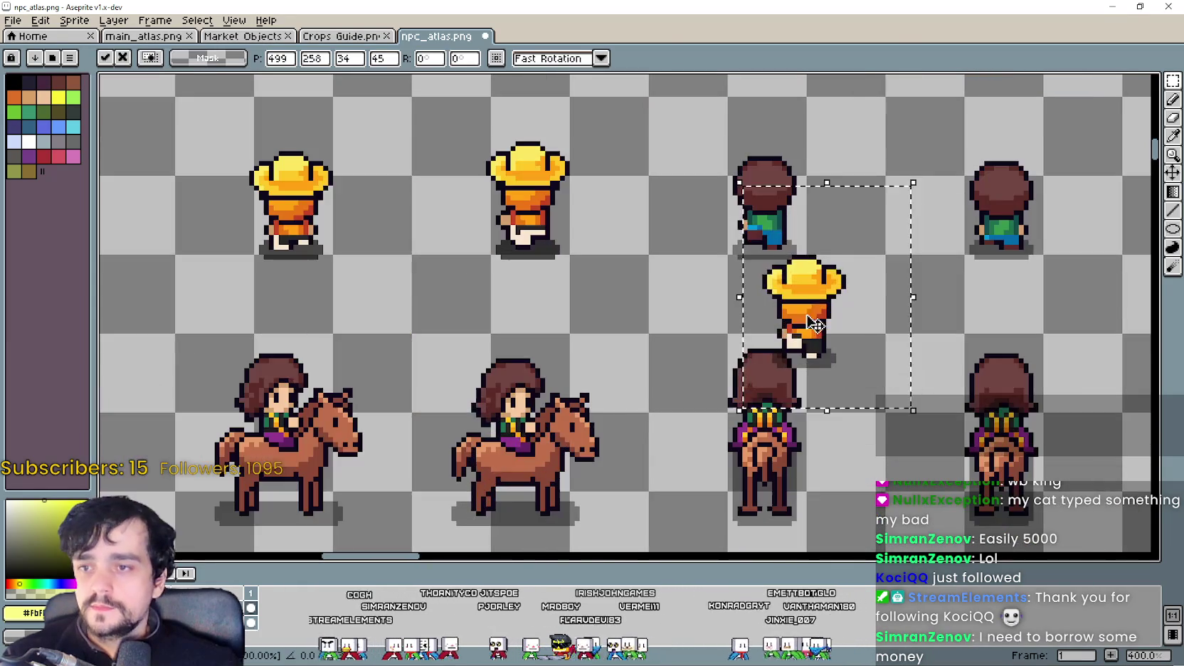
{"action": "left_click_drag", "start_coordinate": [815, 324], "coordinate": [766, 198]}
{"action": "scroll", "coordinate": [766, 199], "scroll_direction": "up", "scroll_amount": 3}
{"action": "mouse_move", "coordinate": [793, 304]}
{"action": "left_mouse_down"}
{"action": "mouse_move", "coordinate": [832, 283]}
{"action": "mouse_move", "coordinate": [562, 176]}
{"action": "left_mouse_up"}
{"action": "scroll", "coordinate": [833, 283], "scroll_direction": "down", "scroll_amount": 2}
{"action": "scroll", "coordinate": [832, 288], "scroll_direction": "down", "scroll_amount": 1}
{"action": "scroll", "coordinate": [562, 176], "scroll_direction": "down", "scroll_amount": 1}
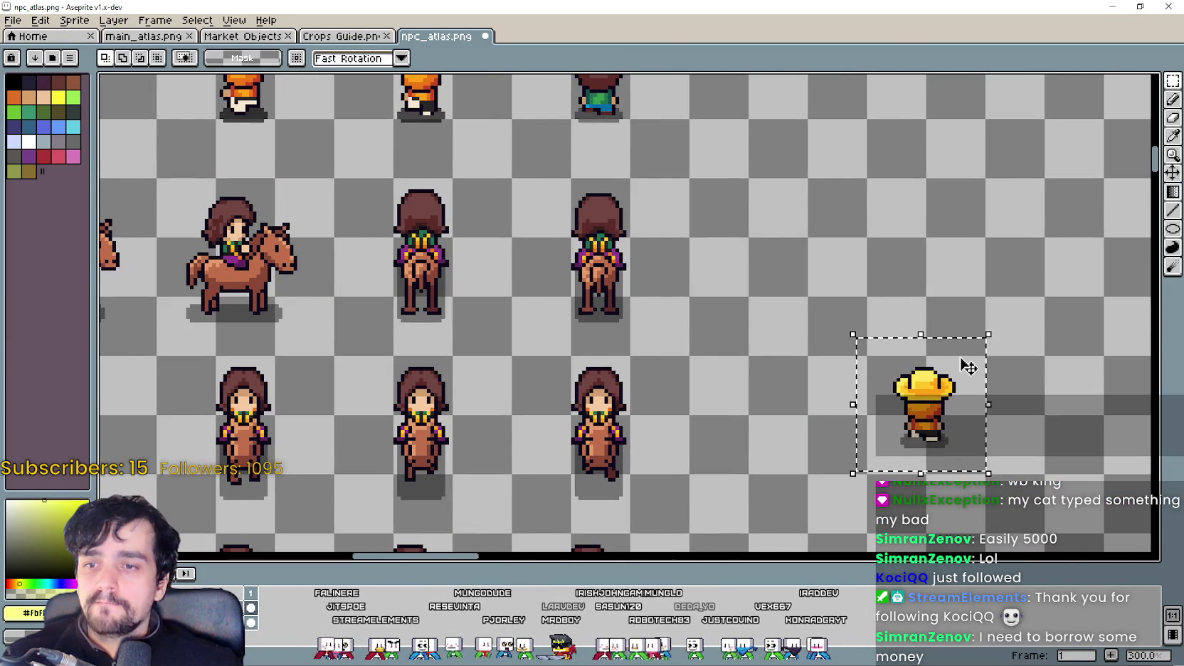
Step: Bring the right-side farmer frame up into the row, shift it right into its cell, and deselect
{"action": "mouse_move", "coordinate": [925, 406]}
{"action": "left_mouse_down"}
{"action": "mouse_move", "coordinate": [614, 143]}
{"action": "mouse_move", "coordinate": [723, 313]}
{"action": "left_mouse_up"}
{"action": "scroll", "coordinate": [619, 219], "scroll_direction": "up", "scroll_amount": 2}
{"action": "left_click_drag", "start_coordinate": [619, 219], "coordinate": [793, 278]}
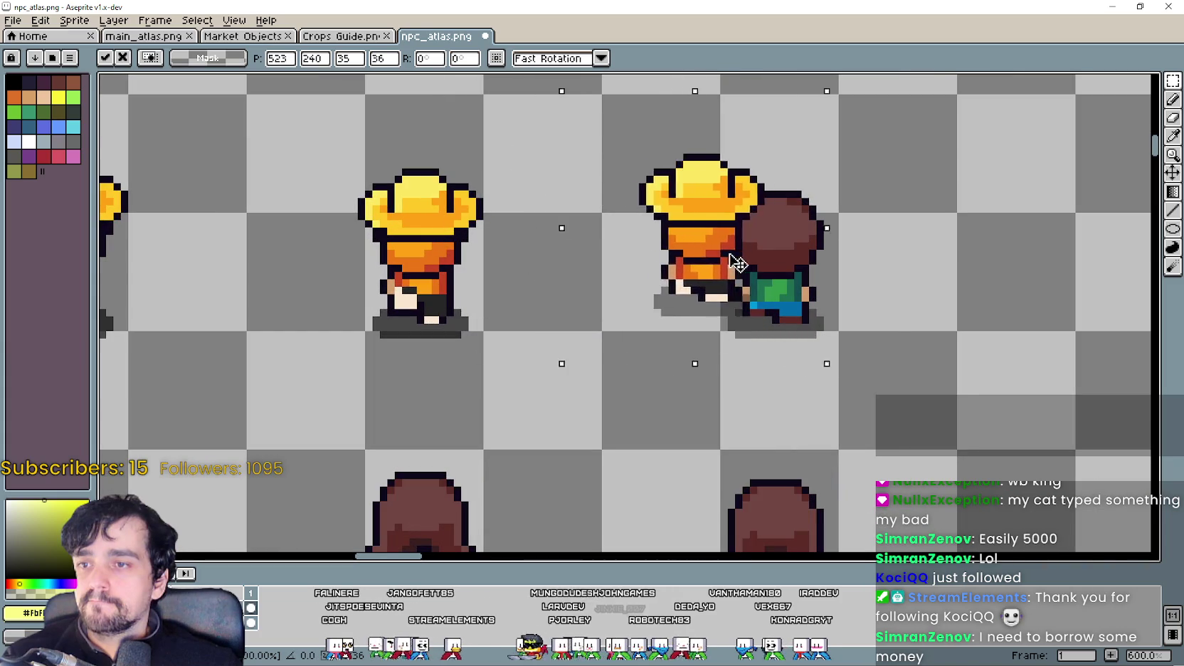
{"action": "scroll", "coordinate": [792, 278], "scroll_direction": "down", "scroll_amount": 2}
{"action": "scroll", "coordinate": [793, 278], "scroll_direction": "down", "scroll_amount": 1}
{"action": "scroll", "coordinate": [571, 361], "scroll_direction": "left", "scroll_amount": 2}
{"action": "scroll", "coordinate": [466, 371], "scroll_direction": "down", "scroll_amount": 1}
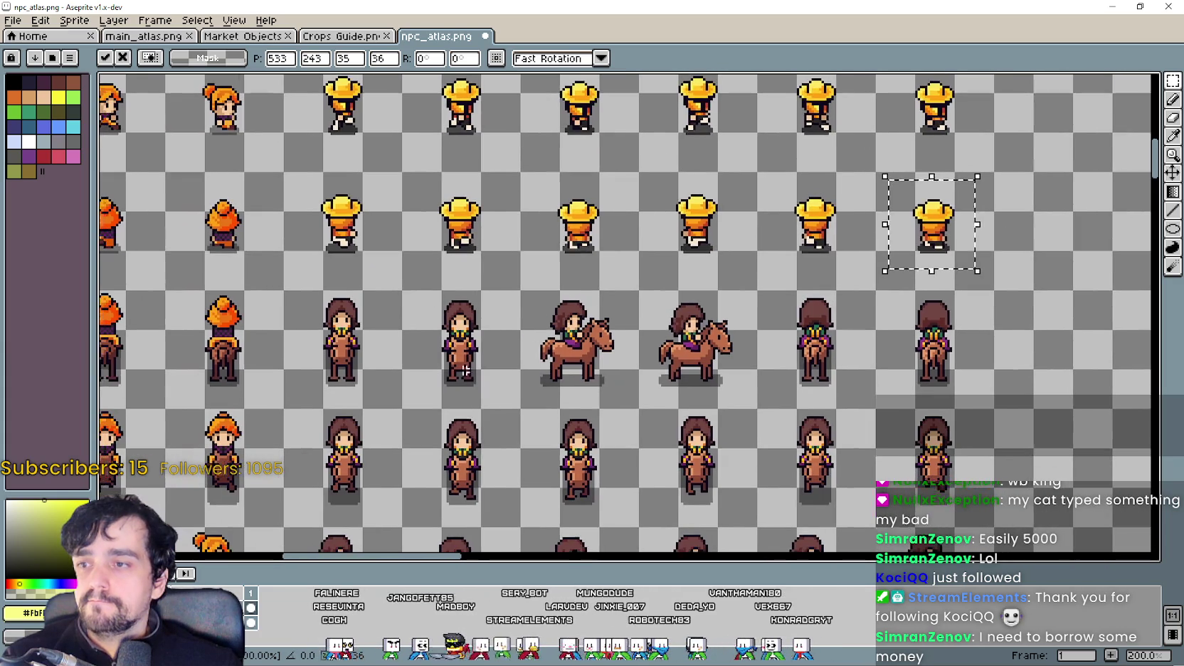
{"action": "key", "text": "ctrl+d"}
{"action": "scroll", "coordinate": [475, 345], "scroll_direction": "down", "scroll_amount": 2}
Step: Switch from npc_atlas.png to the Character_2.png sprite sheet
{"action": "scroll", "coordinate": [640, 370], "scroll_direction": "left", "scroll_amount": 2}
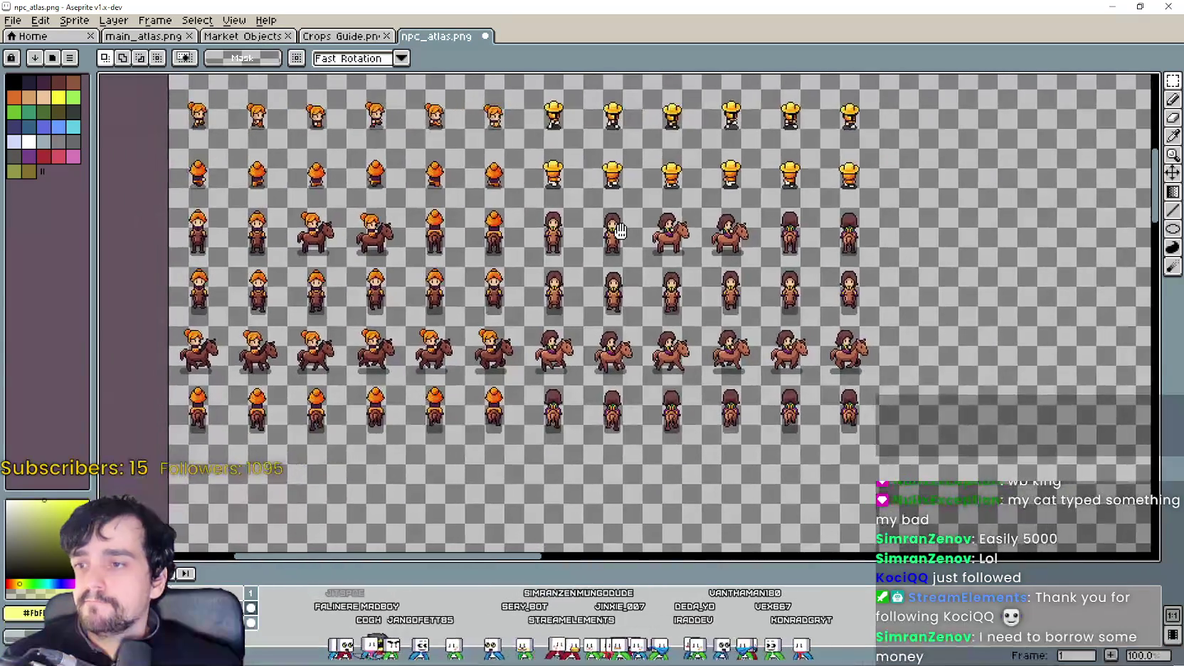
{"action": "scroll", "coordinate": [676, 382], "scroll_direction": "left", "scroll_amount": 2}
{"action": "scroll", "coordinate": [676, 382], "scroll_direction": "down", "scroll_amount": 2}
{"action": "scroll", "coordinate": [533, 249], "scroll_direction": "right", "scroll_amount": 2}
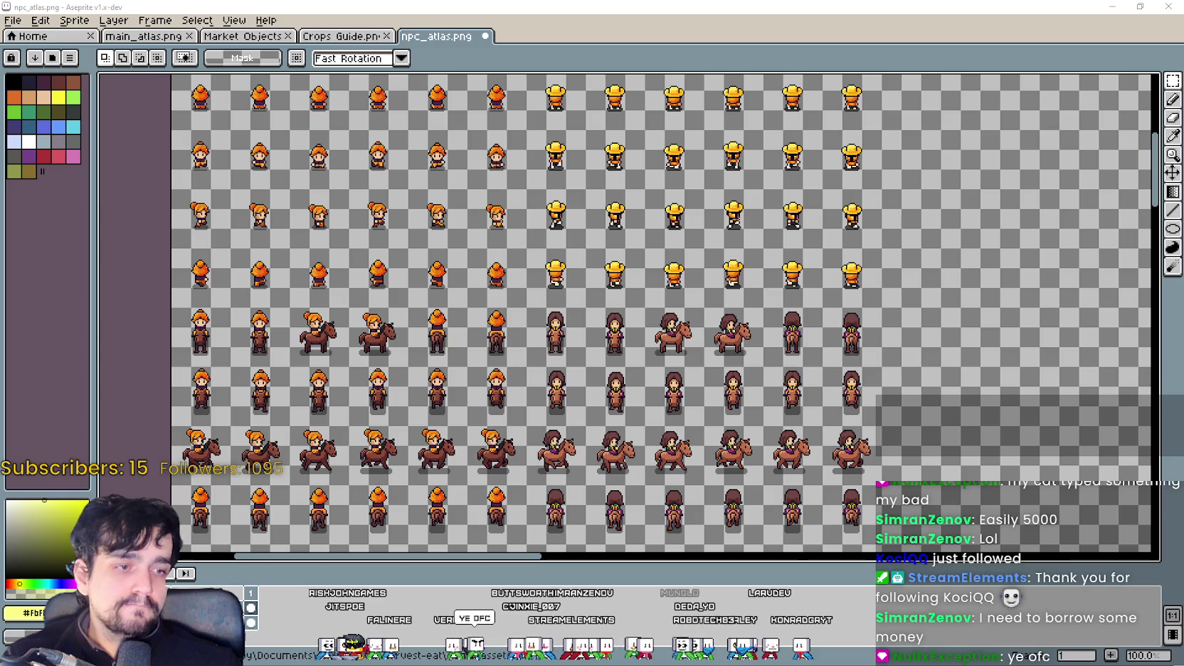
{"action": "key", "text": "alt+Tab"}
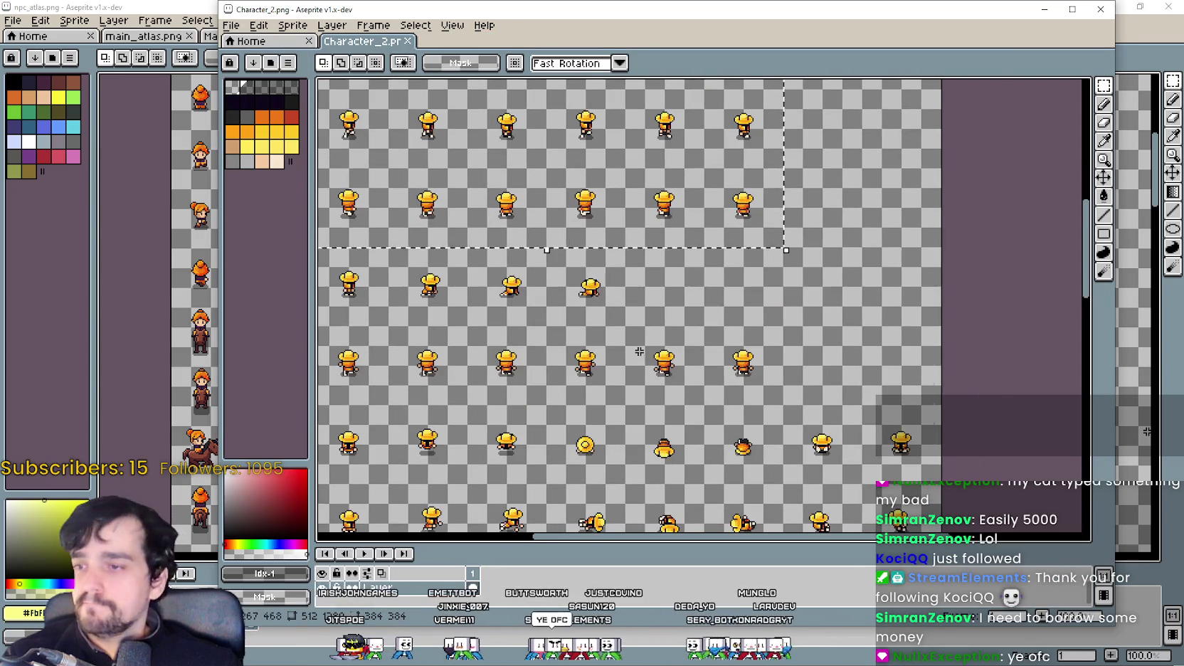
Step: Scroll down to the farmer walking and riding rows, then close Character_2.png
{"action": "scroll", "coordinate": [653, 384], "scroll_direction": "down", "scroll_amount": 5}
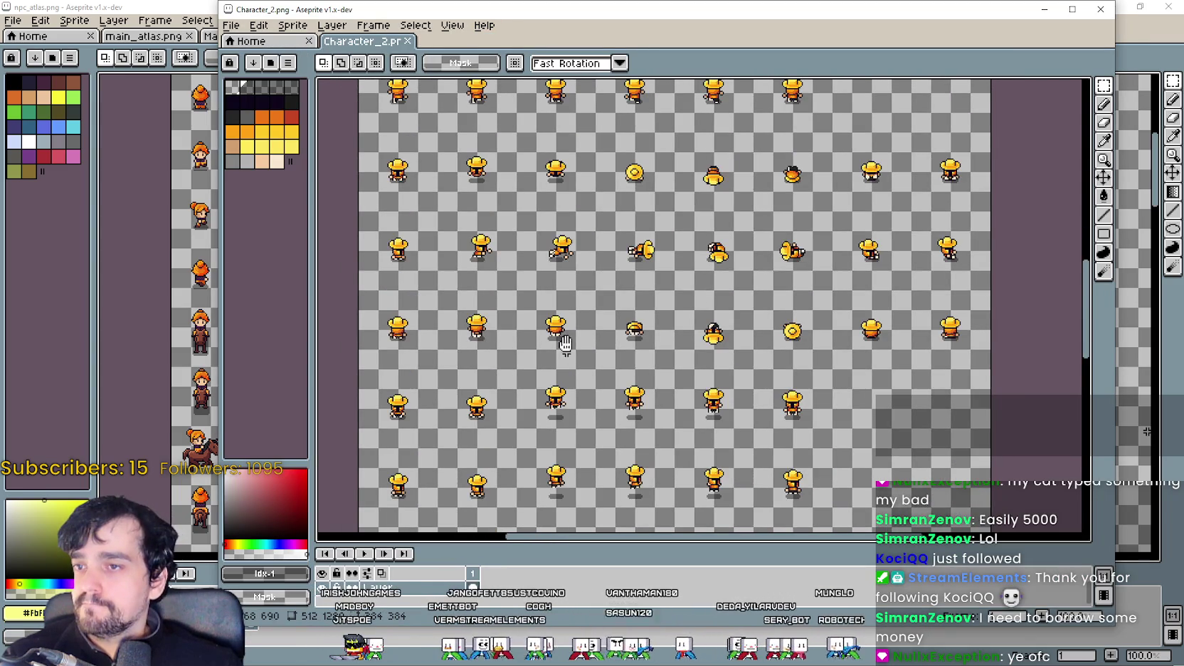
{"action": "scroll", "coordinate": [562, 328], "scroll_direction": "down", "scroll_amount": 2}
{"action": "scroll", "coordinate": [562, 320], "scroll_direction": "down", "scroll_amount": 4}
{"action": "scroll", "coordinate": [562, 285], "scroll_direction": "down", "scroll_amount": 2}
{"action": "scroll", "coordinate": [562, 169], "scroll_direction": "down", "scroll_amount": 2}
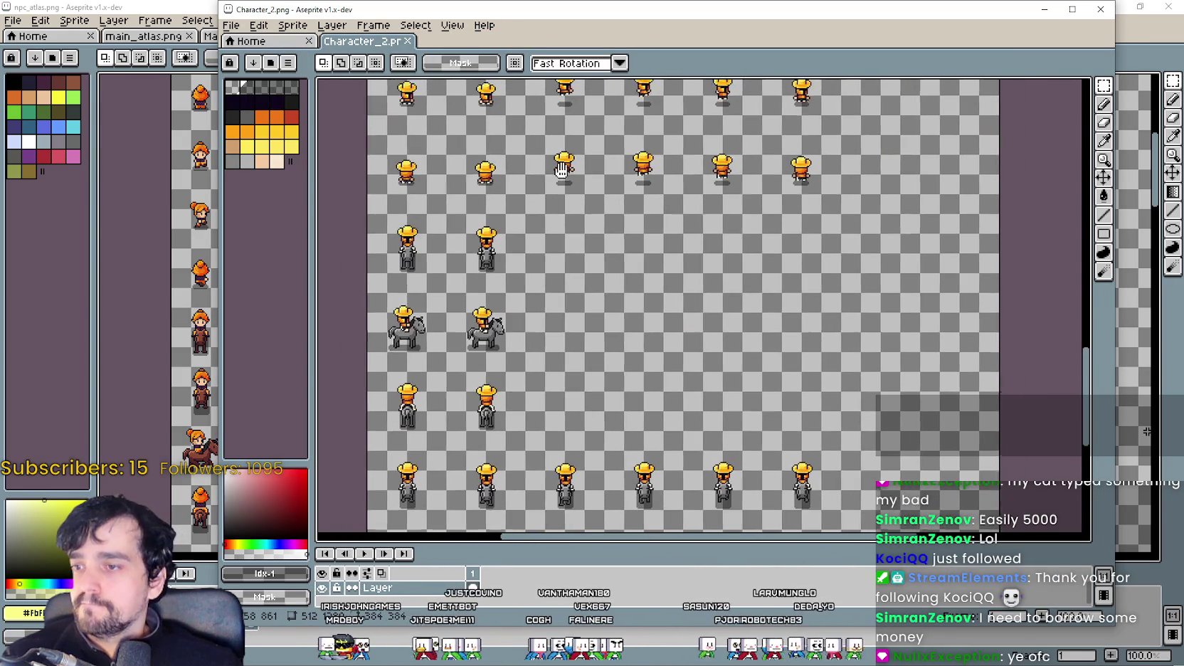
{"action": "scroll", "coordinate": [562, 170], "scroll_direction": "down", "scroll_amount": 3}
{"action": "scroll", "coordinate": [414, 161], "scroll_direction": "up", "scroll_amount": 1}
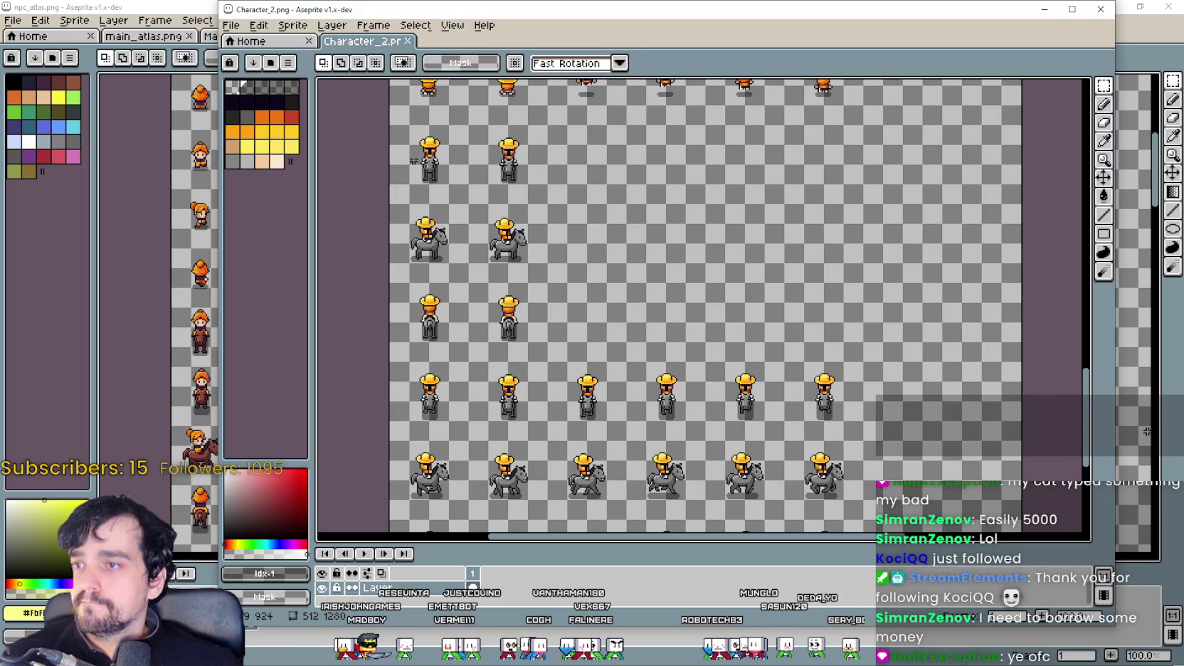
{"action": "scroll", "coordinate": [652, 521], "scroll_direction": "down", "scroll_amount": 3}
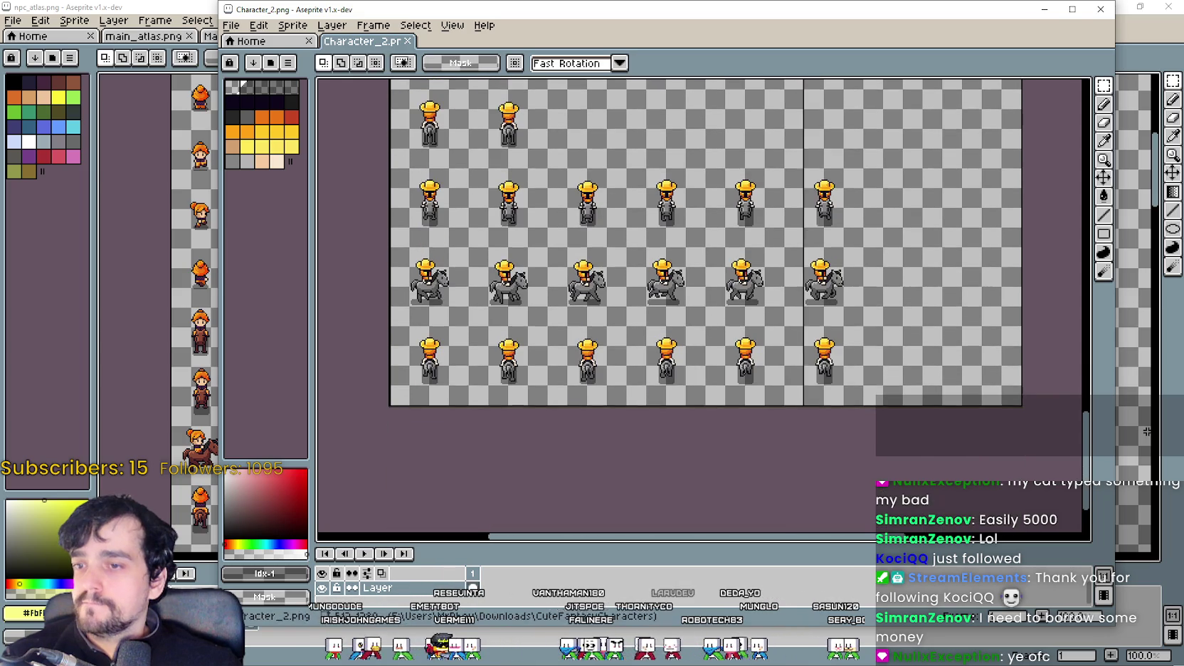
{"action": "scroll", "coordinate": [783, 477], "scroll_direction": "down", "scroll_amount": 2}
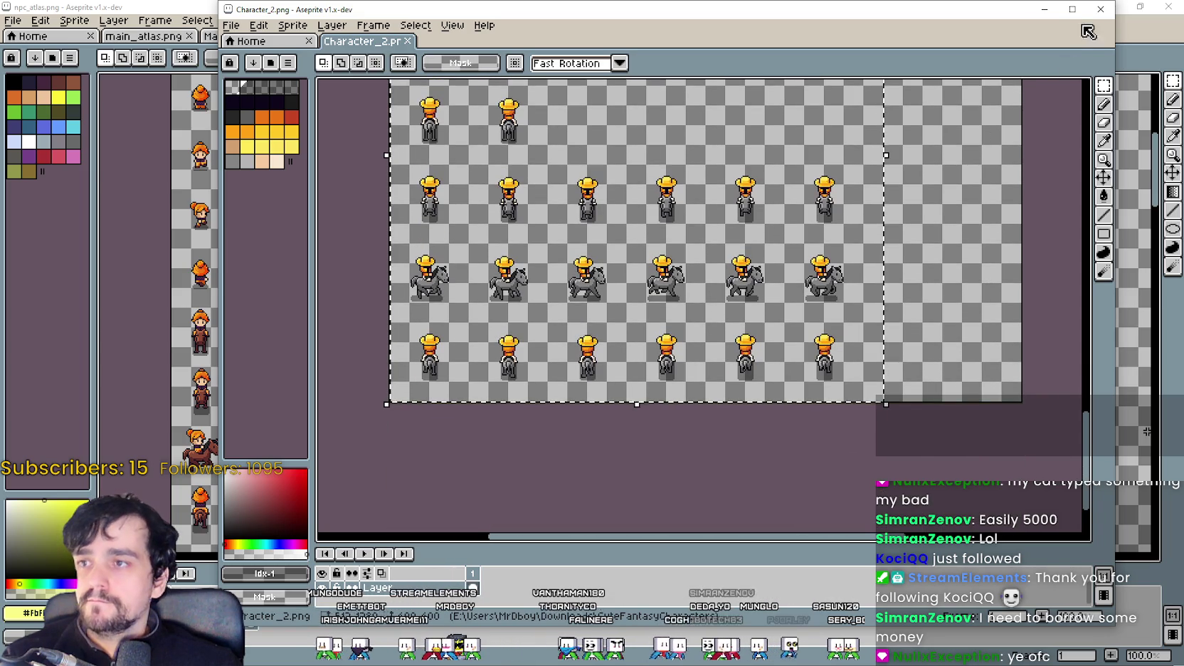
{"action": "left_click", "coordinate": [1100, 10]}
{"action": "scroll", "coordinate": [504, 353], "scroll_direction": "down", "scroll_amount": 2}
Step: Paste the straw-hat farmer frames into npc_atlas.png and commit them onto the atlas grid
{"action": "scroll", "coordinate": [504, 353], "scroll_direction": "down", "scroll_amount": 1}
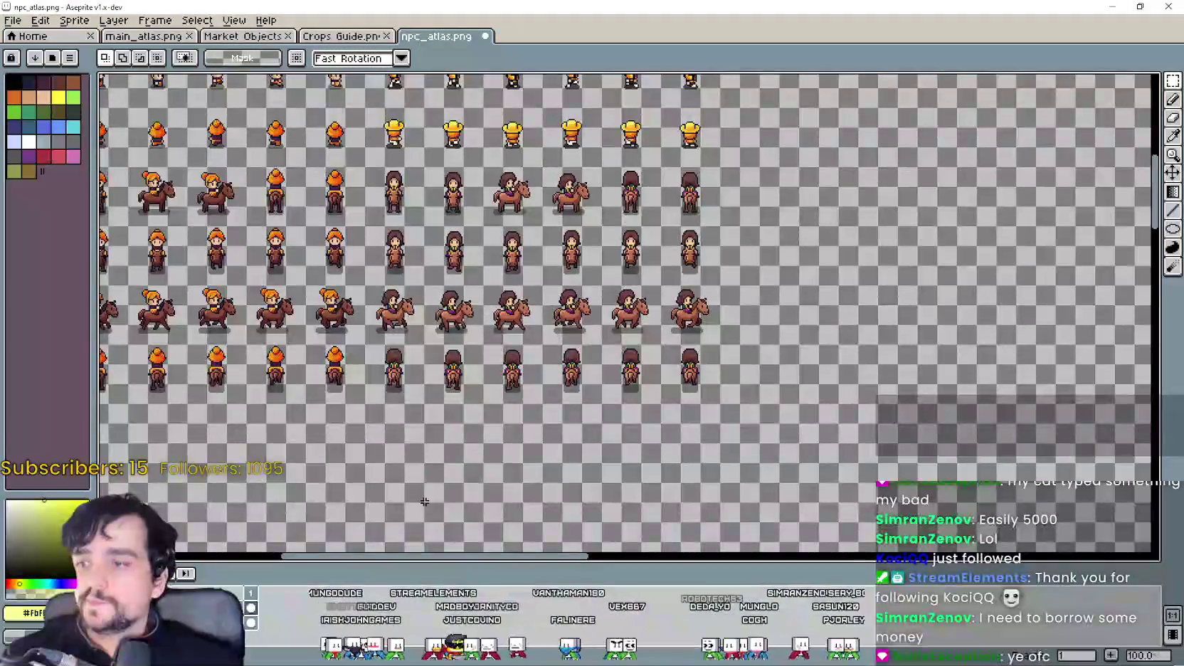
{"action": "scroll", "coordinate": [504, 353], "scroll_direction": "down", "scroll_amount": 2}
{"action": "key", "text": "ctrl+v"}
{"action": "mouse_move", "coordinate": [436, 245]}
{"action": "left_mouse_down"}
{"action": "mouse_move", "coordinate": [492, 441]}
{"action": "mouse_move", "coordinate": [602, 428]}
{"action": "mouse_move", "coordinate": [504, 263]}
{"action": "mouse_move", "coordinate": [462, 288]}
{"action": "left_mouse_up"}
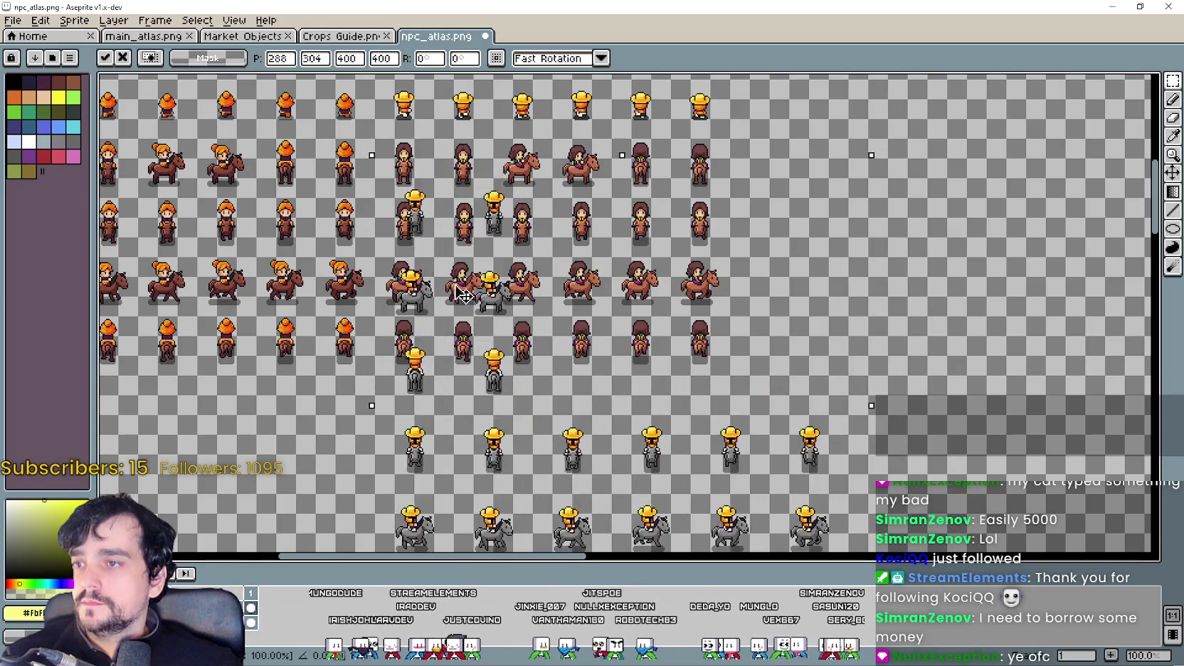
{"action": "key", "text": "Return"}
Step: Move a straw-hat rider frame into its rider grid cell and adjust its position
{"action": "scroll", "coordinate": [389, 156], "scroll_direction": "up", "scroll_amount": 1}
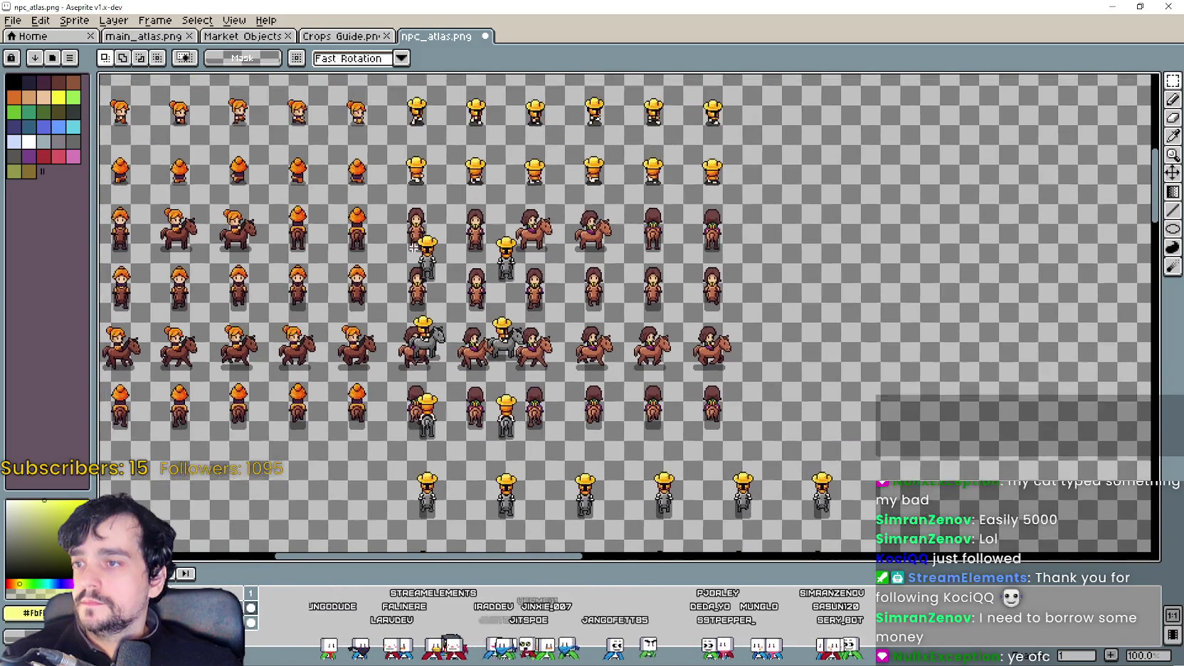
{"action": "scroll", "coordinate": [389, 157], "scroll_direction": "up", "scroll_amount": 1}
{"action": "left_click_drag", "start_coordinate": [400, 314], "coordinate": [456, 352]}
{"action": "left_click_drag", "start_coordinate": [553, 217], "coordinate": [553, 221]}
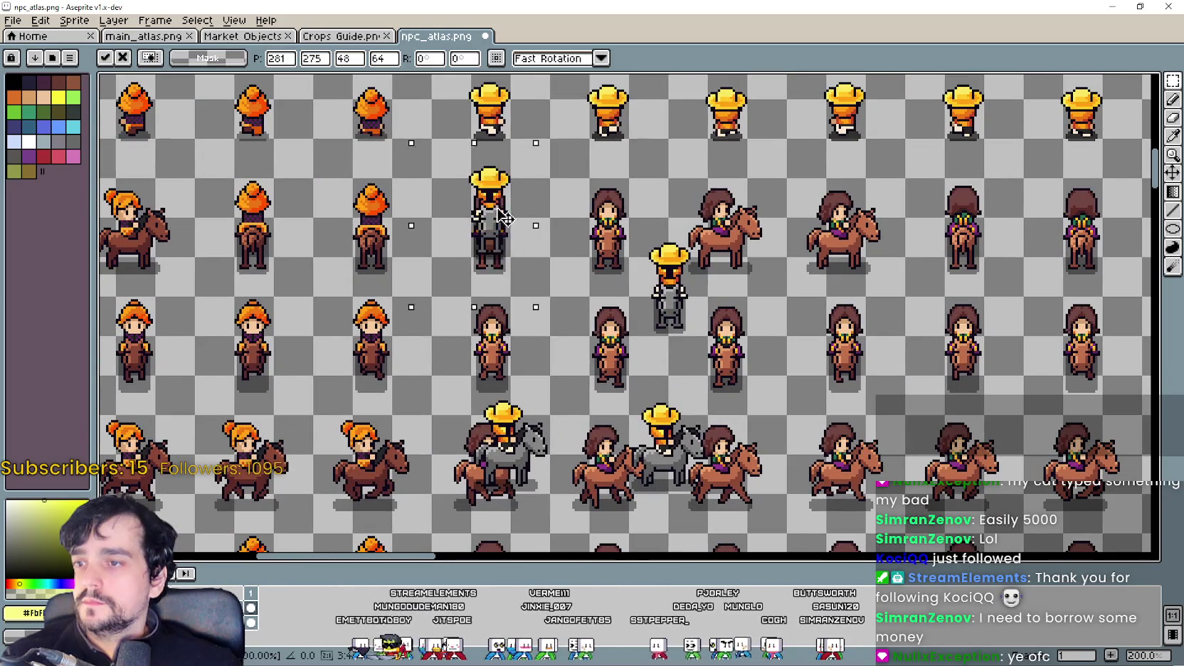
{"action": "scroll", "coordinate": [510, 256], "scroll_direction": "up", "scroll_amount": 3}
{"action": "left_click_drag", "start_coordinate": [510, 256], "coordinate": [510, 285]}
{"action": "scroll", "coordinate": [557, 295], "scroll_direction": "down", "scroll_amount": 2}
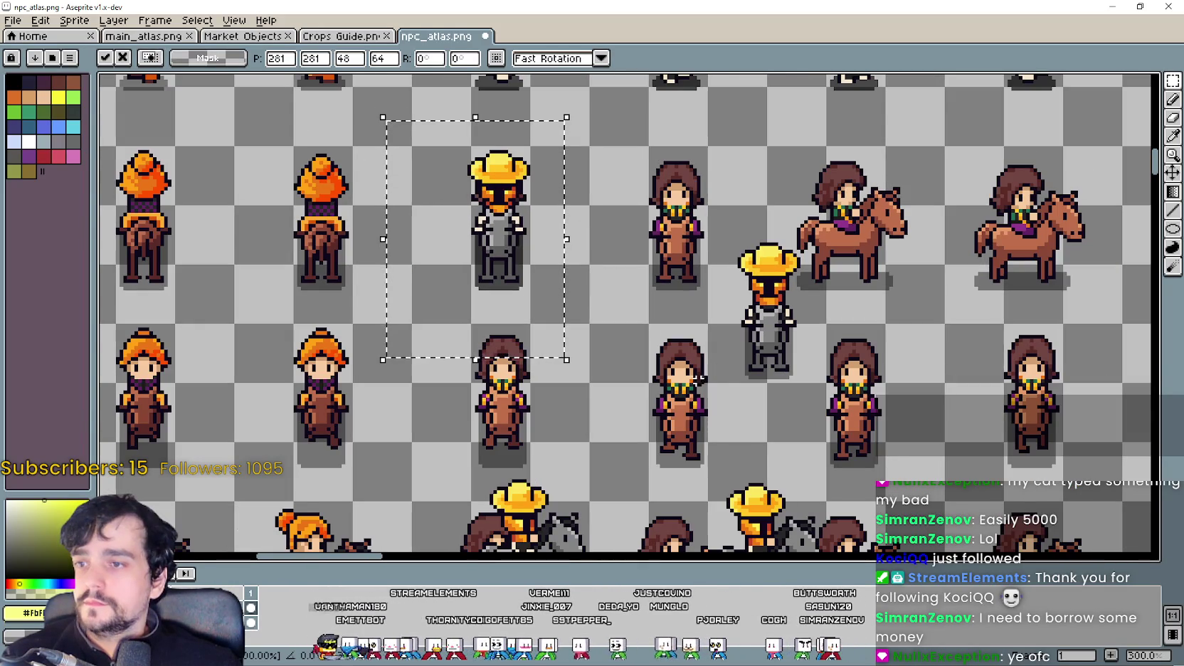
{"action": "left_click_drag", "start_coordinate": [699, 379], "coordinate": [734, 309]}
{"action": "scroll", "coordinate": [734, 309], "scroll_direction": "up", "scroll_amount": 2}
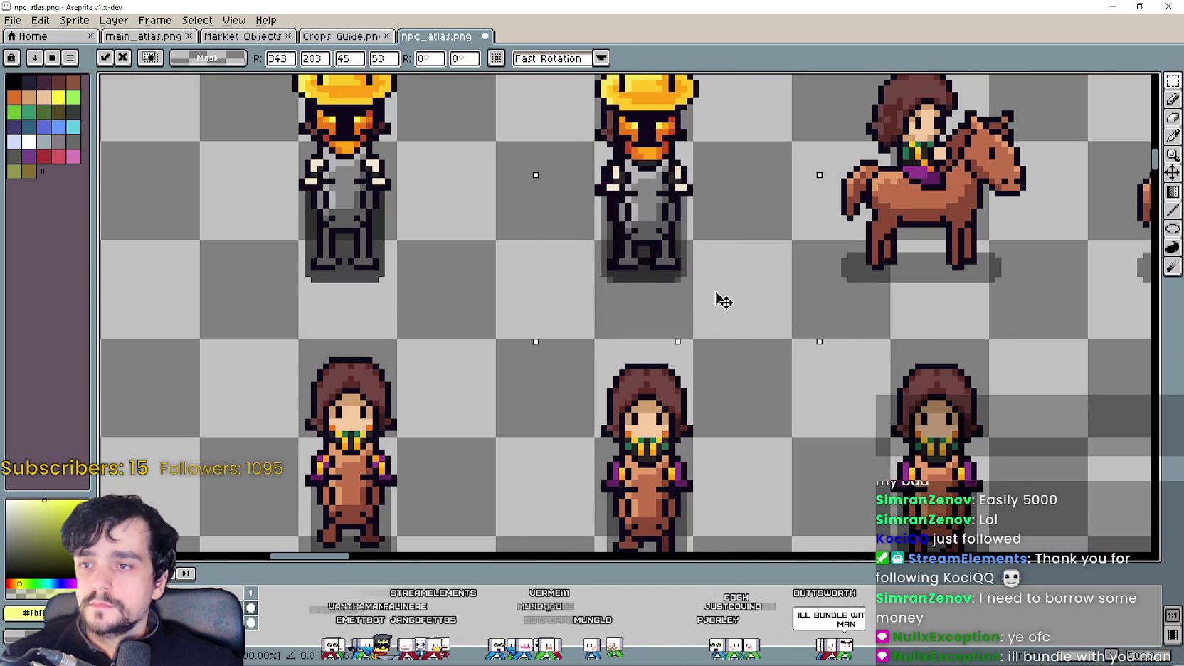
{"action": "scroll", "coordinate": [740, 320], "scroll_direction": "down", "scroll_amount": 4}
{"action": "scroll", "coordinate": [529, 355], "scroll_direction": "down", "scroll_amount": 3}
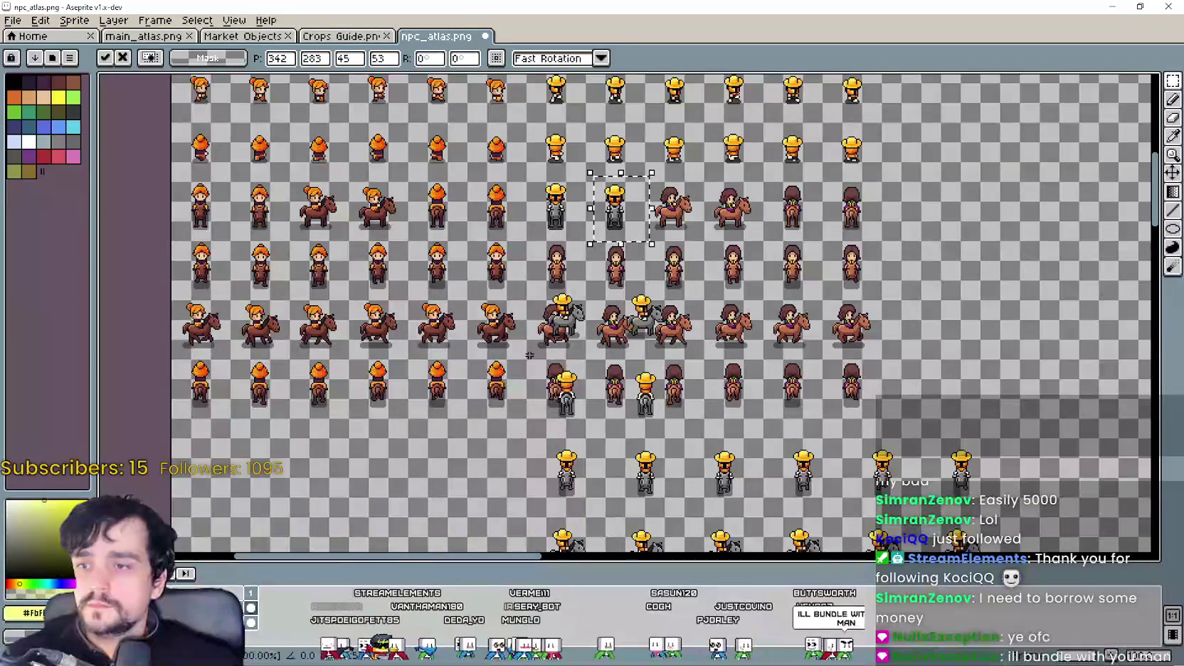
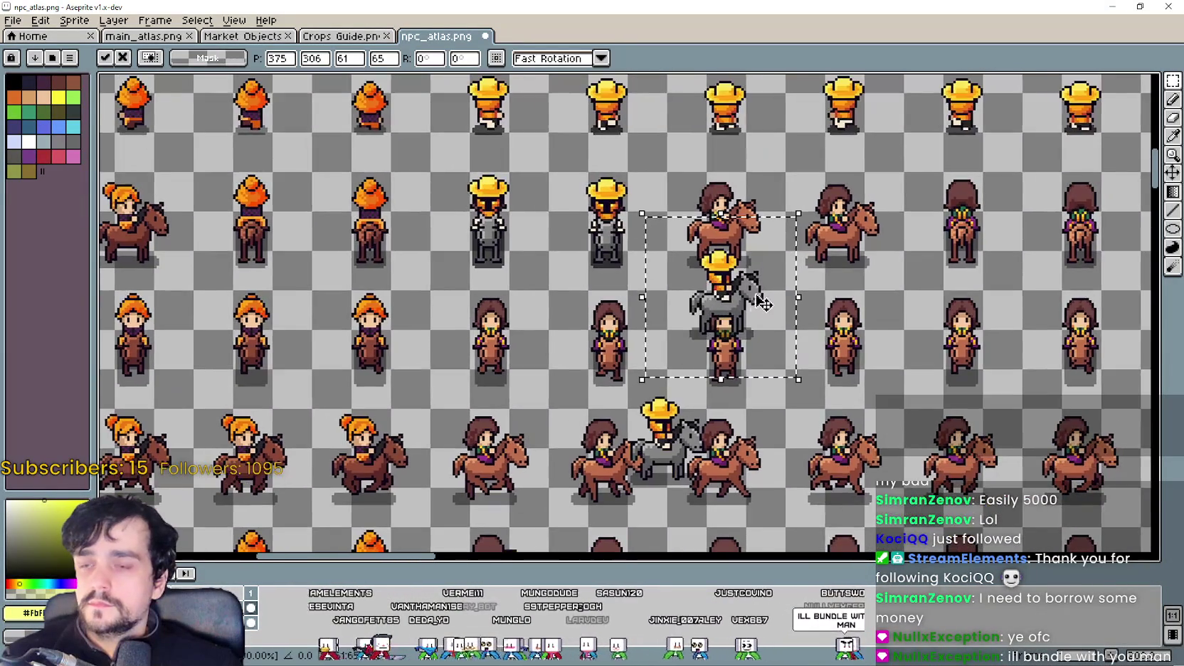
Step: Move the first yellow-hat rider up into the grey-horse row, line it up, and drop it
{"action": "scroll", "coordinate": [762, 304], "scroll_direction": "up", "scroll_amount": 1}
{"action": "left_click_drag", "start_coordinate": [733, 263], "coordinate": [726, 214]}
{"action": "scroll", "coordinate": [726, 213], "scroll_direction": "up", "scroll_amount": 2}
{"action": "mouse_move", "coordinate": [732, 290]}
{"action": "left_mouse_down"}
{"action": "mouse_move", "coordinate": [752, 283]}
{"action": "mouse_move", "coordinate": [714, 382]}
{"action": "mouse_move", "coordinate": [764, 284]}
{"action": "mouse_move", "coordinate": [825, 315]}
{"action": "left_mouse_up"}
{"action": "scroll", "coordinate": [752, 283], "scroll_direction": "down", "scroll_amount": 3}
{"action": "scroll", "coordinate": [725, 315], "scroll_direction": "down", "scroll_amount": 2}
{"action": "scroll", "coordinate": [765, 285], "scroll_direction": "up", "scroll_amount": 1}
{"action": "scroll", "coordinate": [764, 285], "scroll_direction": "up", "scroll_amount": 2}
{"action": "scroll", "coordinate": [829, 313], "scroll_direction": "down", "scroll_amount": 2}
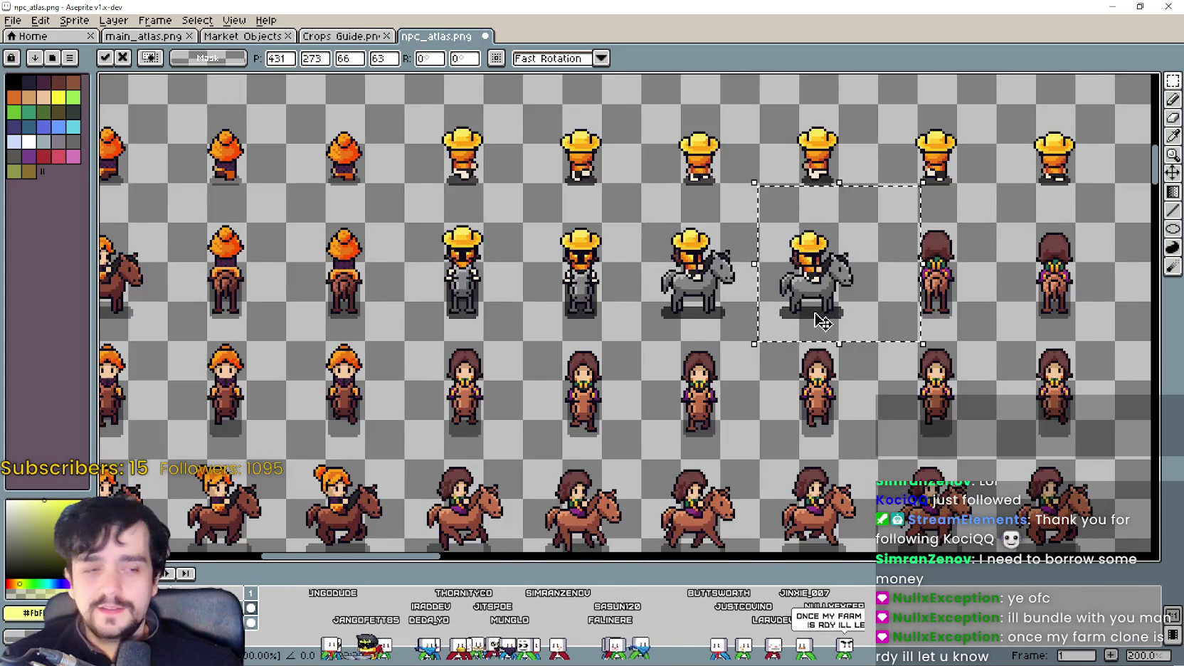
{"action": "scroll", "coordinate": [822, 320], "scroll_direction": "down", "scroll_amount": 2}
{"action": "scroll", "coordinate": [816, 317], "scroll_direction": "up", "scroll_amount": 2}
{"action": "scroll", "coordinate": [532, 399], "scroll_direction": "down", "scroll_amount": 1}
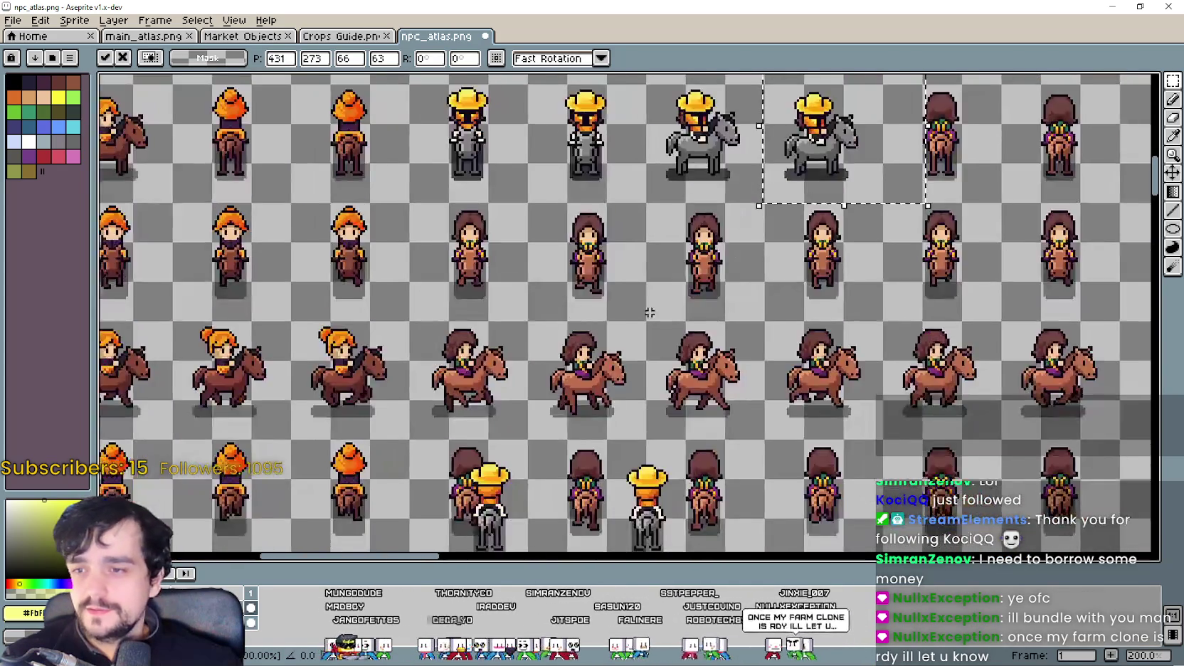
{"action": "scroll", "coordinate": [531, 399], "scroll_direction": "down", "scroll_amount": 1}
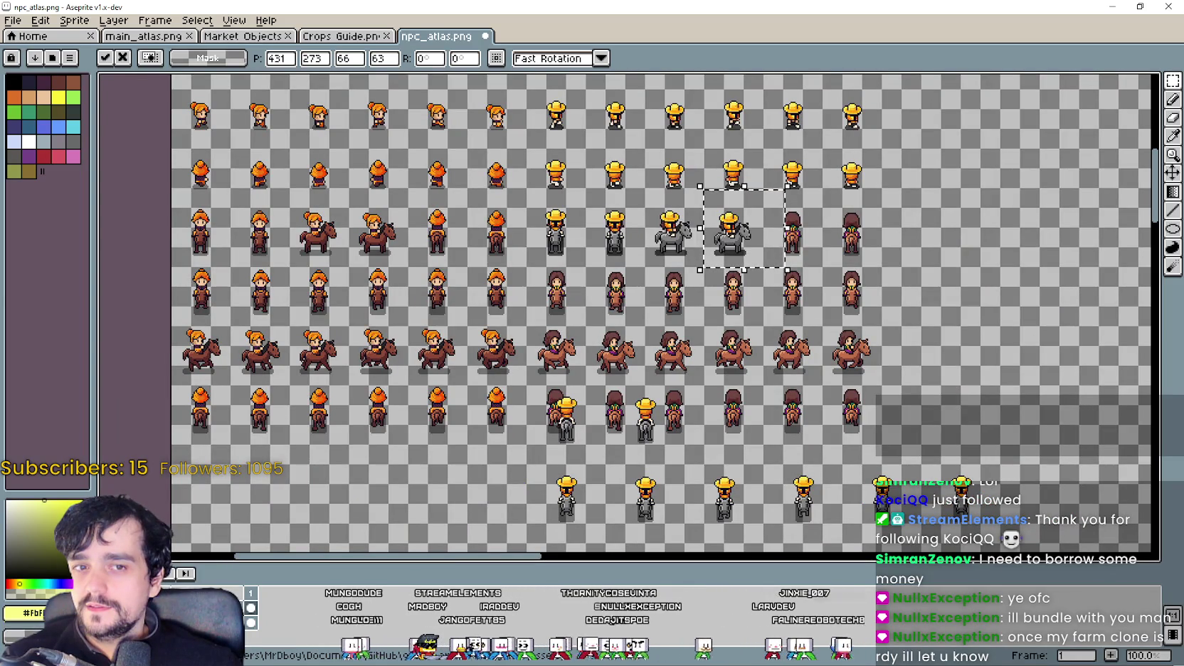
{"action": "scroll", "coordinate": [639, 325], "scroll_direction": "down", "scroll_amount": 2}
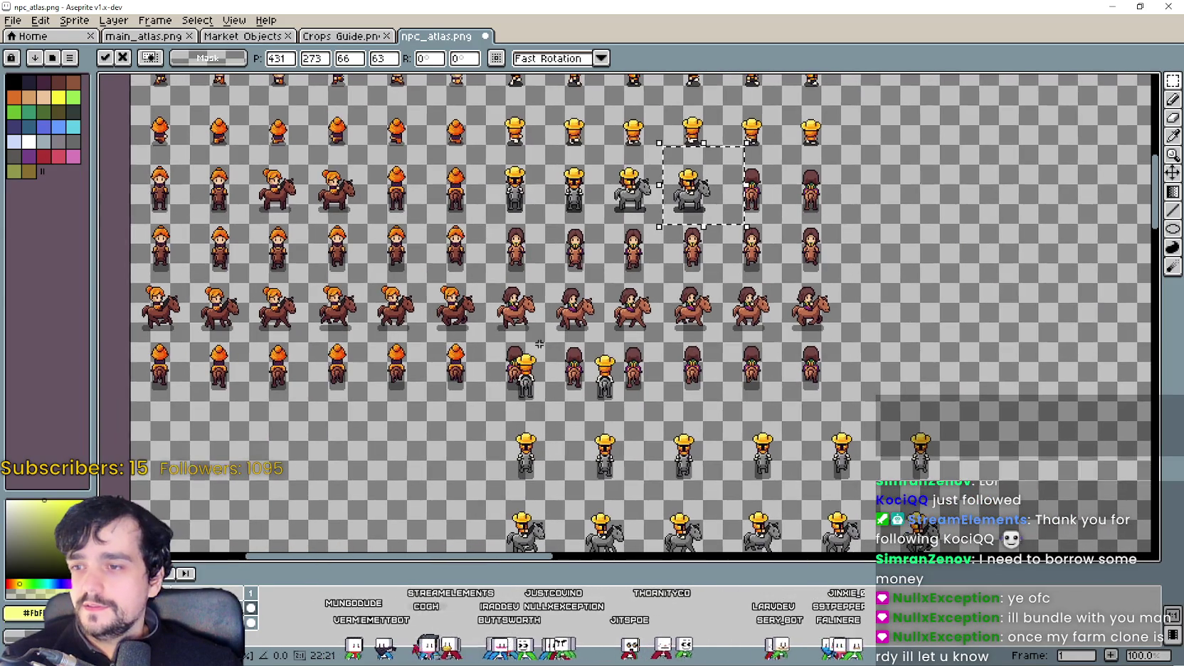
{"action": "left_click", "coordinate": [500, 405]}
Step: Move a second yellow-hat rider into the grey-horse row, nudged up twice and right once
{"action": "scroll", "coordinate": [540, 369], "scroll_direction": "up", "scroll_amount": 1}
{"action": "left_click_drag", "start_coordinate": [541, 369], "coordinate": [756, 218]}
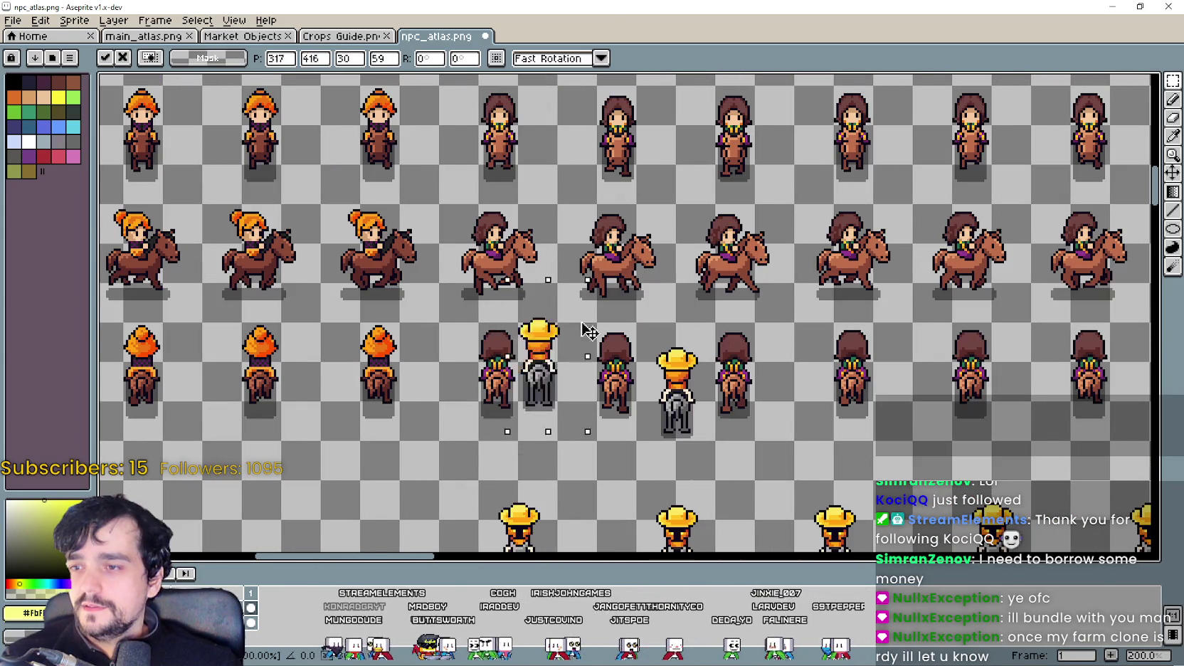
{"action": "scroll", "coordinate": [541, 369], "scroll_direction": "up", "scroll_amount": 2}
{"action": "key", "text": "Up"}
{"action": "key", "text": "Up"}
{"action": "key", "text": "Up"}
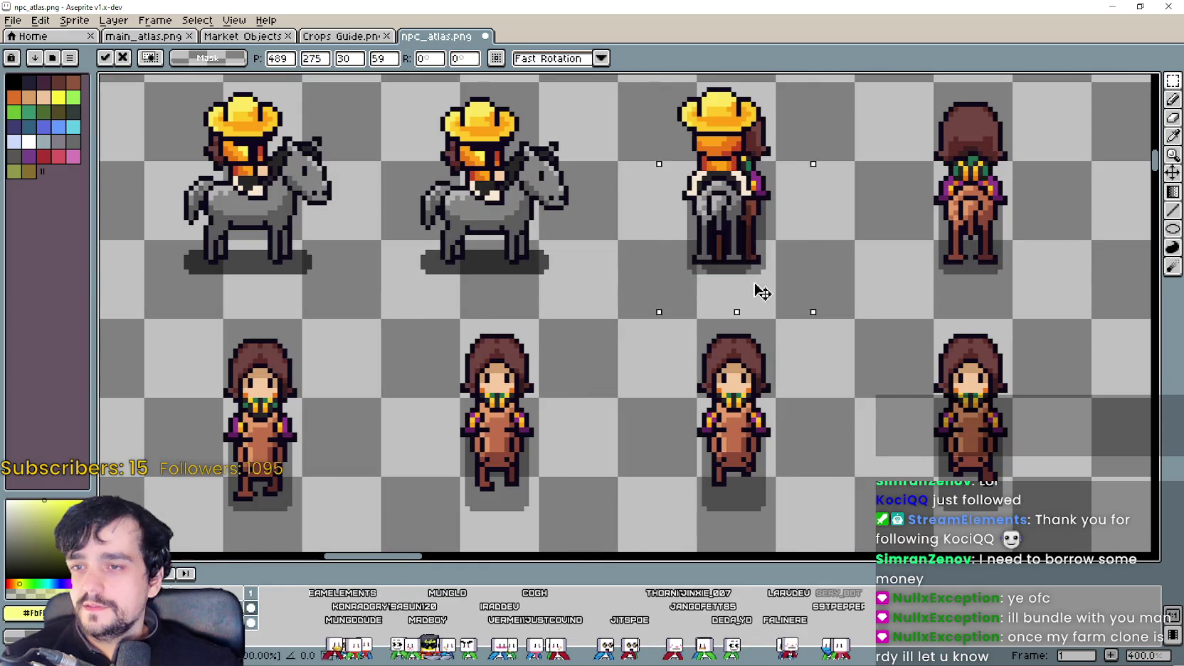
{"action": "key", "text": "Up"}
{"action": "key", "text": "Up"}
{"action": "key", "text": "Up"}
{"action": "key", "text": "Right"}
{"action": "key", "text": "Right"}
{"action": "key", "text": "Right"}
{"action": "key", "text": "Right"}
{"action": "scroll", "coordinate": [769, 292], "scroll_direction": "down", "scroll_amount": 1}
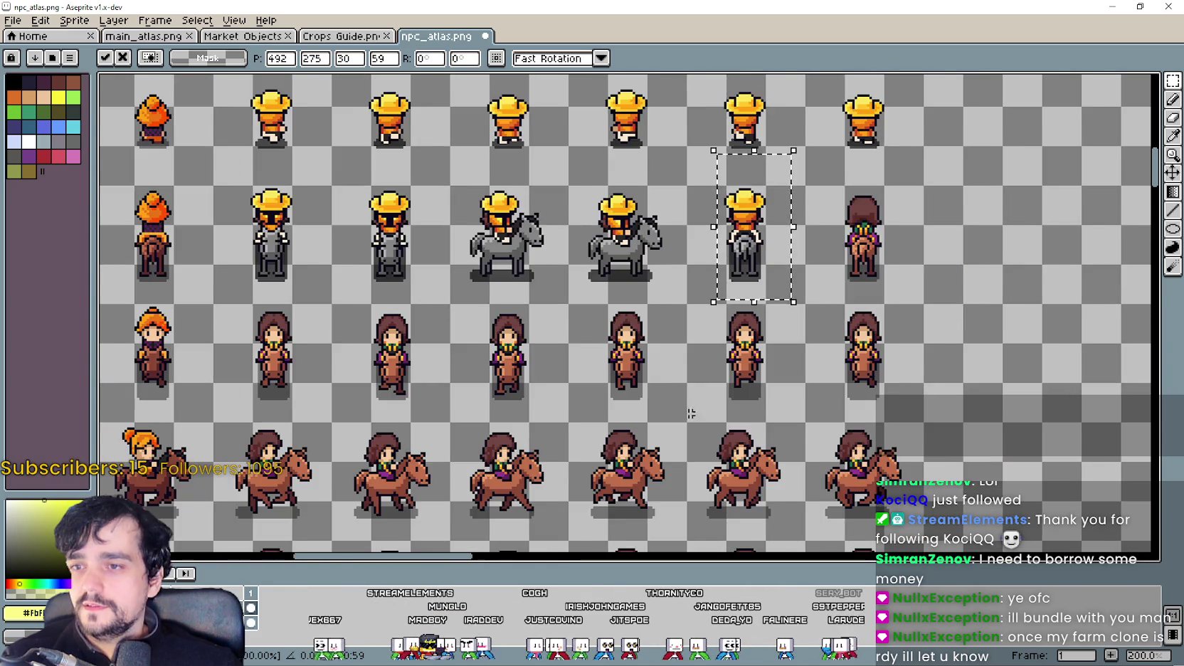
{"action": "scroll", "coordinate": [770, 291], "scroll_direction": "down", "scroll_amount": 1}
Step: Select the next yellow-hat rider and move it onto the grey-horse row
{"action": "left_click_drag", "start_coordinate": [550, 496], "coordinate": [633, 411]}
{"action": "mouse_move", "coordinate": [609, 458]}
{"action": "left_mouse_down"}
{"action": "mouse_move", "coordinate": [800, 331]}
{"action": "mouse_move", "coordinate": [745, 220]}
{"action": "mouse_move", "coordinate": [727, 215]}
{"action": "left_mouse_up"}
{"action": "scroll", "coordinate": [801, 330], "scroll_direction": "up", "scroll_amount": 3}
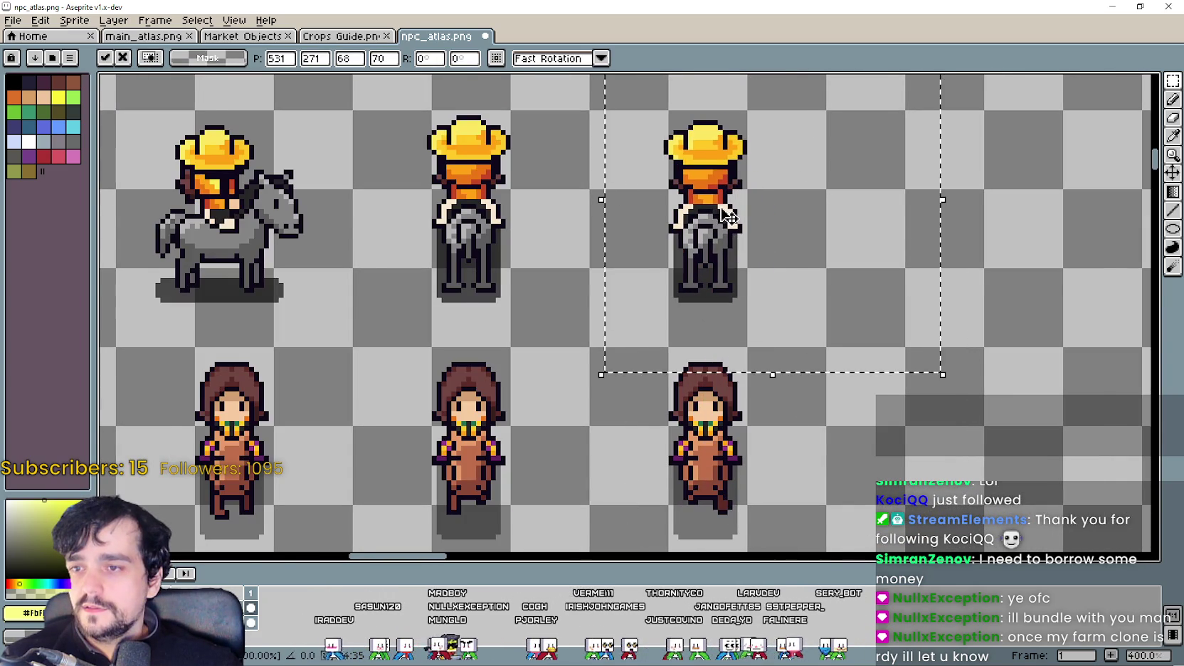
{"action": "scroll", "coordinate": [579, 354], "scroll_direction": "down", "scroll_amount": 2}
Step: Place the yellow-hat walker sprite in the empty cell of its row
{"action": "mouse_move", "coordinate": [484, 494]}
{"action": "left_mouse_down"}
{"action": "mouse_move", "coordinate": [540, 423]}
{"action": "mouse_move", "coordinate": [539, 403]}
{"action": "left_mouse_up"}
{"action": "scroll", "coordinate": [536, 261], "scroll_direction": "up", "scroll_amount": 3}
{"action": "left_click_drag", "start_coordinate": [489, 281], "coordinate": [419, 304]}
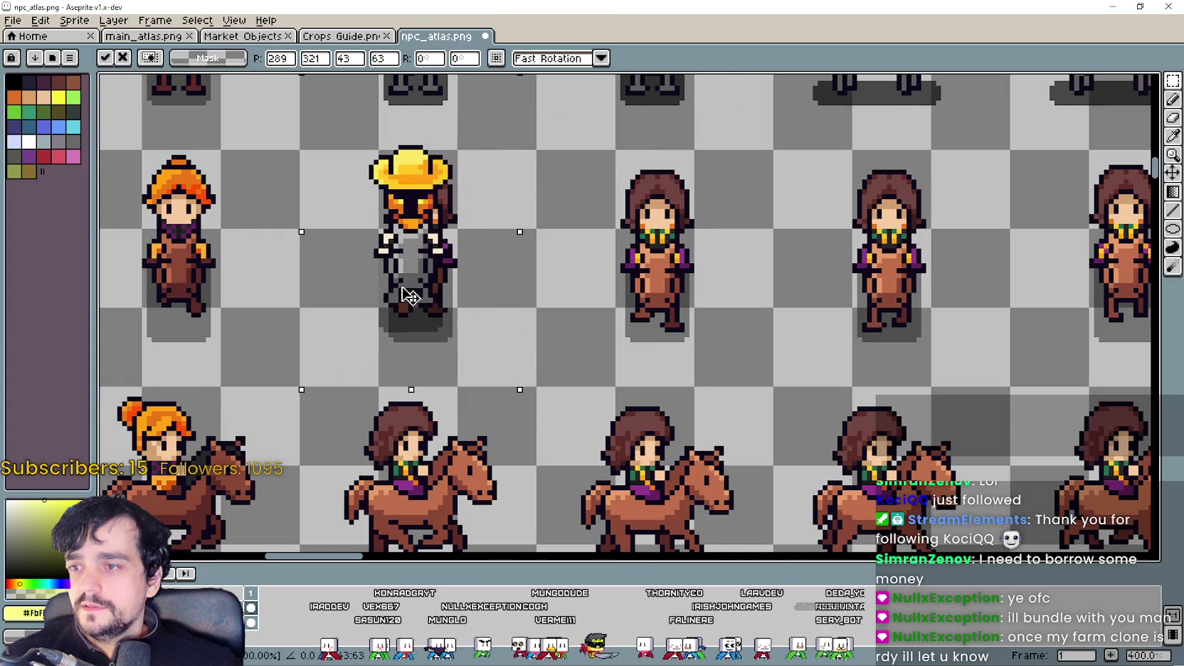
{"action": "scroll", "coordinate": [418, 304], "scroll_direction": "down", "scroll_amount": 3}
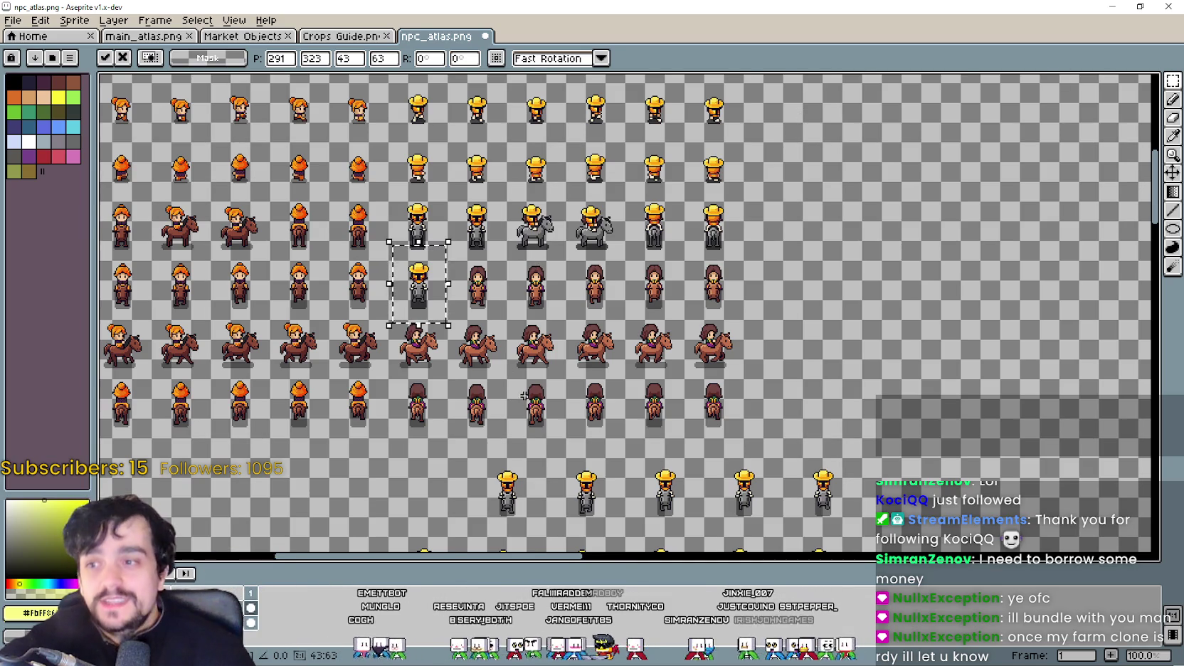
Step: Move a yellow-hat walker from the loose rows below into an empty farmer-row cell
{"action": "scroll", "coordinate": [523, 396], "scroll_direction": "down", "scroll_amount": 2}
{"action": "left_click_drag", "start_coordinate": [502, 495], "coordinate": [534, 416]}
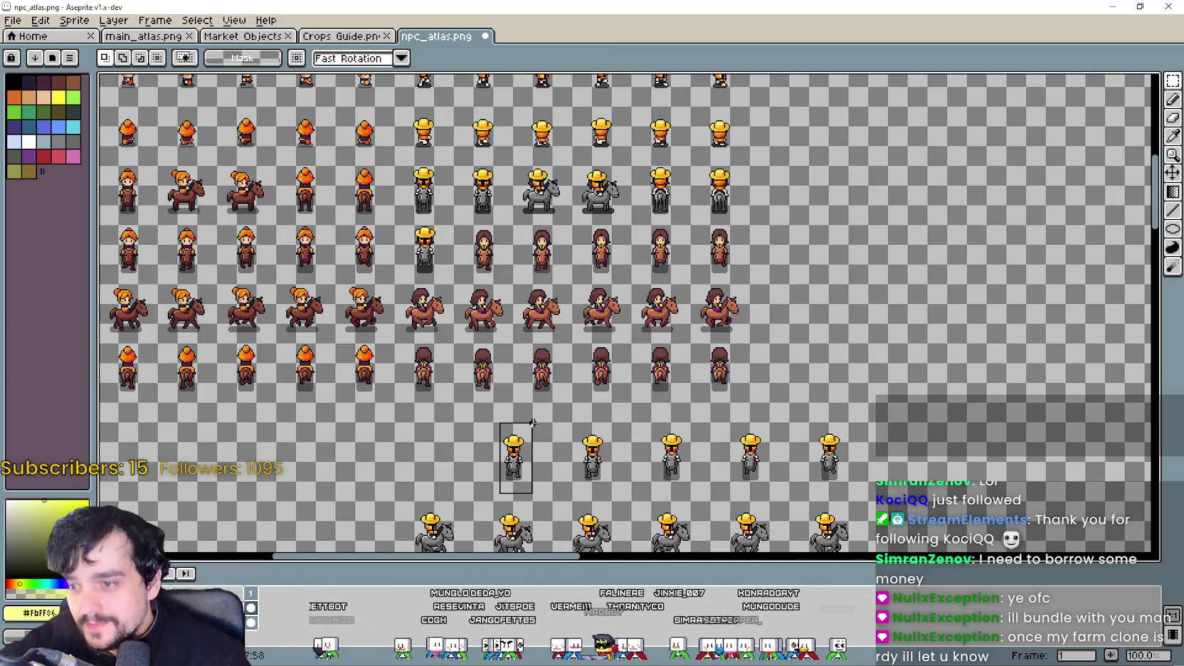
{"action": "scroll", "coordinate": [489, 464], "scroll_direction": "up", "scroll_amount": 1}
{"action": "left_click_drag", "start_coordinate": [559, 458], "coordinate": [522, 172]}
{"action": "scroll", "coordinate": [523, 171], "scroll_direction": "down", "scroll_amount": 2}
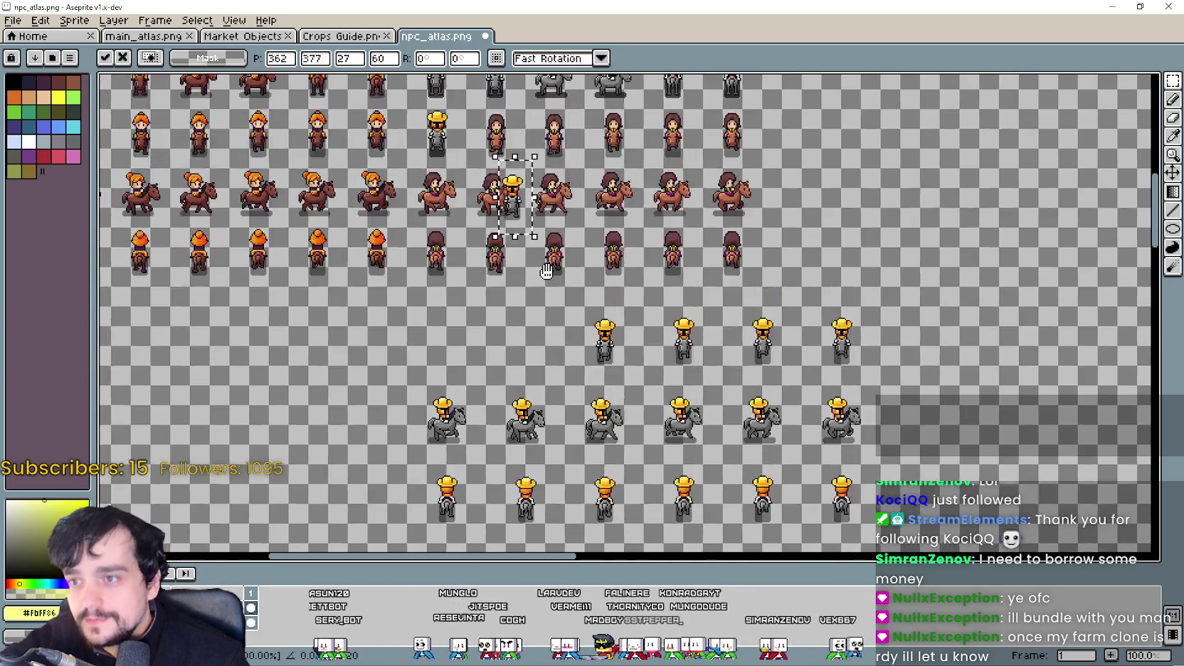
{"action": "scroll", "coordinate": [531, 356], "scroll_direction": "up", "scroll_amount": 2}
{"action": "mouse_move", "coordinate": [531, 357]}
{"action": "left_mouse_down"}
{"action": "mouse_move", "coordinate": [468, 253]}
{"action": "mouse_move", "coordinate": [537, 309]}
{"action": "mouse_move", "coordinate": [542, 299]}
{"action": "left_mouse_up"}
Step: Reposition that walker into the next empty cell of the farmer row
{"action": "scroll", "coordinate": [467, 253], "scroll_direction": "up", "scroll_amount": 3}
{"action": "scroll", "coordinate": [539, 299], "scroll_direction": "down", "scroll_amount": 3}
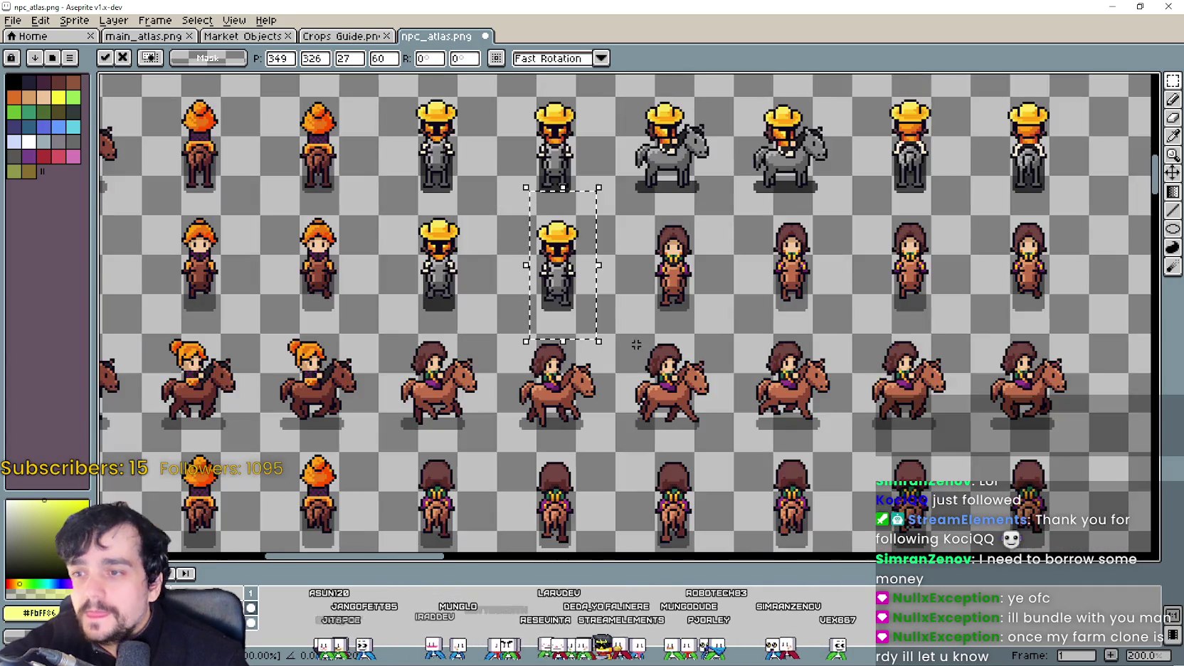
{"action": "scroll", "coordinate": [624, 398], "scroll_direction": "down", "scroll_amount": 1}
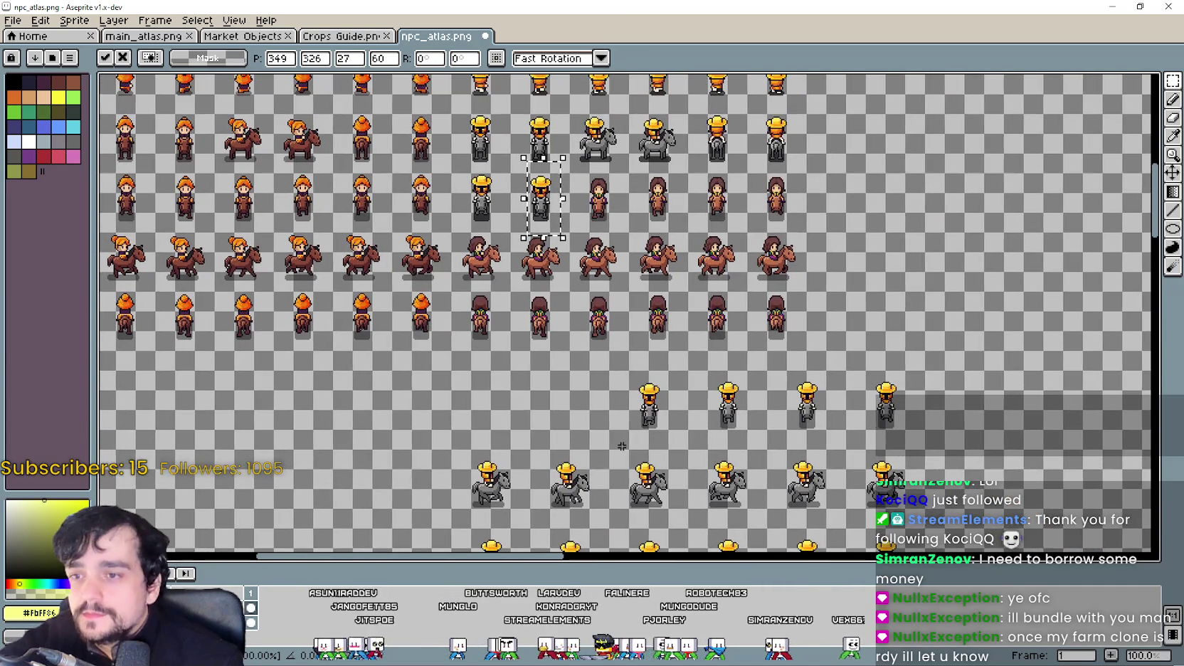
{"action": "left_click_drag", "start_coordinate": [545, 160], "coordinate": [564, 243]}
{"action": "scroll", "coordinate": [585, 233], "scroll_direction": "up", "scroll_amount": 4}
{"action": "left_click_drag", "start_coordinate": [527, 277], "coordinate": [664, 167]}
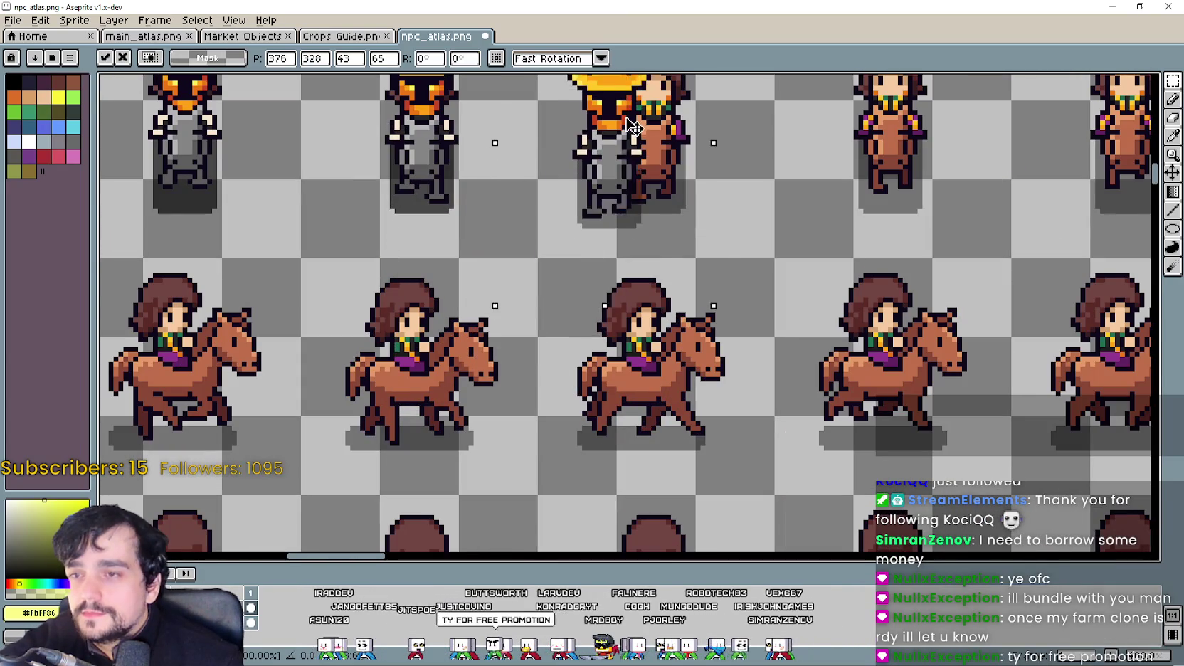
Step: Bring another yellow-hat walker up and center it in the next empty grid cell
{"action": "scroll", "coordinate": [664, 167], "scroll_direction": "down", "scroll_amount": 1}
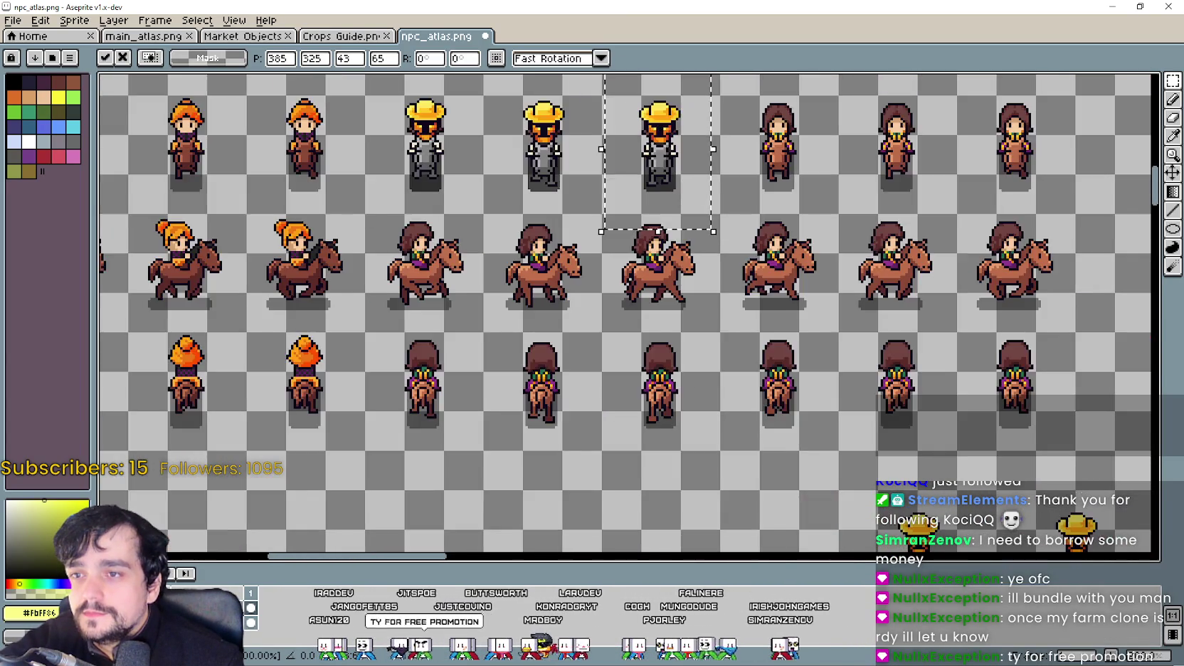
{"action": "left_click_drag", "start_coordinate": [691, 509], "coordinate": [791, 363]}
{"action": "left_click_drag", "start_coordinate": [752, 415], "coordinate": [626, 178]}
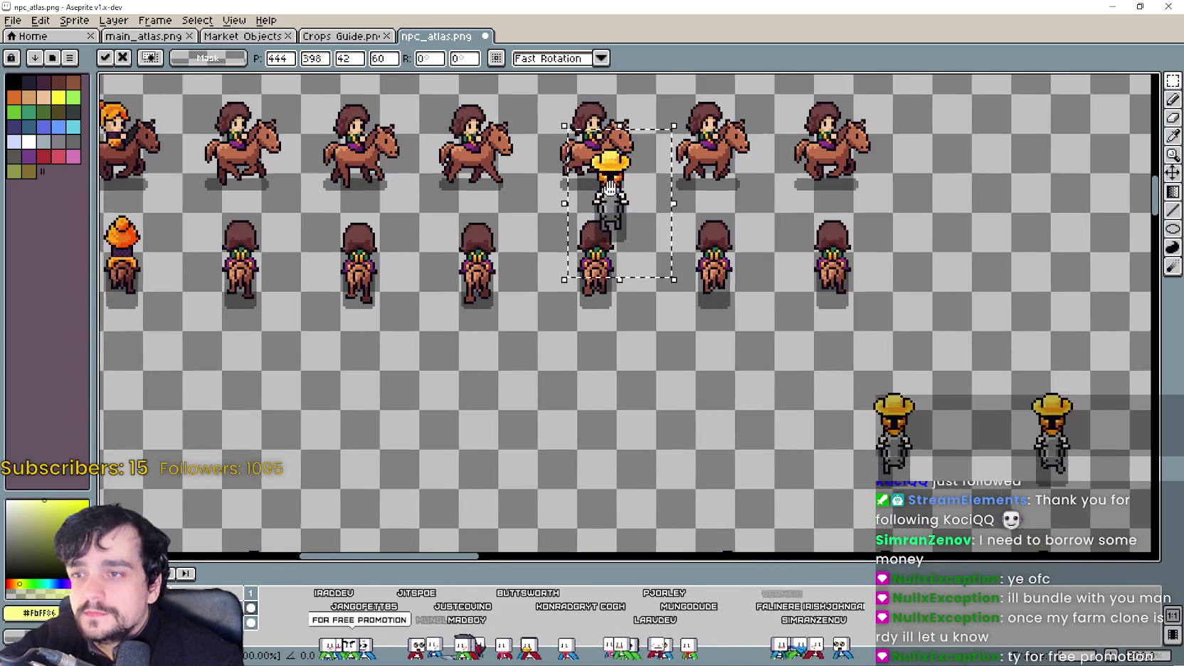
{"action": "scroll", "coordinate": [665, 225], "scroll_direction": "up", "scroll_amount": 3}
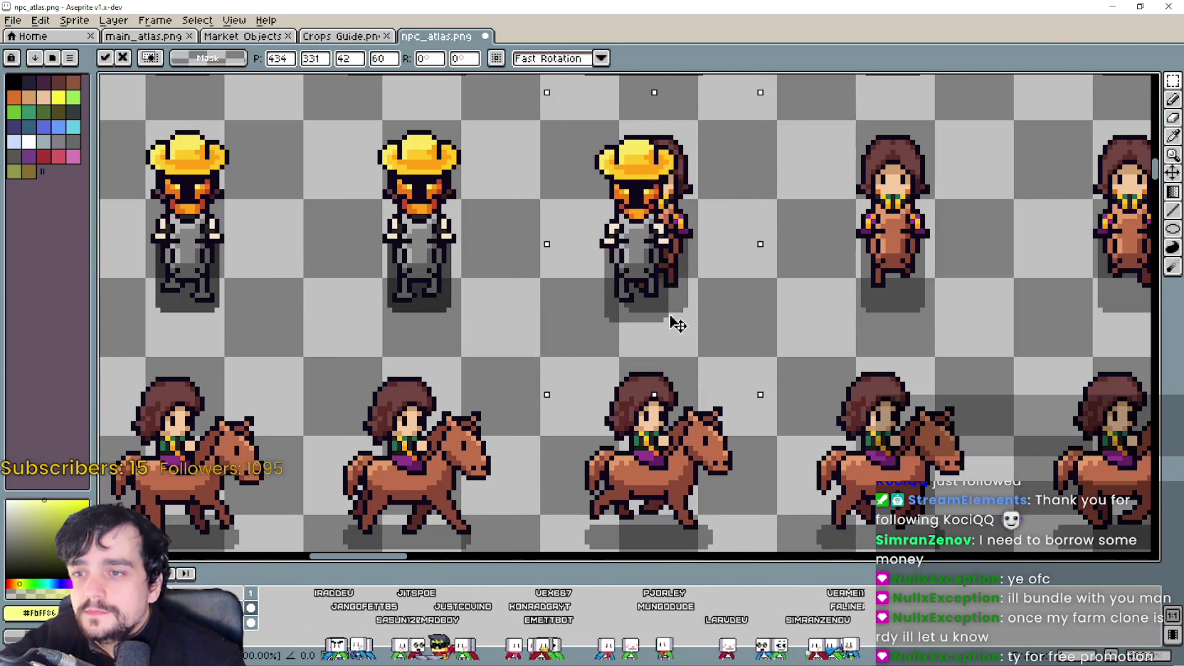
{"action": "left_click_drag", "start_coordinate": [664, 225], "coordinate": [697, 313]}
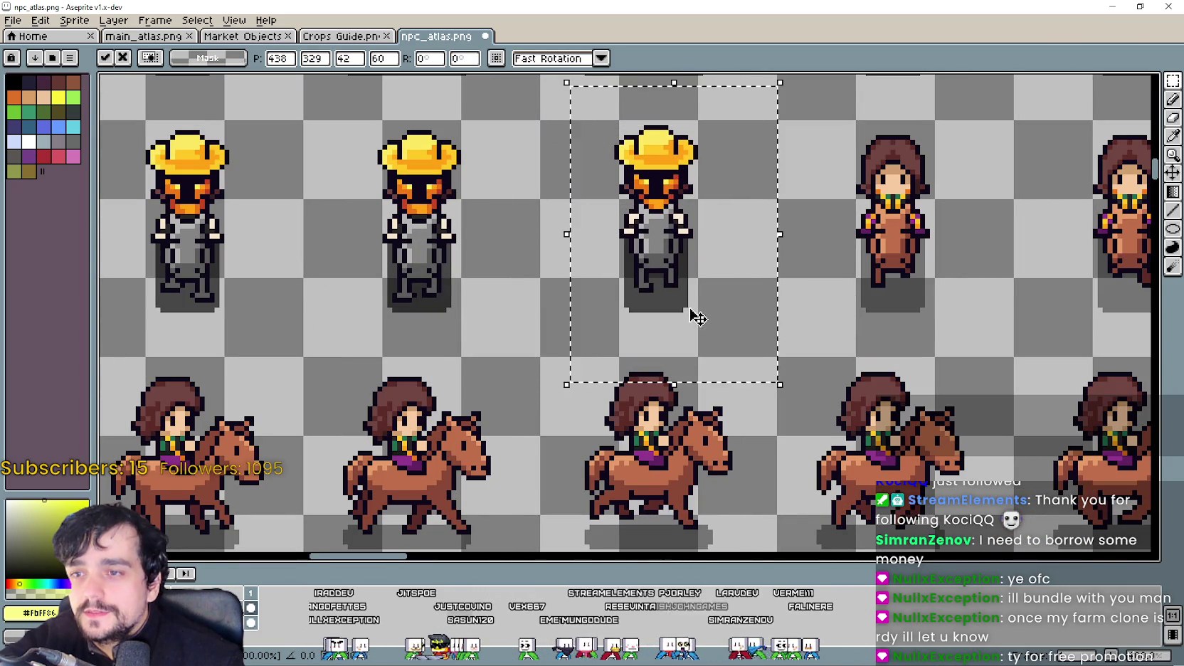
{"action": "scroll", "coordinate": [696, 315], "scroll_direction": "down", "scroll_amount": 2}
{"action": "left_click_drag", "start_coordinate": [872, 377], "coordinate": [745, 432]}
{"action": "scroll", "coordinate": [779, 501], "scroll_direction": "down", "scroll_amount": 2}
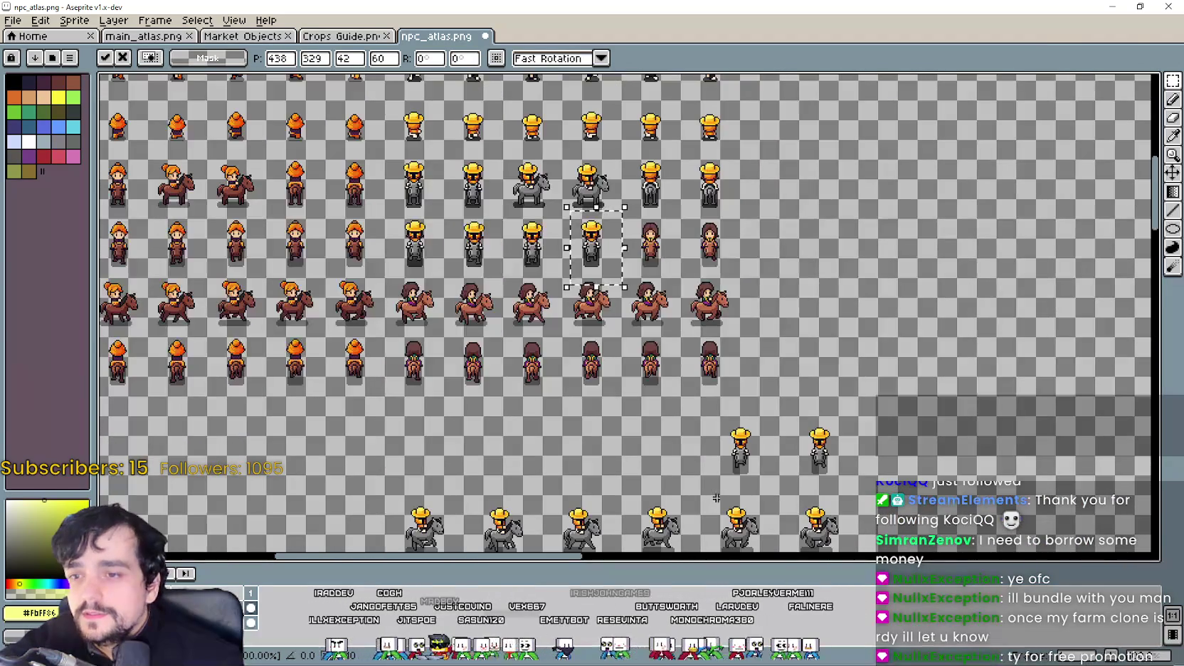
{"action": "scroll", "coordinate": [624, 258], "scroll_direction": "up", "scroll_amount": 3}
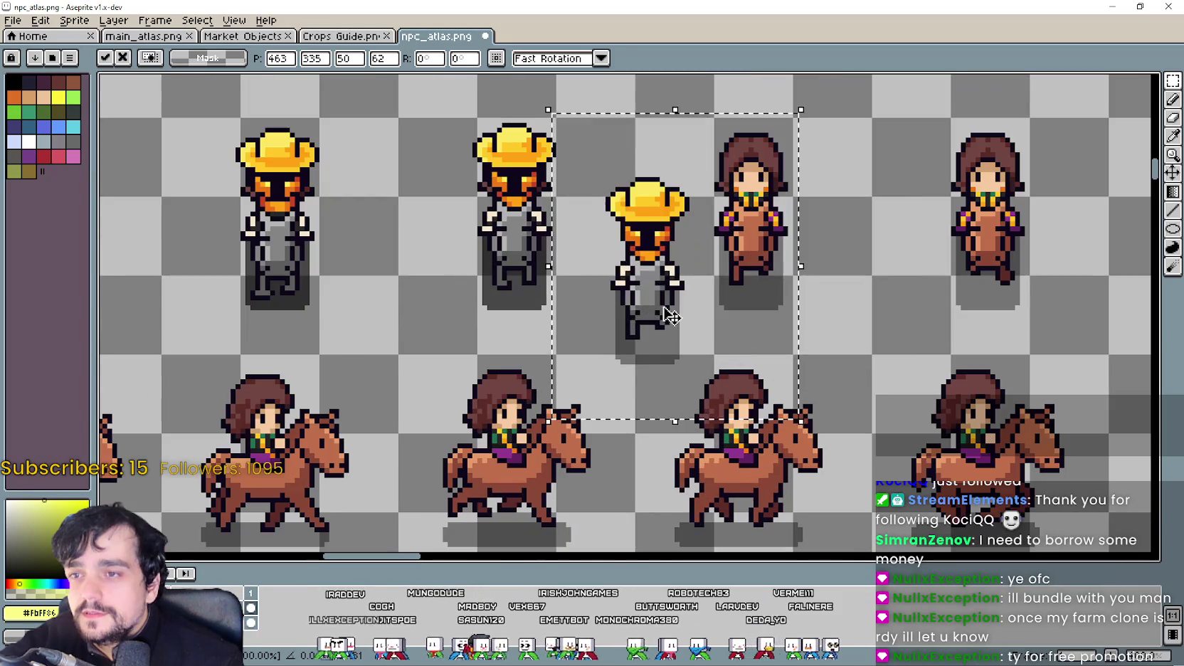
{"action": "left_click_drag", "start_coordinate": [676, 322], "coordinate": [782, 262]}
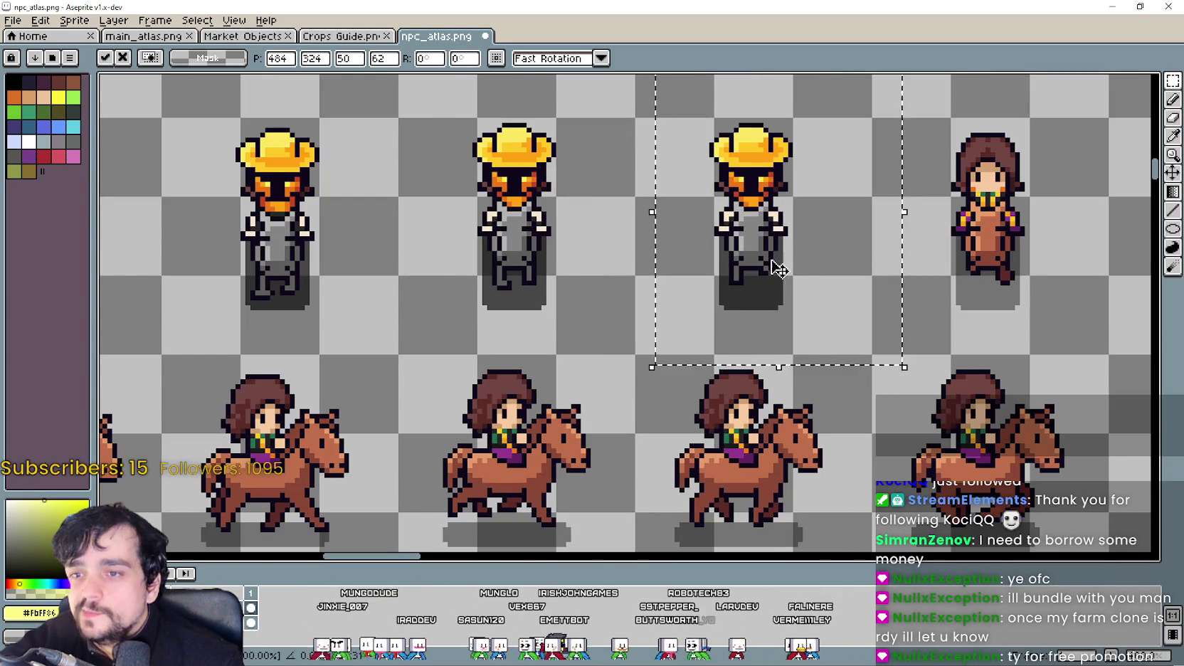
Step: Move one more yellow-hat walker into the farmer row and drop it
{"action": "scroll", "coordinate": [785, 304], "scroll_direction": "down", "scroll_amount": 5}
{"action": "scroll", "coordinate": [804, 356], "scroll_direction": "down", "scroll_amount": 3}
{"action": "scroll", "coordinate": [830, 408], "scroll_direction": "up", "scroll_amount": 3}
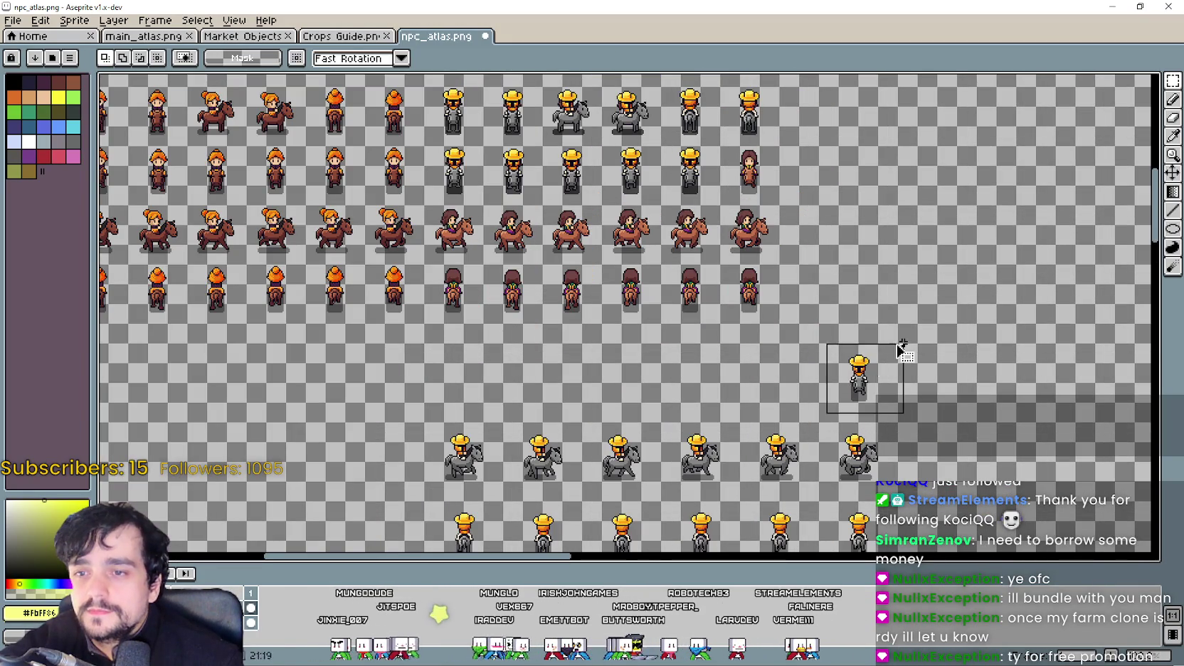
{"action": "mouse_move", "coordinate": [861, 388]}
{"action": "left_mouse_down"}
{"action": "mouse_move", "coordinate": [761, 196]}
{"action": "mouse_move", "coordinate": [783, 206]}
{"action": "left_mouse_up"}
{"action": "scroll", "coordinate": [770, 201], "scroll_direction": "up", "scroll_amount": 4}
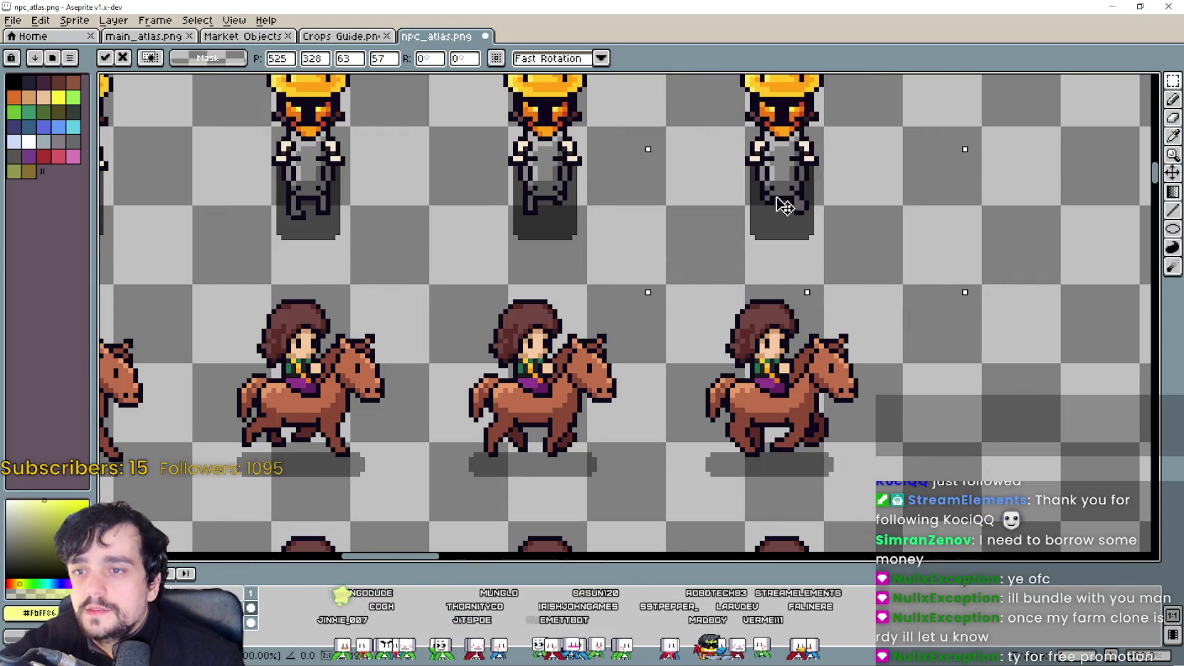
{"action": "scroll", "coordinate": [766, 217], "scroll_direction": "down", "scroll_amount": 1}
{"action": "scroll", "coordinate": [759, 230], "scroll_direction": "down", "scroll_amount": 2}
{"action": "scroll", "coordinate": [686, 269], "scroll_direction": "up", "scroll_amount": 1}
{"action": "scroll", "coordinate": [686, 269], "scroll_direction": "down", "scroll_amount": 1}
{"action": "scroll", "coordinate": [683, 282], "scroll_direction": "left", "scroll_amount": 3}
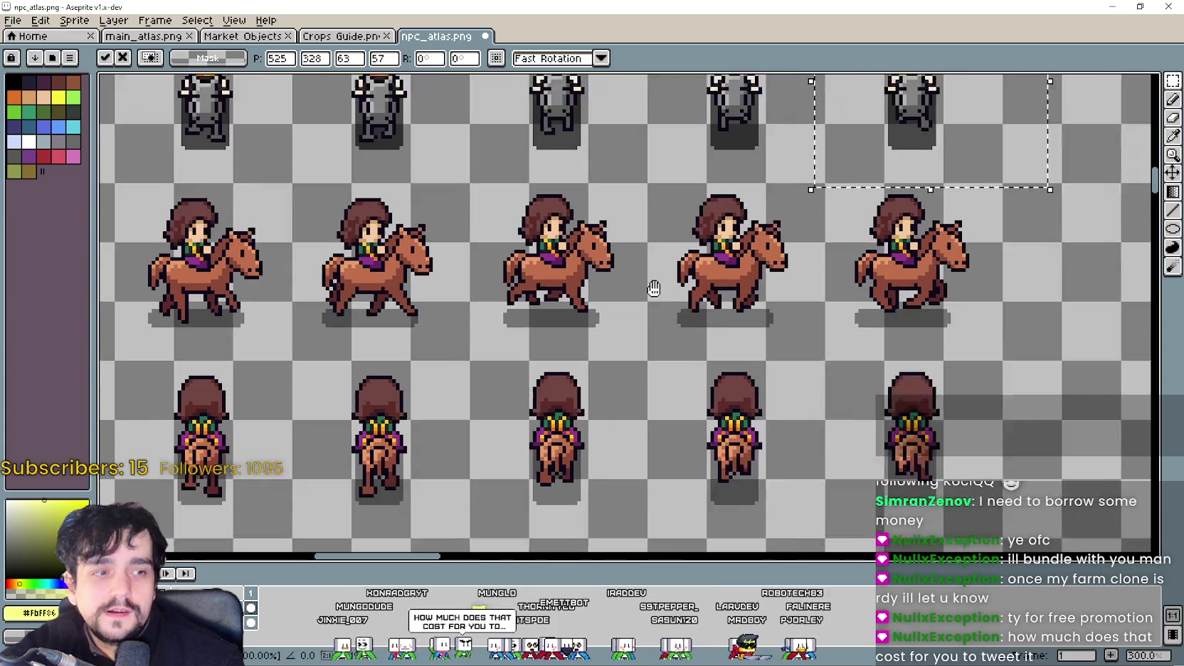
{"action": "scroll", "coordinate": [677, 300], "scroll_direction": "left", "scroll_amount": 1}
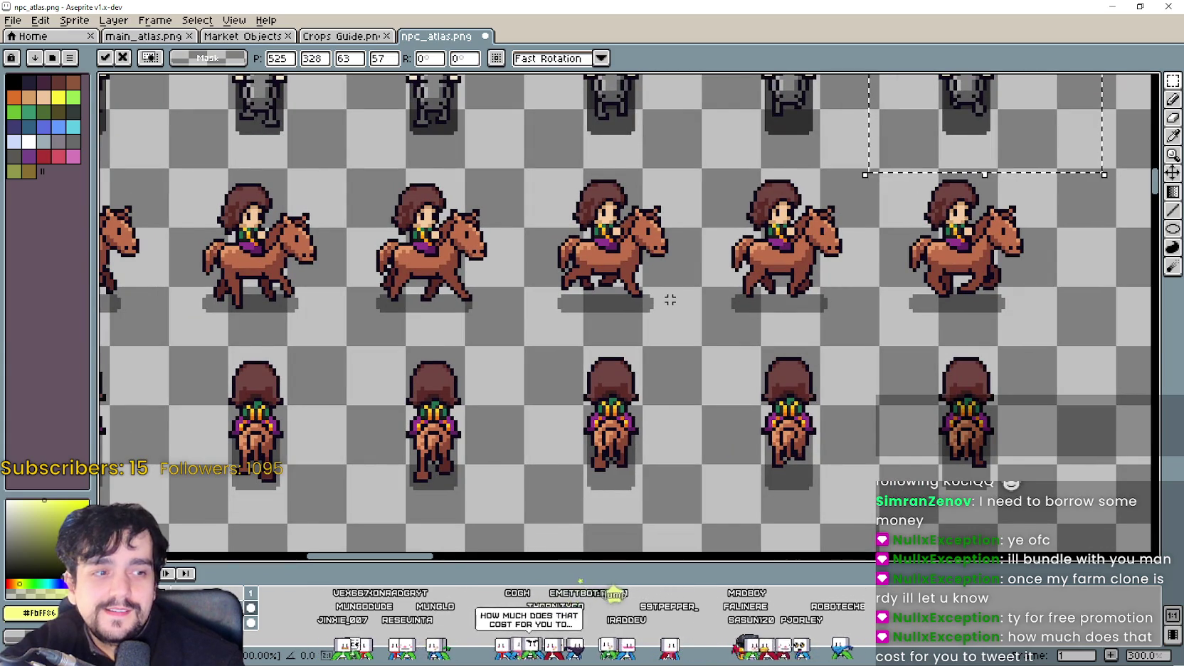
{"action": "left_click", "coordinate": [592, 321]}
Step: Move a grey-horse rider up into the riding row and commit its position
{"action": "scroll", "coordinate": [676, 319], "scroll_direction": "up", "scroll_amount": 1}
{"action": "scroll", "coordinate": [619, 318], "scroll_direction": "down", "scroll_amount": 1}
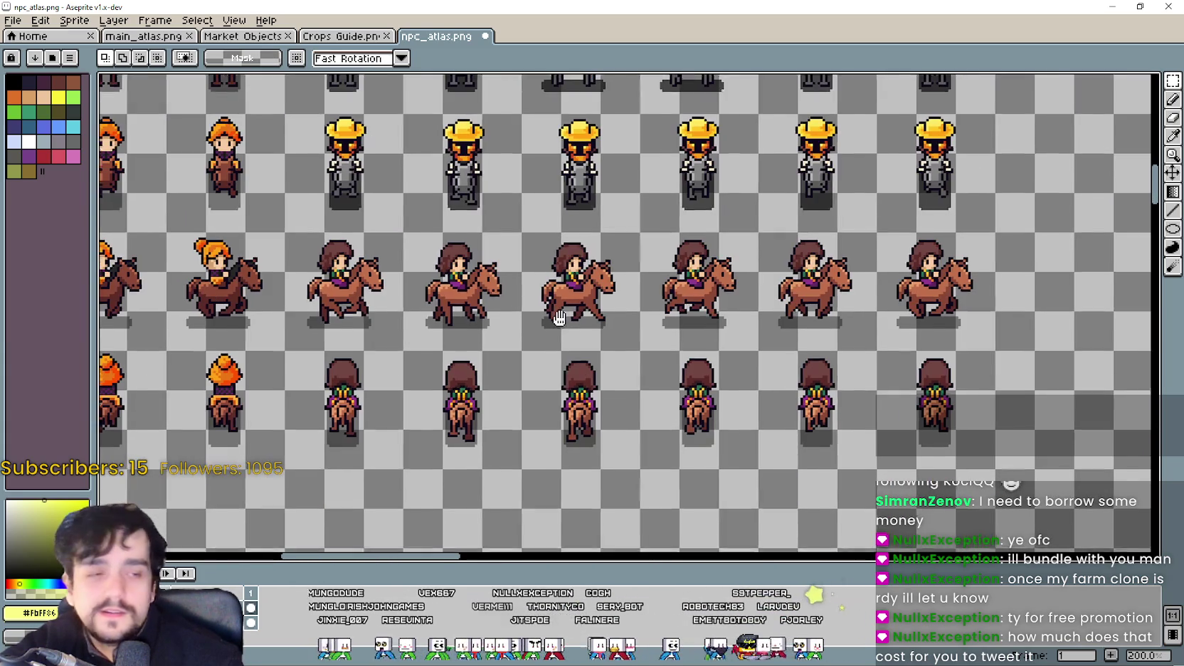
{"action": "left_click_drag", "start_coordinate": [560, 318], "coordinate": [672, 311]}
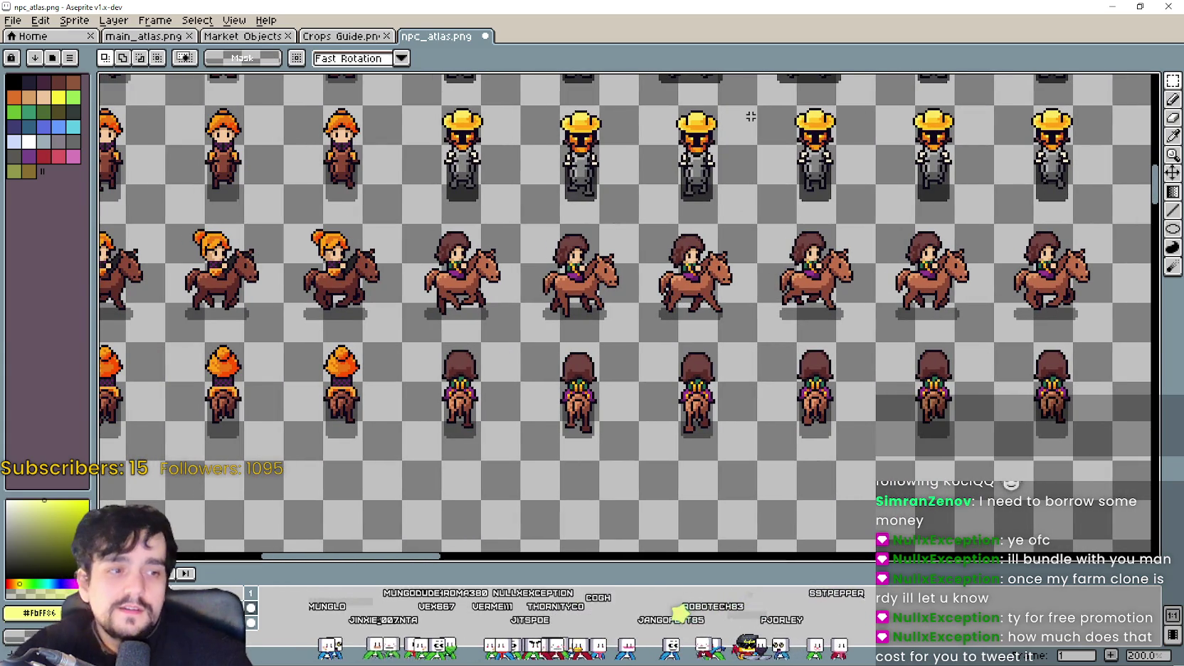
{"action": "scroll", "coordinate": [715, 143], "scroll_direction": "down", "scroll_amount": 1}
{"action": "scroll", "coordinate": [538, 455], "scroll_direction": "down", "scroll_amount": 1}
{"action": "scroll", "coordinate": [538, 455], "scroll_direction": "up", "scroll_amount": 1}
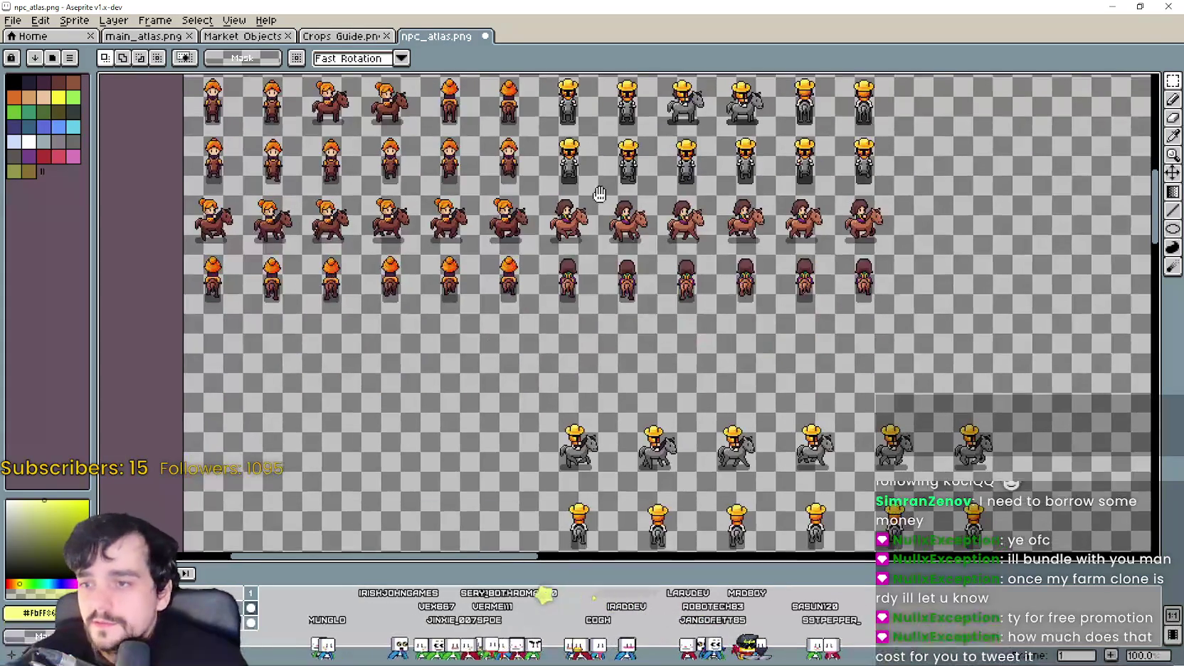
{"action": "left_click_drag", "start_coordinate": [587, 423], "coordinate": [530, 331]}
{"action": "scroll", "coordinate": [555, 228], "scroll_direction": "up", "scroll_amount": 2}
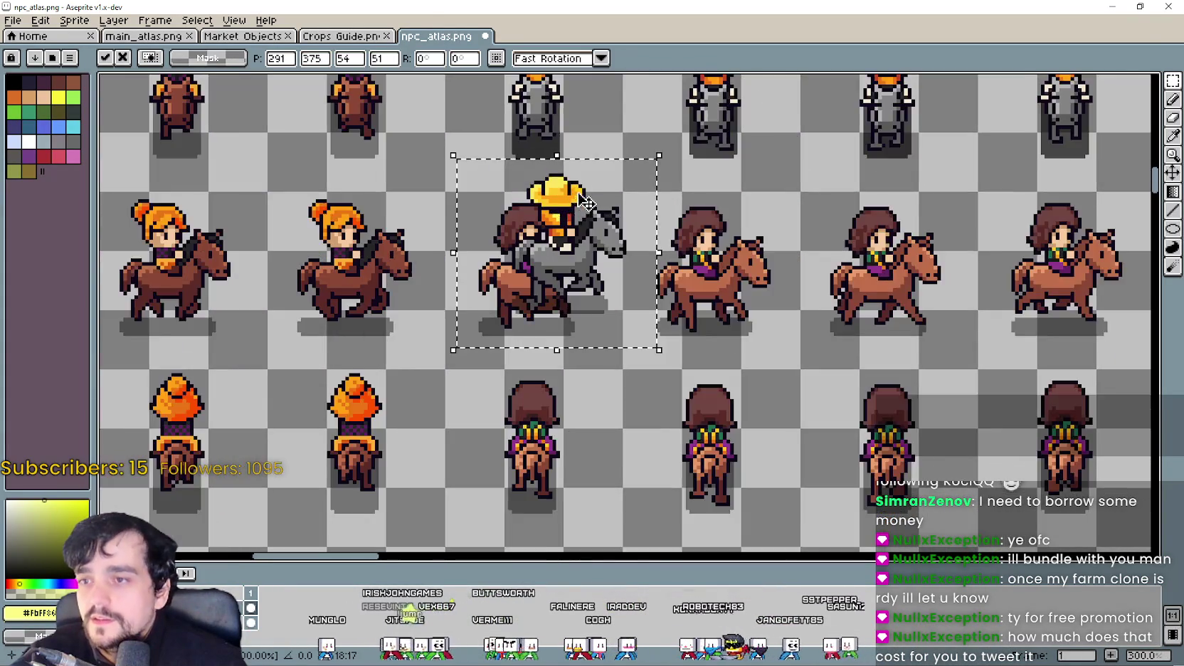
{"action": "scroll", "coordinate": [541, 284], "scroll_direction": "up", "scroll_amount": 2}
{"action": "scroll", "coordinate": [530, 331], "scroll_direction": "down", "scroll_amount": 3}
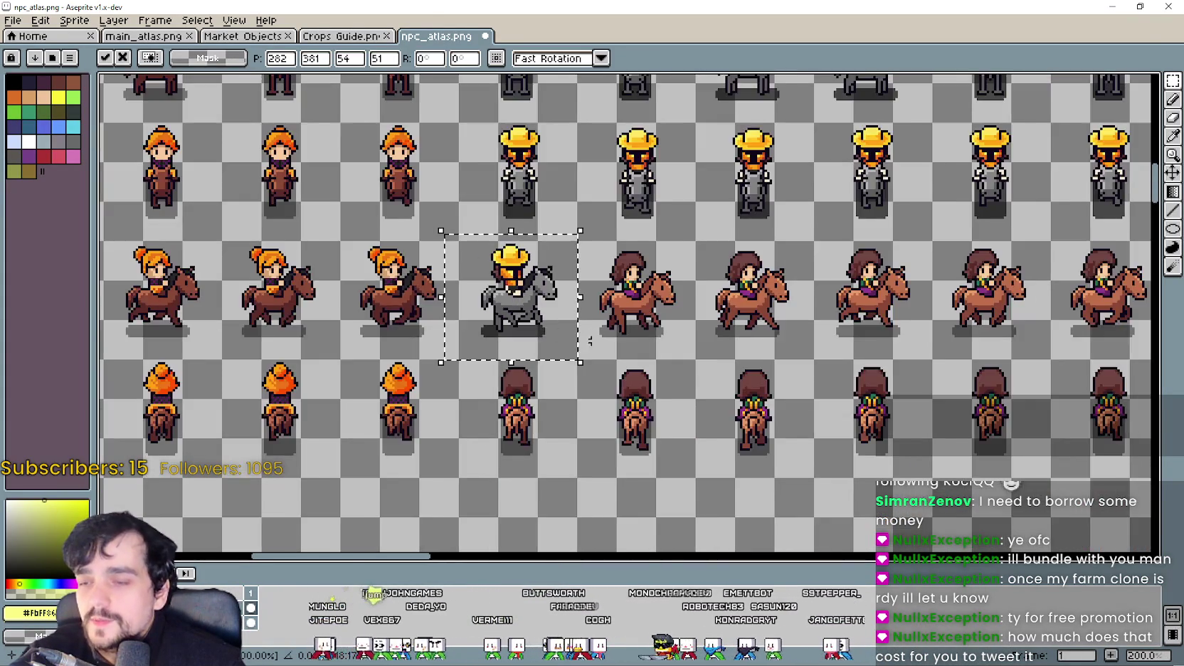
{"action": "scroll", "coordinate": [633, 330], "scroll_direction": "down", "scroll_amount": 4}
{"action": "scroll", "coordinate": [602, 364], "scroll_direction": "up", "scroll_amount": 4}
{"action": "key", "text": "Return"}
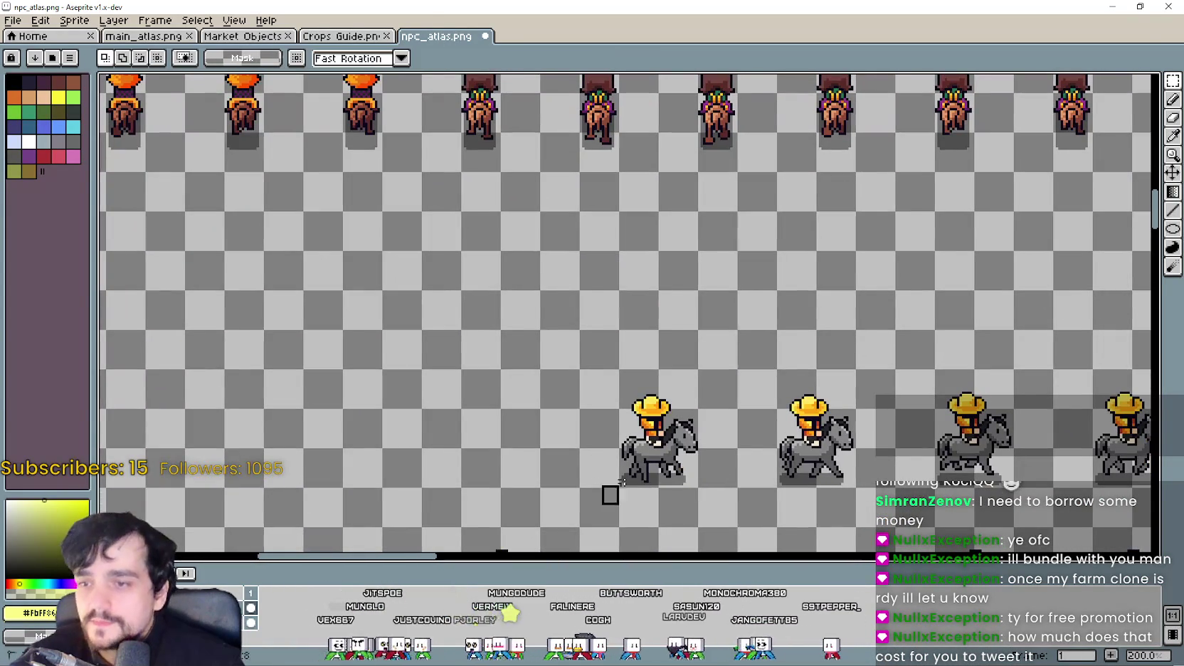
Step: Raise the grey-horse rider further up into the riding row
{"action": "scroll", "coordinate": [672, 423], "scroll_direction": "down", "scroll_amount": 2}
{"action": "mouse_move", "coordinate": [637, 395]}
{"action": "left_mouse_down"}
{"action": "mouse_move", "coordinate": [629, 347]}
{"action": "mouse_move", "coordinate": [667, 192]}
{"action": "left_mouse_up"}
{"action": "scroll", "coordinate": [629, 347], "scroll_direction": "up", "scroll_amount": 4}
{"action": "scroll", "coordinate": [672, 199], "scroll_direction": "down", "scroll_amount": 2}
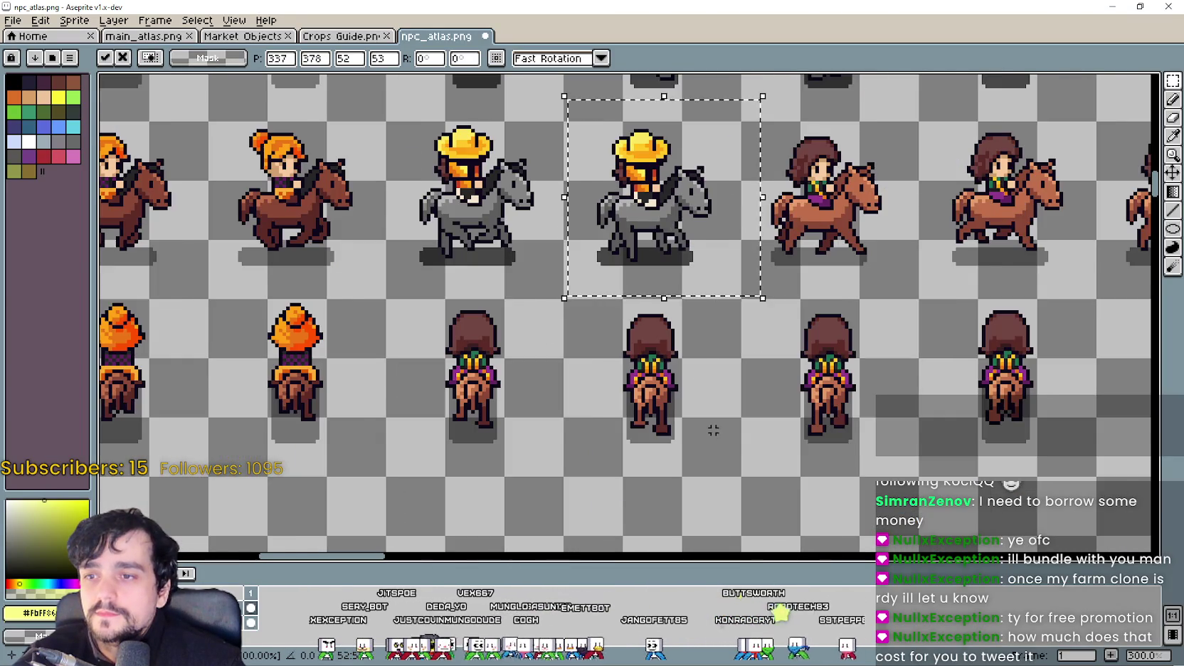
{"action": "scroll", "coordinate": [763, 448], "scroll_direction": "down", "scroll_amount": 1}
{"action": "scroll", "coordinate": [592, 359], "scroll_direction": "down", "scroll_amount": 1}
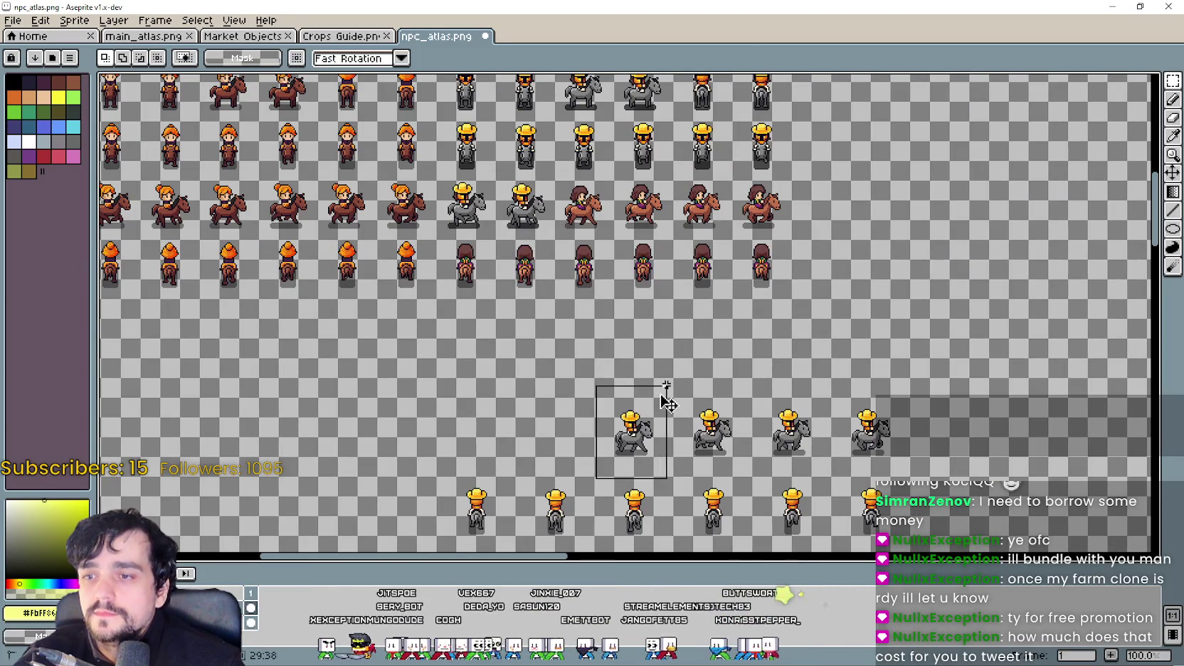
Step: Bring the next grey-horse rider up onto the brown horse's cell and align it
{"action": "mouse_move", "coordinate": [556, 176]}
{"action": "left_mouse_down"}
{"action": "mouse_move", "coordinate": [543, 147]}
{"action": "mouse_move", "coordinate": [713, 234]}
{"action": "mouse_move", "coordinate": [740, 324]}
{"action": "left_mouse_up"}
{"action": "scroll", "coordinate": [543, 147], "scroll_direction": "up", "scroll_amount": 2}
{"action": "scroll", "coordinate": [713, 234], "scroll_direction": "up", "scroll_amount": 1}
{"action": "scroll", "coordinate": [738, 318], "scroll_direction": "down", "scroll_amount": 3}
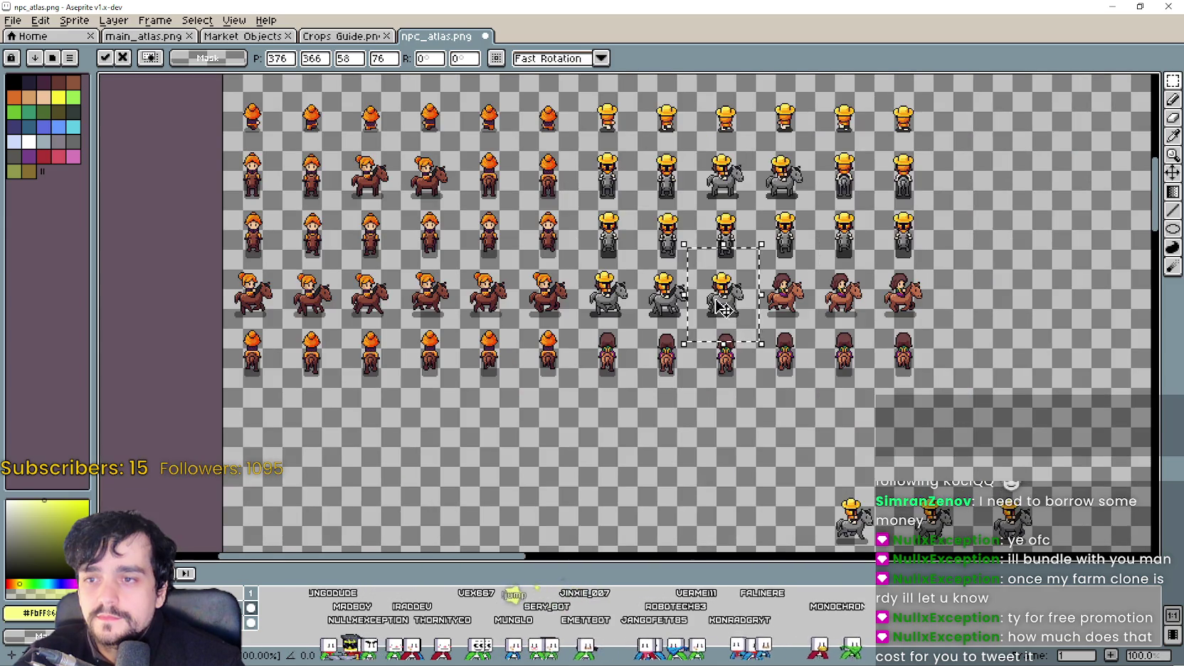
{"action": "left_click_drag", "start_coordinate": [614, 197], "coordinate": [670, 196]}
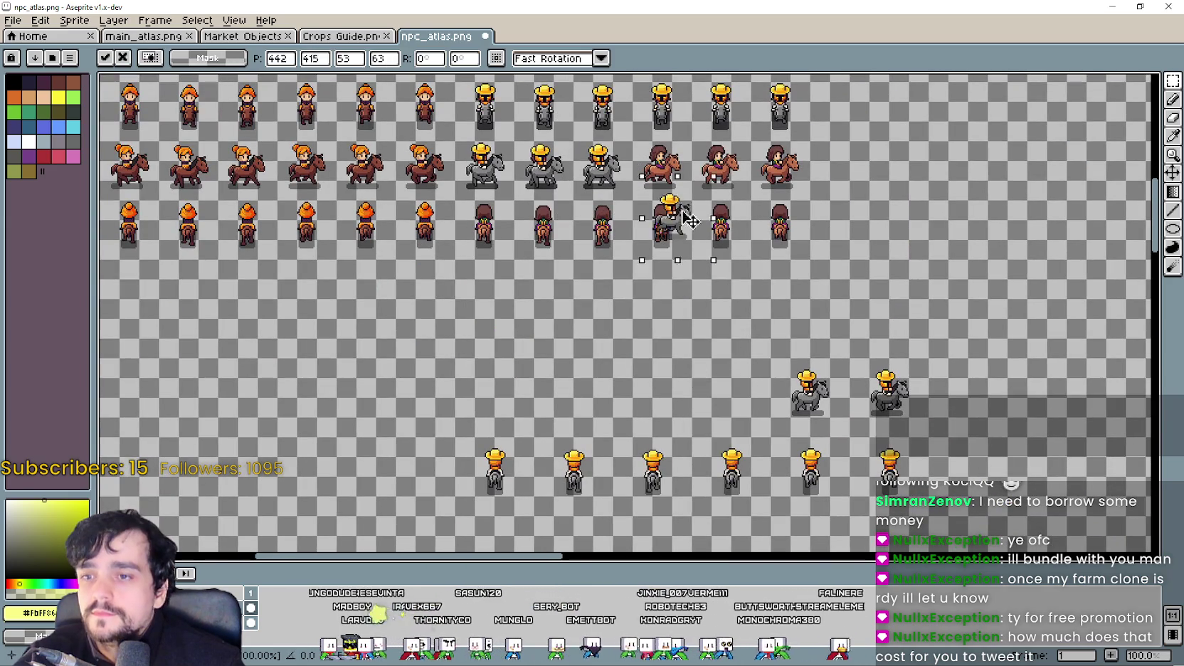
{"action": "scroll", "coordinate": [669, 196], "scroll_direction": "up", "scroll_amount": 2}
{"action": "scroll", "coordinate": [643, 139], "scroll_direction": "up", "scroll_amount": 1}
{"action": "left_click_drag", "start_coordinate": [660, 256], "coordinate": [767, 402]}
Step: Move the remaining grey-horse riders up, placing the last beside the brown rider
{"action": "scroll", "coordinate": [687, 284], "scroll_direction": "down", "scroll_amount": 3}
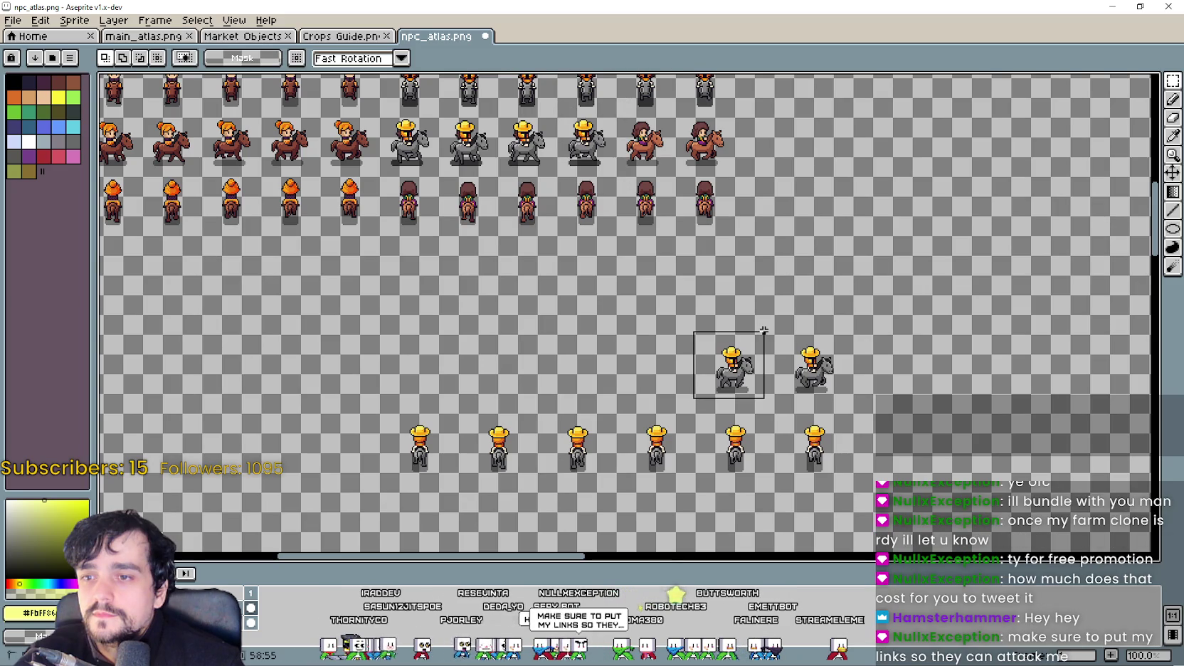
{"action": "left_click_drag", "start_coordinate": [735, 336], "coordinate": [724, 273]}
{"action": "scroll", "coordinate": [661, 169], "scroll_direction": "up", "scroll_amount": 3}
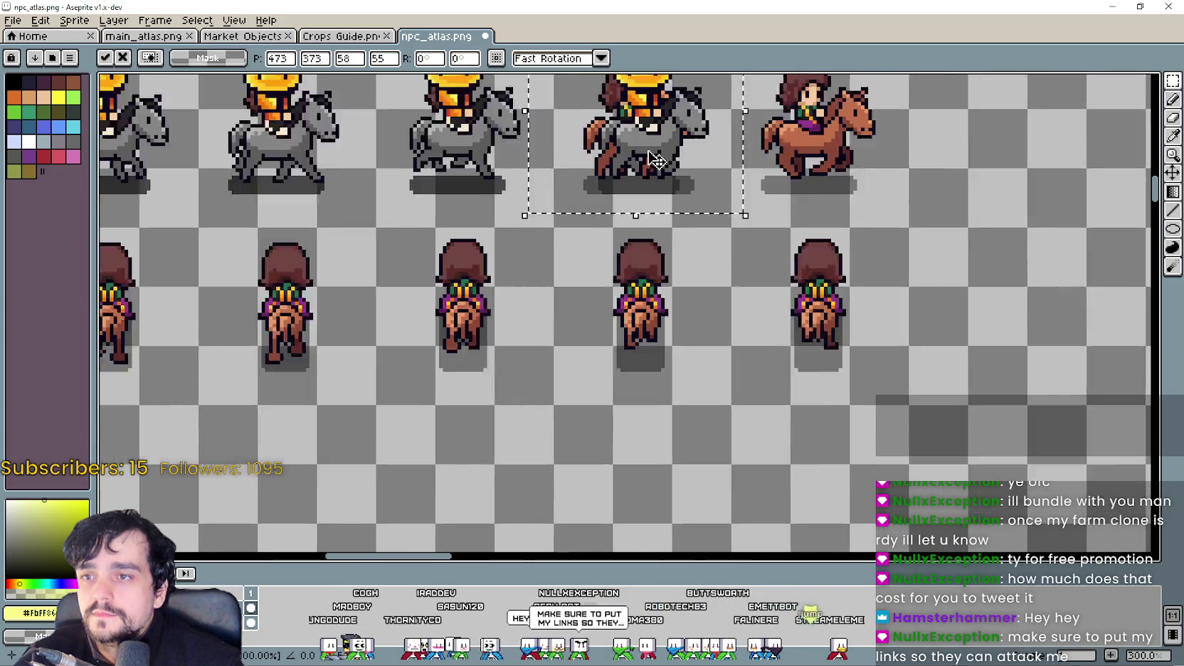
{"action": "left_click_drag", "start_coordinate": [683, 235], "coordinate": [646, 192]}
{"action": "scroll", "coordinate": [653, 198], "scroll_direction": "down", "scroll_amount": 4}
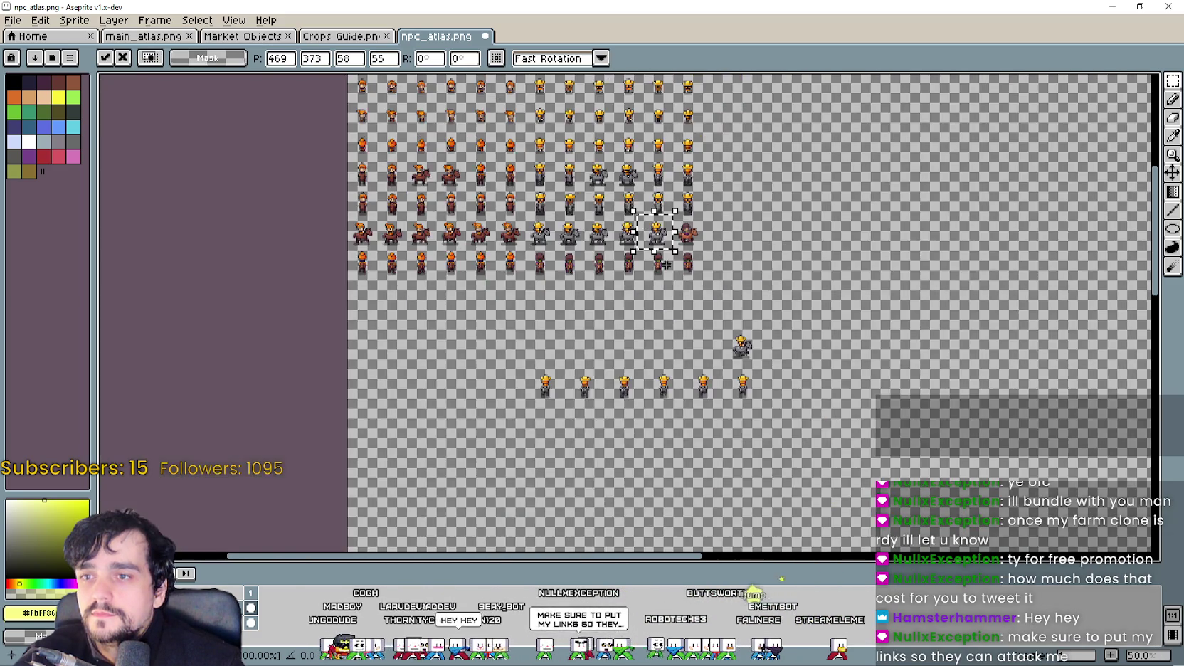
{"action": "scroll", "coordinate": [748, 326], "scroll_direction": "up", "scroll_amount": 1}
{"action": "mouse_move", "coordinate": [744, 370]}
{"action": "left_mouse_down"}
{"action": "mouse_move", "coordinate": [659, 118]}
{"action": "mouse_move", "coordinate": [563, 200]}
{"action": "left_mouse_up"}
{"action": "scroll", "coordinate": [658, 119], "scroll_direction": "up", "scroll_amount": 3}
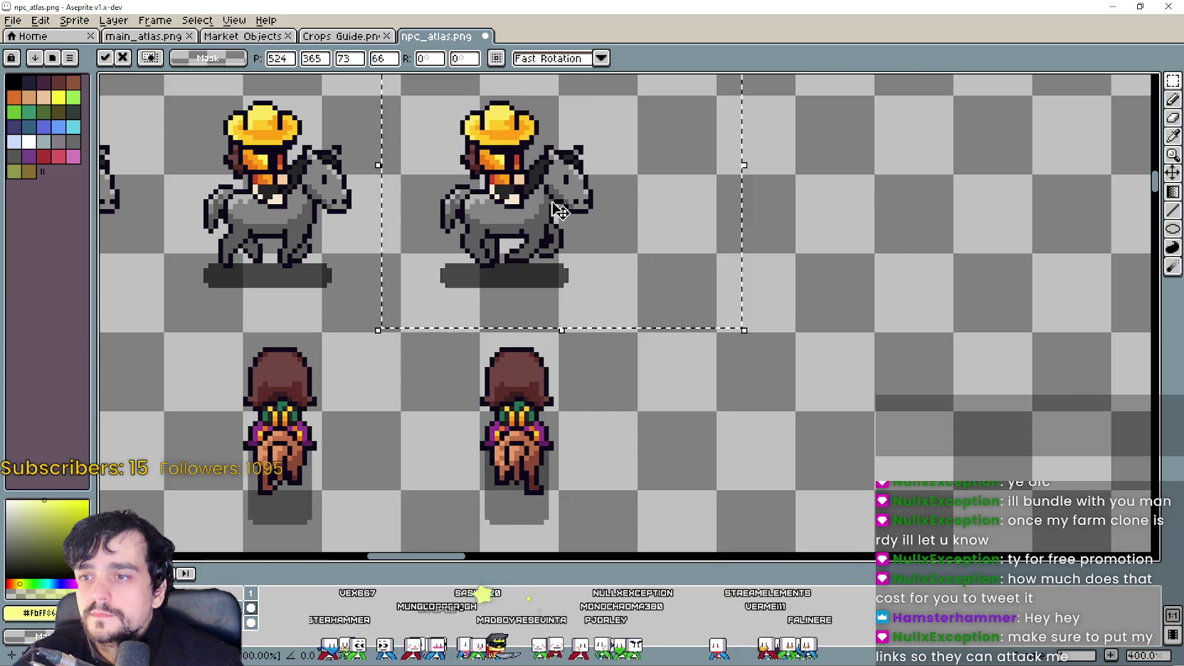
{"action": "scroll", "coordinate": [563, 199], "scroll_direction": "down", "scroll_amount": 3}
Step: Move the first two back-view riders from the bottom up into the back-view row
{"action": "left_click_drag", "start_coordinate": [461, 370], "coordinate": [529, 464]}
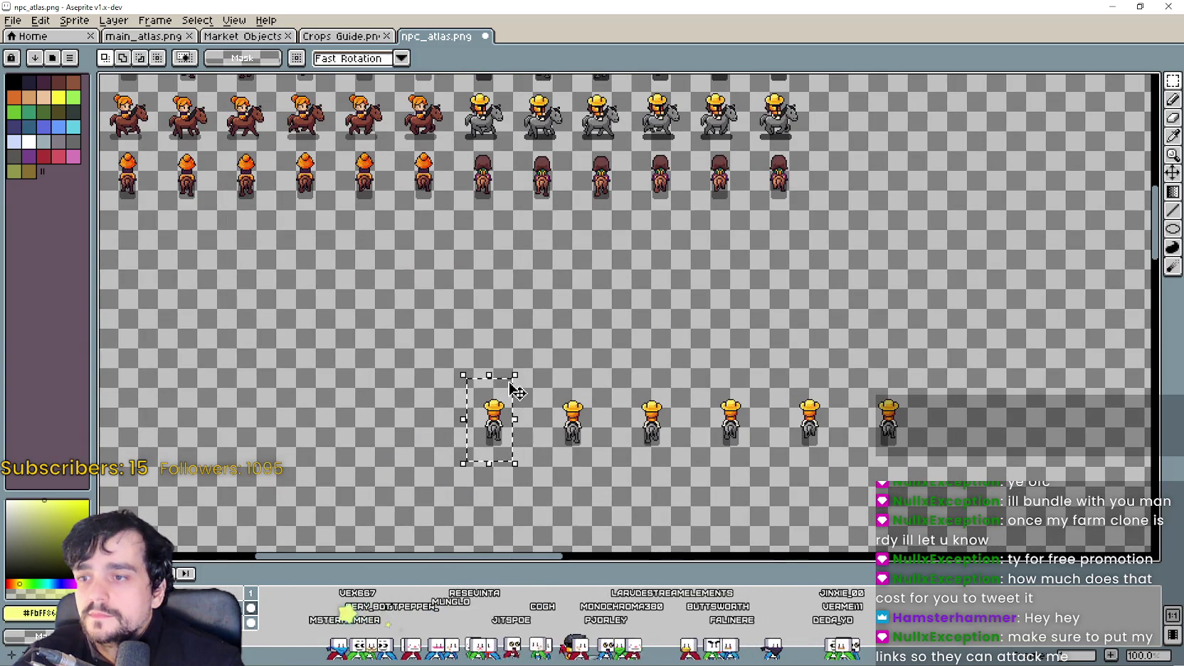
{"action": "left_click_drag", "start_coordinate": [507, 392], "coordinate": [487, 174]}
{"action": "scroll", "coordinate": [491, 205], "scroll_direction": "up", "scroll_amount": 3}
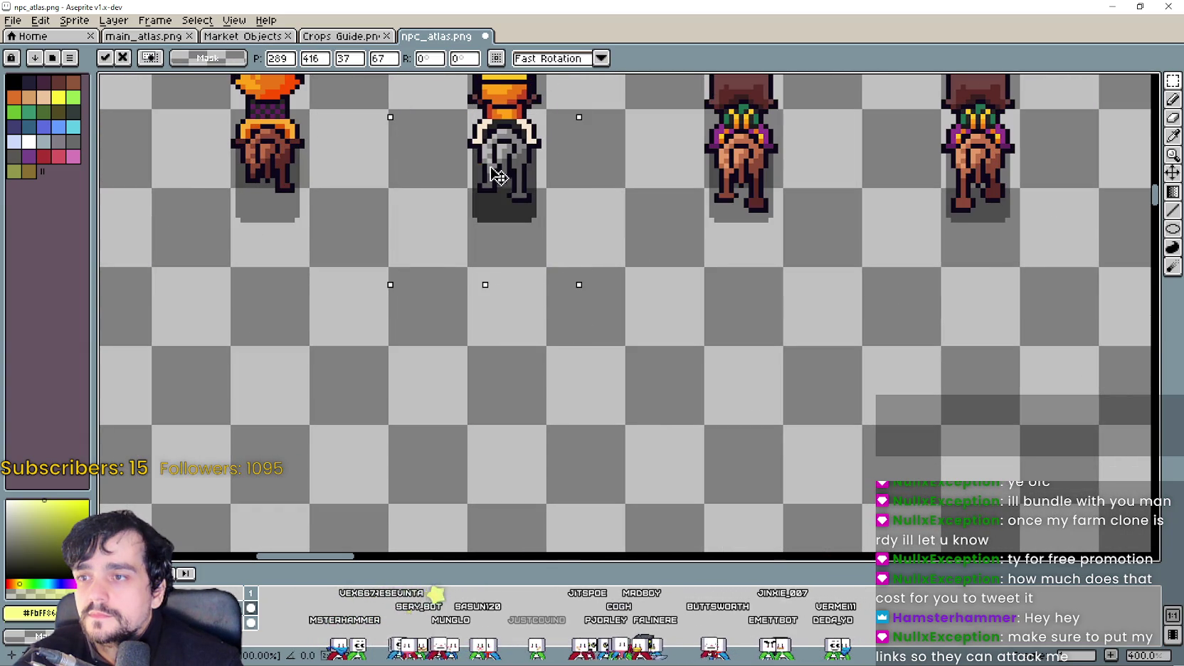
{"action": "scroll", "coordinate": [487, 174], "scroll_direction": "down", "scroll_amount": 3}
{"action": "left_click_drag", "start_coordinate": [548, 467], "coordinate": [611, 355]}
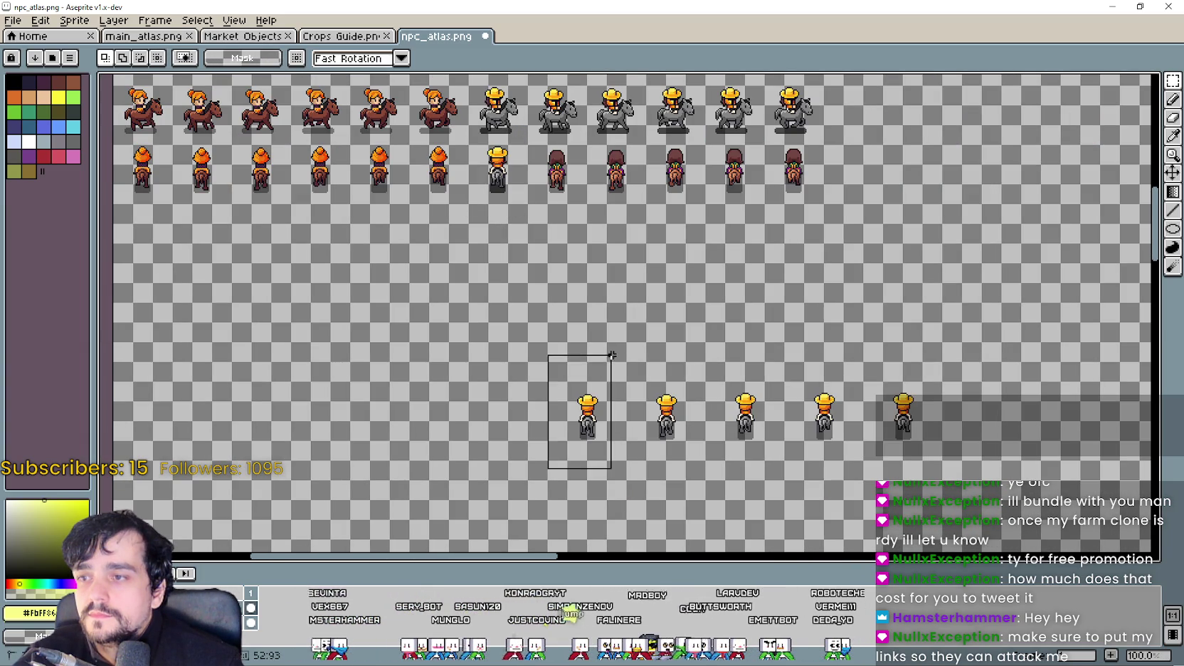
{"action": "mouse_move", "coordinate": [598, 439]}
{"action": "left_mouse_down"}
{"action": "mouse_move", "coordinate": [553, 187]}
{"action": "mouse_move", "coordinate": [616, 226]}
{"action": "left_mouse_up"}
{"action": "scroll", "coordinate": [553, 186], "scroll_direction": "up", "scroll_amount": 4}
{"action": "scroll", "coordinate": [616, 226], "scroll_direction": "down", "scroll_amount": 3}
{"action": "scroll", "coordinate": [616, 226], "scroll_direction": "down", "scroll_amount": 1}
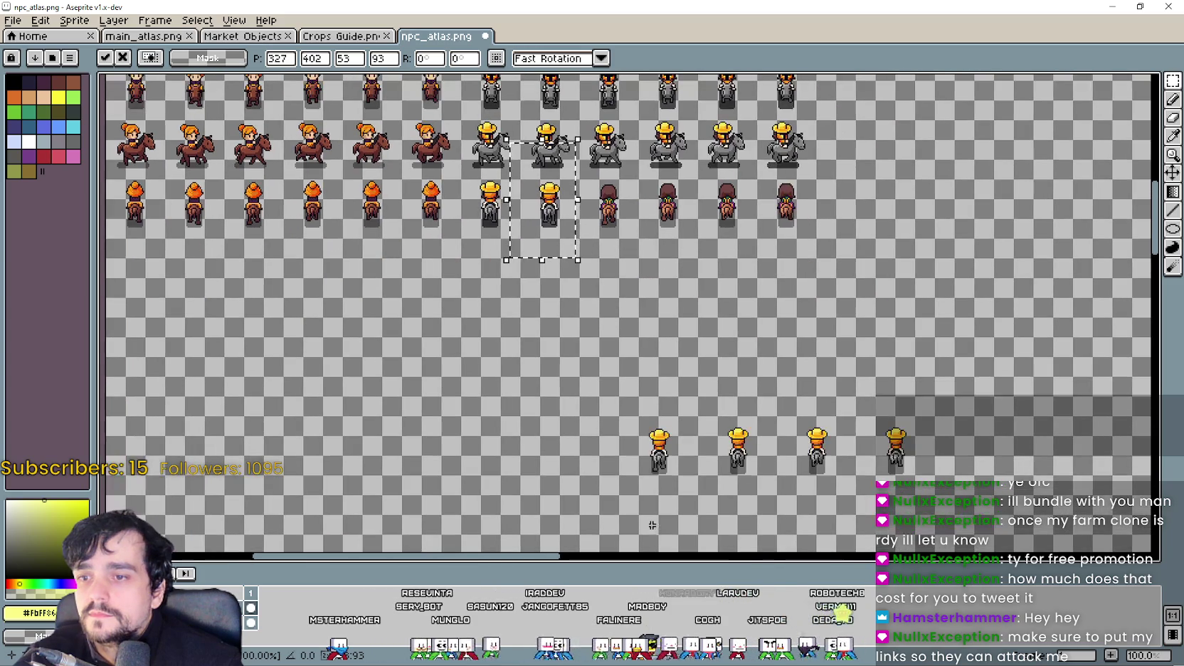
Step: Select the next loose back-view rider and drag it up into the grid
{"action": "mouse_move", "coordinate": [630, 505]}
{"action": "left_mouse_down"}
{"action": "mouse_move", "coordinate": [656, 411]}
{"action": "mouse_move", "coordinate": [606, 206]}
{"action": "mouse_move", "coordinate": [683, 273]}
{"action": "left_mouse_up"}
{"action": "scroll", "coordinate": [606, 206], "scroll_direction": "up", "scroll_amount": 4}
{"action": "scroll", "coordinate": [683, 272], "scroll_direction": "down", "scroll_amount": 3}
{"action": "scroll", "coordinate": [683, 273], "scroll_direction": "down", "scroll_amount": 2}
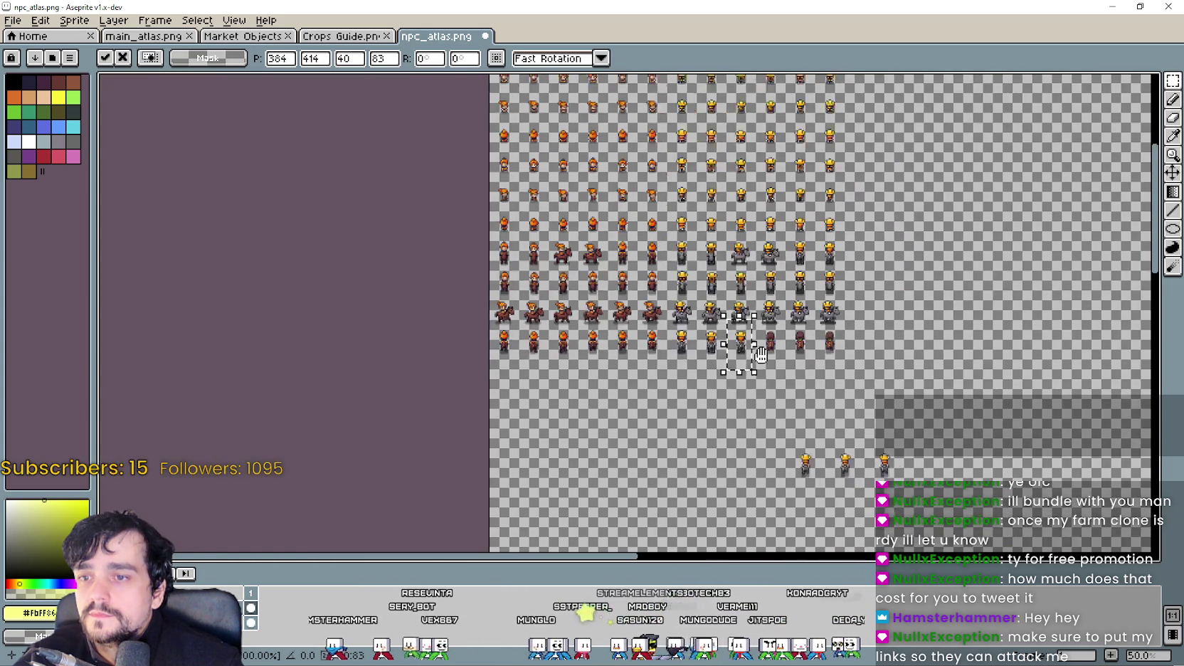
{"action": "left_click_drag", "start_coordinate": [656, 459], "coordinate": [698, 394]}
{"action": "scroll", "coordinate": [697, 394], "scroll_direction": "up", "scroll_amount": 3}
{"action": "mouse_move", "coordinate": [692, 444]}
{"action": "left_mouse_down"}
{"action": "mouse_move", "coordinate": [542, 171]}
{"action": "mouse_move", "coordinate": [573, 343]}
{"action": "mouse_move", "coordinate": [605, 142]}
{"action": "mouse_move", "coordinate": [602, 160]}
{"action": "left_mouse_up"}
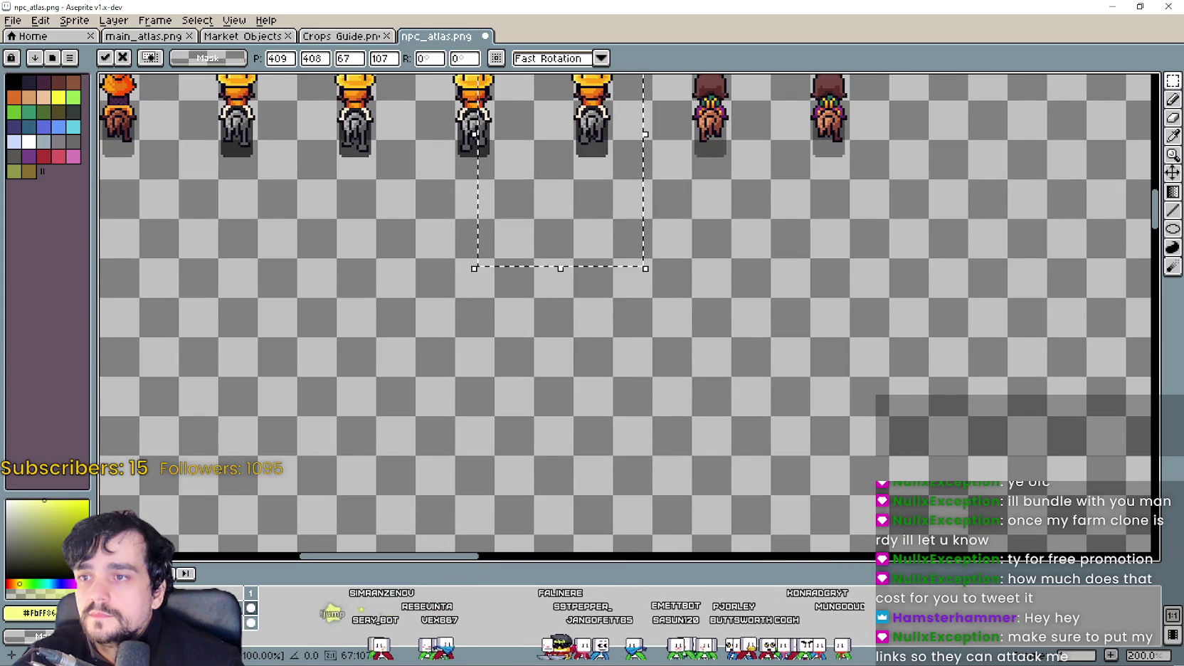
Step: Slot the floating back-view rider into its cell and move the lone bottom rider into the row
{"action": "scroll", "coordinate": [703, 274], "scroll_direction": "down", "scroll_amount": 1}
{"action": "scroll", "coordinate": [703, 275], "scroll_direction": "down", "scroll_amount": 1}
{"action": "left_click_drag", "start_coordinate": [636, 345], "coordinate": [596, 261]}
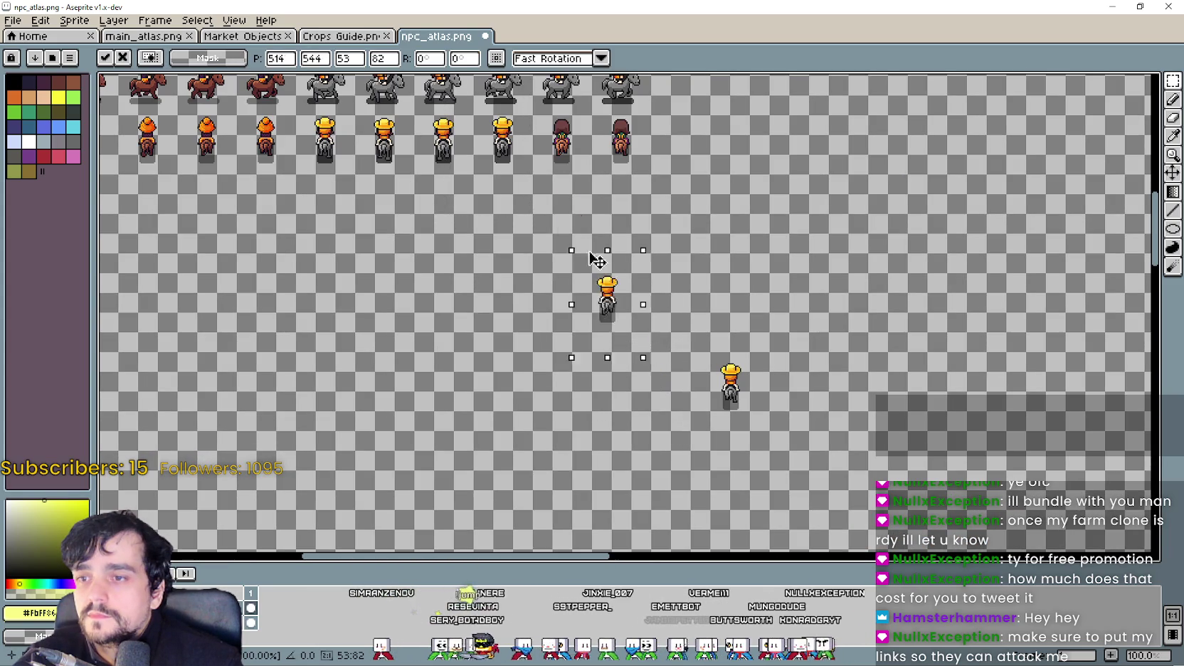
{"action": "scroll", "coordinate": [597, 261], "scroll_direction": "down", "scroll_amount": 1}
{"action": "scroll", "coordinate": [597, 320], "scroll_direction": "up", "scroll_amount": 3}
{"action": "left_click_drag", "start_coordinate": [603, 356], "coordinate": [613, 253]}
{"action": "scroll", "coordinate": [601, 282], "scroll_direction": "up", "scroll_amount": 2}
{"action": "scroll", "coordinate": [612, 242], "scroll_direction": "down", "scroll_amount": 4}
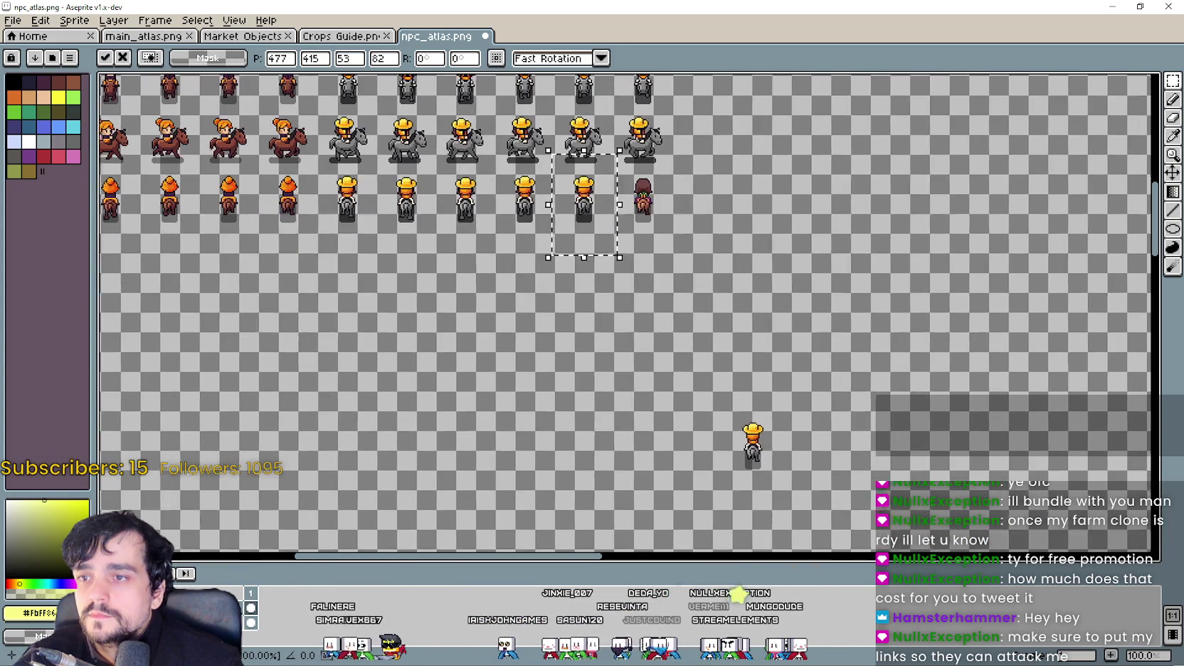
{"action": "mouse_move", "coordinate": [732, 418]}
{"action": "left_mouse_down"}
{"action": "mouse_move", "coordinate": [774, 473]}
{"action": "mouse_move", "coordinate": [644, 210]}
{"action": "mouse_move", "coordinate": [670, 273]}
{"action": "left_mouse_up"}
{"action": "scroll", "coordinate": [656, 234], "scroll_direction": "up", "scroll_amount": 3}
{"action": "scroll", "coordinate": [673, 299], "scroll_direction": "down", "scroll_amount": 2}
Step: Drop the last back-view rider into its place in the row
{"action": "scroll", "coordinate": [623, 343], "scroll_direction": "down", "scroll_amount": 3}
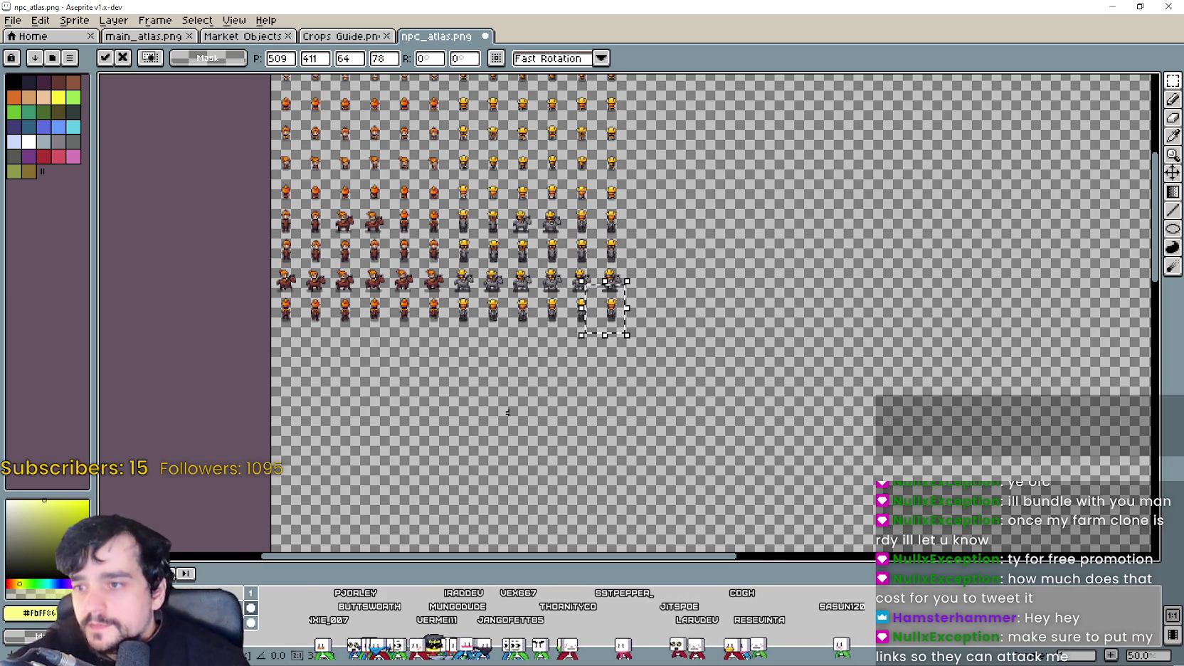
{"action": "left_click", "coordinate": [507, 412]}
{"action": "scroll", "coordinate": [369, 536], "scroll_direction": "up", "scroll_amount": 3}
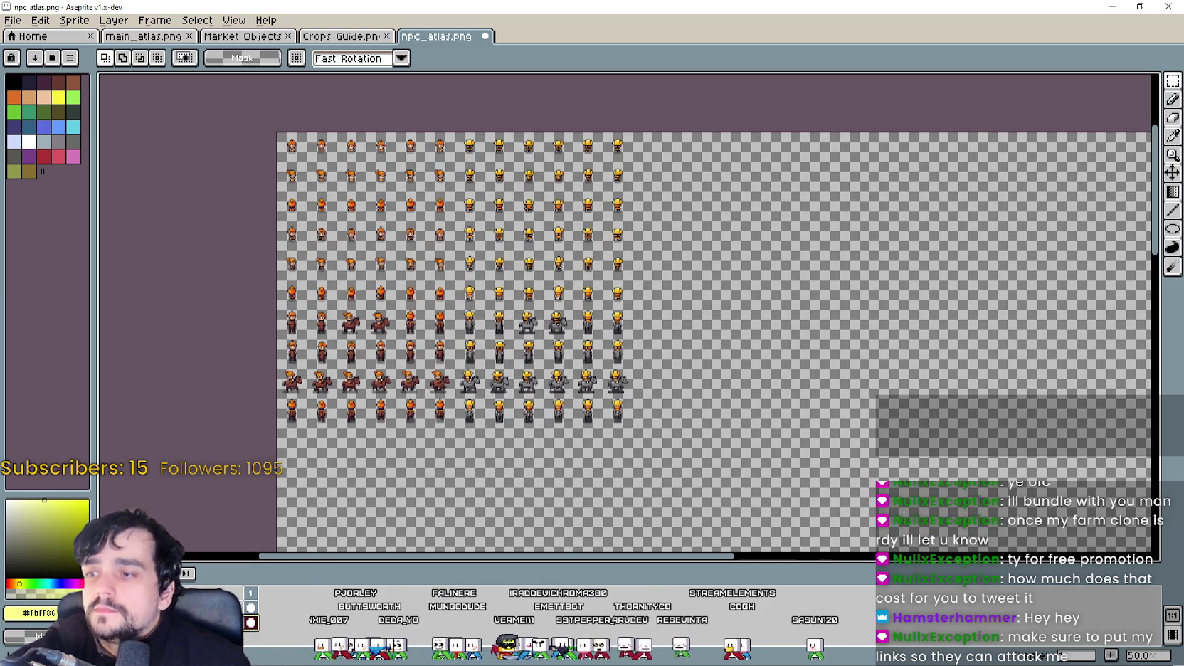
{"action": "scroll", "coordinate": [563, 409], "scroll_direction": "down", "scroll_amount": 1}
Step: Select a full-height column area and paste the teal-shirt walker frames there
{"action": "scroll", "coordinate": [563, 409], "scroll_direction": "up", "scroll_amount": 1}
{"action": "scroll", "coordinate": [530, 427], "scroll_direction": "down", "scroll_amount": 3}
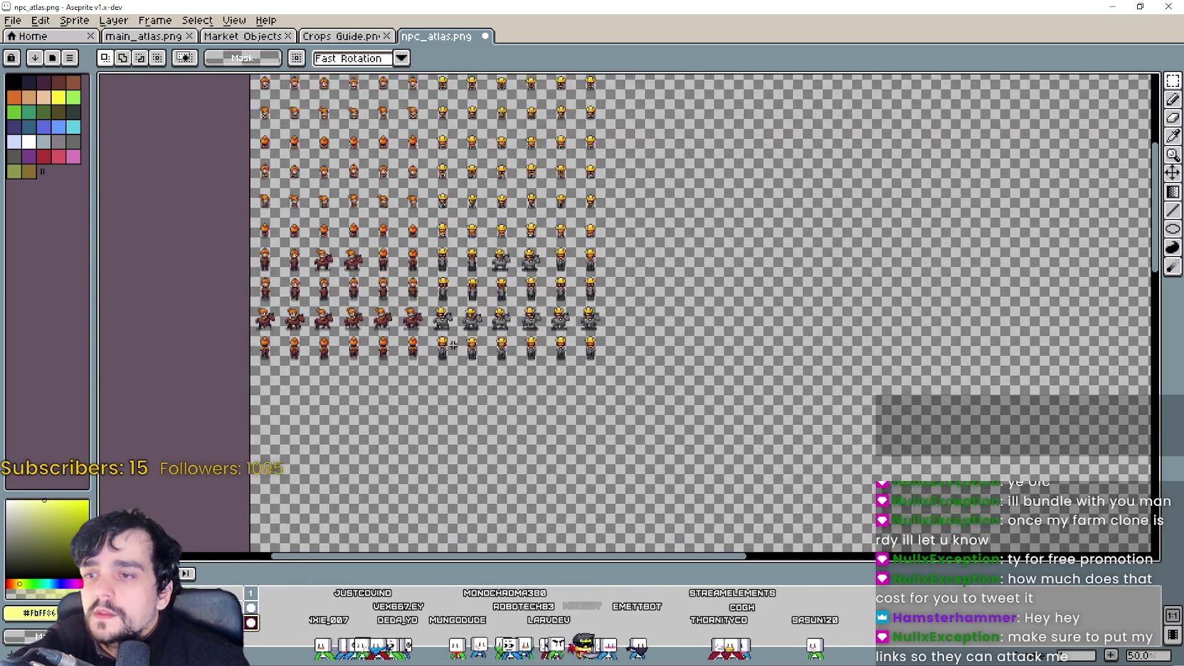
{"action": "scroll", "coordinate": [436, 346], "scroll_direction": "up", "scroll_amount": 2, "text": "ctrl"}
{"action": "left_click_drag", "start_coordinate": [522, 320], "coordinate": [781, 107]}
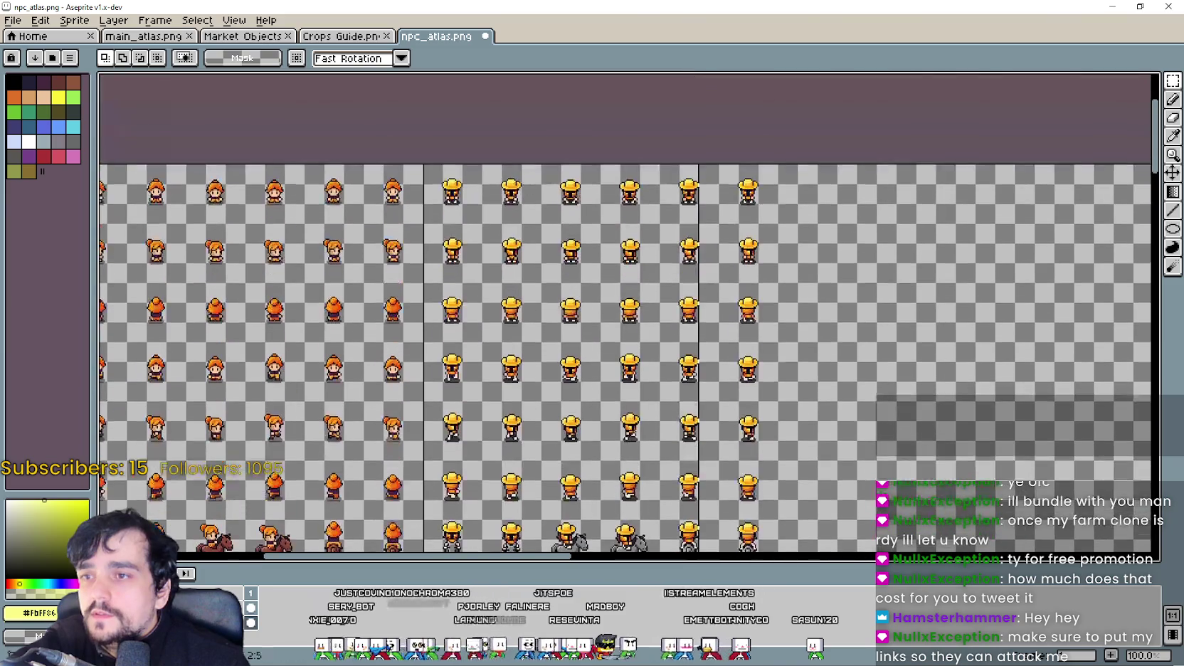
{"action": "key", "text": "ctrl+v"}
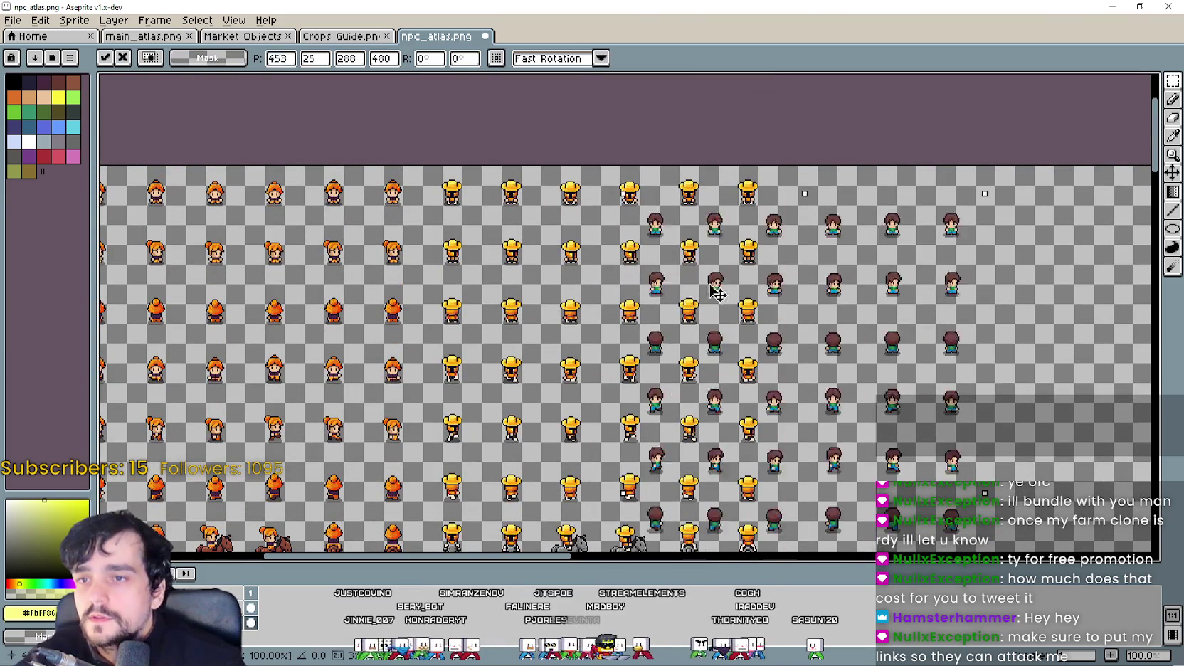